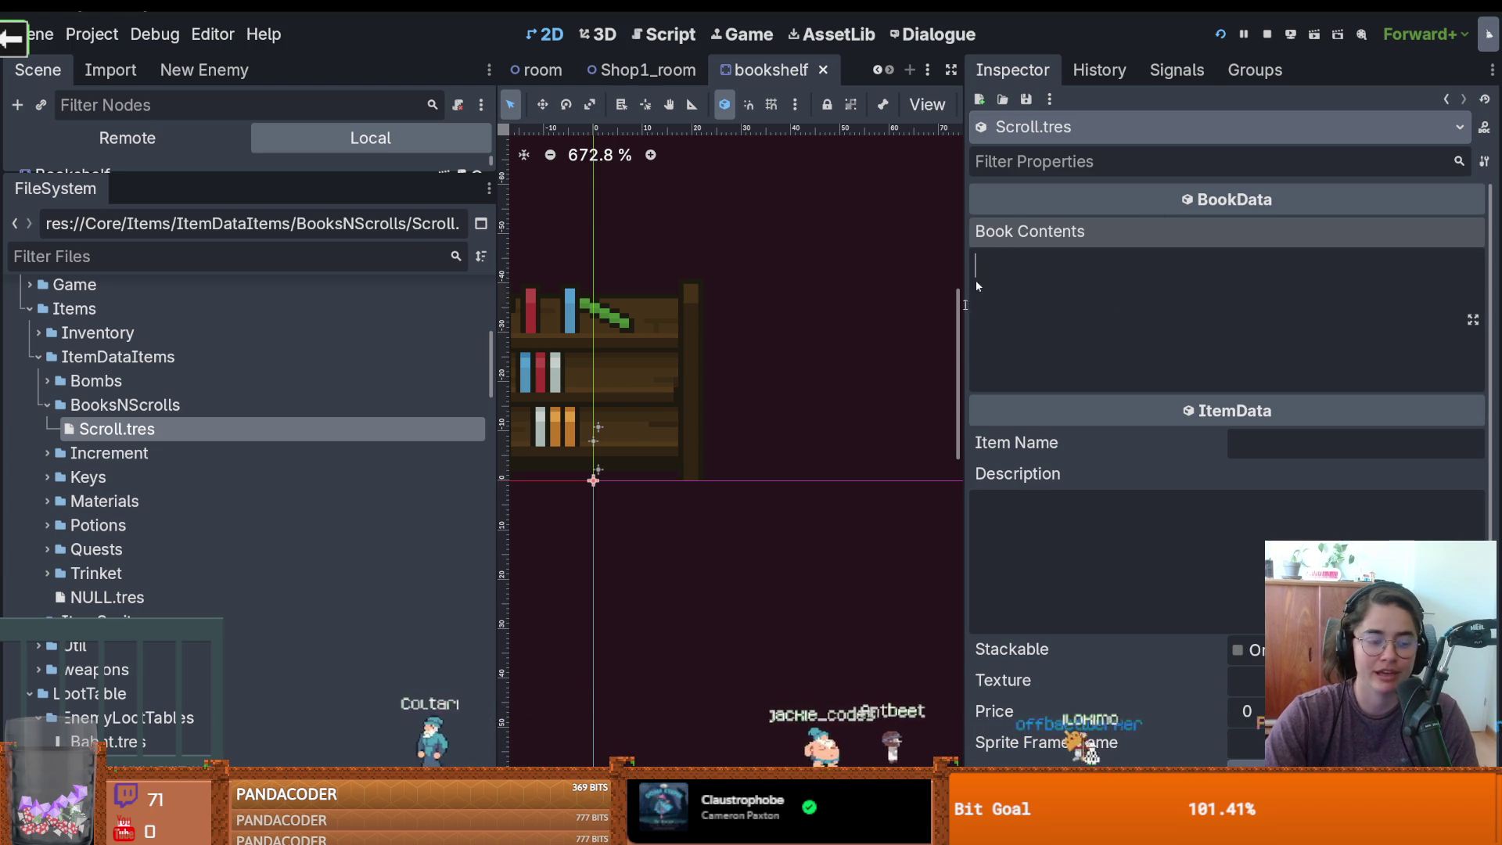
# Narrow the Inspector to widen the 2D scene view, then switch to the script web page
pyautogui.moveTo(964, 390); pyautogui.dragTo(1008, 375)
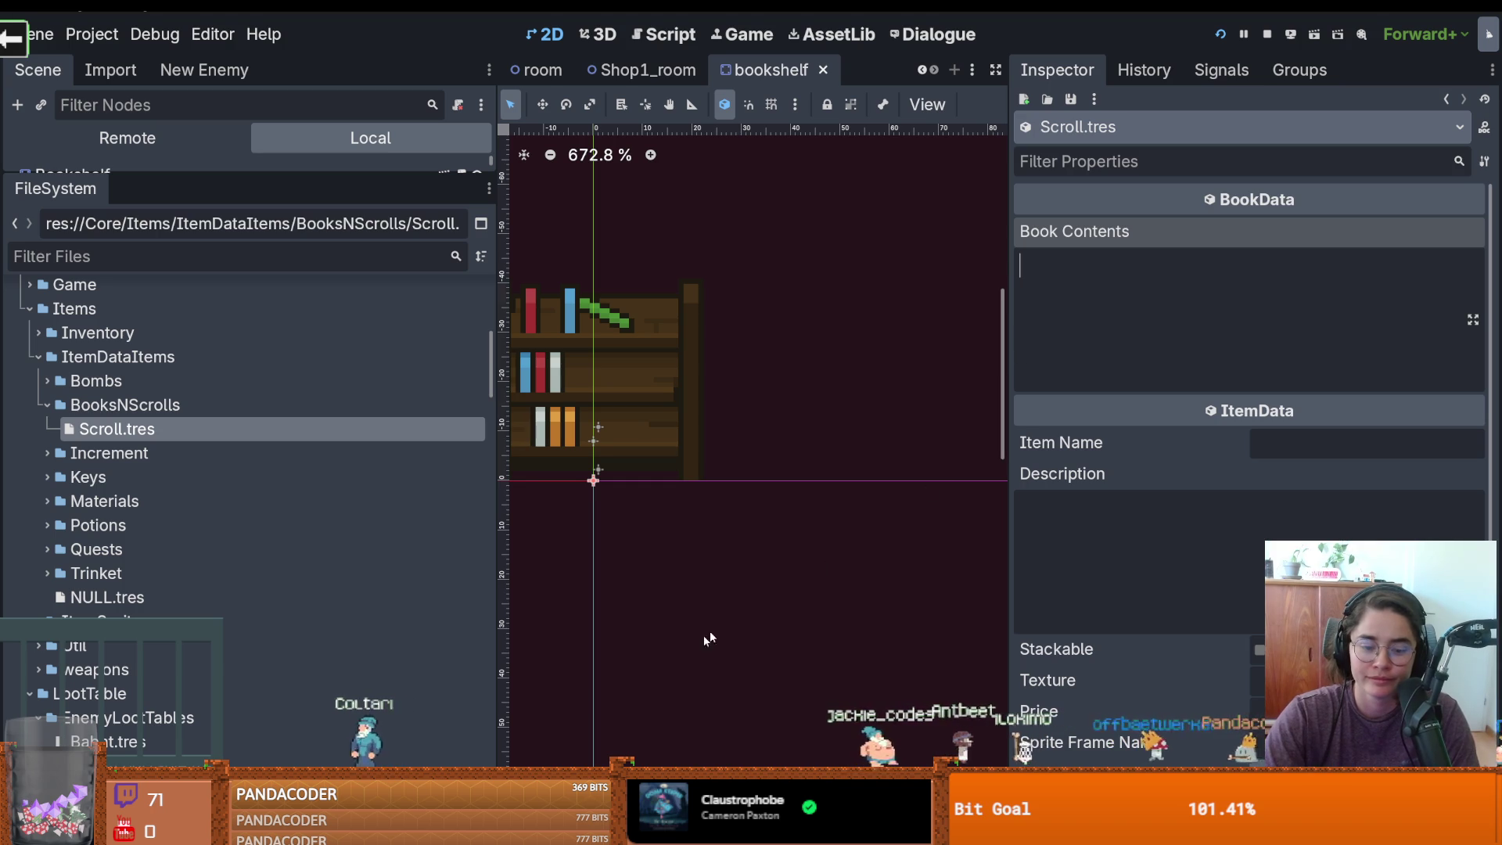
pyautogui.moveTo(444, 829)
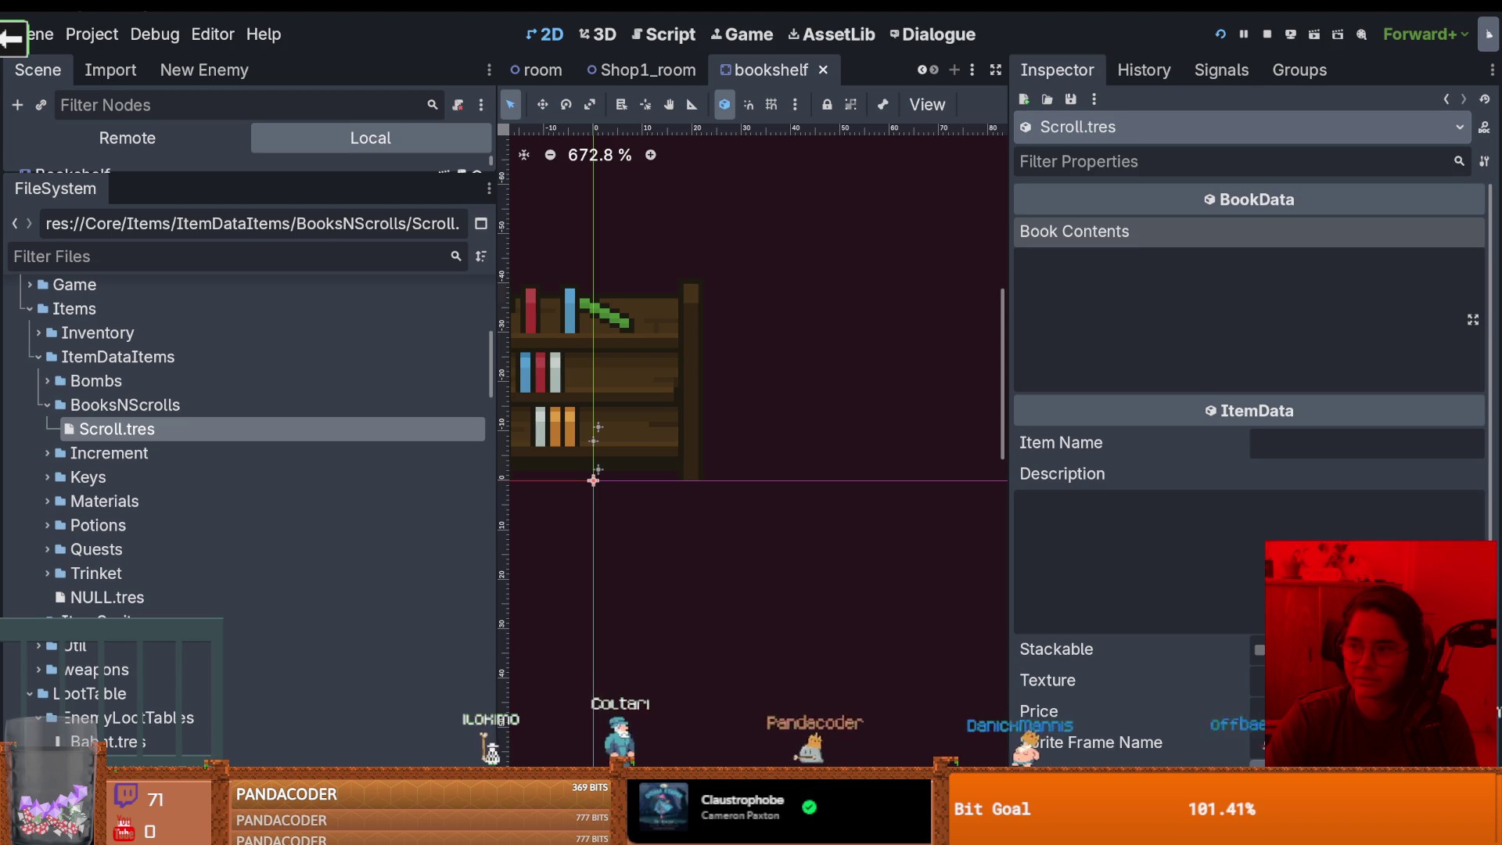
pyautogui.hotkey('alt', 'Tab')
pyautogui.scroll(-1, 531, 381)
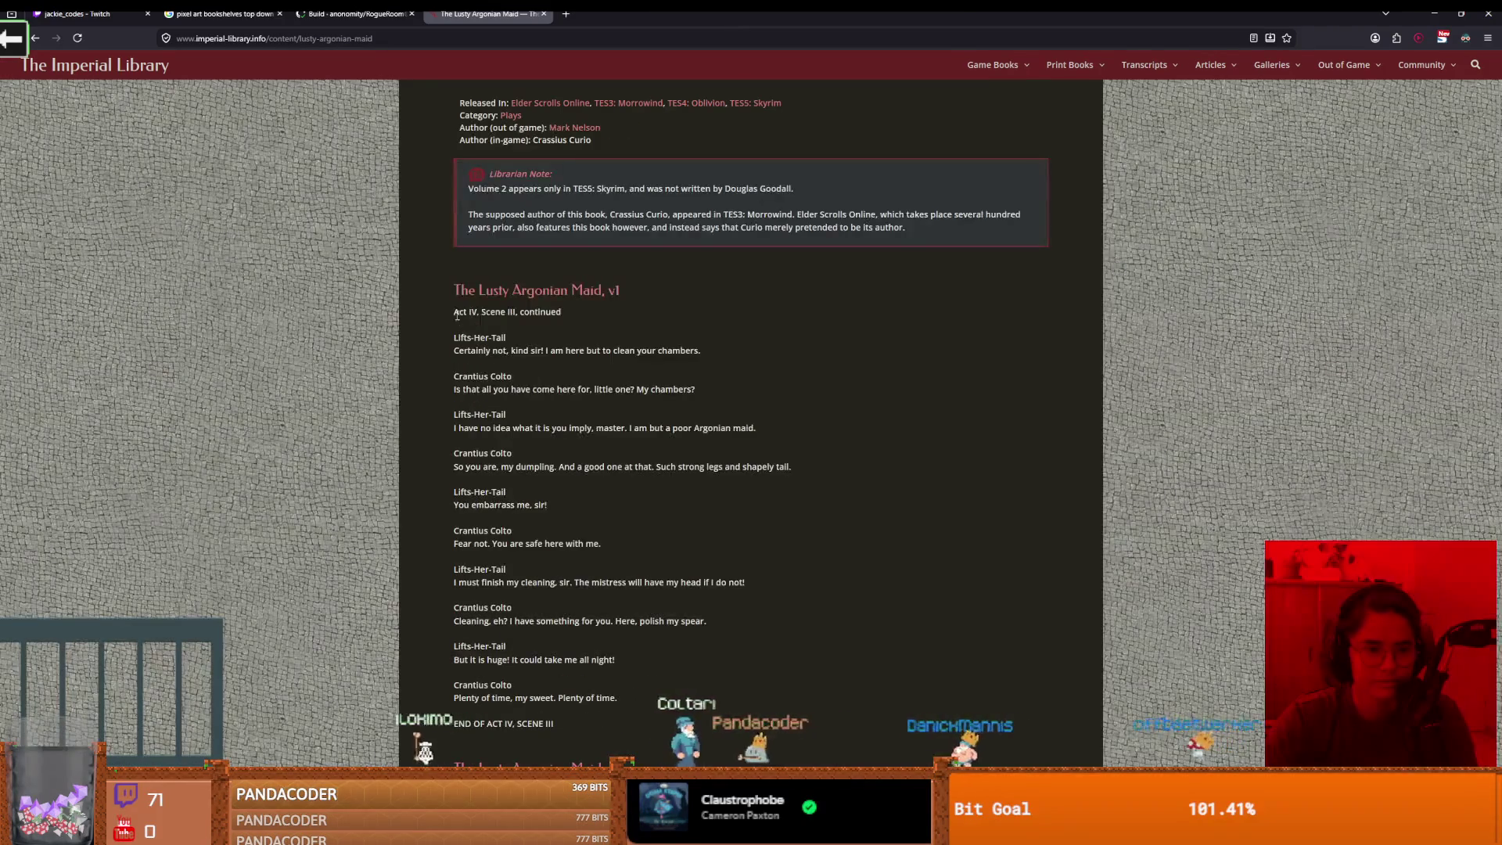
pyautogui.scroll(-2, 498, 330)
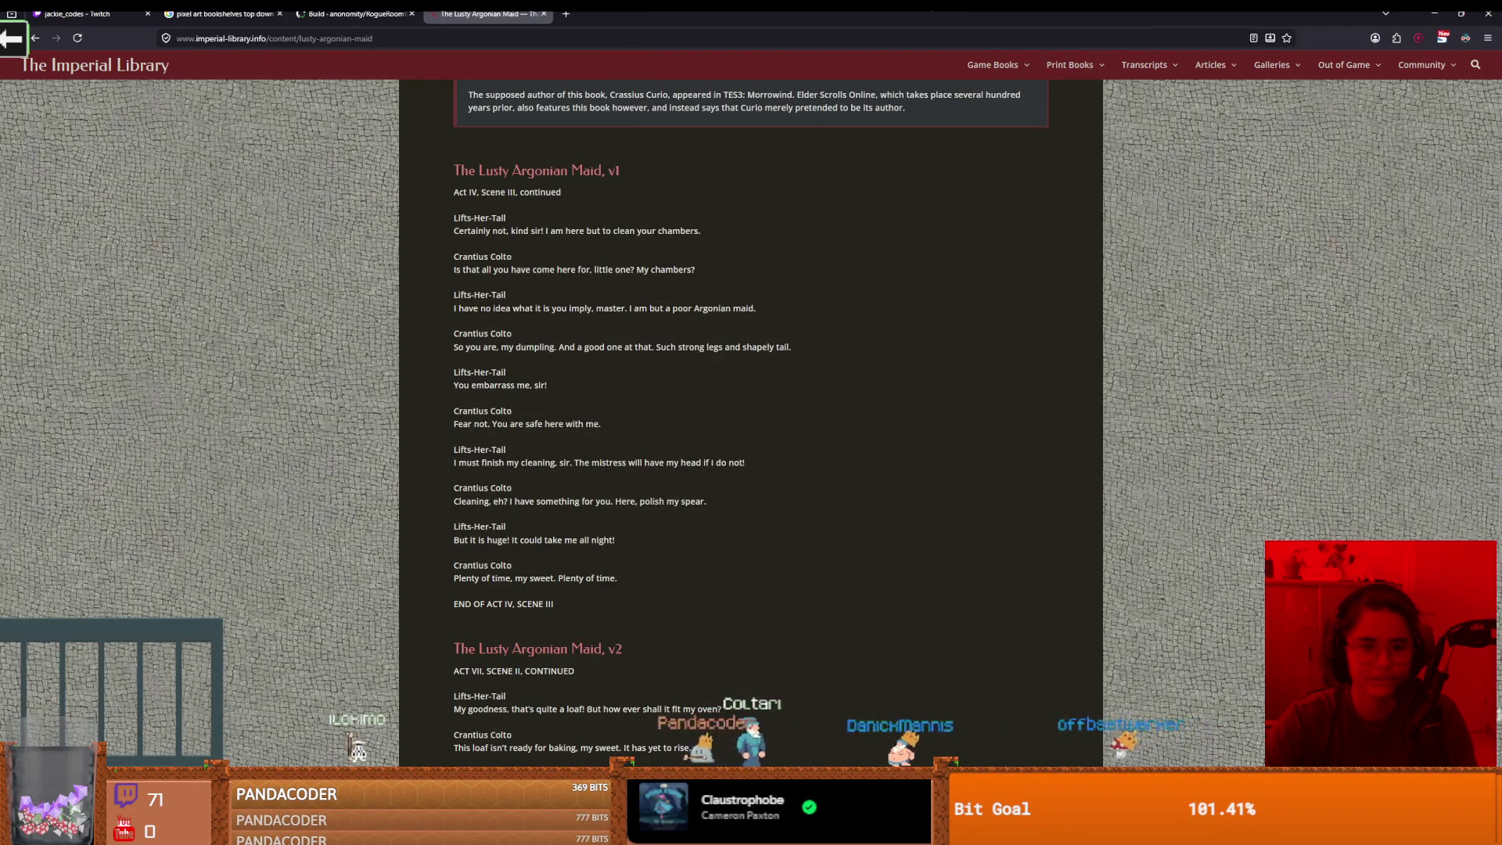
pyautogui.hotkey('alt', 'Tab')
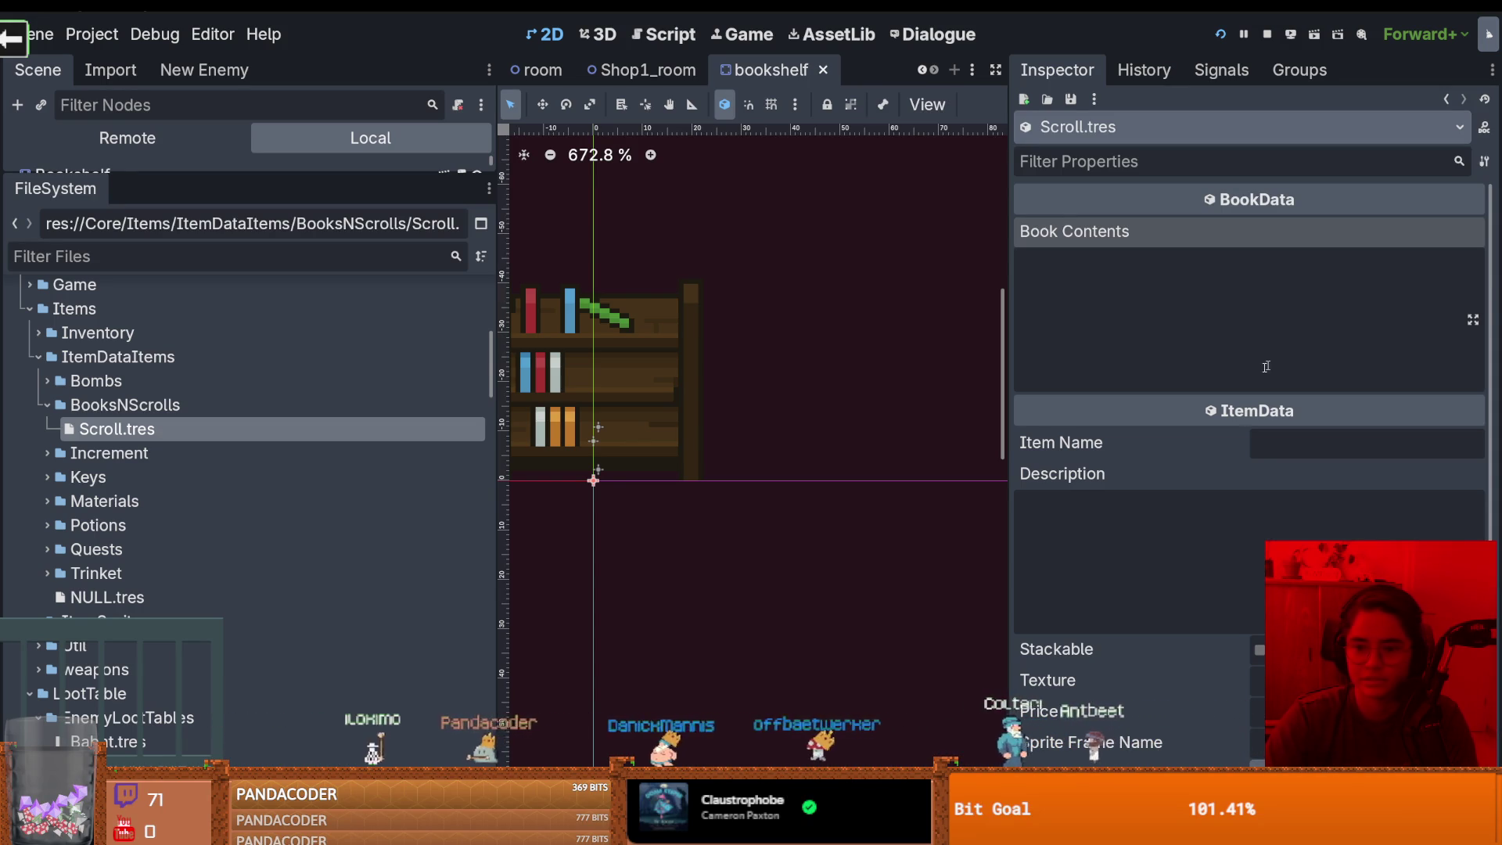
# Paste 'The Lusty Argonian Maid, v1' into Item Name and the play's dialogue into Book Contents
pyautogui.click(1277, 443)
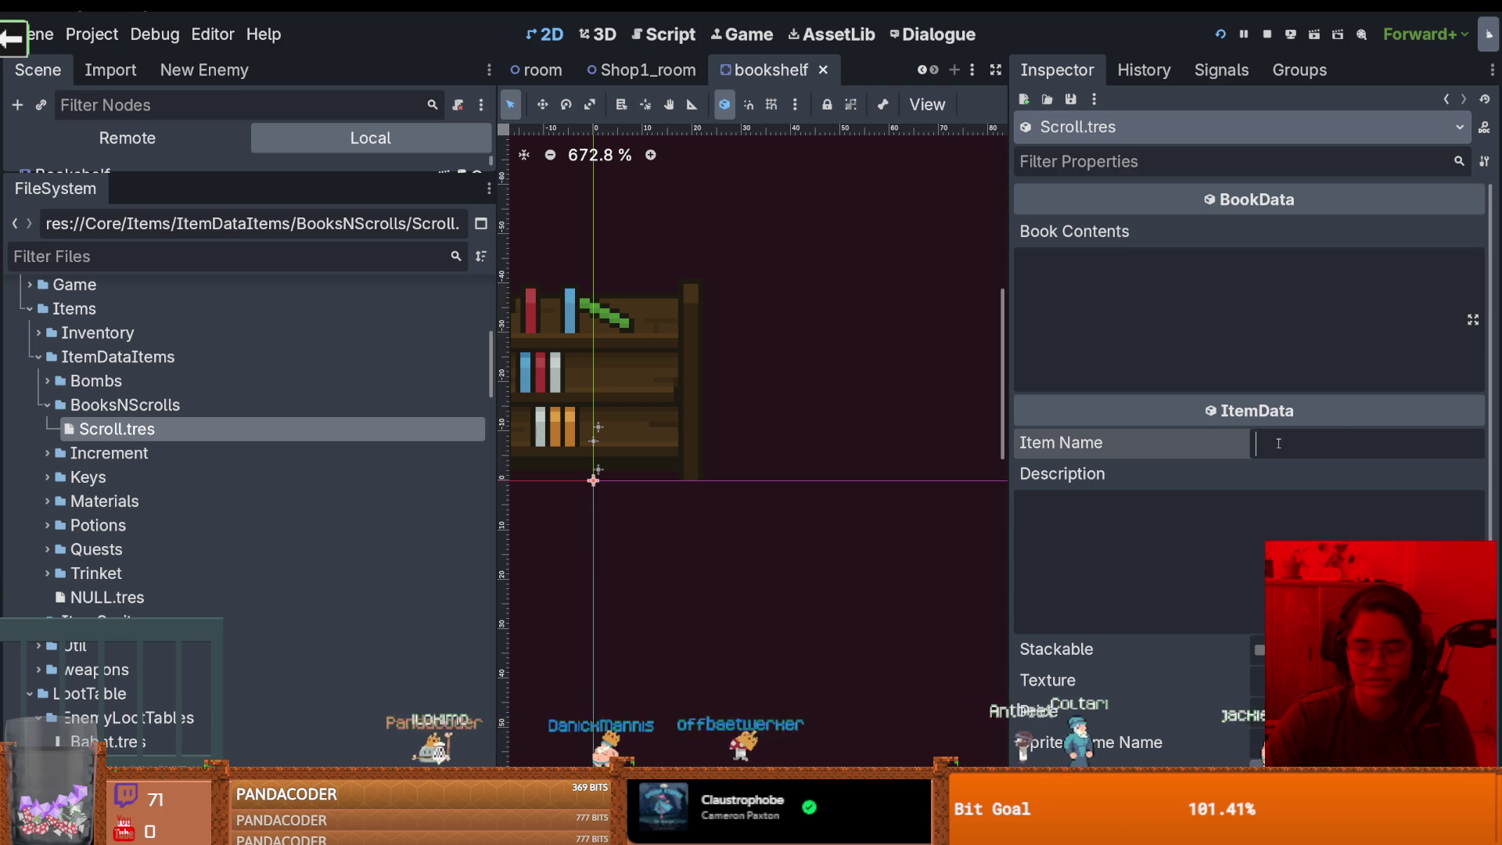
pyautogui.write('The Lusty Argonian Maid, v1')
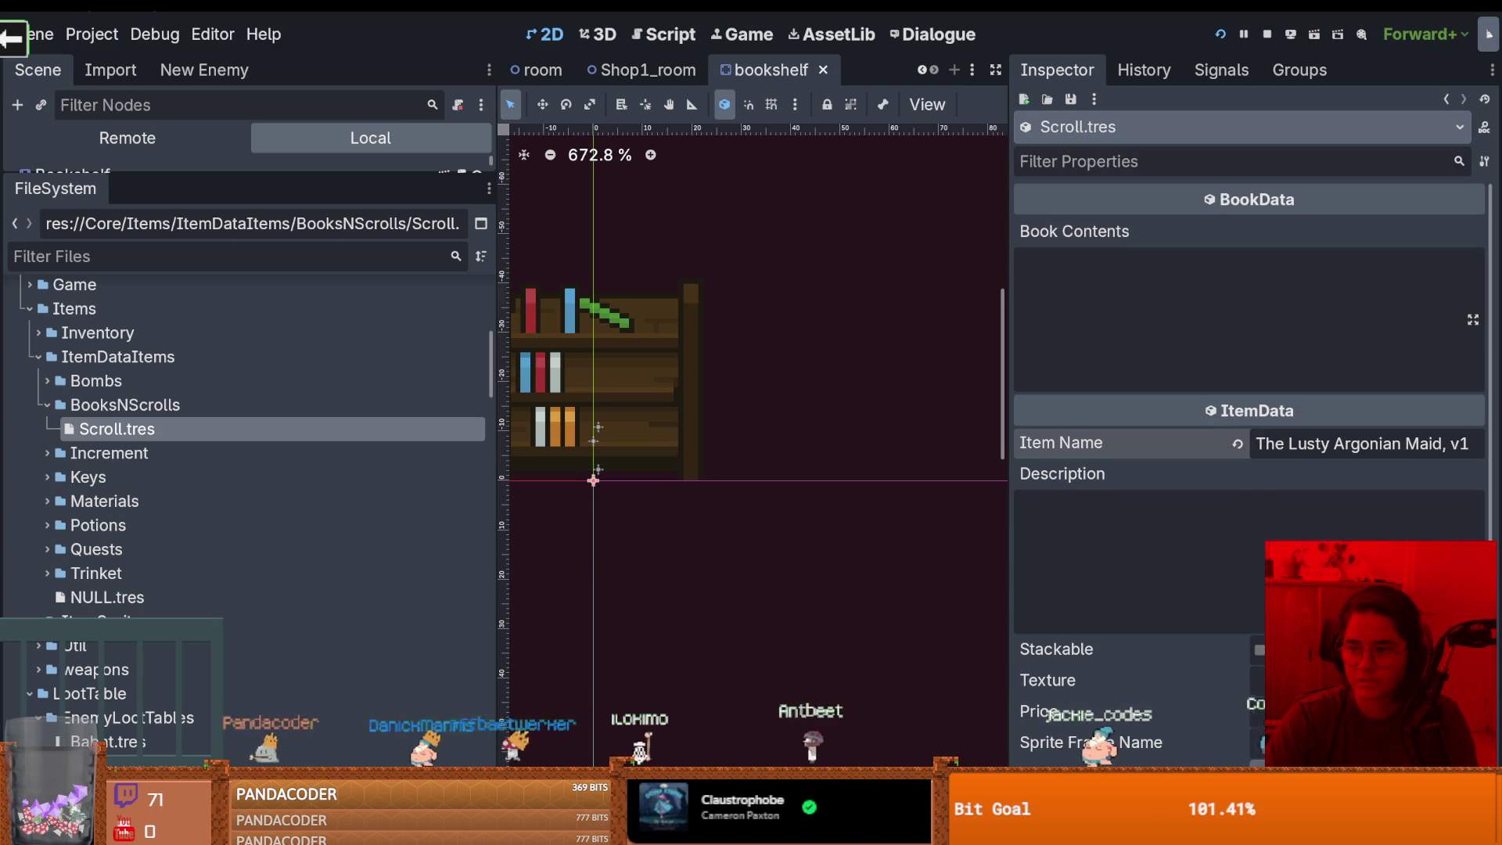
pyautogui.click(1164, 332)
pyautogui.hotkey('ctrl', 'v')
pyautogui.scroll(10, 1164, 331)
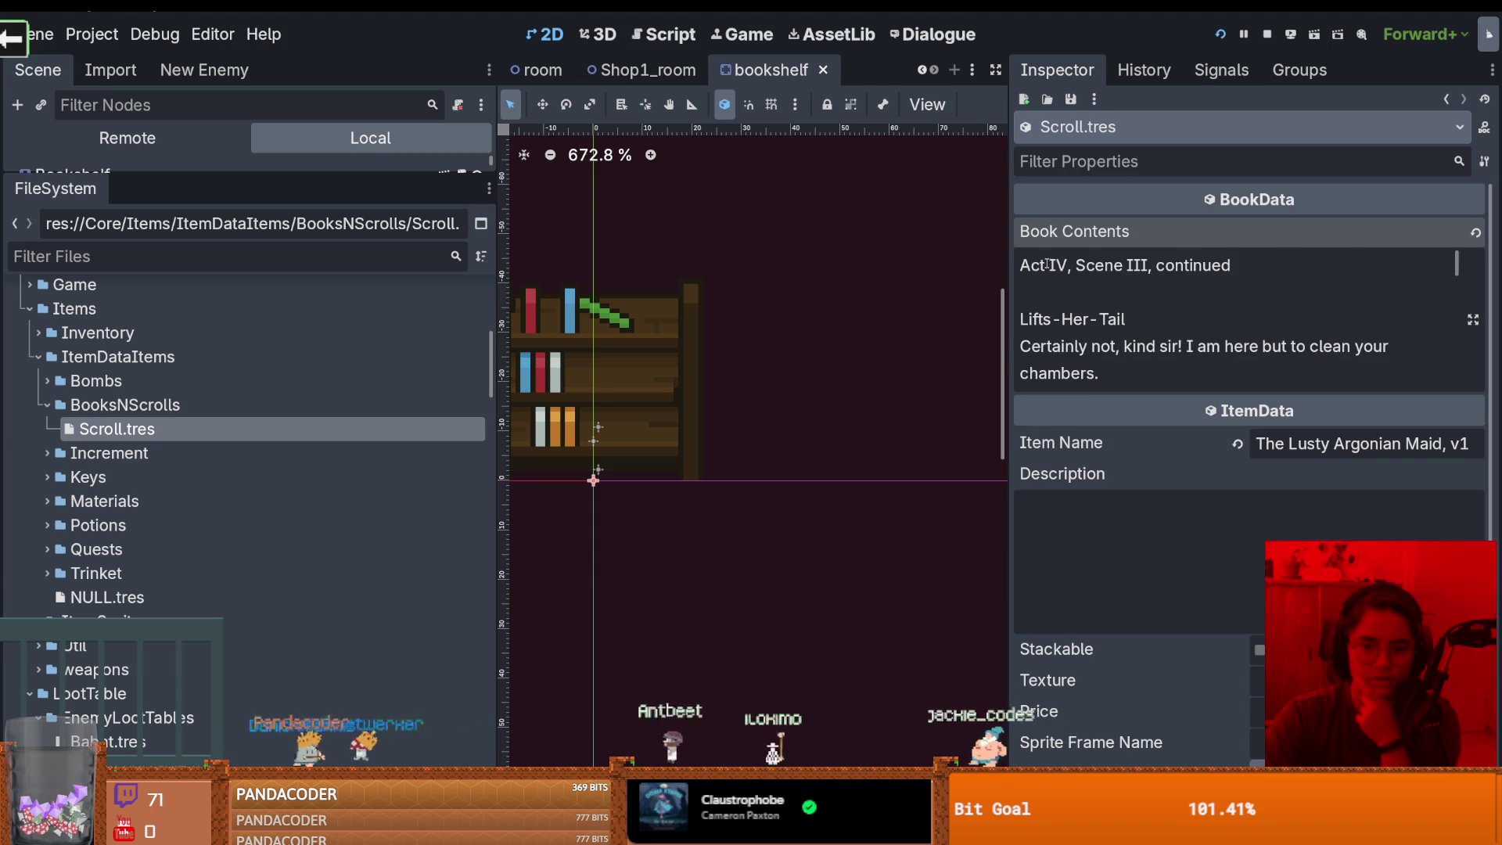
pyautogui.scroll(-2, 1129, 290)
pyautogui.scroll(2, 1111, 317)
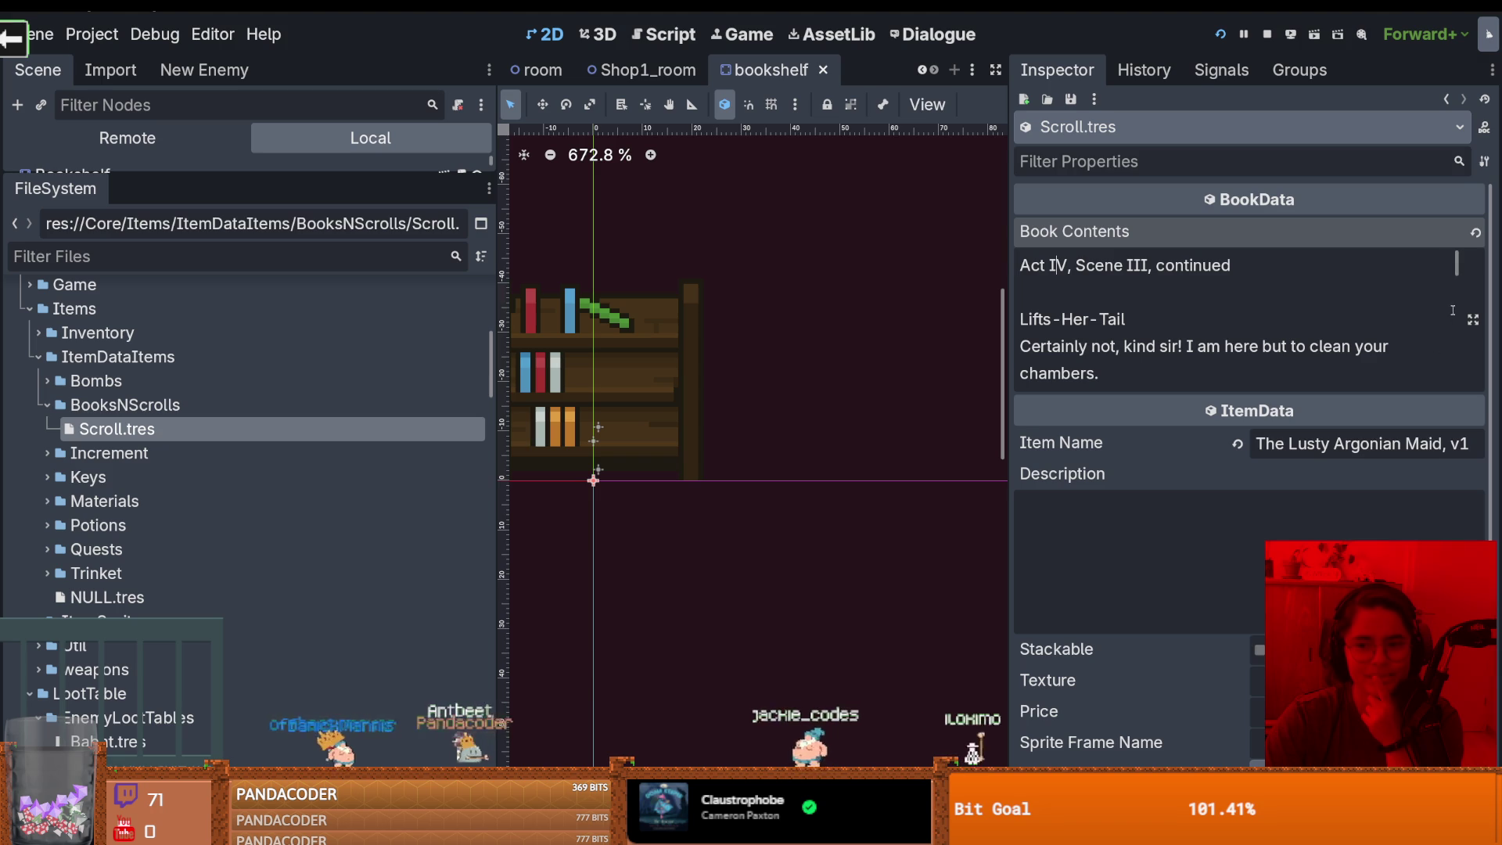
pyautogui.moveTo(1459, 271); pyautogui.dragTo(1458, 283)
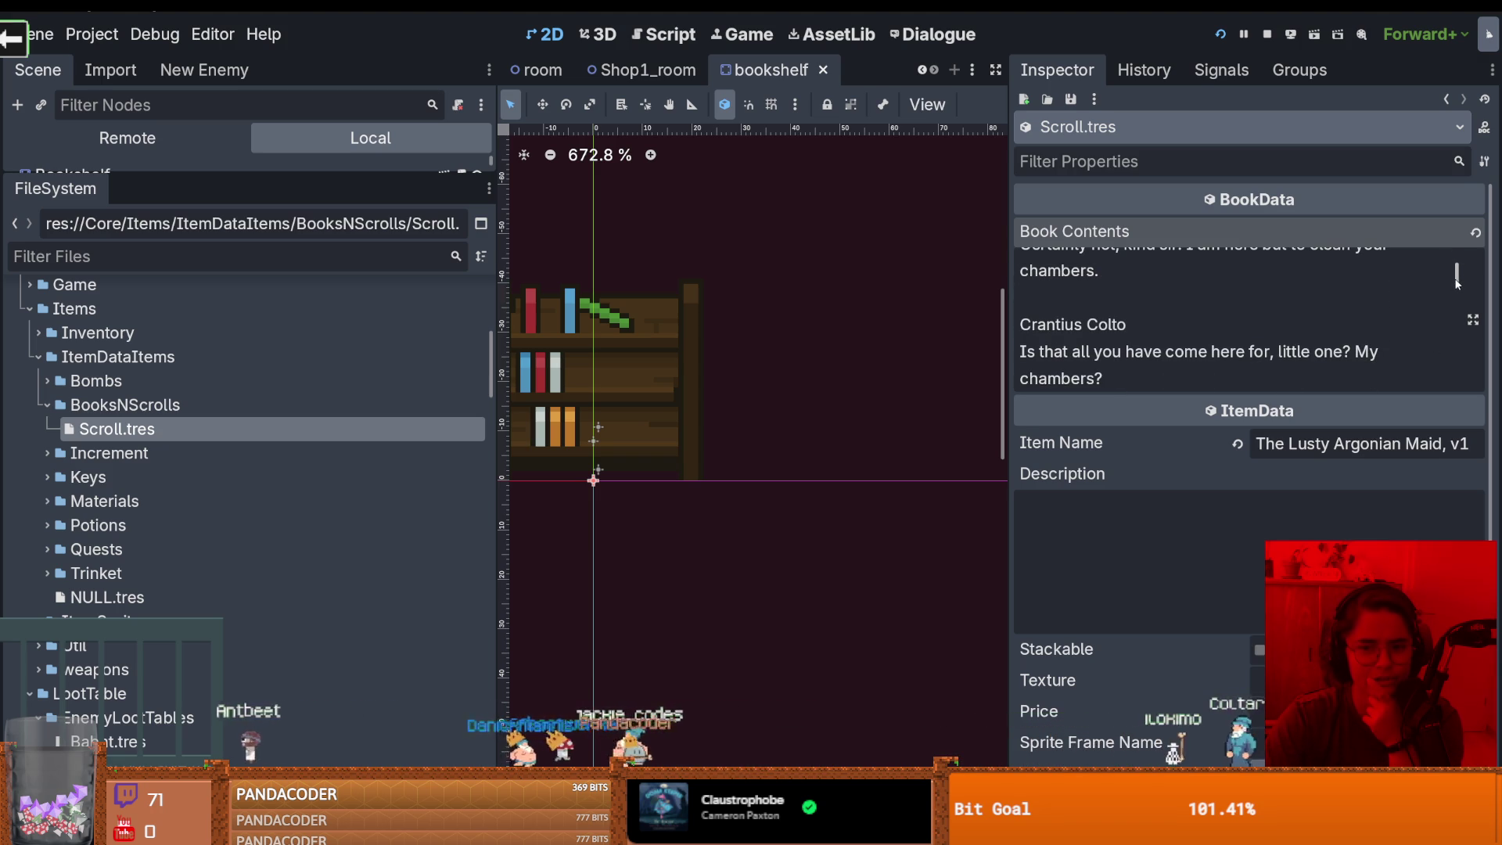
pyautogui.moveTo(1458, 283)
pyautogui.mouseDown()
pyautogui.moveTo(1438, 355)
pyautogui.moveTo(1435, 274)
pyautogui.mouseUp()
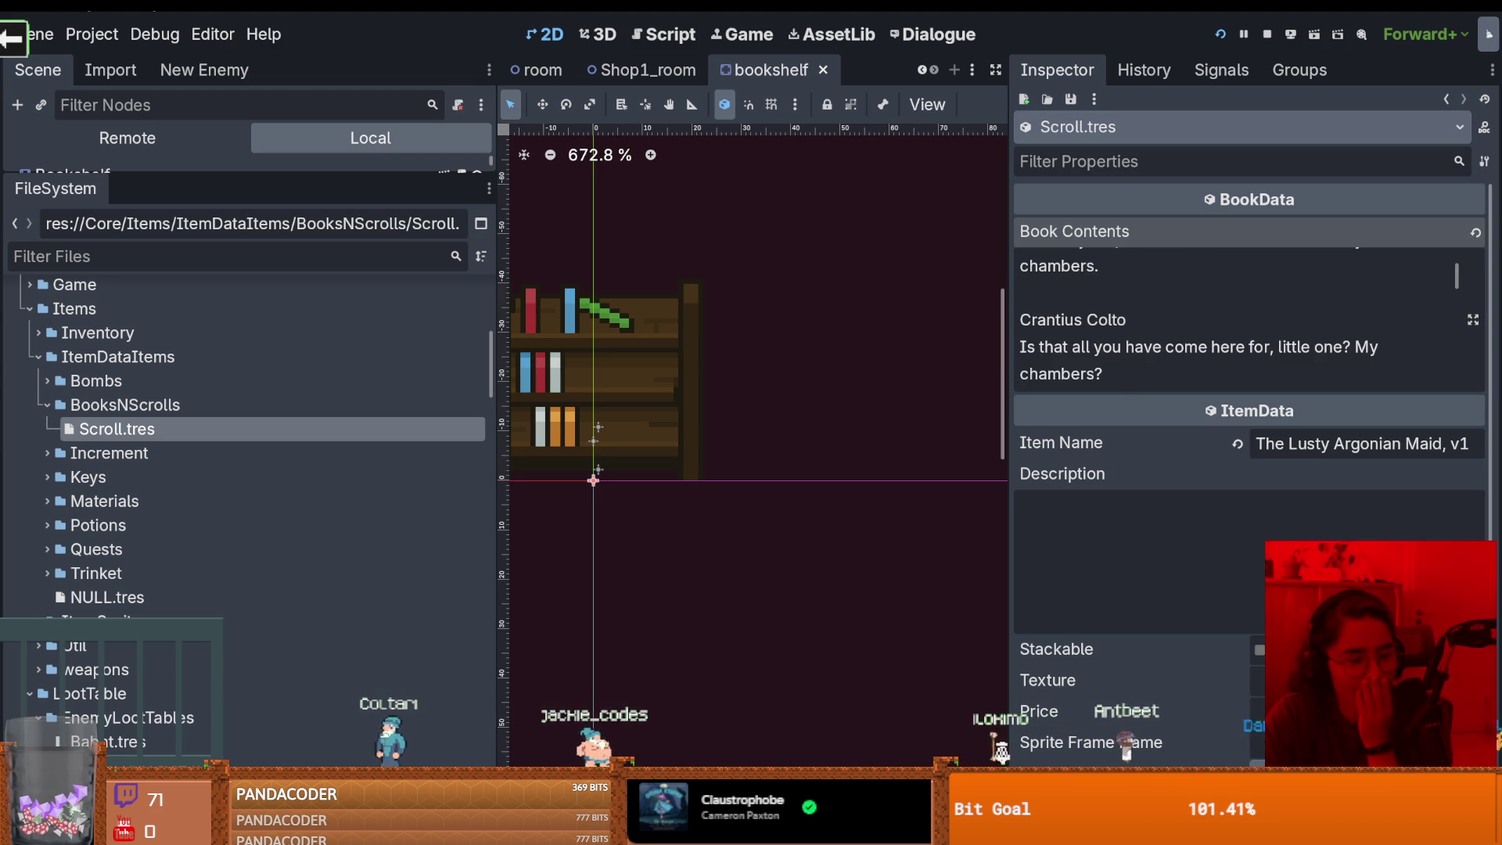
pyautogui.moveTo(1457, 275); pyautogui.dragTo(1459, 386)
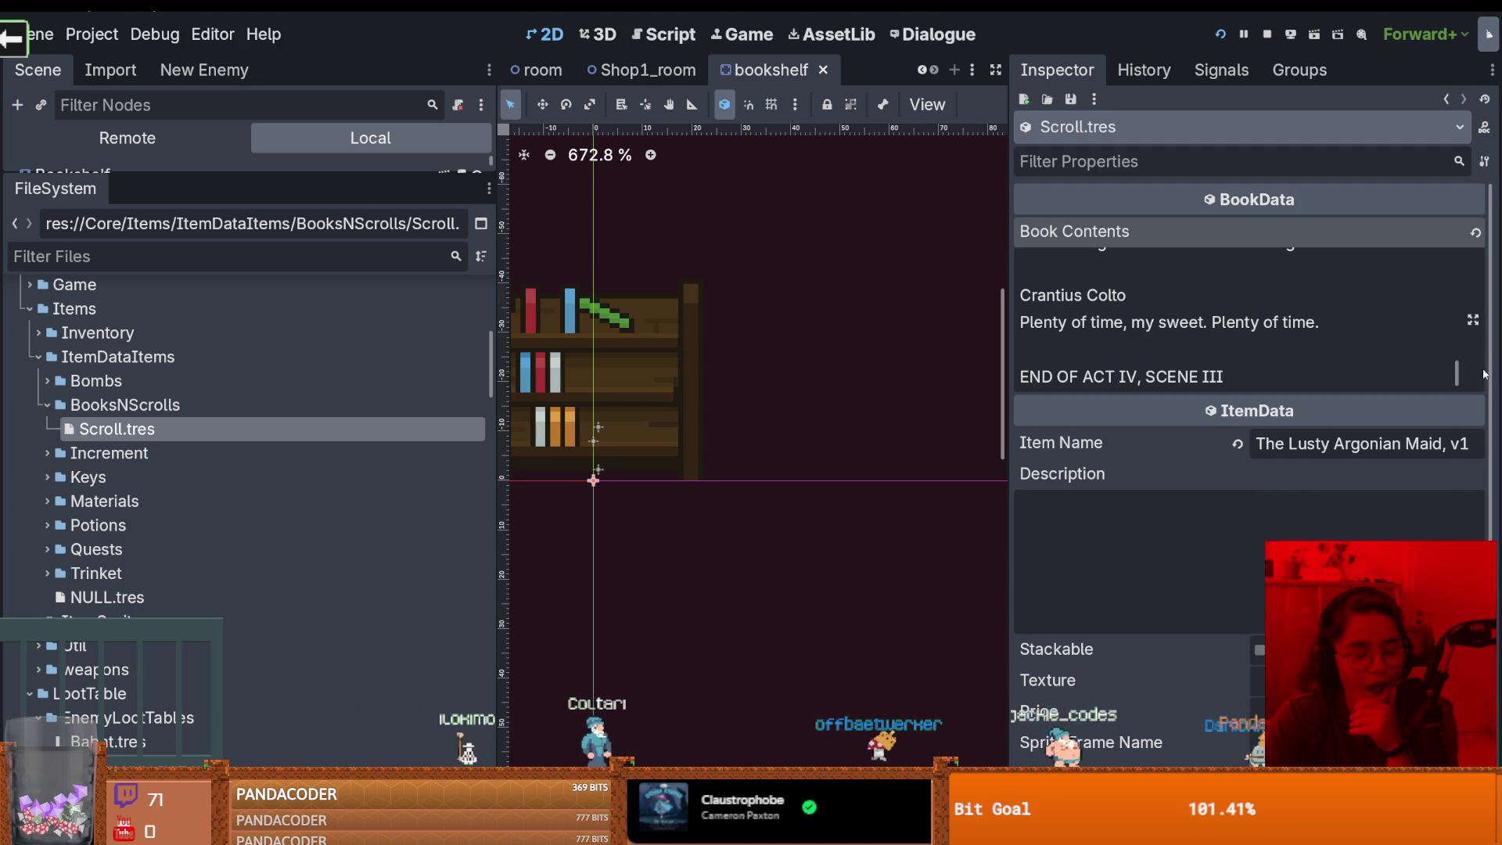
pyautogui.scroll(1, 1363, 377)
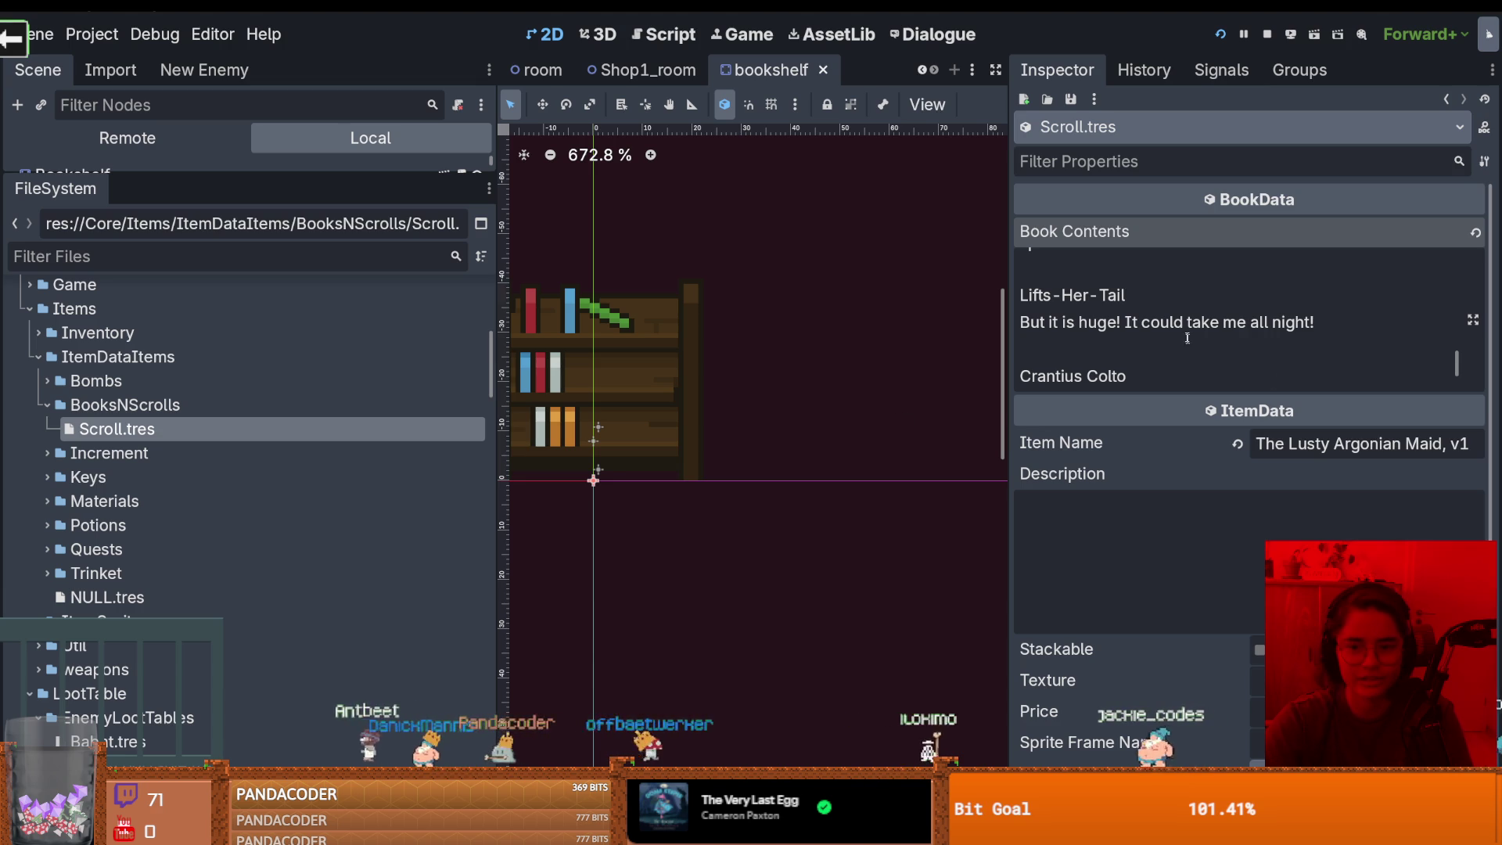
pyautogui.press('Tab')
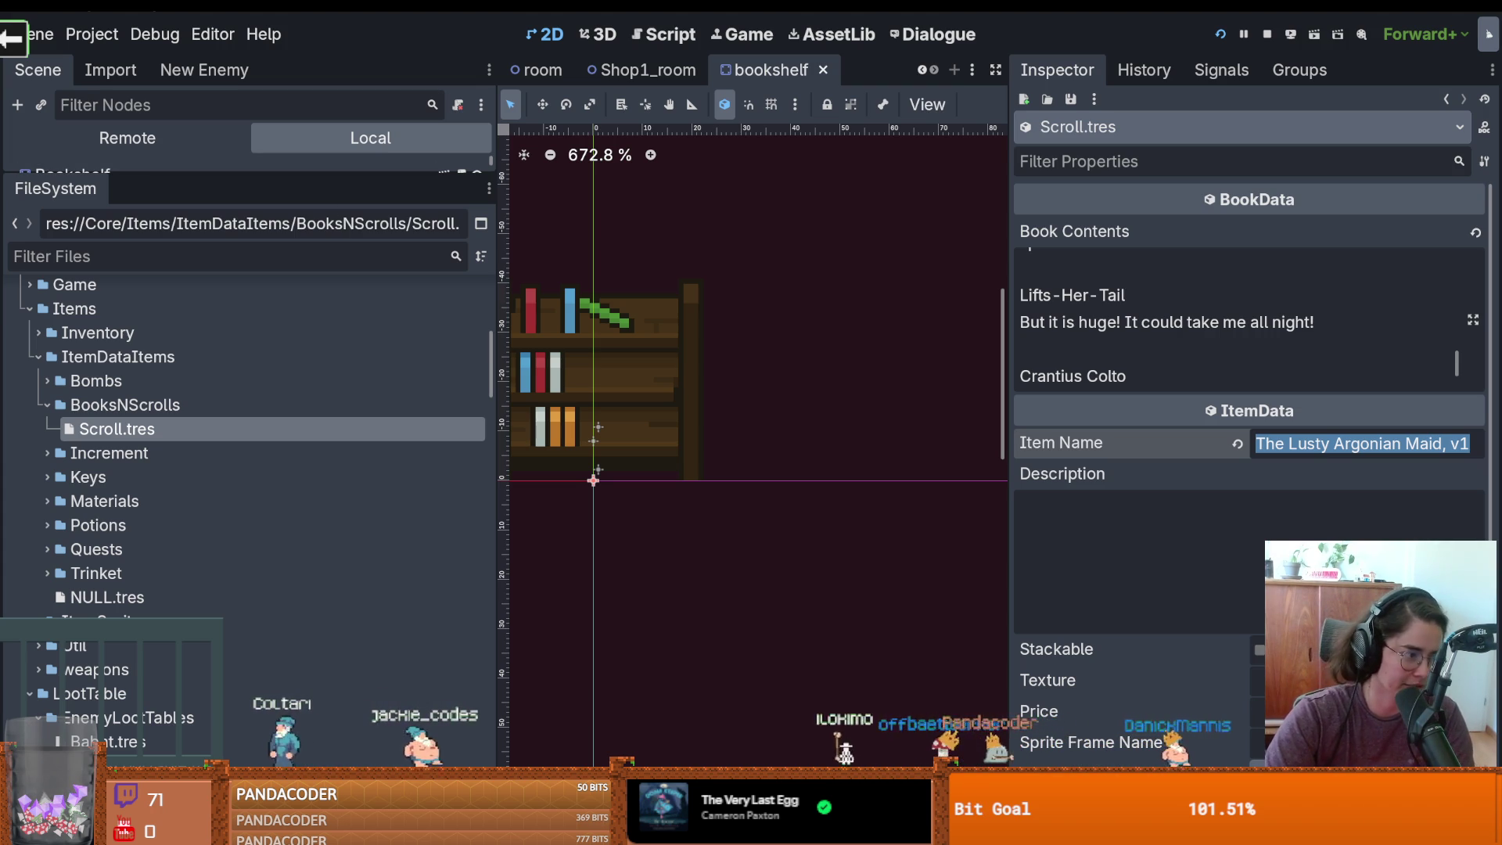
# Save the scene with the book contents and item name filled in
pyautogui.click(1085, 376)
pyautogui.hotkey('ctrl', 's')
pyautogui.scroll(1, 718, 475)
pyautogui.scroll(2, 718, 475)
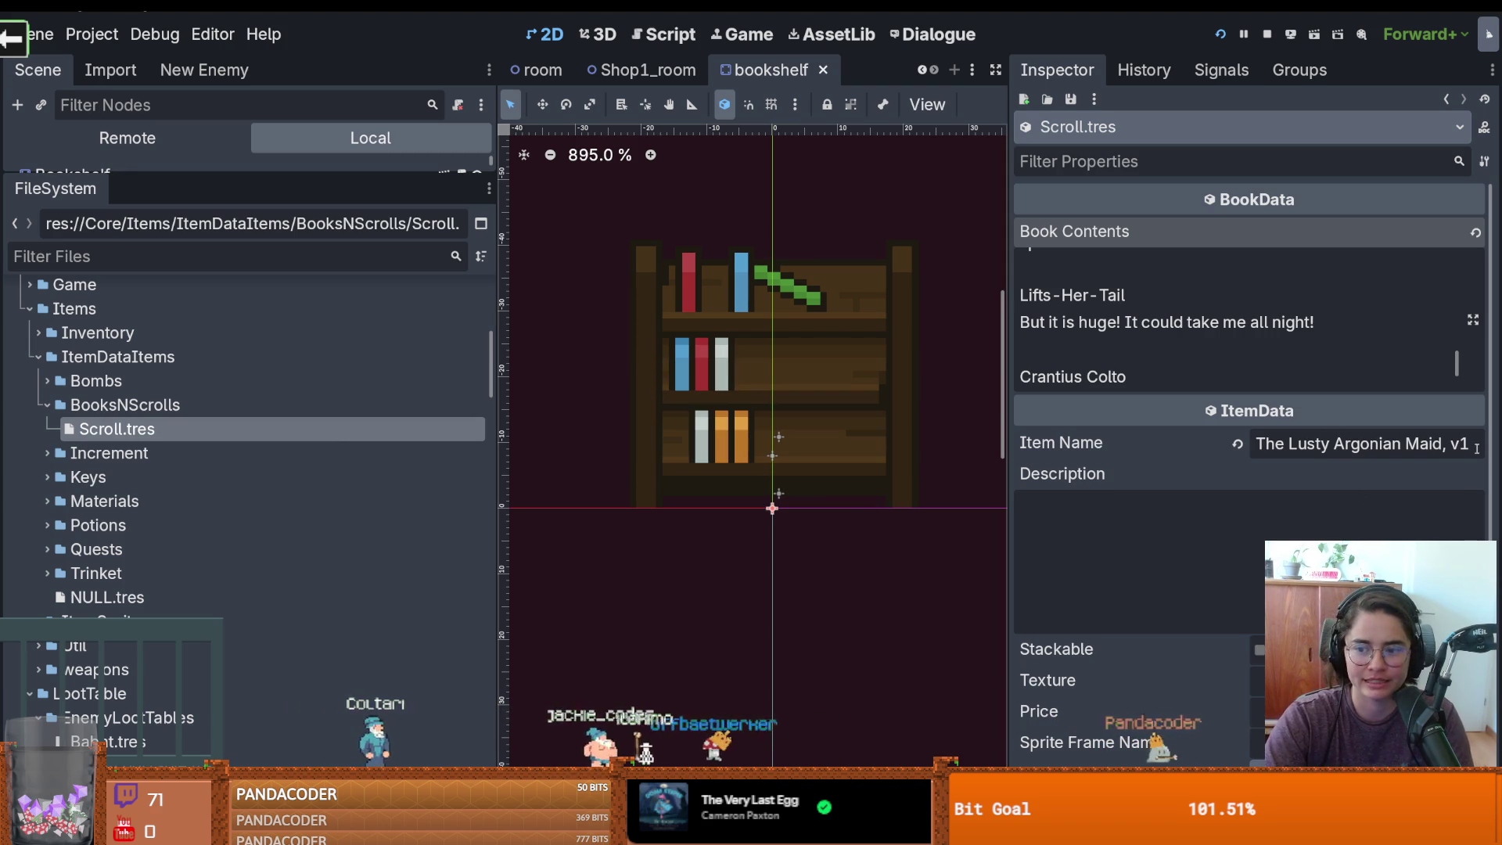
pyautogui.click(1171, 442)
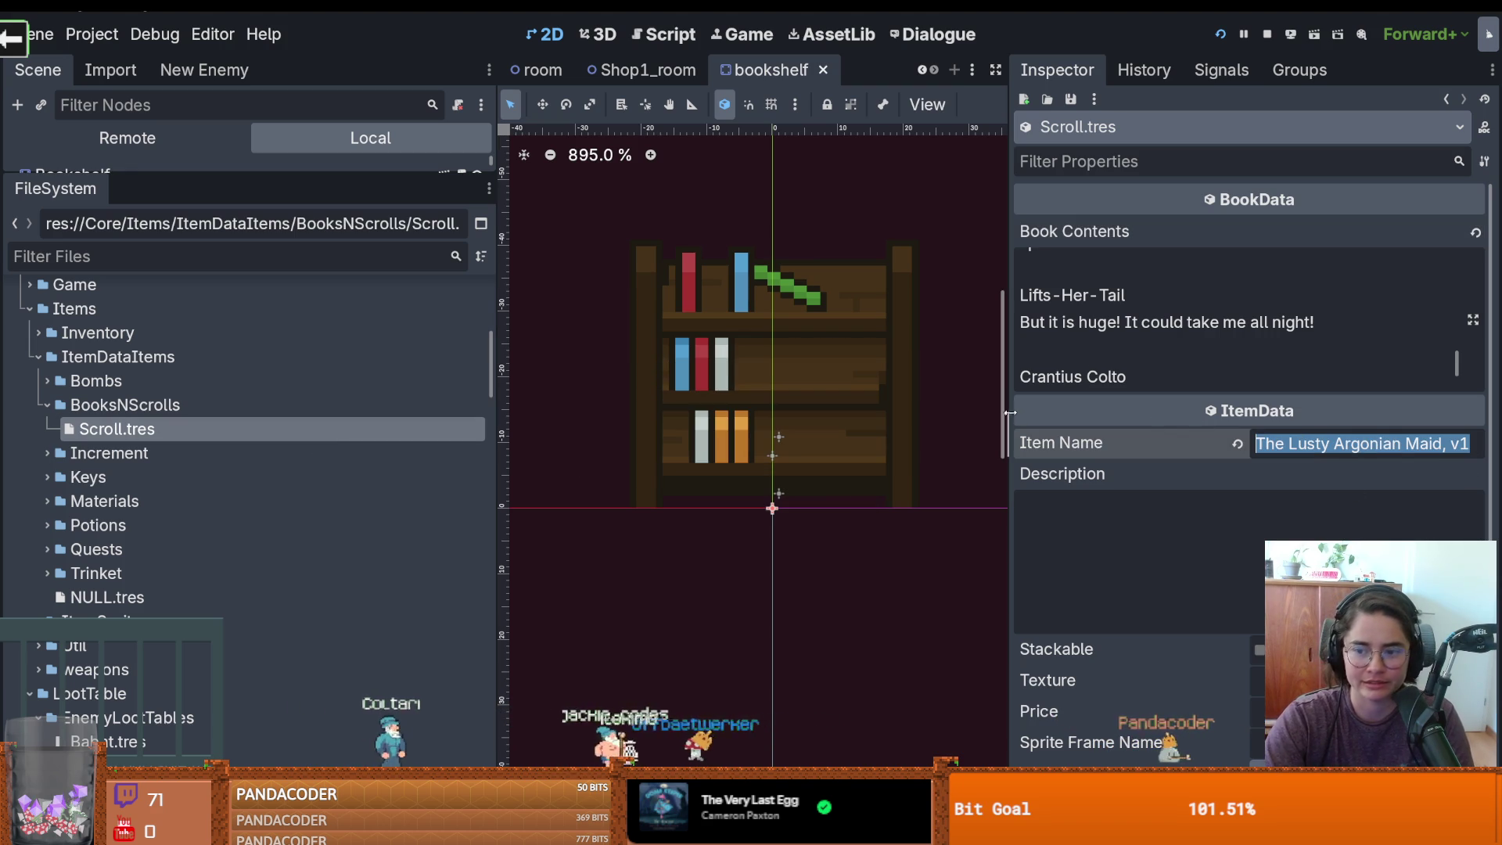
# Rename Scroll.tres to LustyArgonionMaidv1.tres in the FileSystem dock
pyautogui.rightClick(113, 430)
pyautogui.moveTo(220, 524)
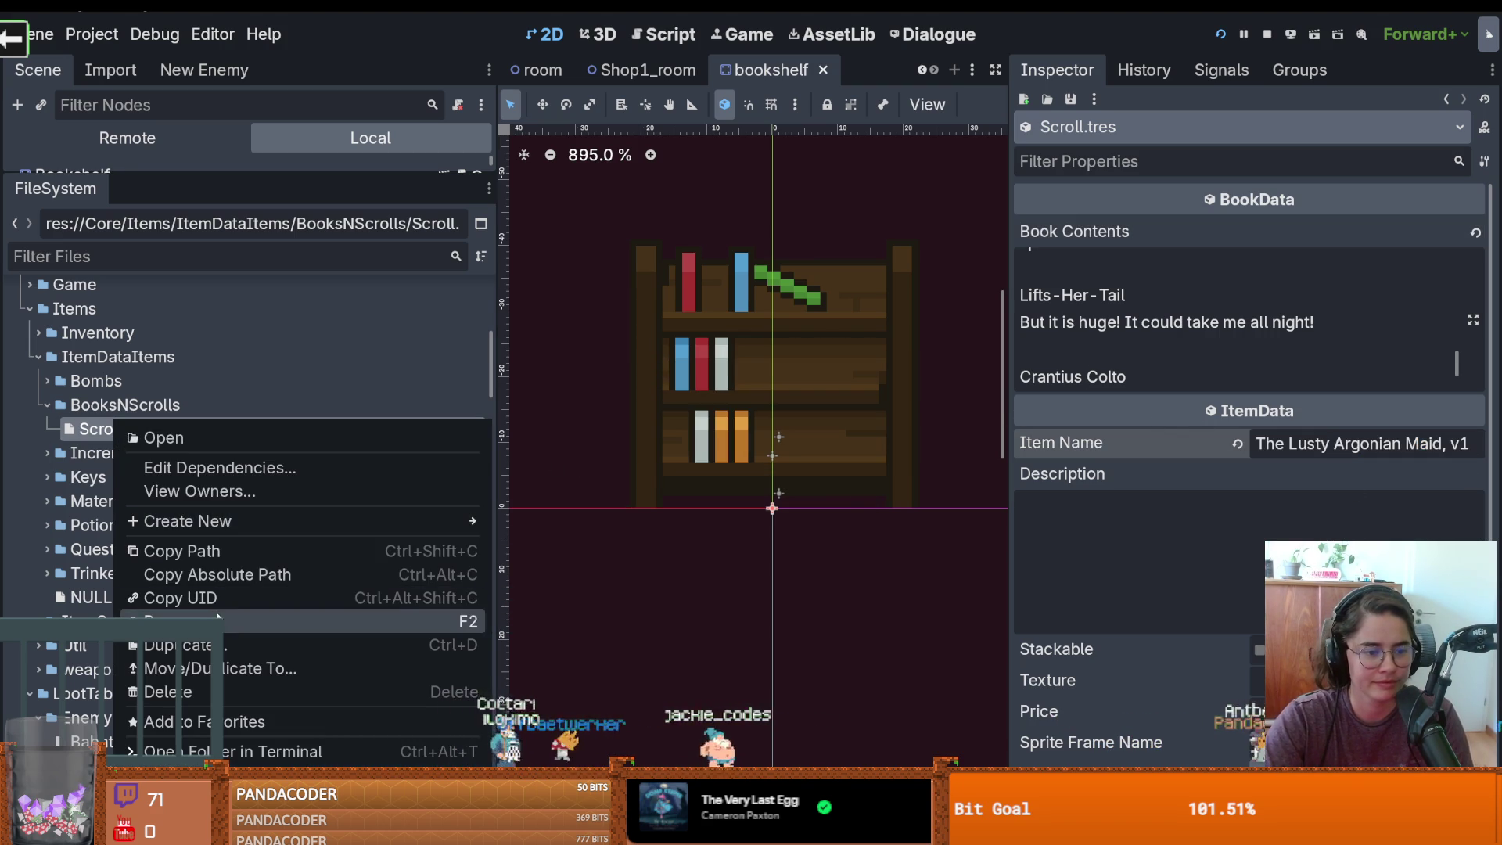
pyautogui.click(211, 621)
pyautogui.write('LustyAr')
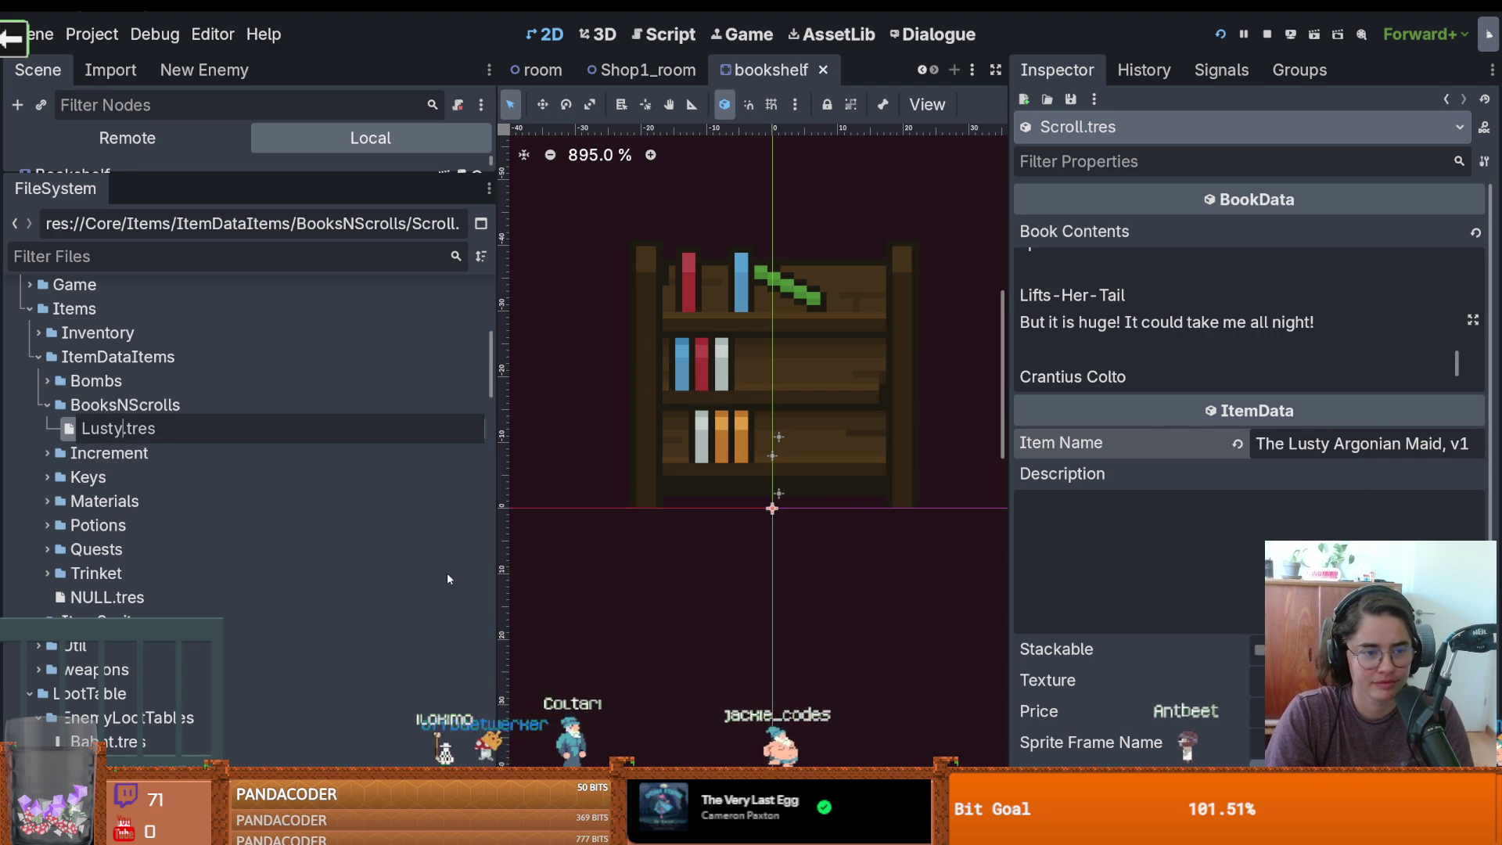
pyautogui.write('gonion')
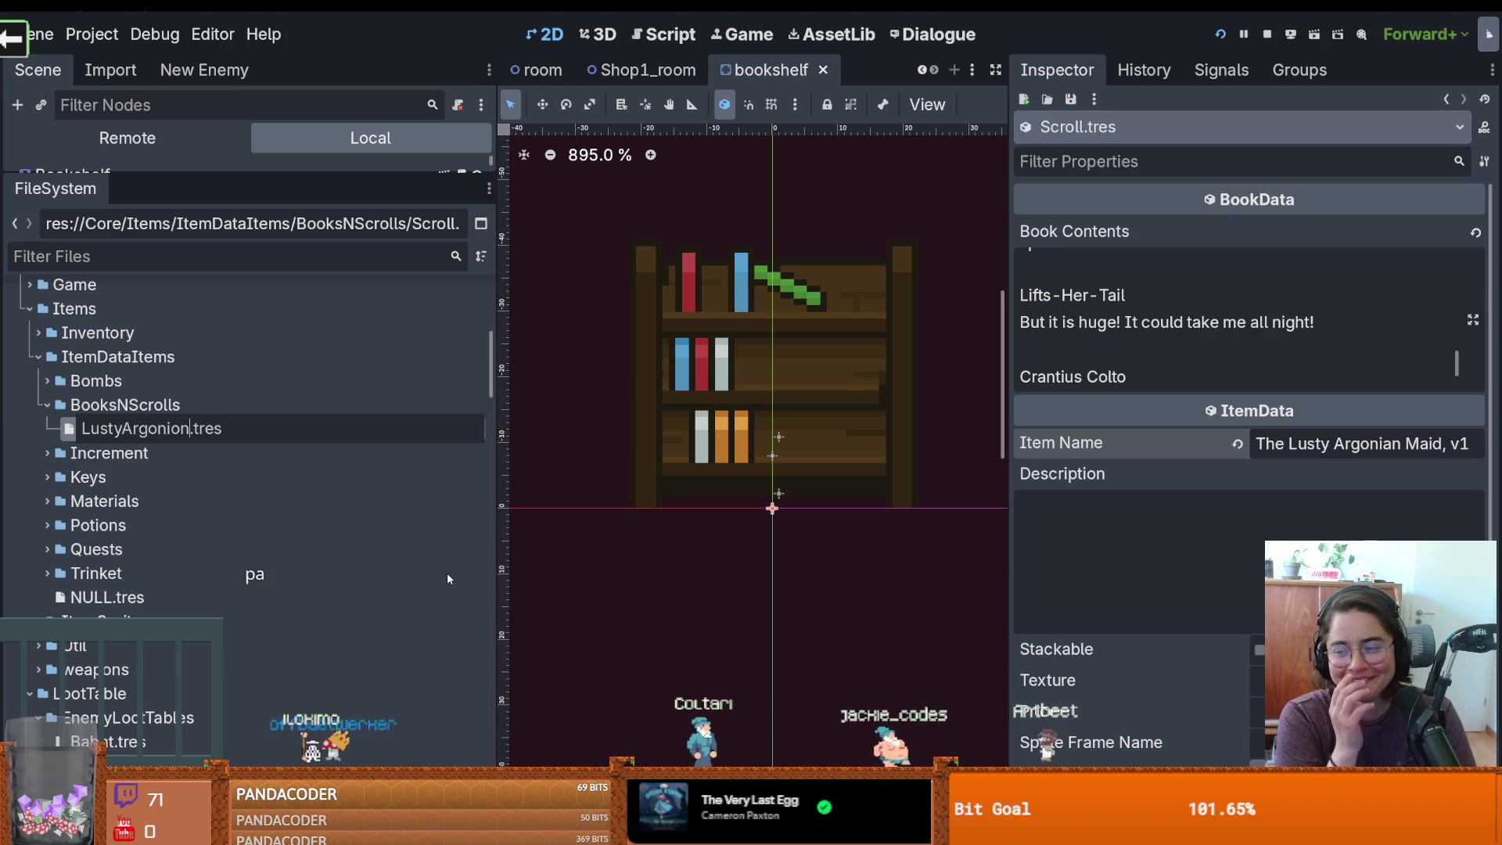
pyautogui.write('Maidv1')
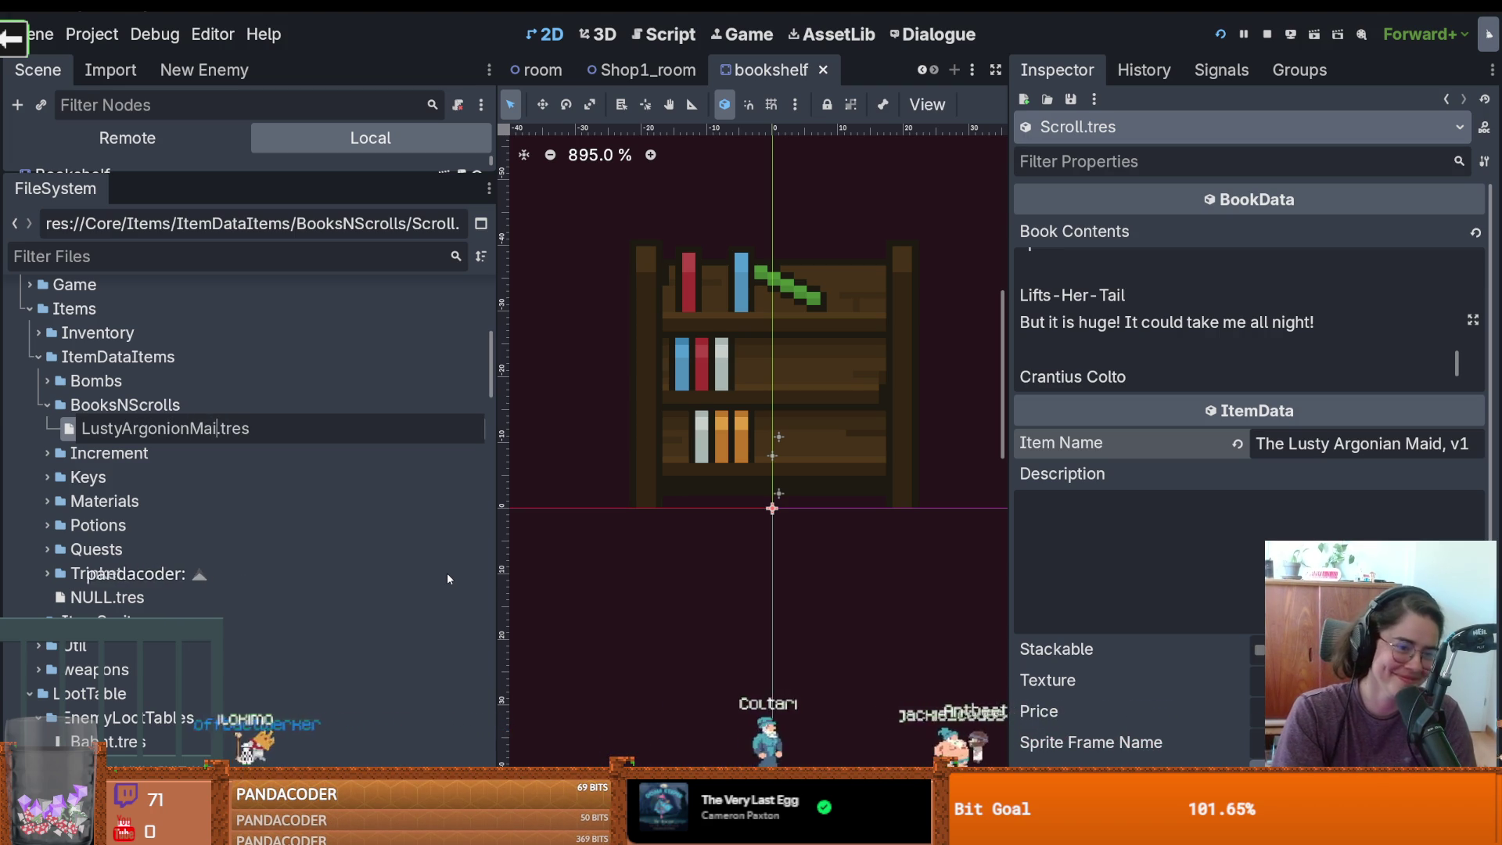
pyautogui.press('Return')
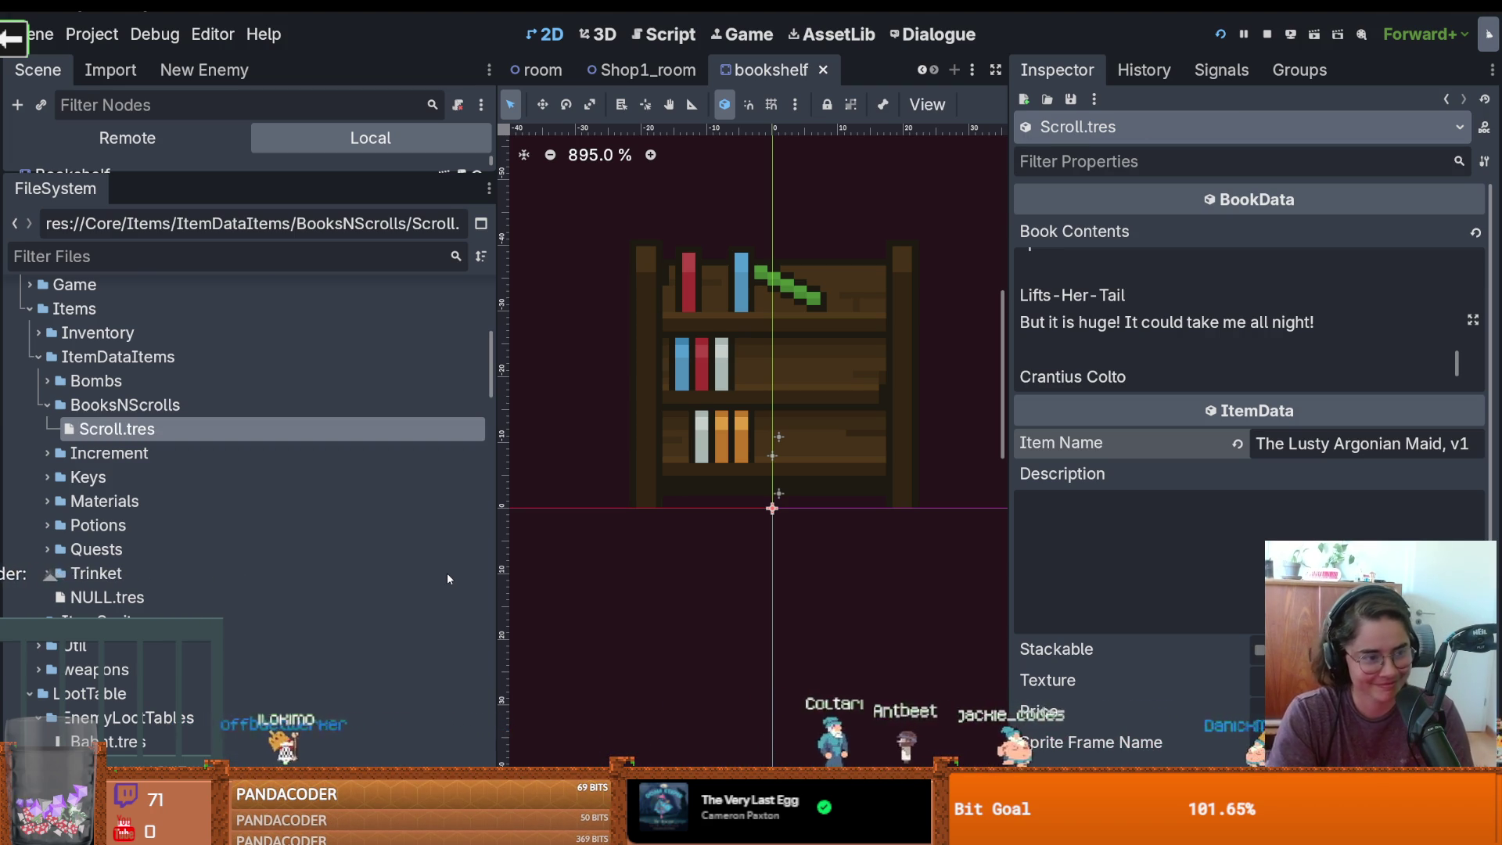
# Widen the file browser, reveal the Bookshelf node tree, and save the scene
pyautogui.moveTo(498, 410); pyautogui.dragTo(577, 408)
pyautogui.hotkey('ctrl', 's')
pyautogui.moveTo(411, 174)
pyautogui.mouseDown()
pyautogui.moveTo(399, 314)
pyautogui.moveTo(375, 337)
pyautogui.mouseUp()
pyautogui.hotkey('ctrl', 's')
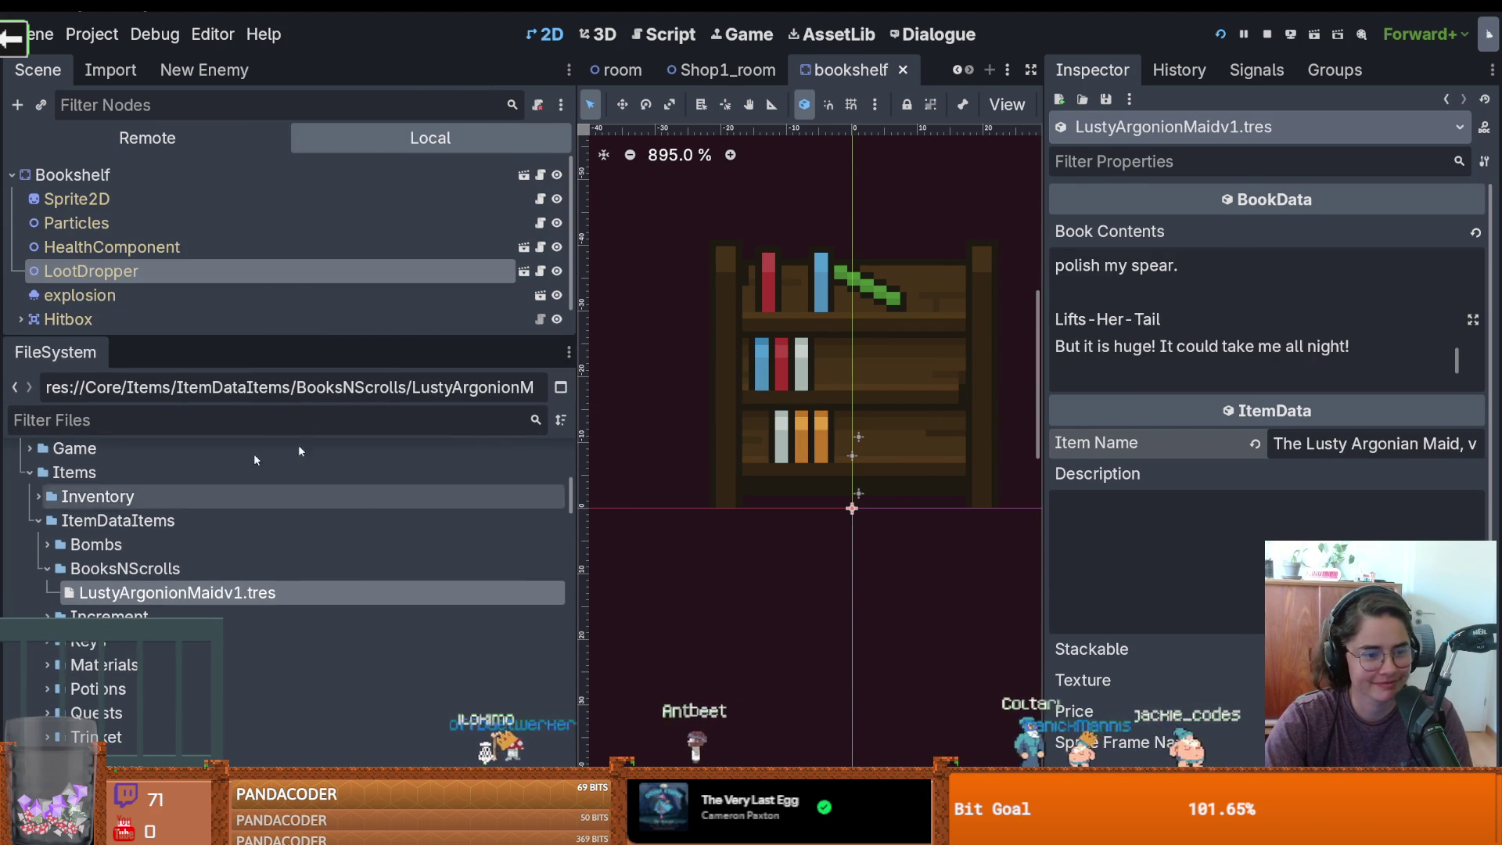
# Expand the Bookshelf node list down to CollisionShape2D and save the scene
pyautogui.click(1261, 389)
pyautogui.scroll(-1, 1261, 389)
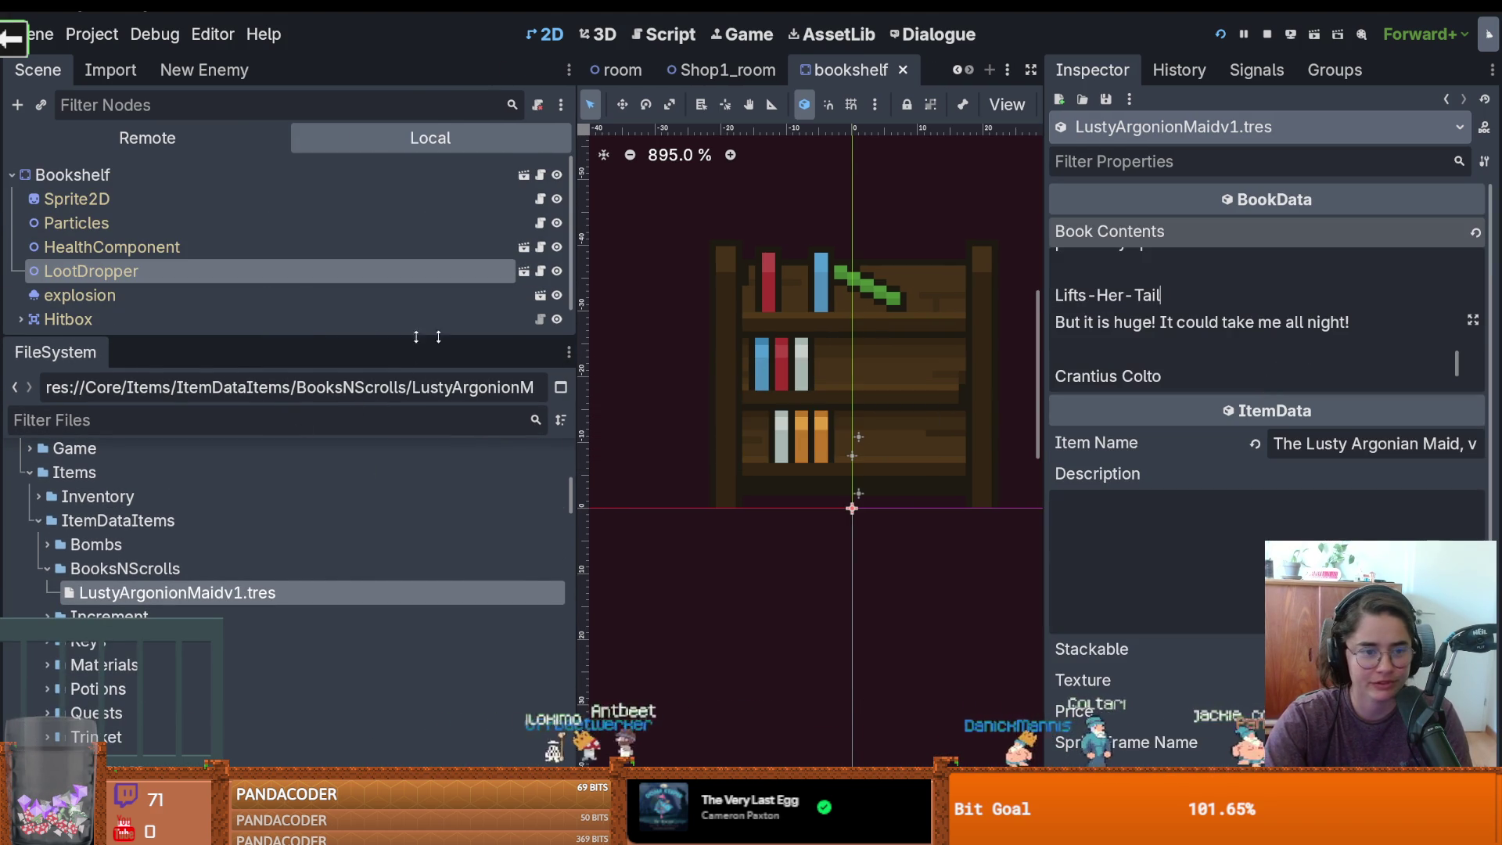
pyautogui.moveTo(398, 336)
pyautogui.mouseDown()
pyautogui.moveTo(398, 427)
pyautogui.moveTo(399, 386)
pyautogui.mouseUp()
pyautogui.hotkey('ctrl', 's')
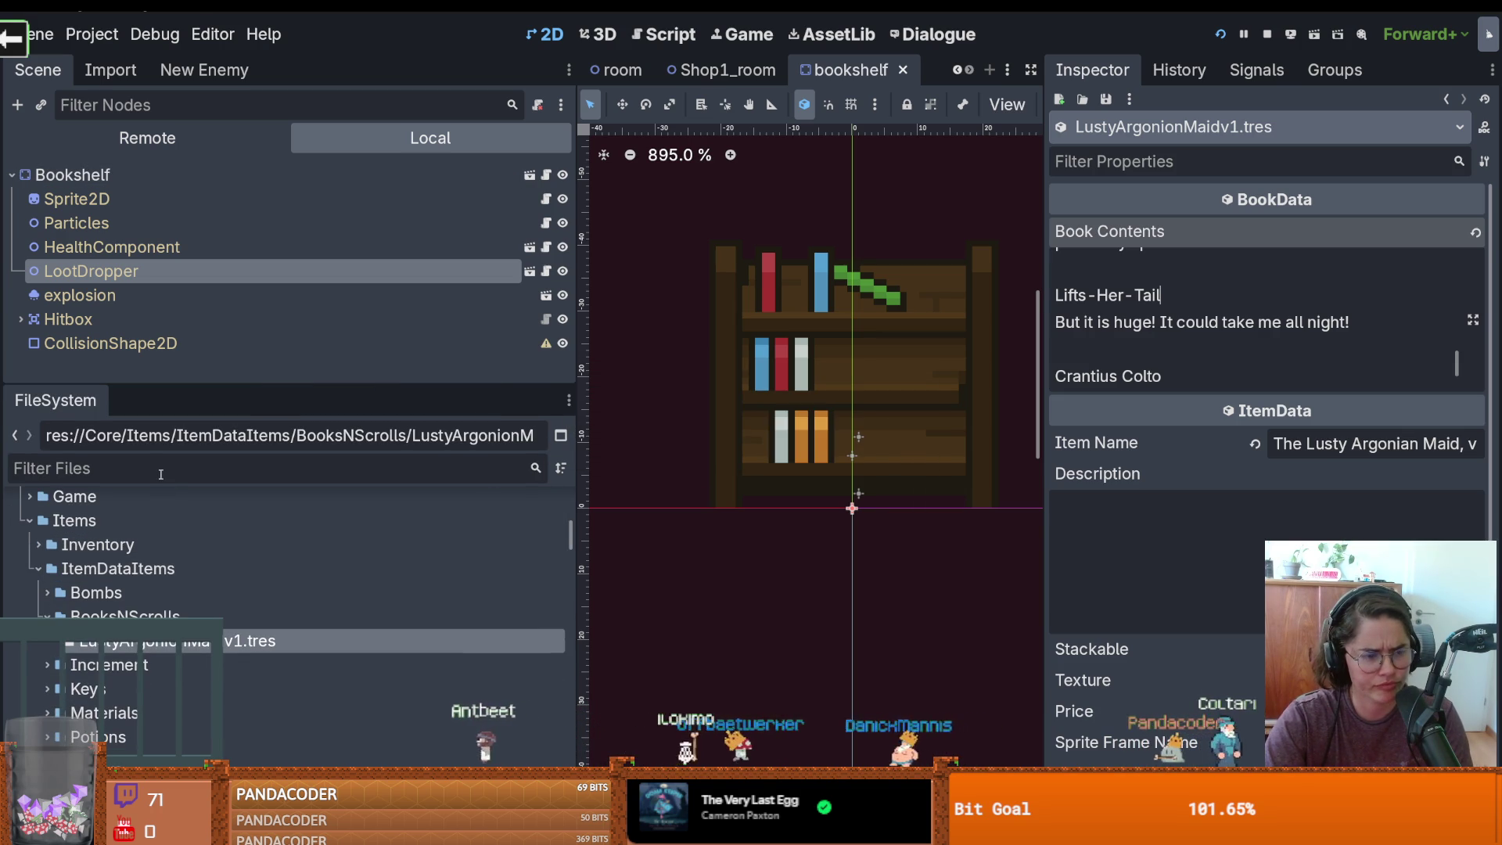
# Filter files for 'scrol' and preview ScrollHanging.png and the ScrollSmall panel textures
pyautogui.write('scrol')
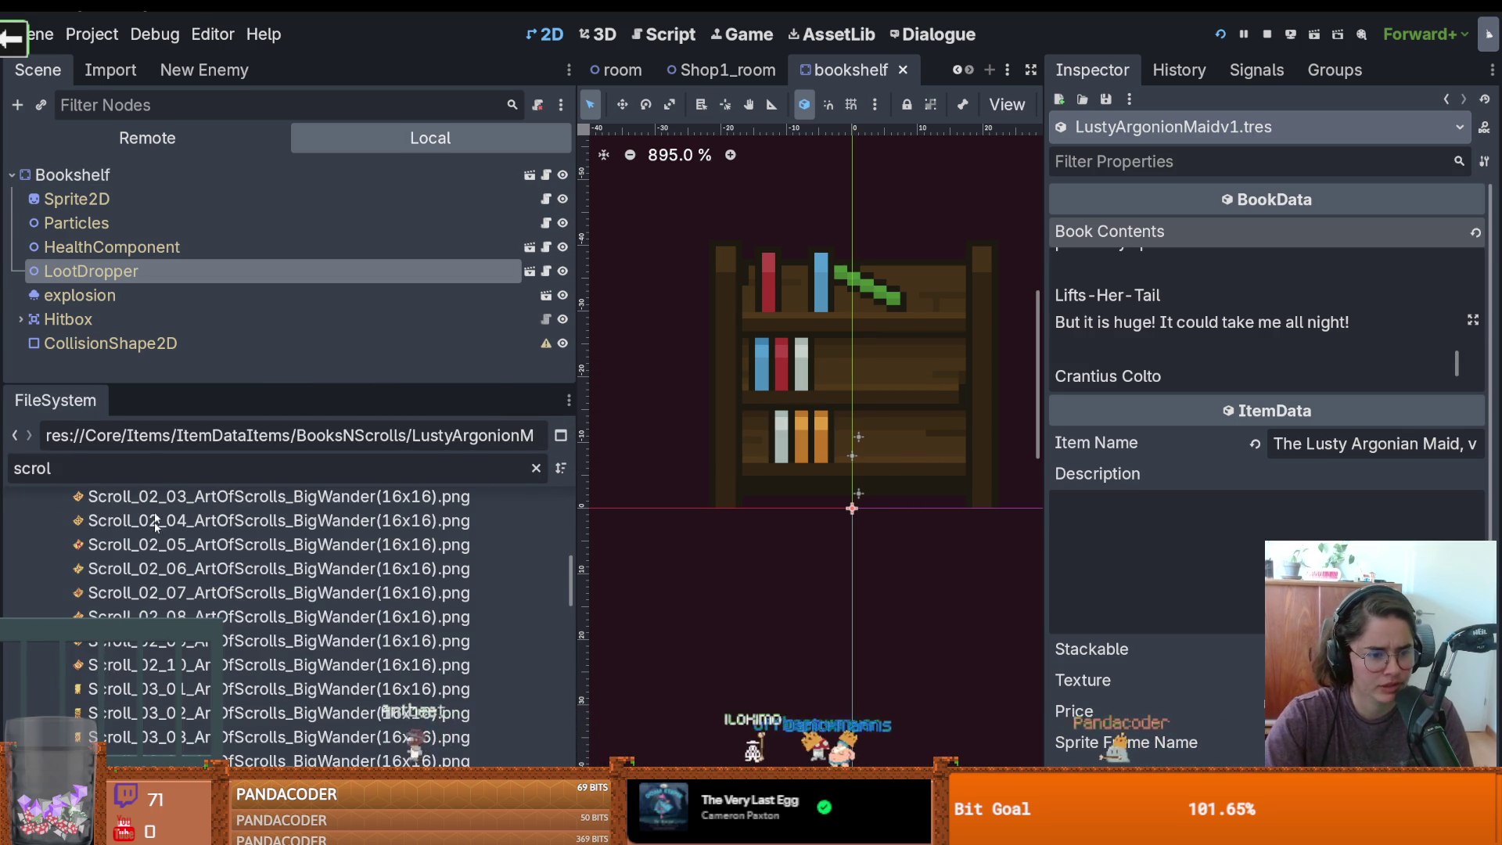
pyautogui.scroll(-10, 360, 668)
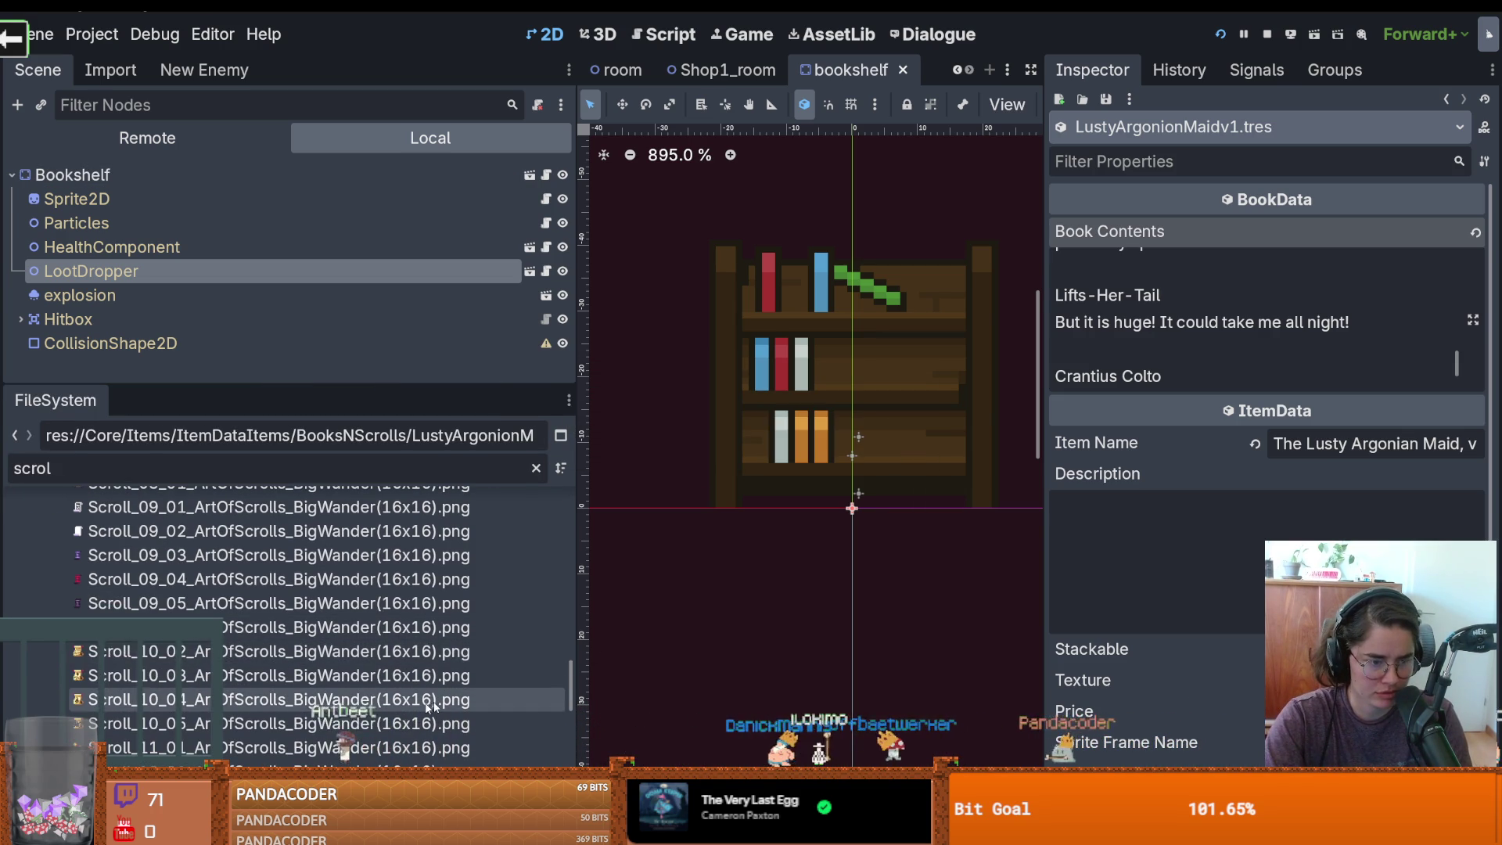
pyautogui.scroll(-5, 395, 710)
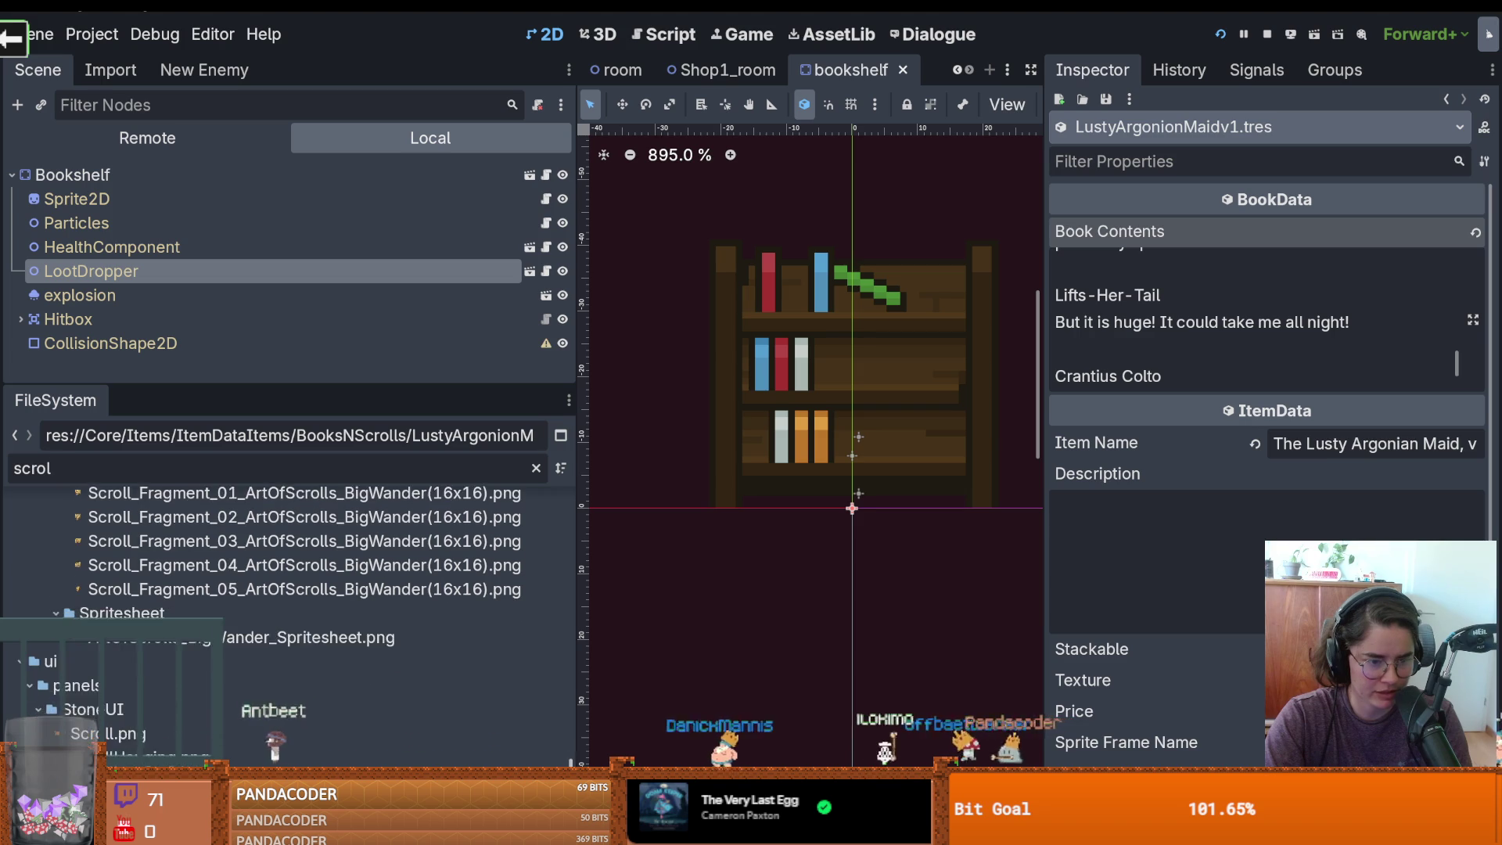
pyautogui.scroll(-2, 153, 710)
pyautogui.click(153, 713)
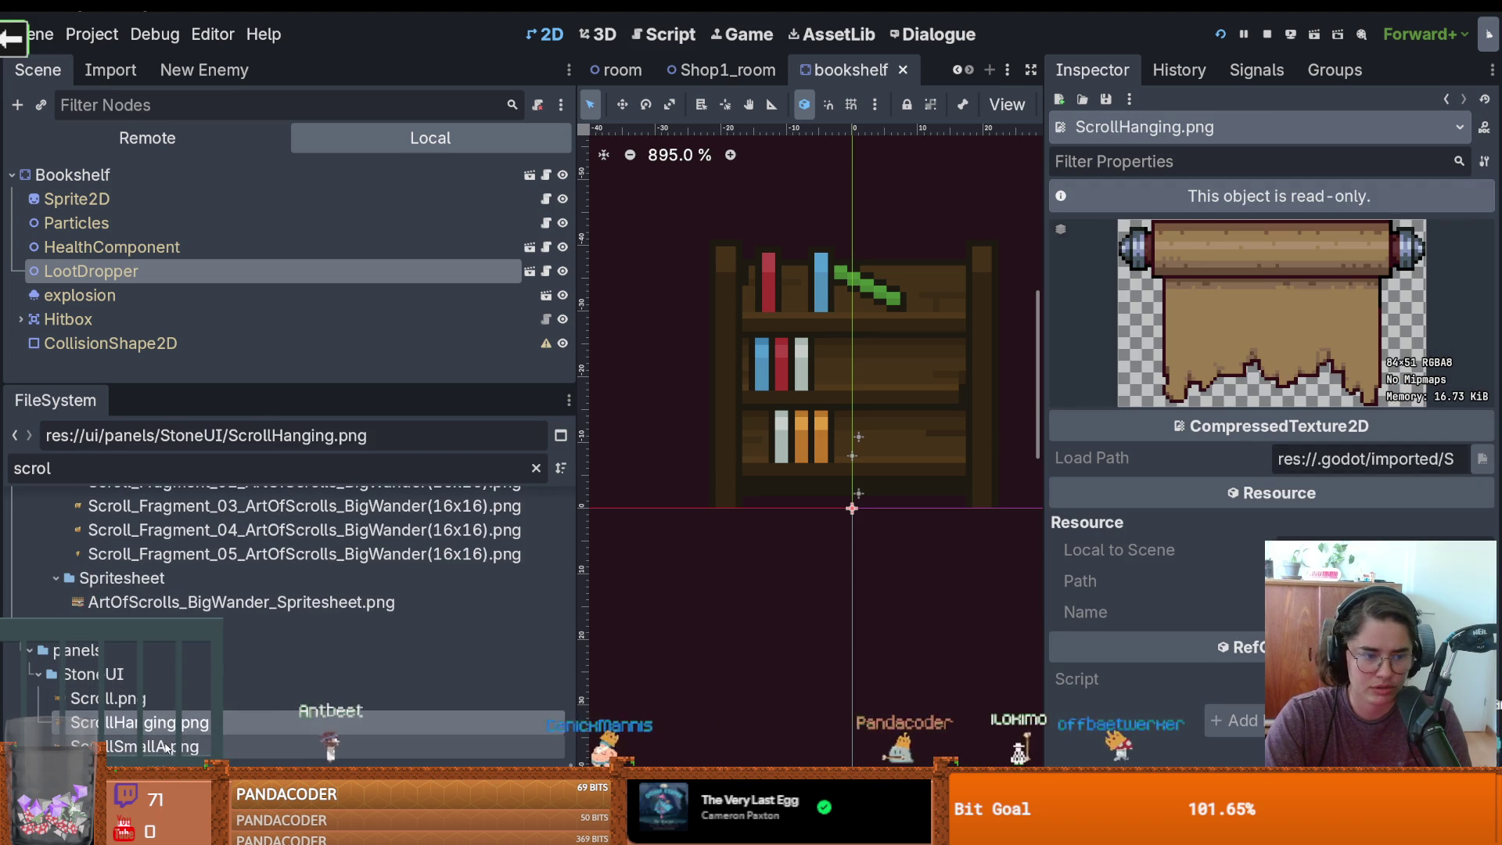
pyautogui.press('Down')
pyautogui.press('Down')
pyautogui.press('Down')
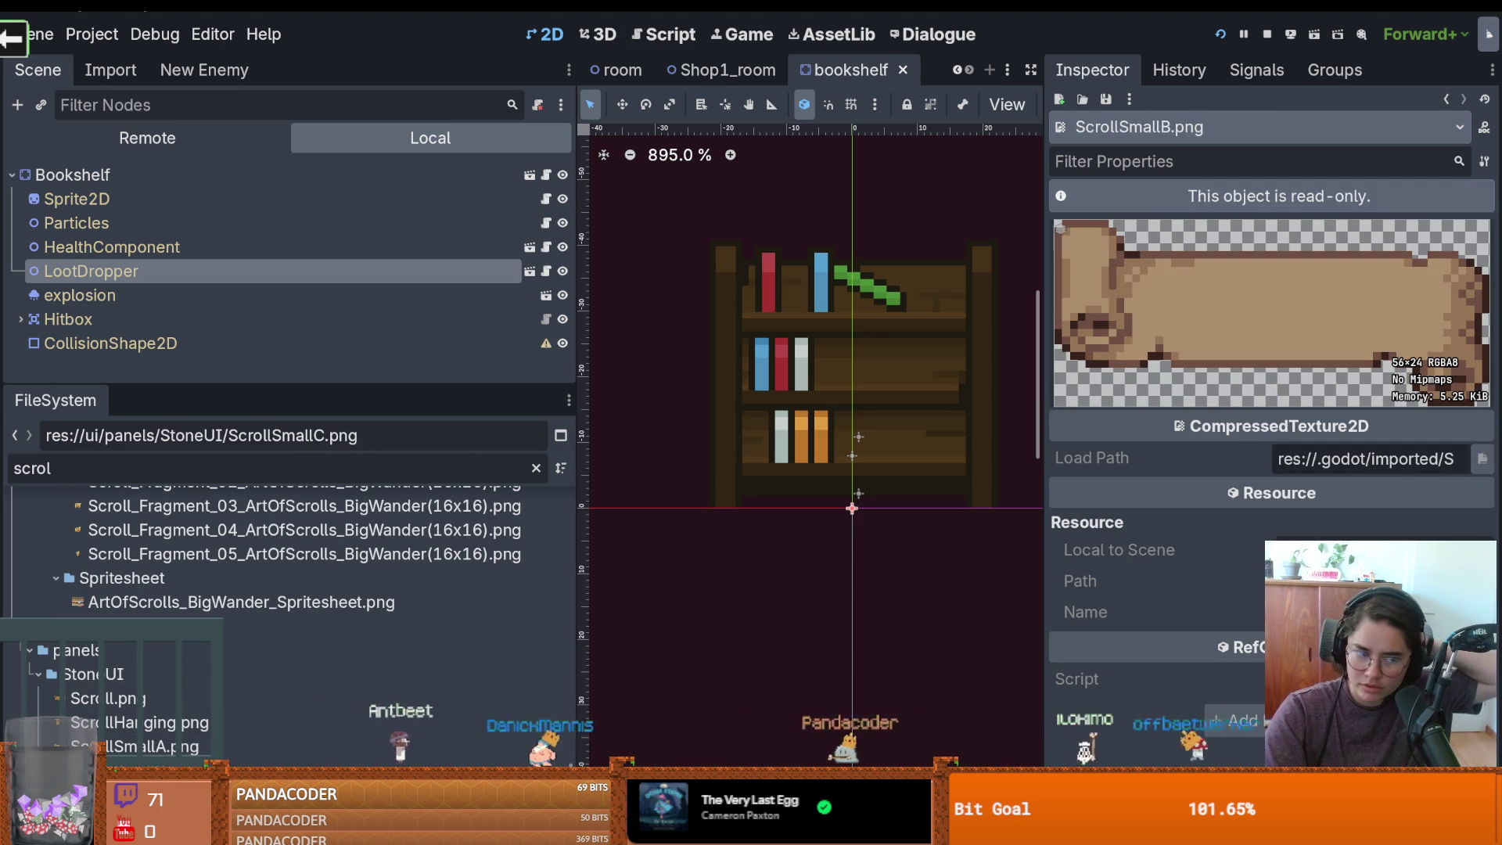
pyautogui.moveTo(570, 704); pyautogui.dragTo(584, 481)
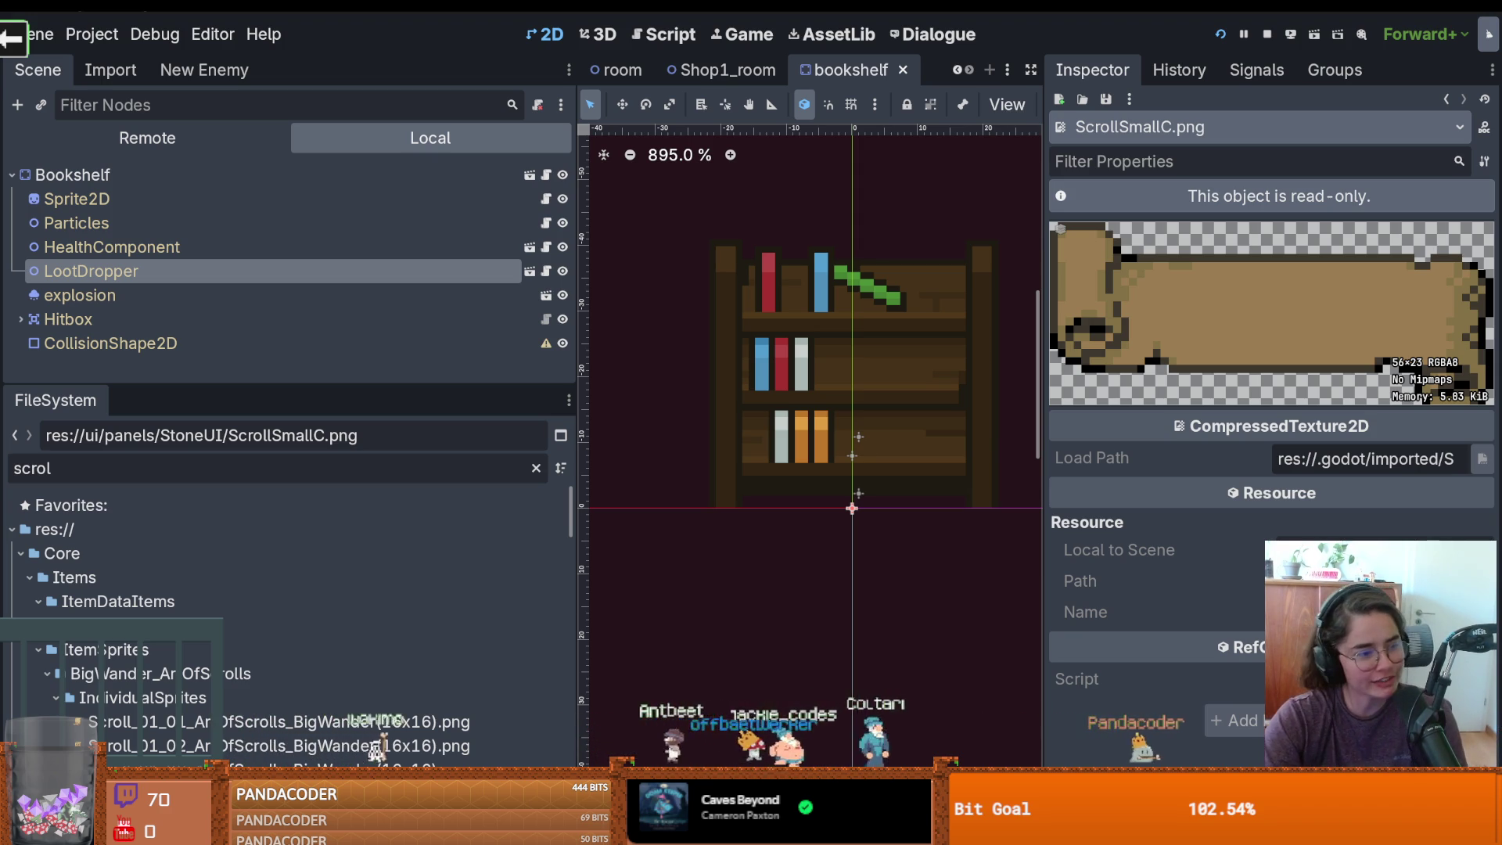
# Move the Godot editor window aside to reveal the itch.io Top Game assets listing
pyautogui.moveTo(935, 82)
pyautogui.mouseDown()
pyautogui.moveTo(1016, 120)
pyautogui.moveTo(751, 31)
pyautogui.moveTo(714, 325)
pyautogui.mouseUp()
# Scroll through the User Interface asset packs, such as UI assets pack 2 and Retro Windows GUI
pyautogui.scroll(-5, 942, 355)
pyautogui.scroll(5, 311, 473)
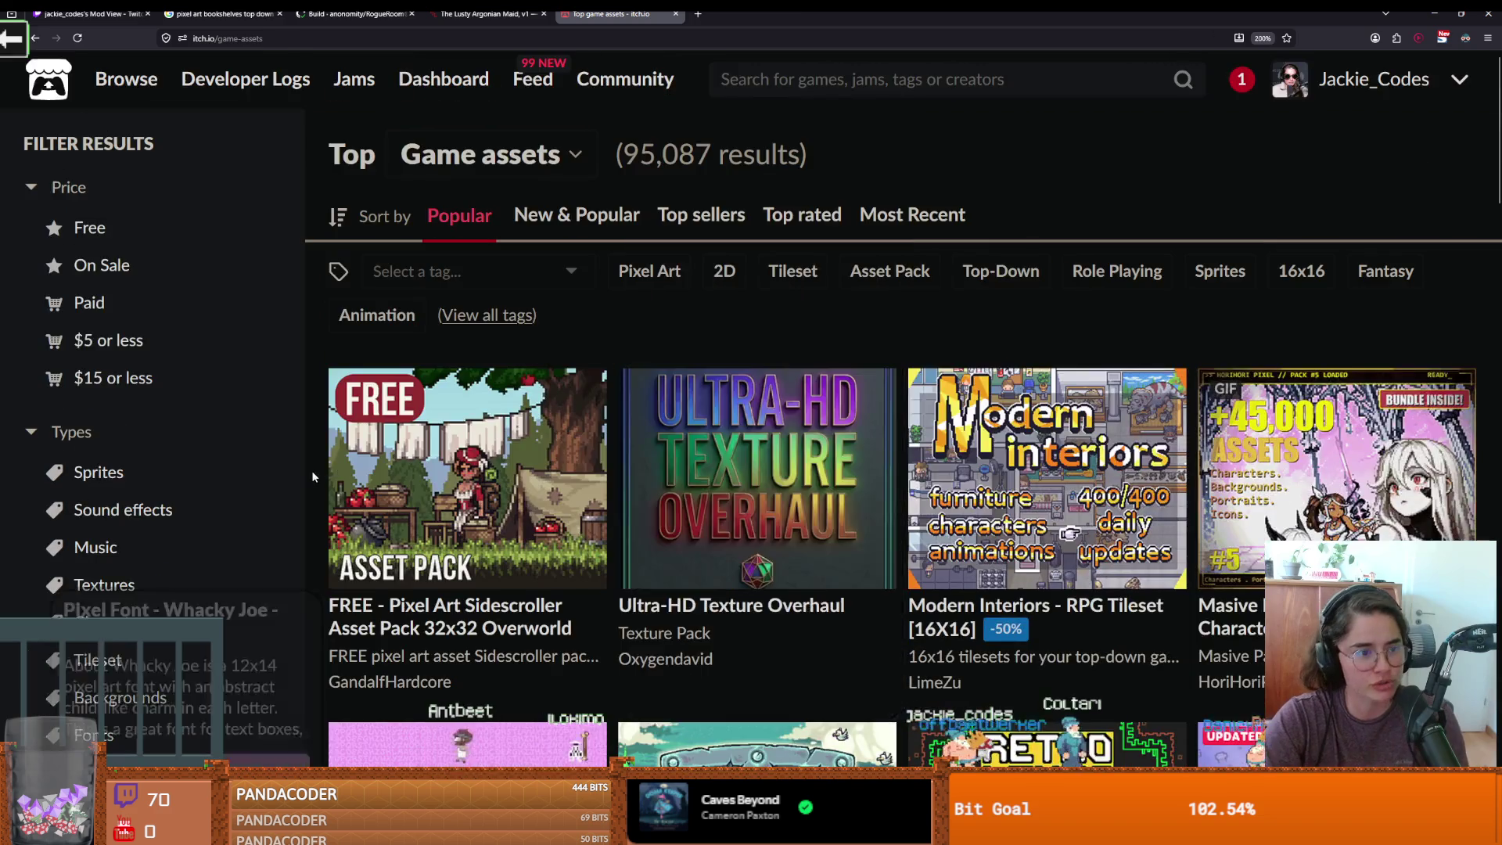
pyautogui.scroll(-3, 312, 471)
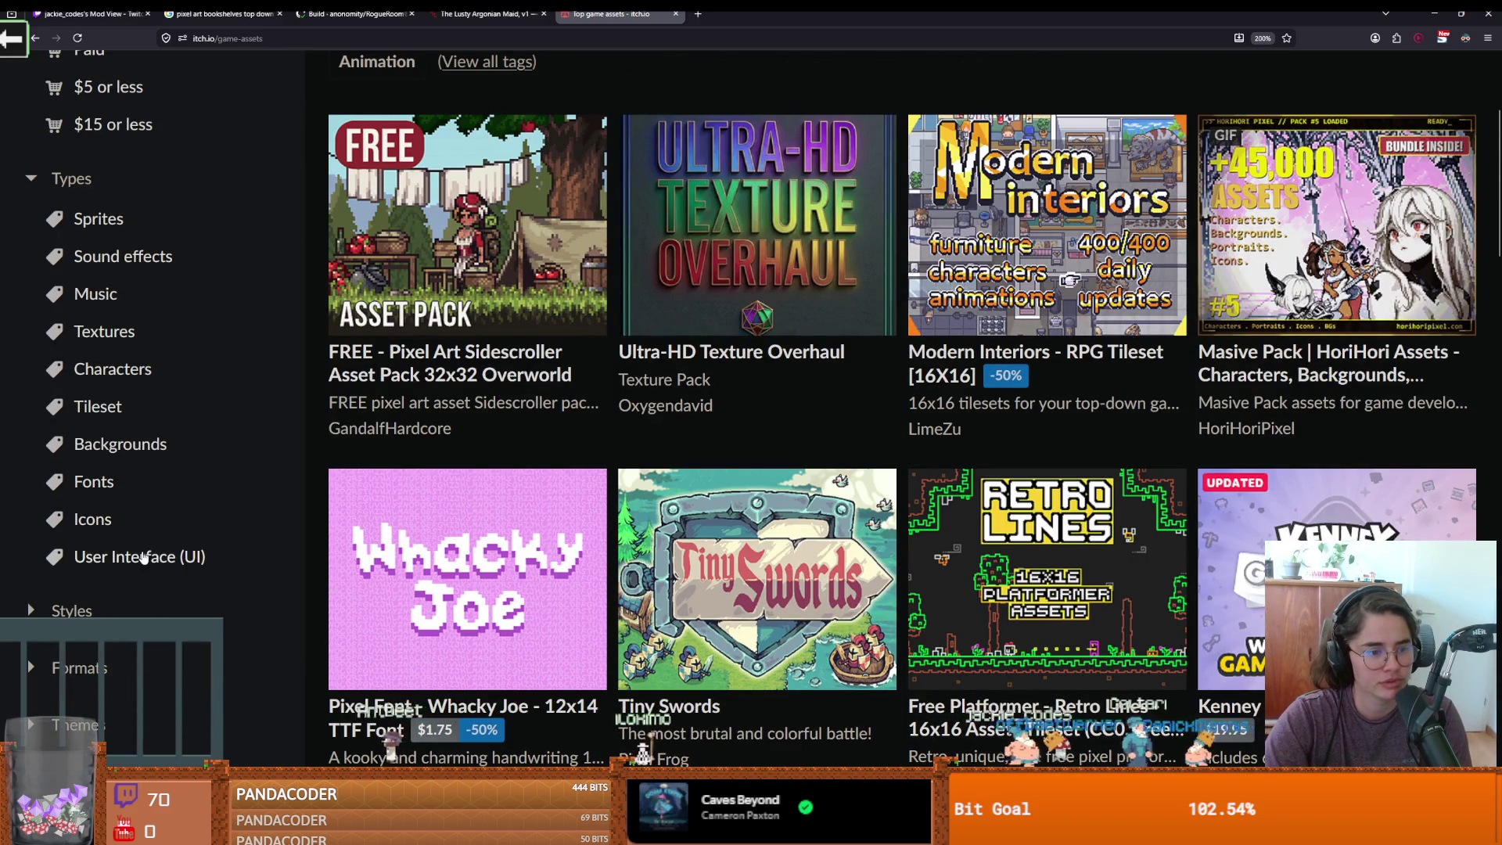
pyautogui.scroll(-3, 916, 458)
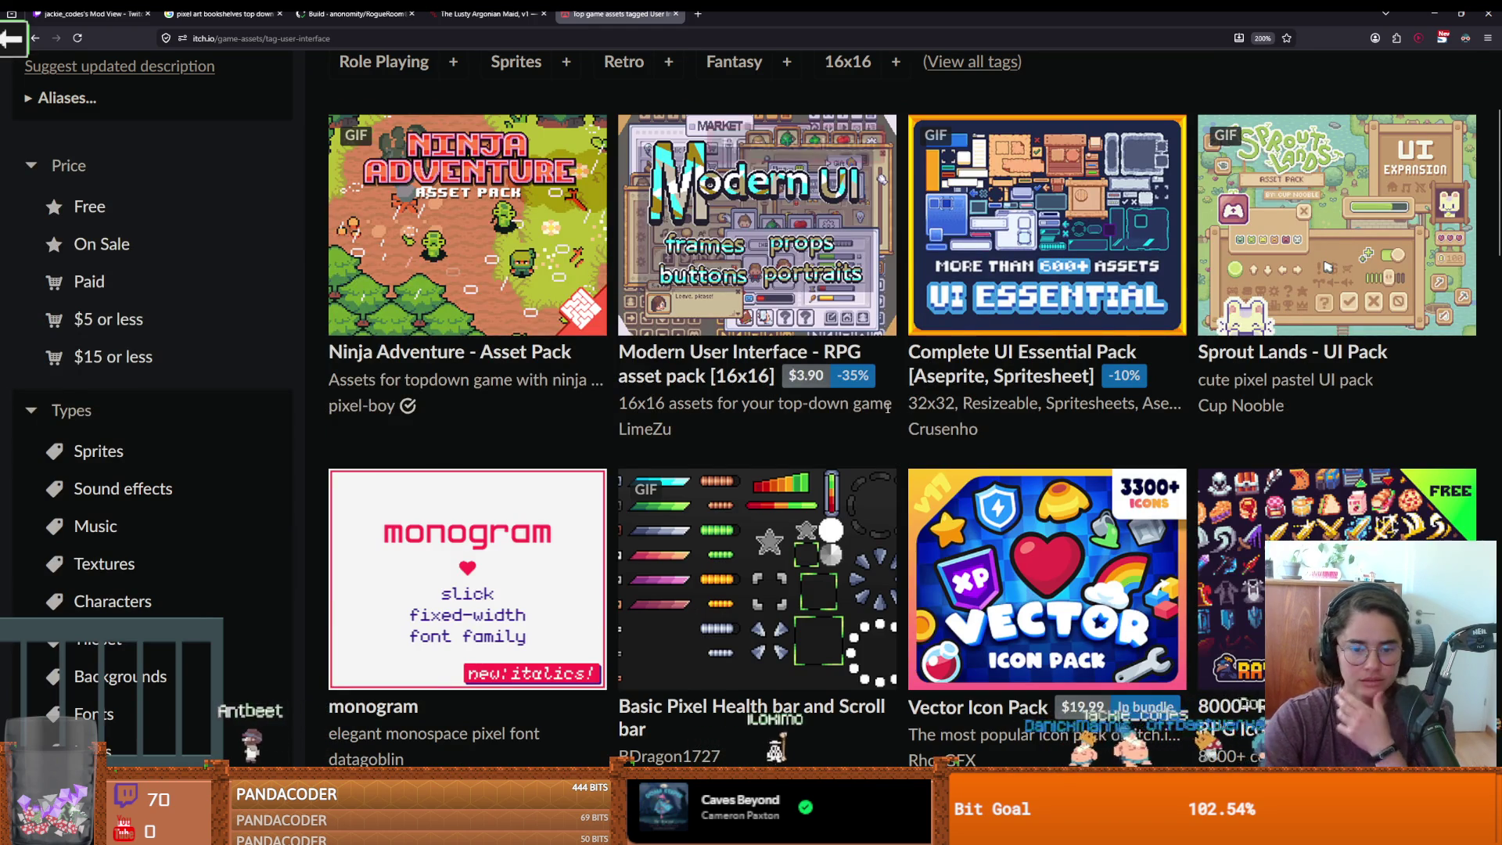
pyautogui.scroll(-6, 887, 406)
pyautogui.scroll(-3, 899, 453)
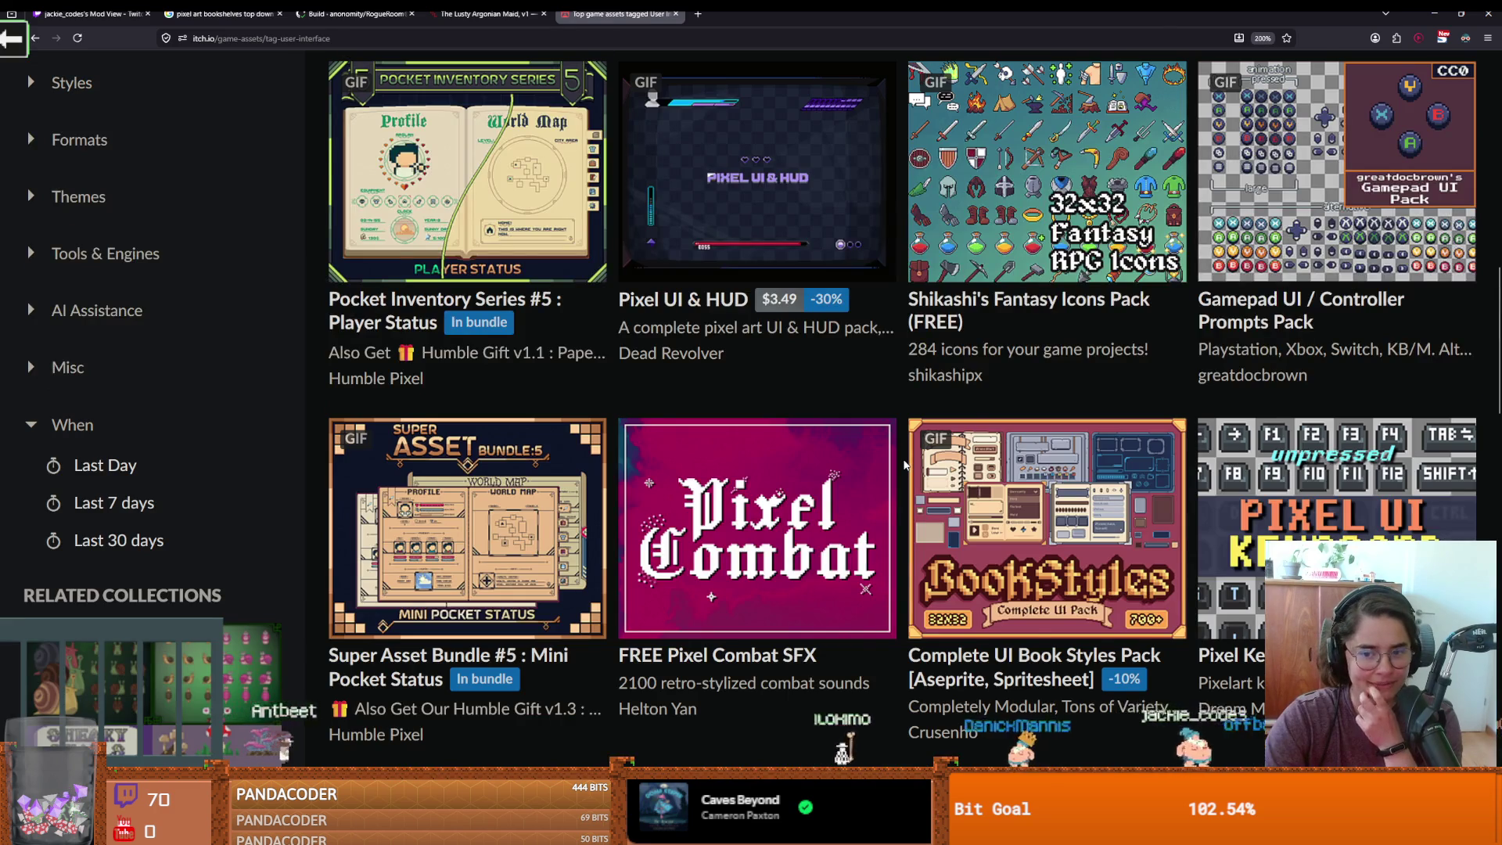
pyautogui.scroll(-10, 904, 464)
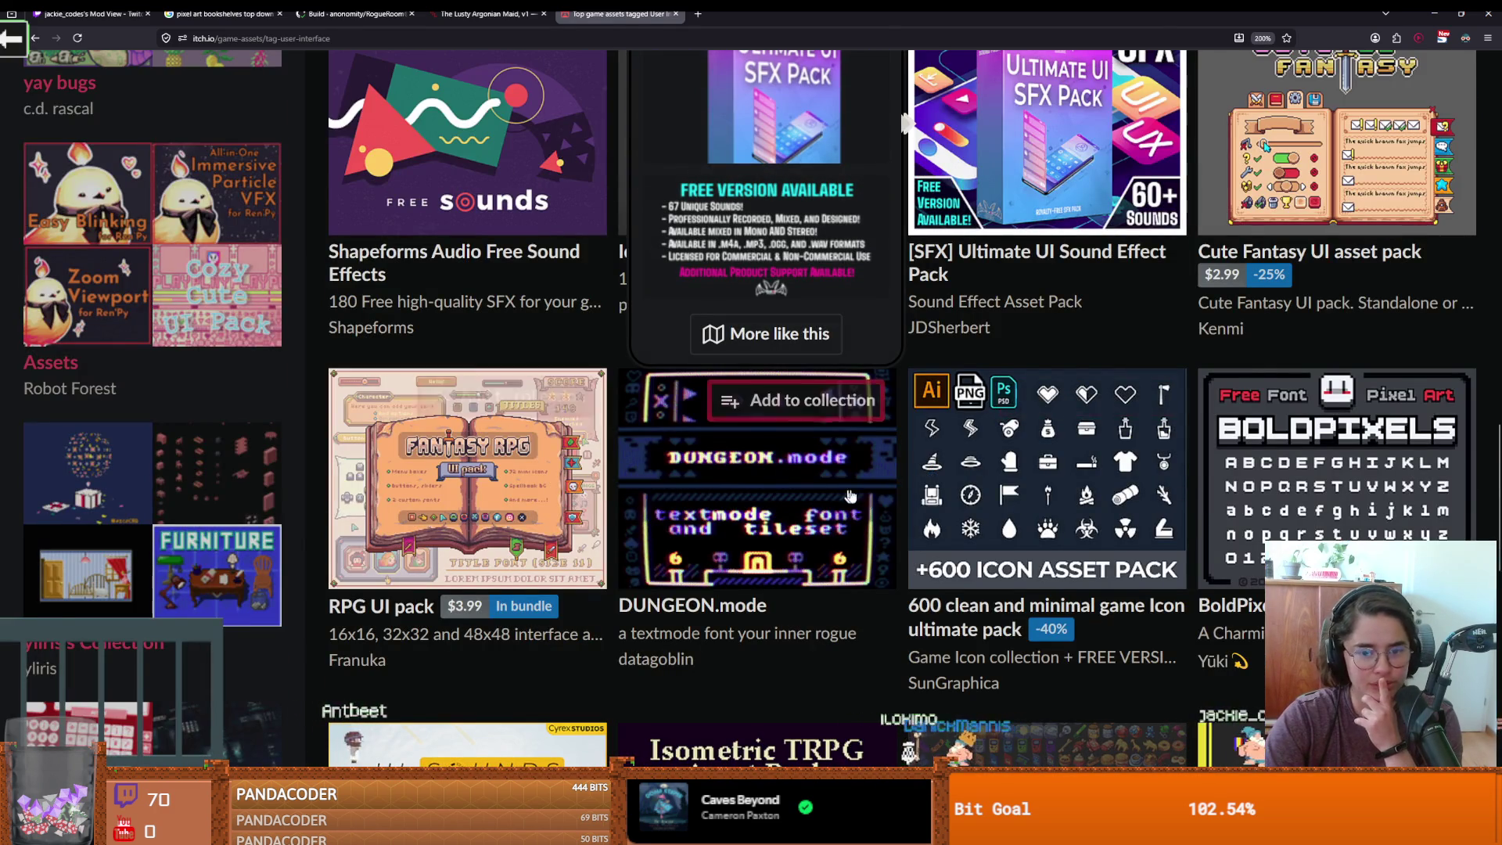
pyautogui.scroll(-2, 828, 495)
pyautogui.scroll(-2, 900, 469)
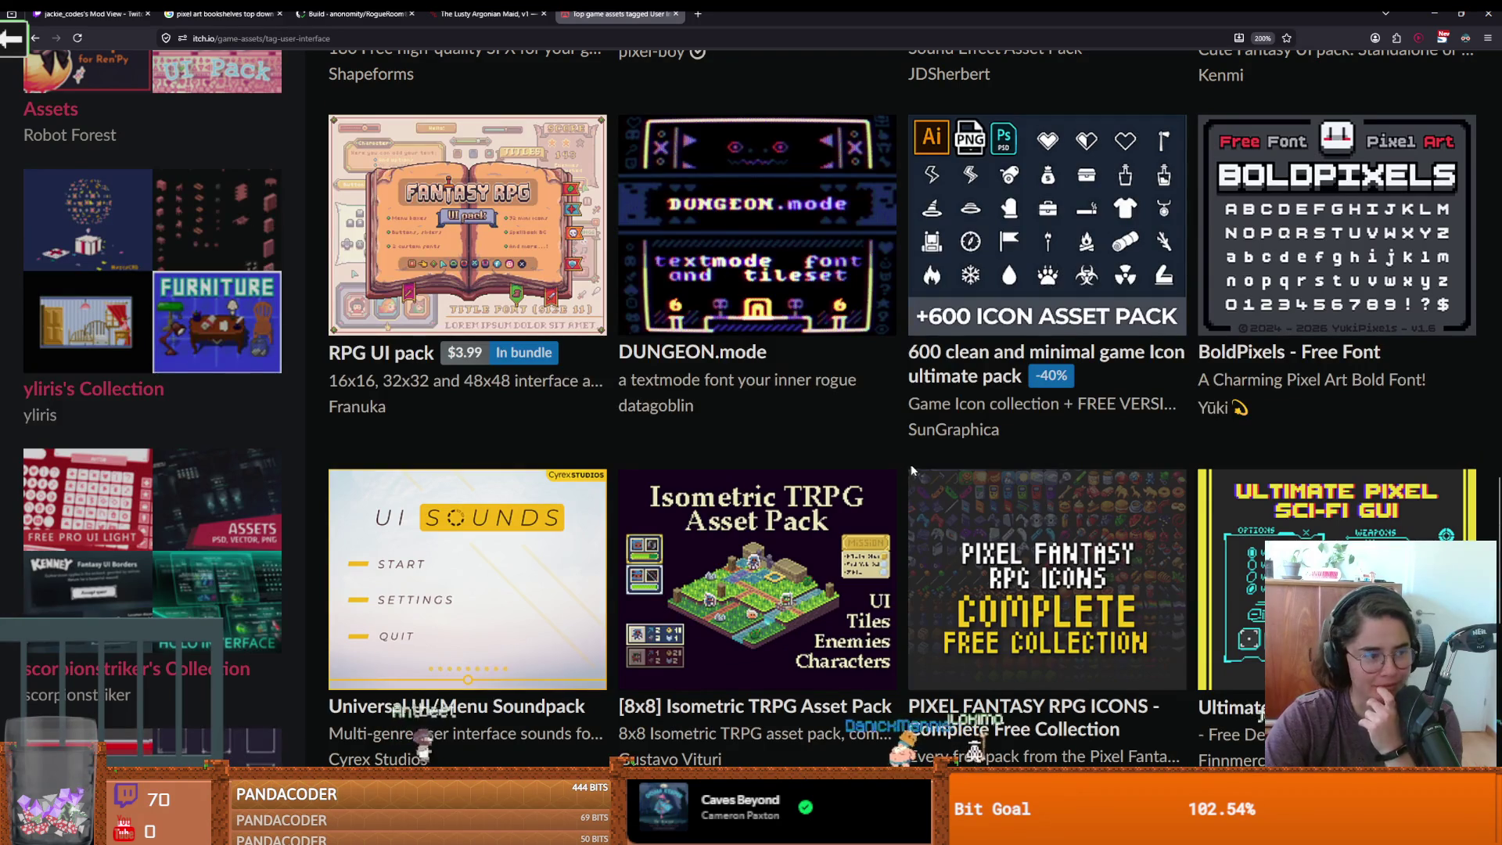
pyautogui.scroll(-10, 990, 480)
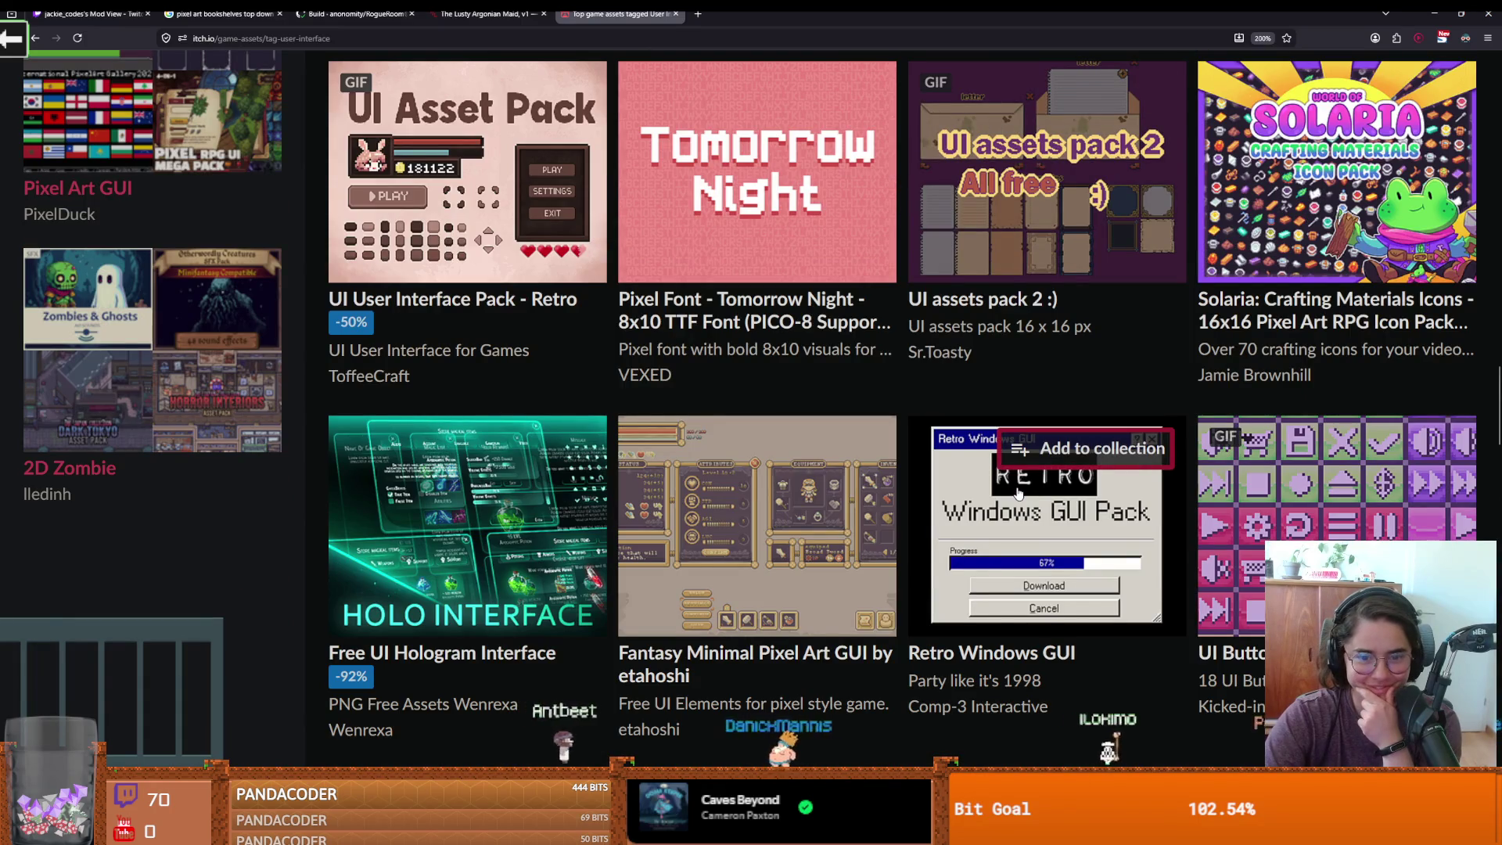
pyautogui.scroll(2, 1017, 493)
pyautogui.moveTo(990, 390)
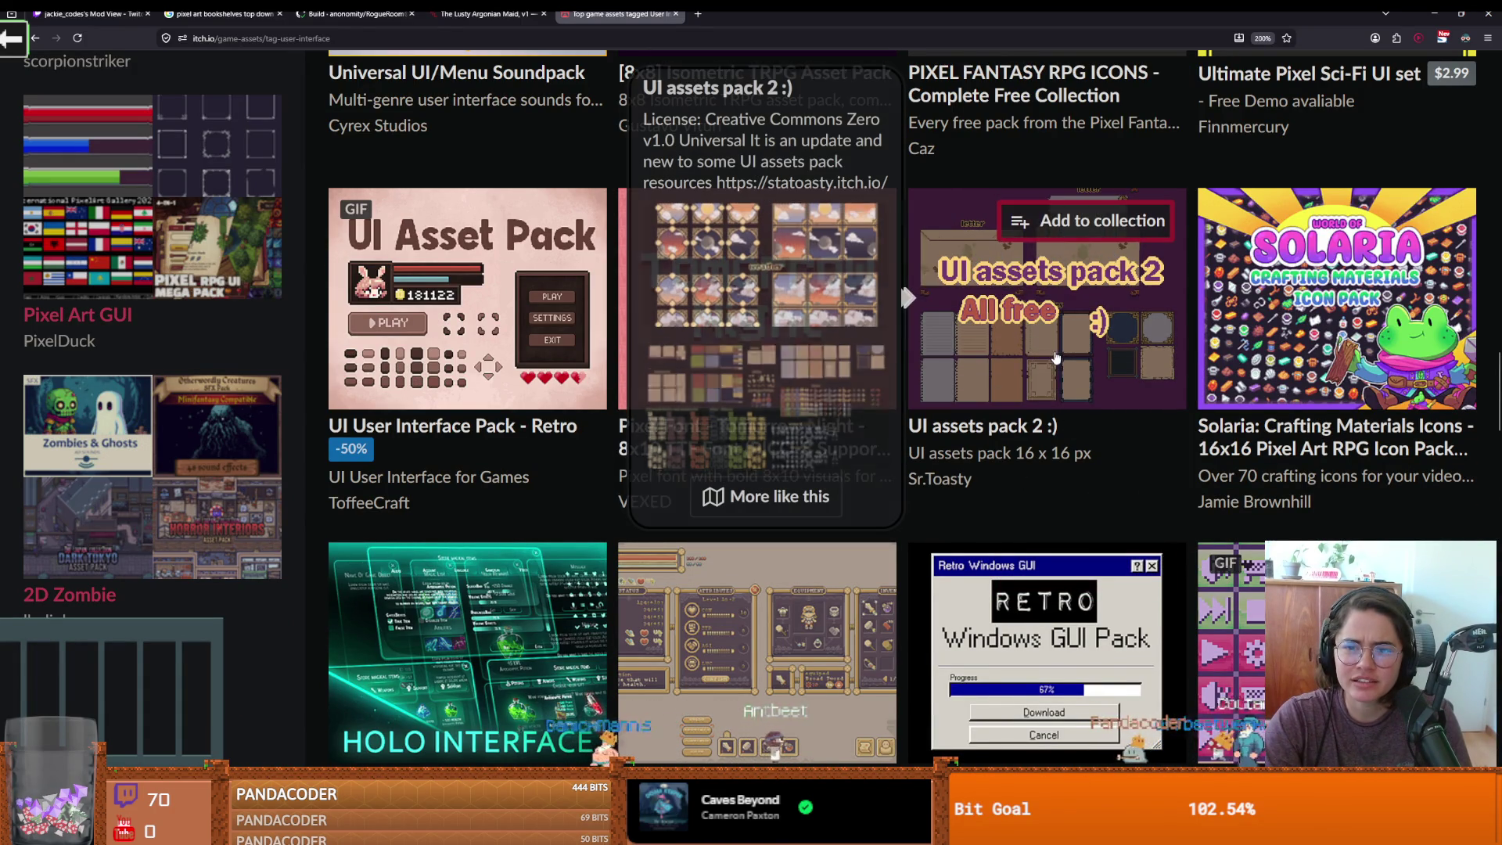
# Open UI assets pack 2 and view its enlarged time and weather screenshot
pyautogui.click(982, 426)
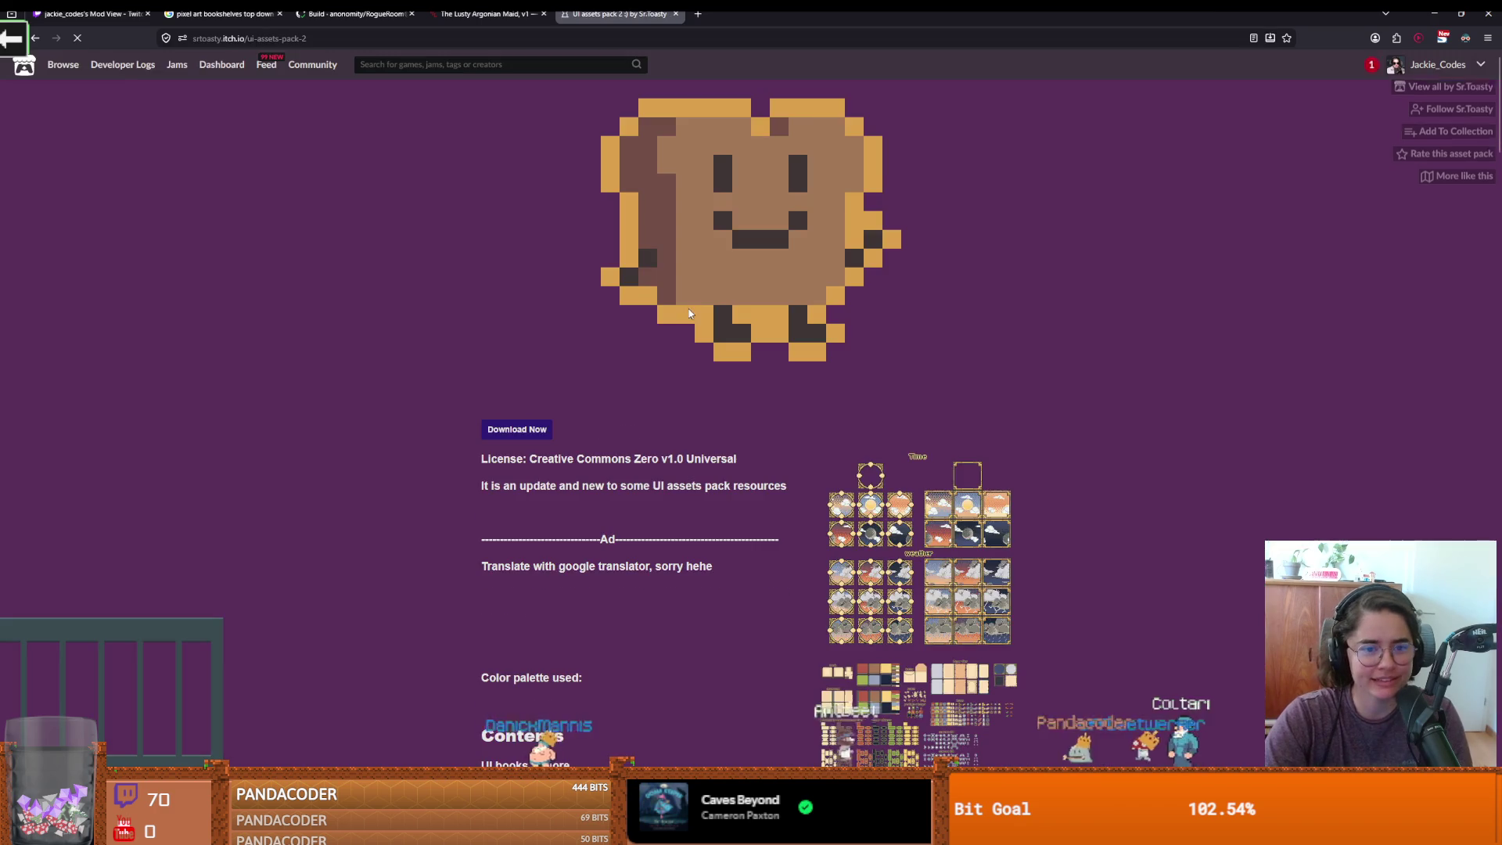
pyautogui.scroll(-3, 874, 334)
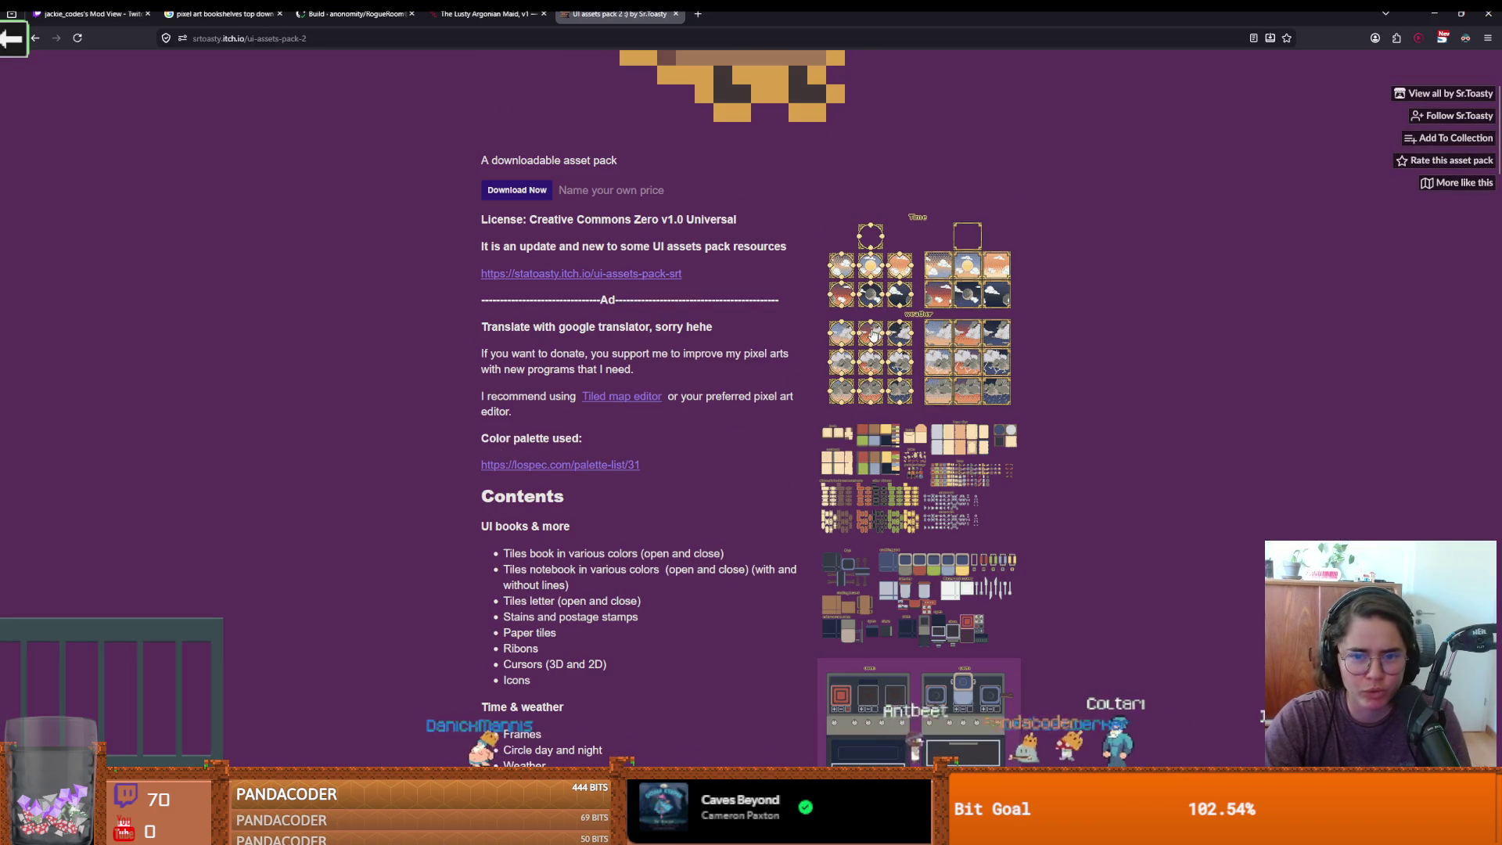
pyautogui.click(873, 333)
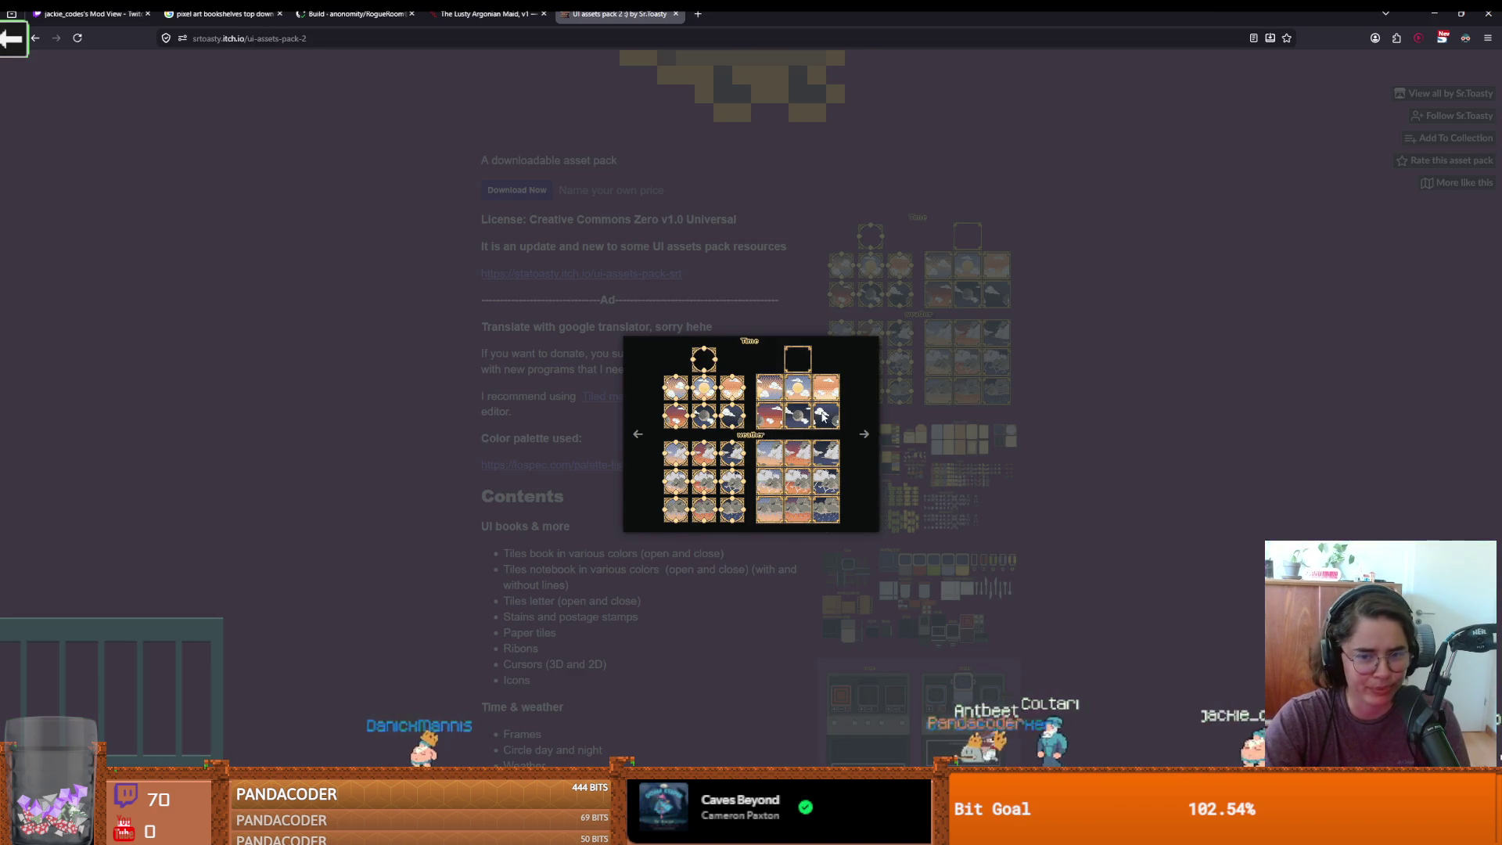
pyautogui.click(1104, 308)
# Enlarge the pack's letter and paper tiles example, then briefly check the Godot editor
pyautogui.scroll(-8, 966, 394)
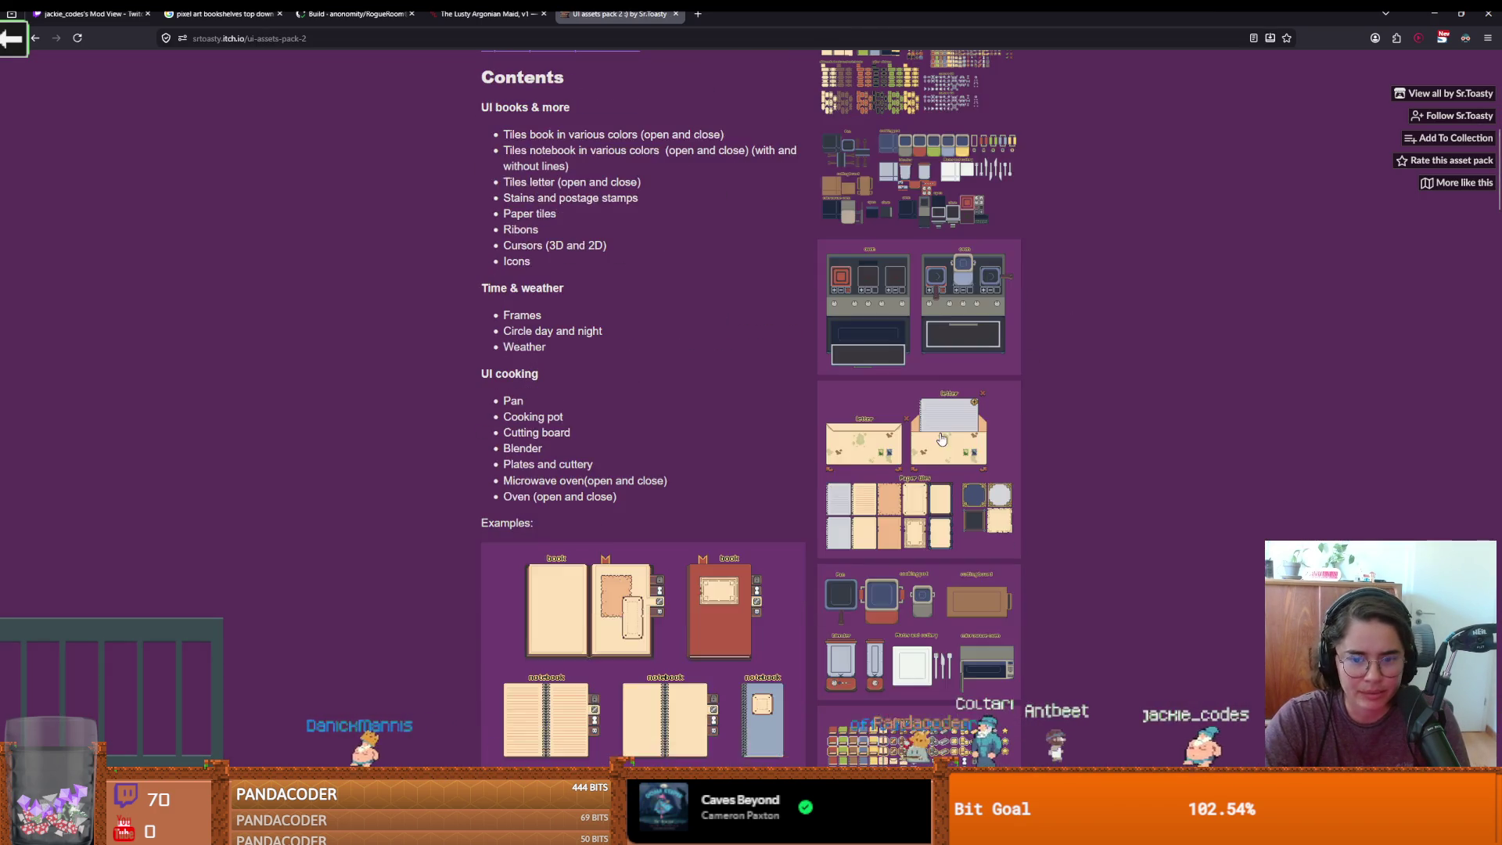
pyautogui.scroll(-4, 817, 559)
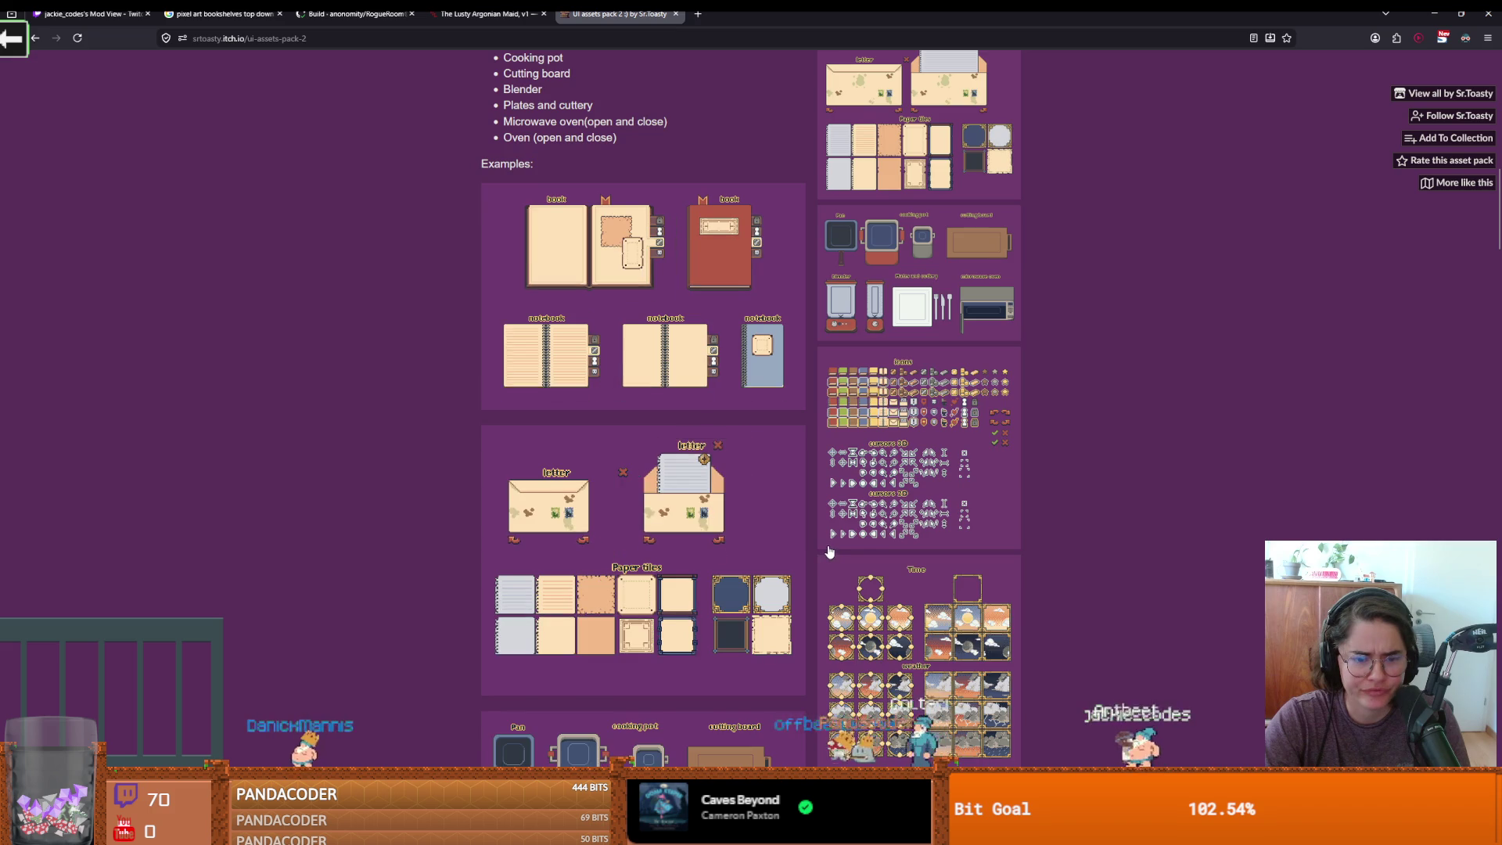
pyautogui.scroll(-3, 833, 542)
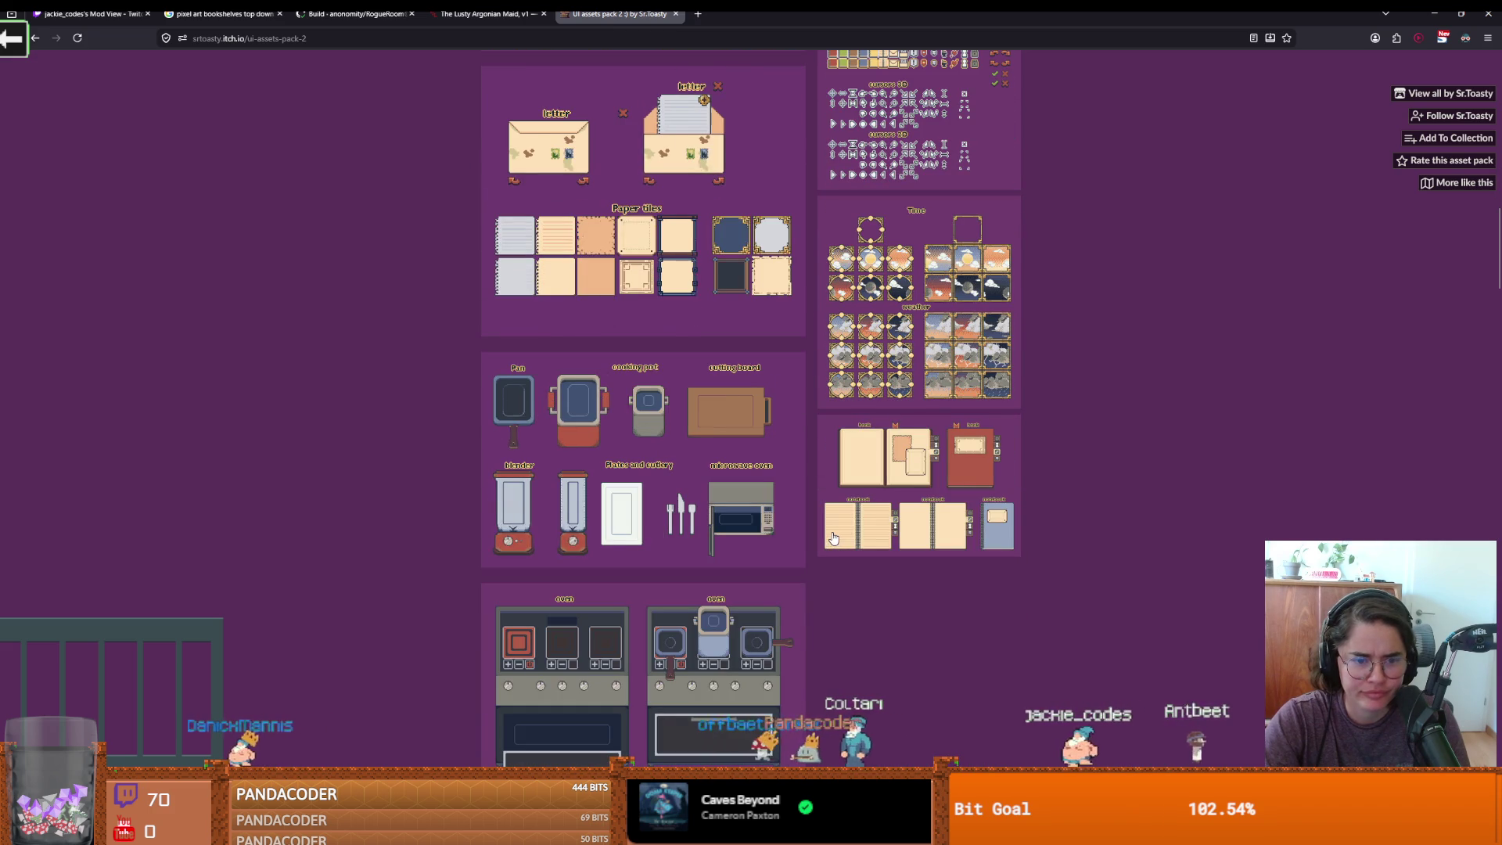
pyautogui.scroll(-2, 833, 535)
pyautogui.scroll(-2, 832, 535)
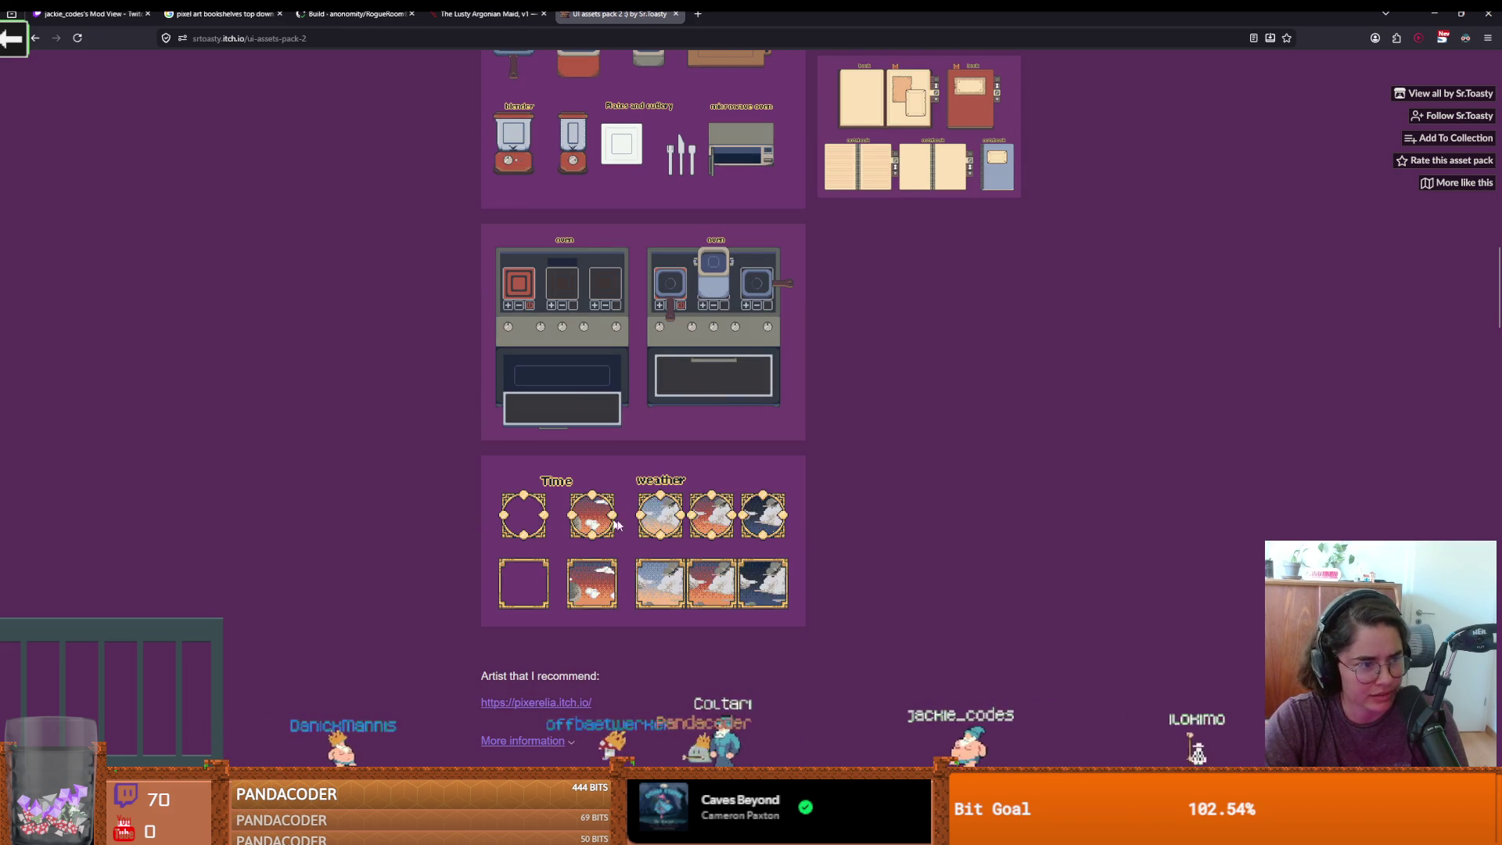
pyautogui.scroll(3, 897, 402)
pyautogui.scroll(1, 899, 399)
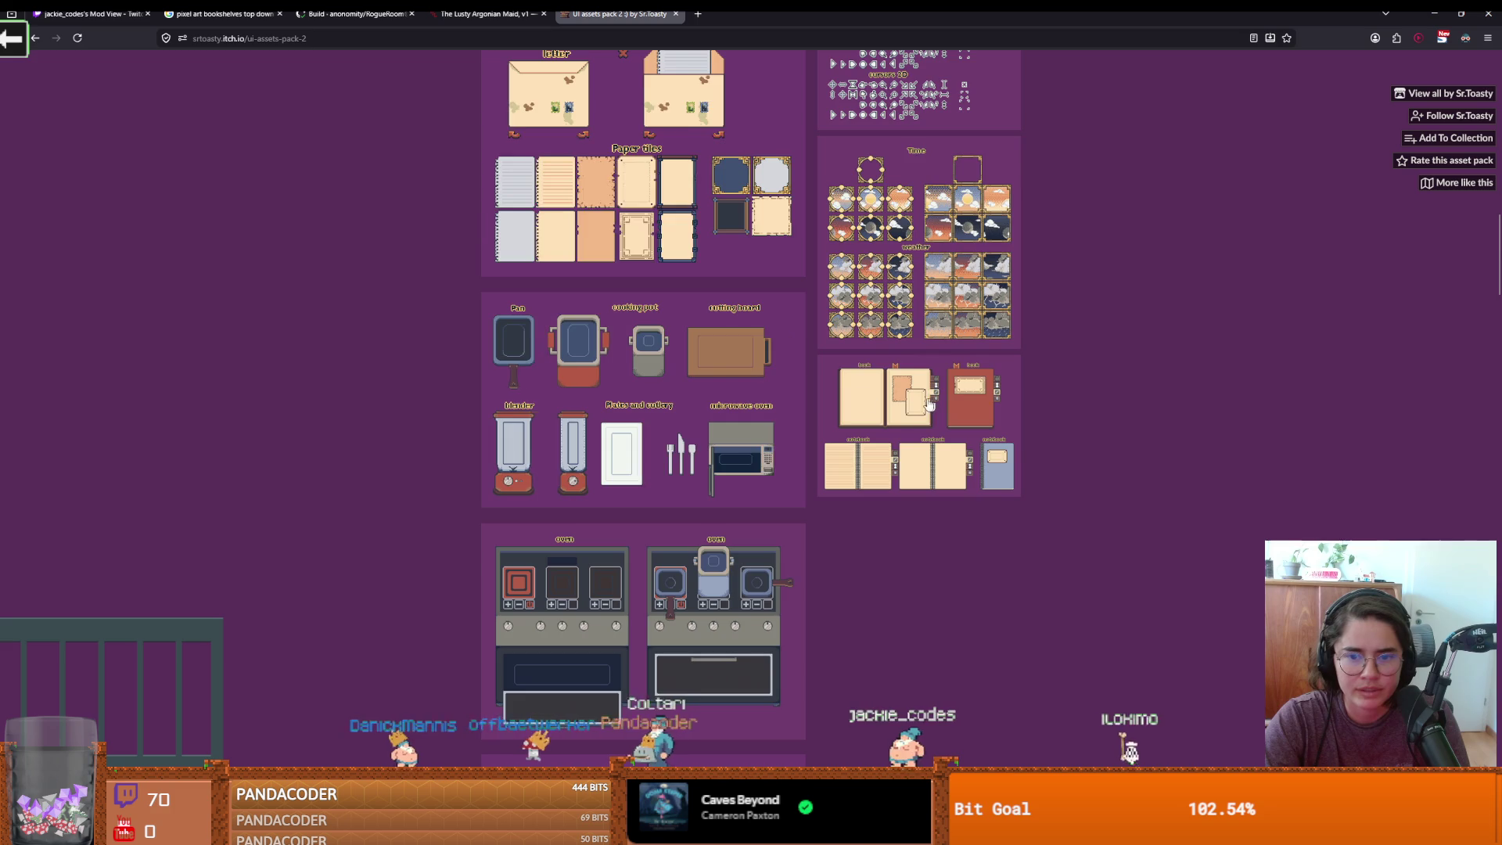
pyautogui.scroll(7, 919, 387)
pyautogui.click(680, 618)
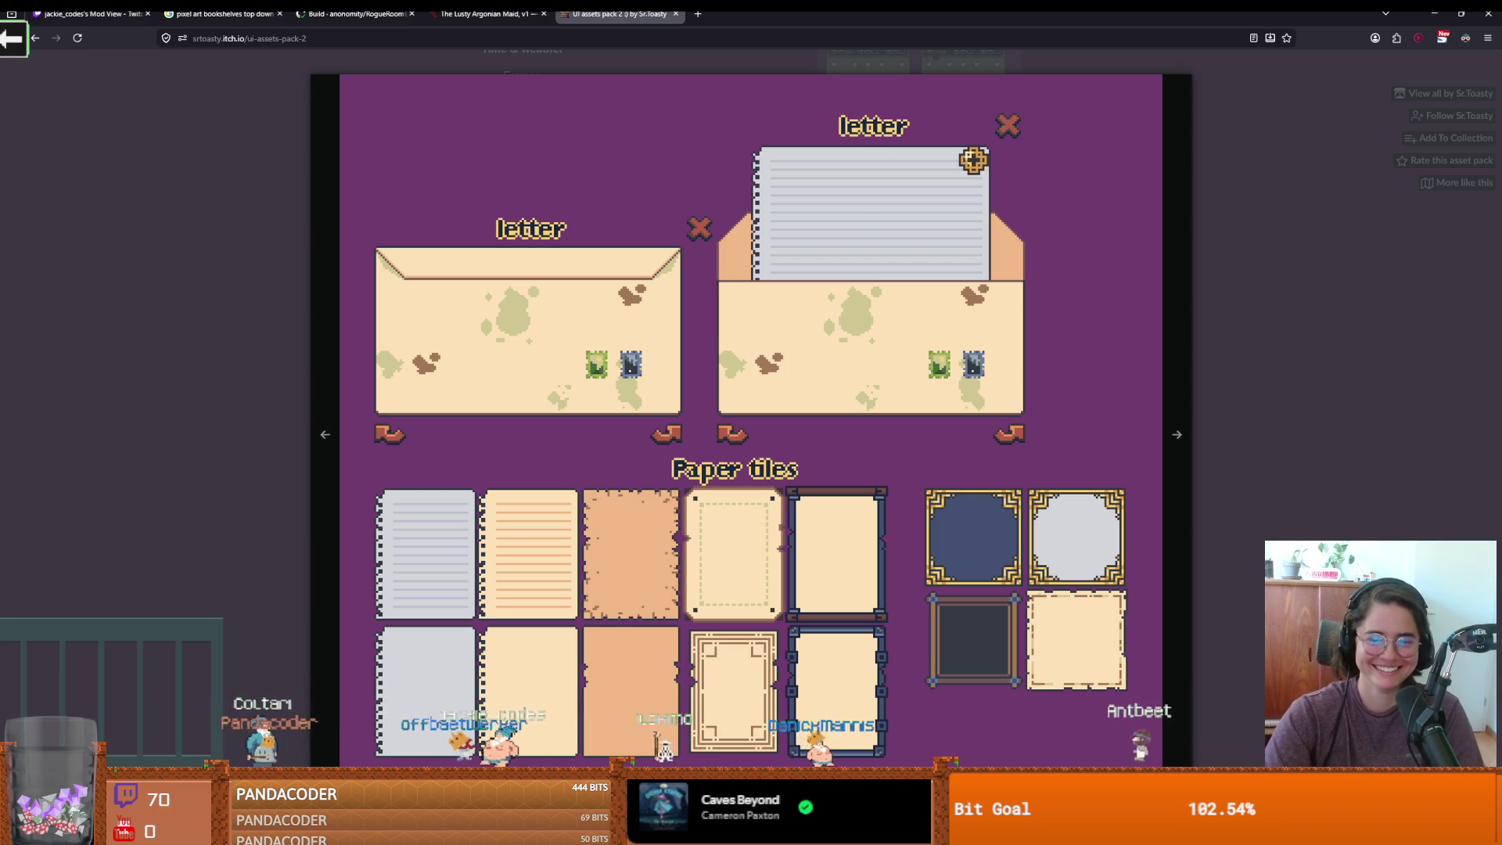
pyautogui.hotkey('alt', 'Tab')
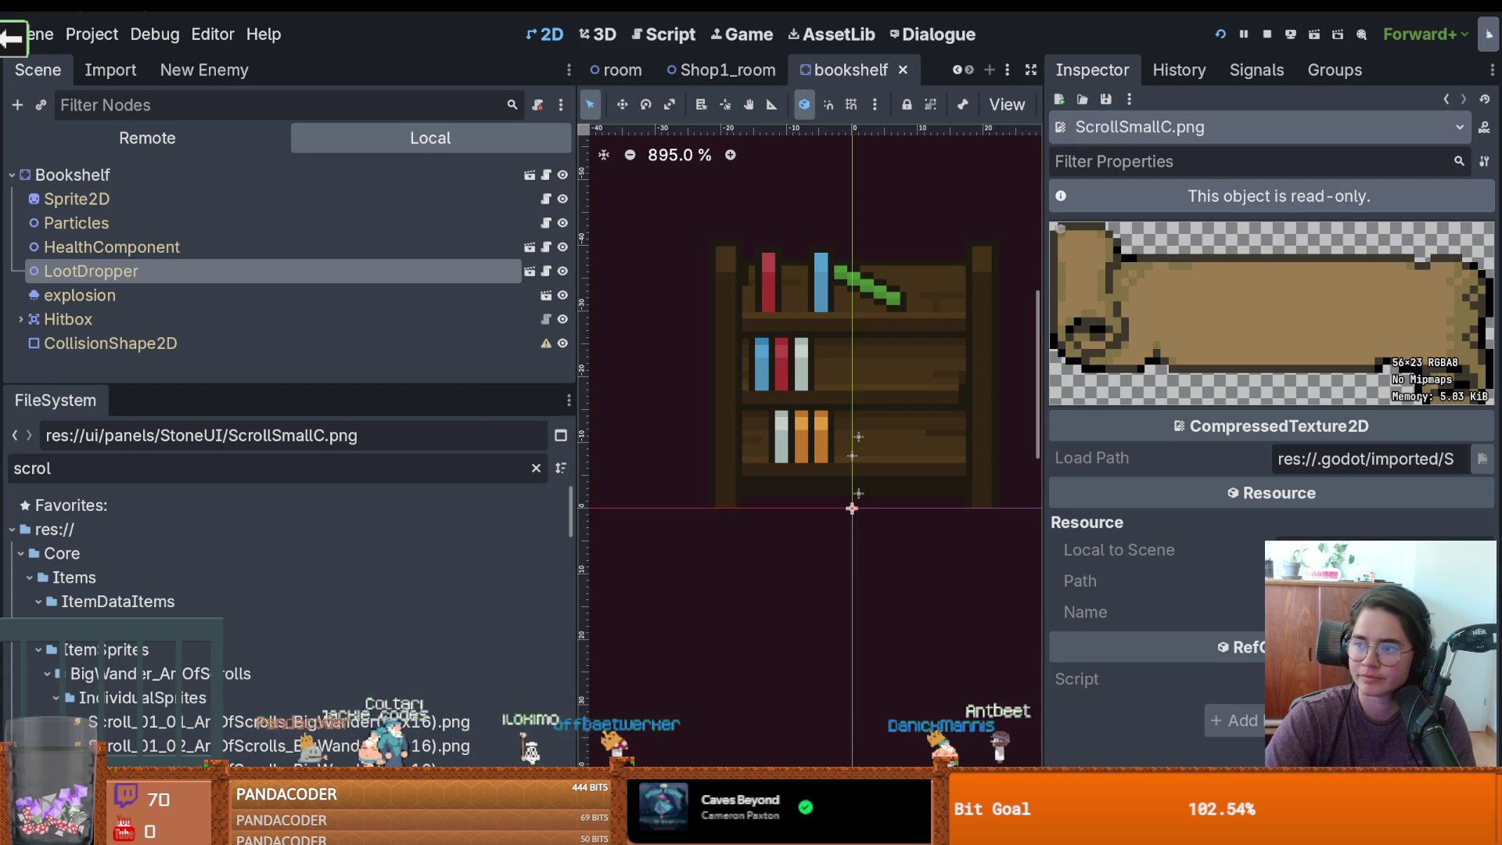
pyautogui.hotkey('alt', 'Tab')
# Browse more UI packs like Crimson Fantasy GUI, previewing thumbnails, then scroll back up
pyautogui.scroll(-4, 725, 401)
pyautogui.scroll(-3, 725, 401)
pyautogui.scroll(-4, 725, 402)
pyautogui.scroll(-3, 747, 400)
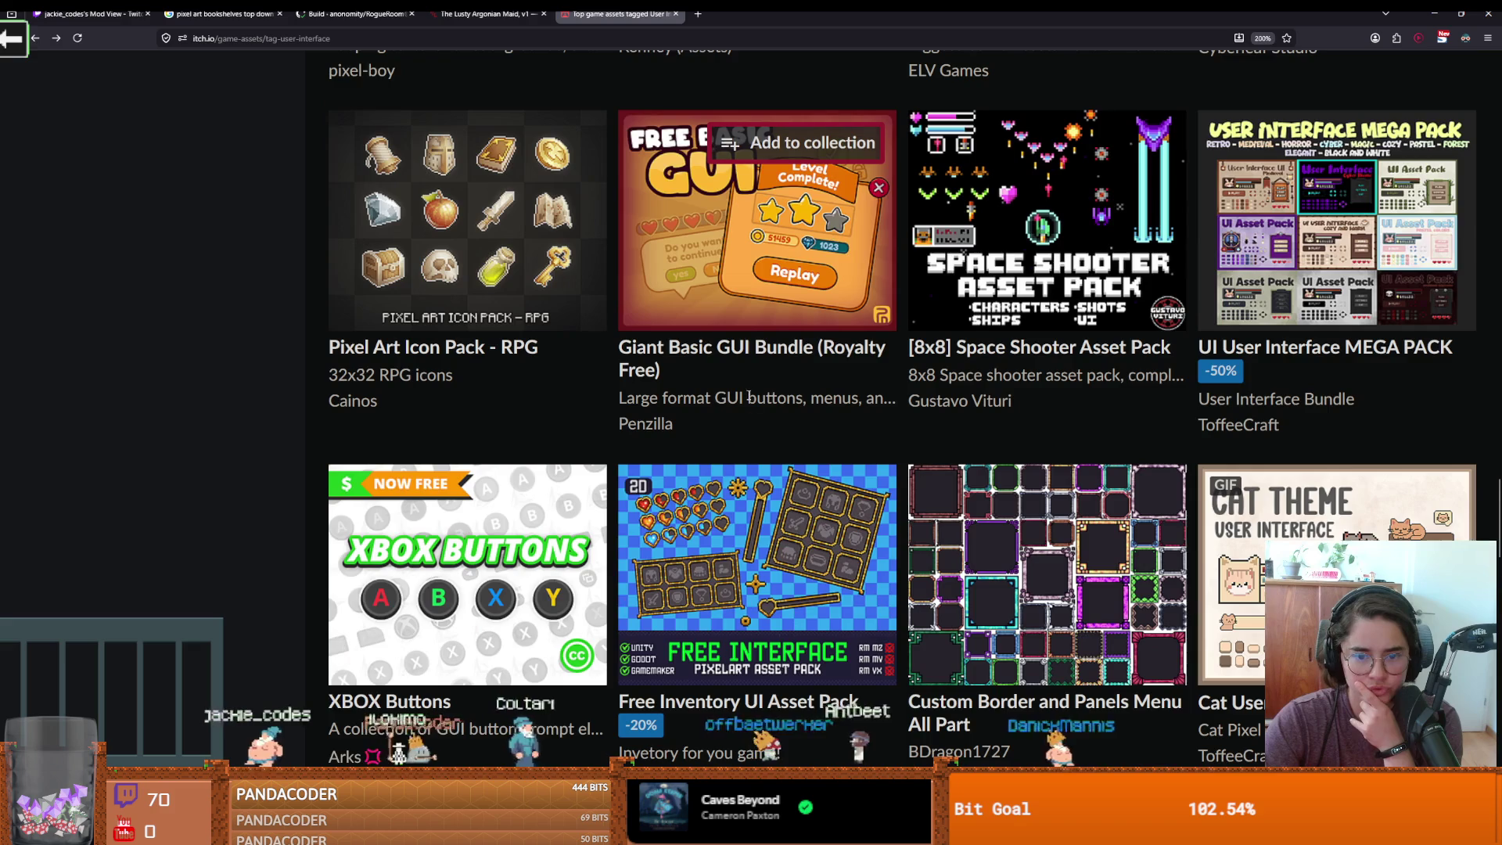
pyautogui.scroll(-3, 749, 396)
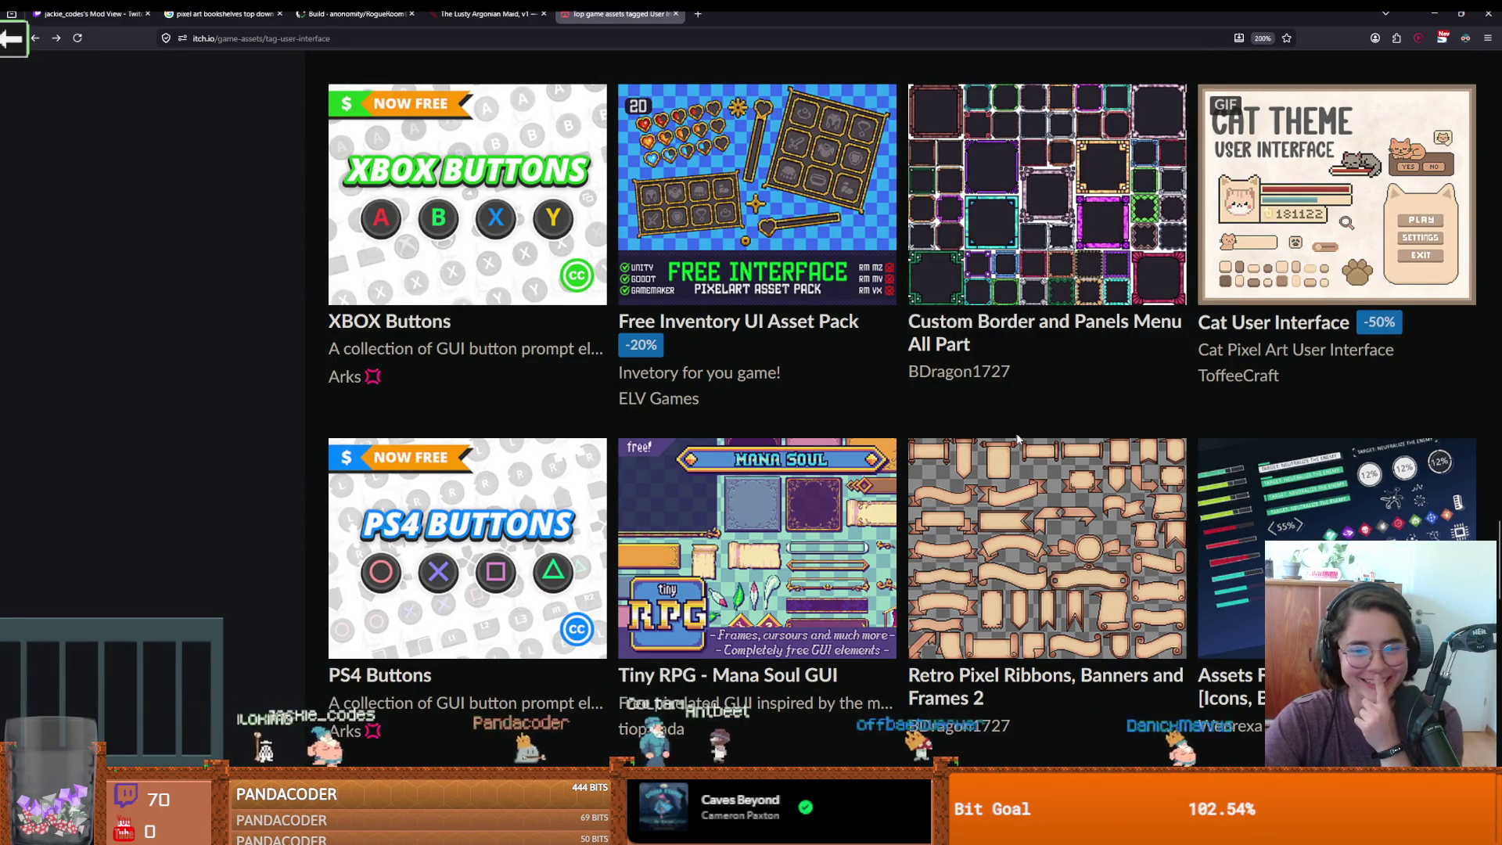
pyautogui.scroll(-3, 1015, 440)
pyautogui.scroll(-4, 999, 415)
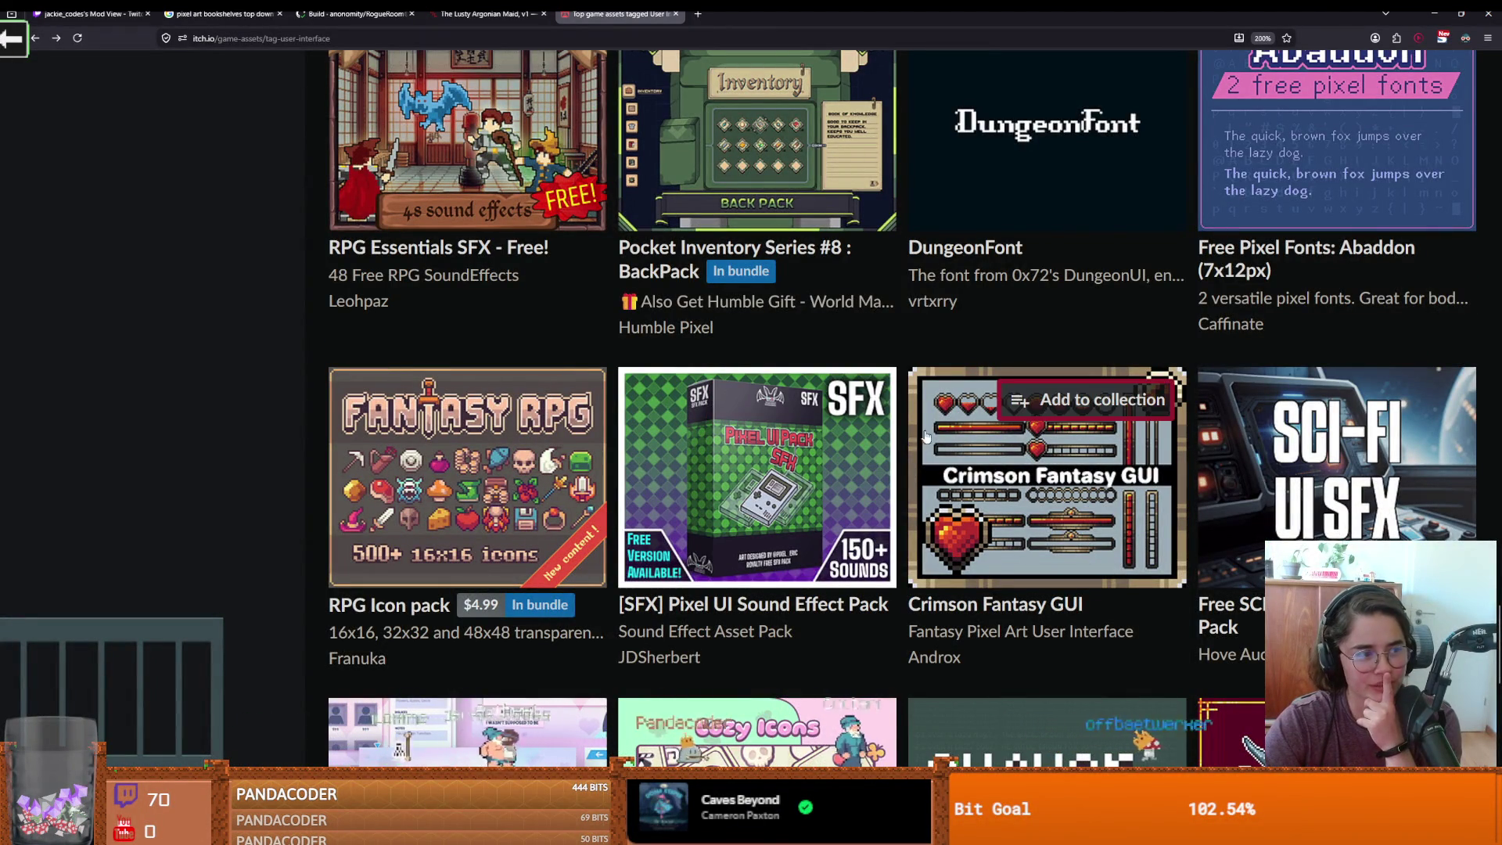
pyautogui.moveTo(951, 437)
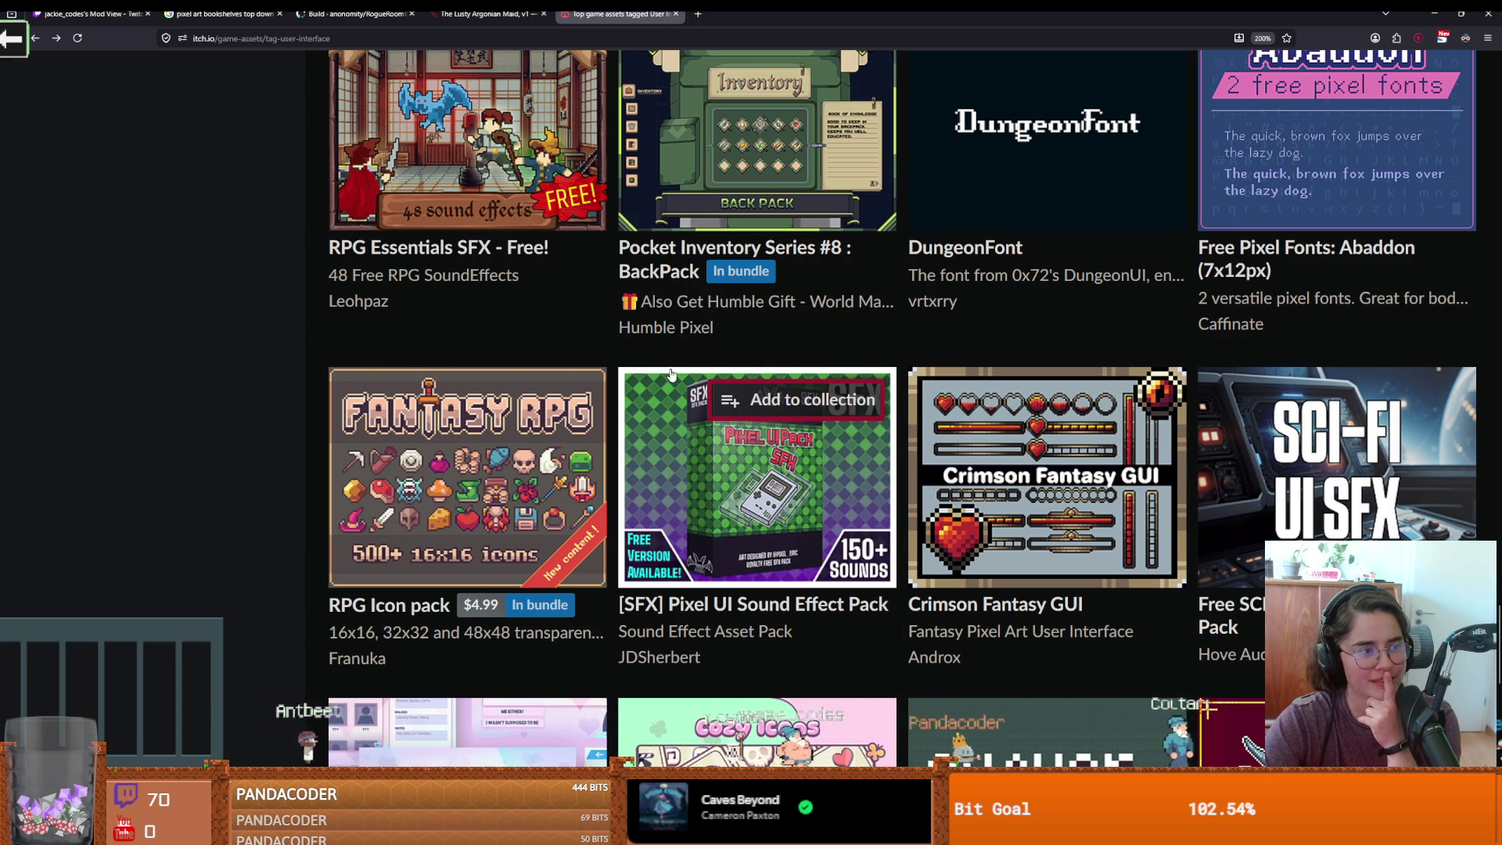
pyautogui.moveTo(621, 387)
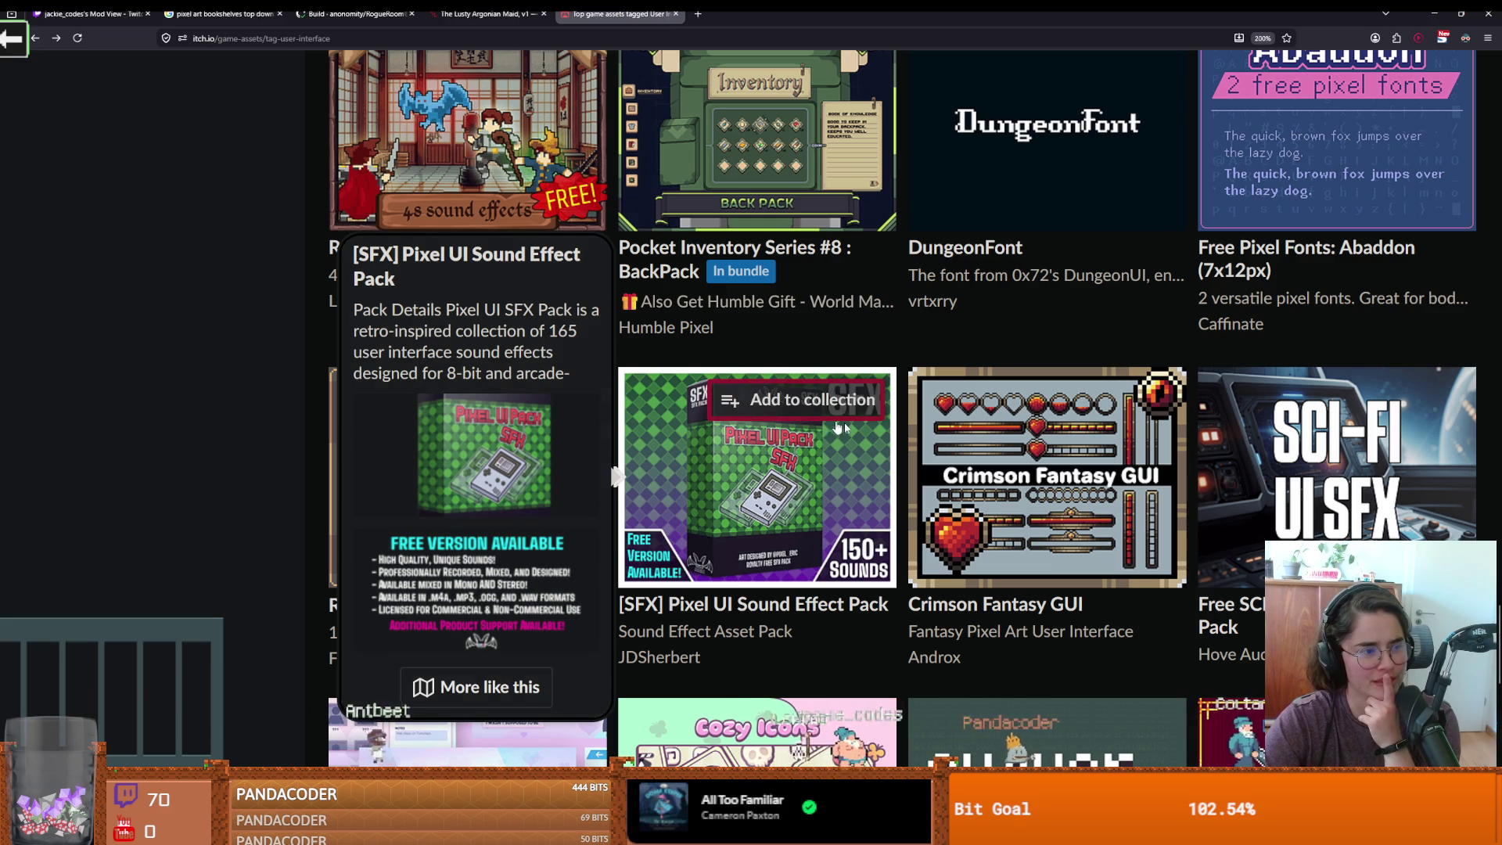
pyautogui.moveTo(1022, 479)
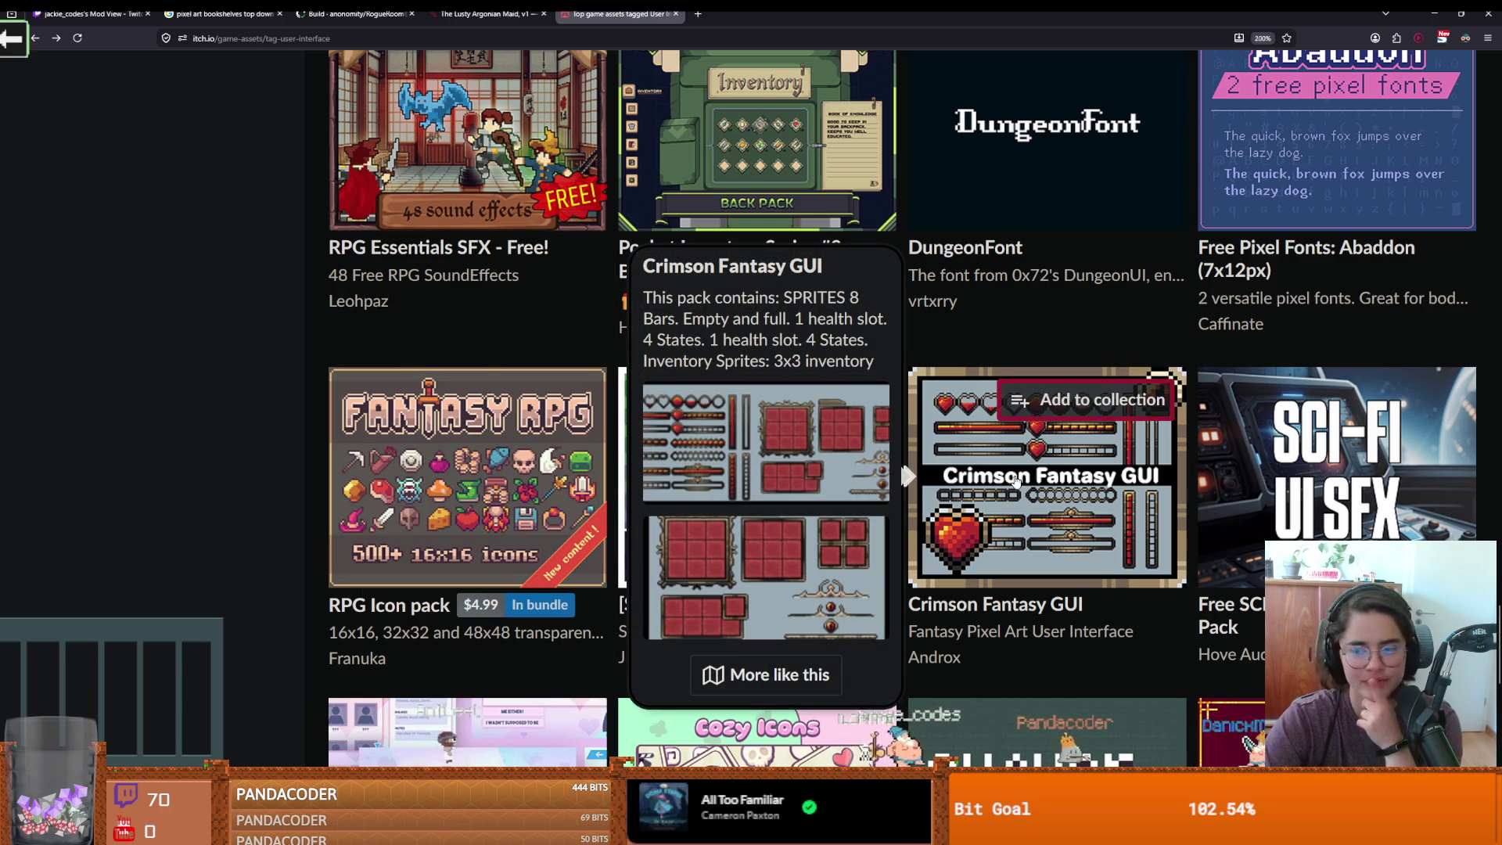
pyautogui.scroll(-5, 1022, 478)
pyautogui.scroll(-3, 988, 490)
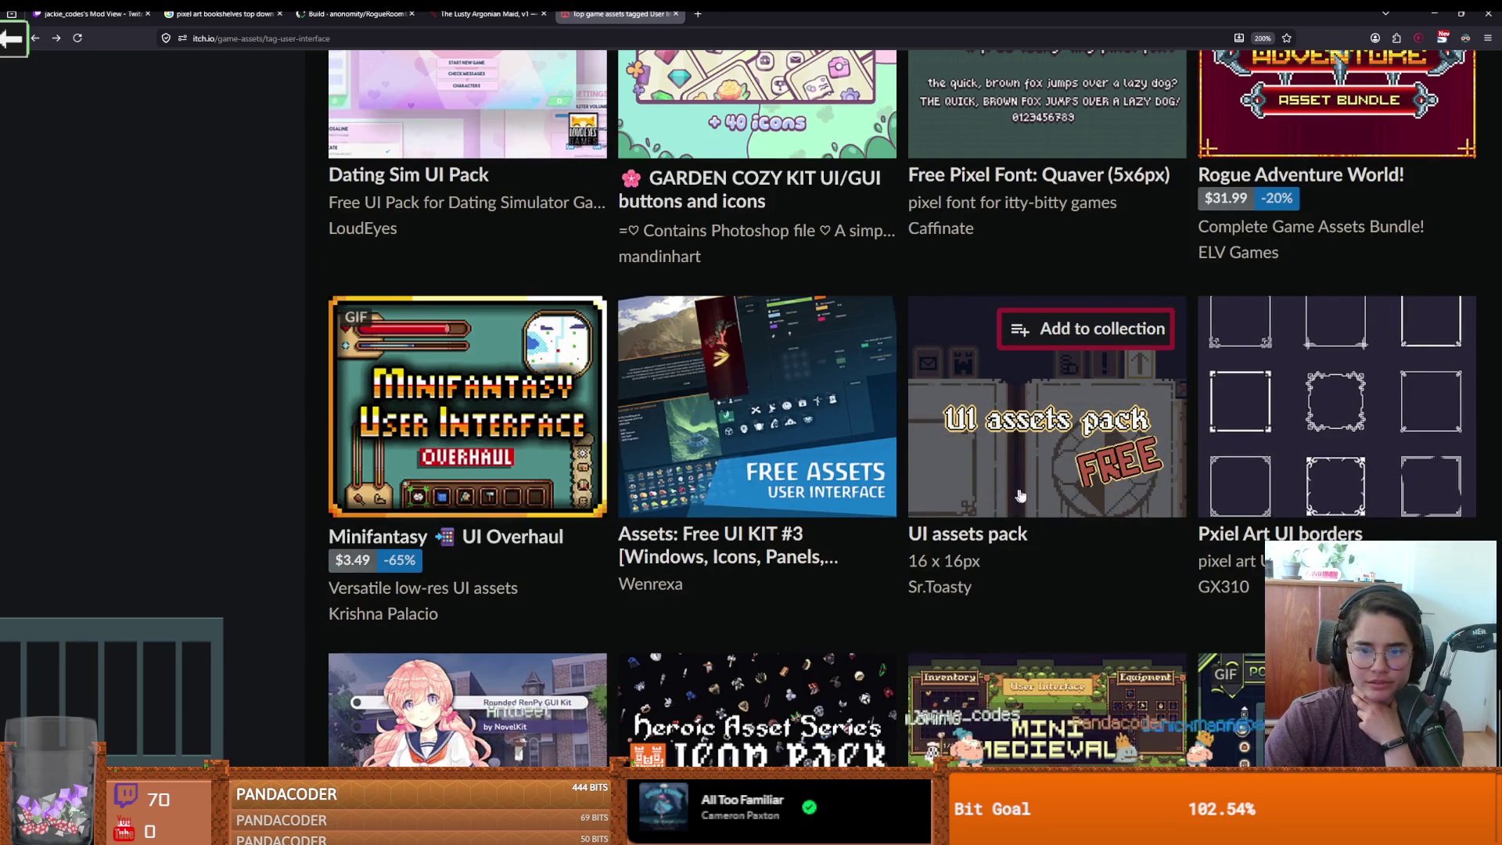
pyautogui.scroll(3, 990, 495)
pyautogui.scroll(-6, 1295, 428)
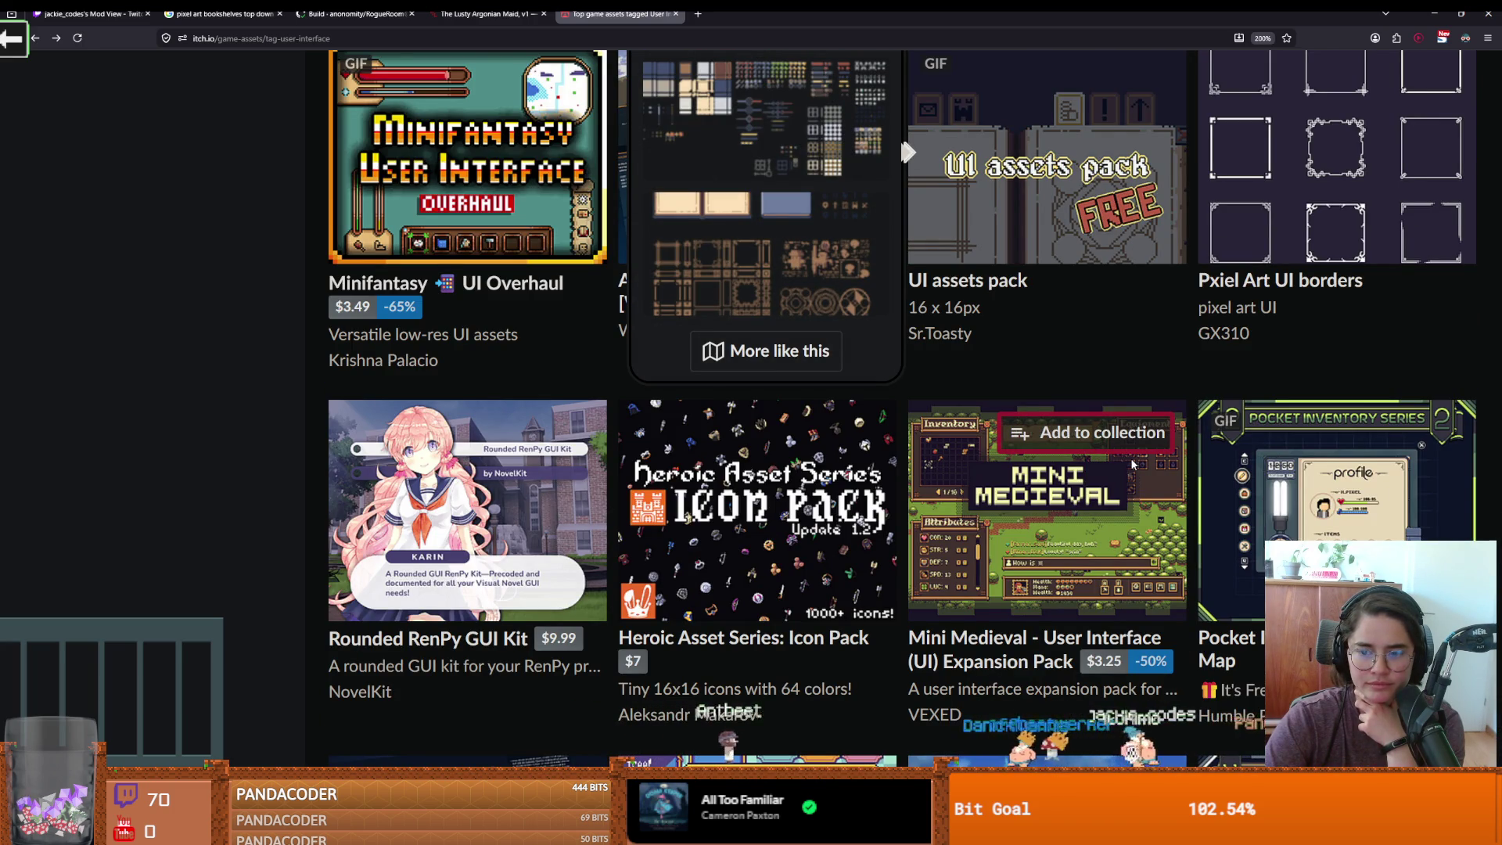
pyautogui.scroll(-5, 1131, 464)
pyautogui.scroll(-10, 1132, 463)
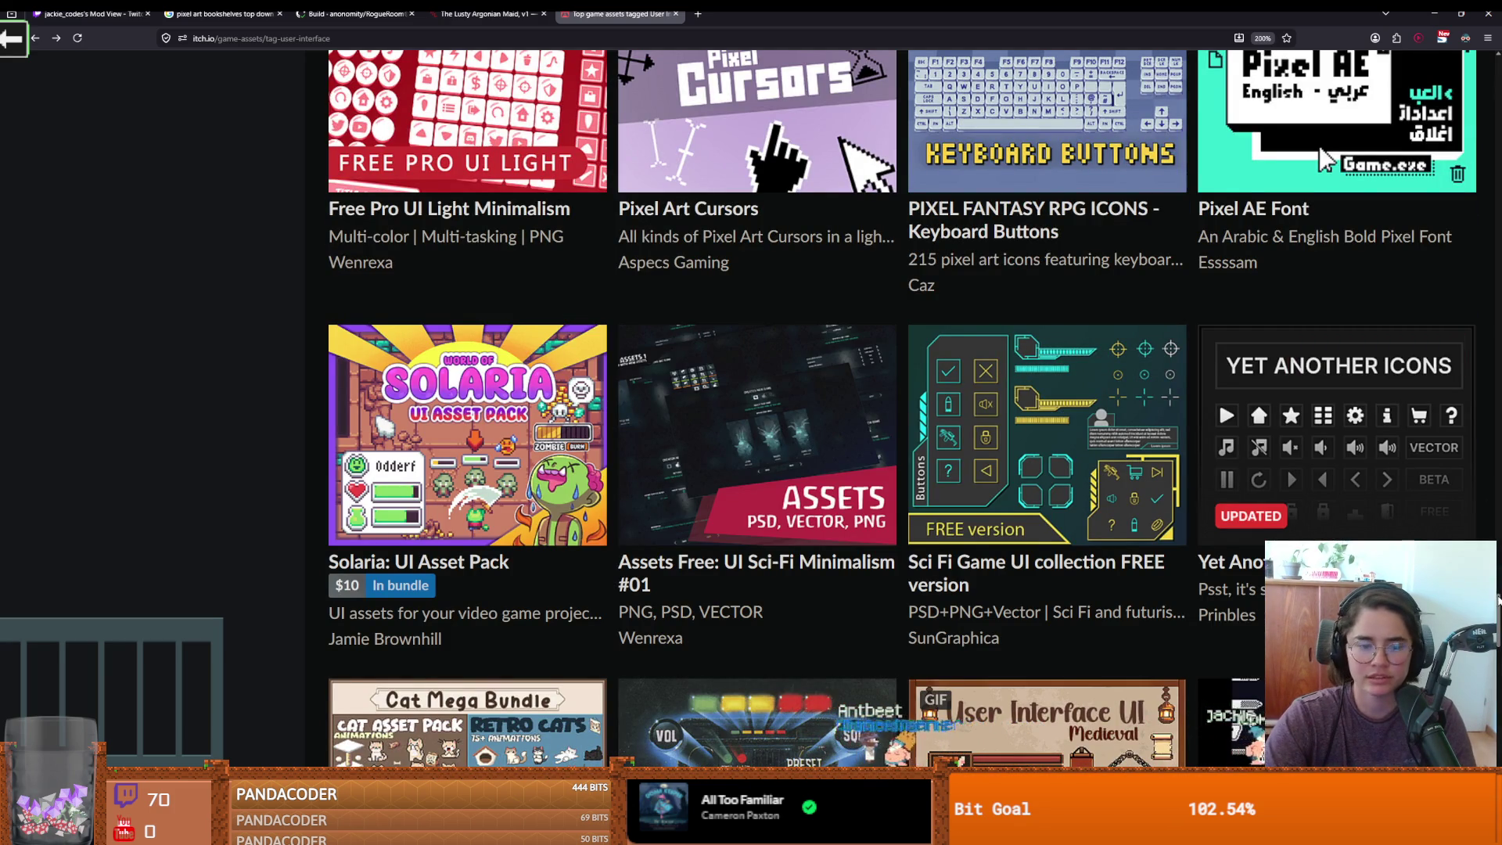
pyautogui.scroll(15, 306, 298)
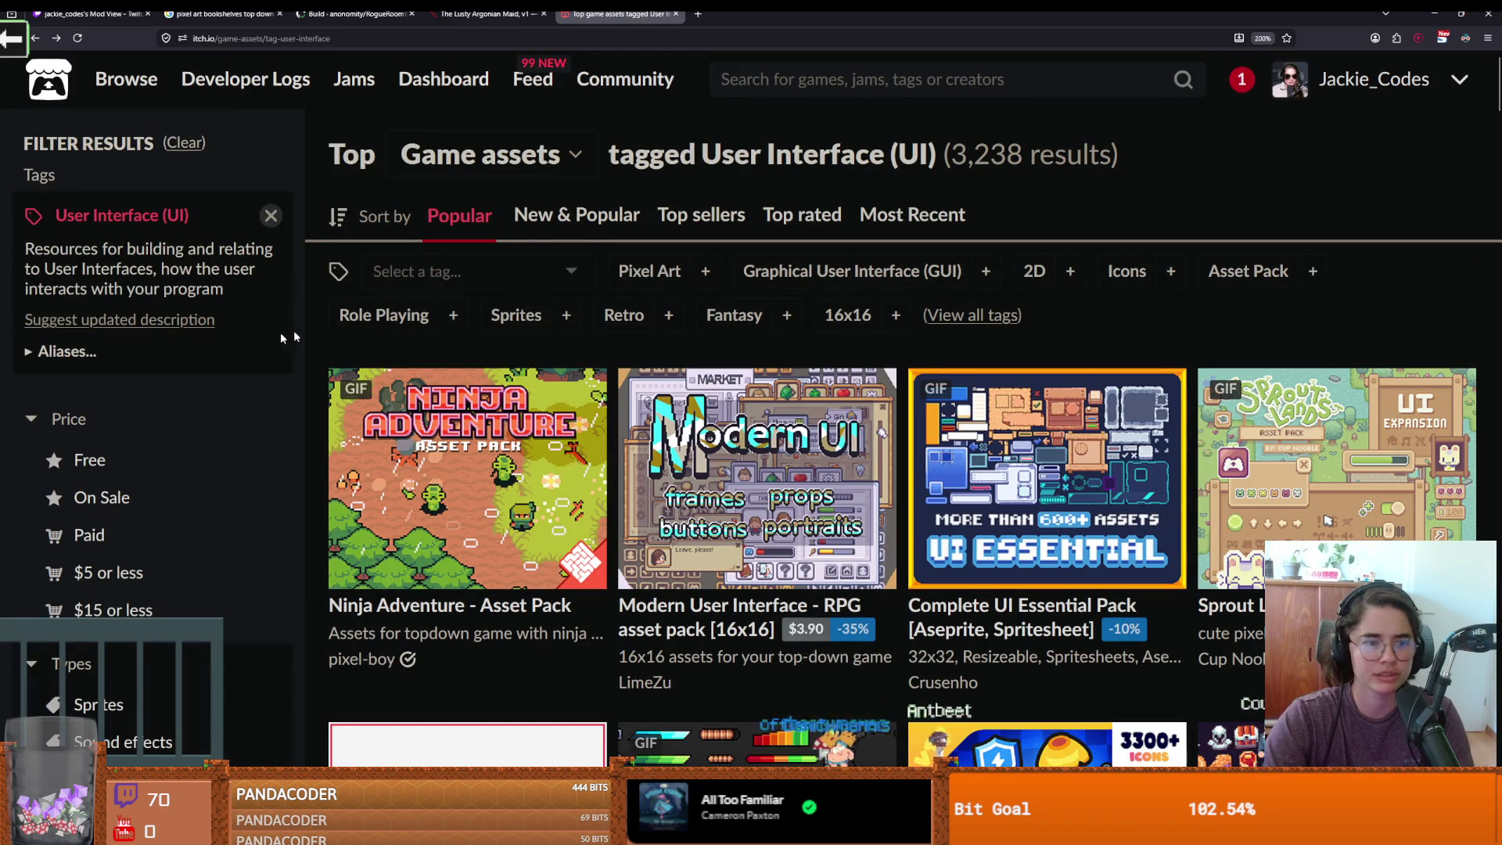
# Search itch.io for 'scrolls' and limit the results to game assets
pyautogui.click(785, 81)
pyautogui.write('scrolls')
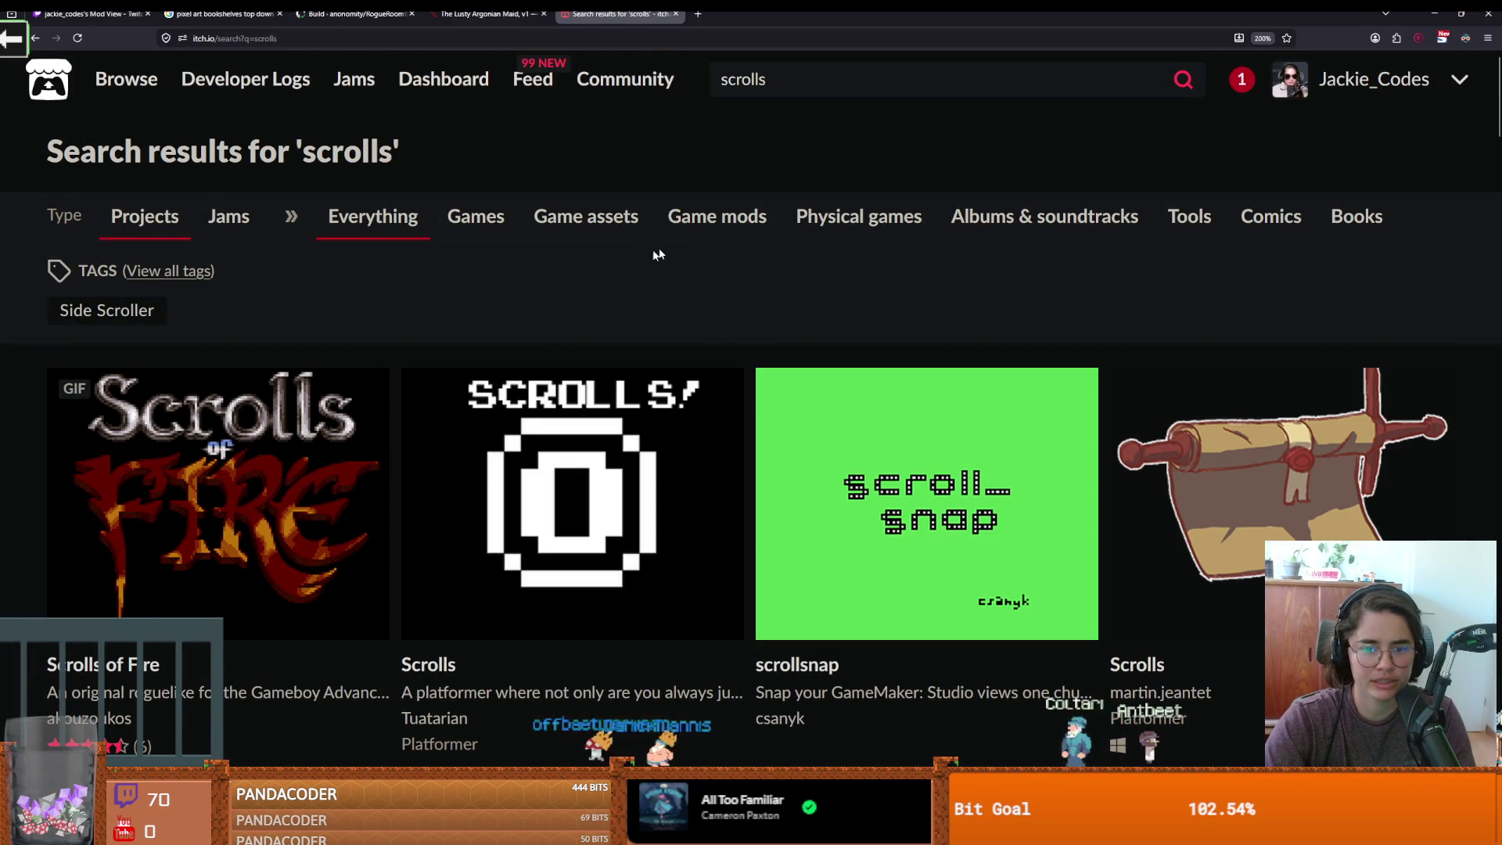
pyautogui.scroll(-5, 627, 260)
pyautogui.scroll(5, 622, 234)
pyautogui.click(615, 223)
# Browse the scroll assets and open Raven Fantasy Pixel Art Icons HD - Books and Scrolls in a new tab
pyautogui.scroll(-3, 563, 248)
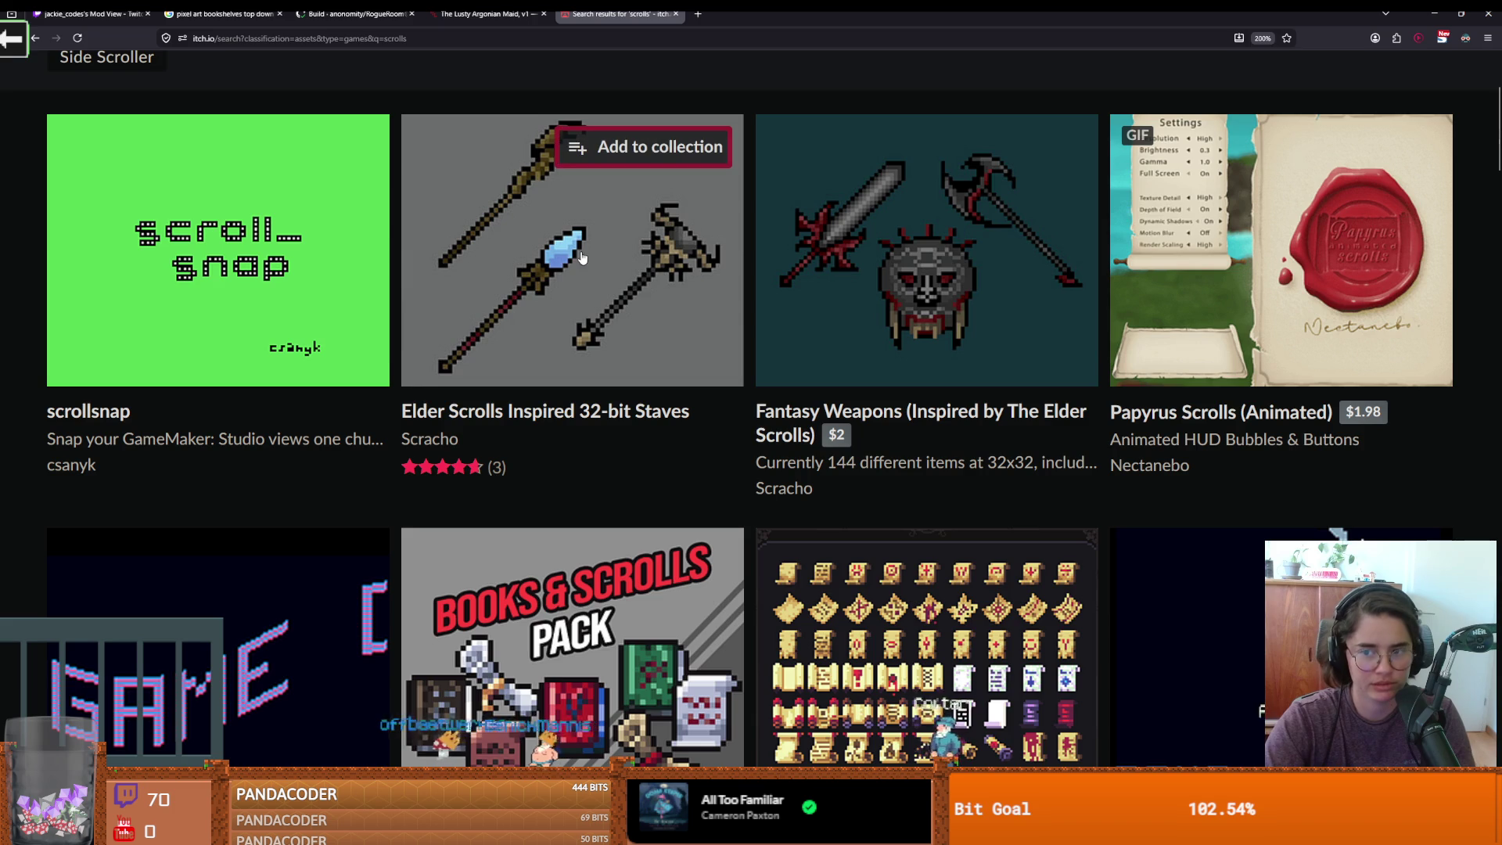
pyautogui.scroll(-5, 634, 278)
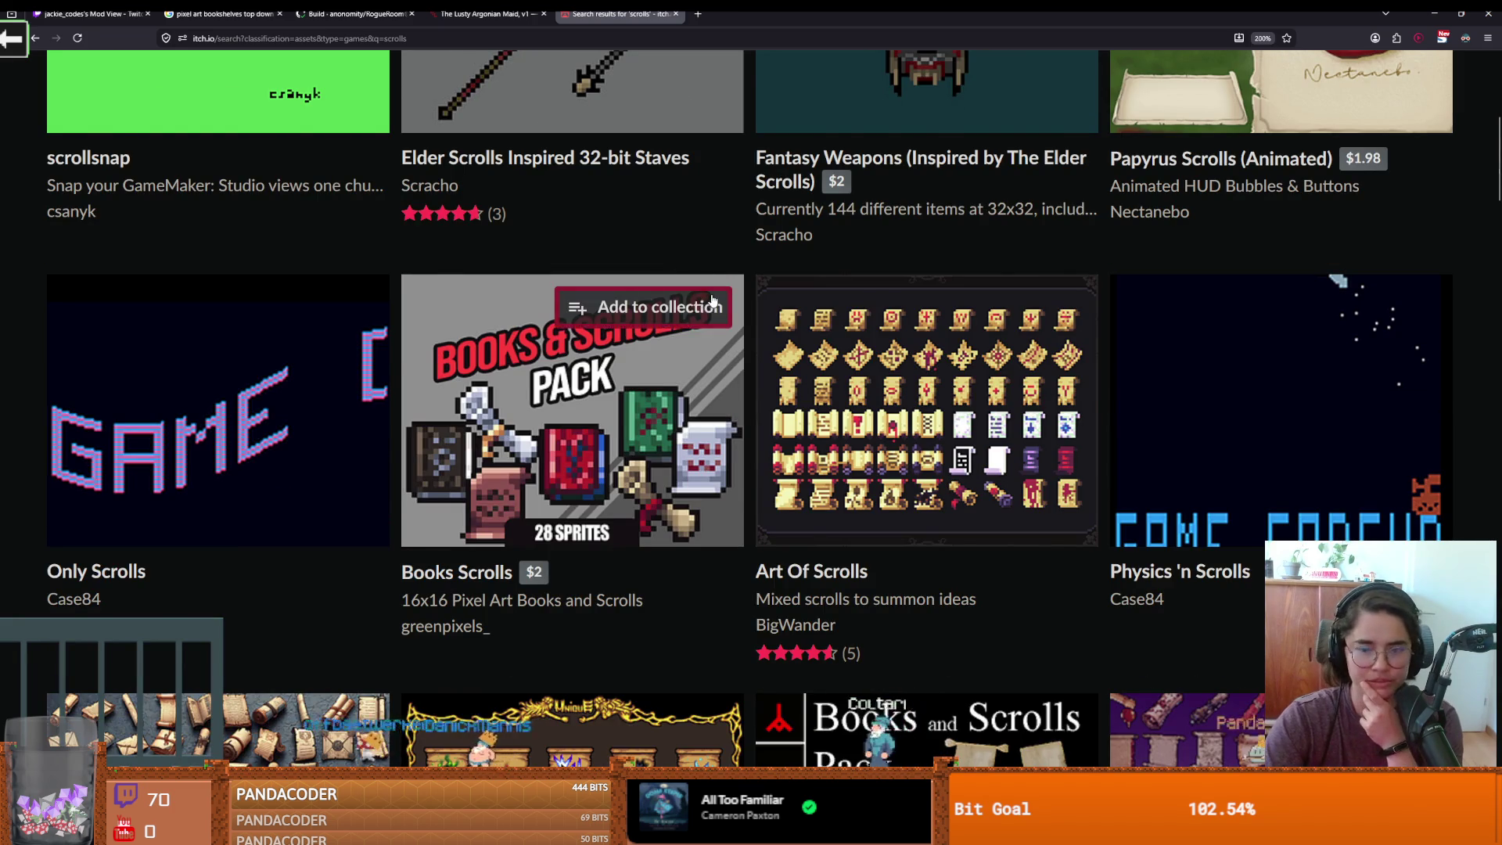
pyautogui.moveTo(707, 305)
pyautogui.scroll(-3, 707, 305)
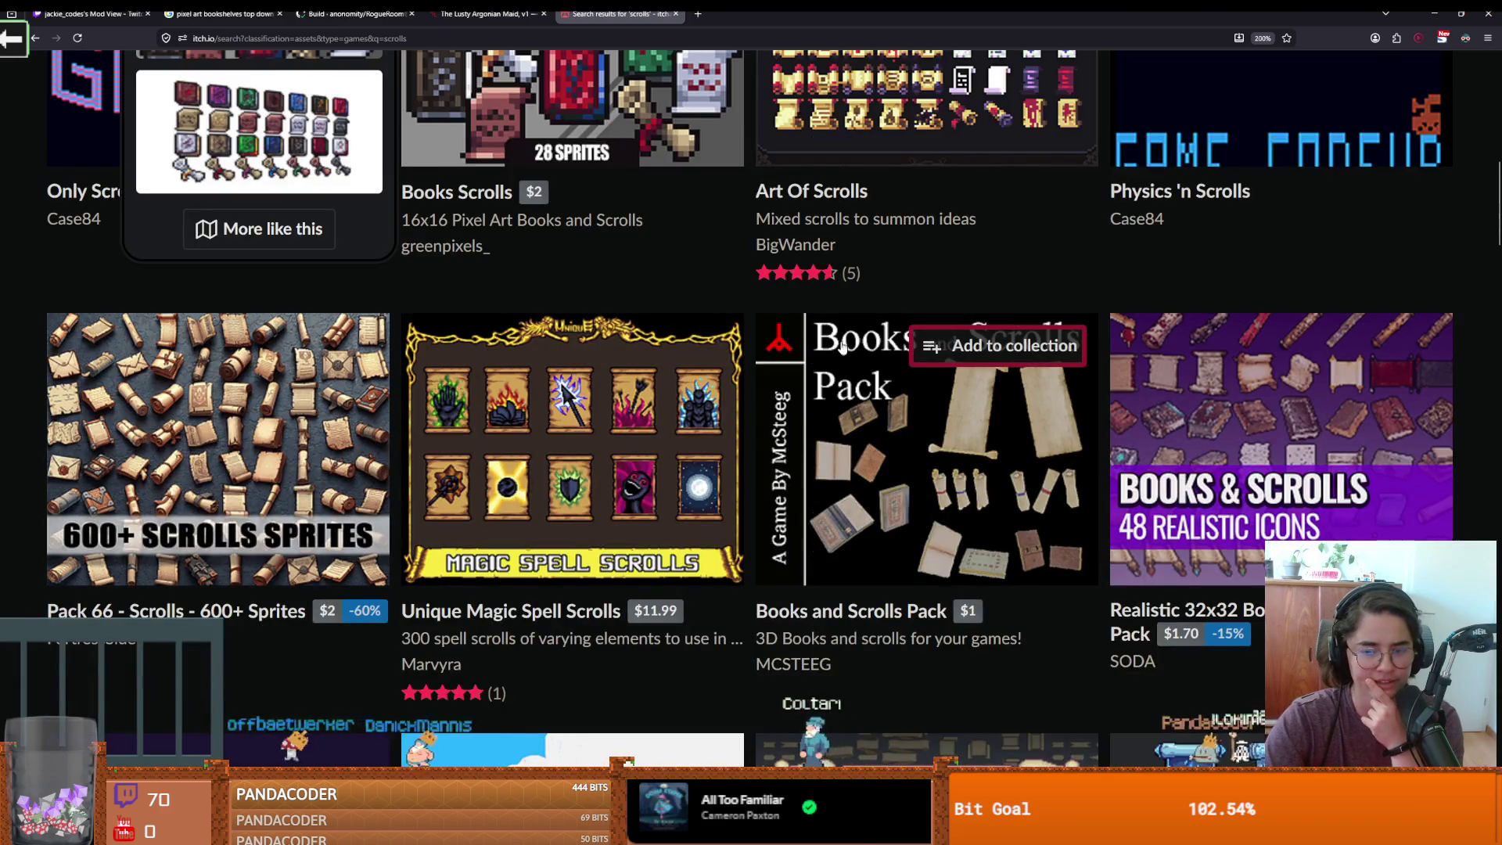
pyautogui.scroll(-5, 843, 347)
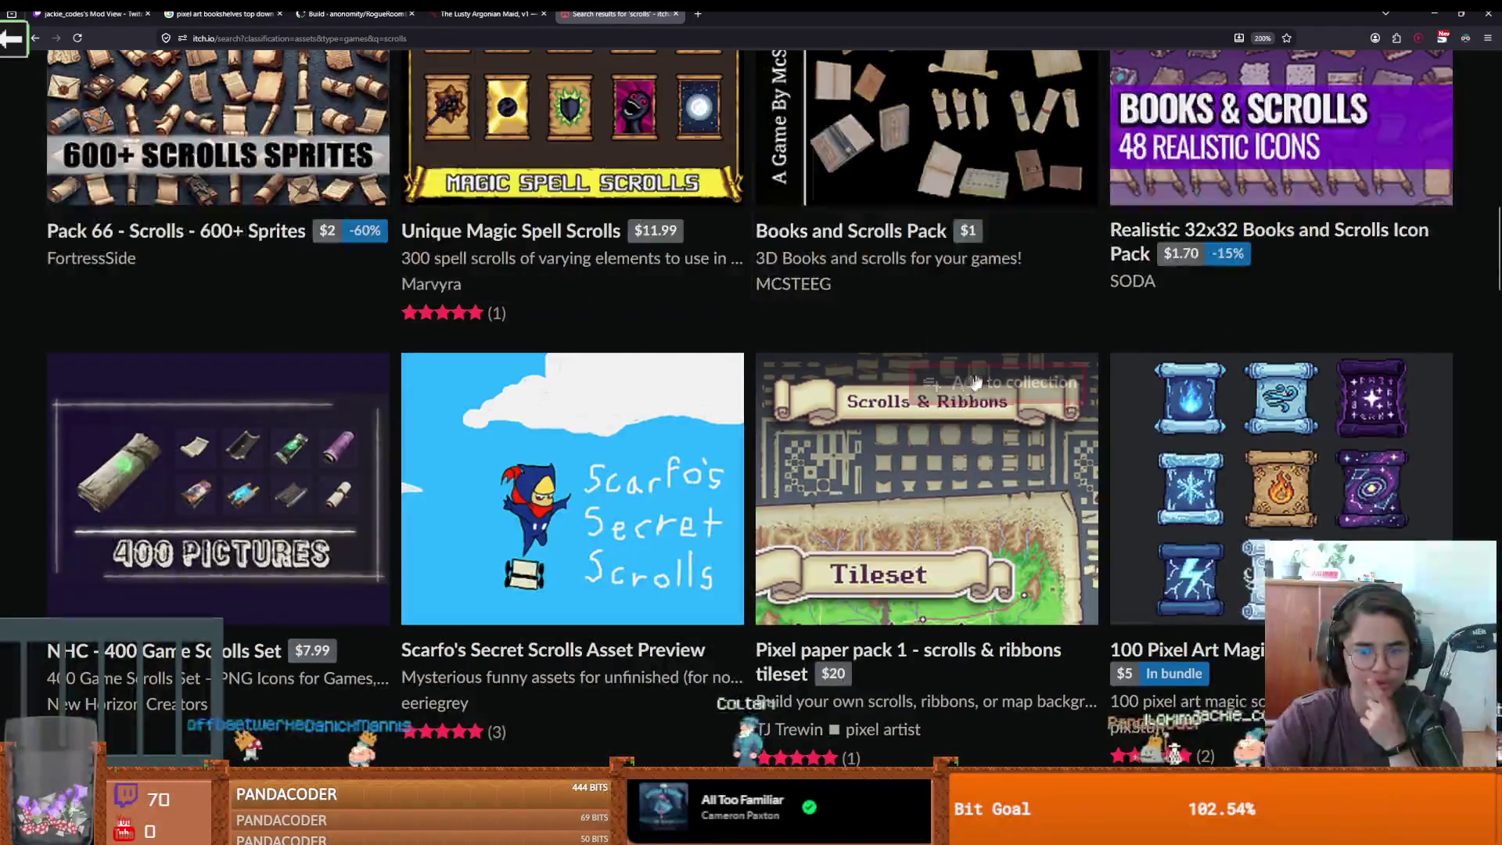
pyautogui.moveTo(973, 434)
pyautogui.scroll(-3, 978, 438)
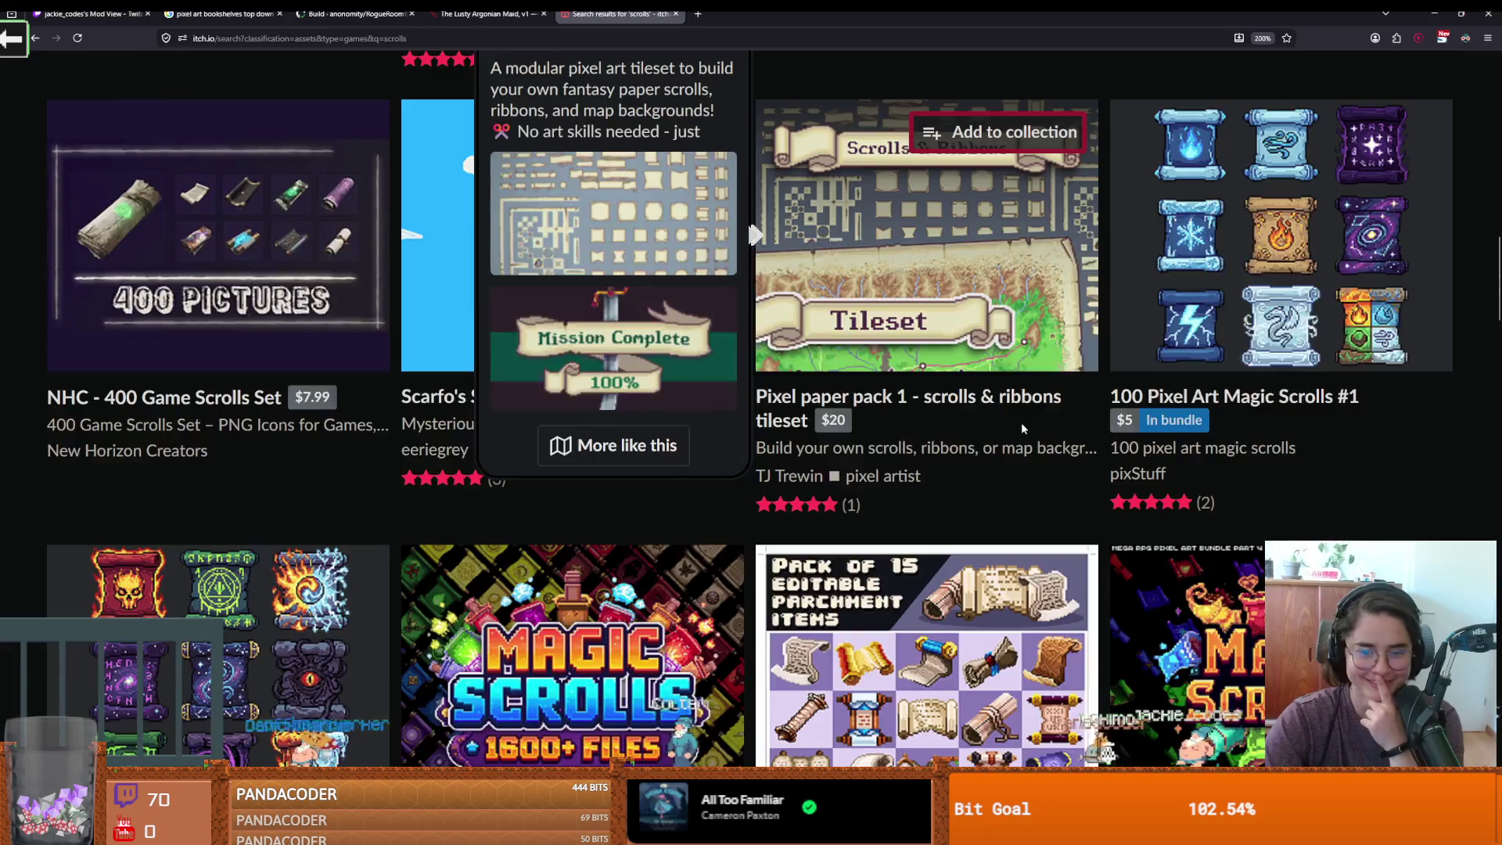
pyautogui.scroll(1, 1022, 428)
pyautogui.scroll(-3, 1048, 435)
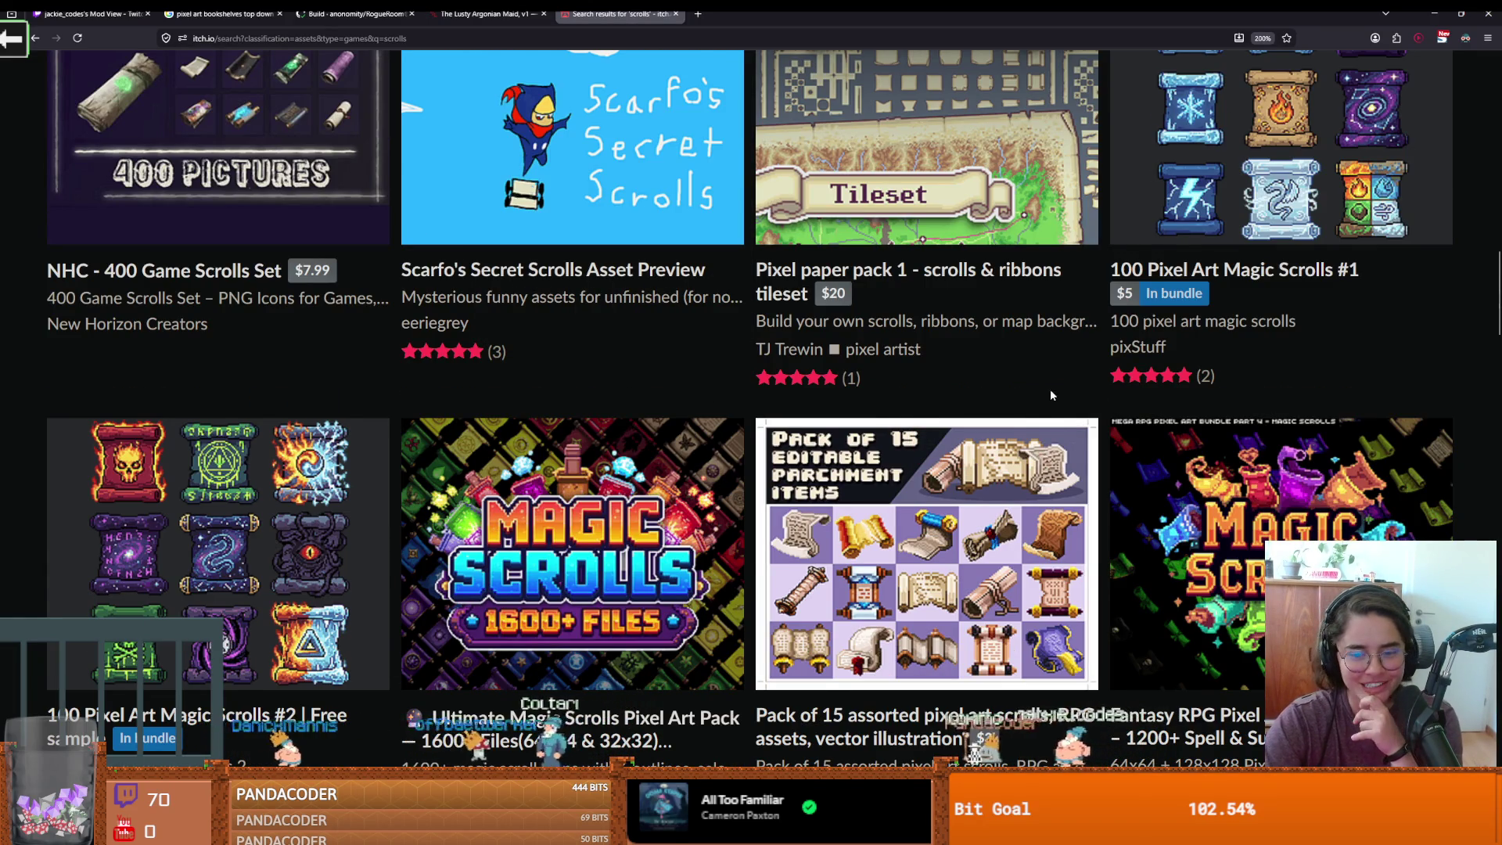
pyautogui.scroll(-1, 1051, 395)
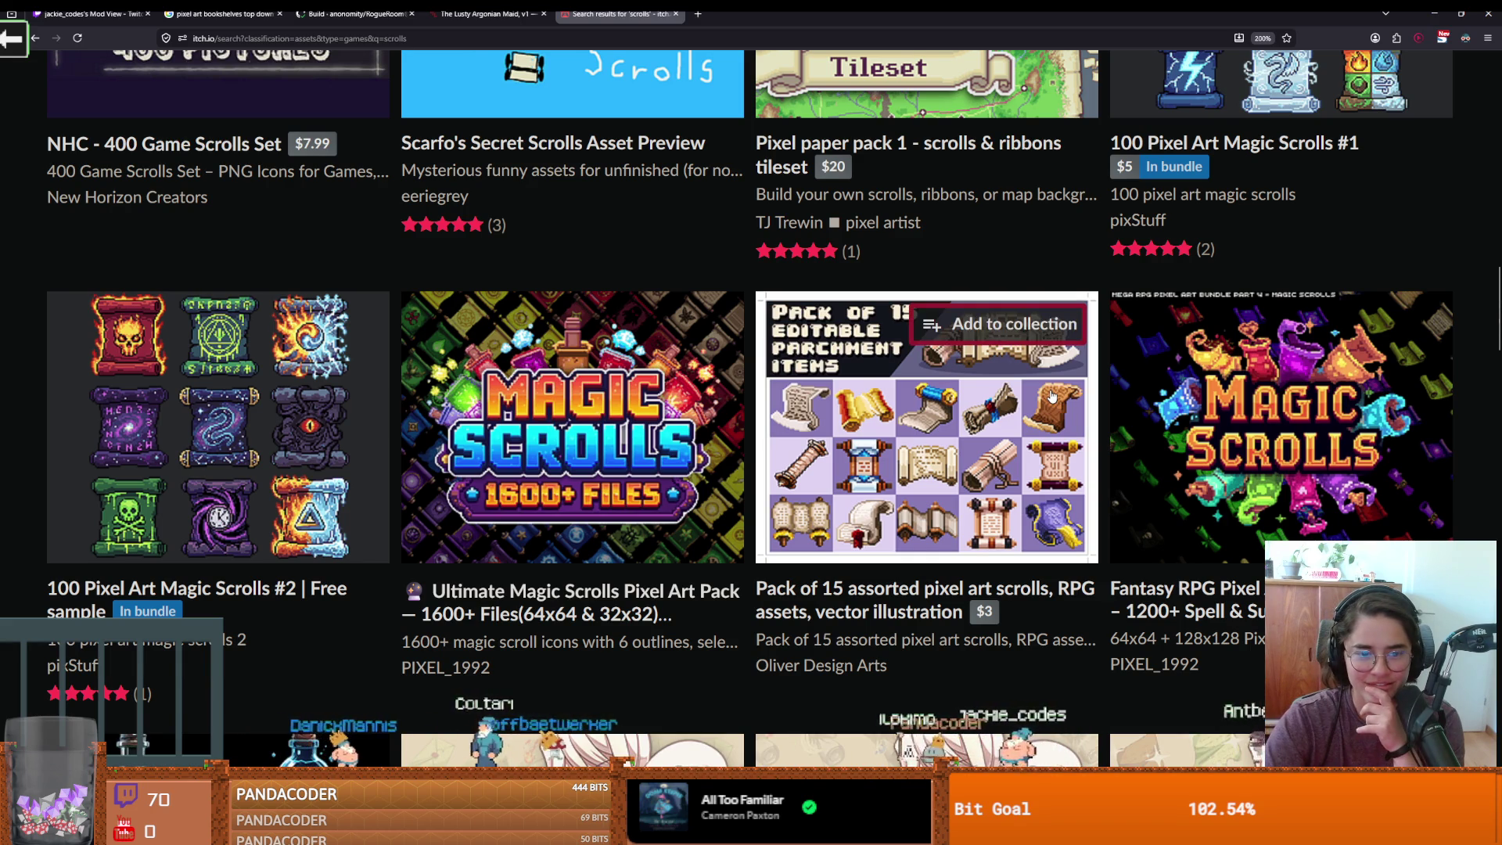
pyautogui.scroll(-6, 639, 604)
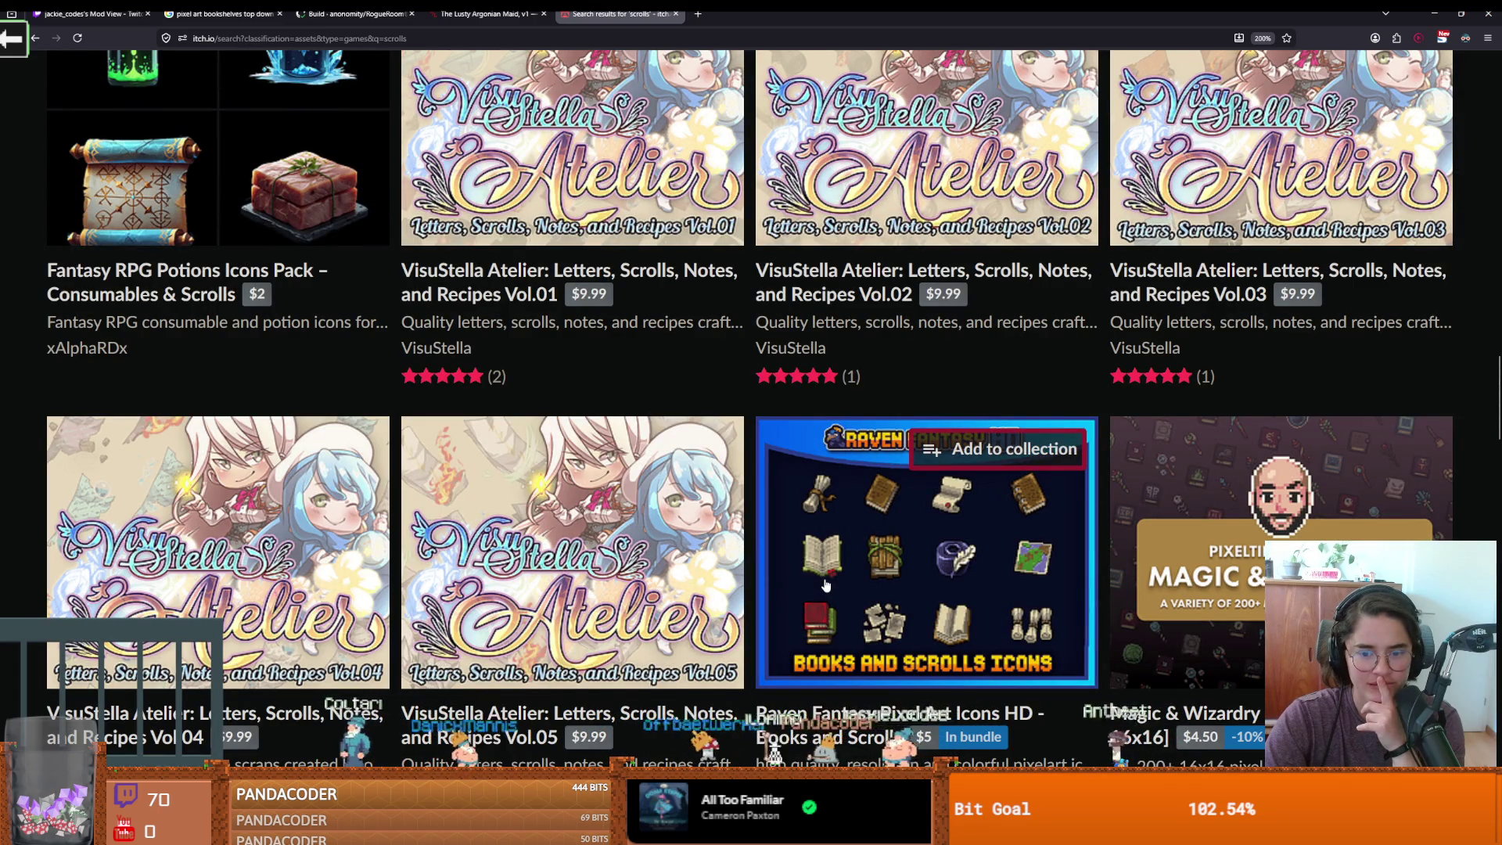
pyautogui.scroll(-1, 825, 585)
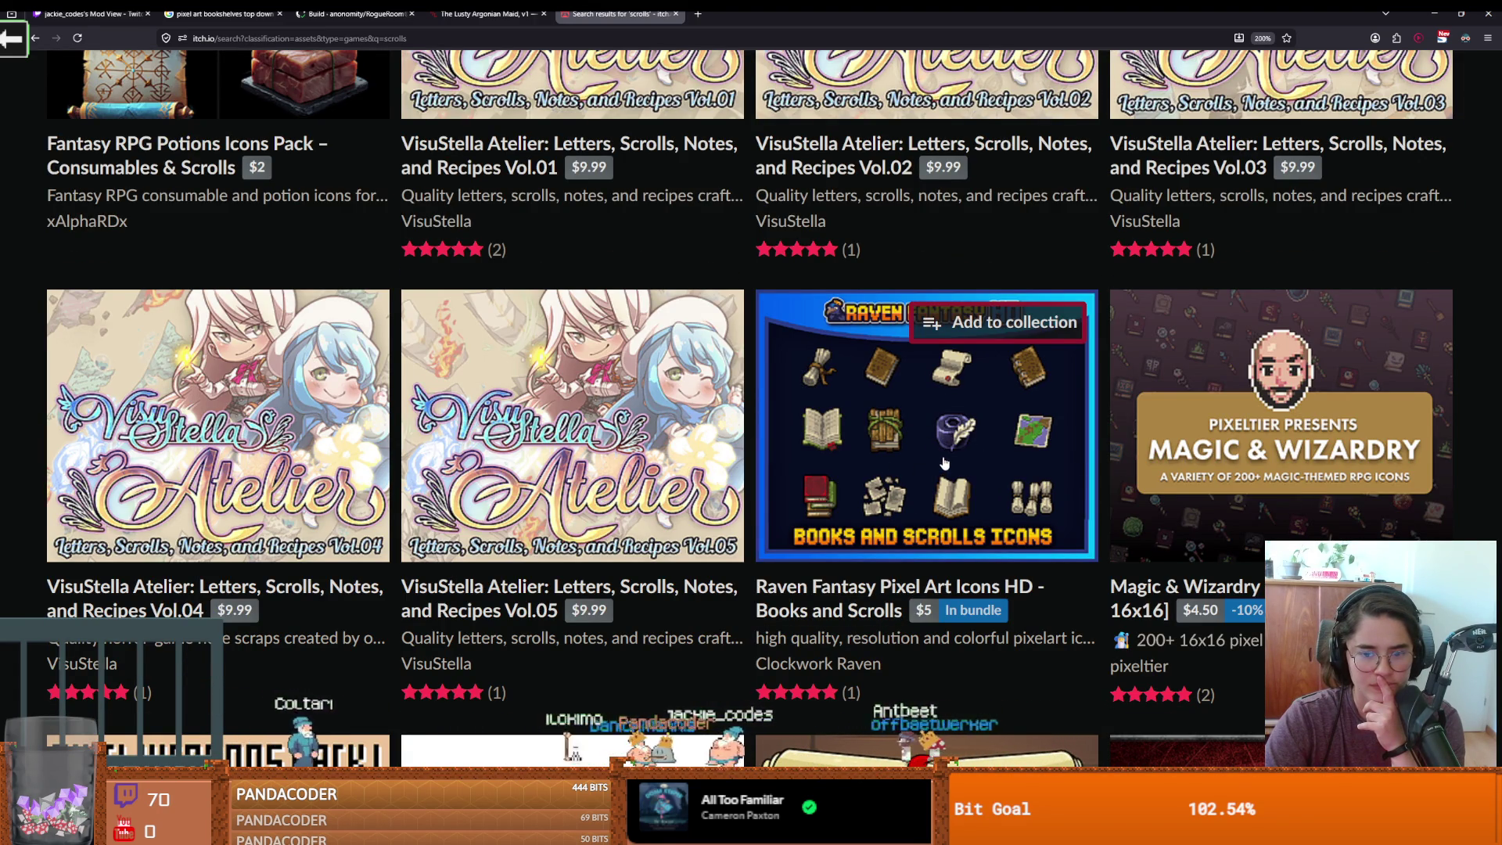
pyautogui.rightClick(858, 588)
pyautogui.click(868, 308)
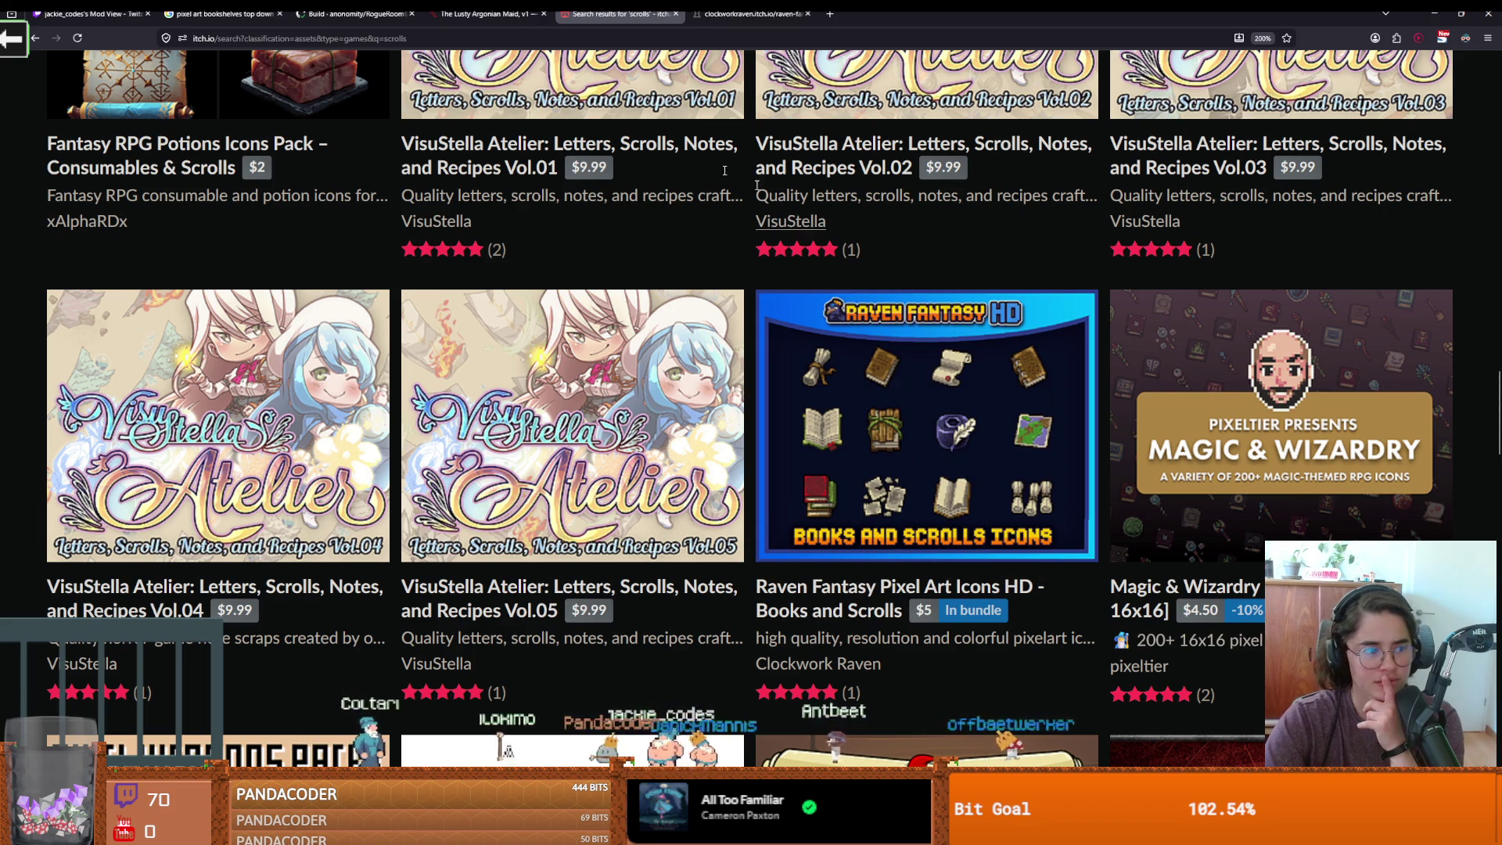
# Look over the Raven Fantasy icons page, then close its tab
pyautogui.hotkey('ctrl', 'Tab')
pyautogui.scroll(-4, 718, 425)
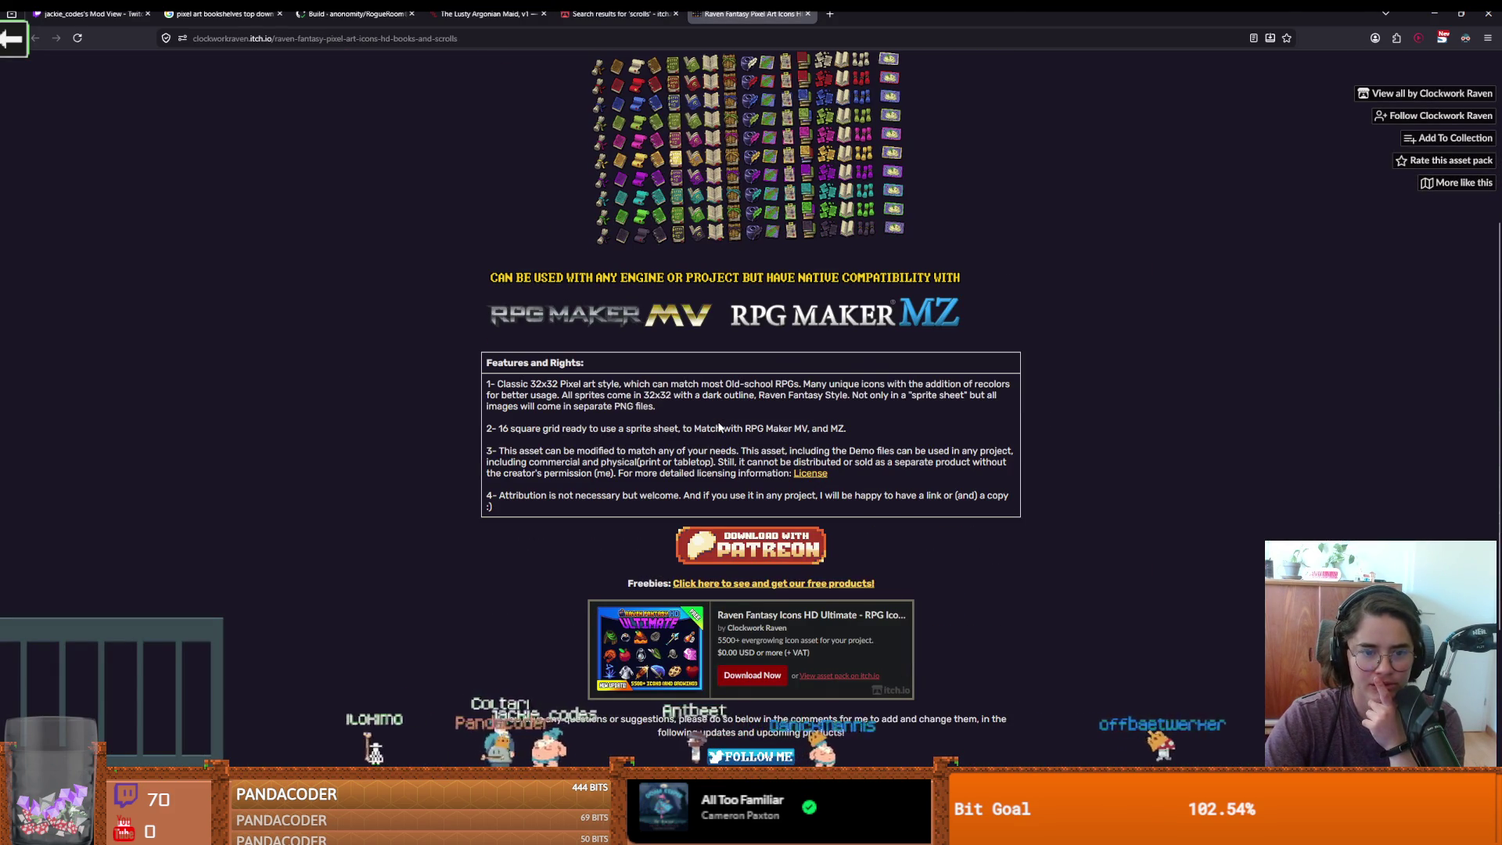
pyautogui.scroll(4, 676, 328)
pyautogui.click(808, 15)
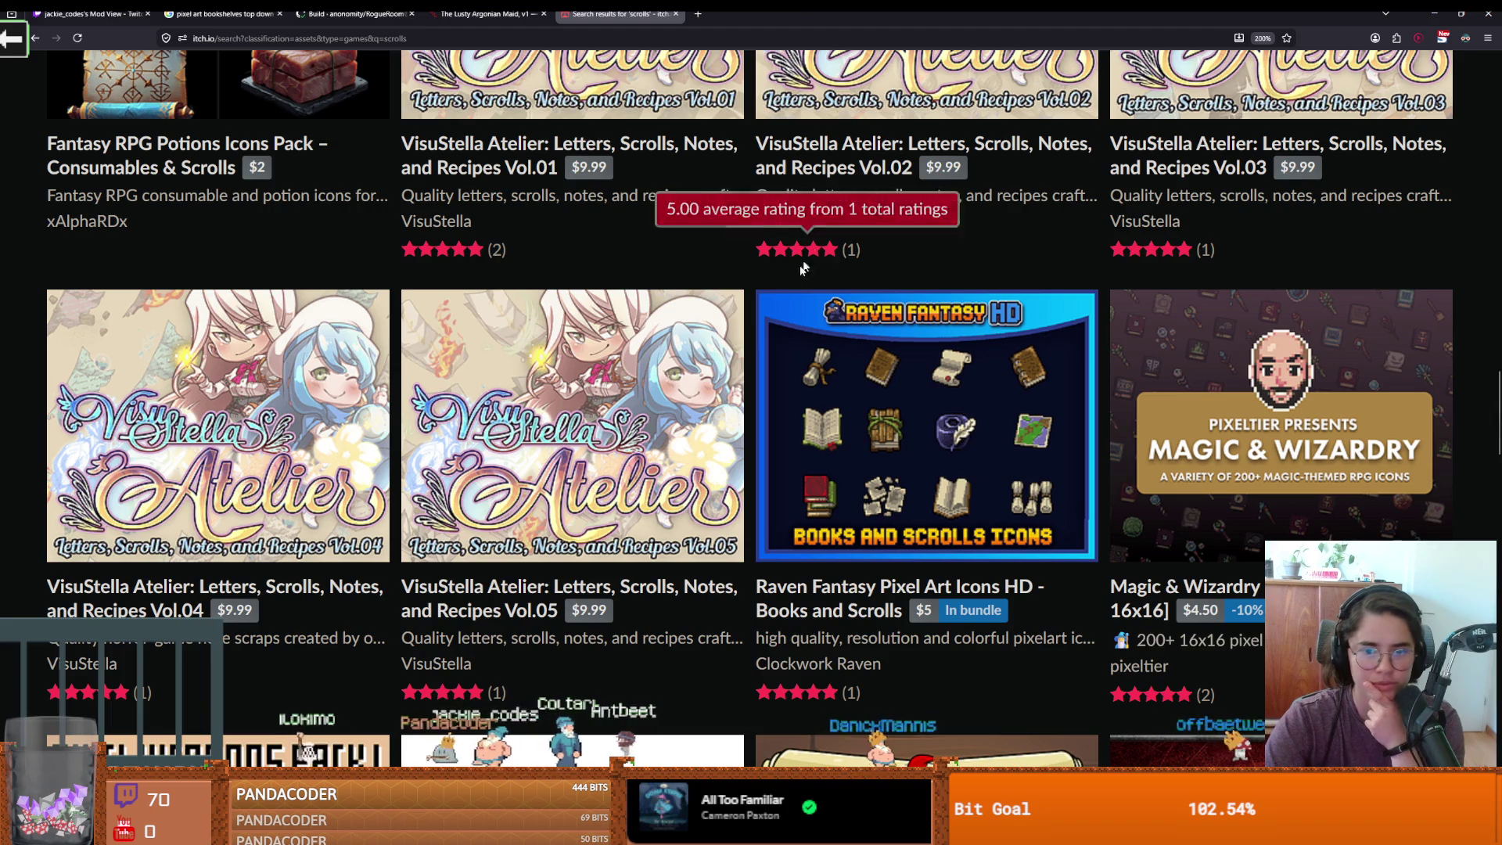
# Browse further 'scrolls' results past Pack 66 and bring up link options for the Pixel paper pack
pyautogui.scroll(-4, 761, 339)
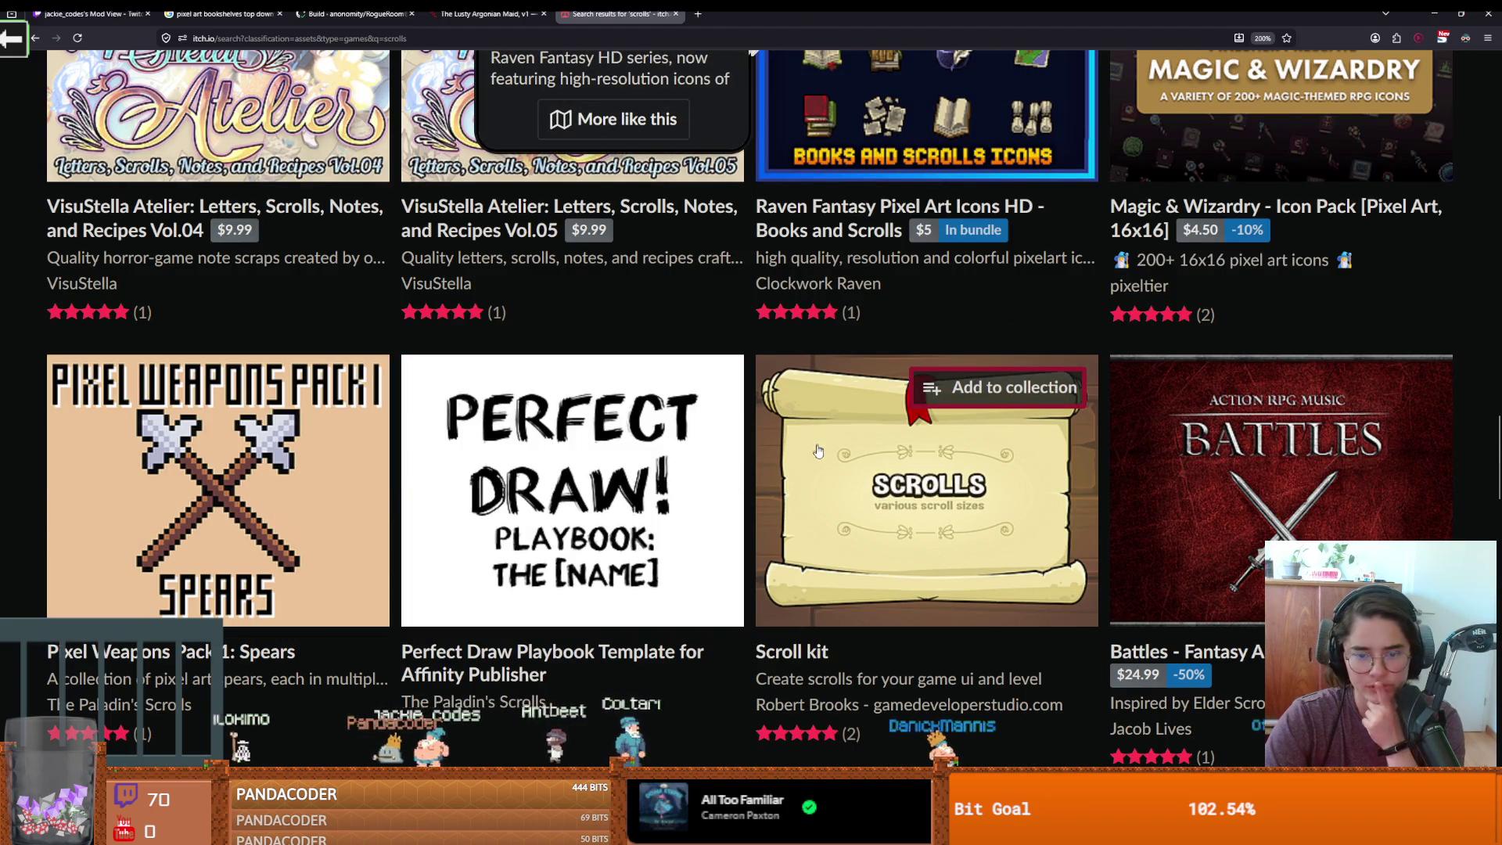
pyautogui.moveTo(820, 452)
pyautogui.scroll(-2, 997, 511)
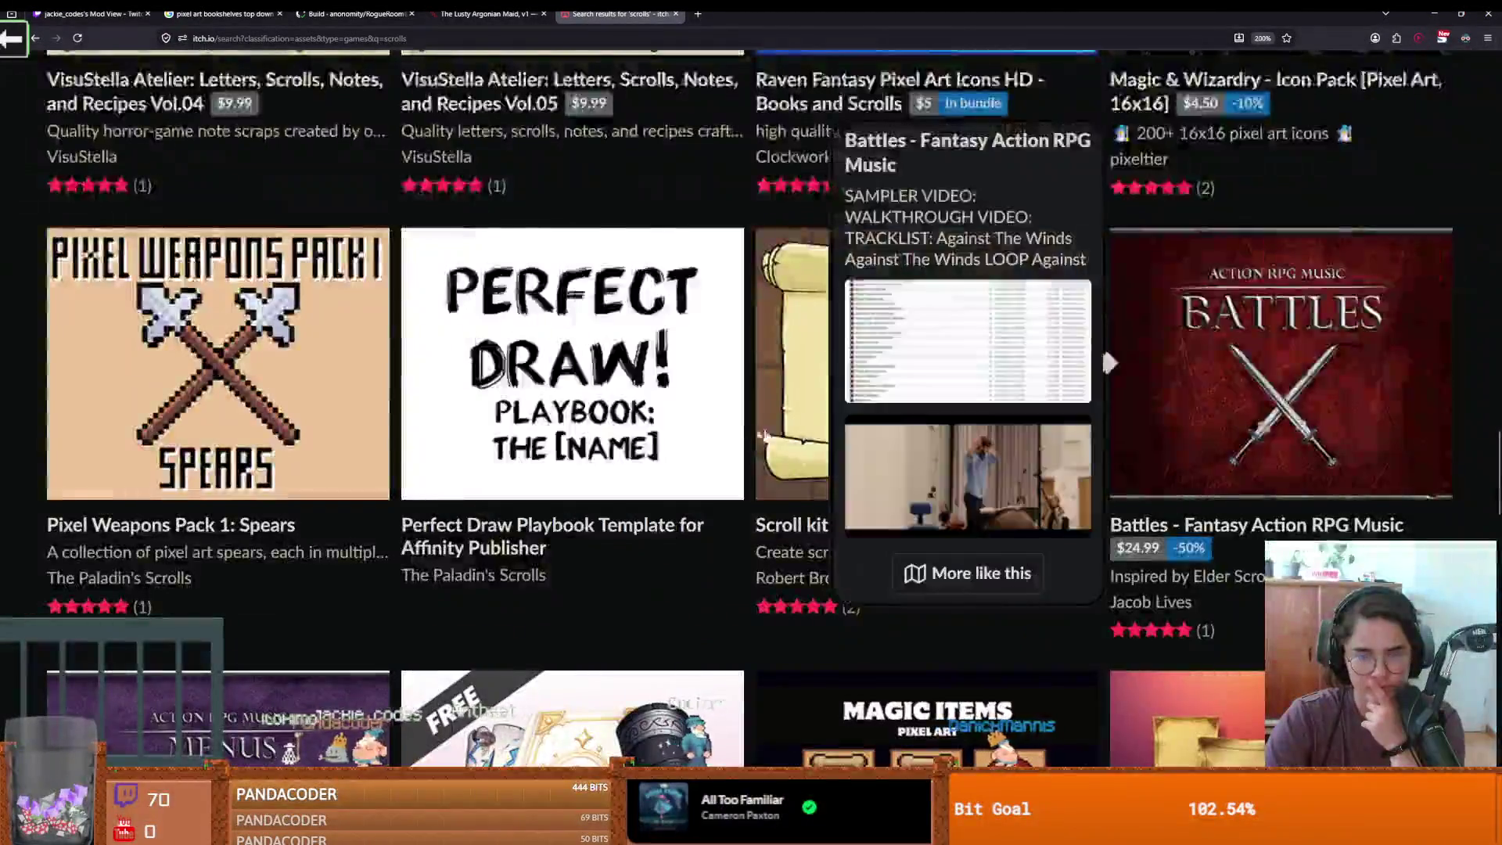
pyautogui.scroll(-5, 1101, 342)
pyautogui.scroll(-10, 981, 456)
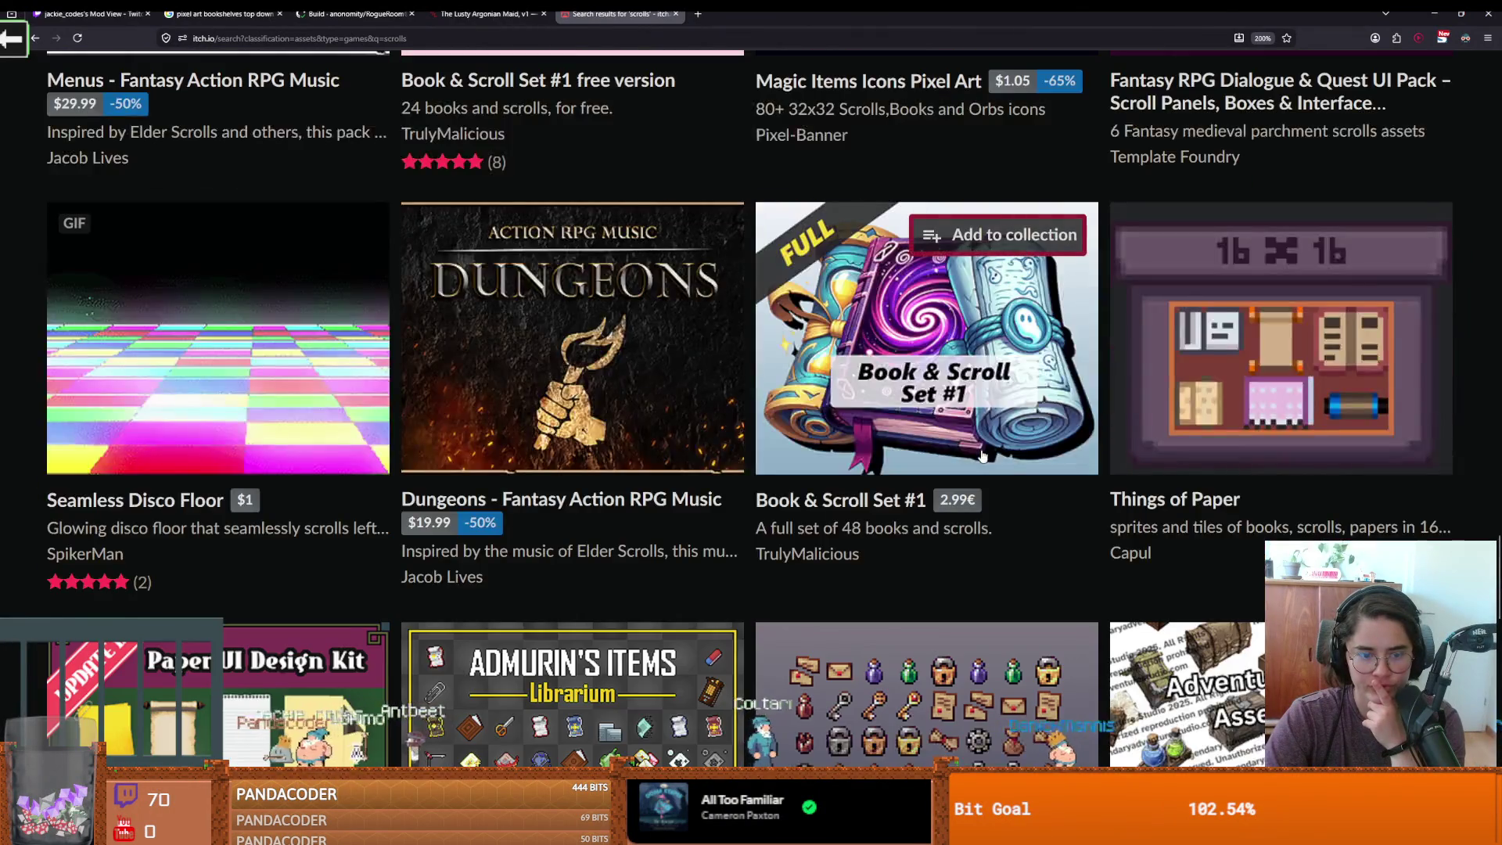
pyautogui.scroll(-5, 235, 551)
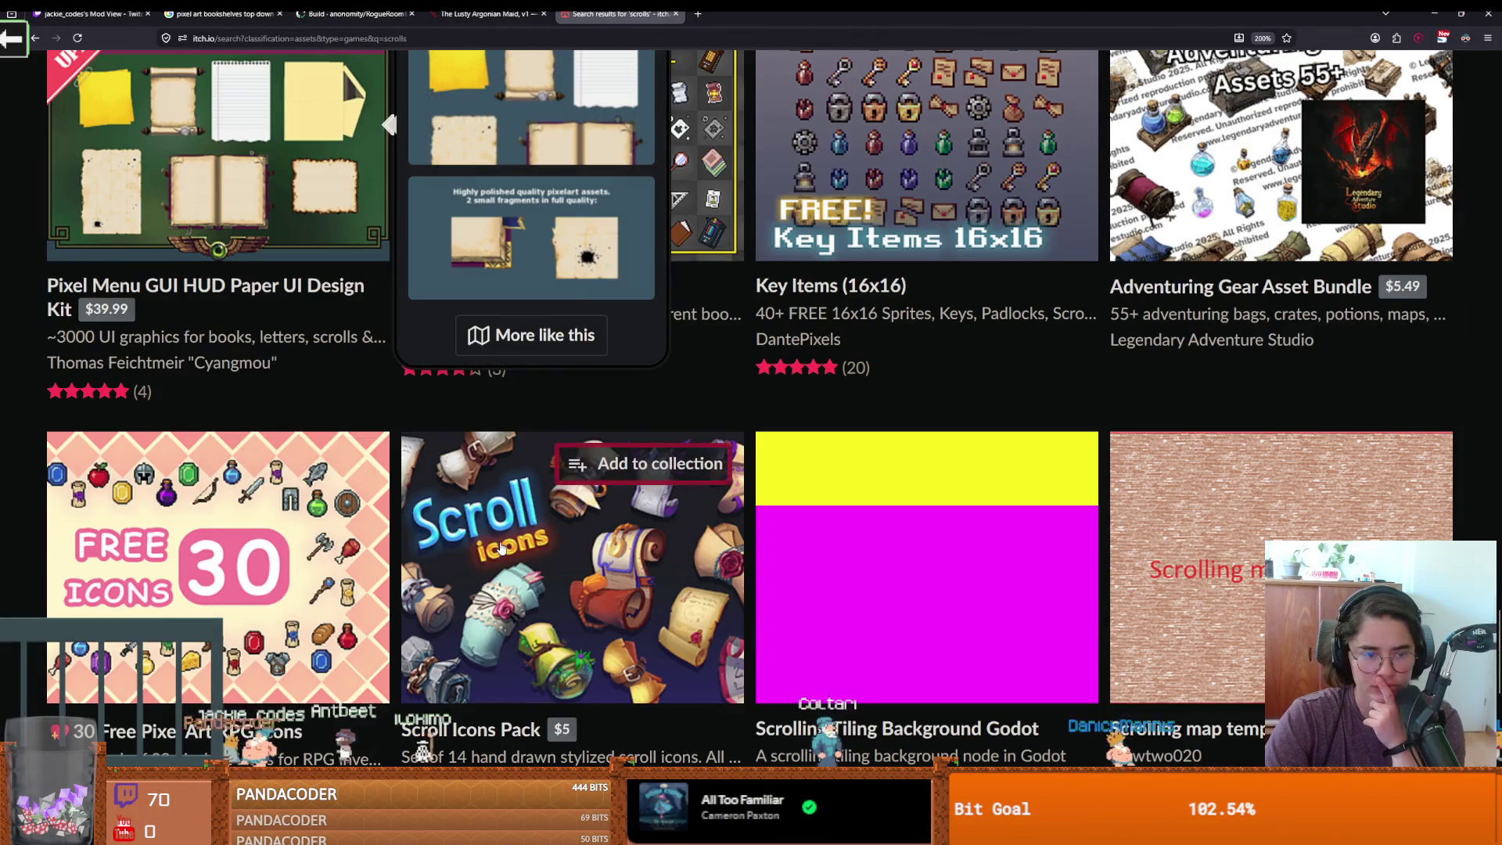
pyautogui.moveTo(575, 533)
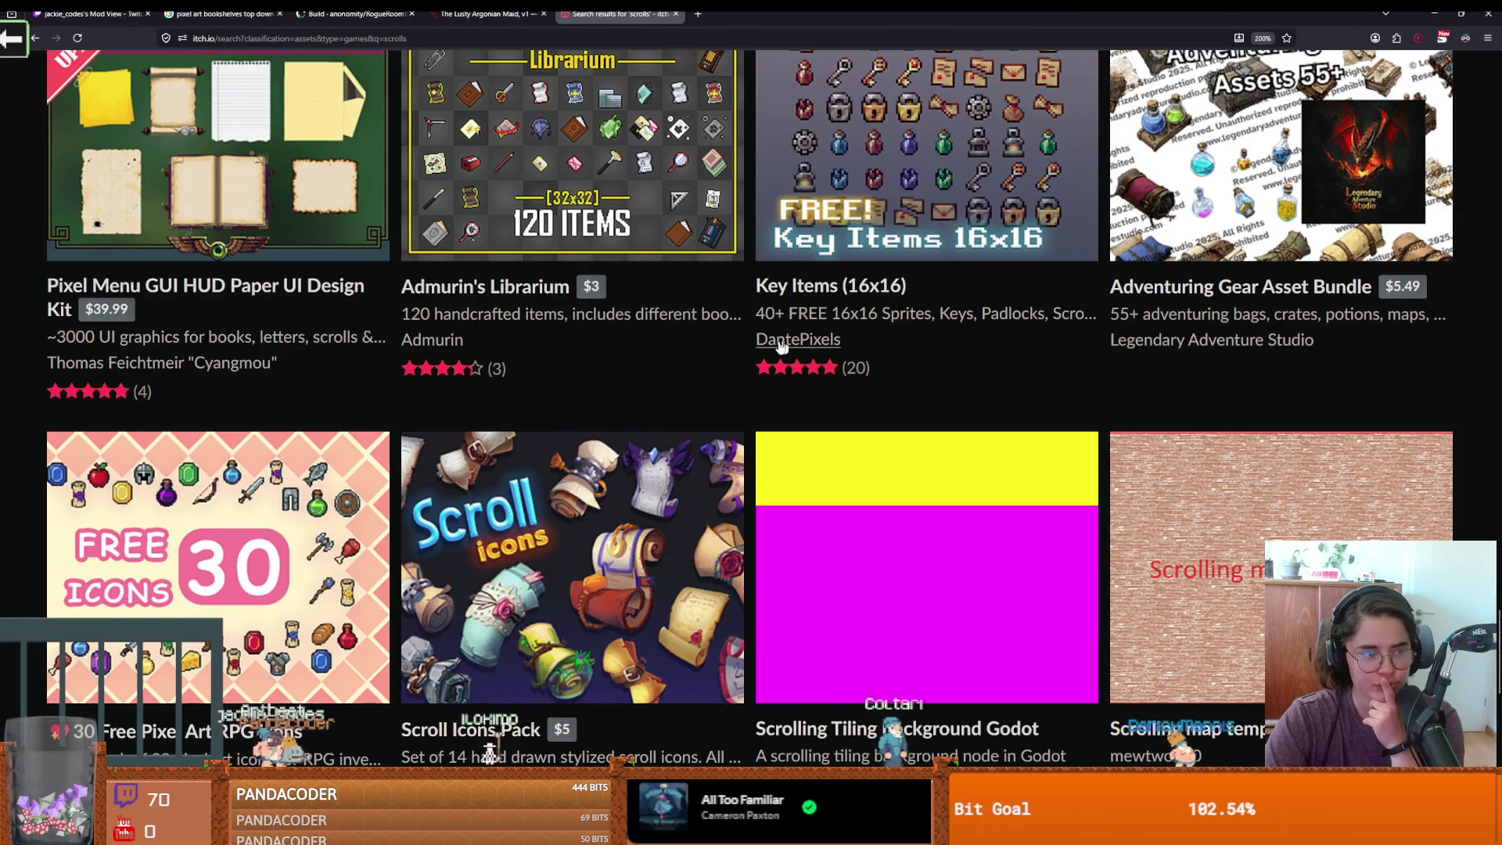
pyautogui.scroll(20, 912, 396)
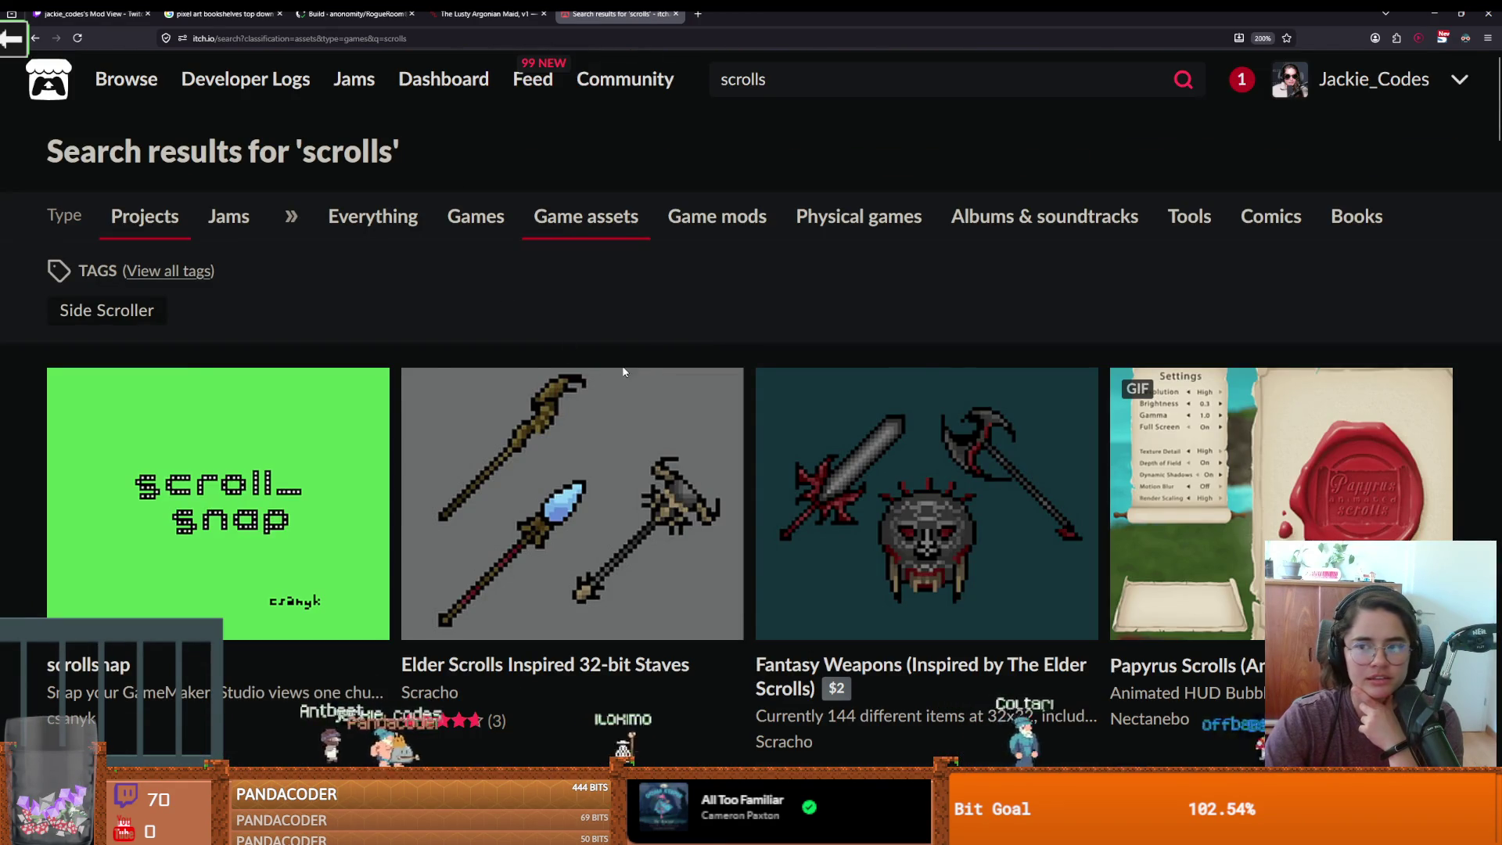
pyautogui.scroll(-15, 623, 371)
pyautogui.scroll(6, 632, 359)
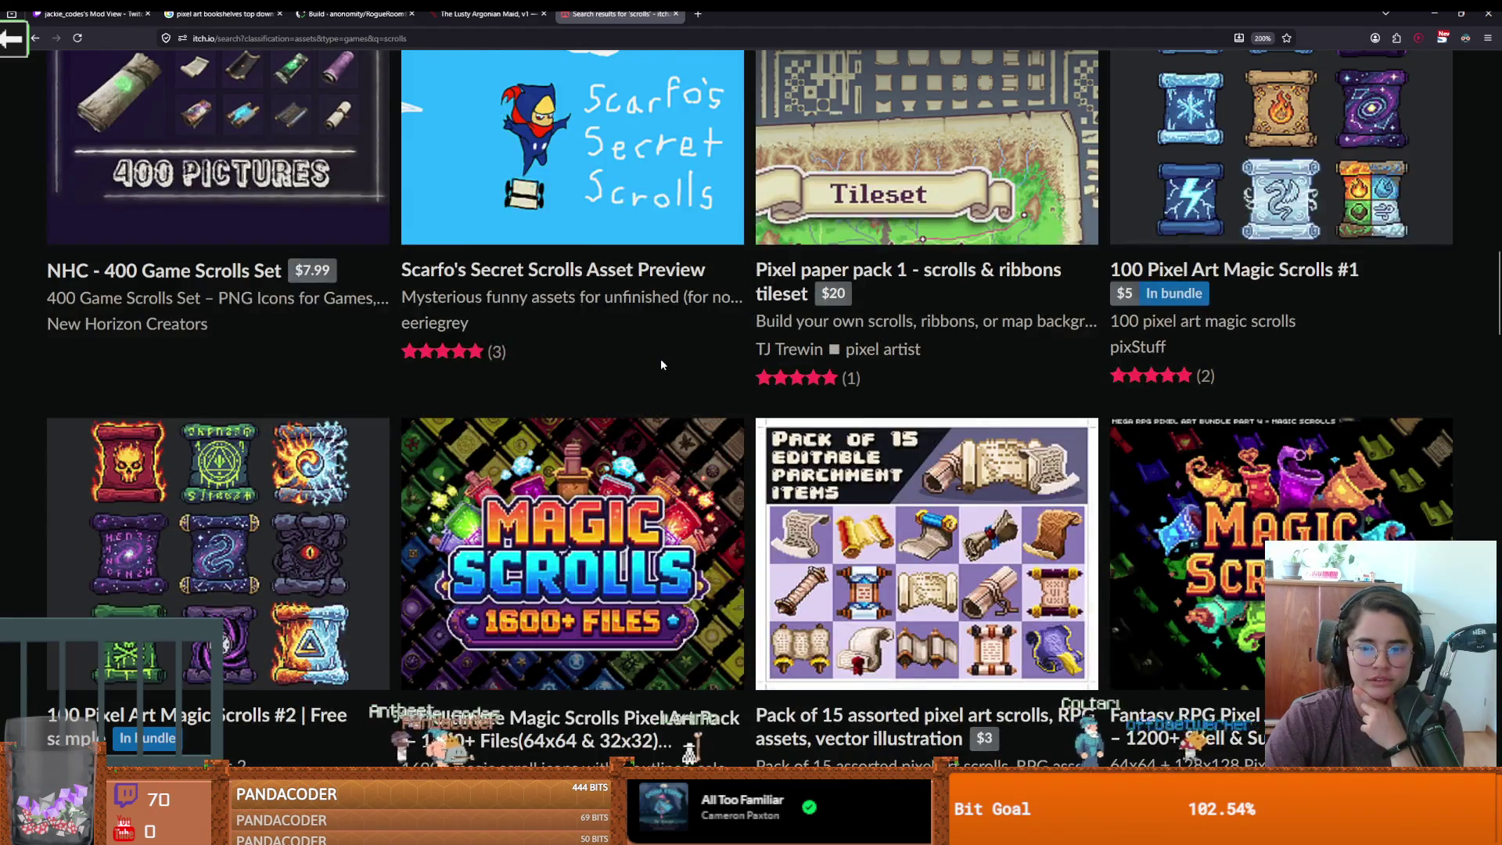
pyautogui.scroll(4, 660, 358)
pyautogui.scroll(1, 660, 358)
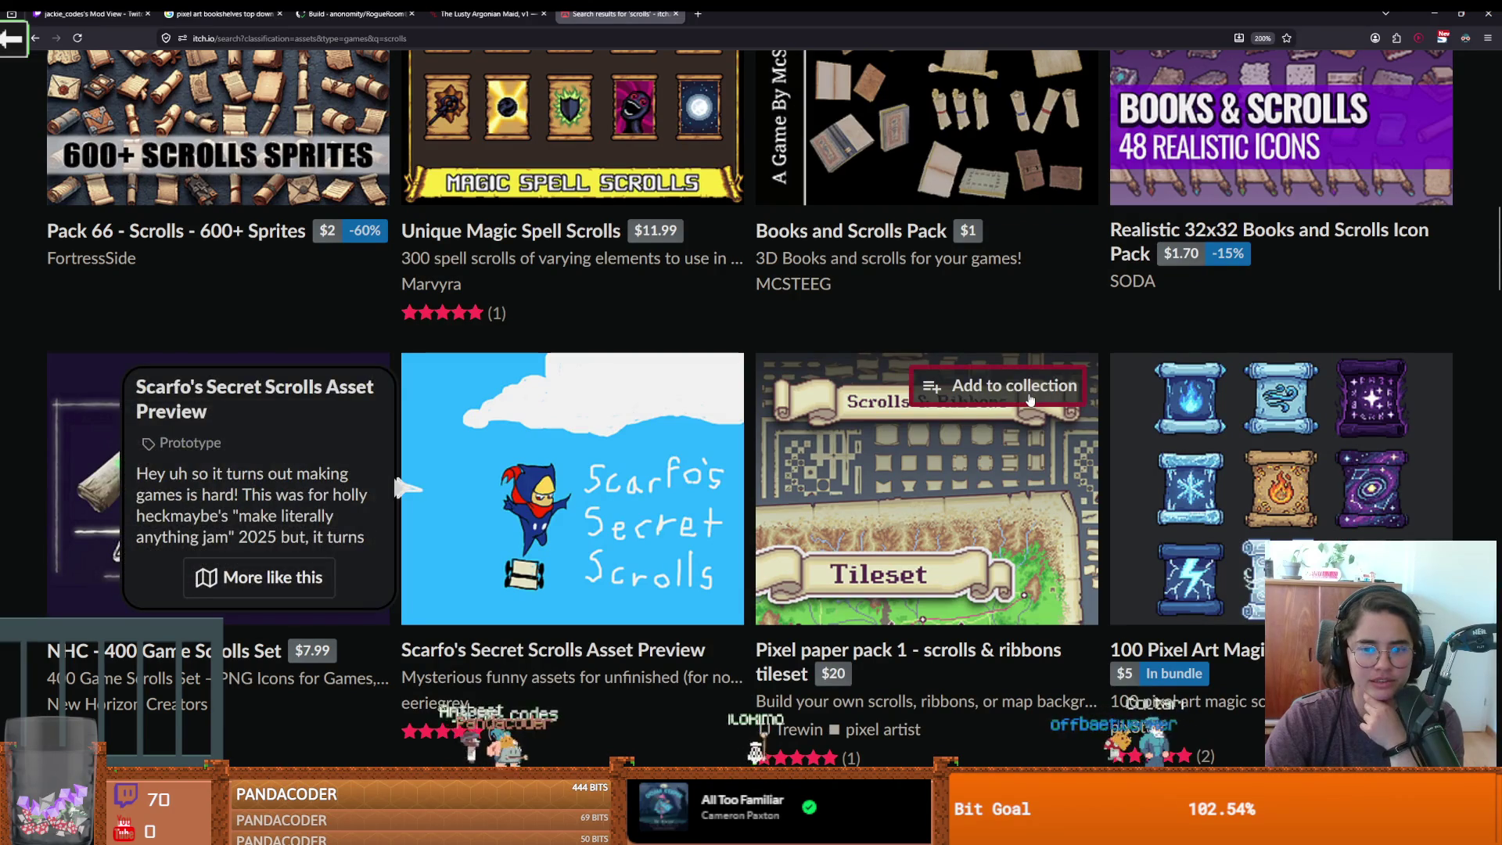
pyautogui.moveTo(995, 461)
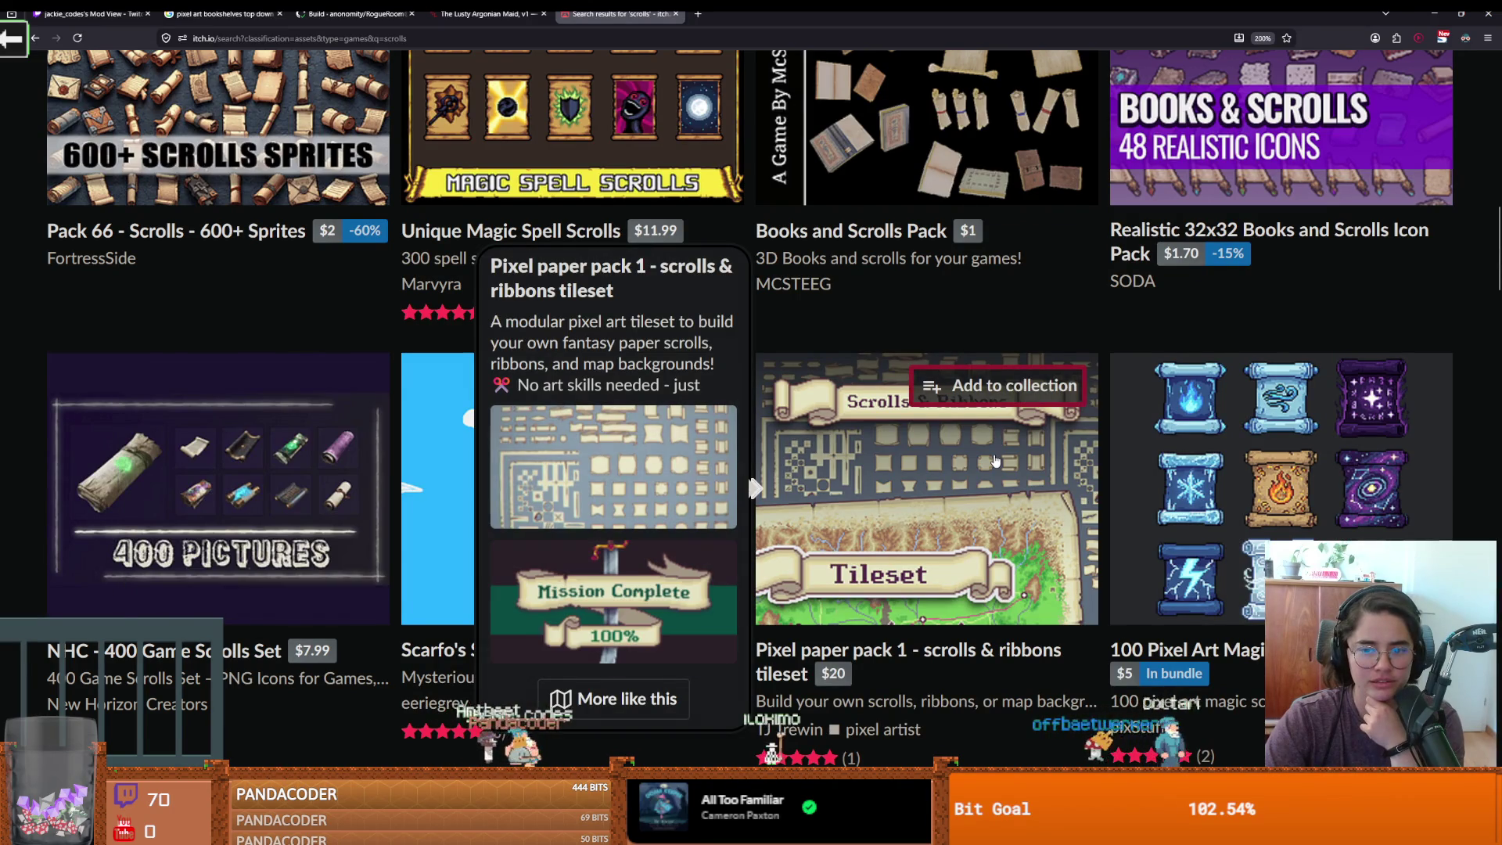
pyautogui.rightClick(968, 487)
# Open the Pixel paper pack 1 - scrolls & ribbons page in a new tab, enlarge a preview, and return to Godot
pyautogui.click(989, 85)
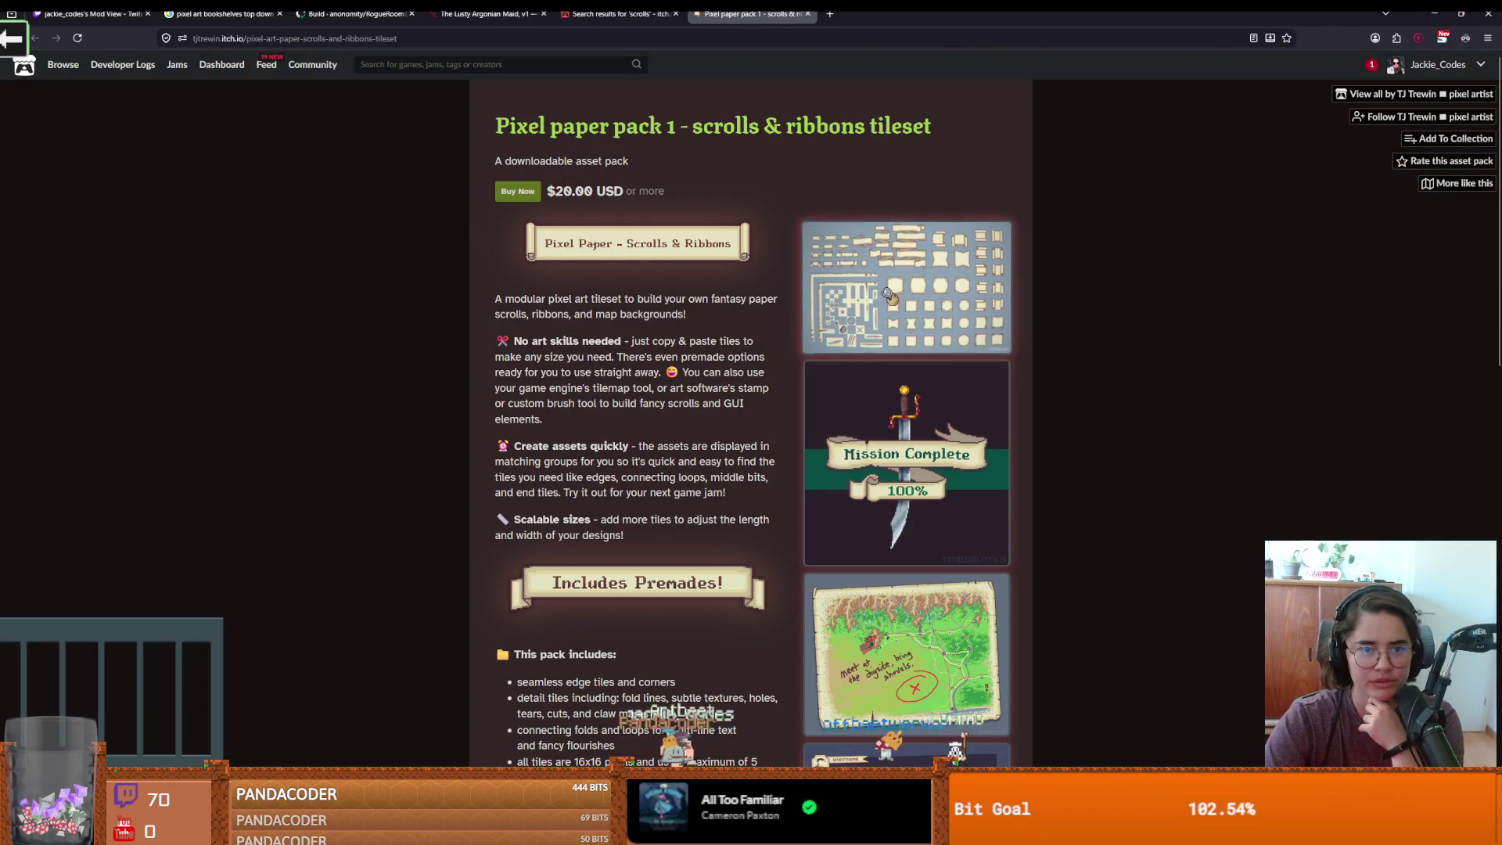
pyautogui.click(923, 331)
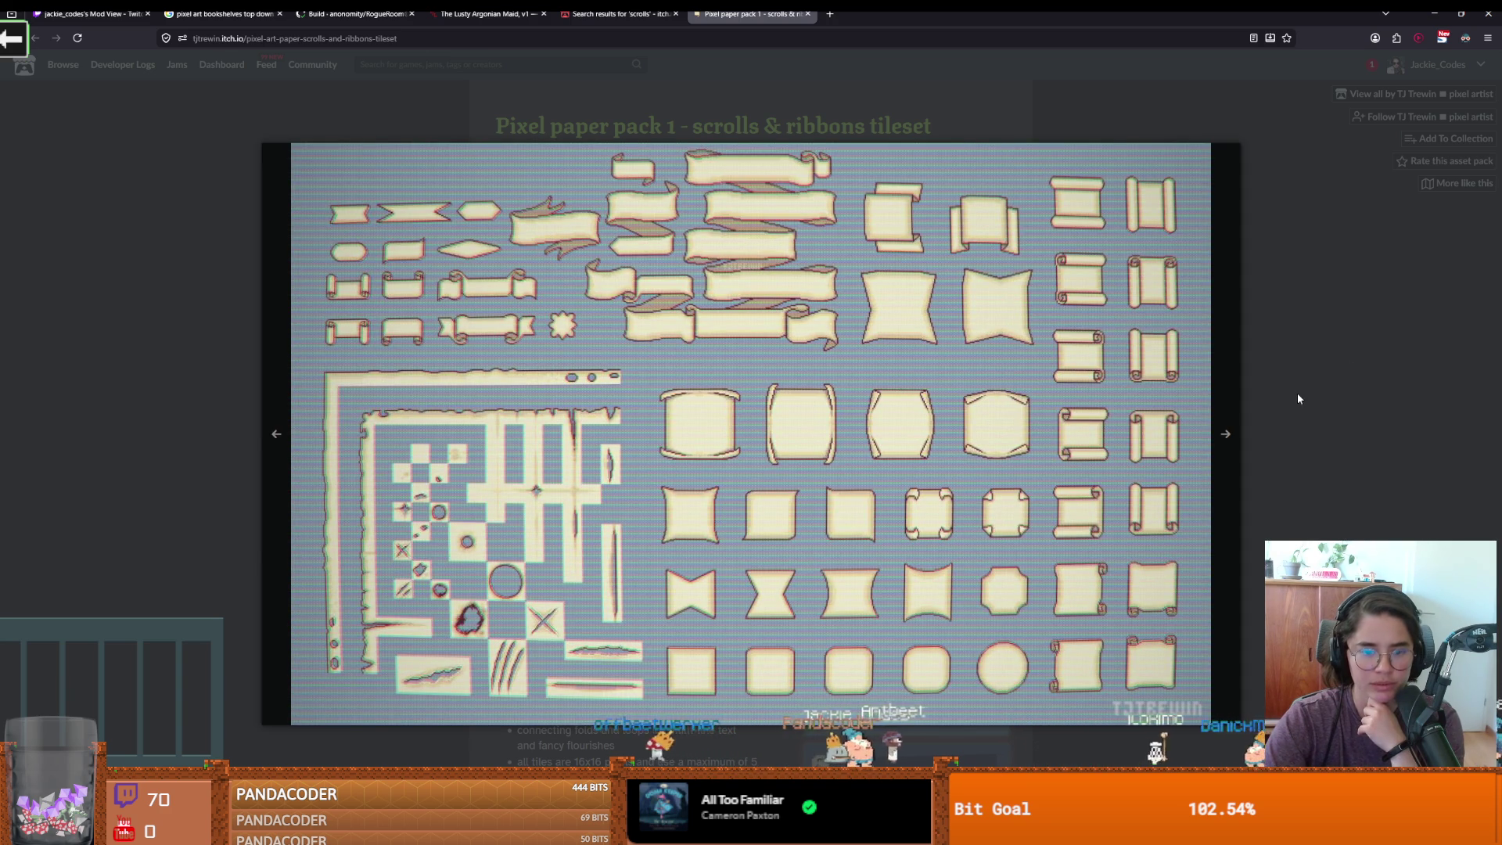
pyautogui.click(1298, 394)
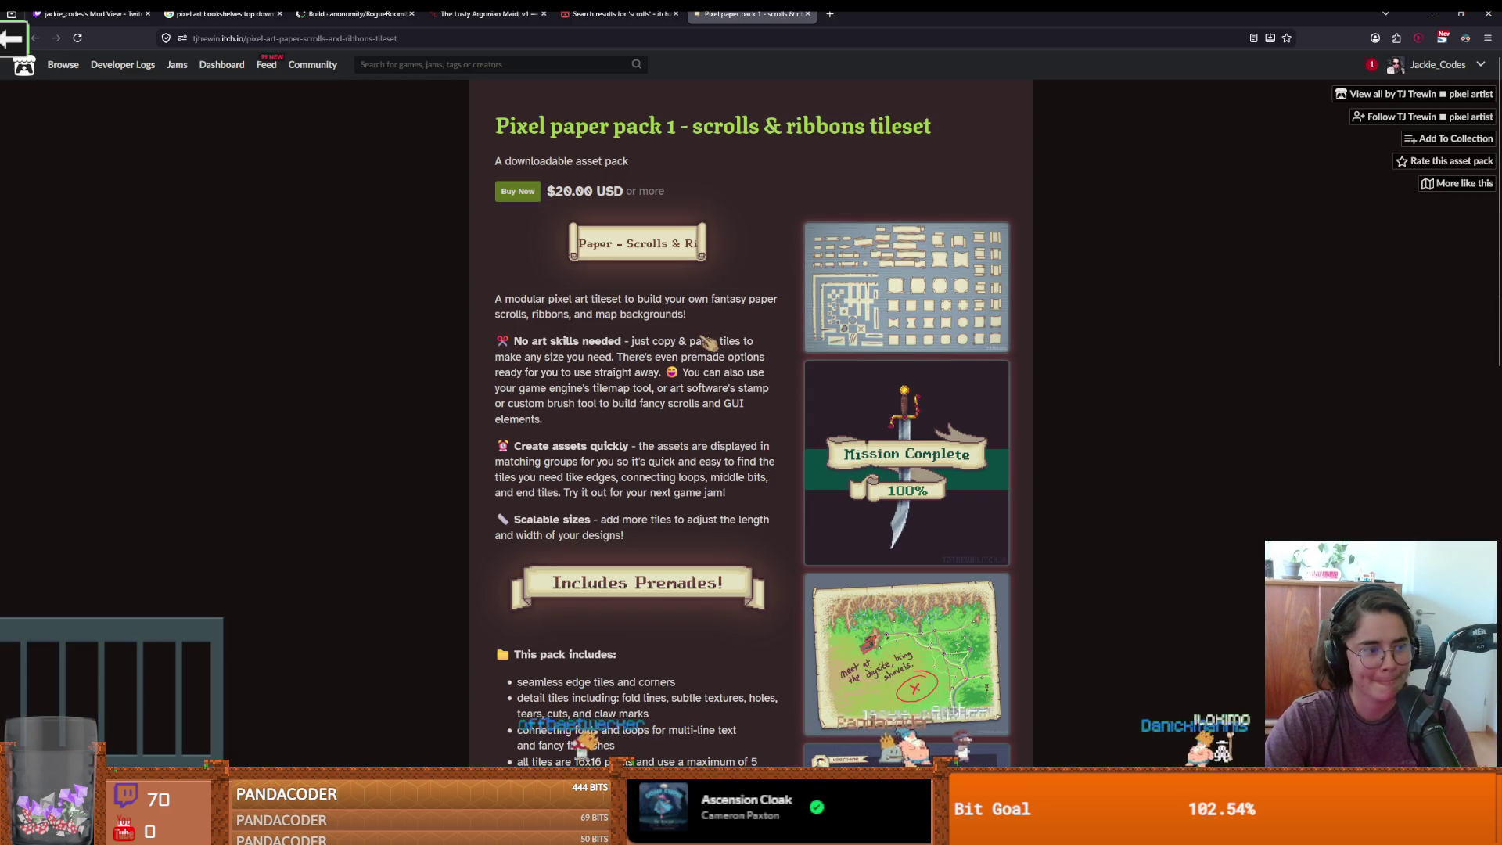
pyautogui.hotkey('alt', 'Tab')
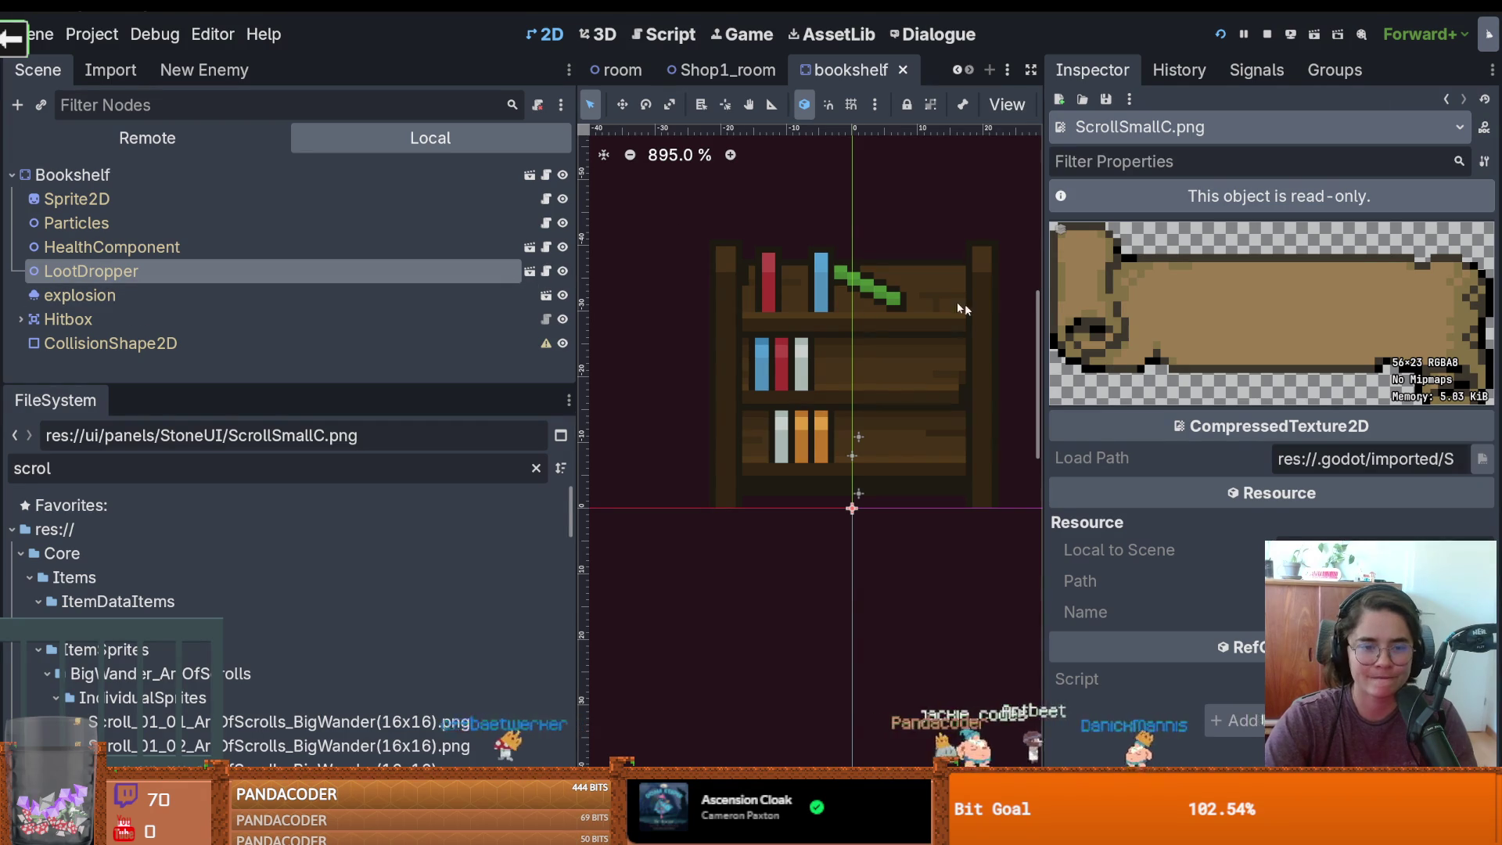
# Widen the 2D view and preview the Scroll_01_07, Scroll.png and ScrollHanging.png textures
pyautogui.moveTo(1034, 319)
pyautogui.mouseDown()
pyautogui.moveTo(1174, 310)
pyautogui.moveTo(1139, 313)
pyautogui.mouseUp()
pyautogui.moveTo(577, 289); pyautogui.dragTo(312, 290)
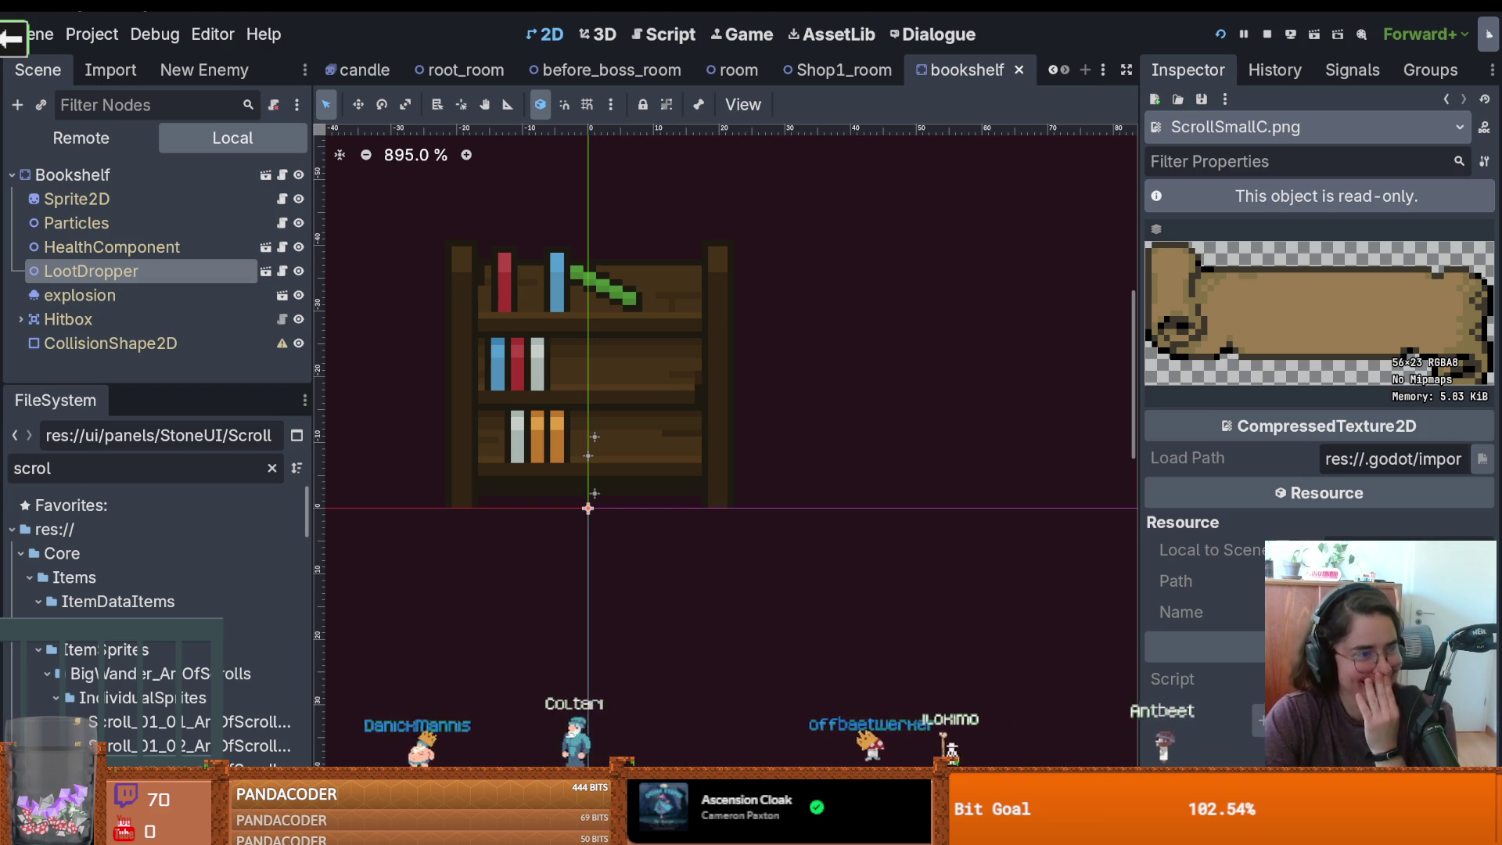
pyautogui.moveTo(509, 453)
pyautogui.mouseDown()
pyautogui.moveTo(423, 526)
pyautogui.moveTo(610, 448)
pyautogui.mouseUp()
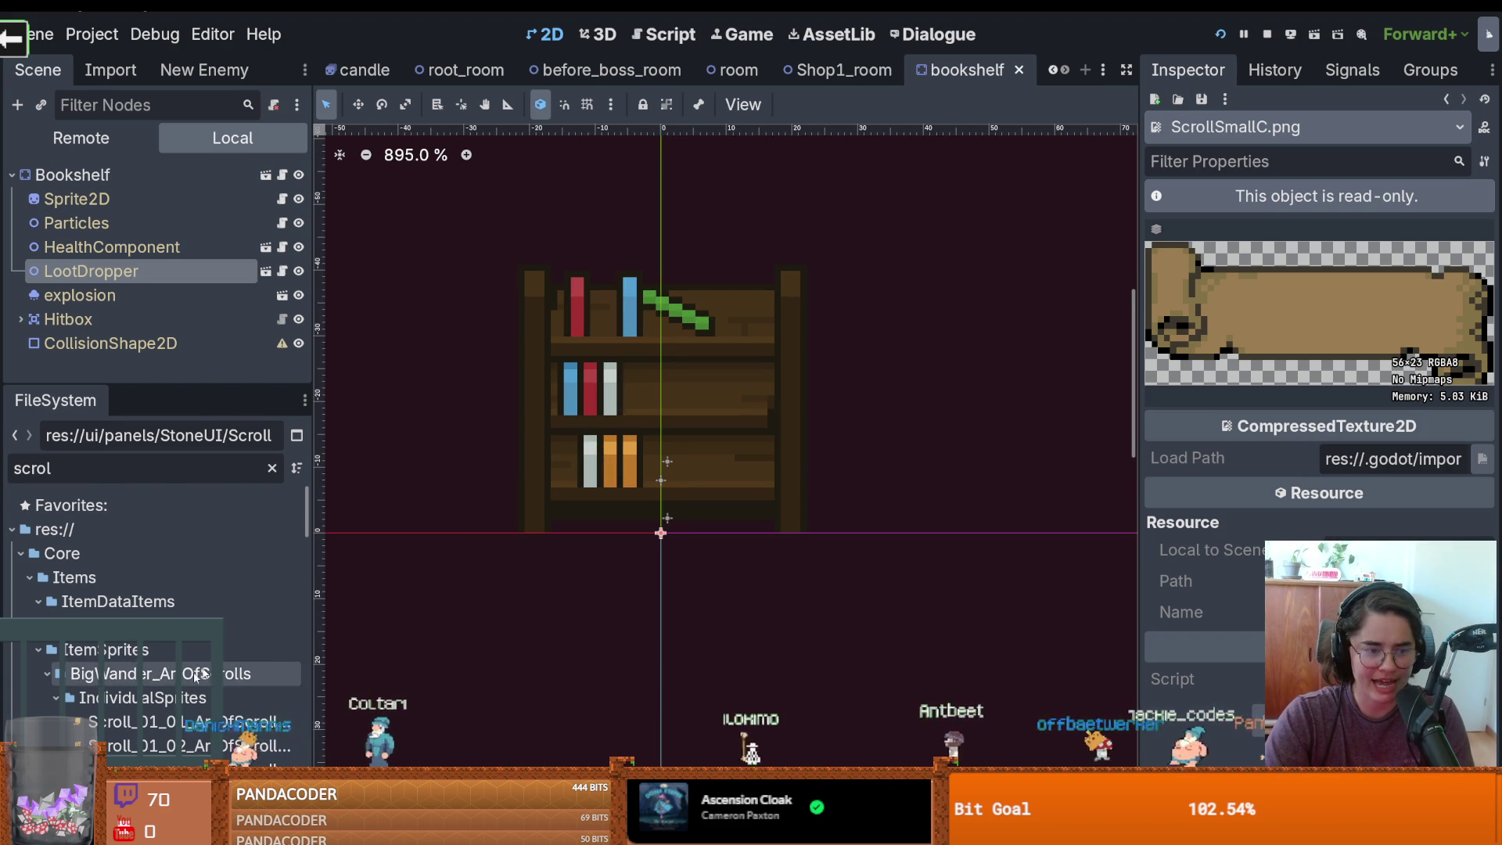
pyautogui.scroll(-5, 156, 625)
pyautogui.click(156, 631)
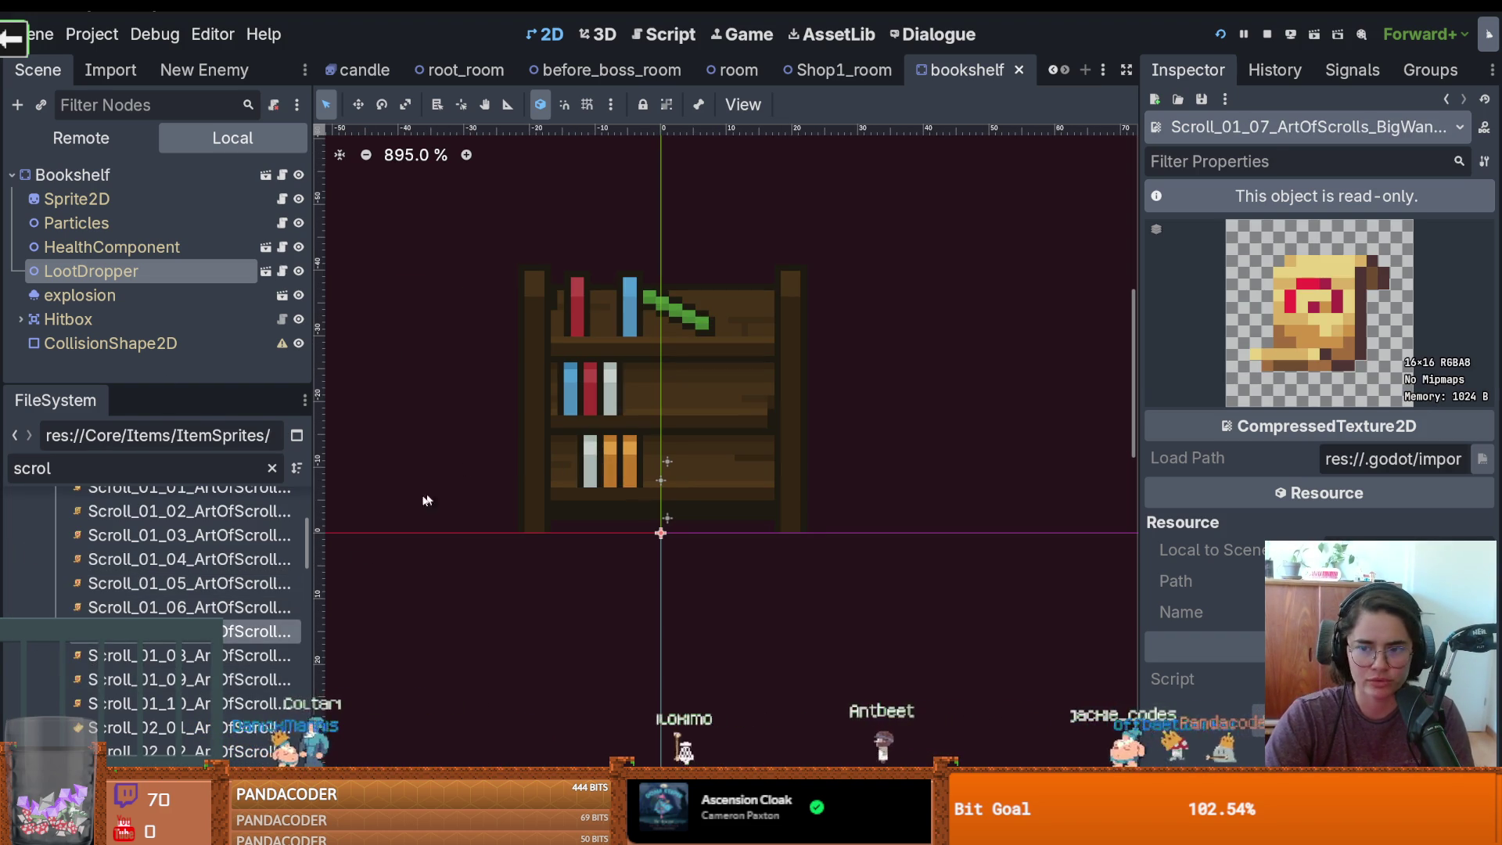
pyautogui.scroll(-15, 158, 592)
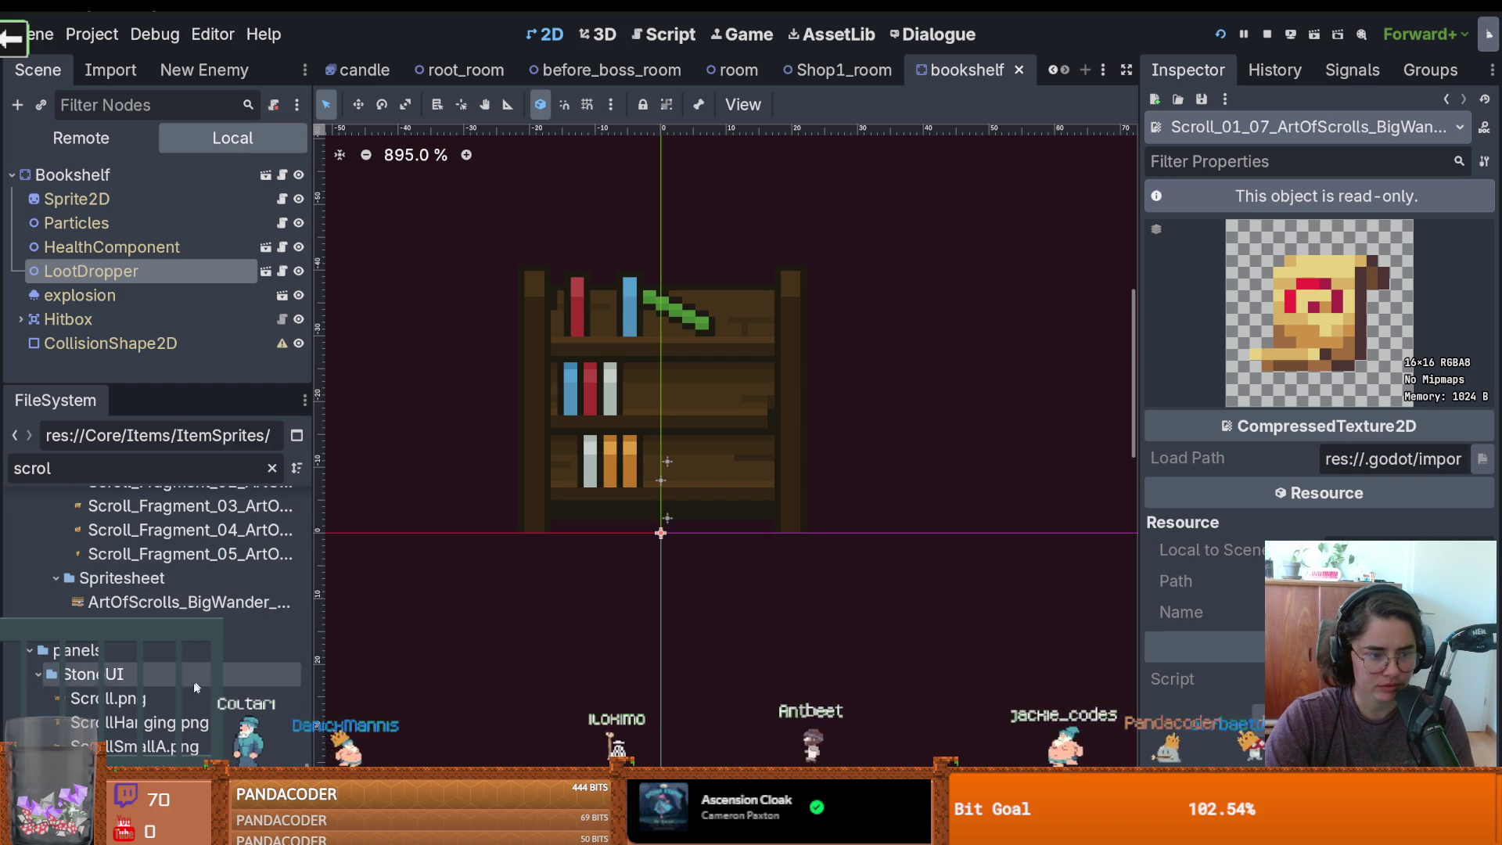
pyautogui.click(110, 698)
pyautogui.click(184, 722)
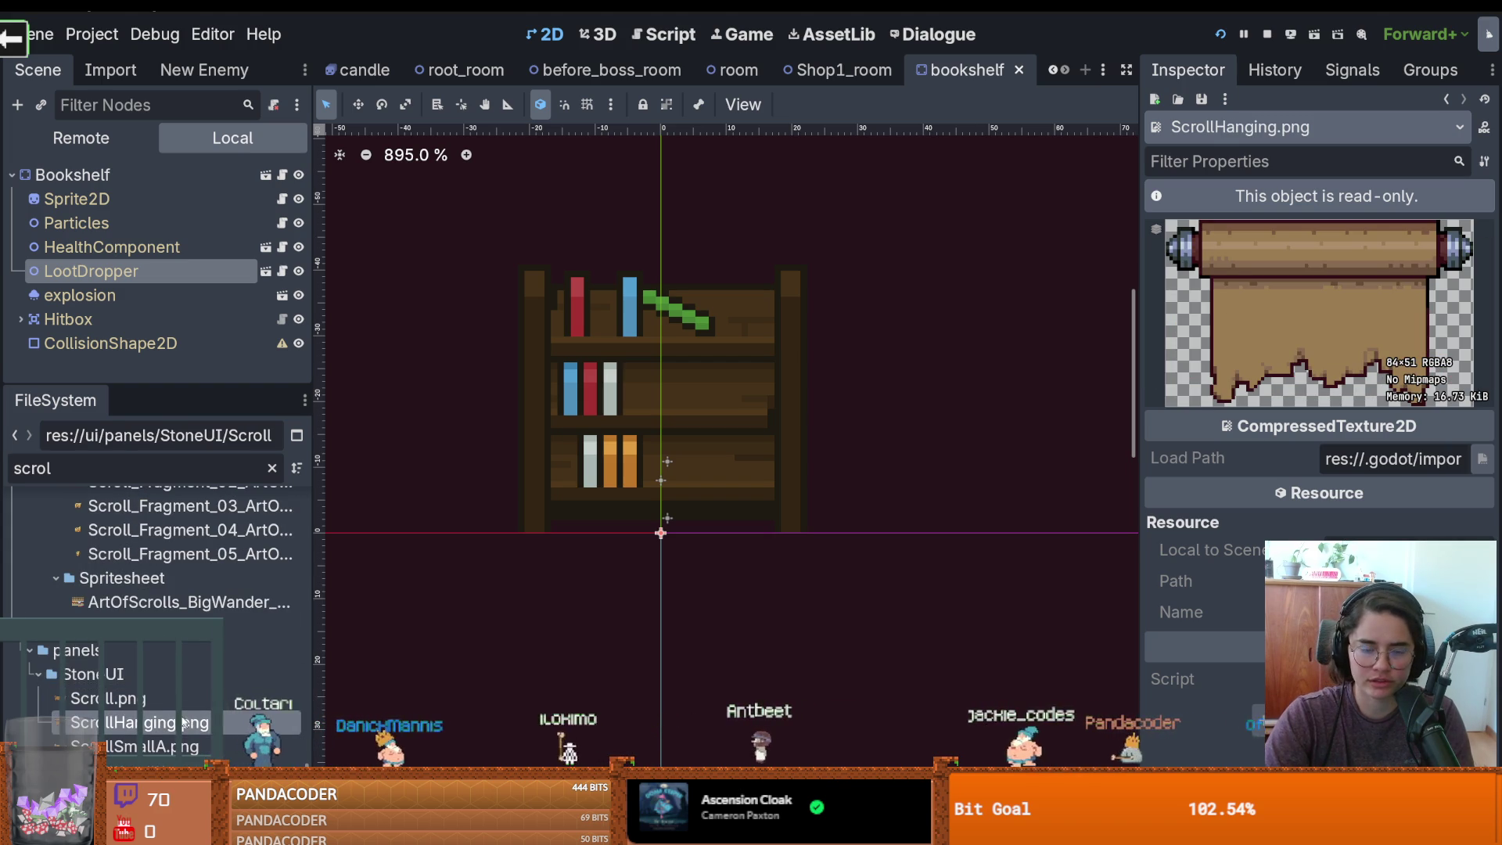
pyautogui.click(150, 698)
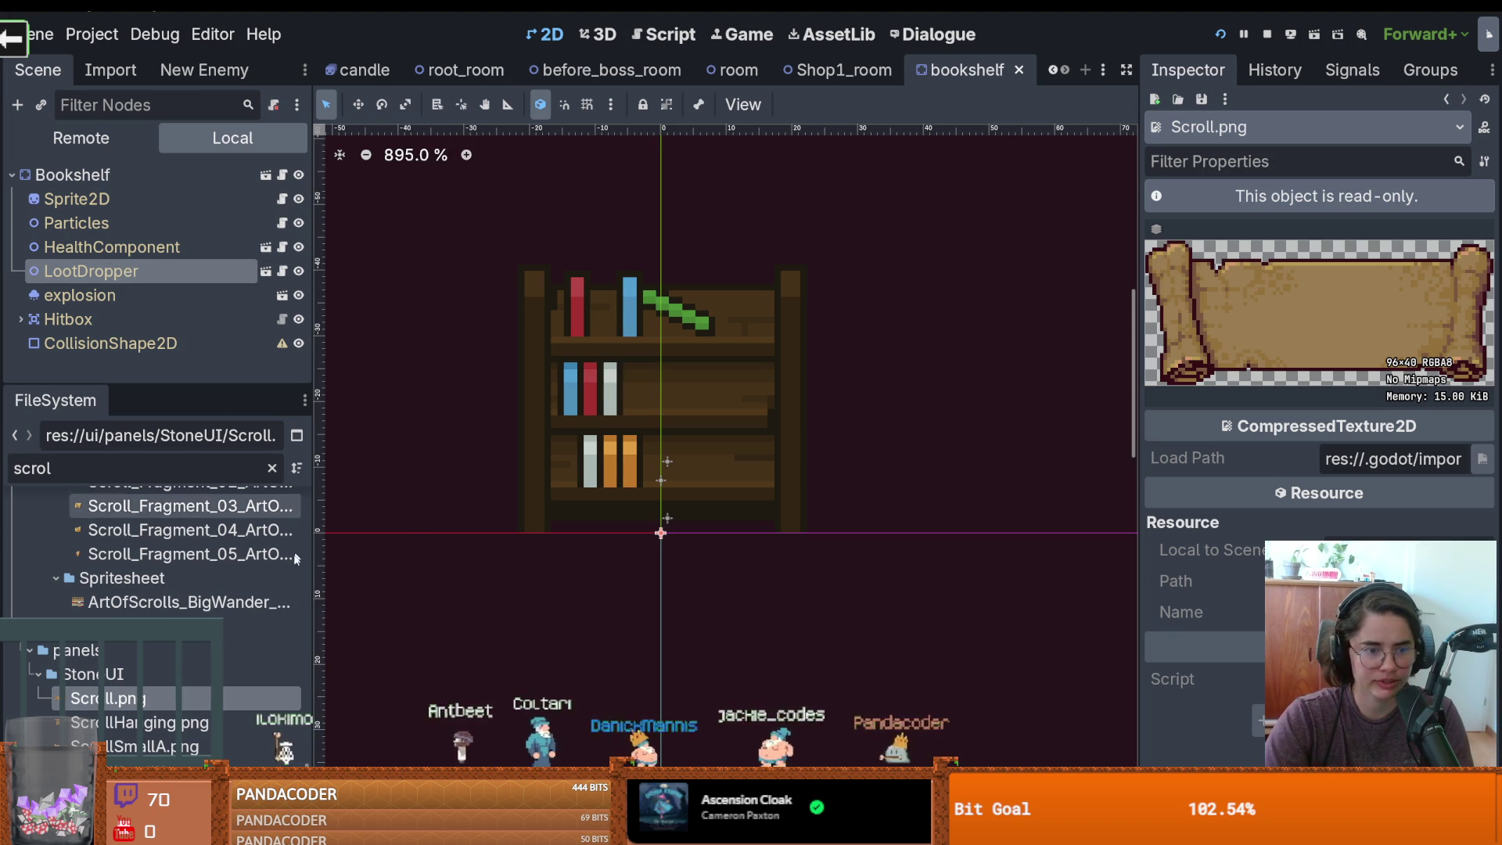
# Clear the 'scrol' filter and open Dungeon.tscn from the Favorites list
pyautogui.scroll(1, 1040, 61)
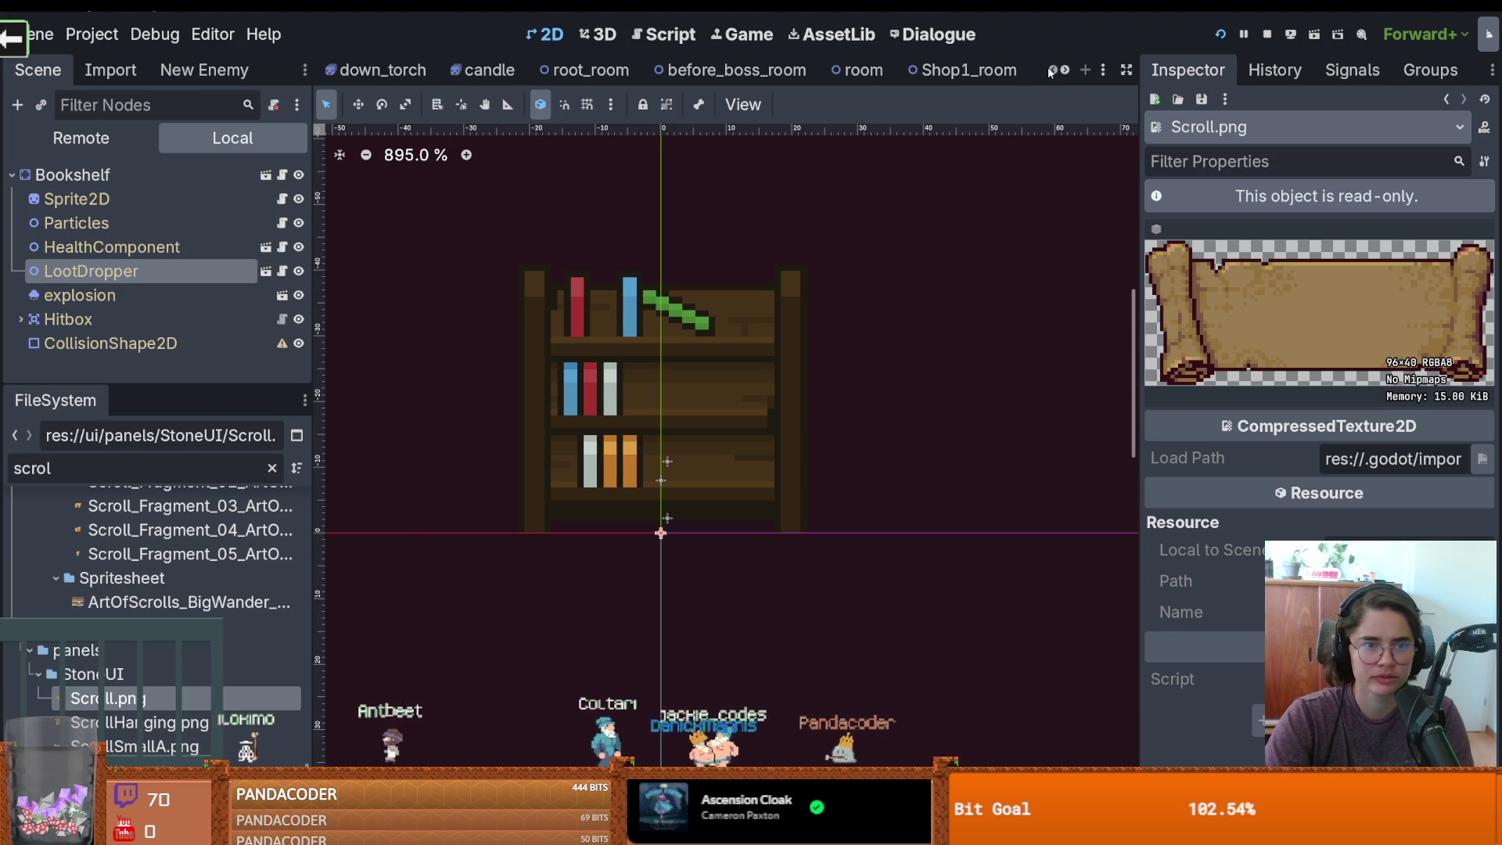
pyautogui.scroll(3, 157, 563)
pyautogui.scroll(5, 187, 548)
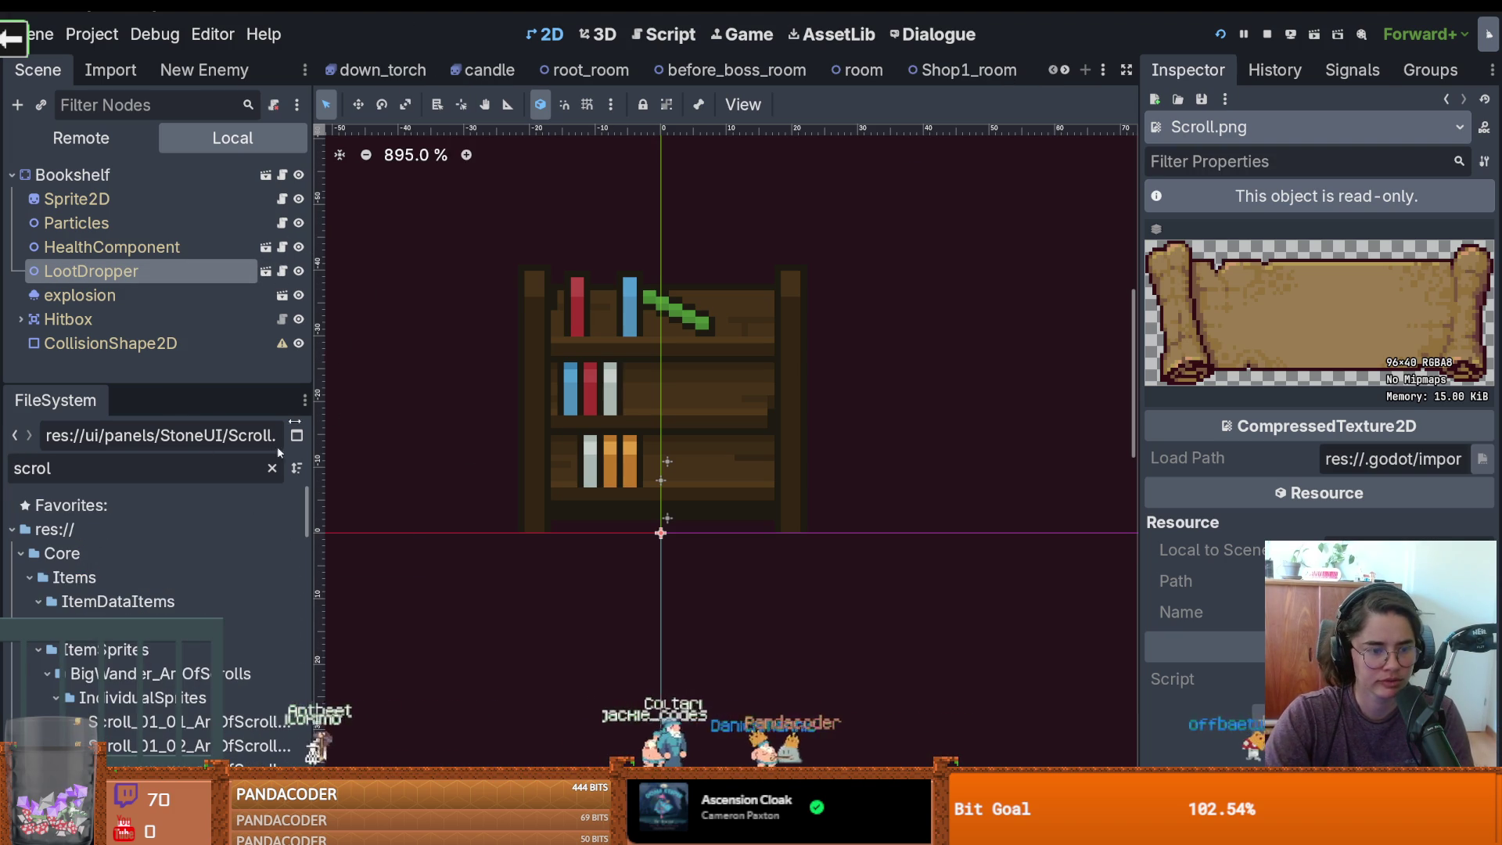
pyautogui.click(189, 525)
pyautogui.click(188, 505)
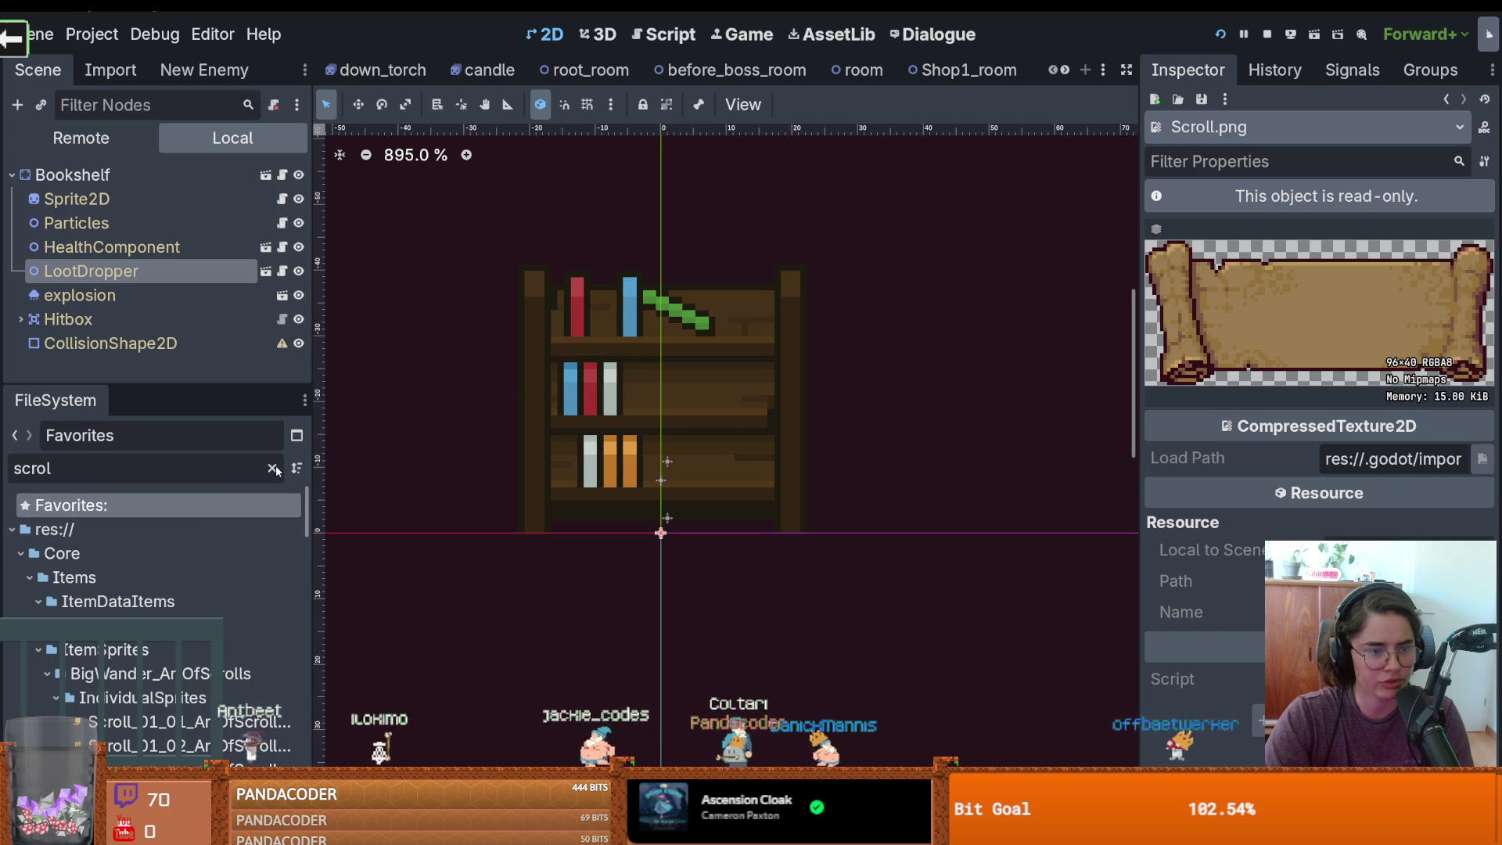
pyautogui.click(117, 602)
pyautogui.doubleClick(117, 607)
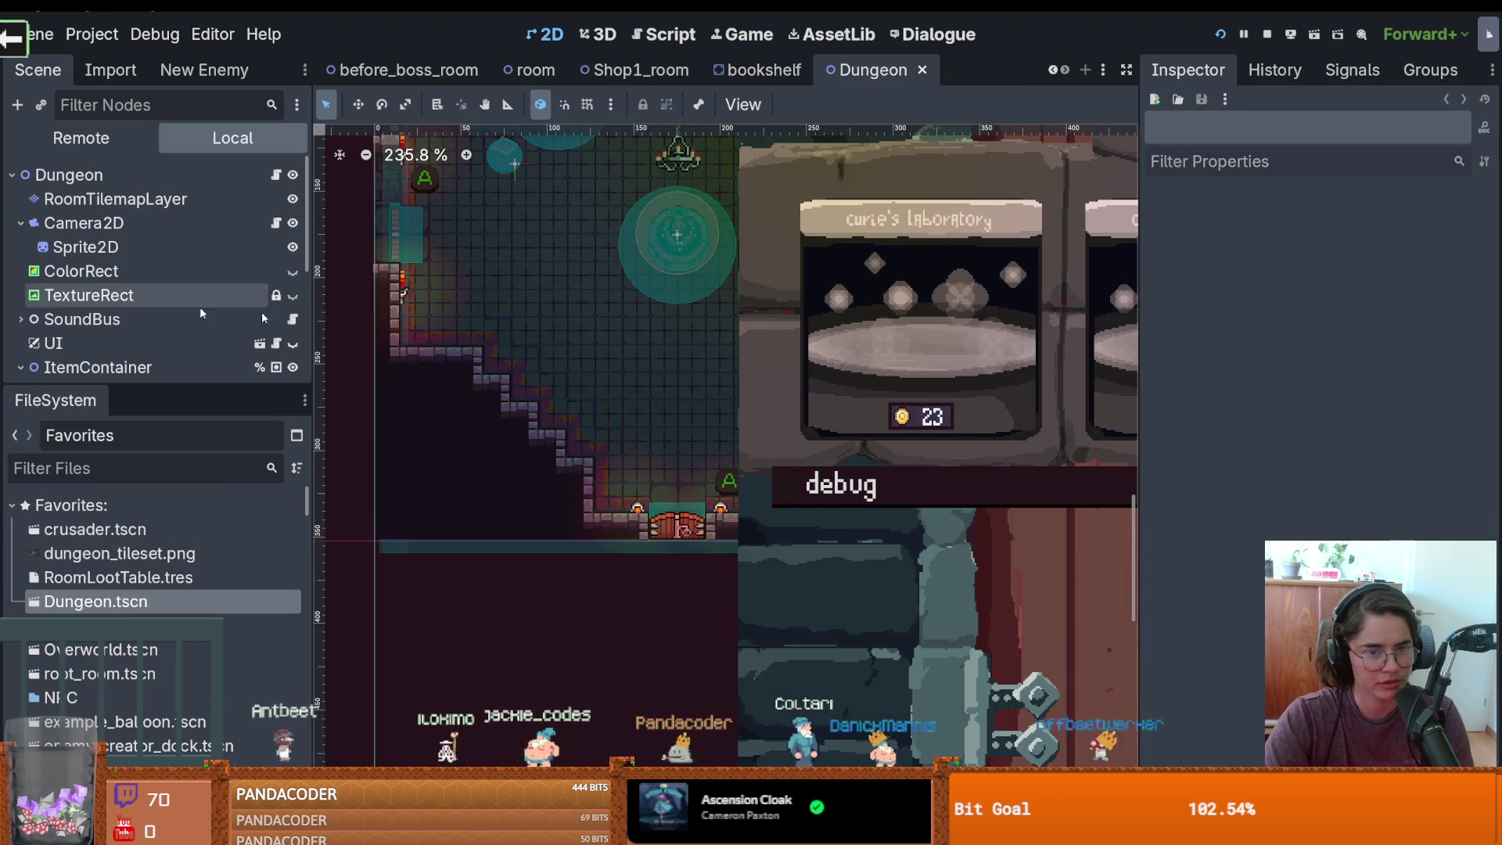
# Enlarge the scene tree and open the Overlay node's own scene for editing
pyautogui.scroll(-5, 621, 325)
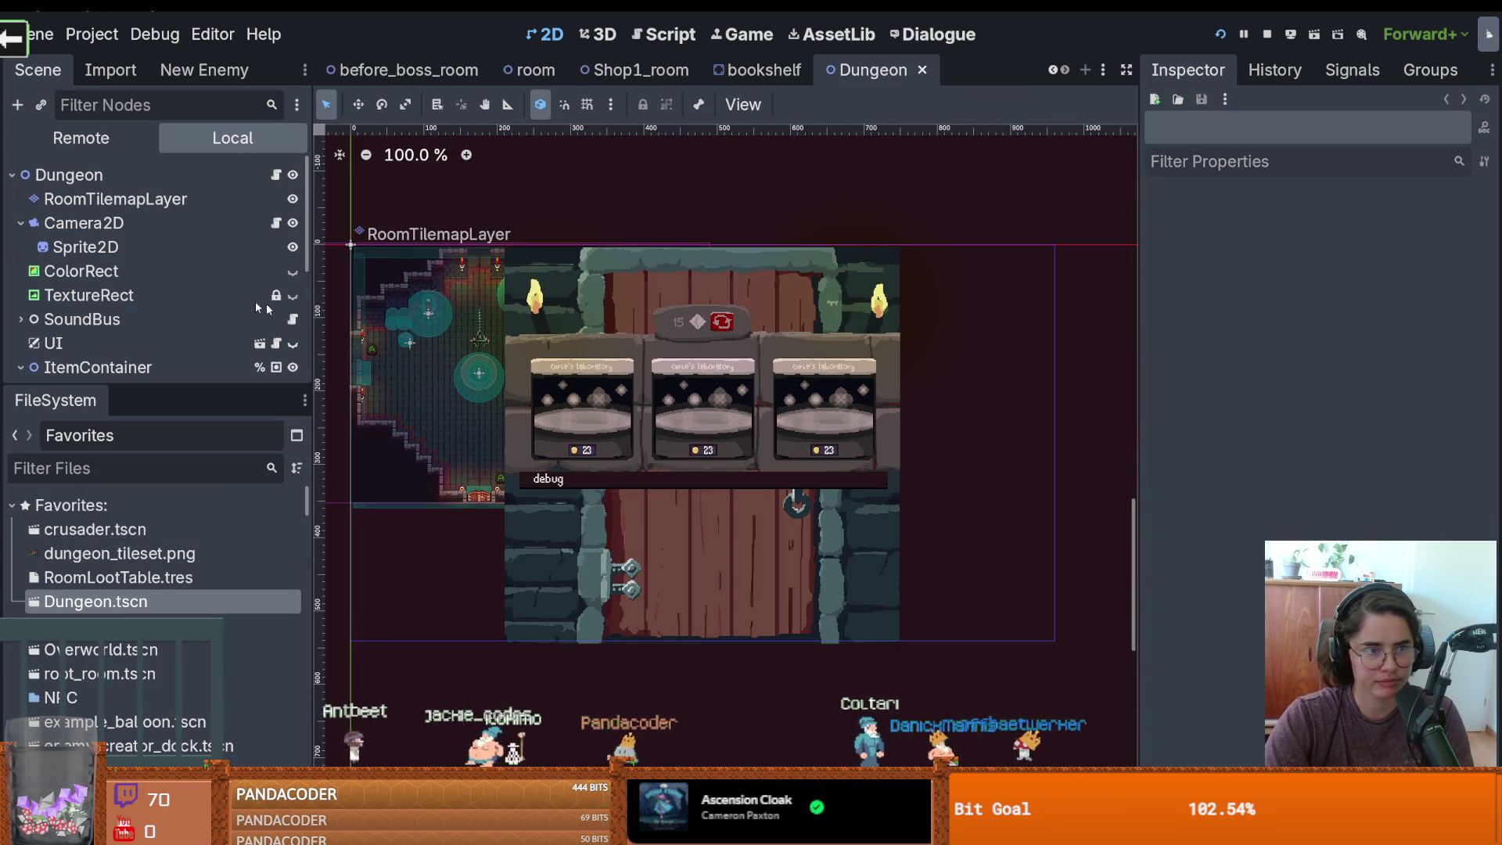
pyautogui.click(157, 380)
pyautogui.moveTo(160, 400); pyautogui.dragTo(160, 661)
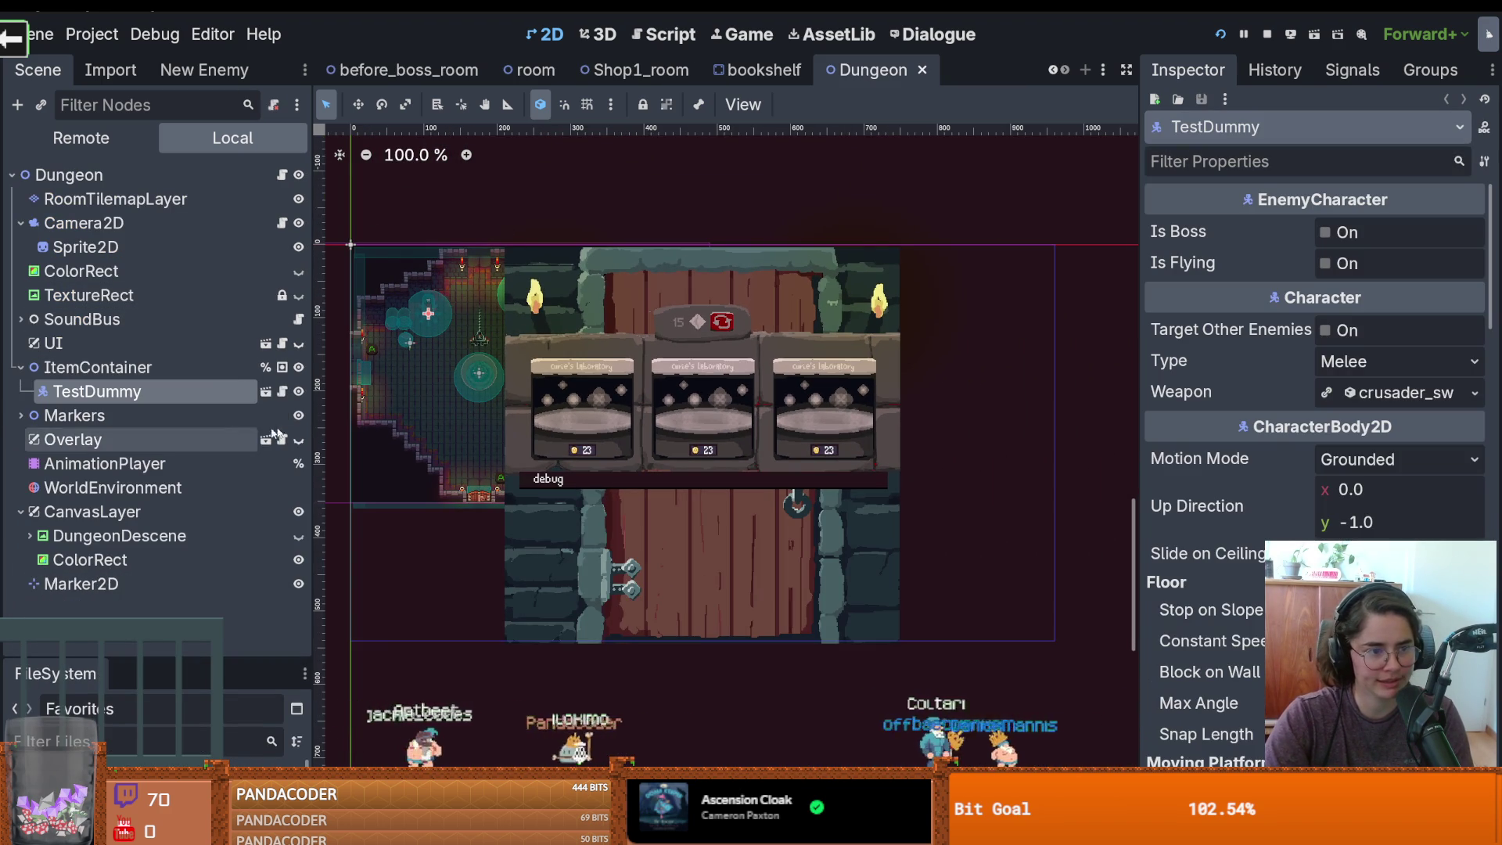
pyautogui.click(276, 433)
pyautogui.scroll(-1, 685, 441)
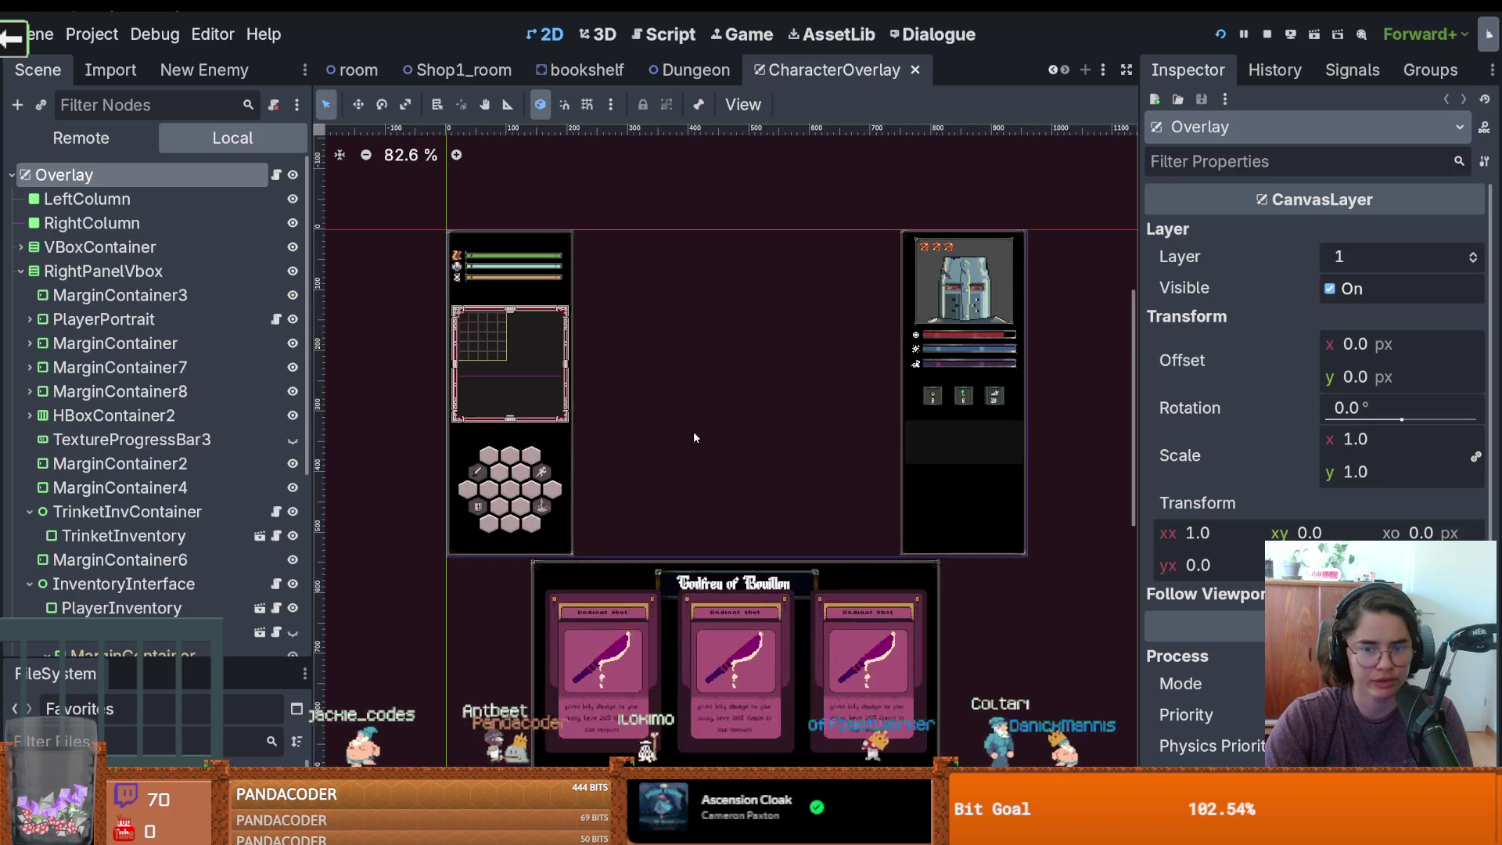
pyautogui.scroll(2, 693, 430)
# Add a ColorRect child under Overlay and stretch it across the centre gap between the panels
pyautogui.rightClick(145, 181)
pyautogui.click(188, 229)
pyautogui.write('colorr')
pyautogui.press('Return')
pyautogui.moveTo(380, 180)
pyautogui.mouseDown()
pyautogui.moveTo(571, 190)
pyautogui.moveTo(548, 179)
pyautogui.moveTo(955, 579)
pyautogui.moveTo(997, 646)
pyautogui.moveTo(995, 630)
pyautogui.mouseUp()
pyautogui.scroll(2, 560, 185)
pyautogui.scroll(-2, 589, 232)
pyautogui.scroll(15, 992, 629)
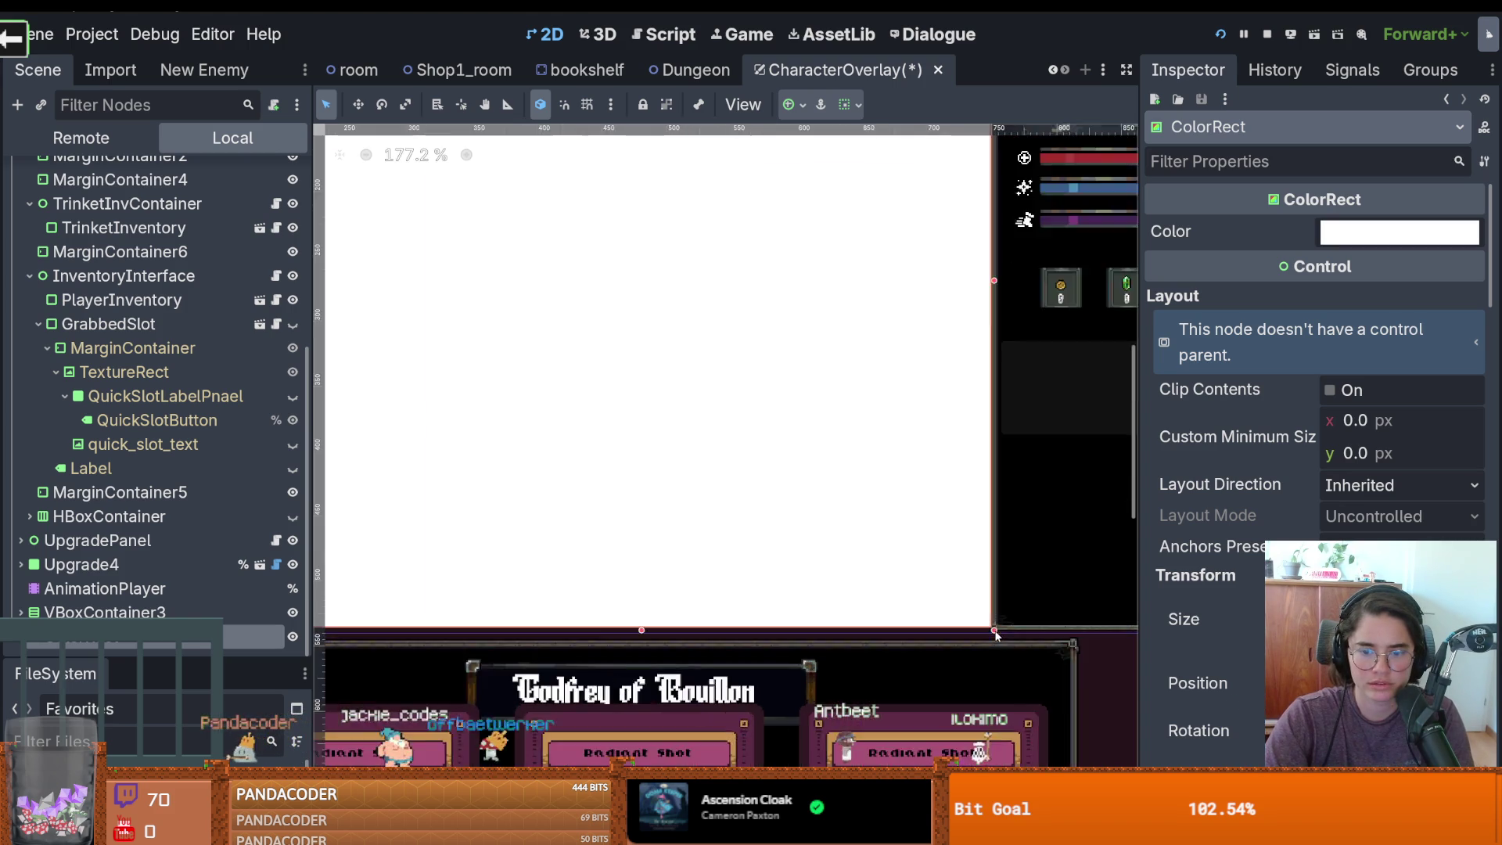
pyautogui.moveTo(983, 628); pyautogui.dragTo(983, 632)
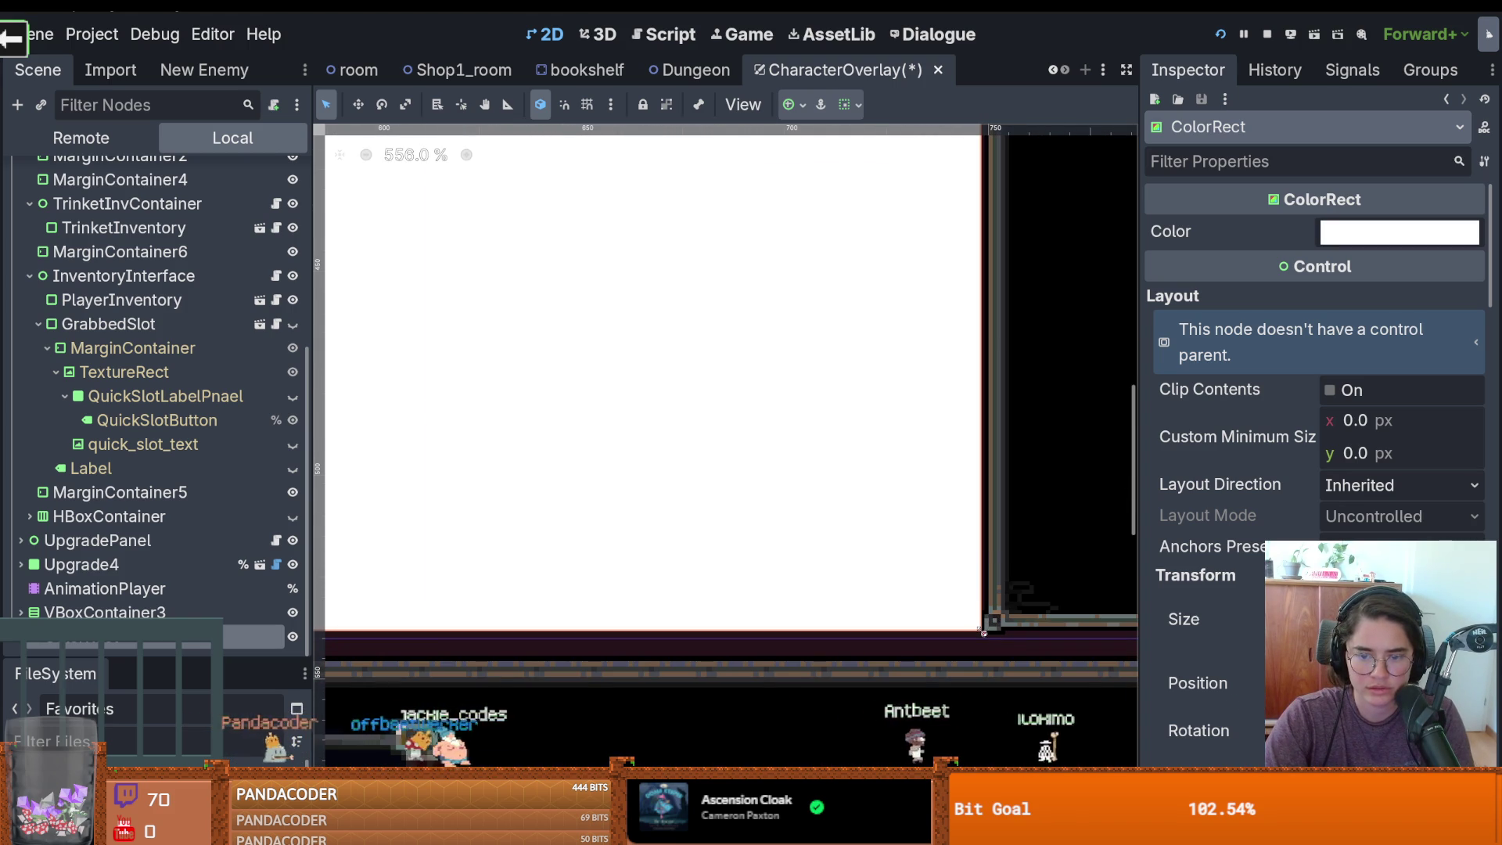
pyautogui.scroll(-10, 890, 614)
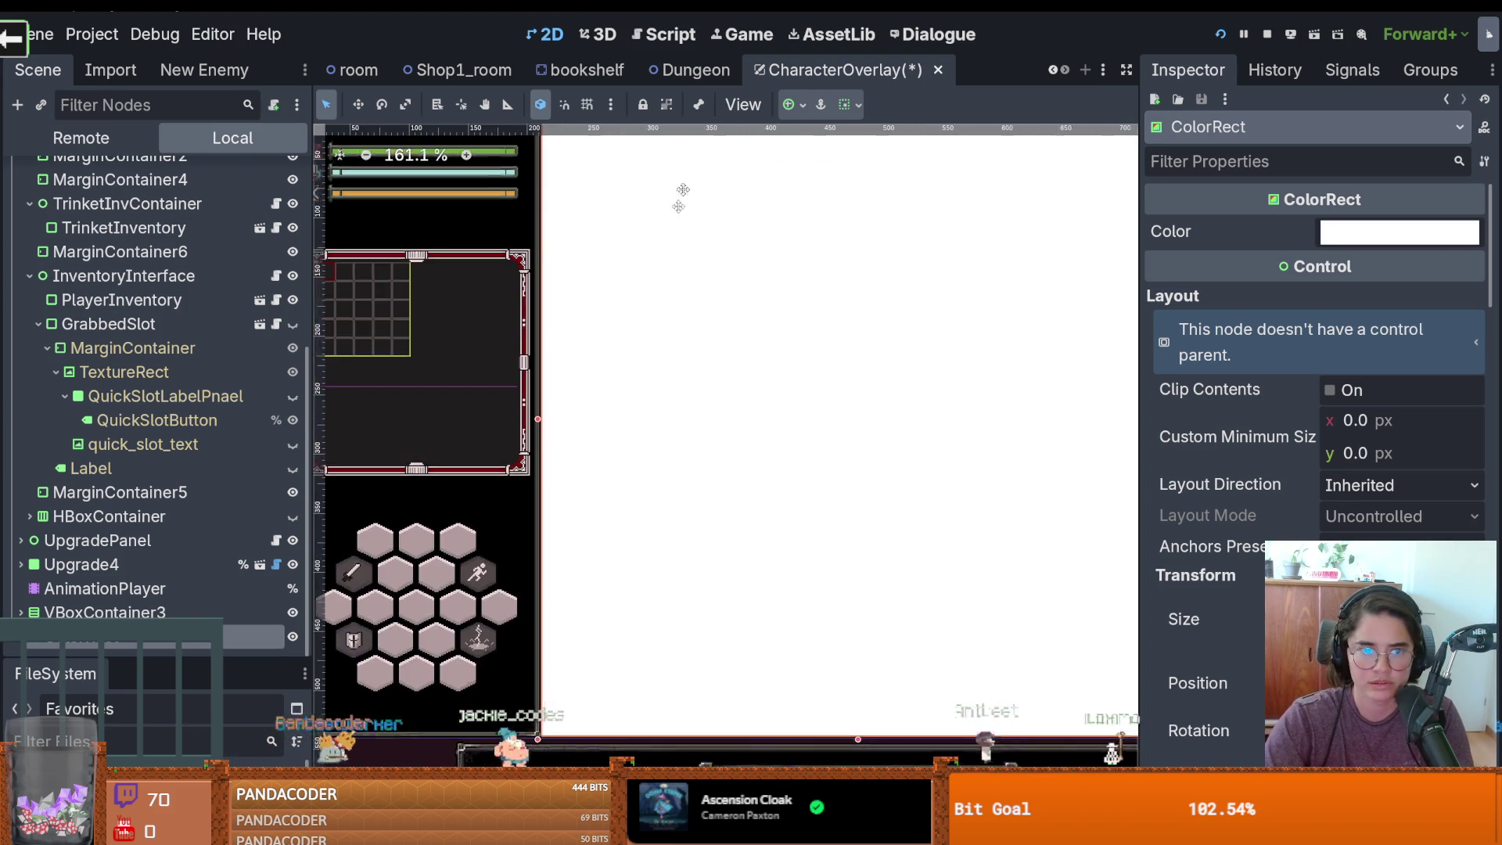
pyautogui.scroll(5, 491, 317)
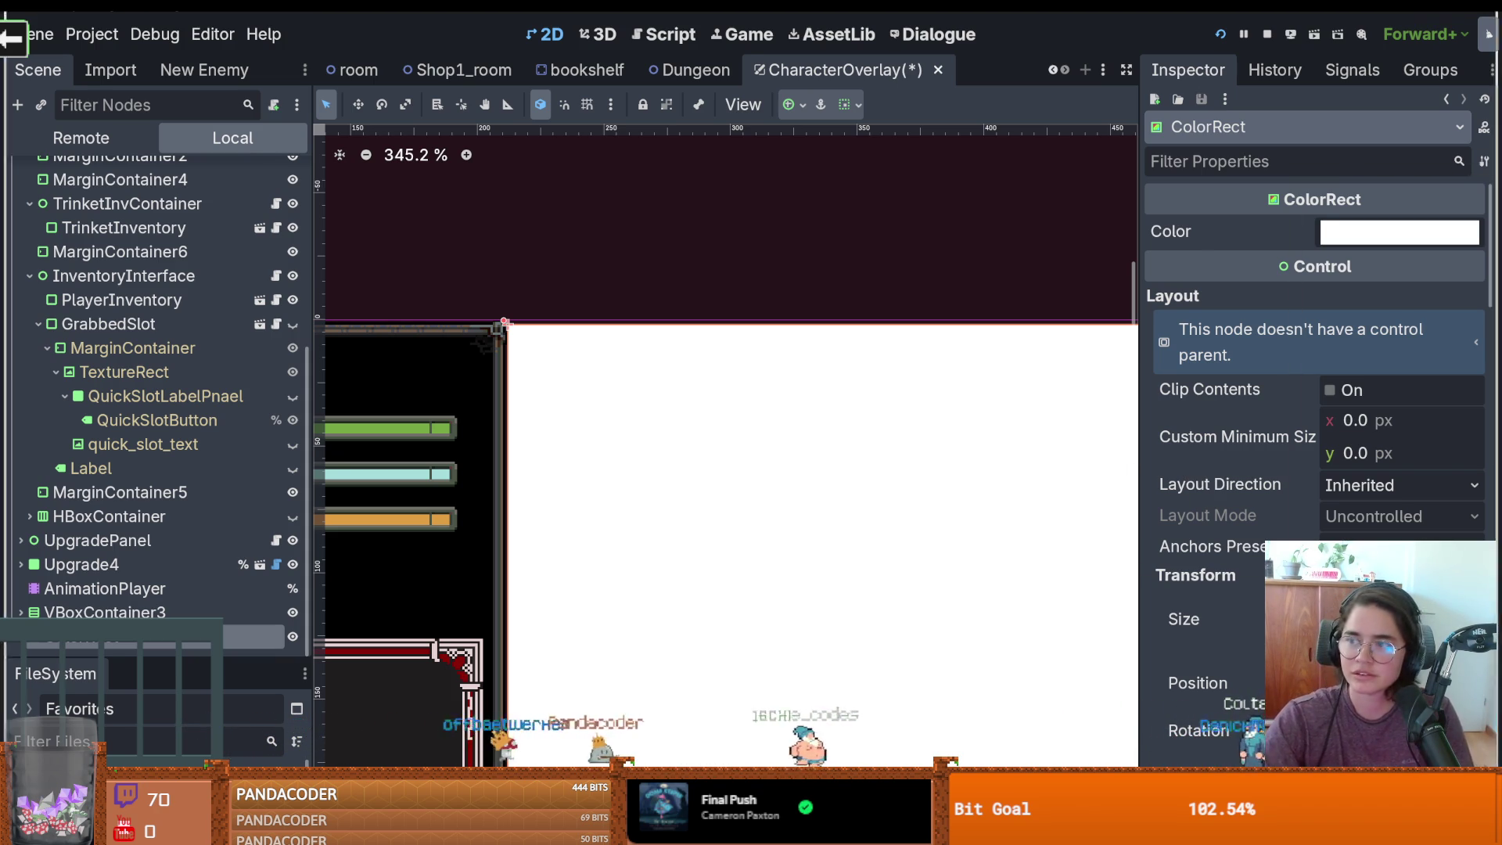
pyautogui.hotkey('alt', 'Tab')
pyautogui.hotkey('alt', 'f')
# Create a blank transparent 536-pixel-wide sprite, Sprite-0003, in Aseprite
pyautogui.write('n536')
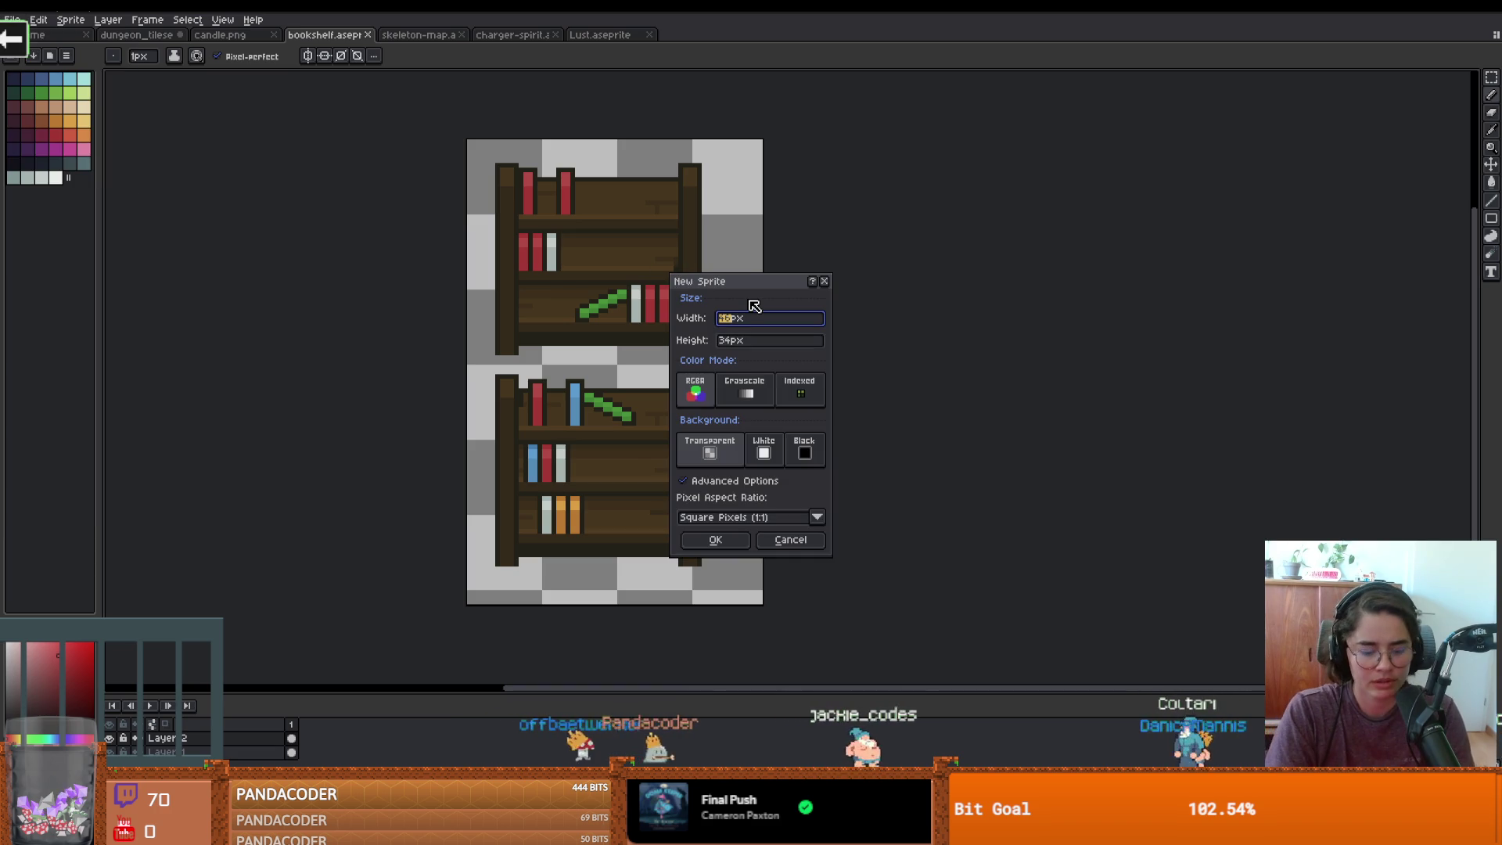
pyautogui.press('Tab')
pyautogui.write('5')
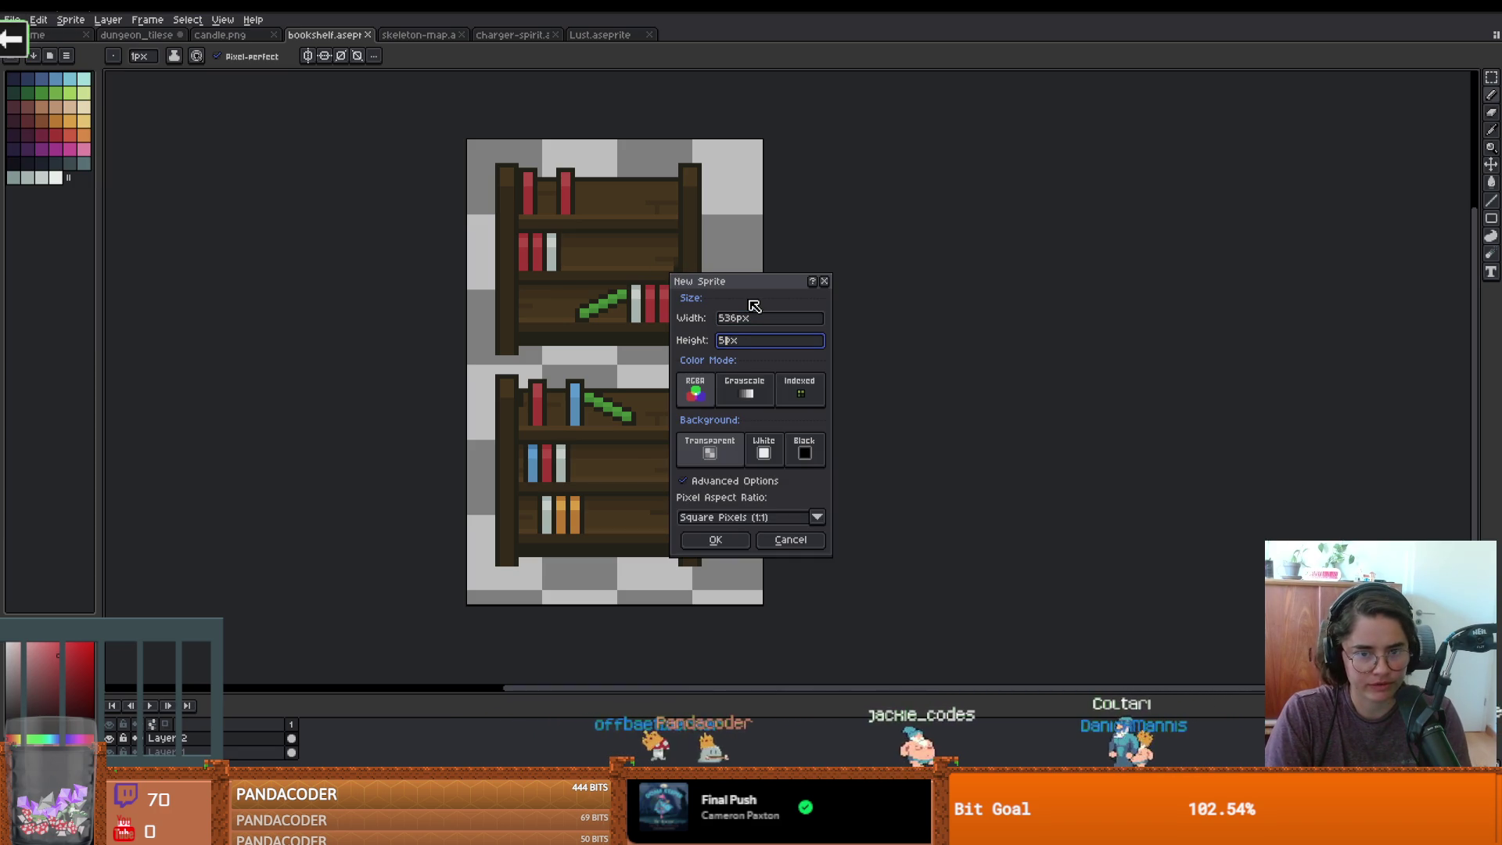
pyautogui.press('Return')
pyautogui.scroll(-2, 841, 384)
pyautogui.scroll(2, 841, 385)
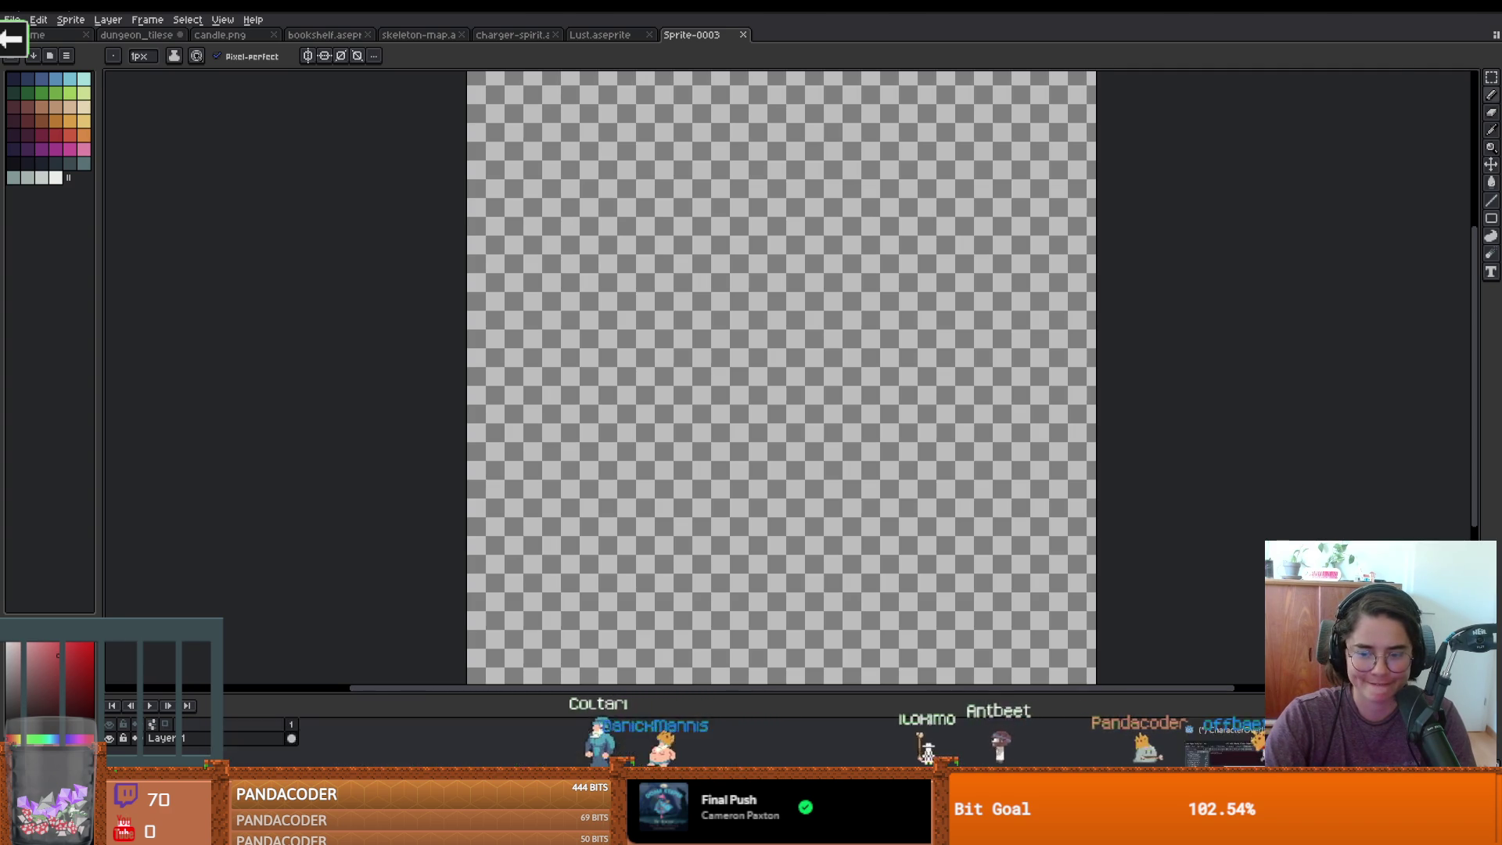
pyautogui.click(509, 830)
# Change the ColorRect's colour to yellow-green
pyautogui.scroll(-2, 688, 513)
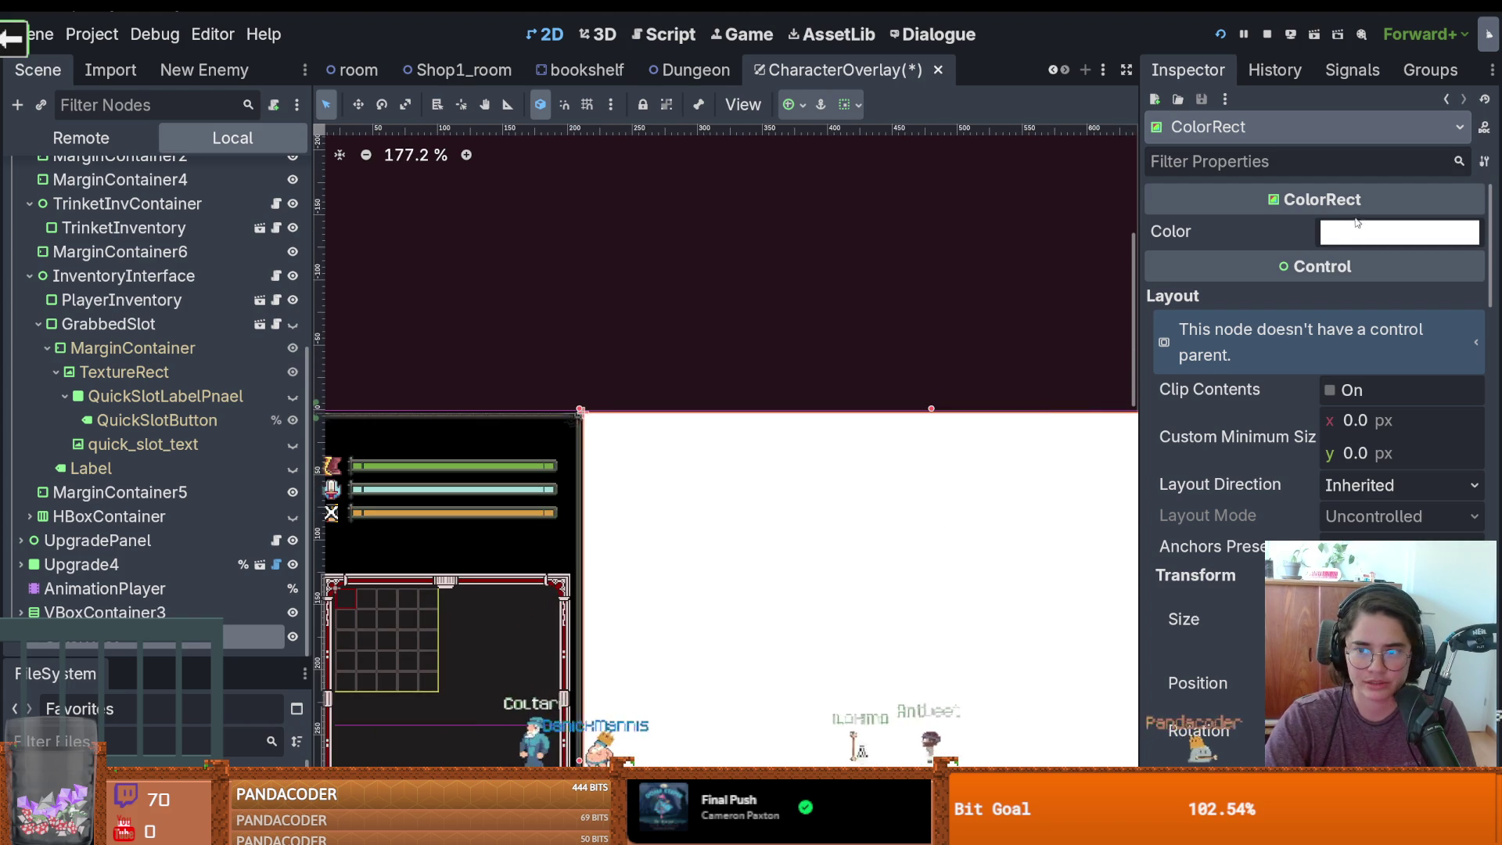
pyautogui.click(1399, 232)
pyautogui.click(1396, 423)
pyautogui.click(733, 364)
# Enlarge the FileSystem dock, filter it for 'paper' and preview PaperBox.png
pyautogui.scroll(-4, 488, 364)
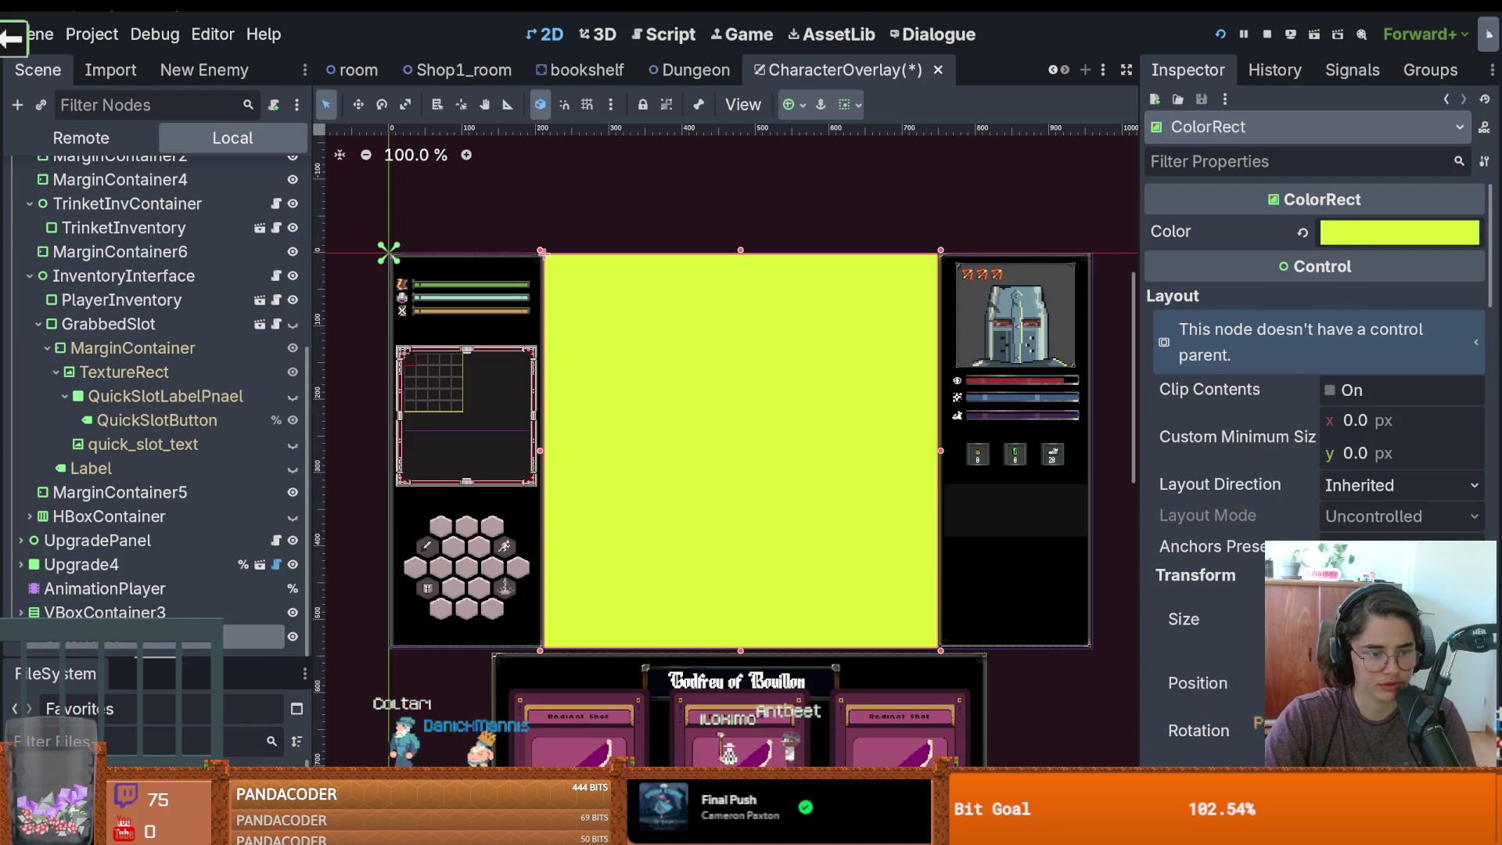
pyautogui.moveTo(145, 660); pyautogui.dragTo(172, 575)
pyautogui.moveTo(182, 437); pyautogui.dragTo(156, 309)
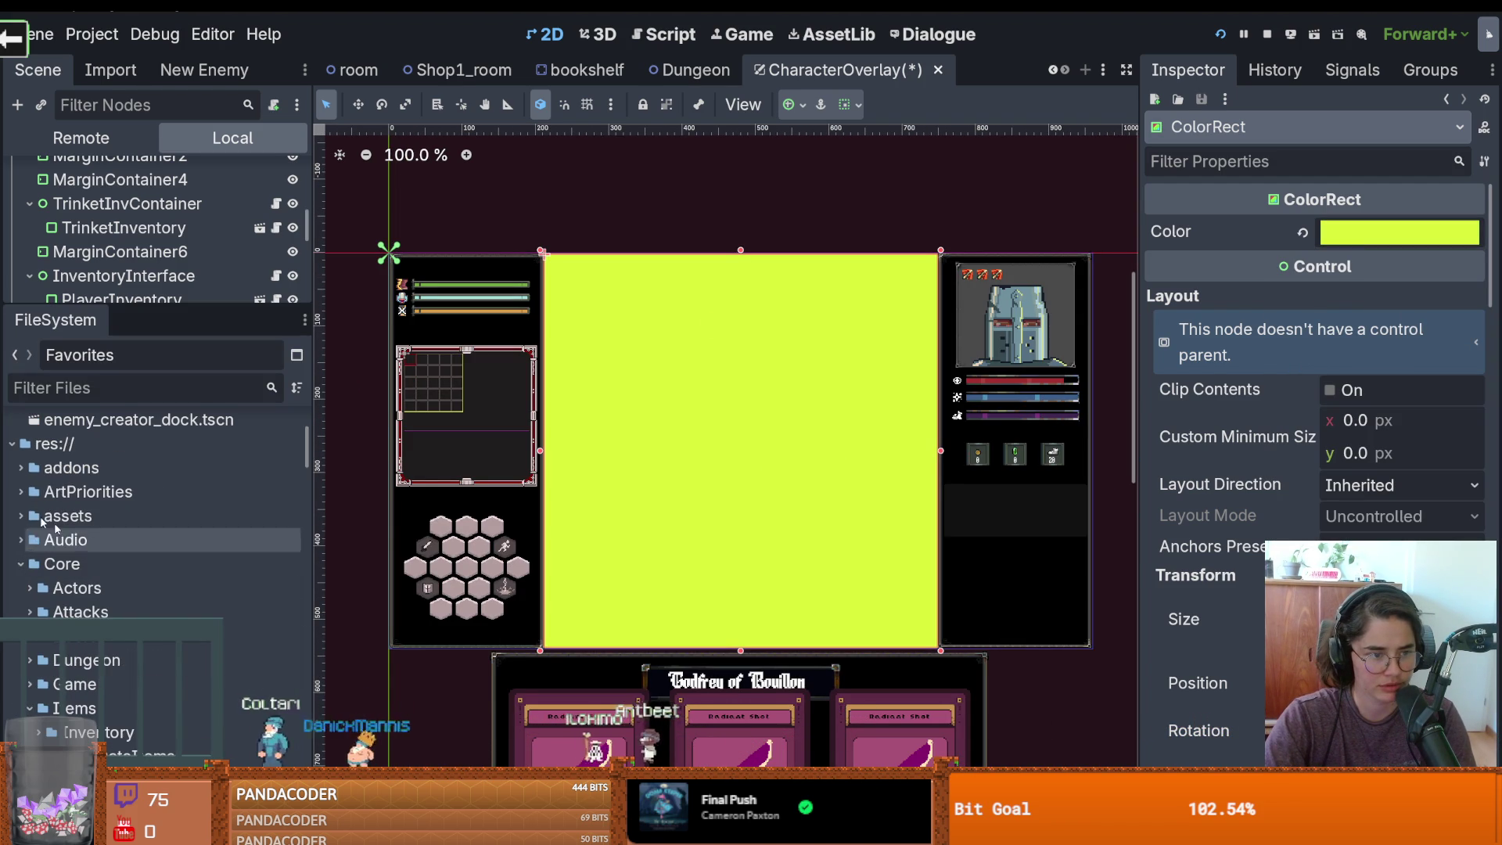
pyautogui.click(21, 565)
pyautogui.click(162, 385)
pyautogui.write('scroll')
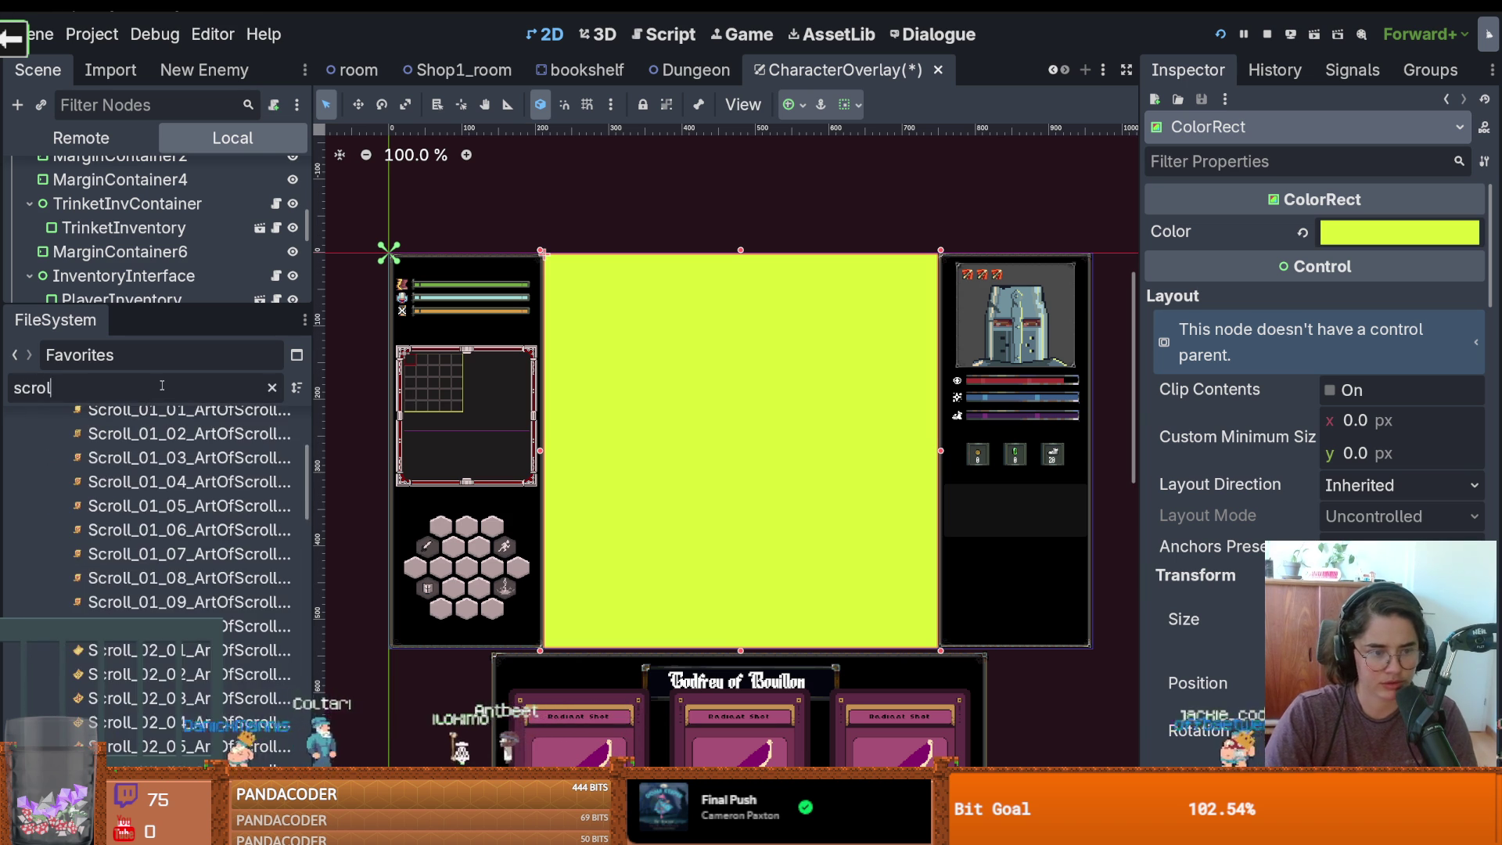
pyautogui.doubleClick(162, 385)
pyautogui.write('paper')
pyautogui.click(117, 617)
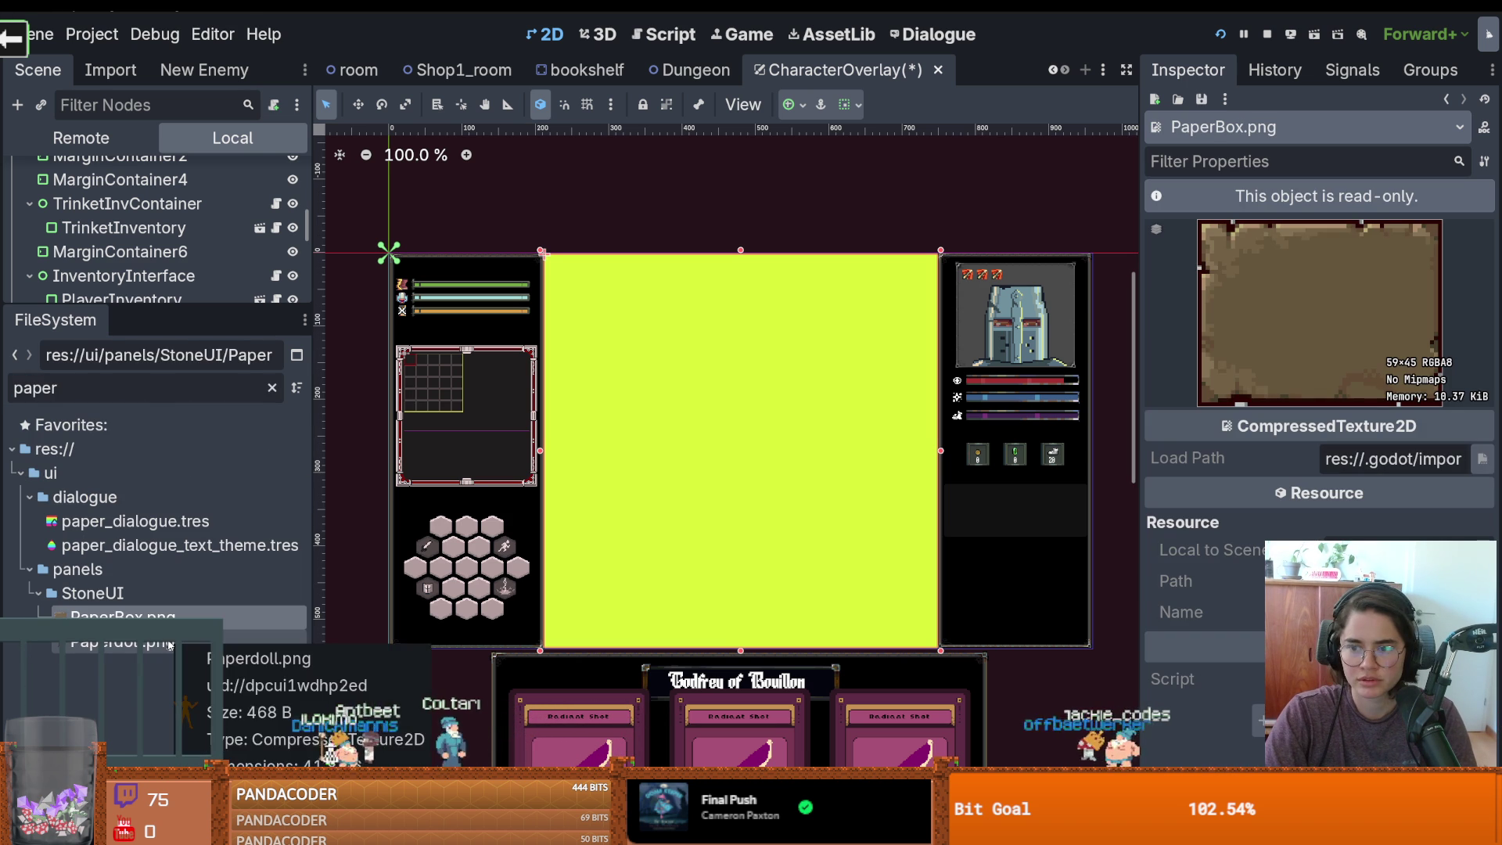
# Preview the Paperdoll and PaperBox textures, then clear the filter to list the whole StoneUI folder
pyautogui.click(121, 642)
pyautogui.click(118, 617)
pyautogui.click(78, 593)
pyautogui.click(271, 388)
pyautogui.scroll(-10, 242, 541)
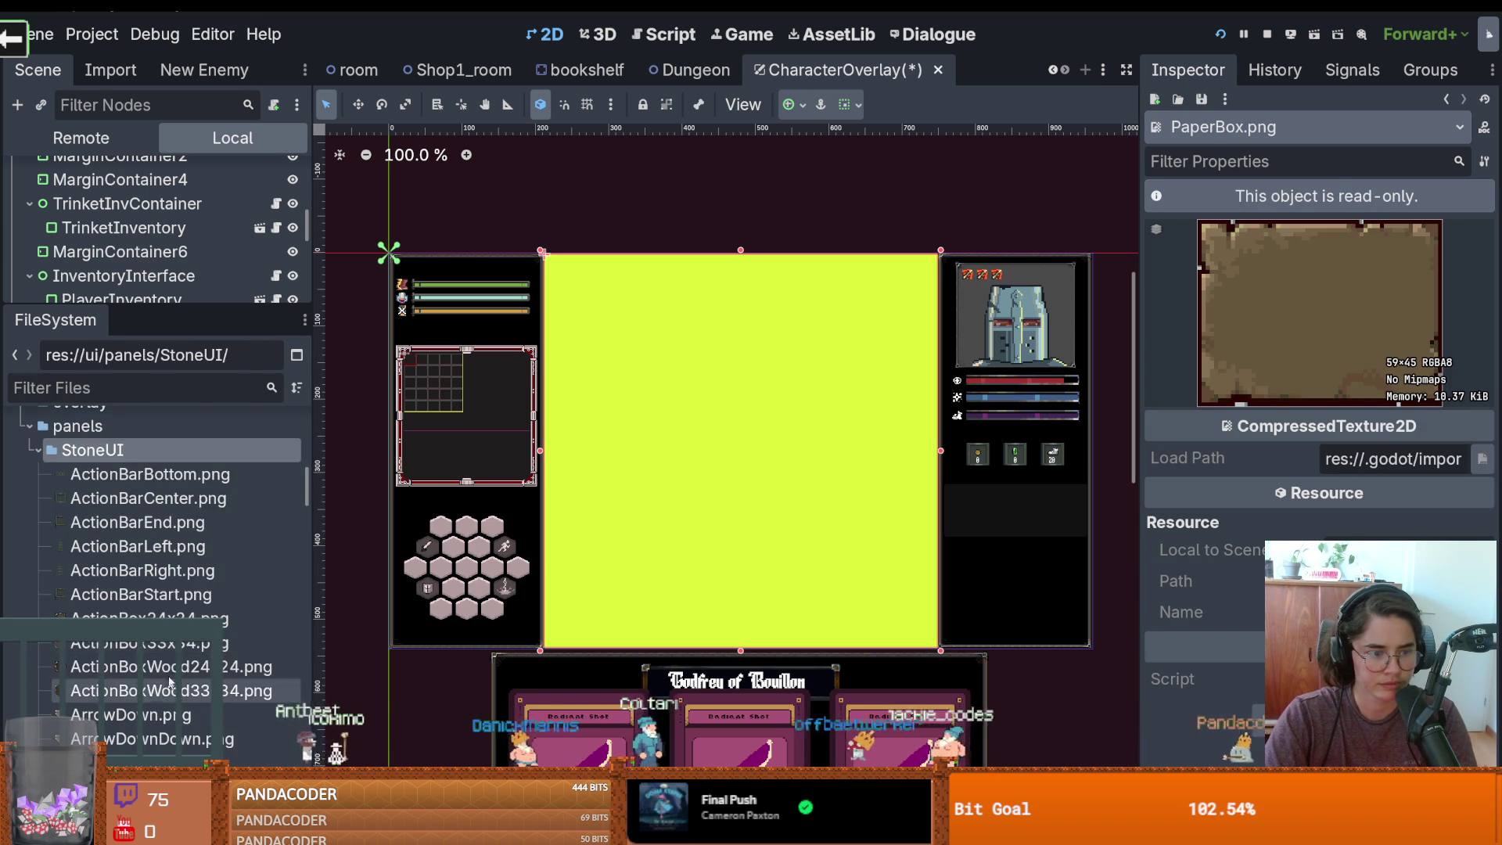
pyautogui.scroll(-6, 149, 601)
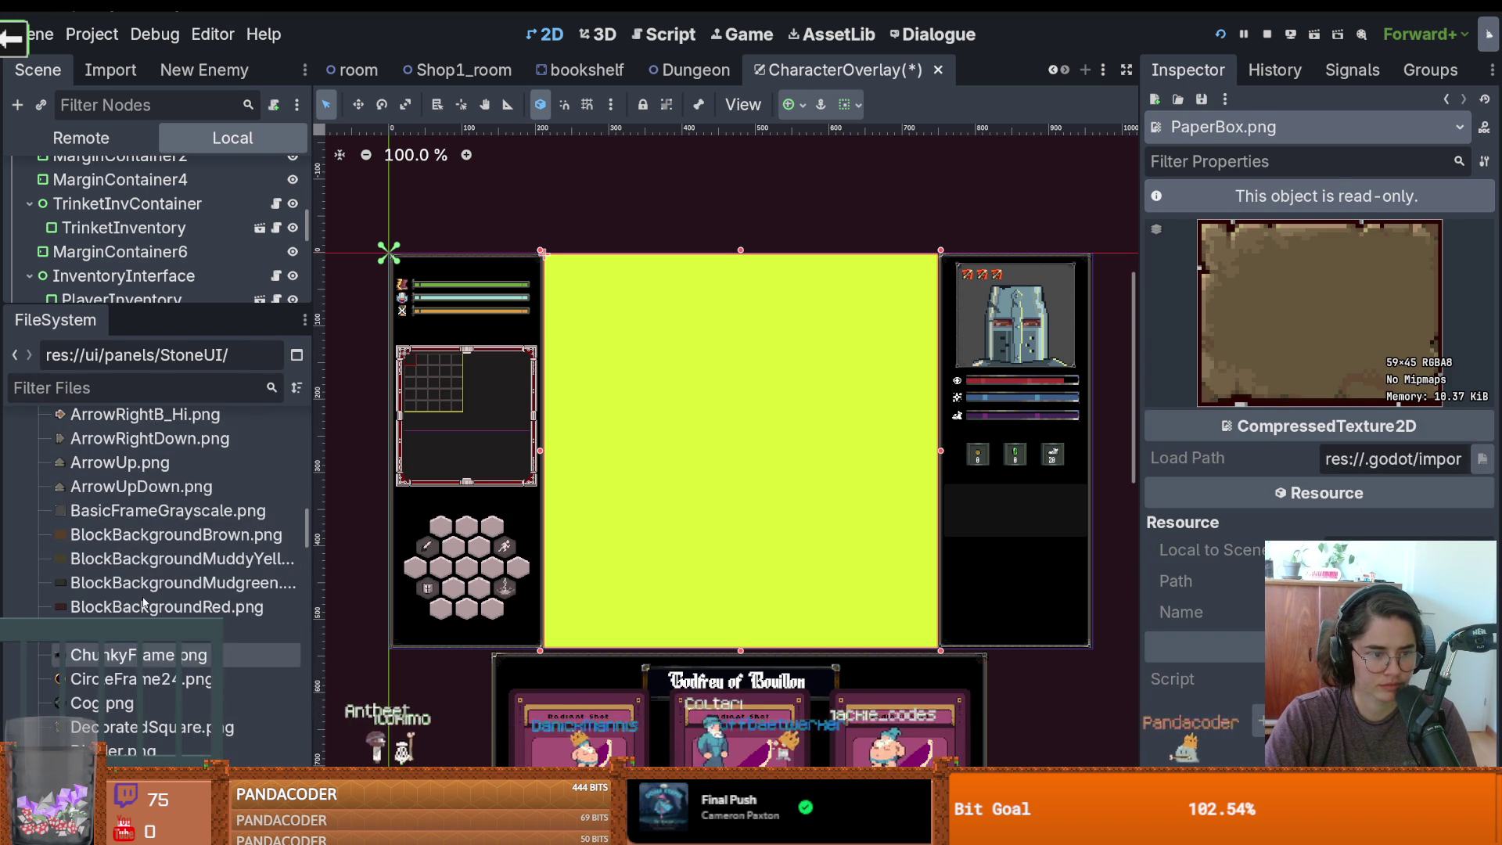
pyautogui.scroll(-8, 157, 600)
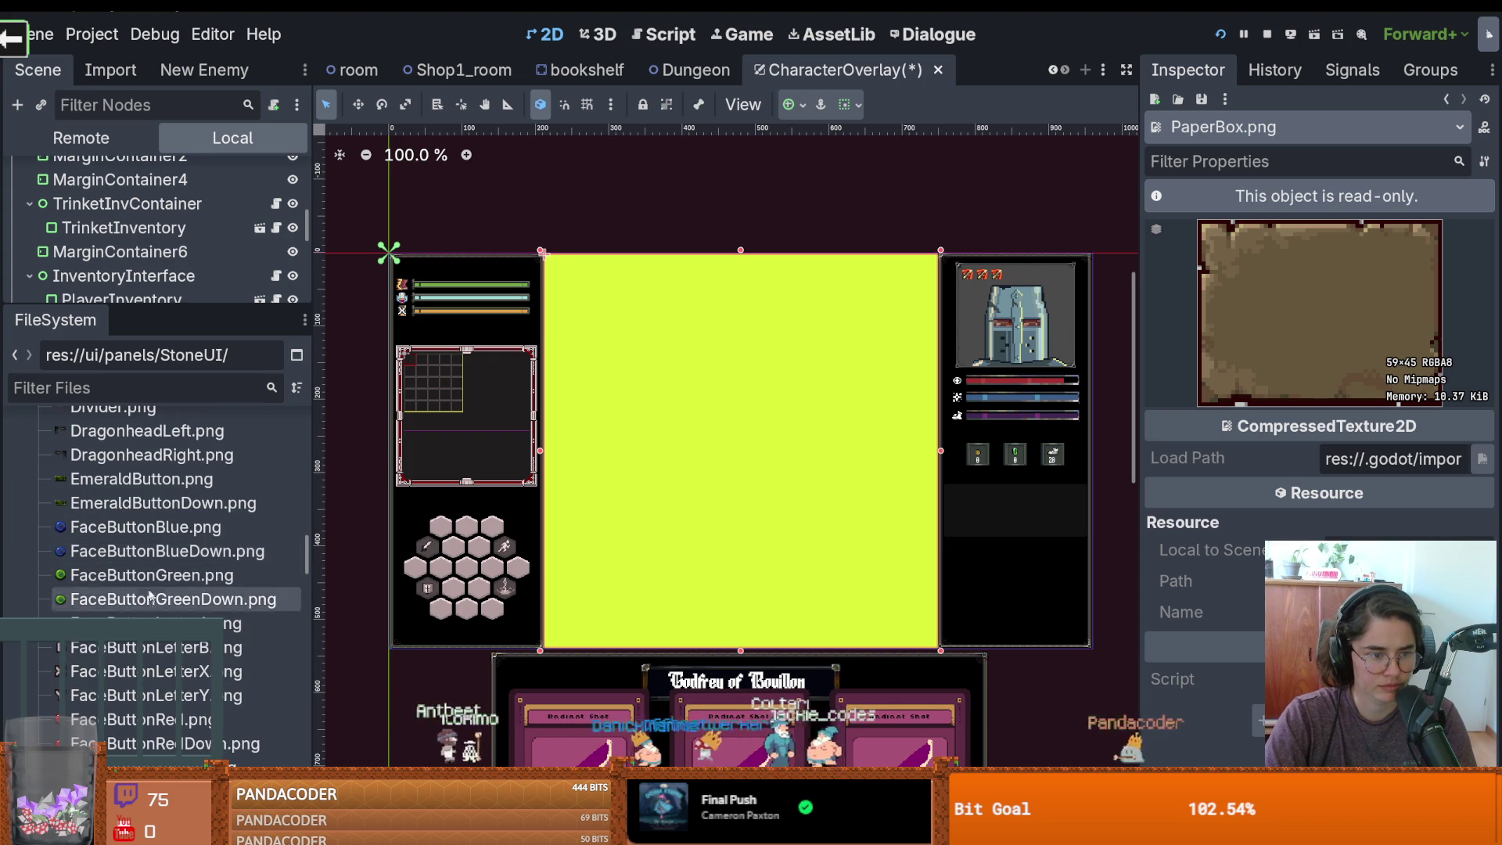
pyautogui.scroll(-6, 117, 598)
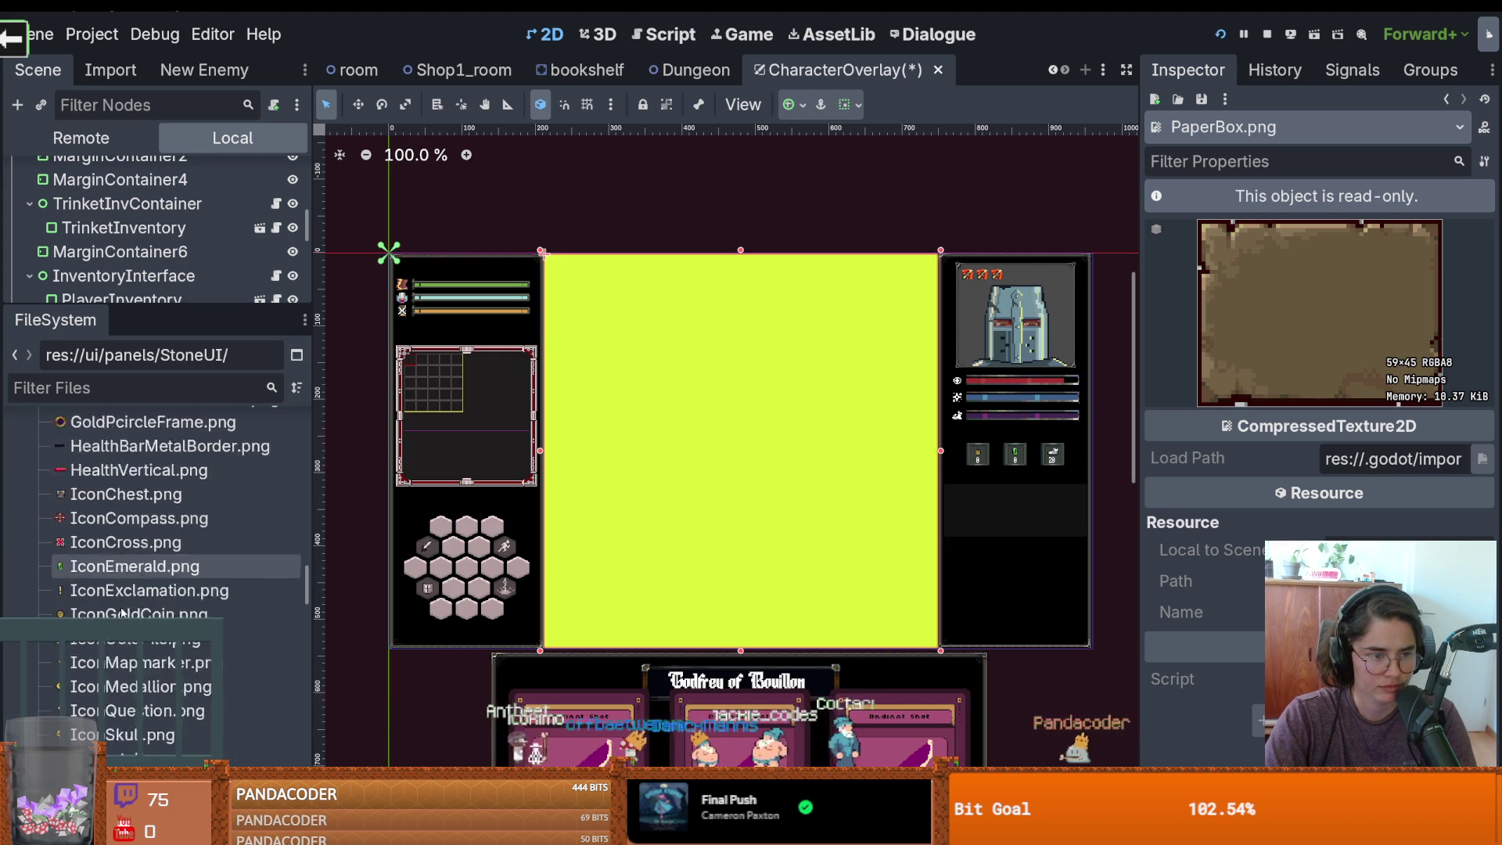
# Preview the mapParchment128 and ParchmentFrameDecorated A and B textures, then PaperBox again
pyautogui.click(122, 606)
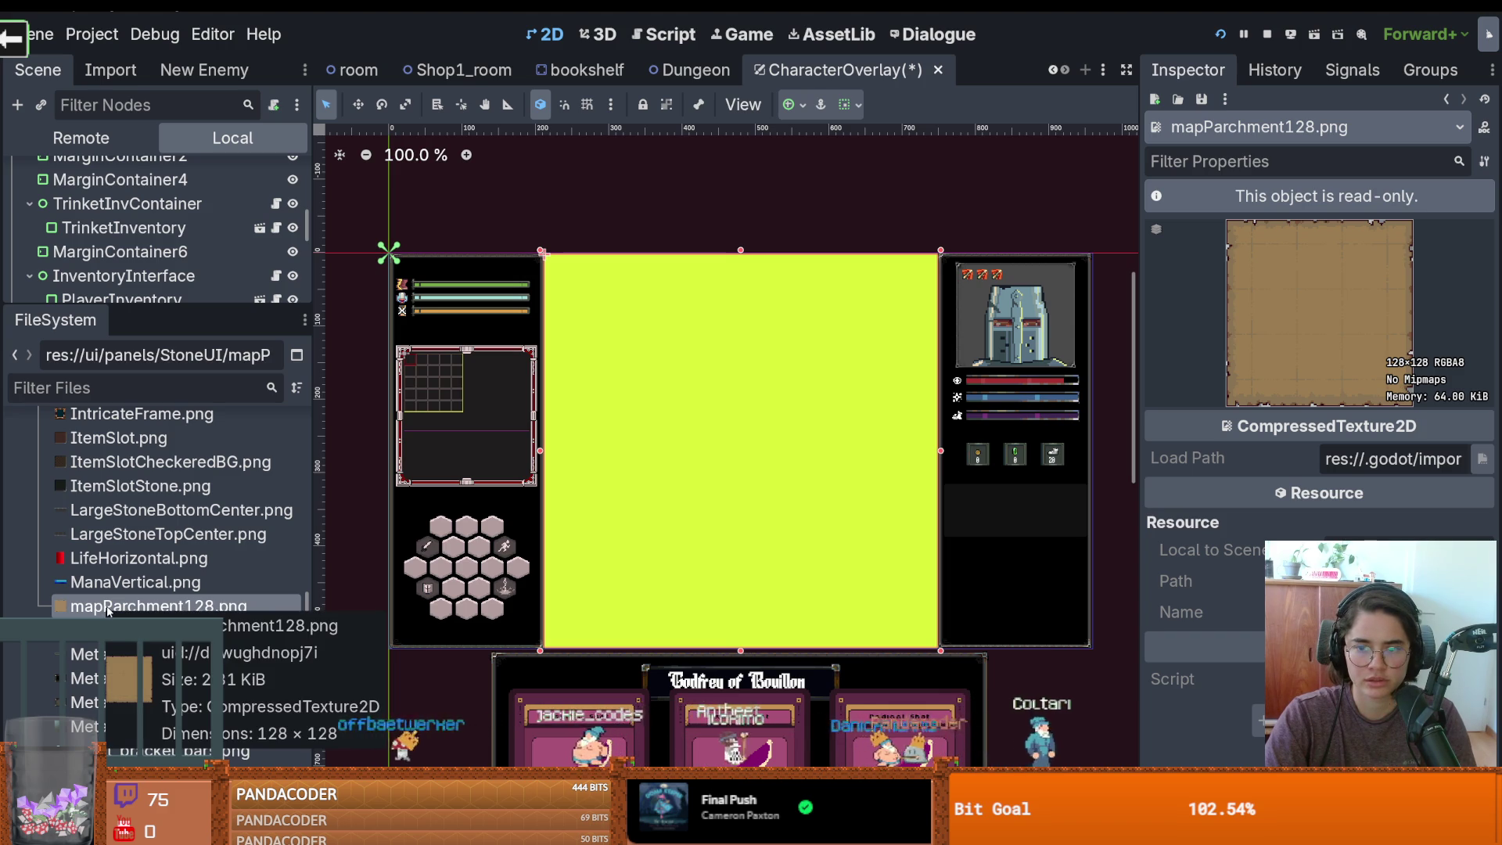
pyautogui.scroll(-4, 109, 610)
pyautogui.click(135, 627)
pyautogui.click(145, 650)
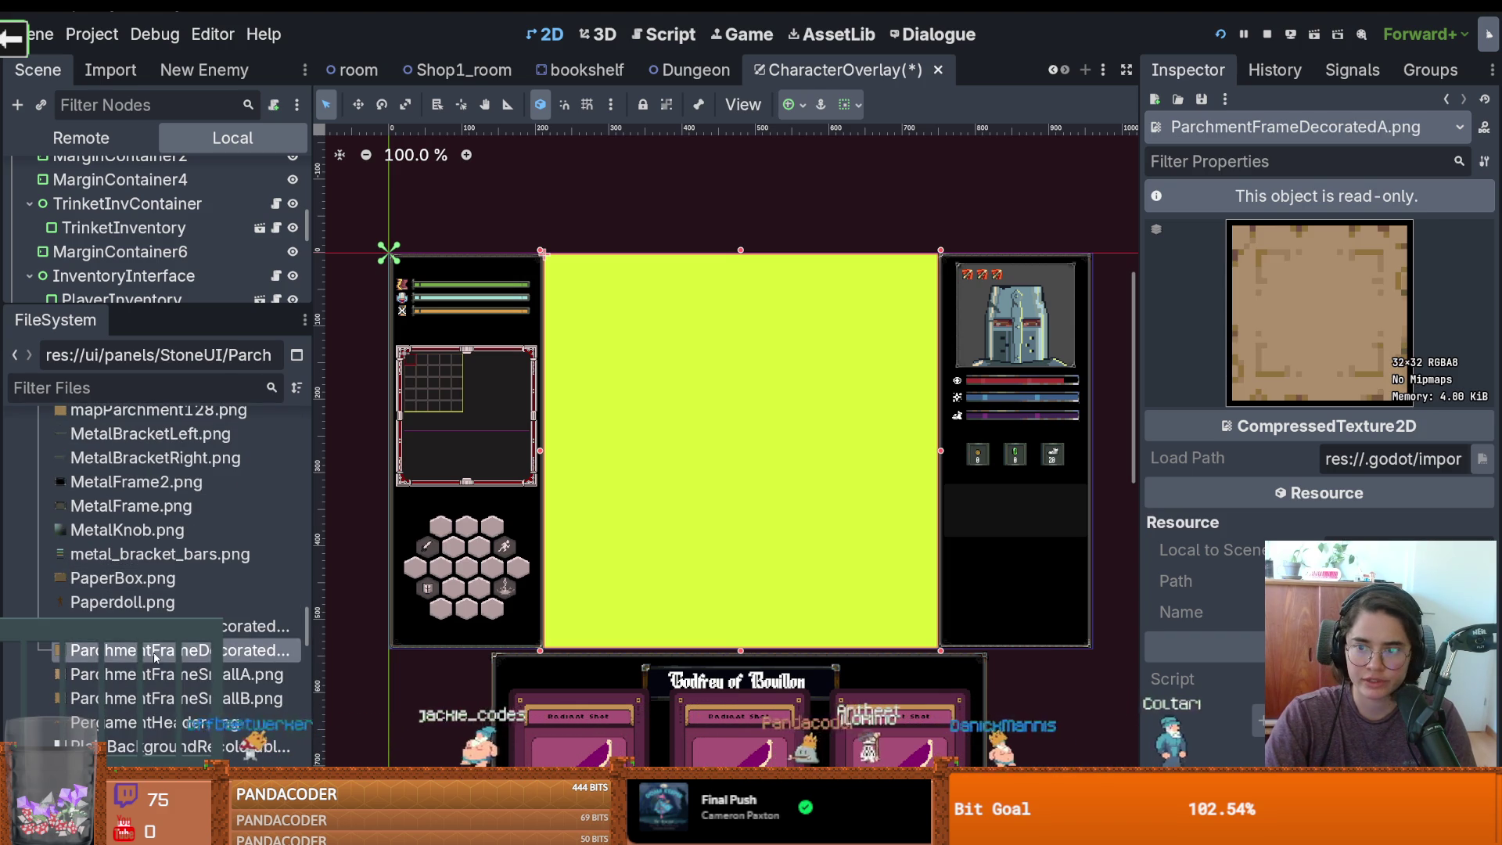
pyautogui.scroll(-1, 157, 653)
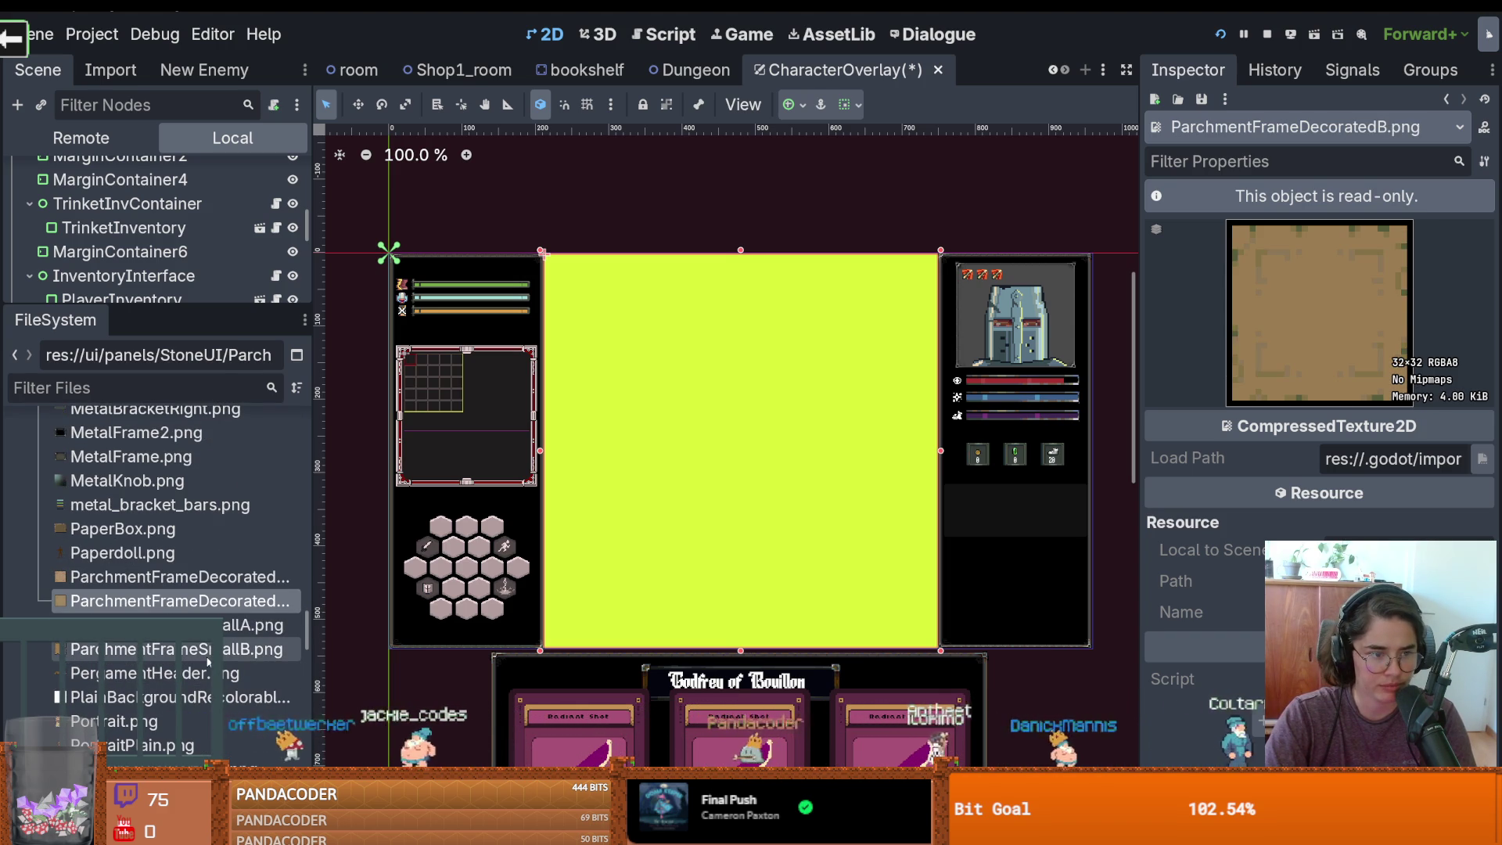
pyautogui.click(143, 531)
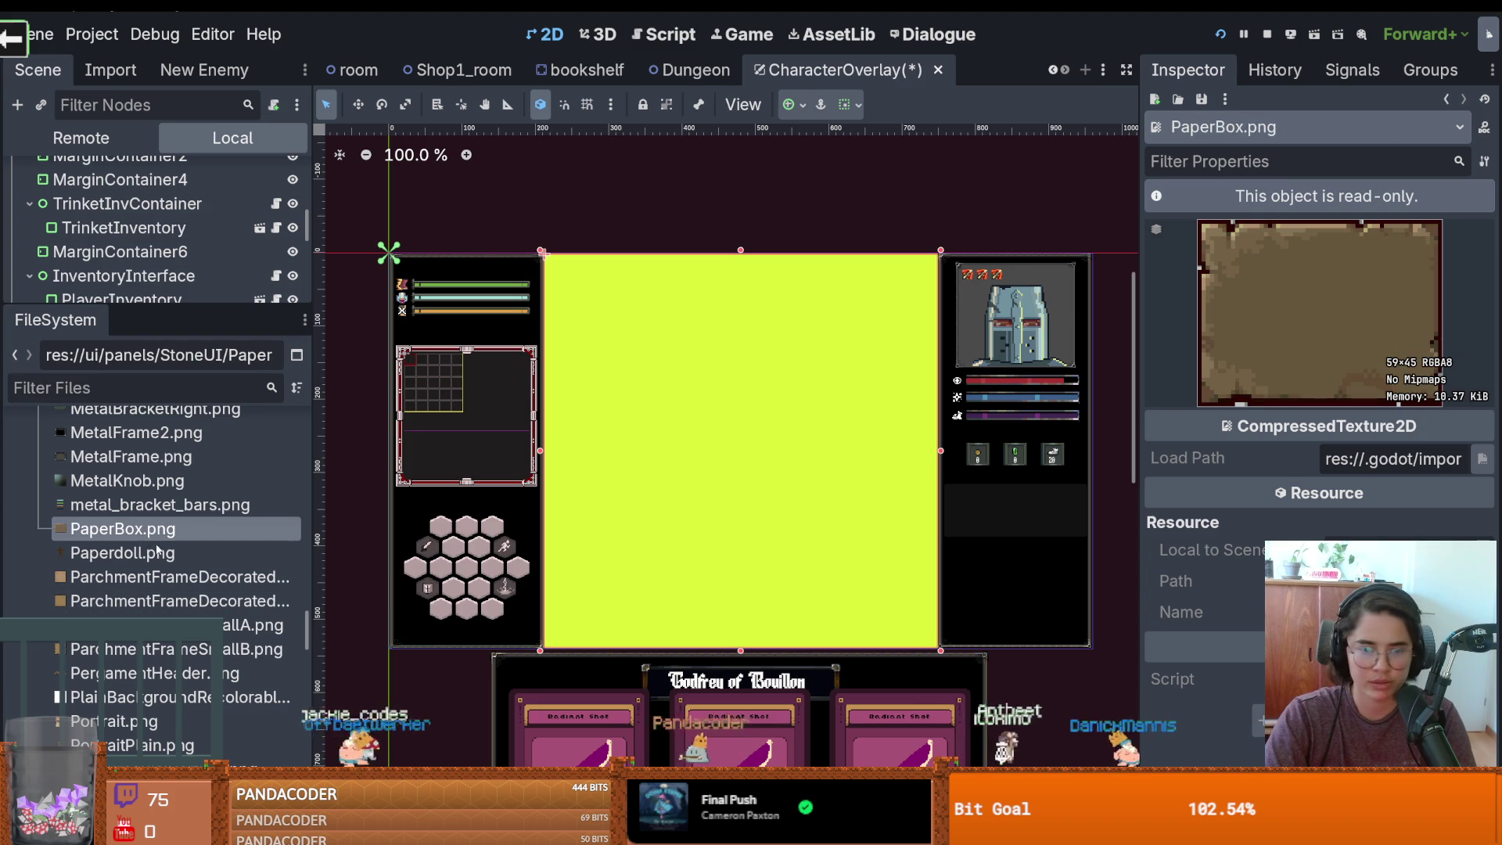
# Preview Scroll.png and ScrollHanging.png, and reveal ScrollHanging.png's folder in File Explorer before closing it
pyautogui.scroll(-2, 131, 602)
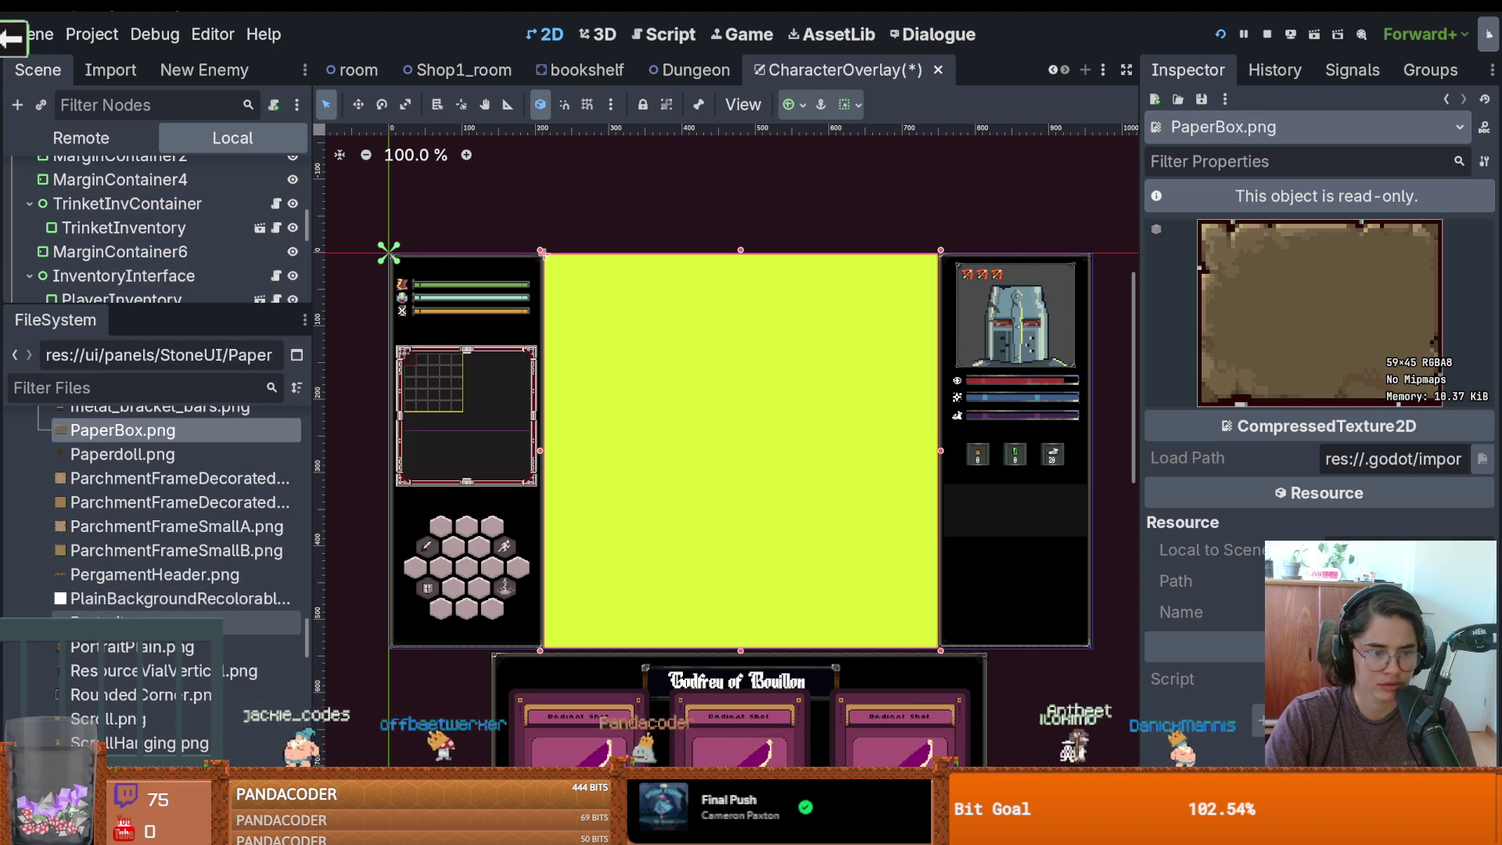
pyautogui.scroll(-2, 132, 609)
pyautogui.click(133, 620)
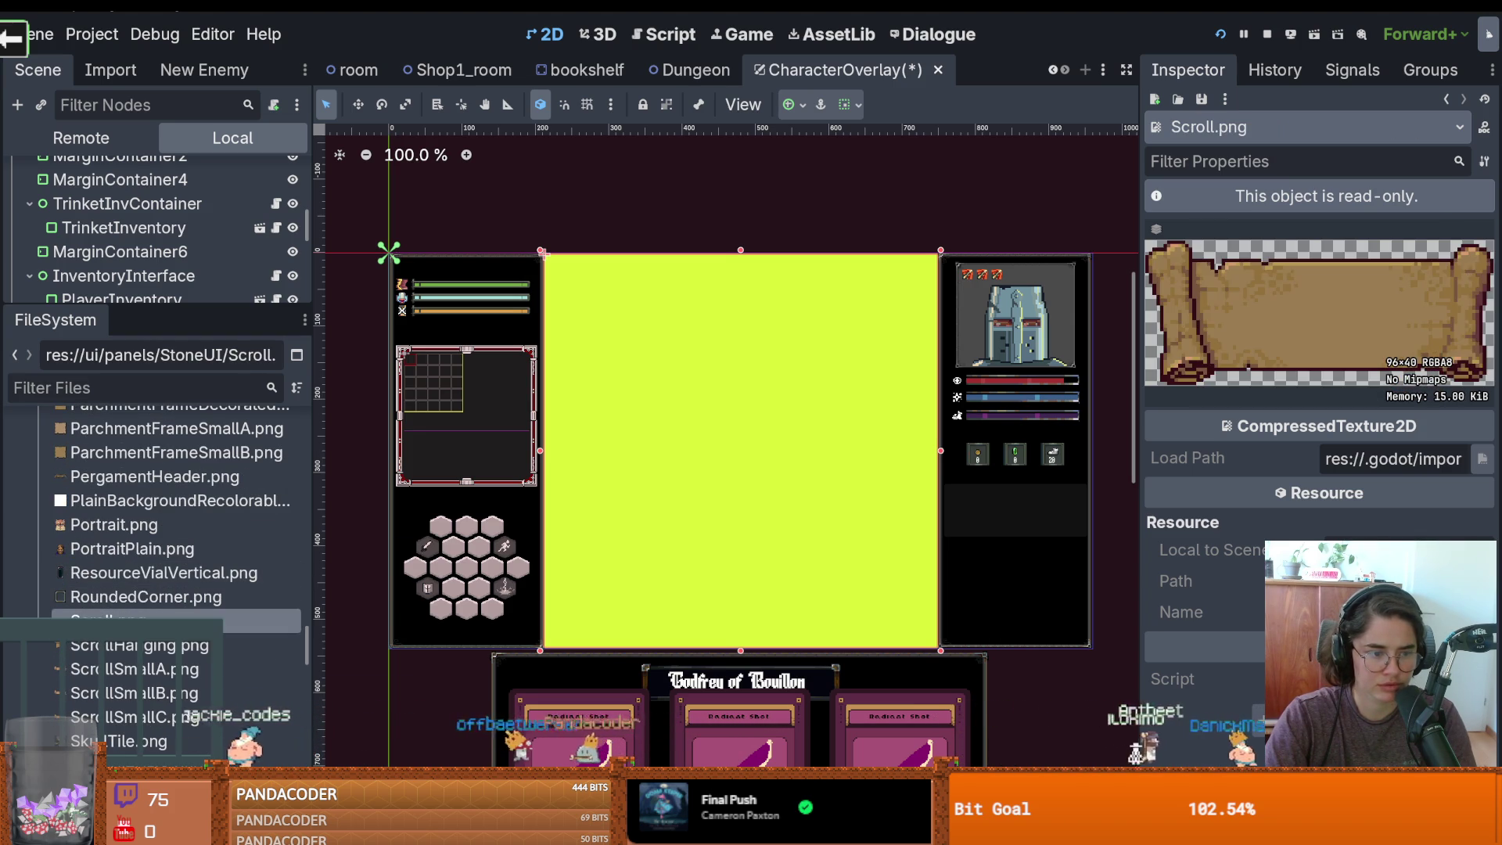
pyautogui.click(145, 647)
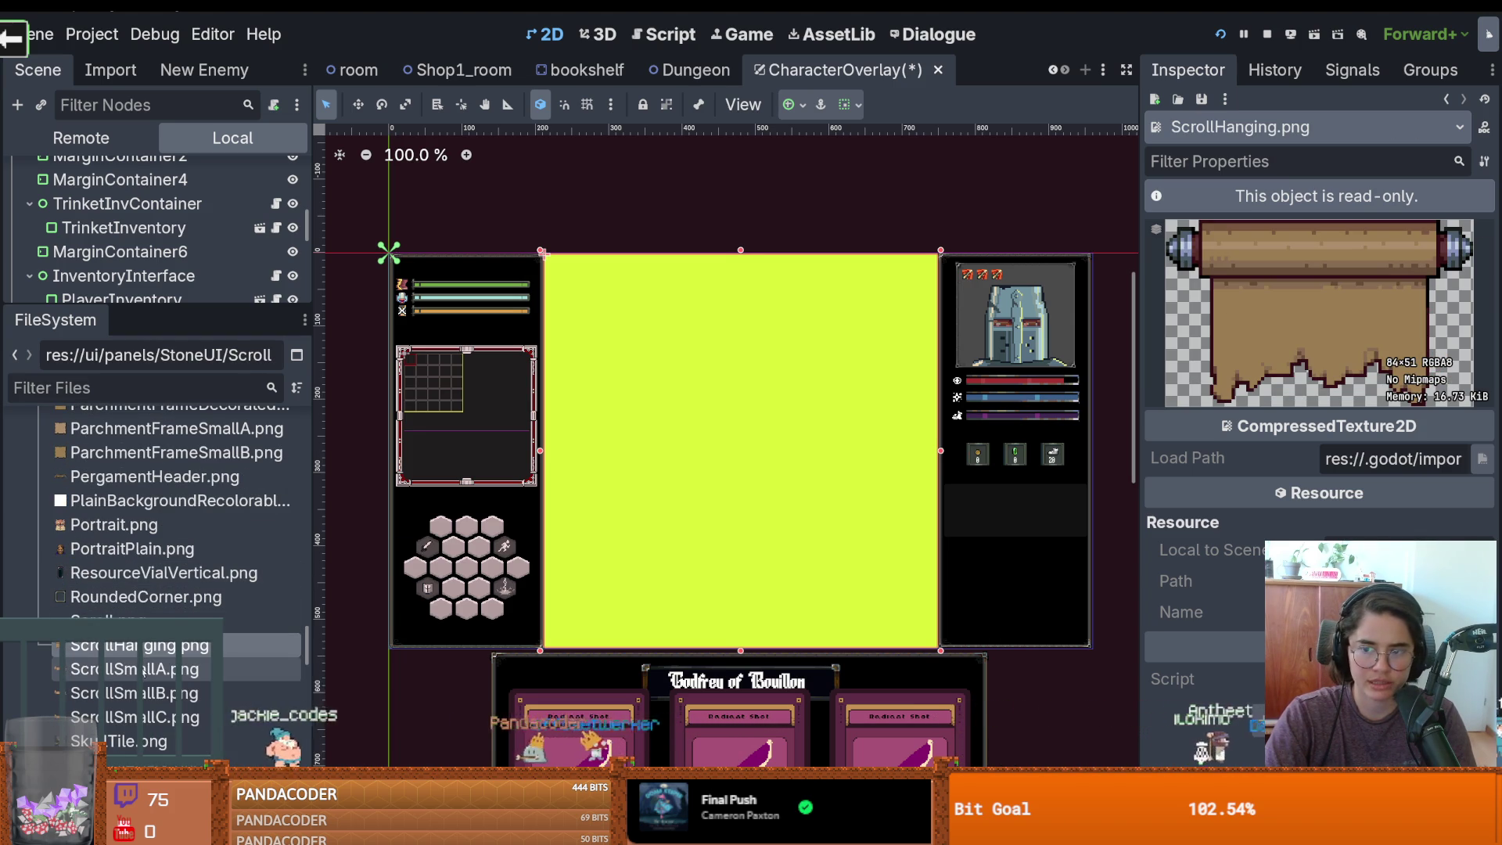
pyautogui.rightClick(144, 655)
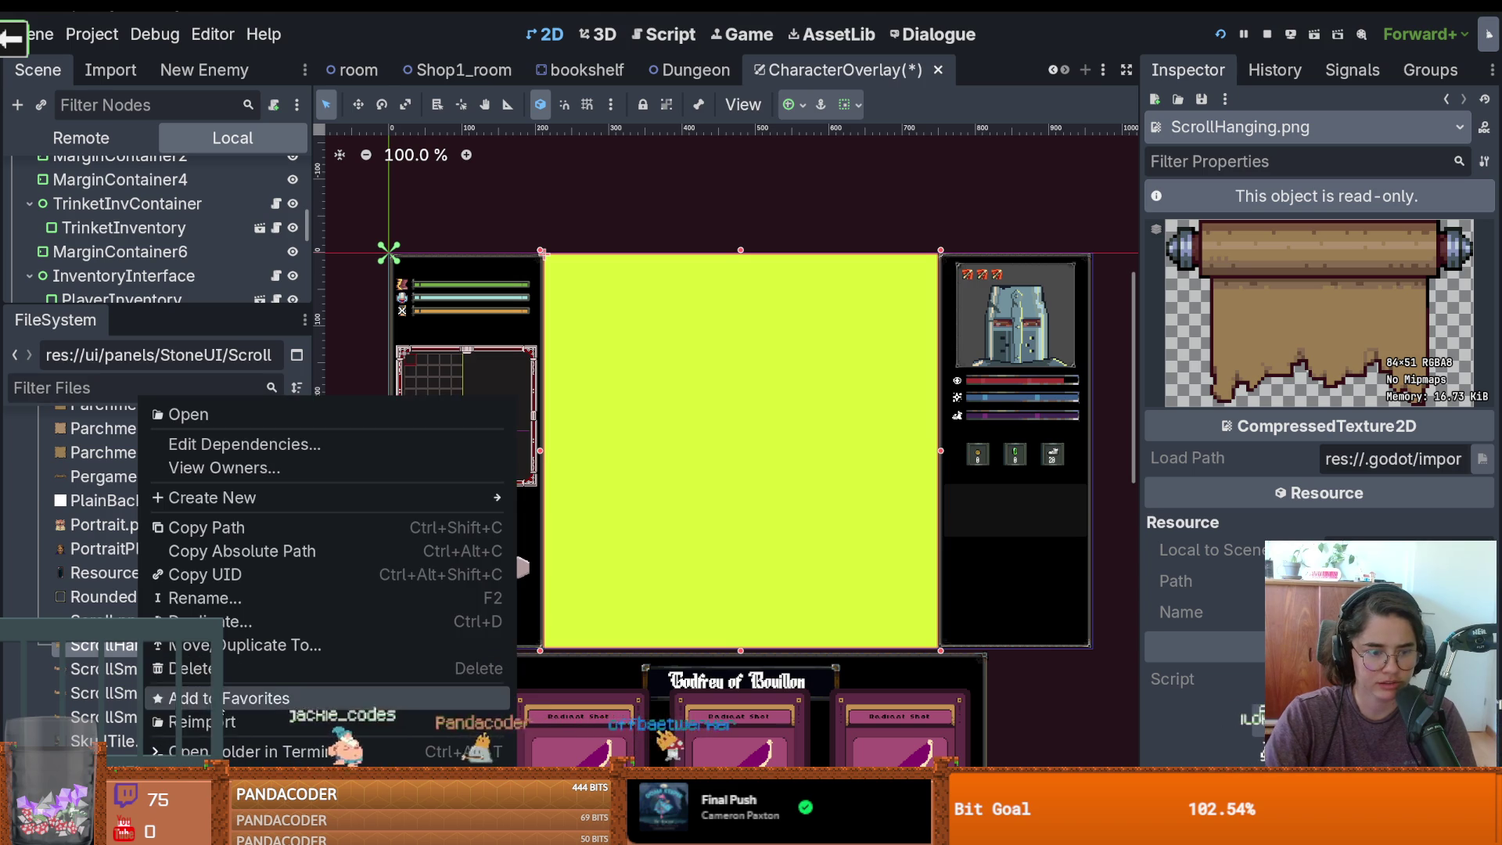
pyautogui.click(821, 506)
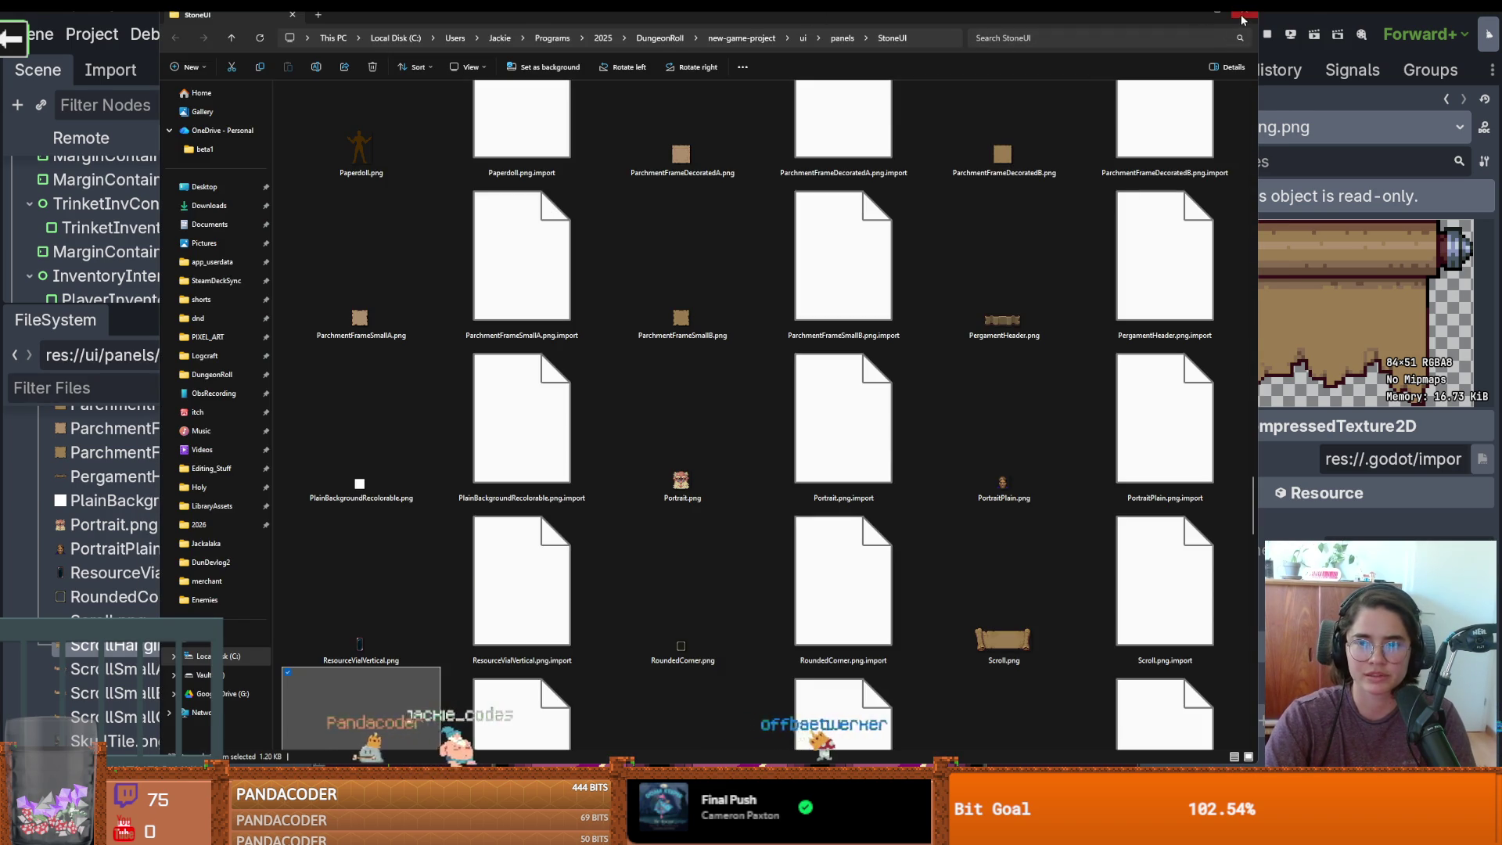
pyautogui.click(1241, 17)
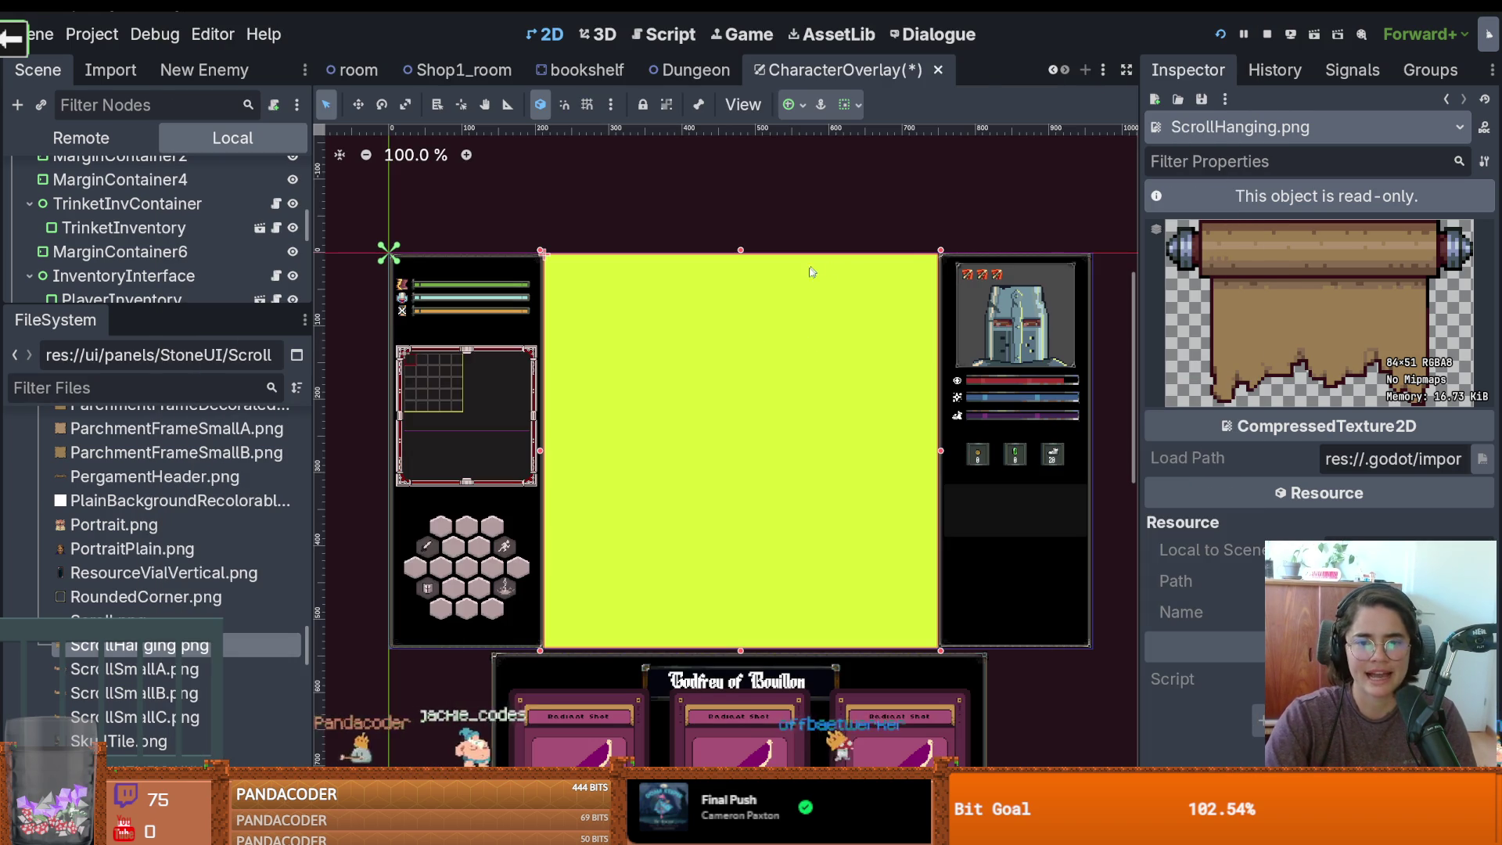
pyautogui.rightClick(632, 325)
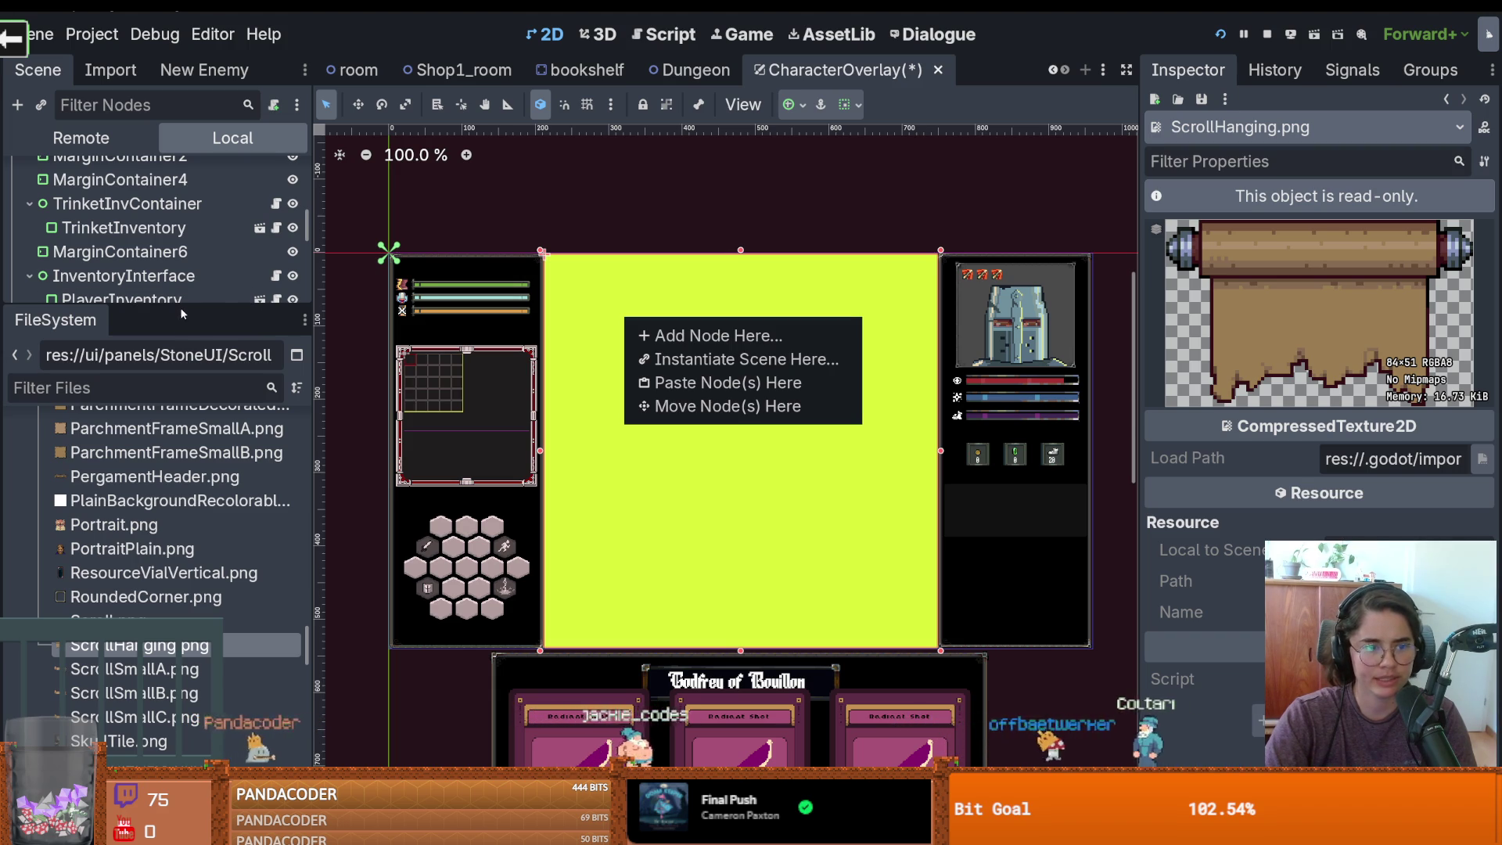
# Delete the yellow ColorRect node and save the CharacterOverlay scene
pyautogui.hotkey('ctrl', '=')
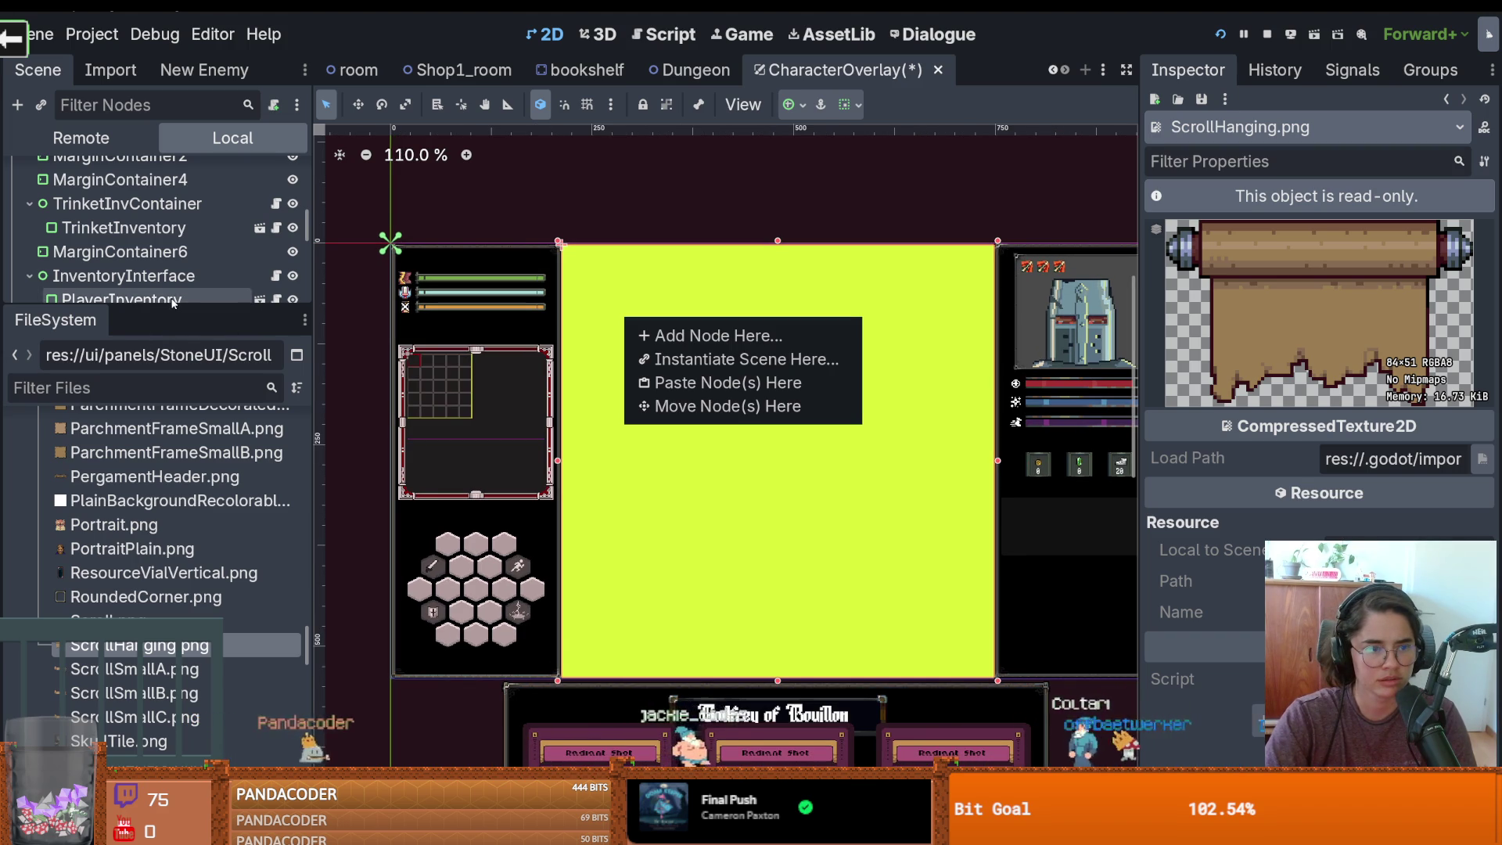
pyautogui.click(313, 282)
pyautogui.moveTo(312, 281); pyautogui.dragTo(377, 282)
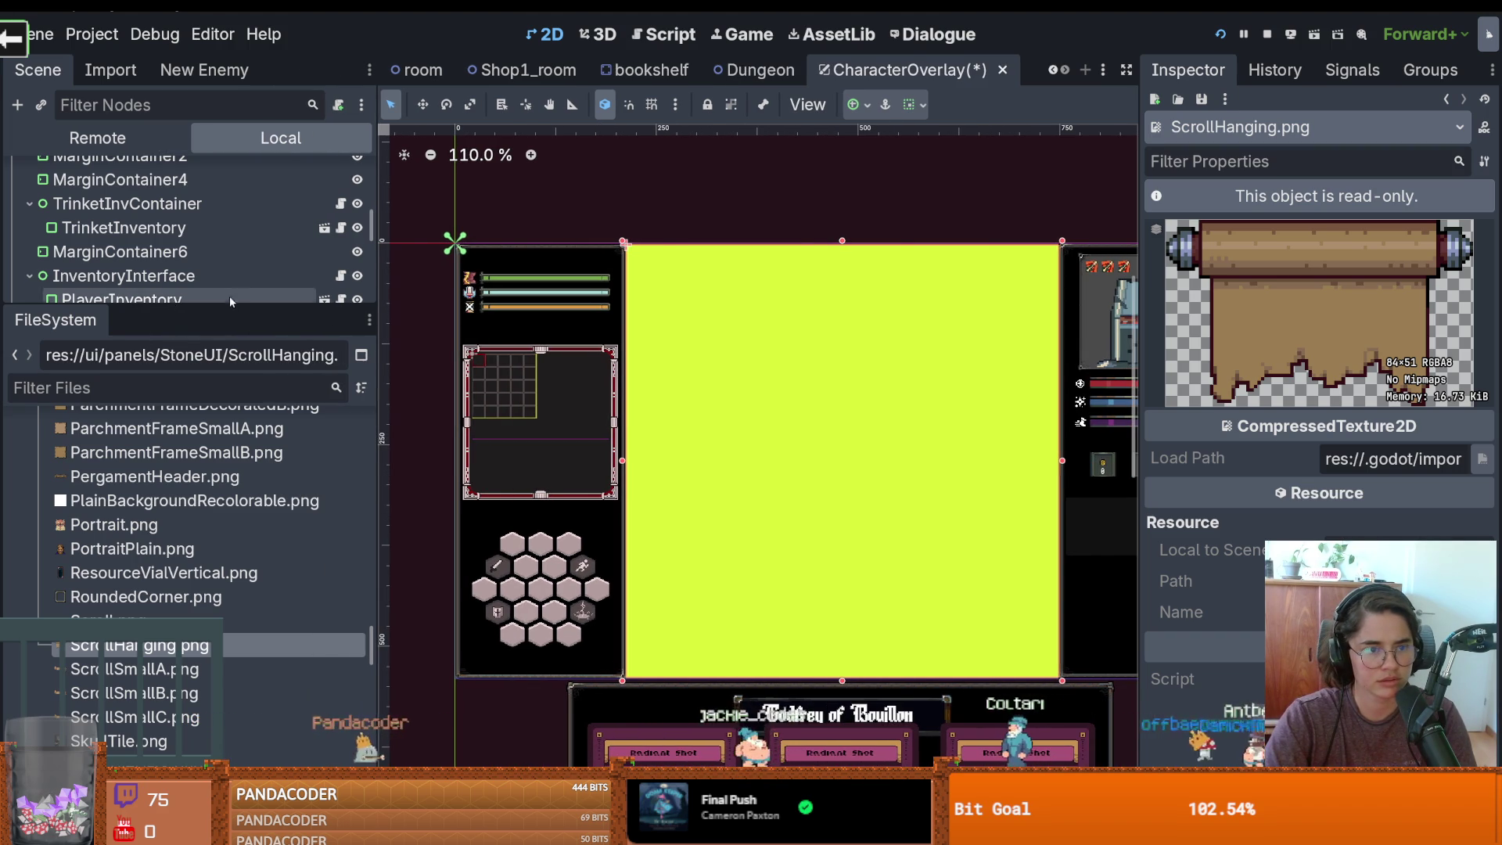
pyautogui.moveTo(109, 310); pyautogui.dragTo(109, 682)
pyautogui.rightClick(280, 666)
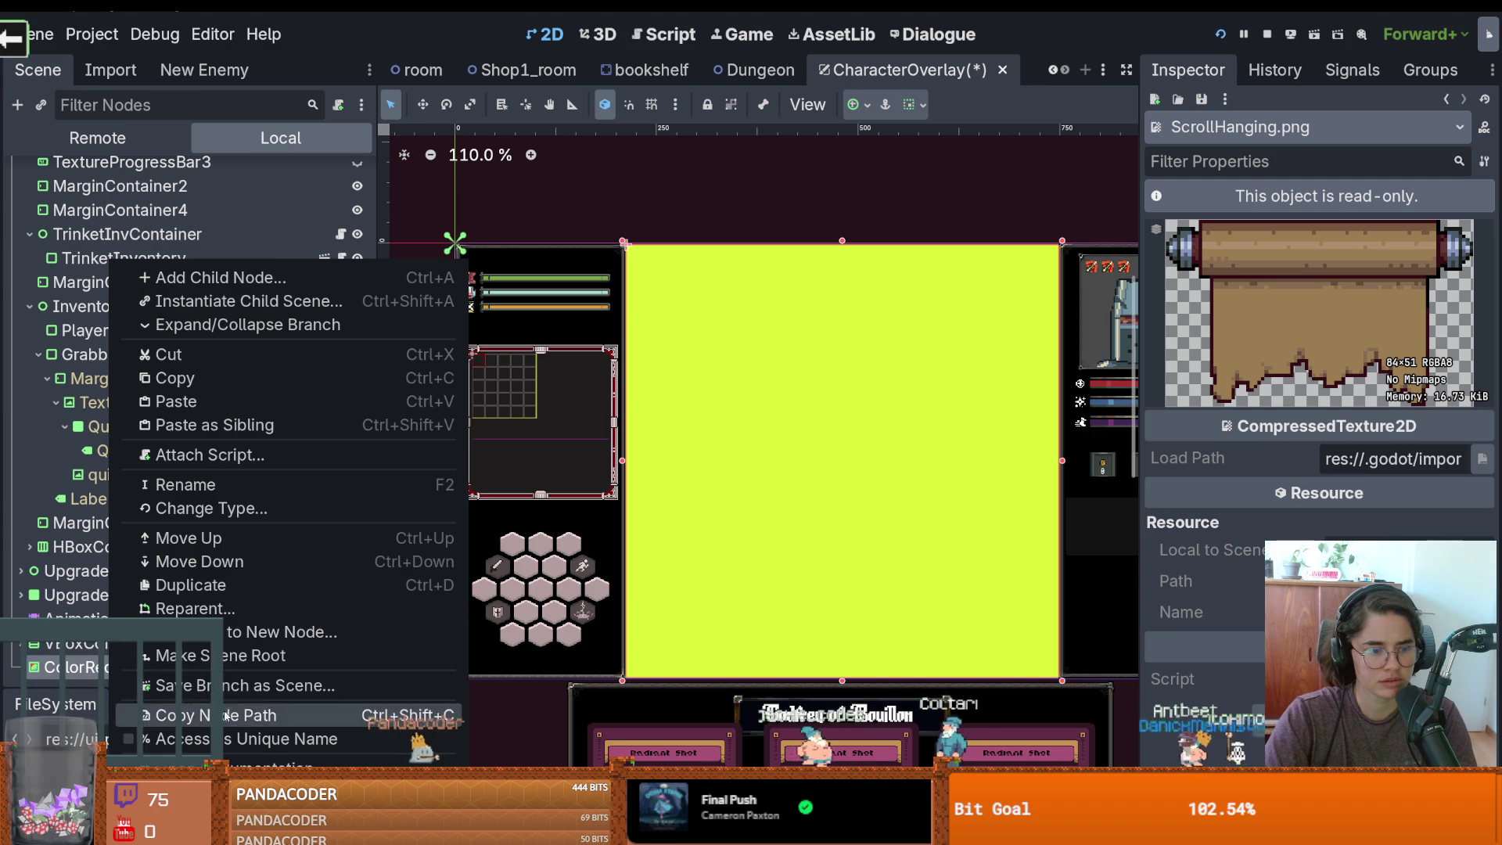
pyautogui.click(328, 761)
pyautogui.click(702, 440)
pyautogui.hotkey('ctrl', 's')
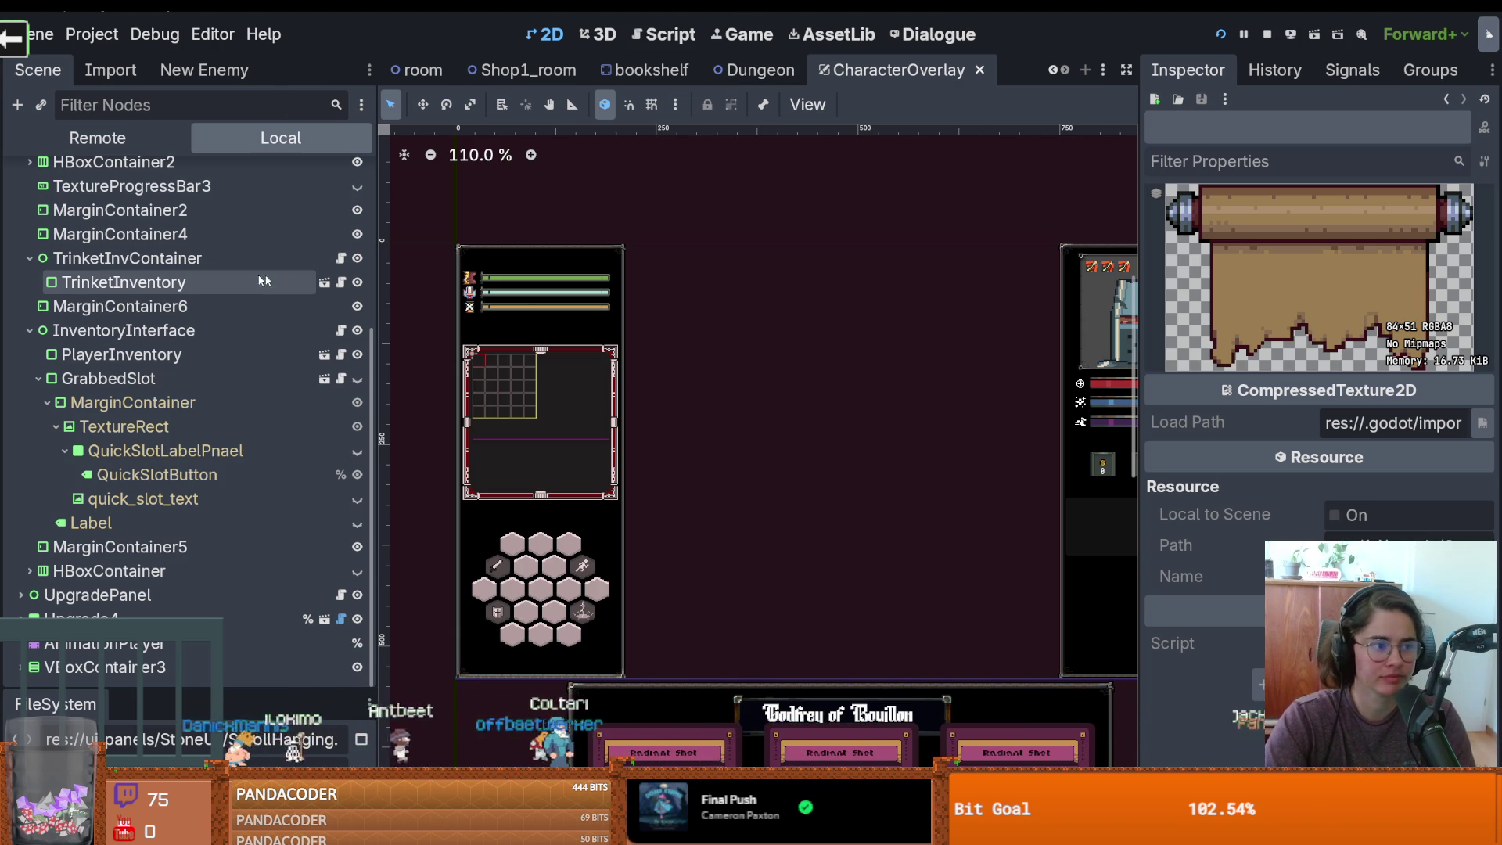
# Enlarge the file browser and open a new empty scene tab
pyautogui.scroll(5, 265, 365)
pyautogui.scroll(-5, 264, 360)
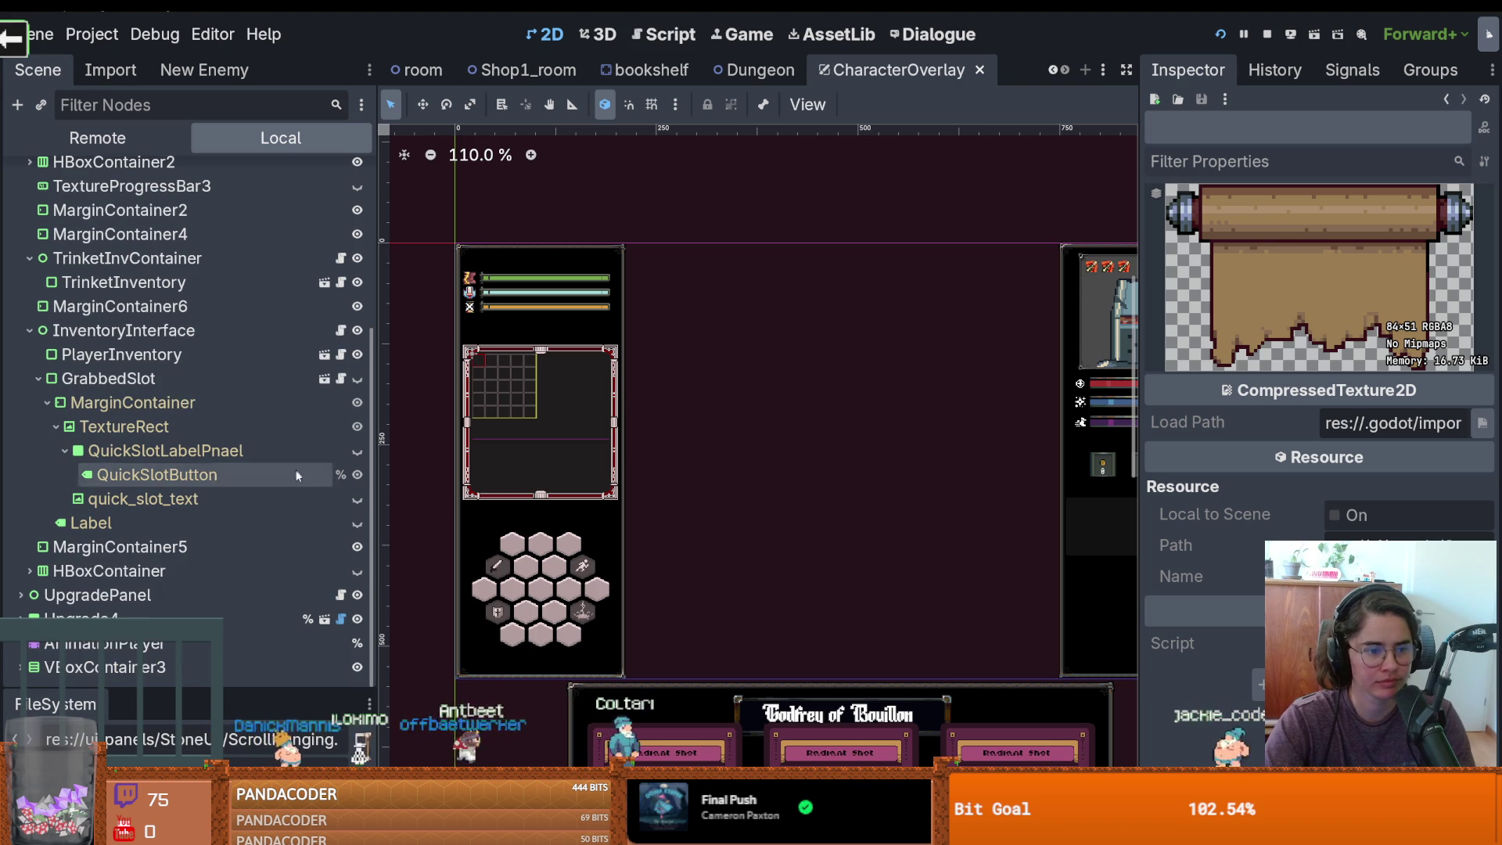
pyautogui.moveTo(187, 681); pyautogui.dragTo(188, 361)
pyautogui.scroll(-5, 212, 607)
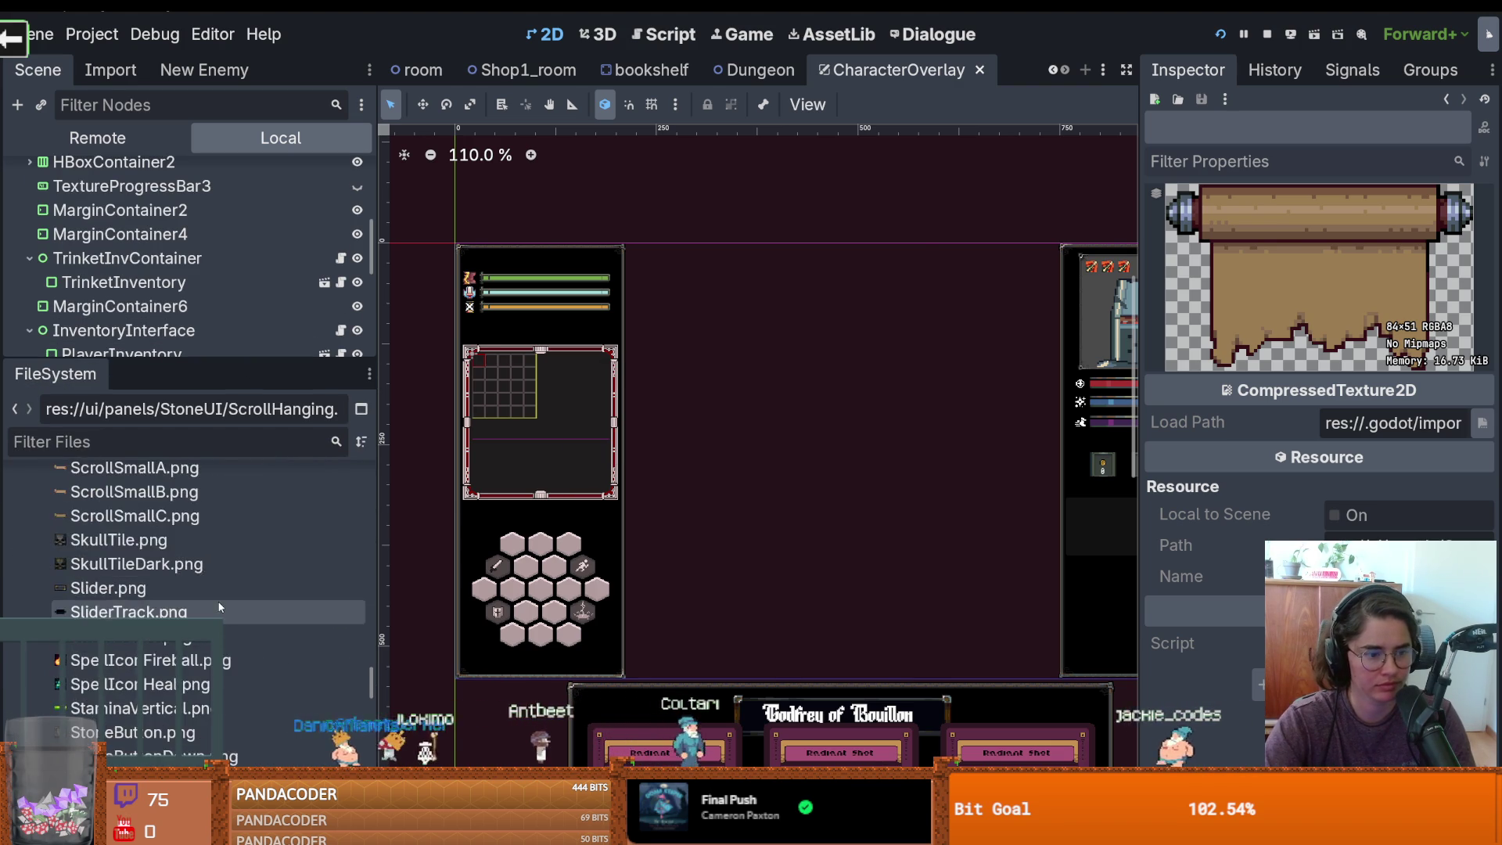
pyautogui.scroll(4, 210, 599)
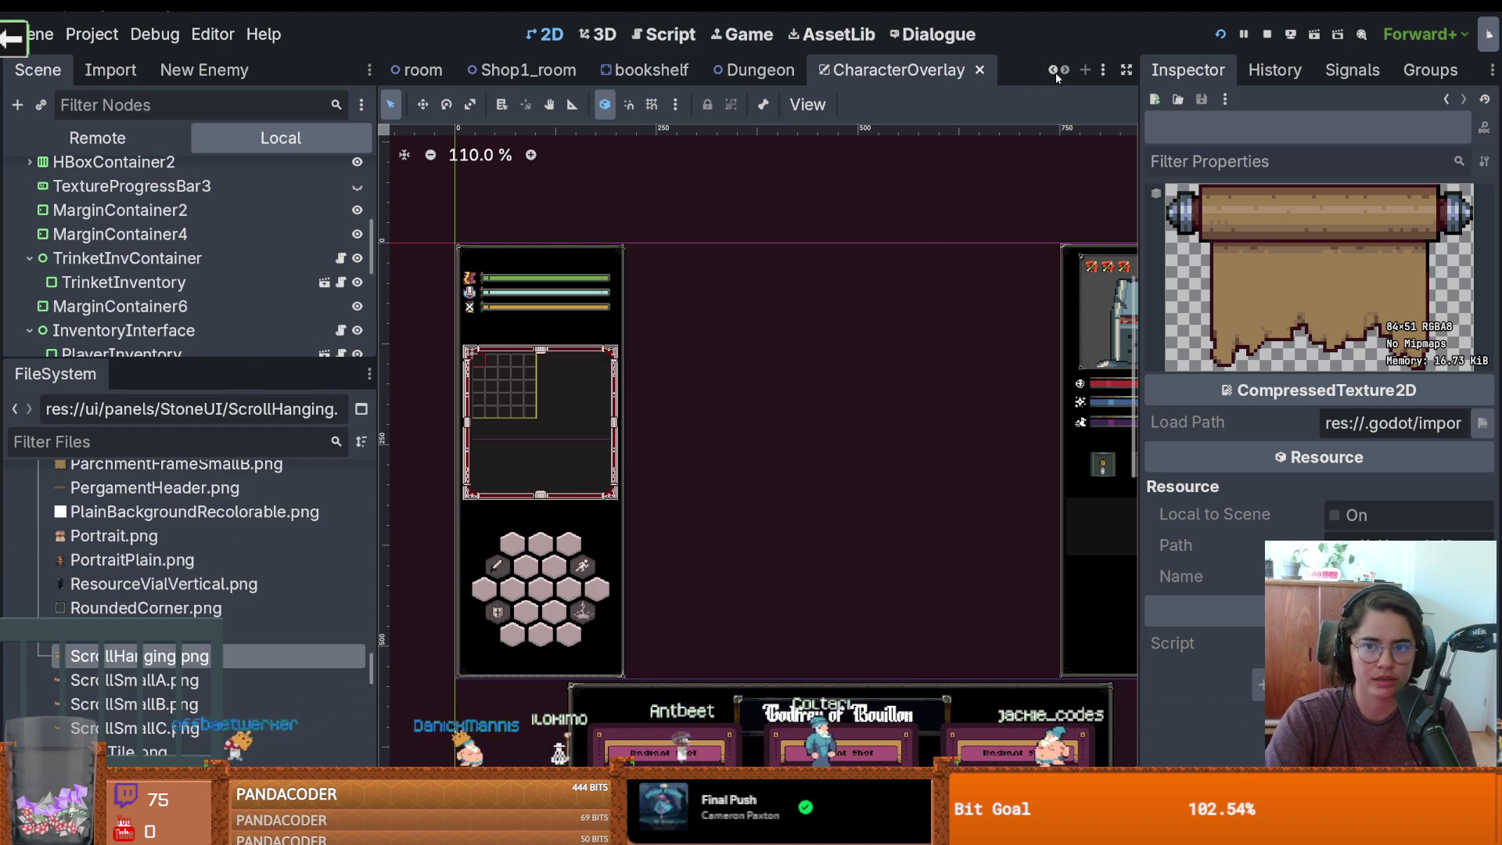
pyautogui.click(1084, 70)
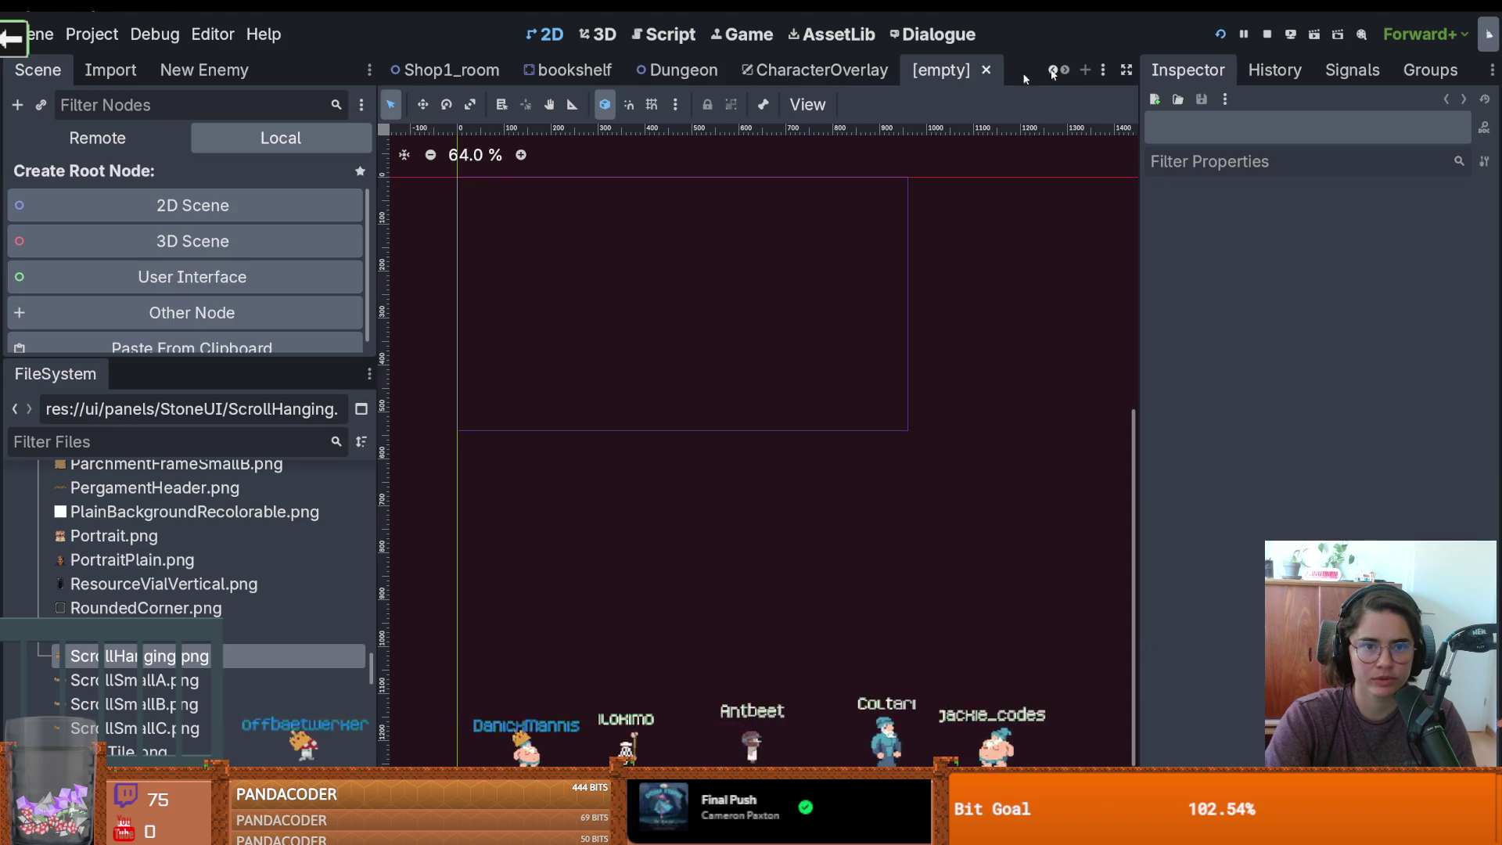
# Close the empty scene, collapse the InventoryInterface and RightPanelVbox branches, and inspect UpgradePanel and Upgrade4
pyautogui.moveTo(293, 362); pyautogui.dragTo(293, 439)
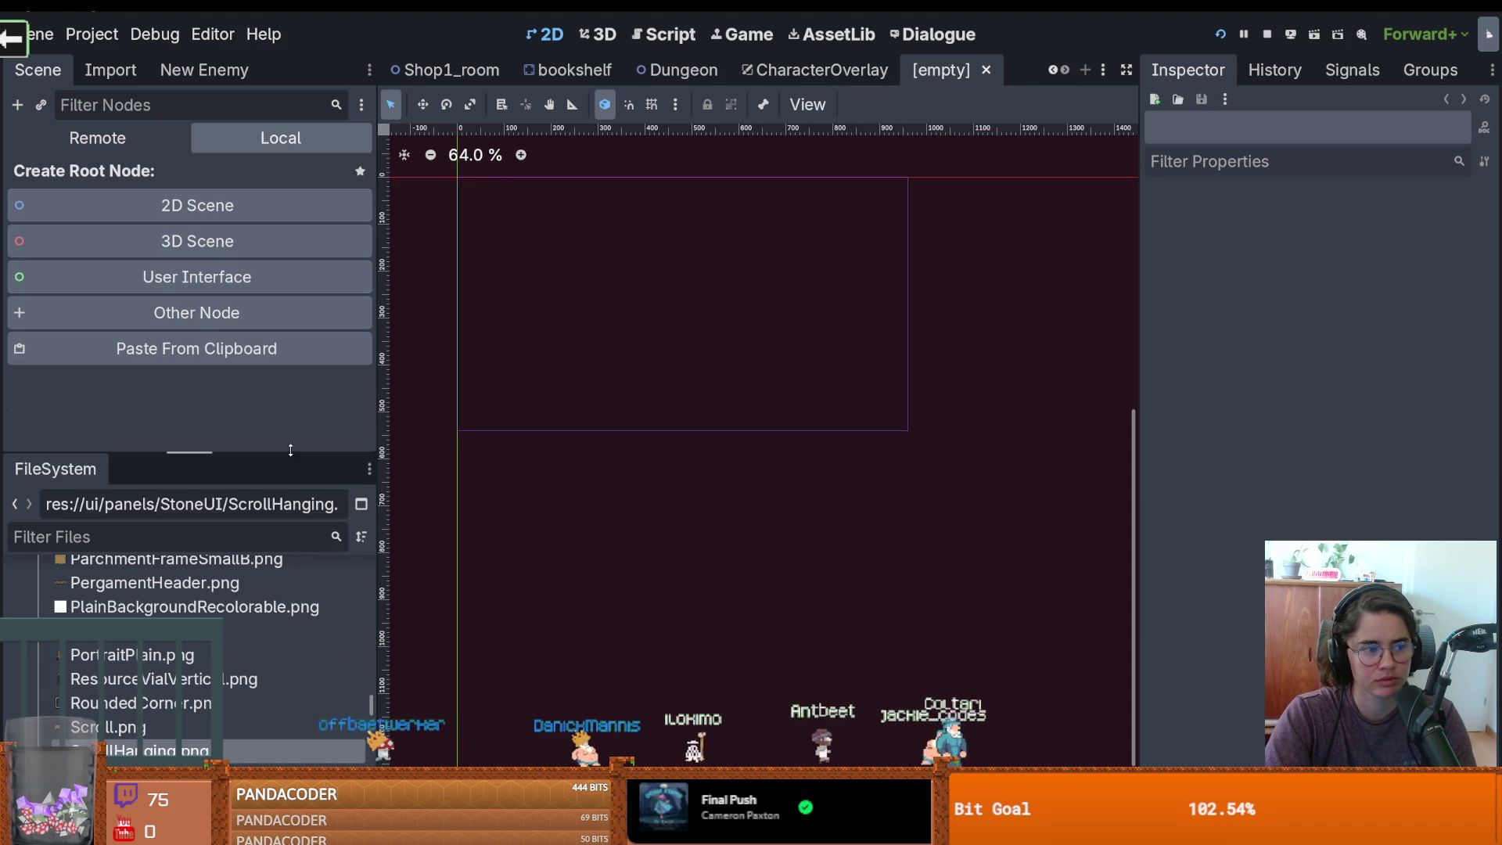
pyautogui.click(985, 70)
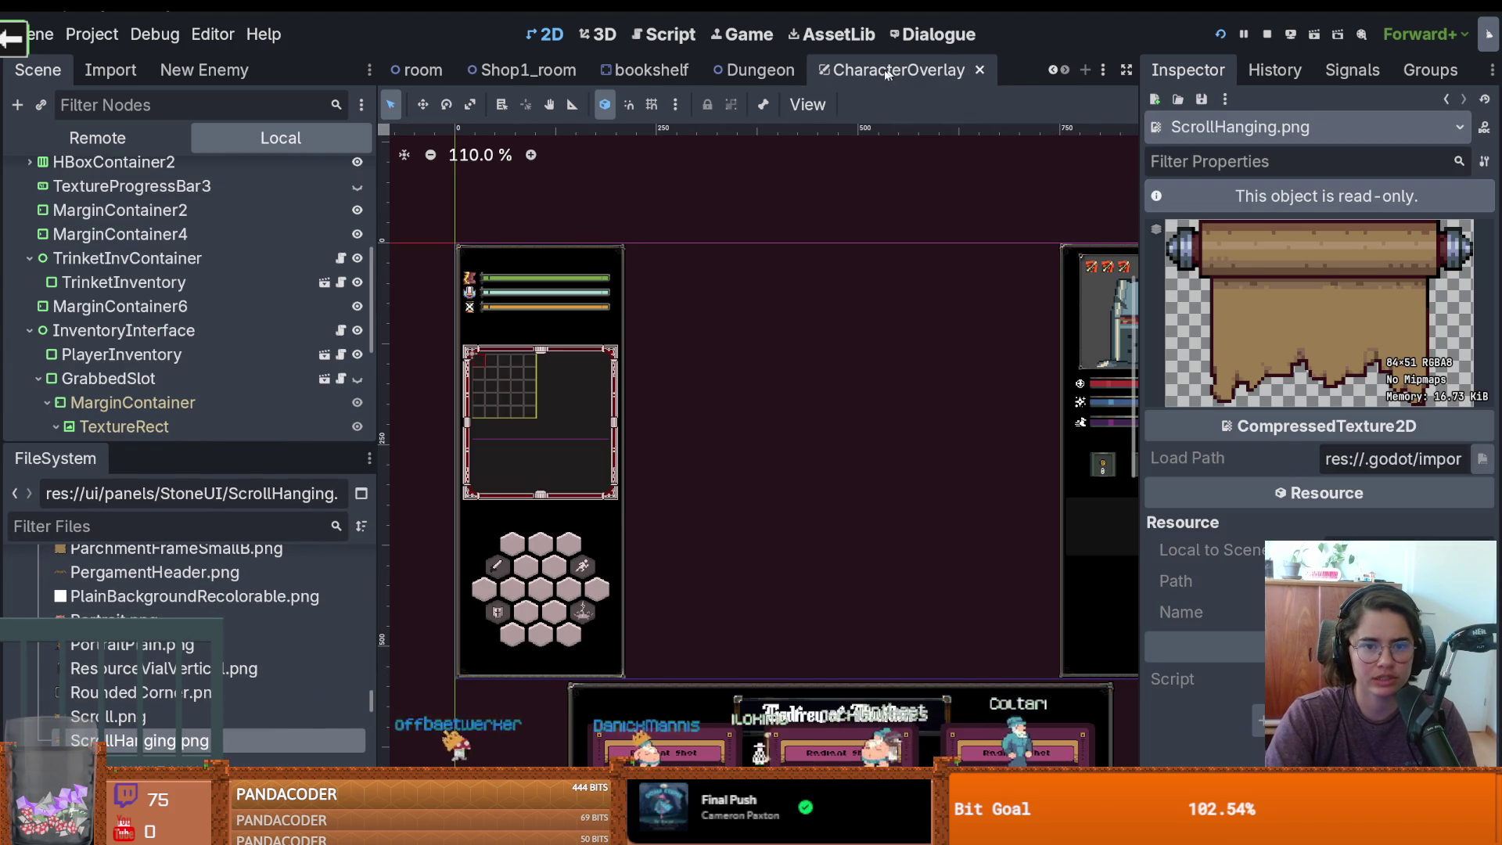
pyautogui.scroll(5, 258, 318)
pyautogui.click(29, 364)
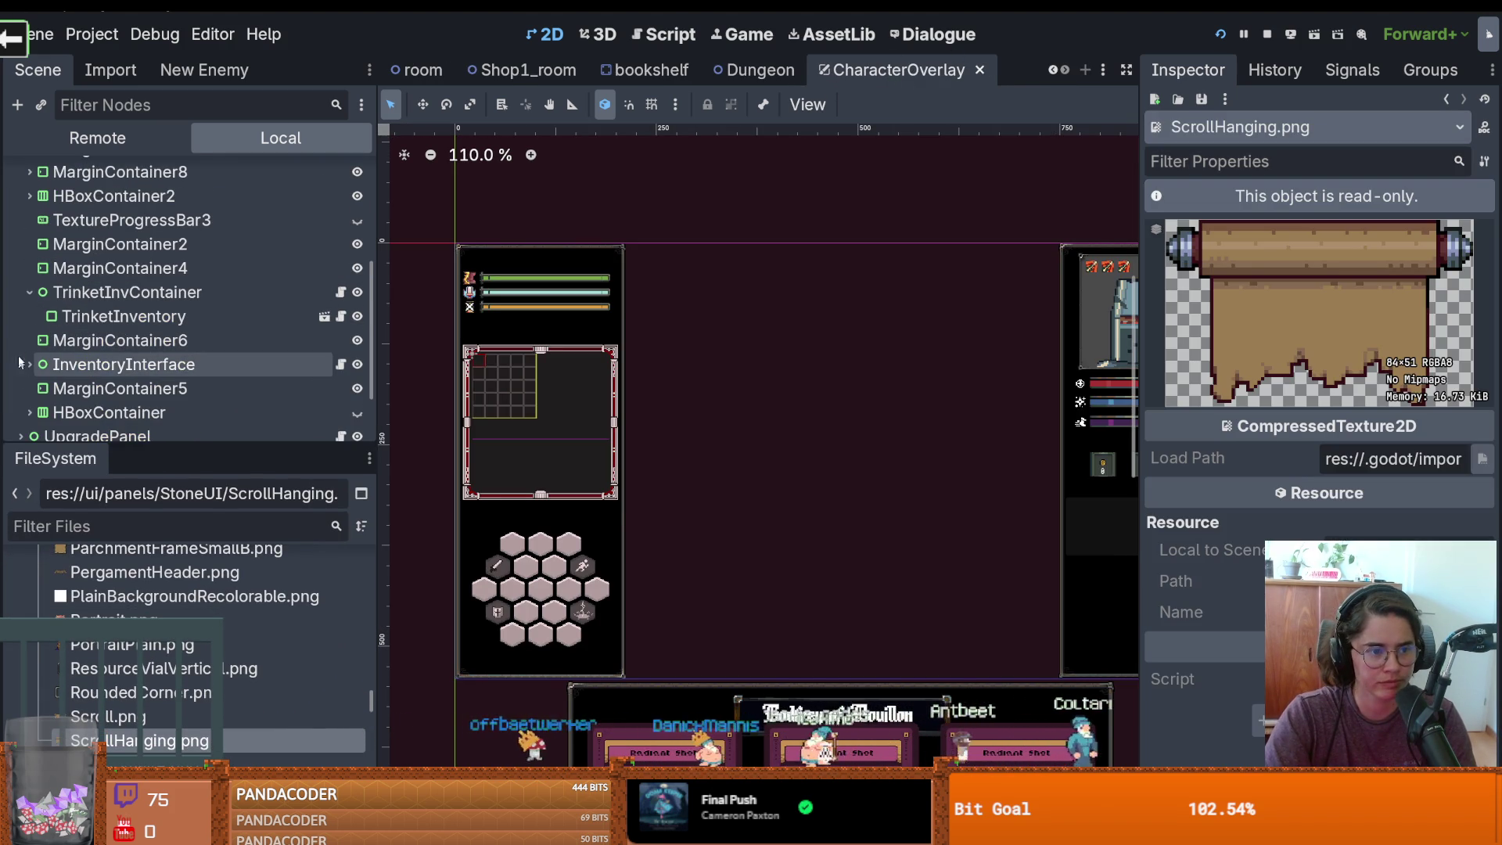
pyautogui.scroll(-3, 26, 292)
pyautogui.scroll(10, 16, 294)
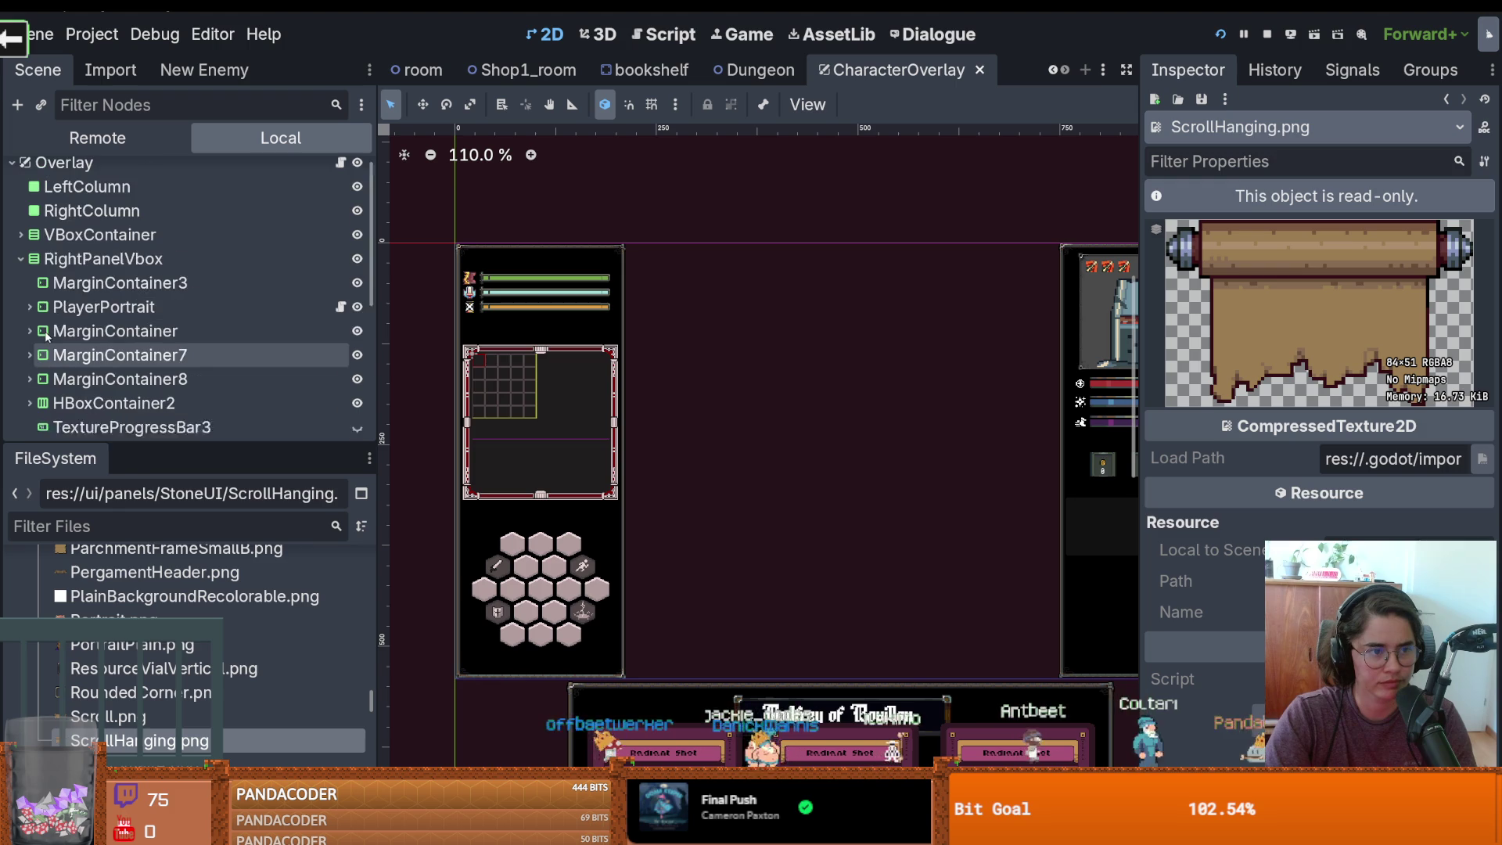
pyautogui.click(21, 271)
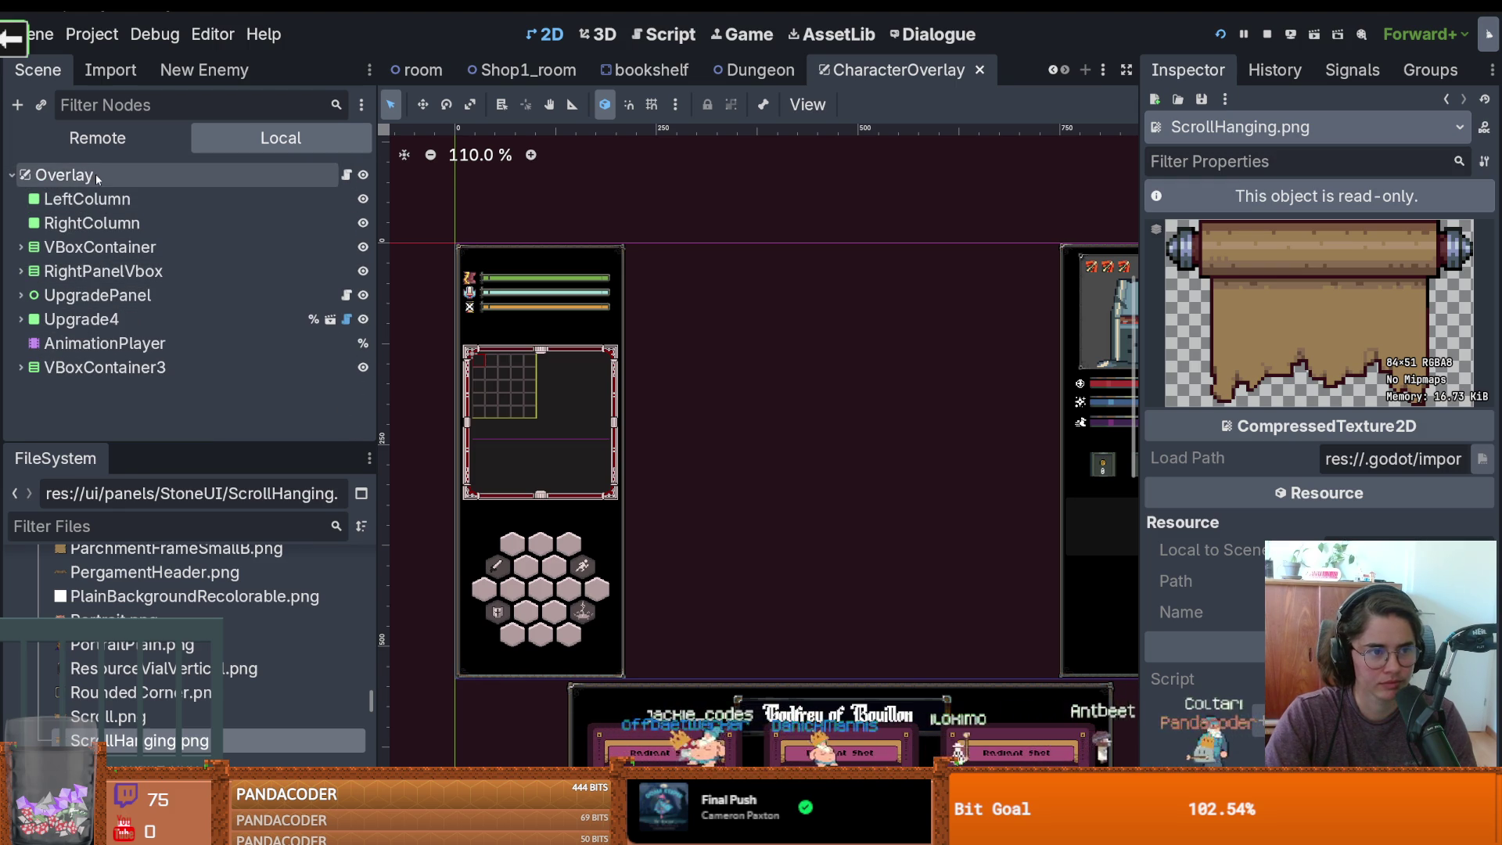
pyautogui.click(105, 296)
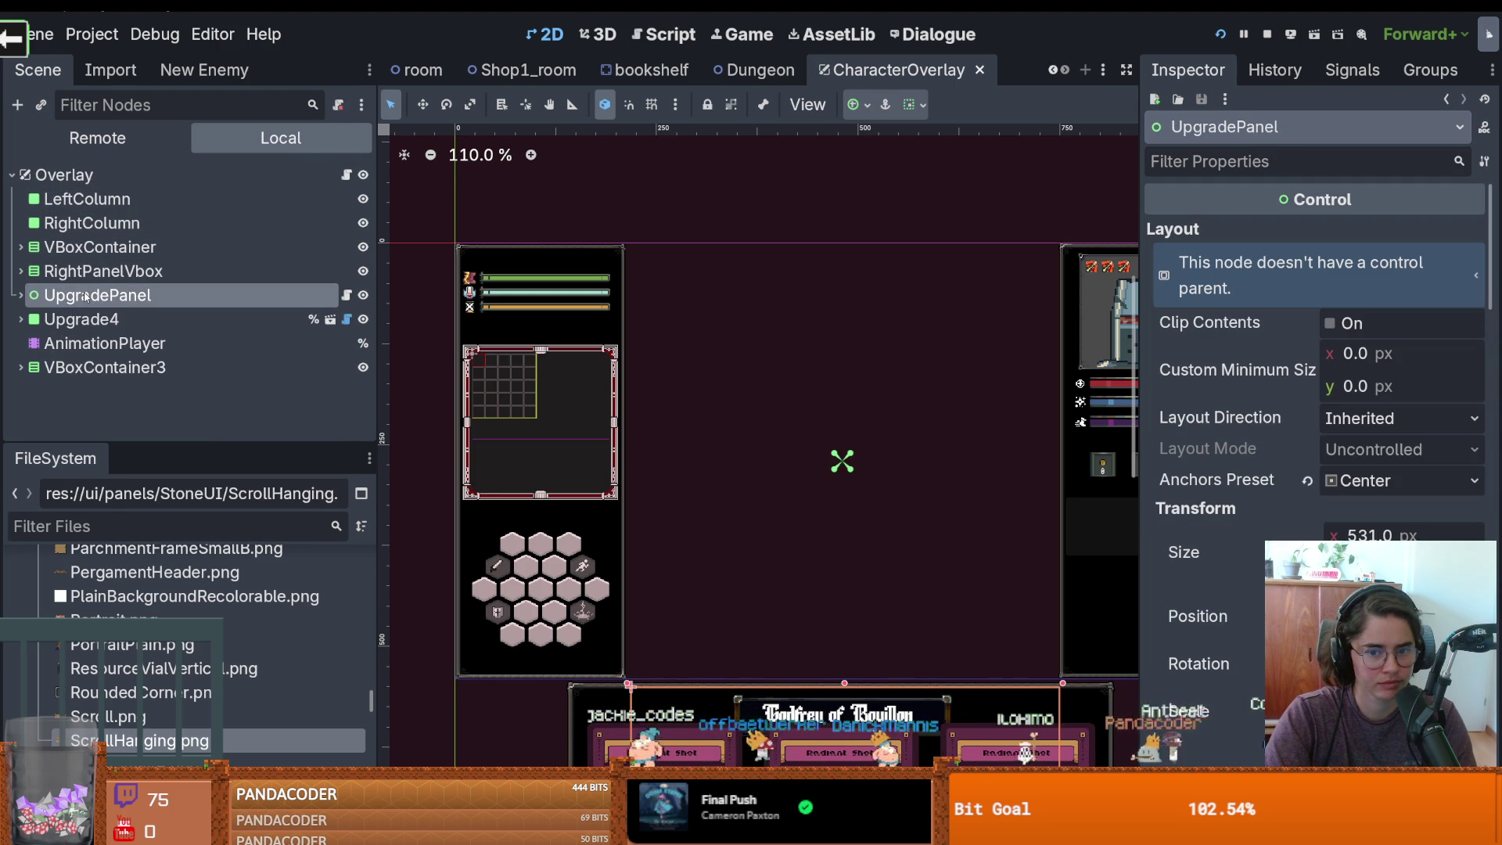
pyautogui.click(103, 318)
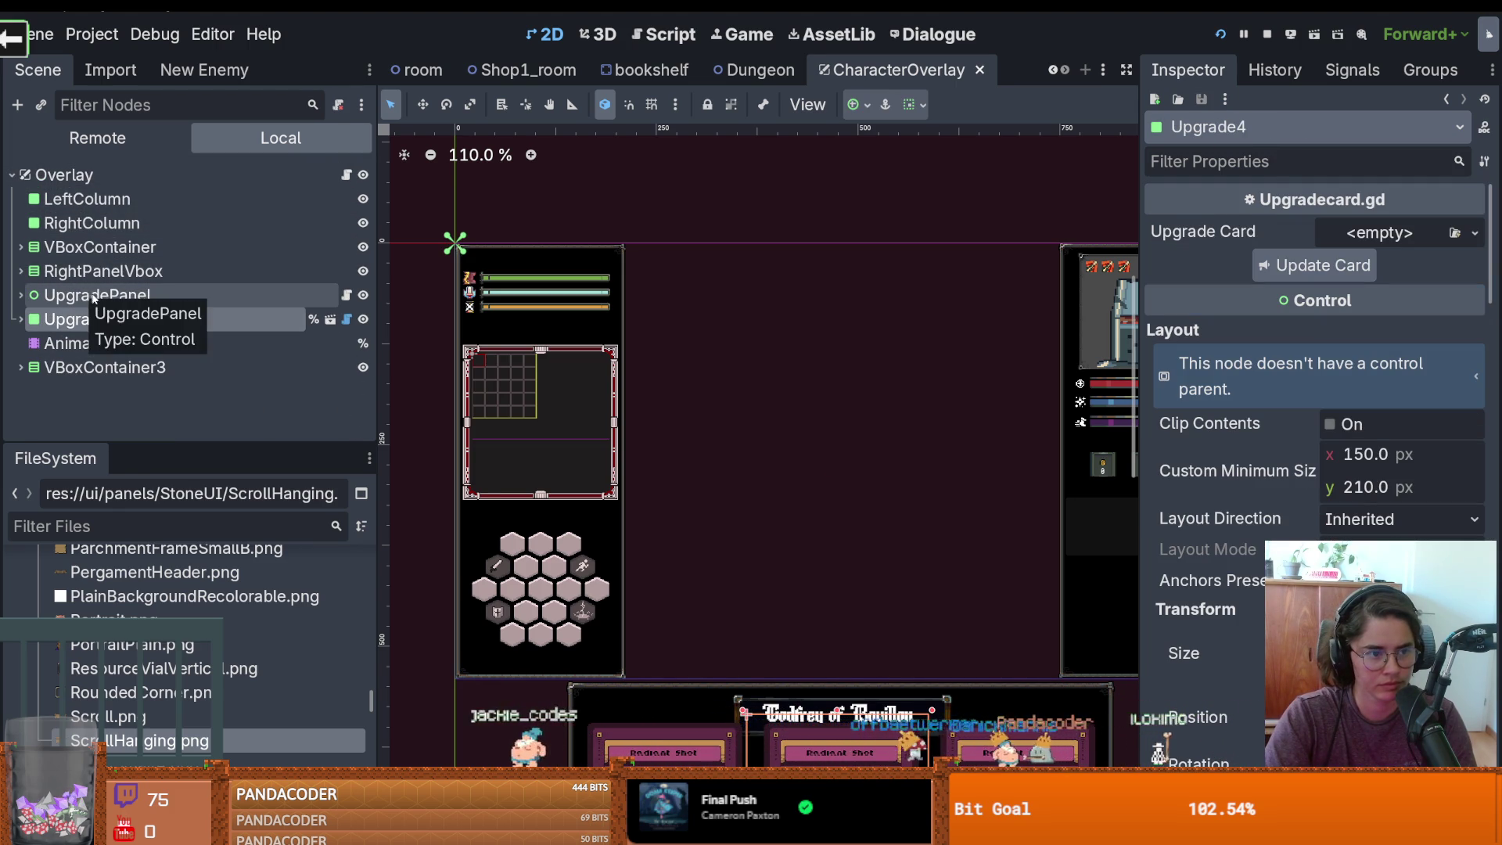
# Add a Panel under Overlay, enlarge it and move it into the centre gap
pyautogui.rightClick(105, 174)
pyautogui.click(175, 219)
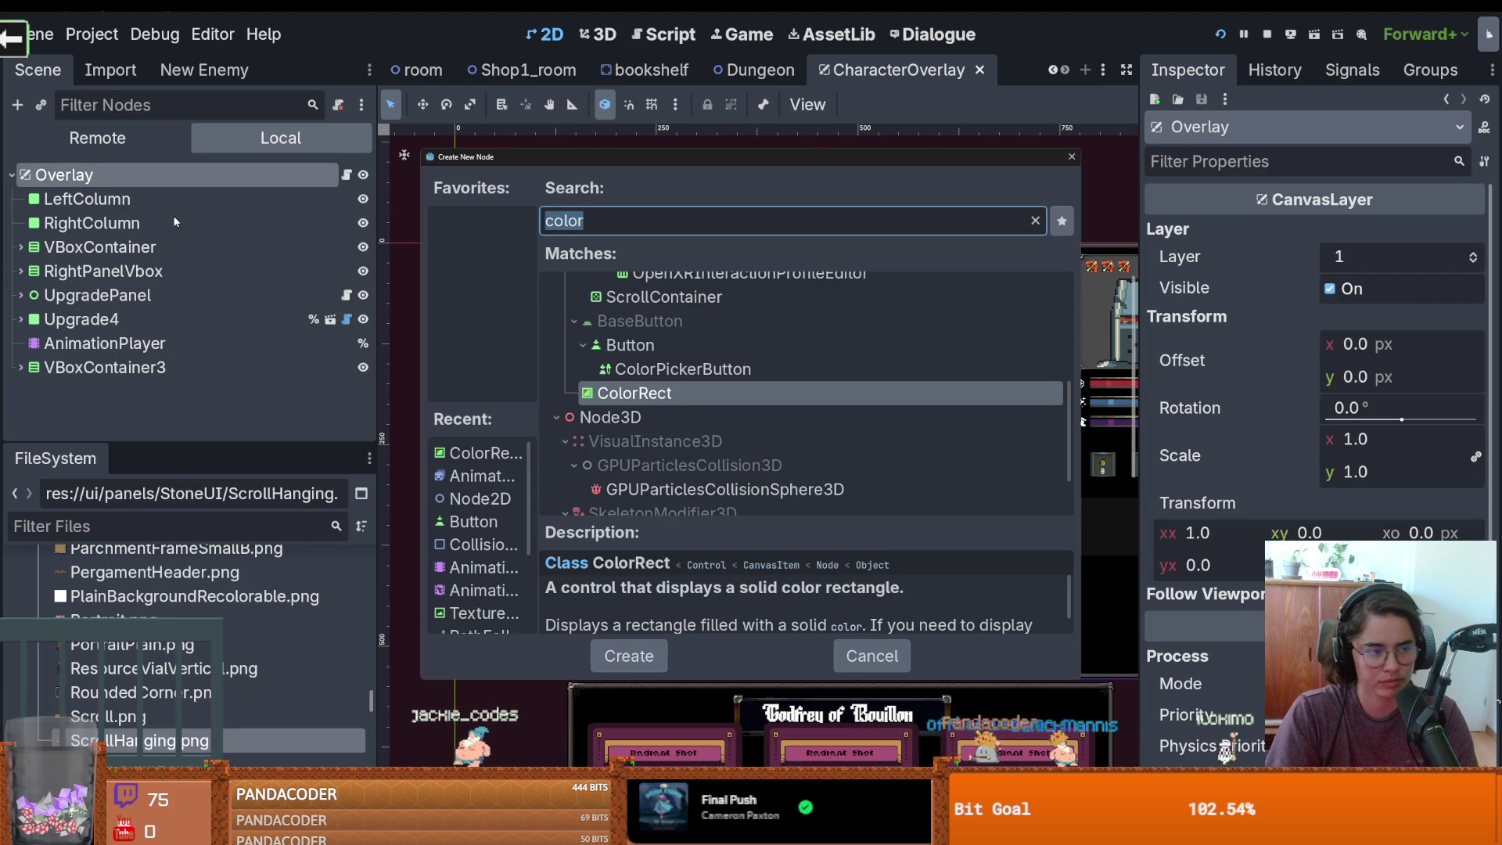
pyautogui.write('panel')
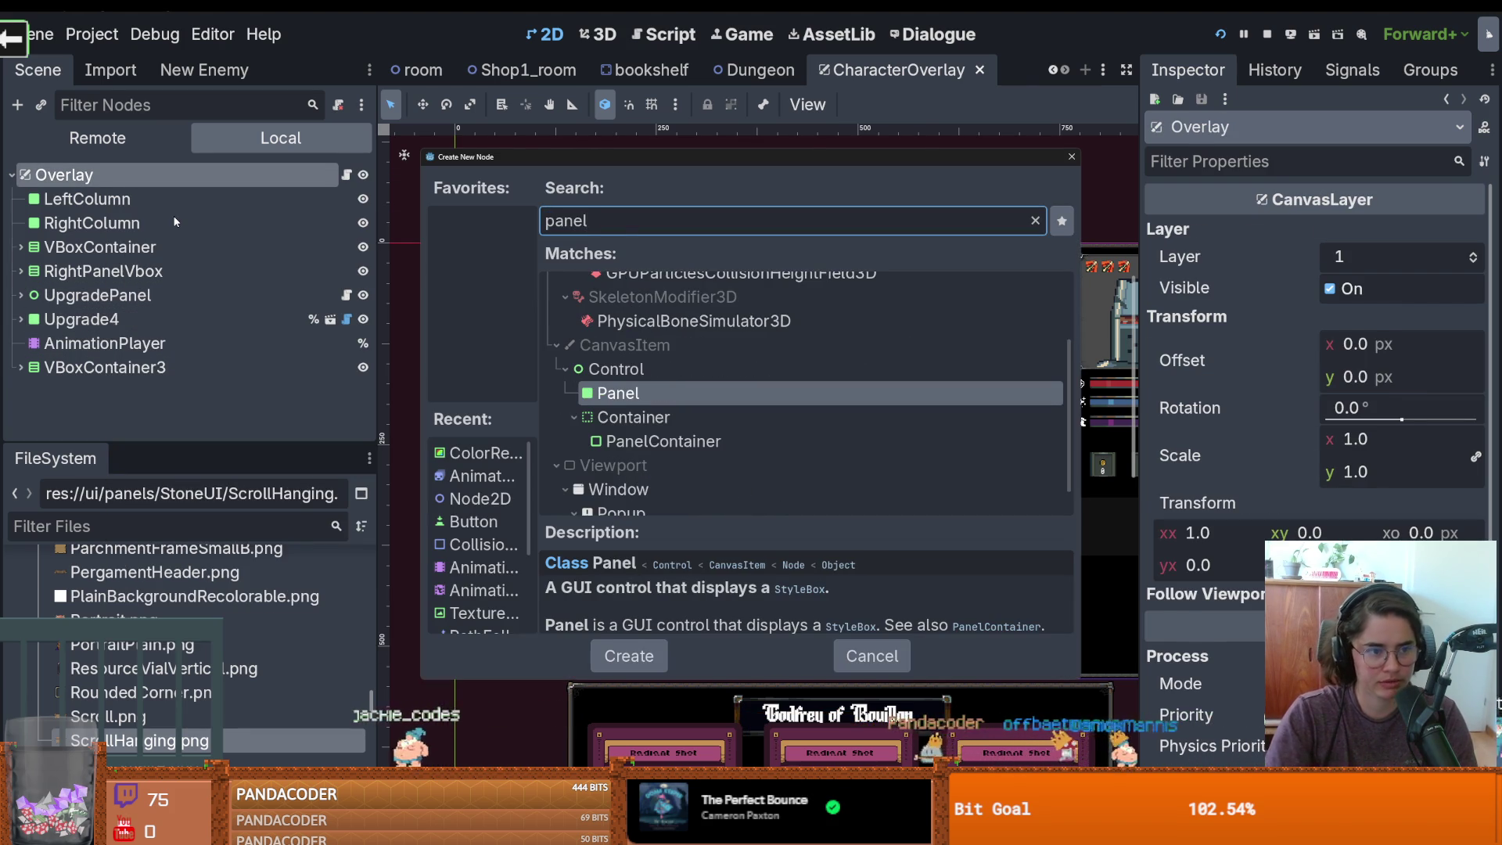
pyautogui.press('Return')
pyautogui.moveTo(495, 286); pyautogui.dragTo(792, 585)
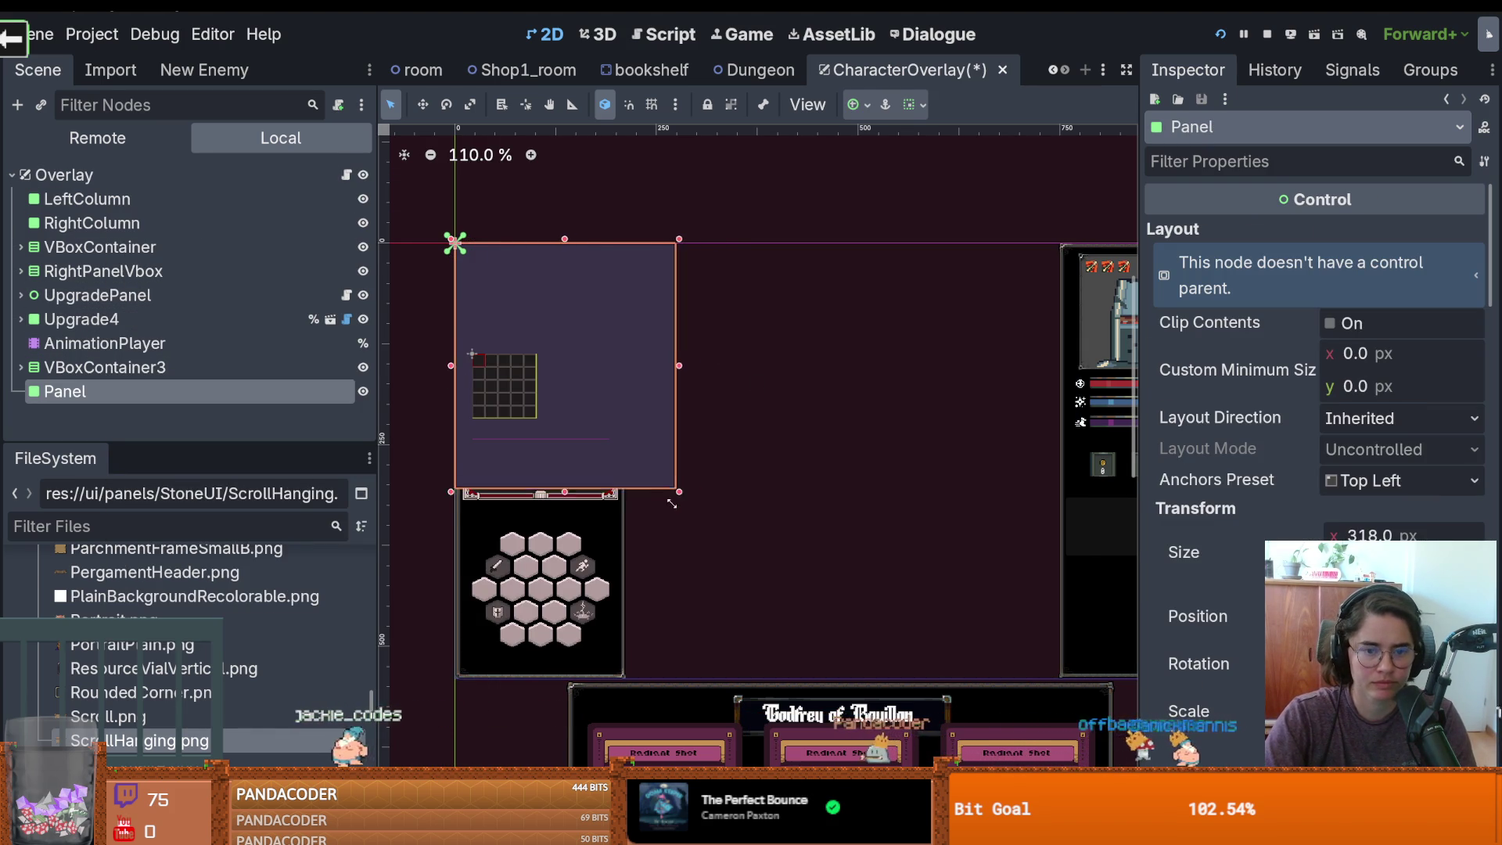
pyautogui.moveTo(621, 452)
pyautogui.mouseDown()
pyautogui.moveTo(925, 493)
pyautogui.moveTo(884, 510)
pyautogui.mouseUp()
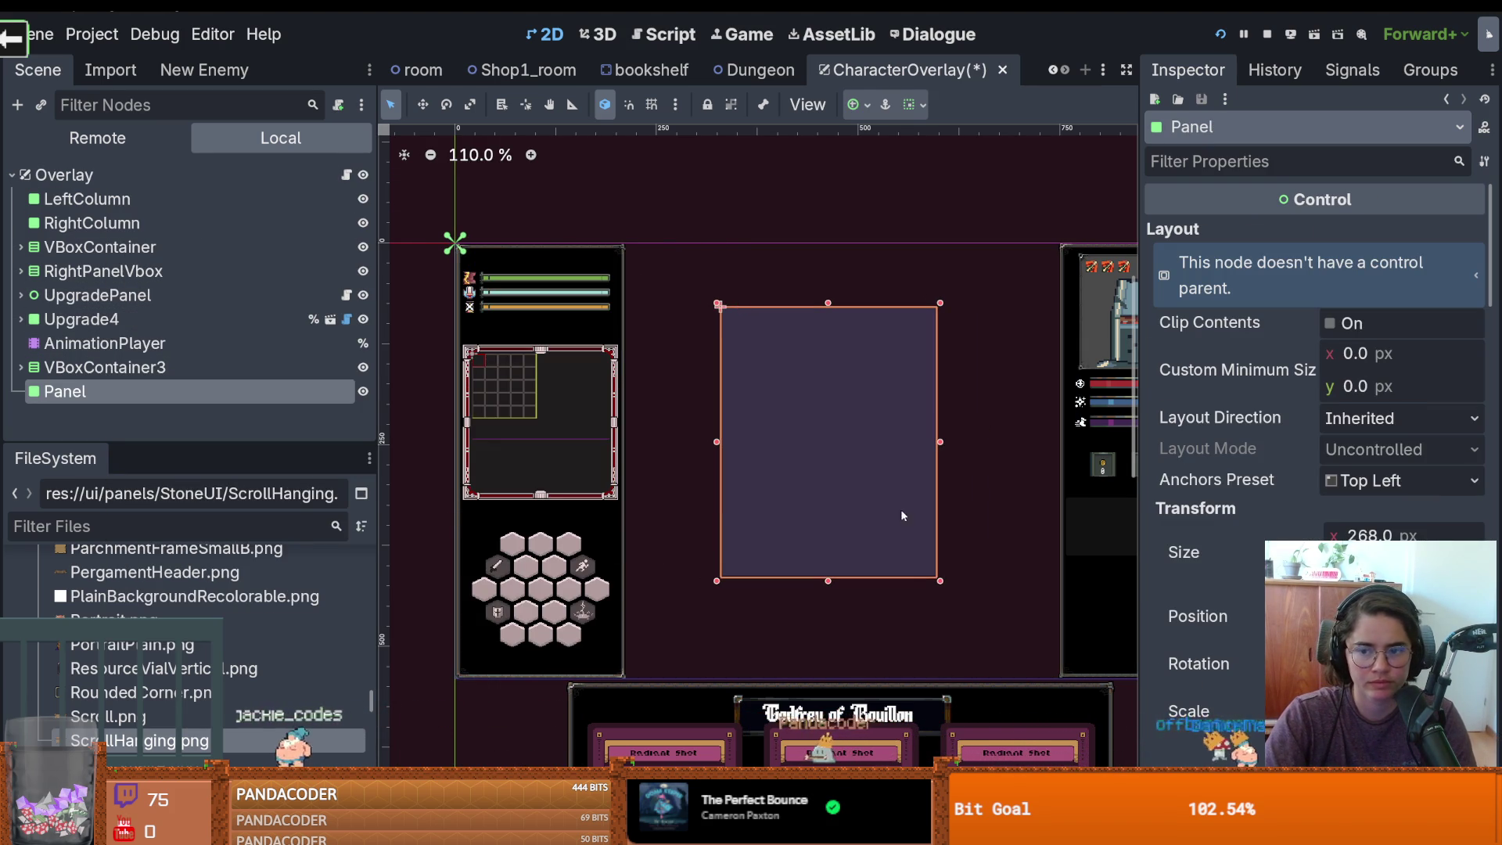
pyautogui.scroll(-10, 1321, 470)
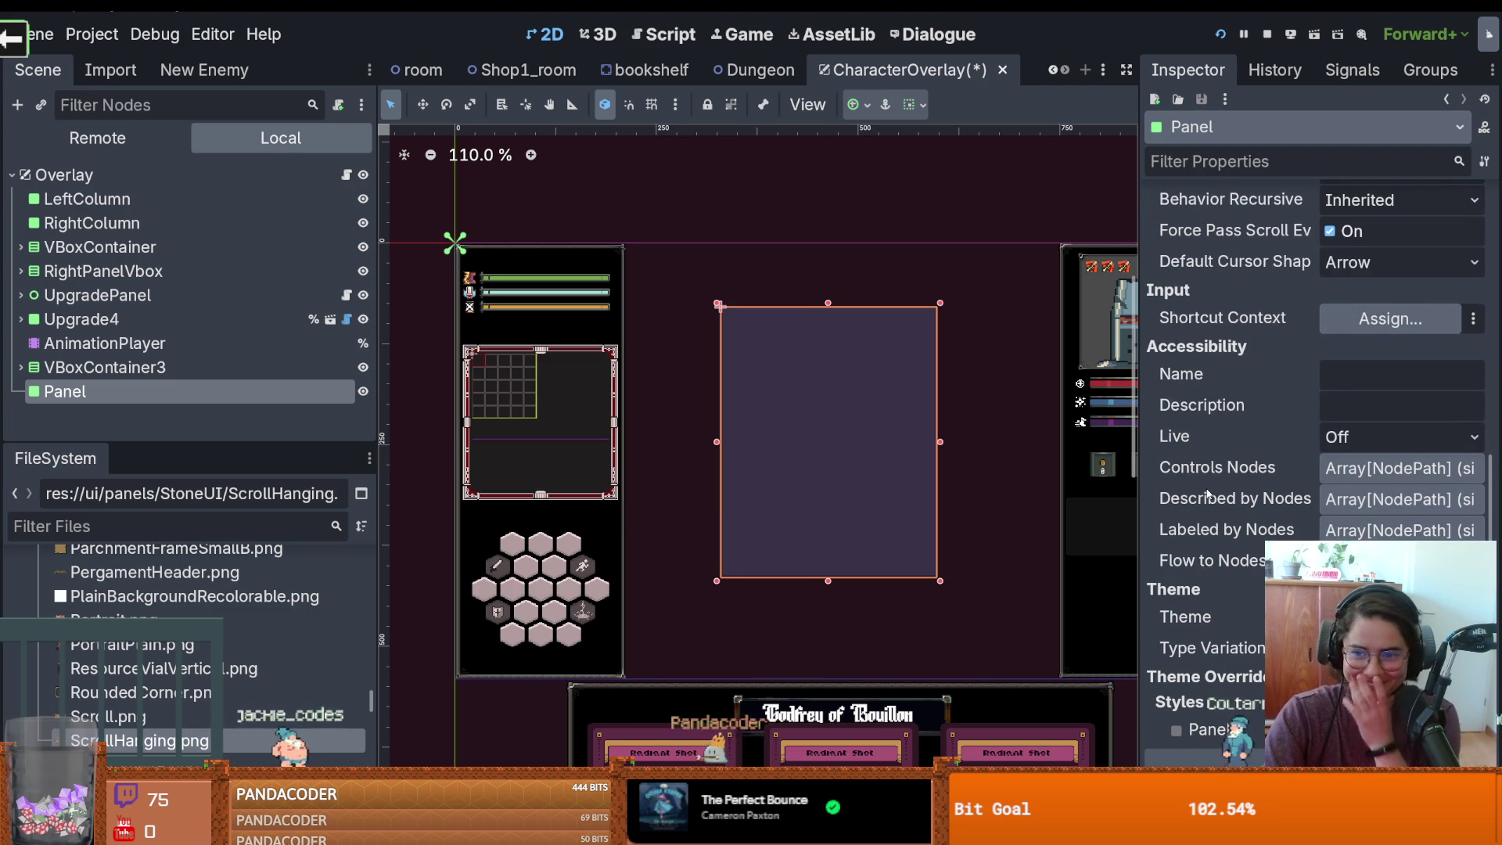
pyautogui.scroll(4, 1234, 482)
pyautogui.scroll(-2, 1234, 482)
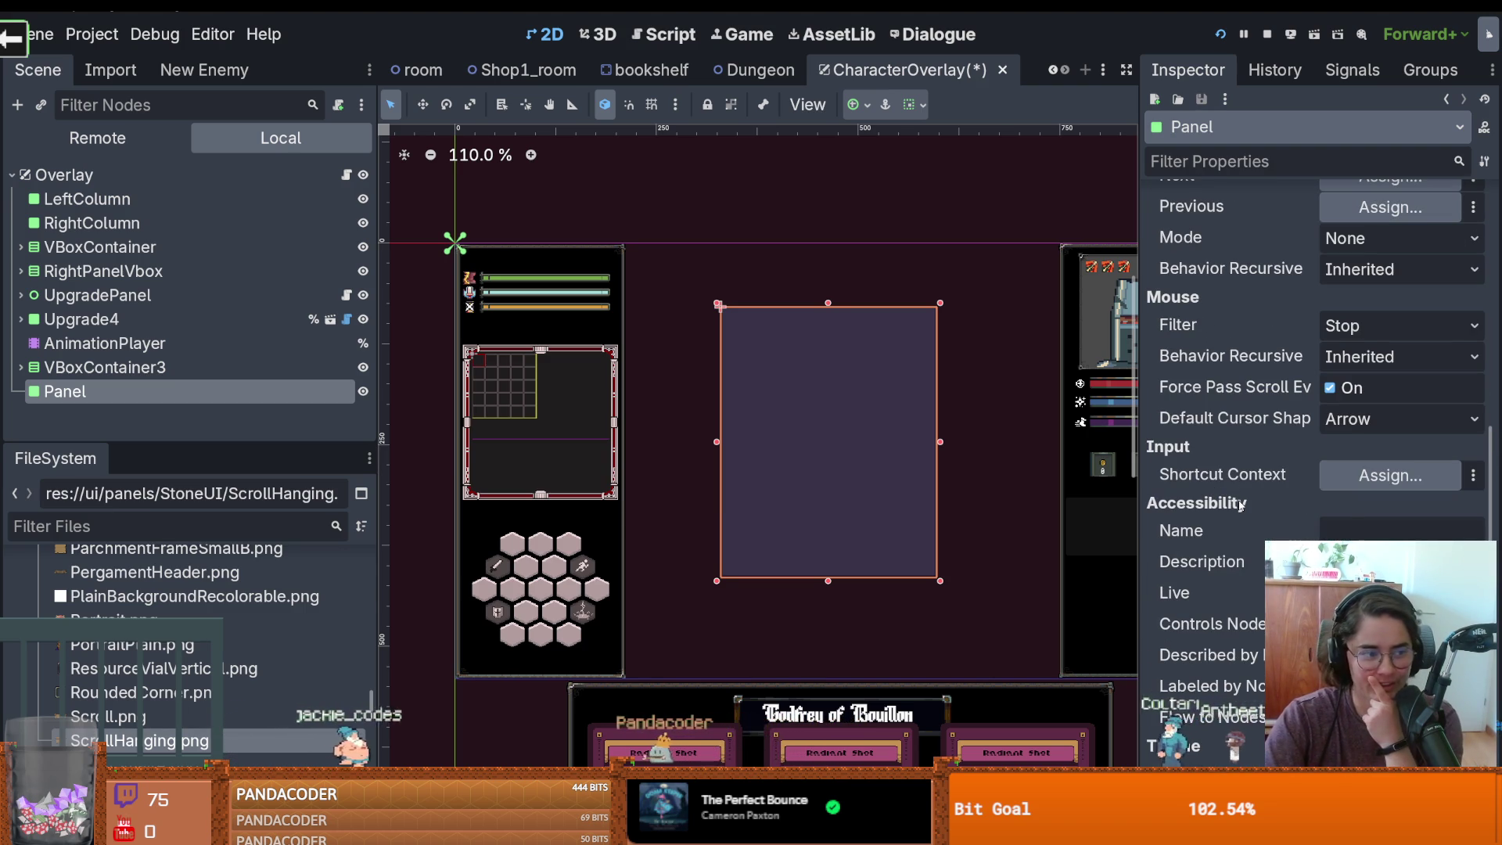
pyautogui.scroll(-4, 1240, 504)
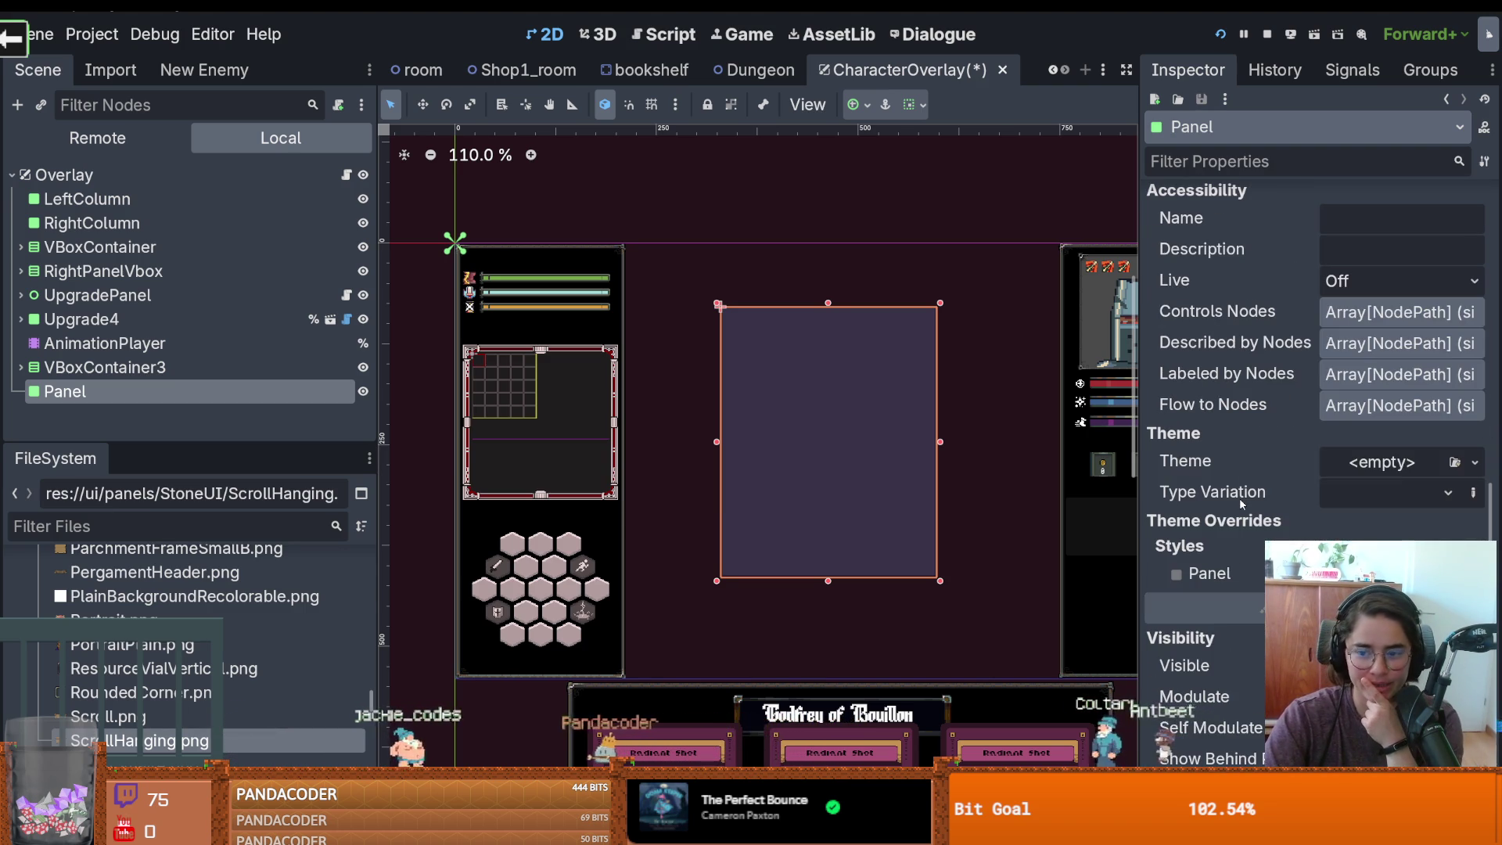
pyautogui.click(1392, 573)
# Give the Panel's style a new StyleBoxTexture using ScrollHanging.png as its texture
pyautogui.click(1392, 598)
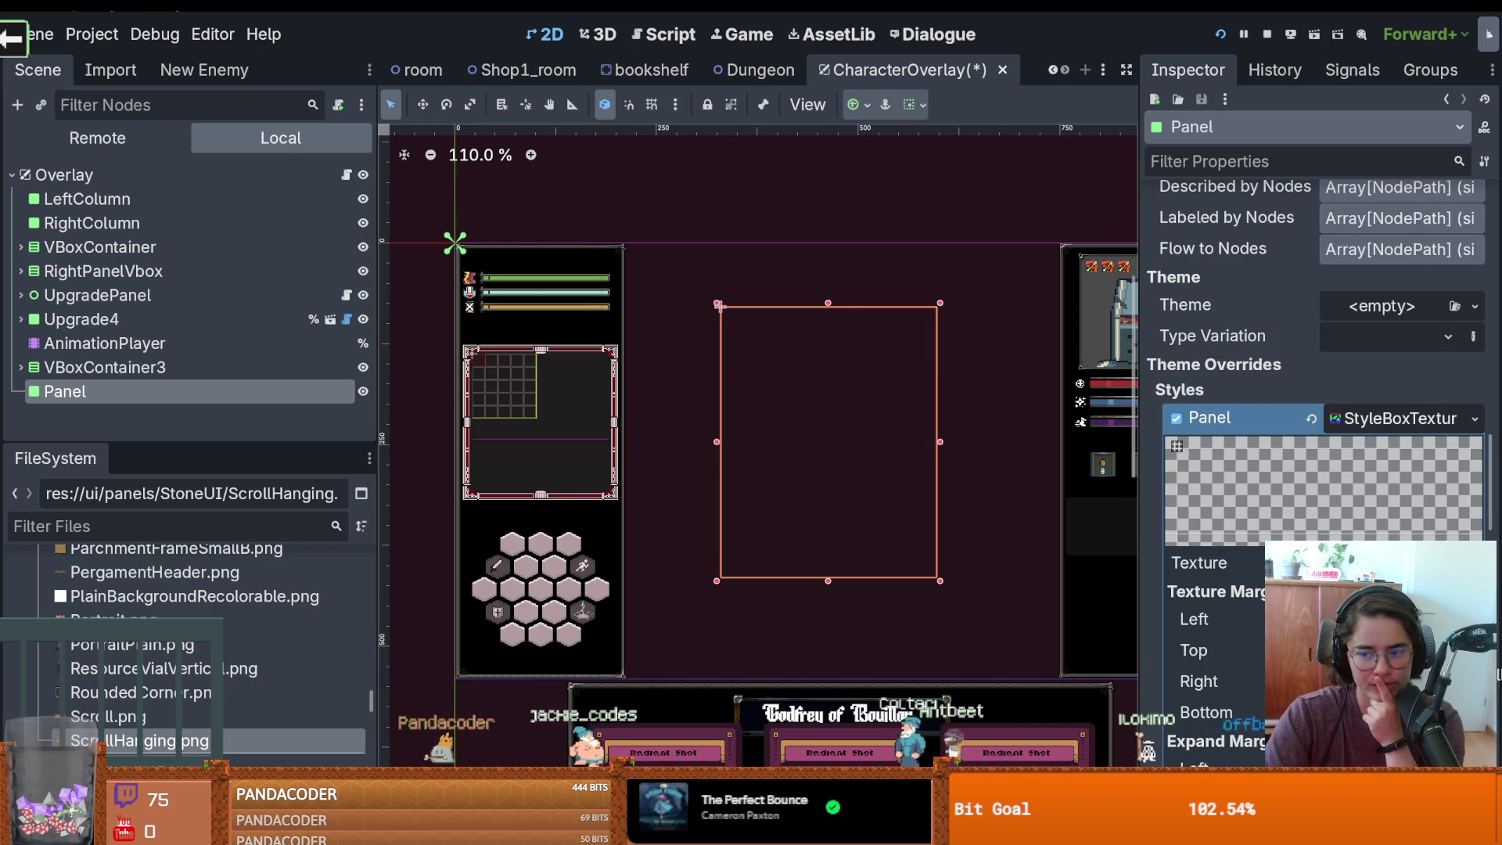
pyautogui.moveTo(141, 740); pyautogui.dragTo(1369, 562)
pyautogui.scroll(-5, 1369, 562)
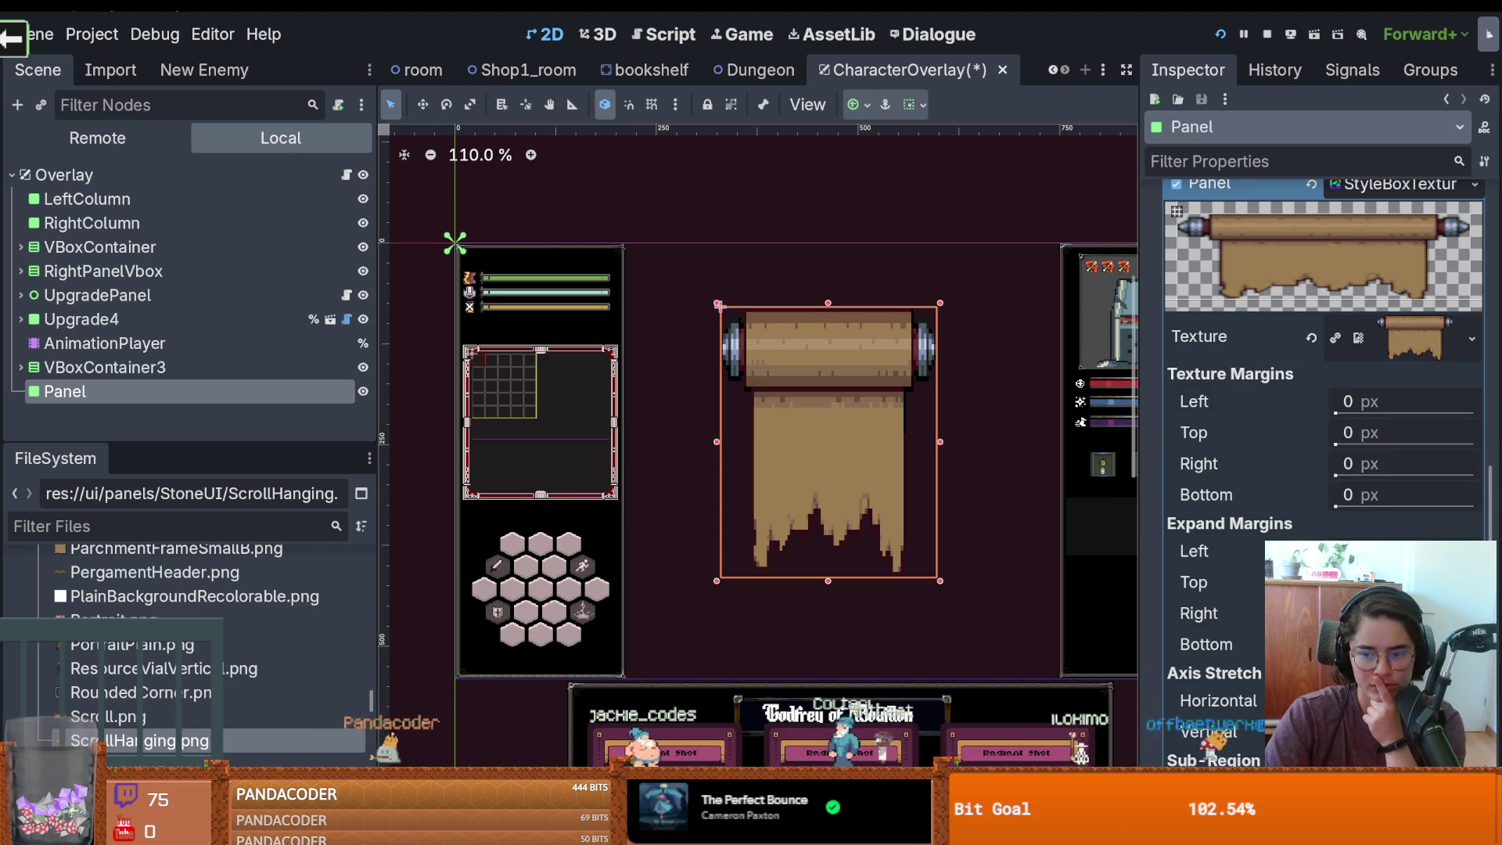
pyautogui.scroll(-2, 1251, 436)
pyautogui.scroll(-4, 1303, 412)
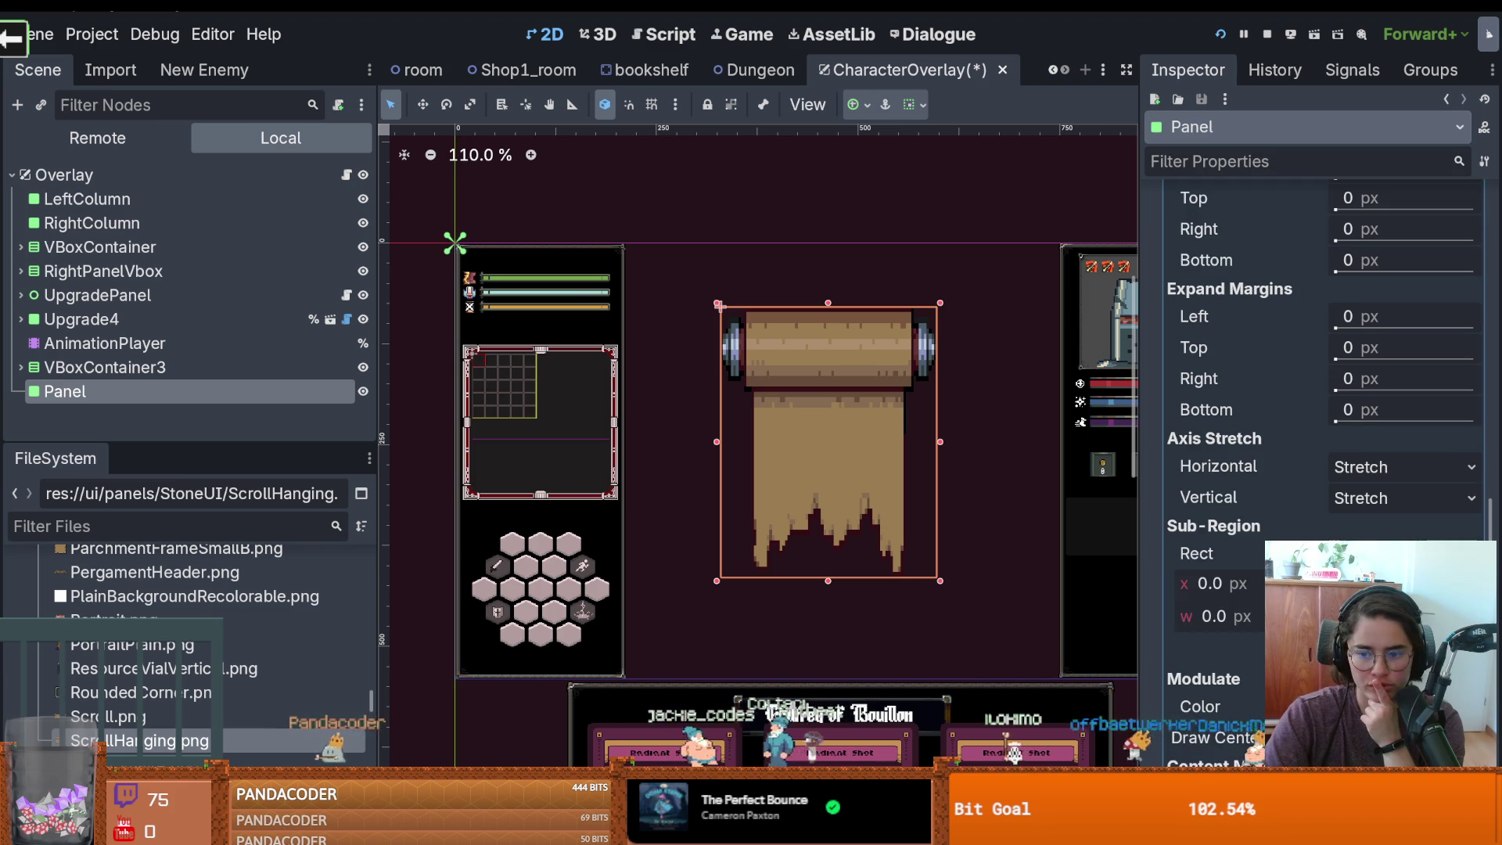
pyautogui.click(1220, 594)
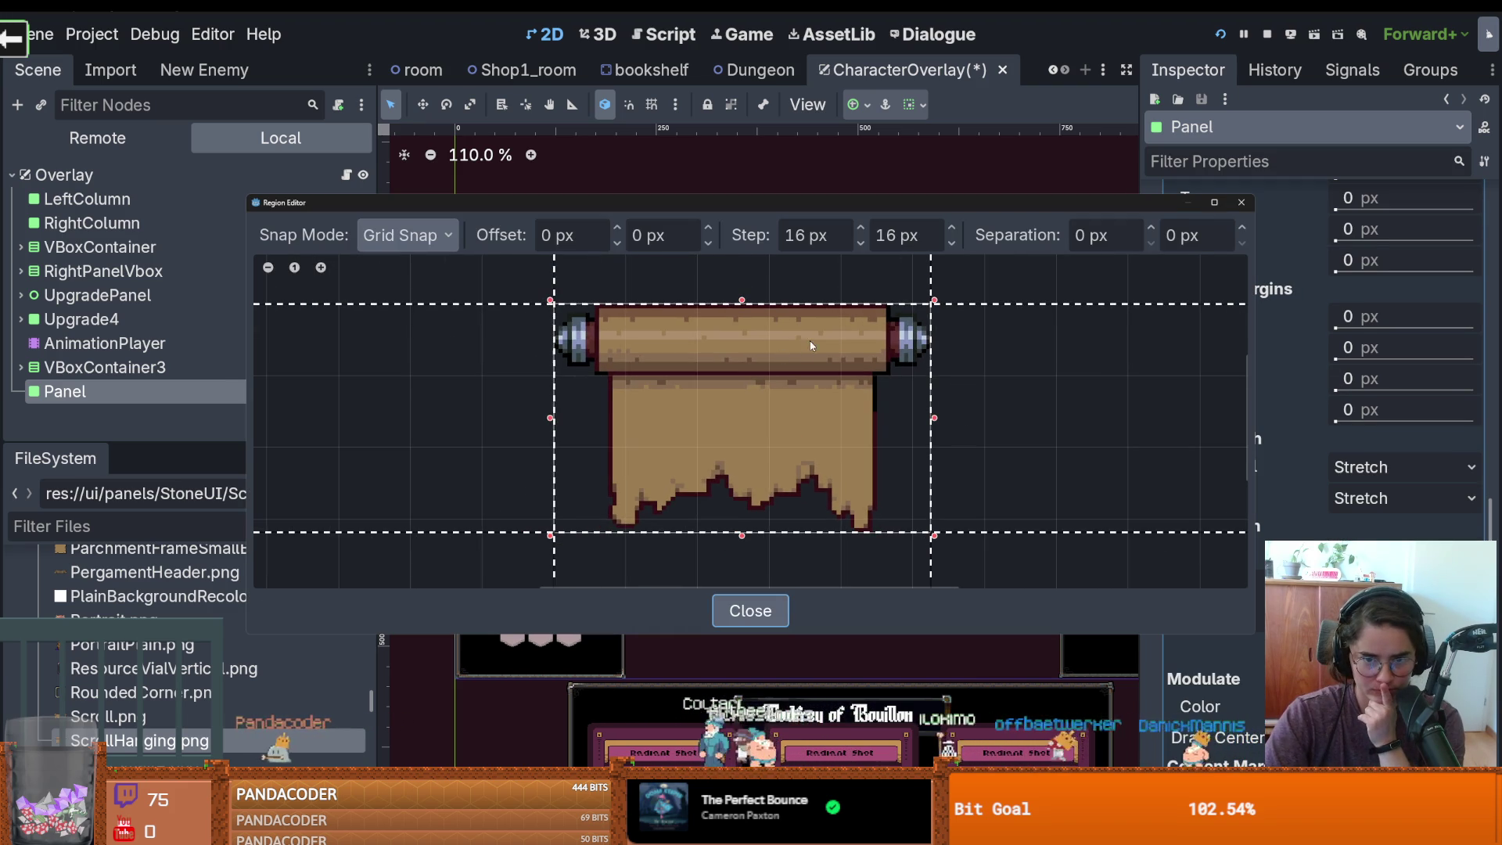
# Set the Region Editor's snap step to 1 px
pyautogui.moveTo(1017, 304); pyautogui.dragTo(993, 376)
pyautogui.click(900, 235)
pyautogui.write('21')
pyautogui.doubleClick(824, 234)
pyautogui.write('1')
pyautogui.press('Return')
# Drag the slice margins to top 20, bottom 18 and right 19 px, and adjust the left margin
pyautogui.moveTo(996, 374); pyautogui.dragTo(984, 394)
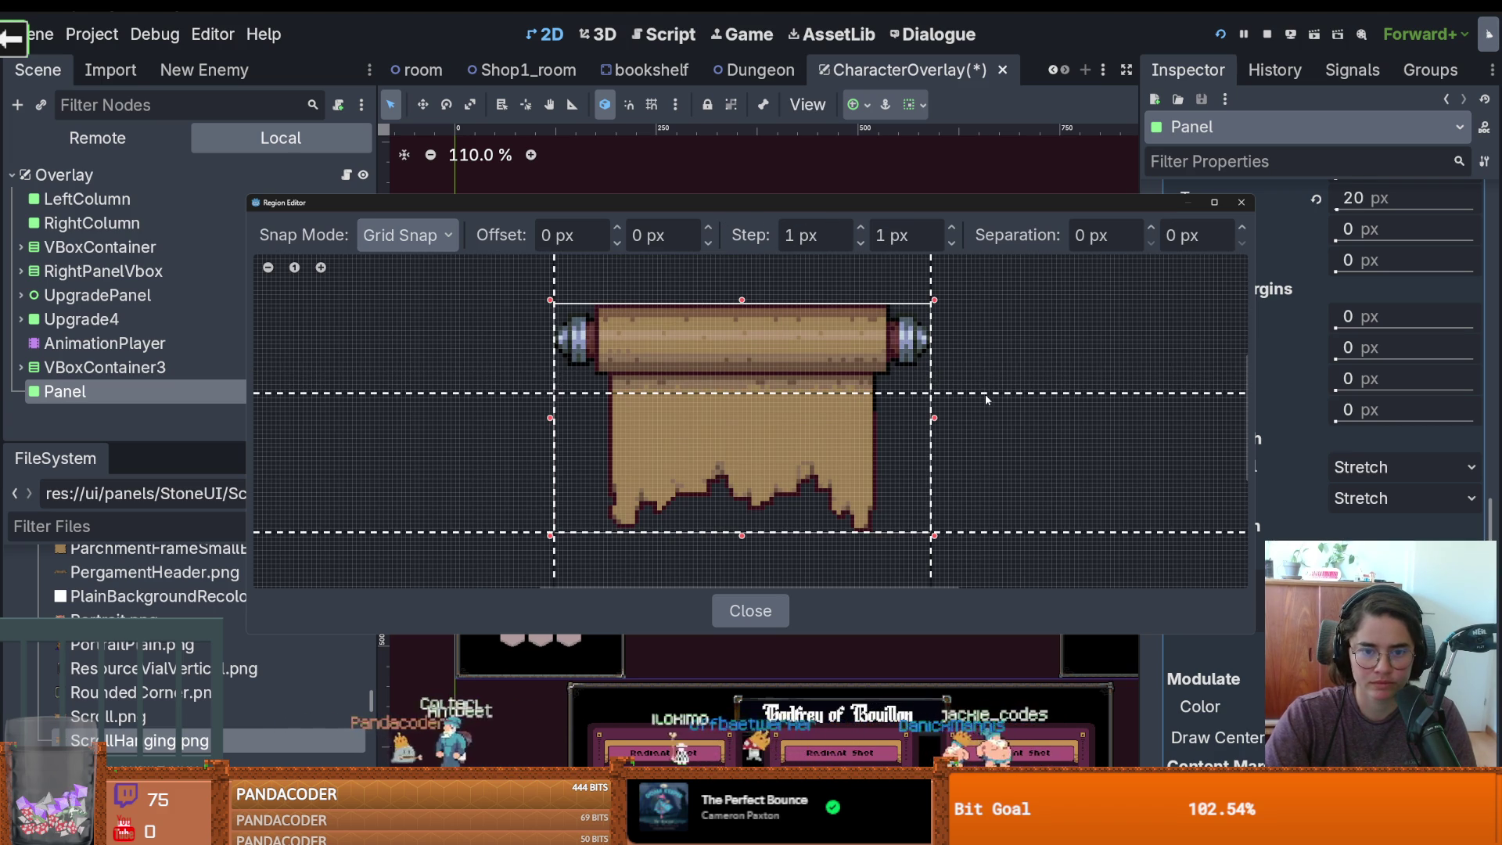
pyautogui.moveTo(964, 533); pyautogui.dragTo(966, 453)
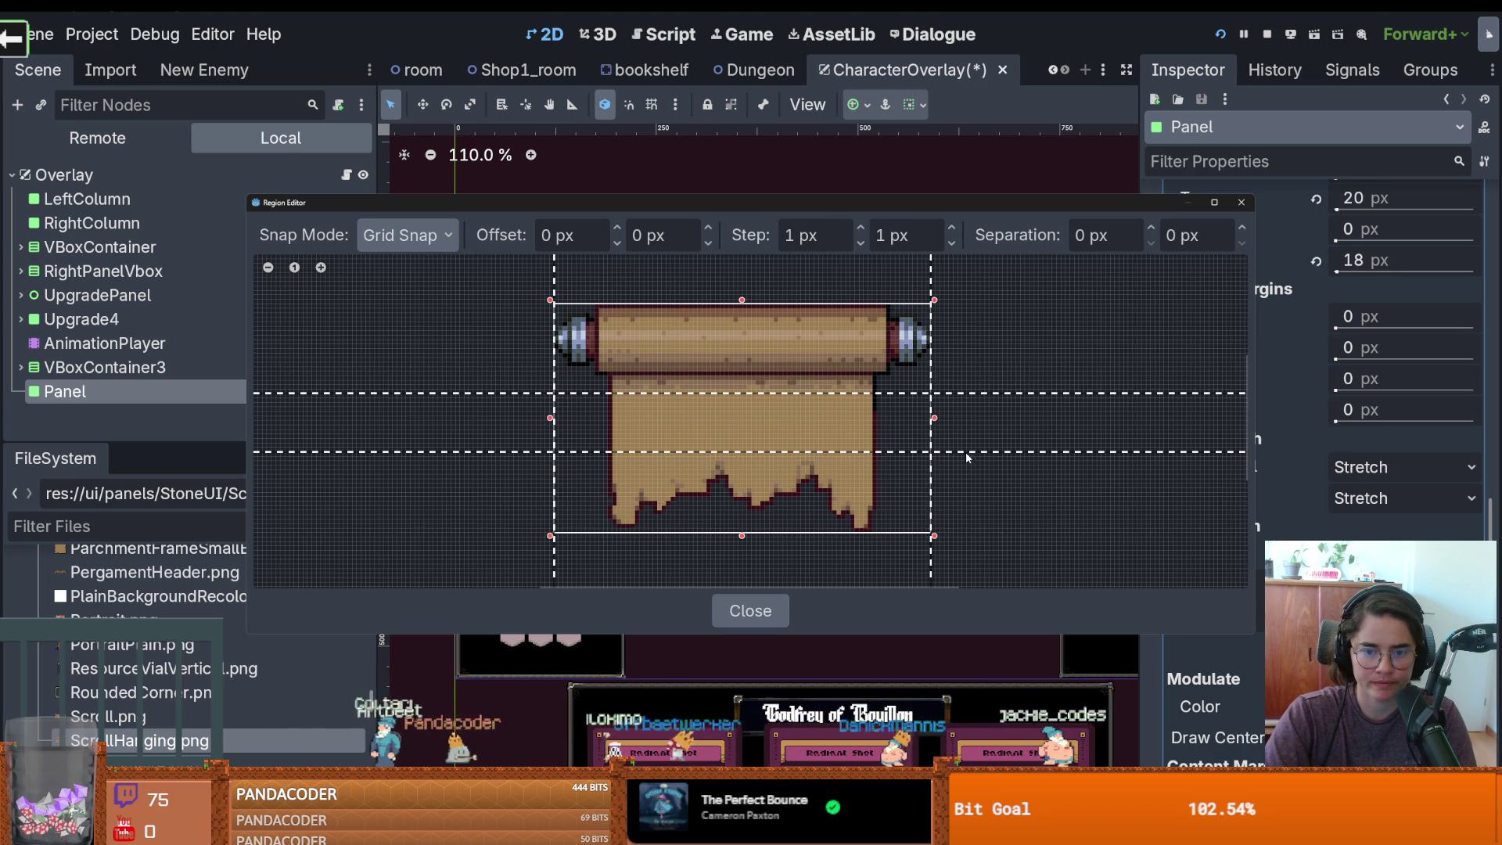
pyautogui.moveTo(929, 270); pyautogui.dragTo(847, 272)
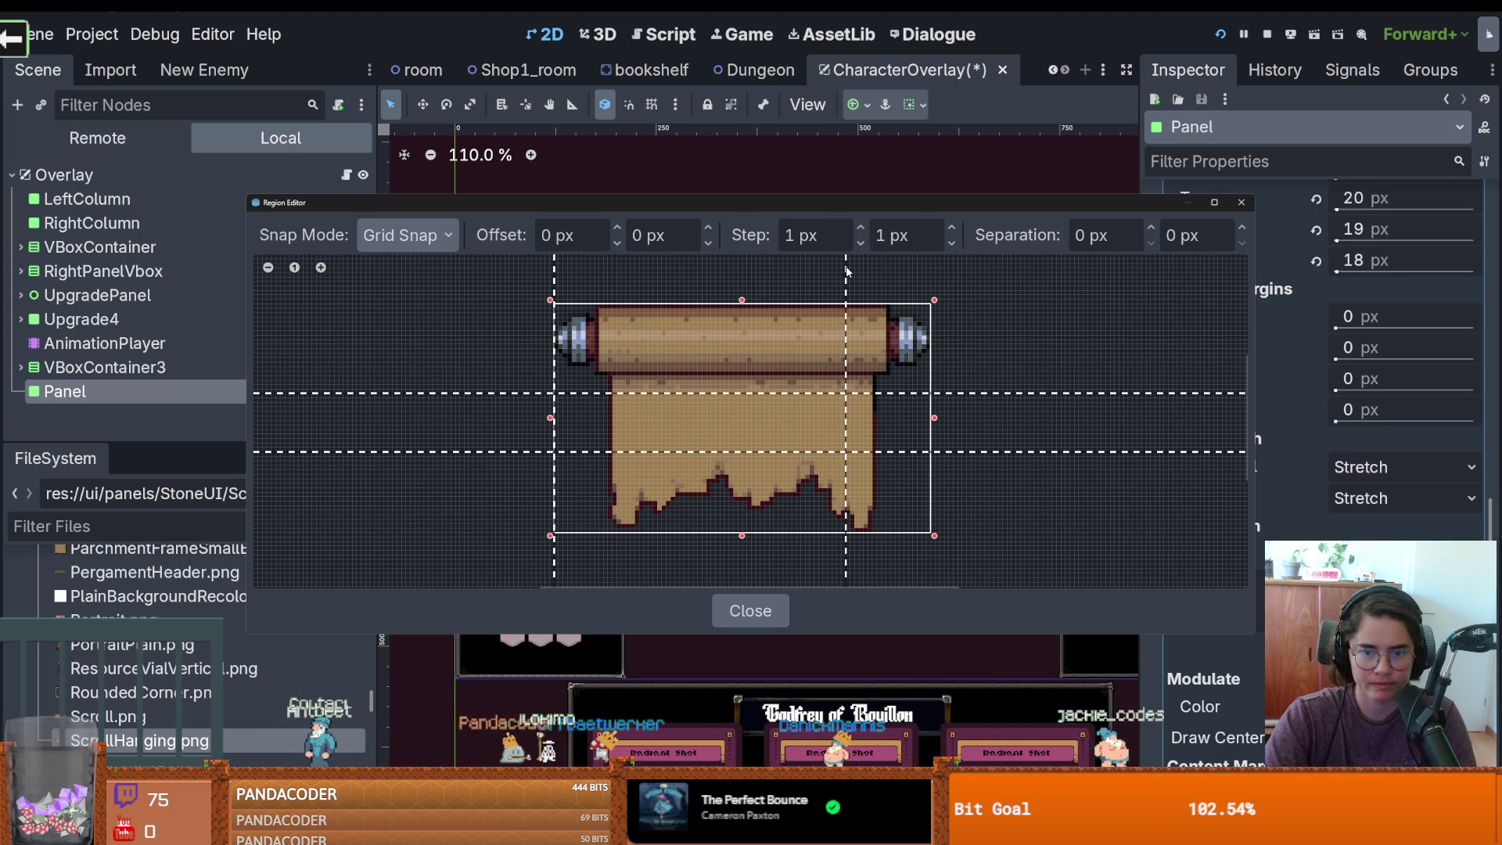
pyautogui.moveTo(562, 281)
pyautogui.mouseDown()
pyautogui.moveTo(657, 287)
pyautogui.moveTo(636, 289)
pyautogui.mouseUp()
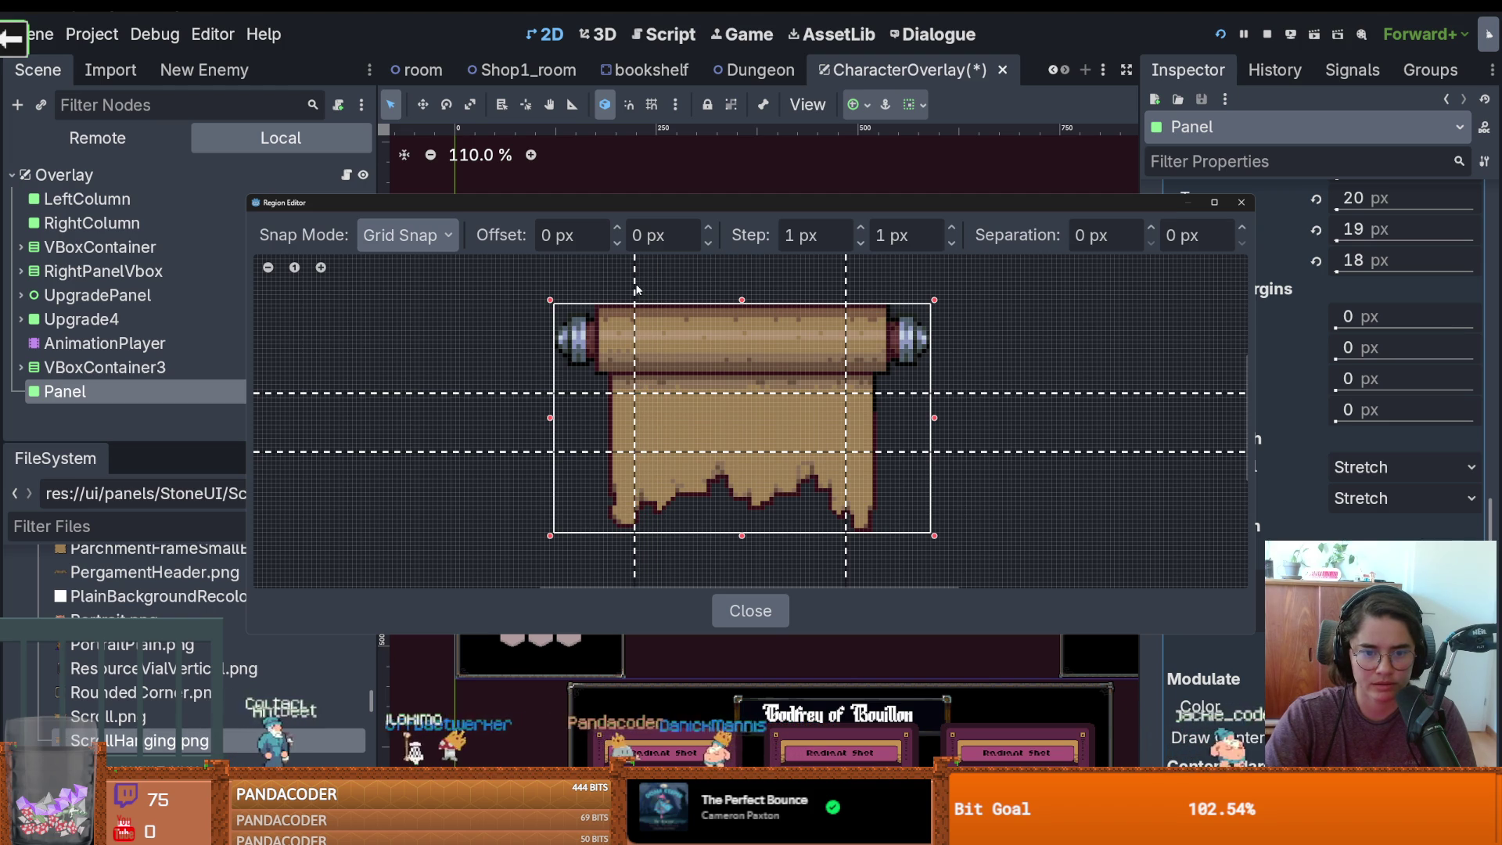
pyautogui.press('Escape')
# Frame the scroll panel and try Tile, then Stretch, for its horizontal axis stretch
pyautogui.press('f')
pyautogui.scroll(3, 865, 407)
pyautogui.scroll(-4, 866, 406)
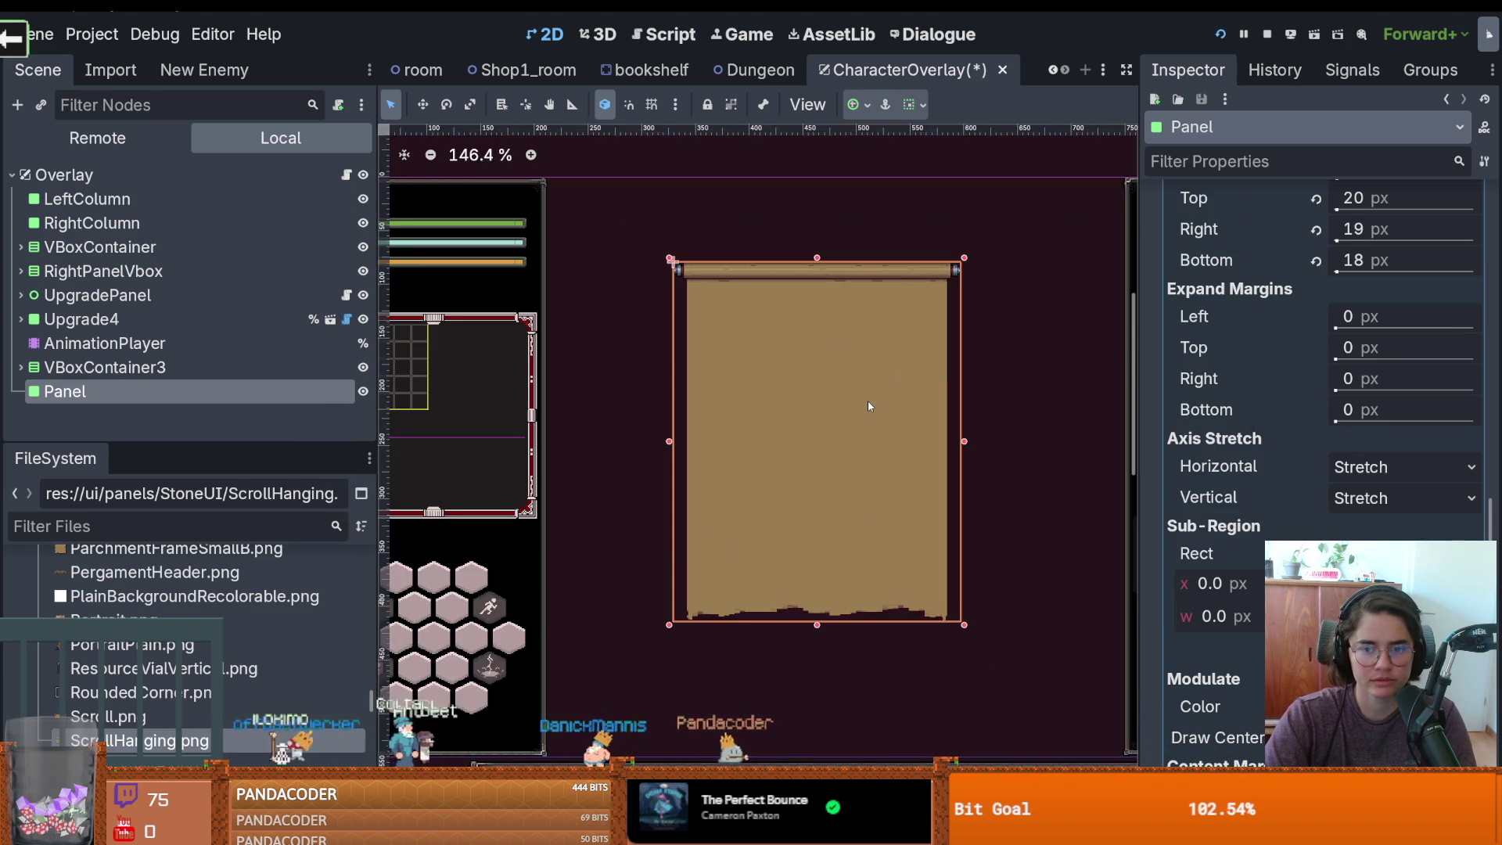
pyautogui.scroll(1, 869, 406)
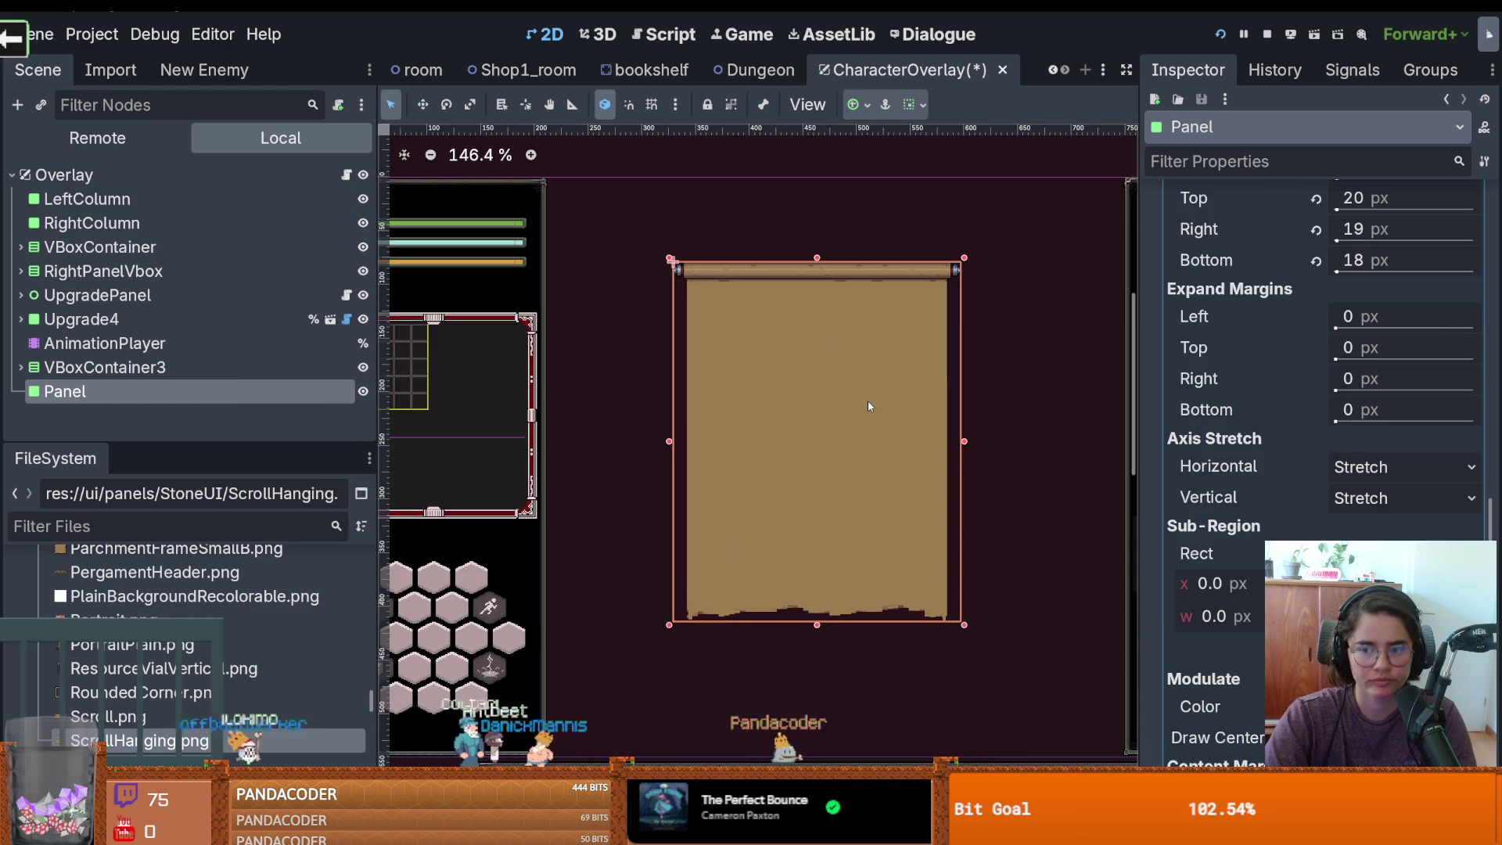
pyautogui.click(1333, 466)
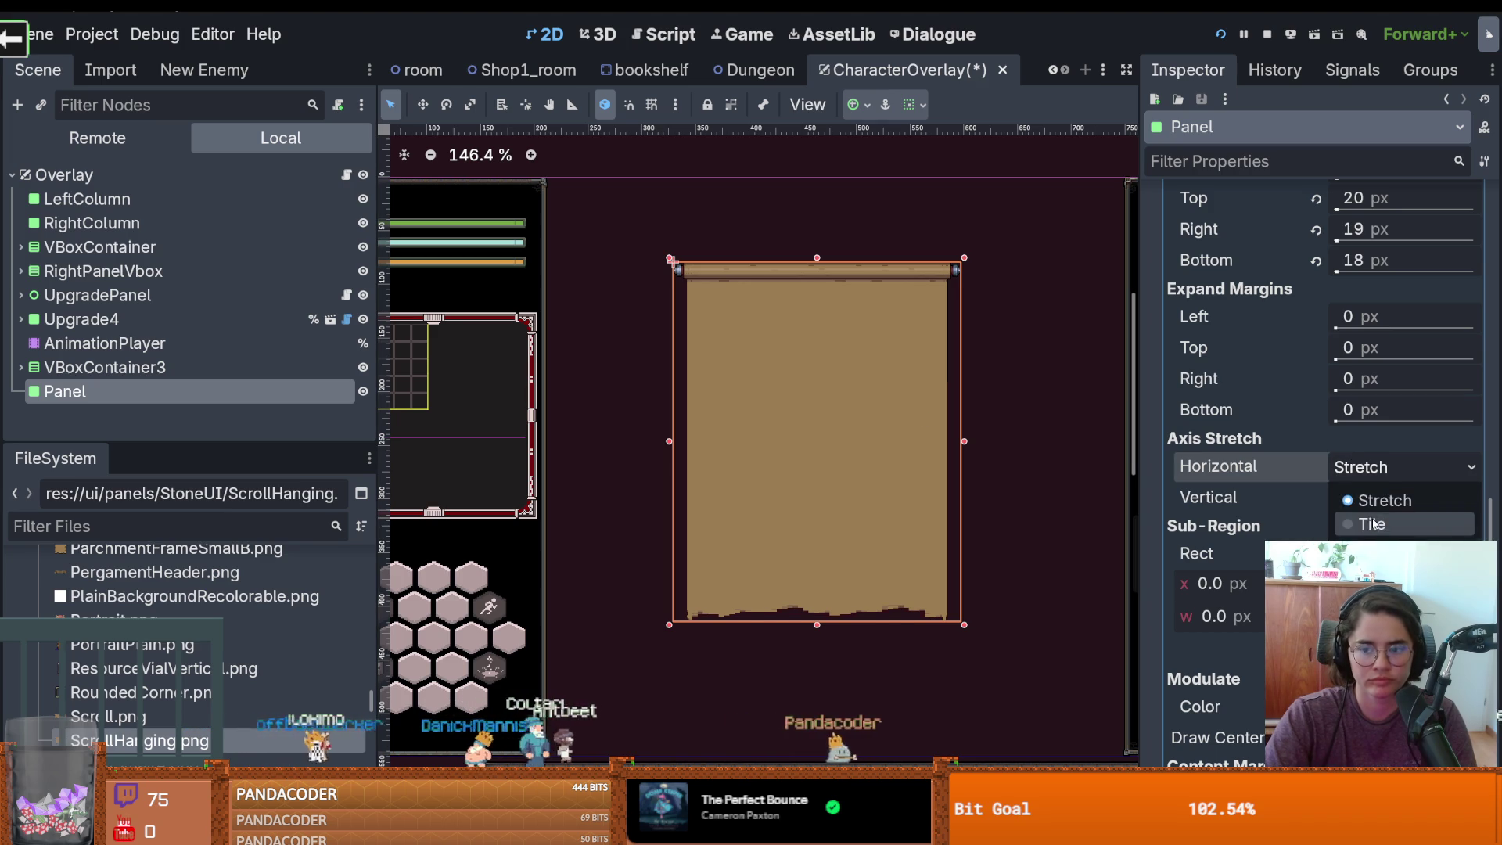
pyautogui.click(1375, 518)
pyautogui.click(1381, 467)
pyautogui.click(1368, 497)
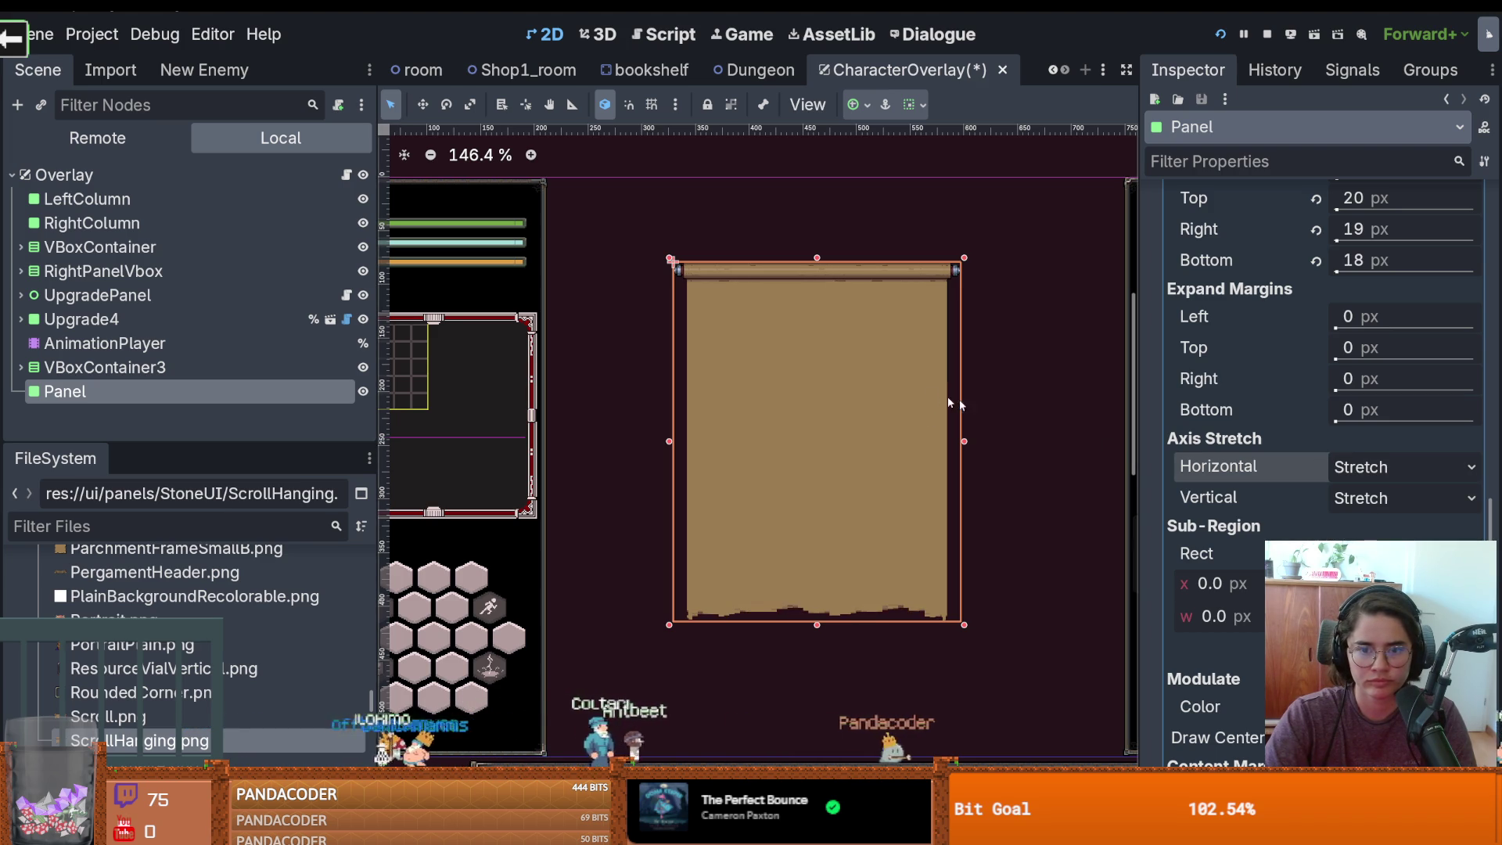
pyautogui.scroll(2, 854, 600)
pyautogui.scroll(-4, 853, 599)
pyautogui.scroll(8, 852, 599)
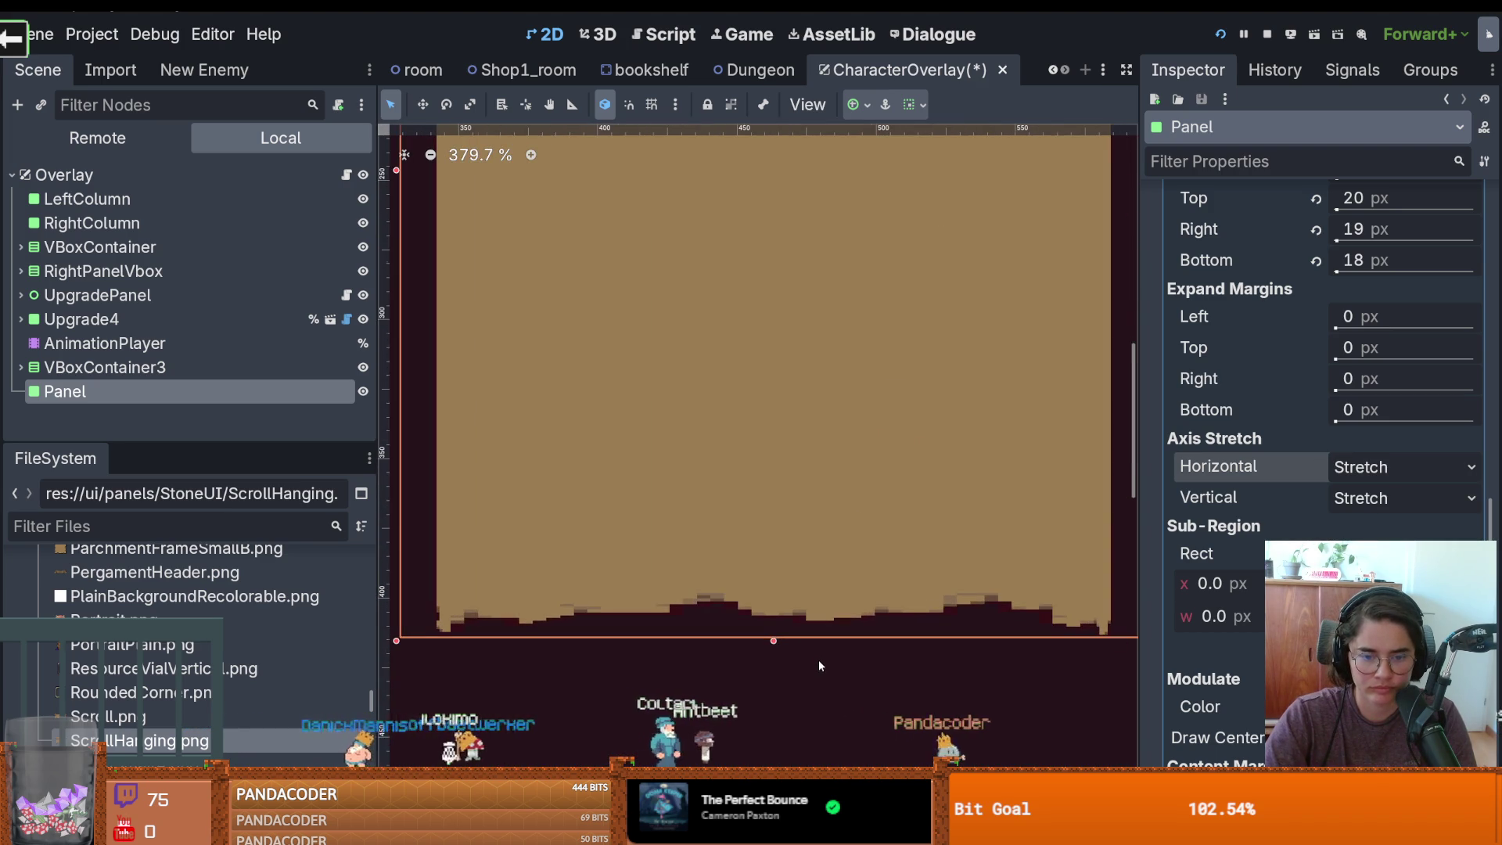
pyautogui.scroll(-1, 853, 600)
# Set Axis Stretch Horizontal to Tile Fit while keeping Vertical as Stretch
pyautogui.click(1361, 467)
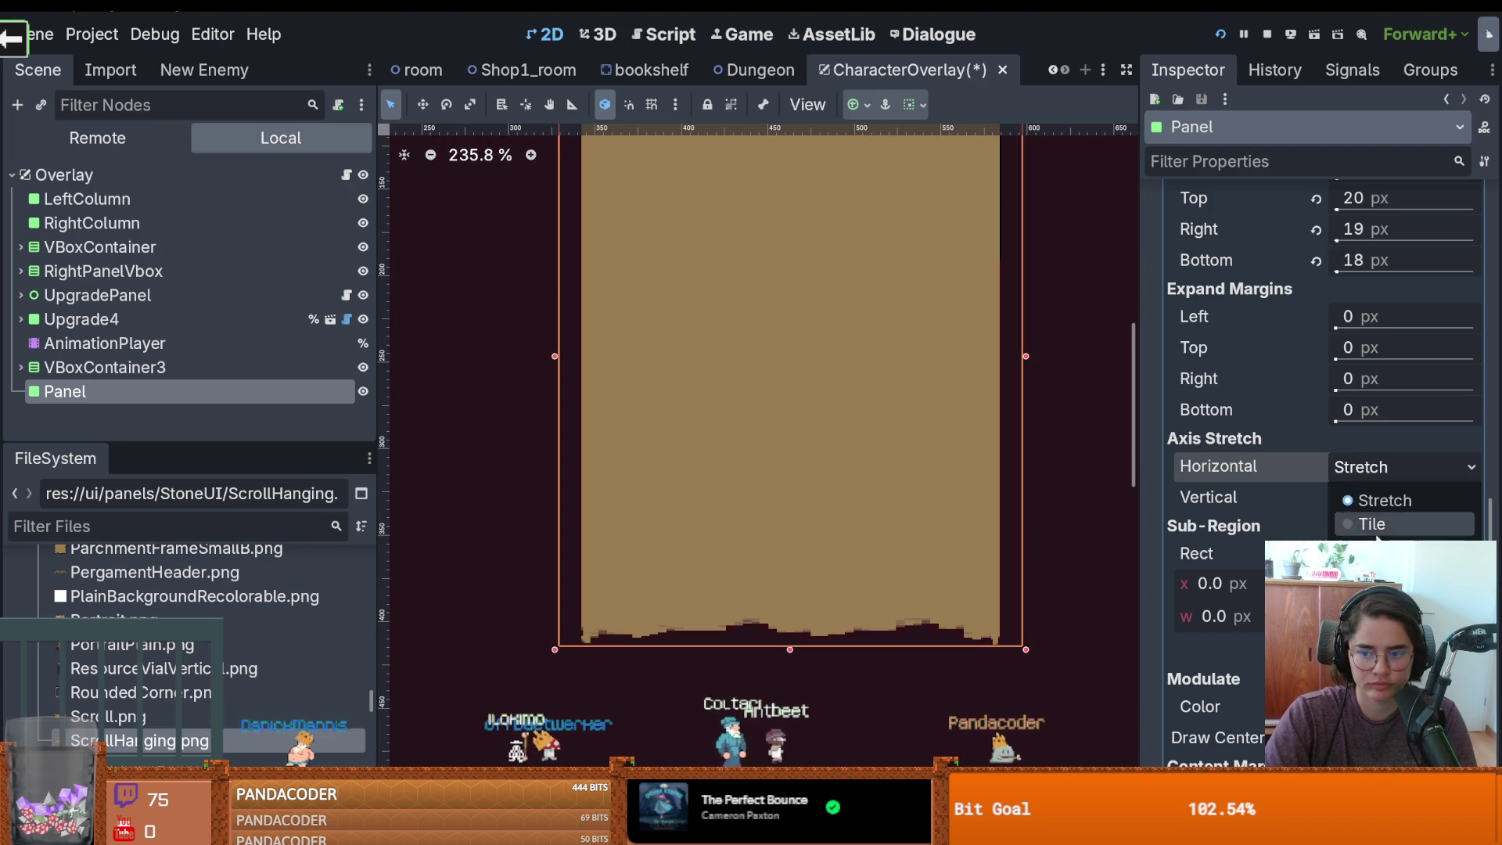
pyautogui.click(1377, 548)
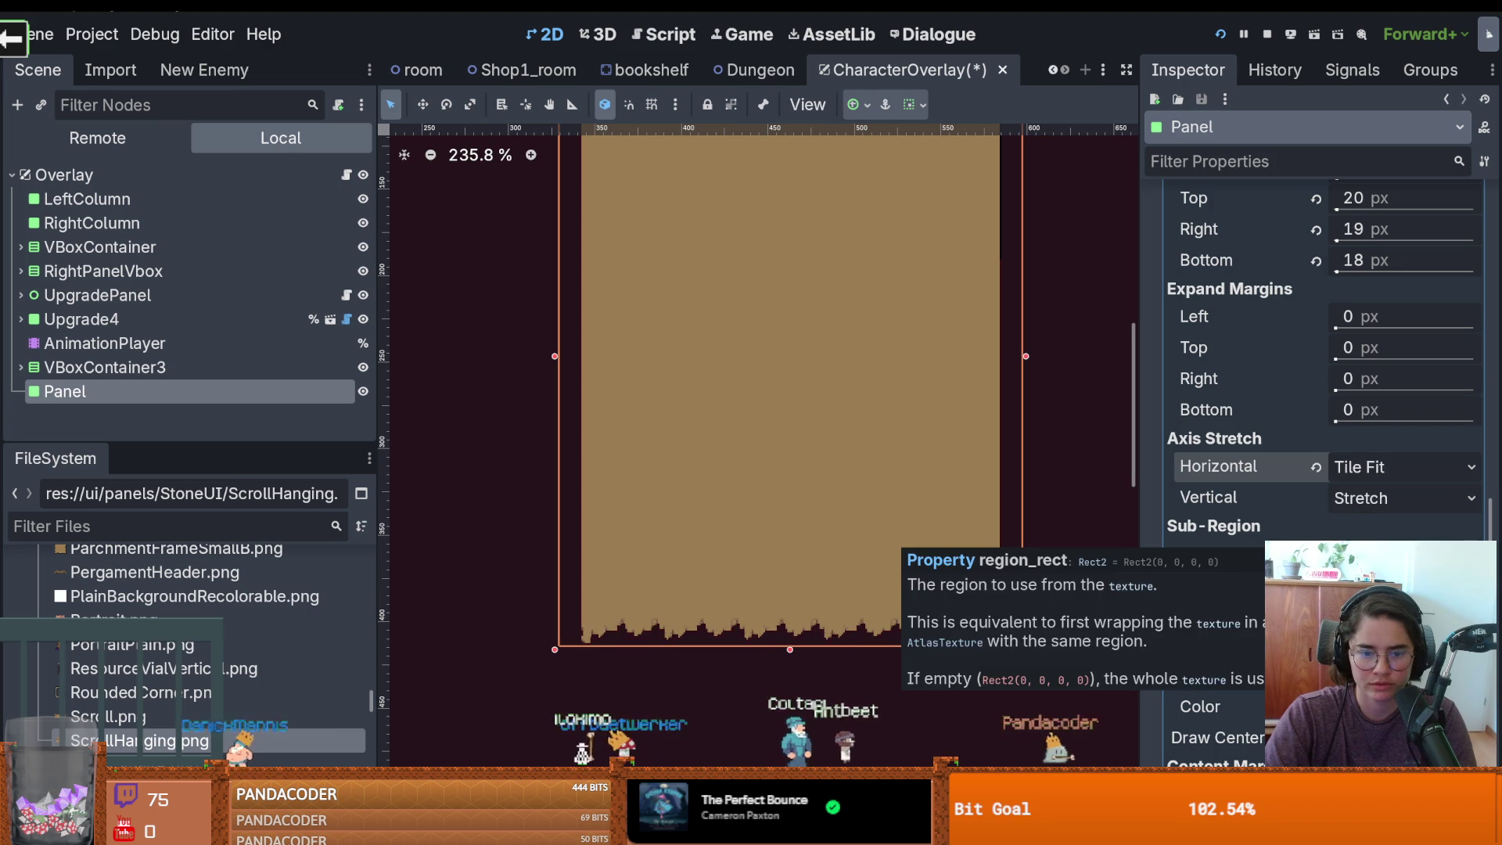
pyautogui.scroll(9, 692, 670)
pyautogui.scroll(-15, 691, 667)
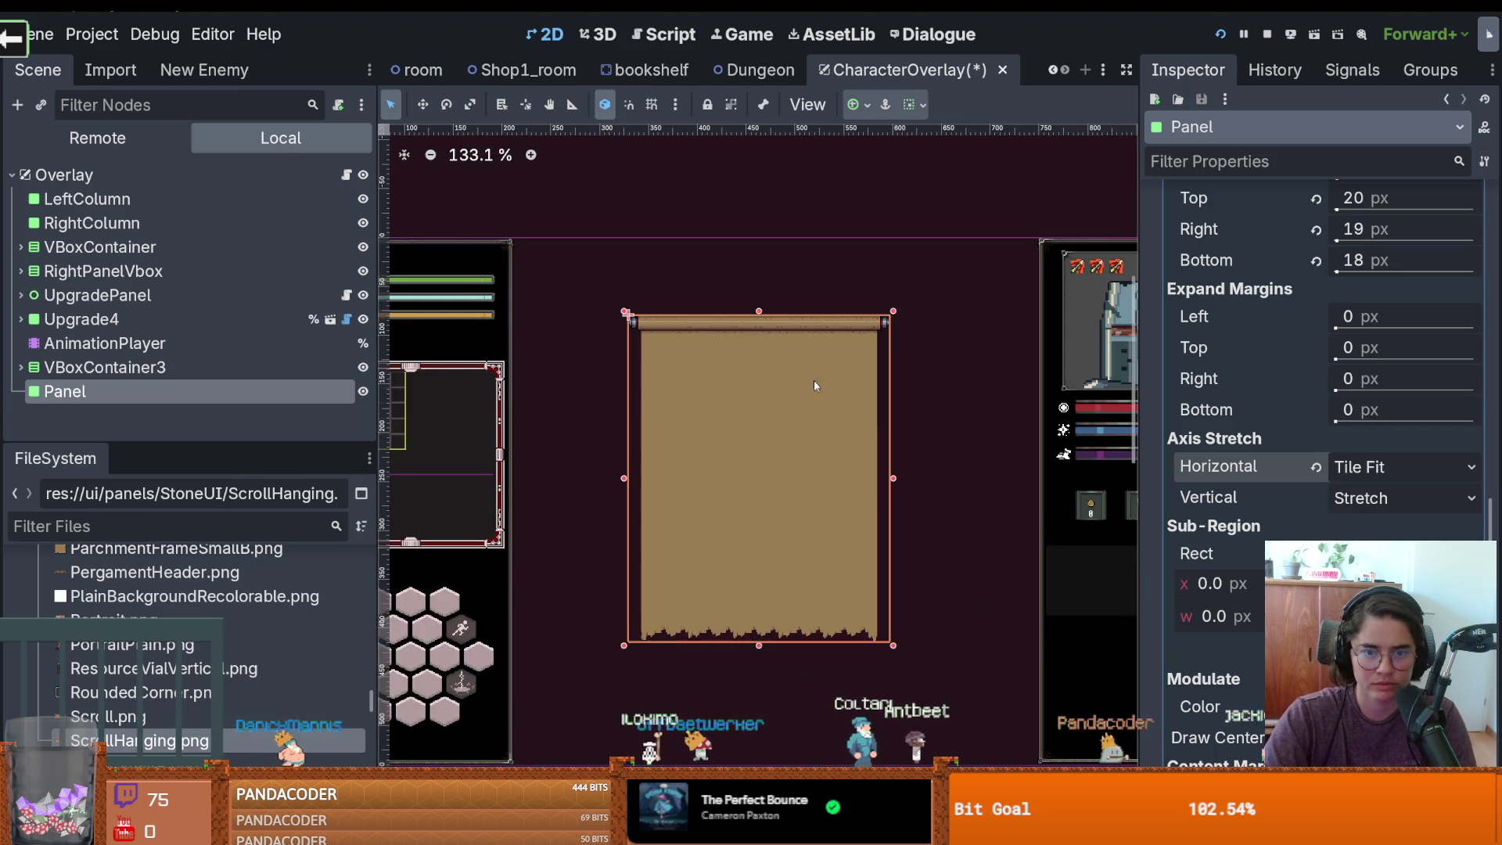
pyautogui.scroll(10, 815, 390)
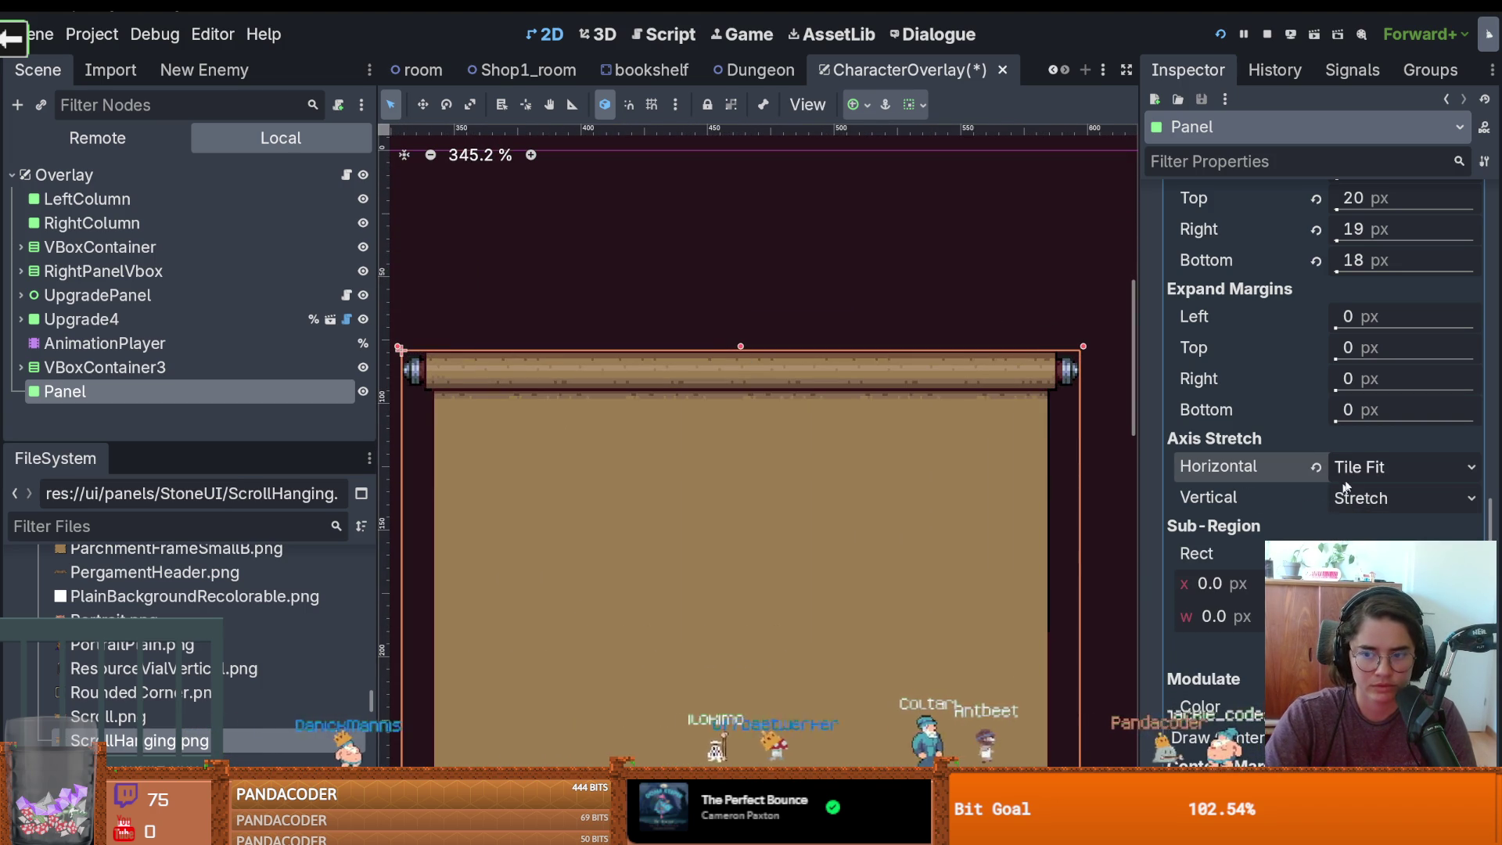
pyautogui.scroll(-5, 677, 458)
pyautogui.scroll(8, 677, 457)
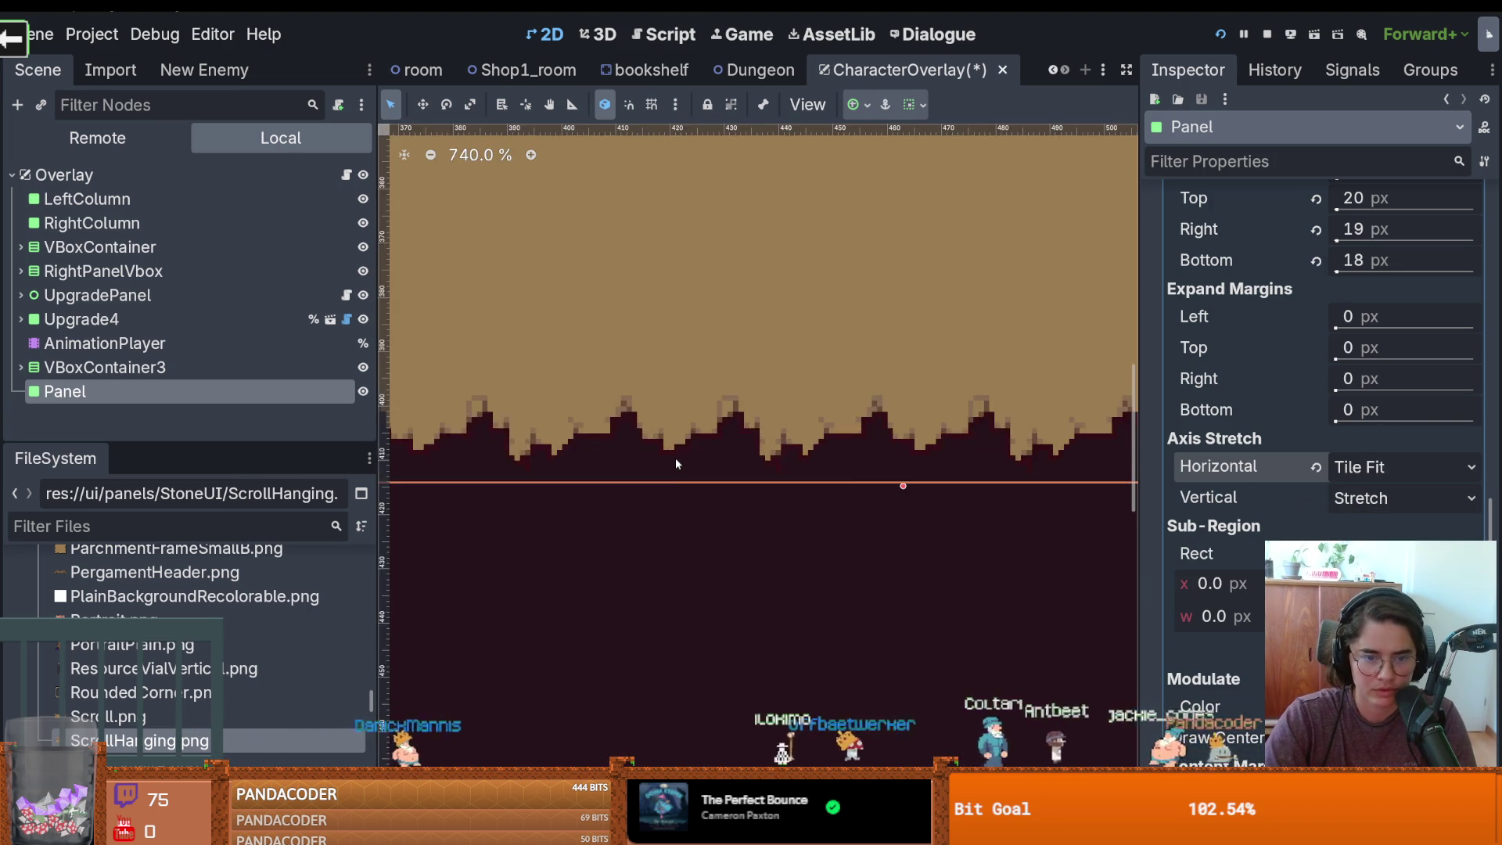
pyautogui.scroll(-10, 676, 463)
pyautogui.click(1357, 499)
pyautogui.click(1356, 498)
pyautogui.hotkey('ctrl', 'z')
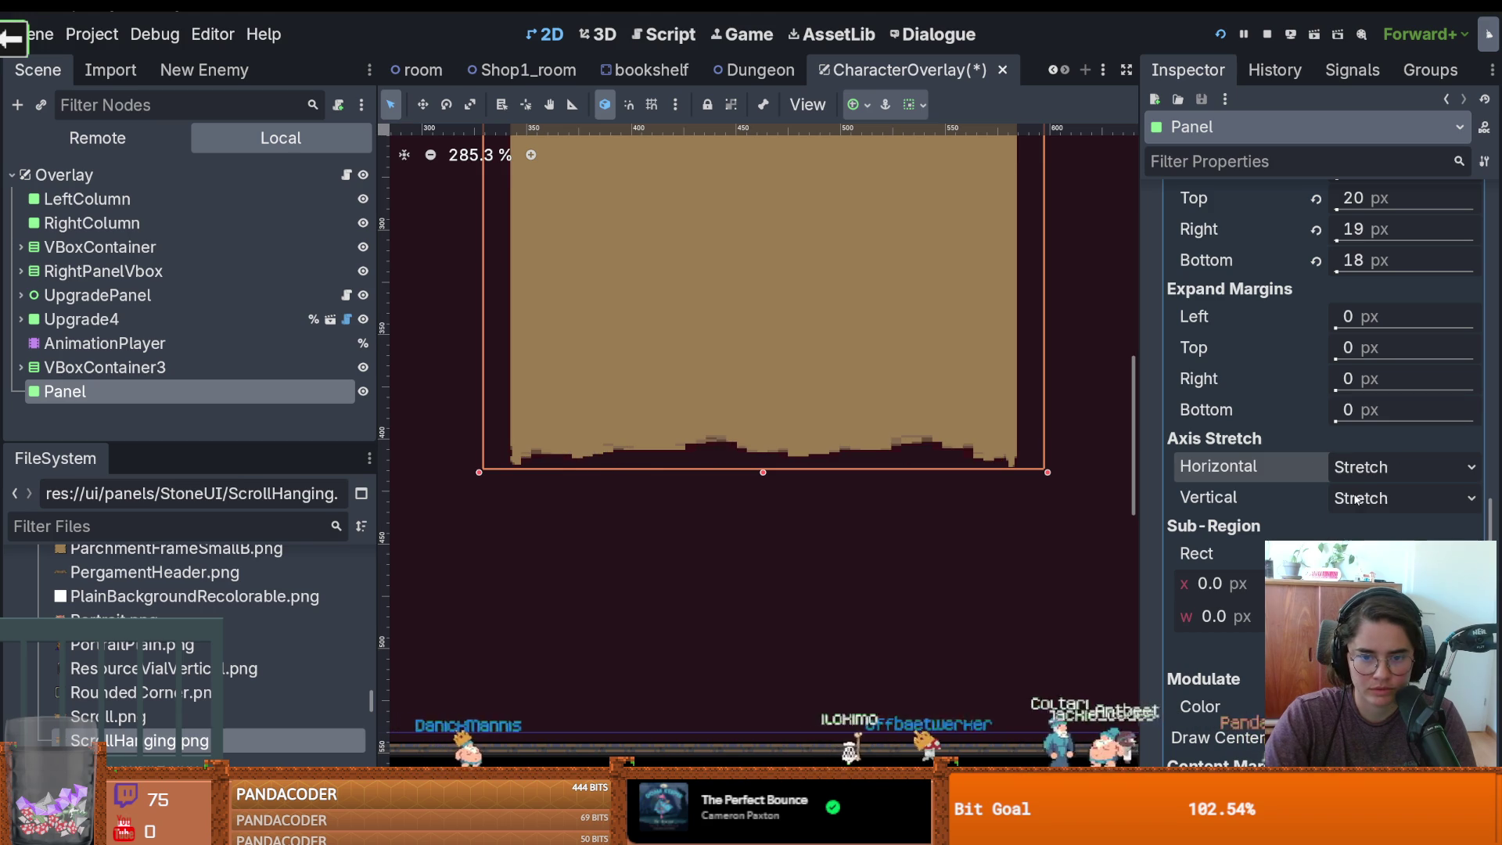
pyautogui.click(1375, 468)
pyautogui.click(1357, 518)
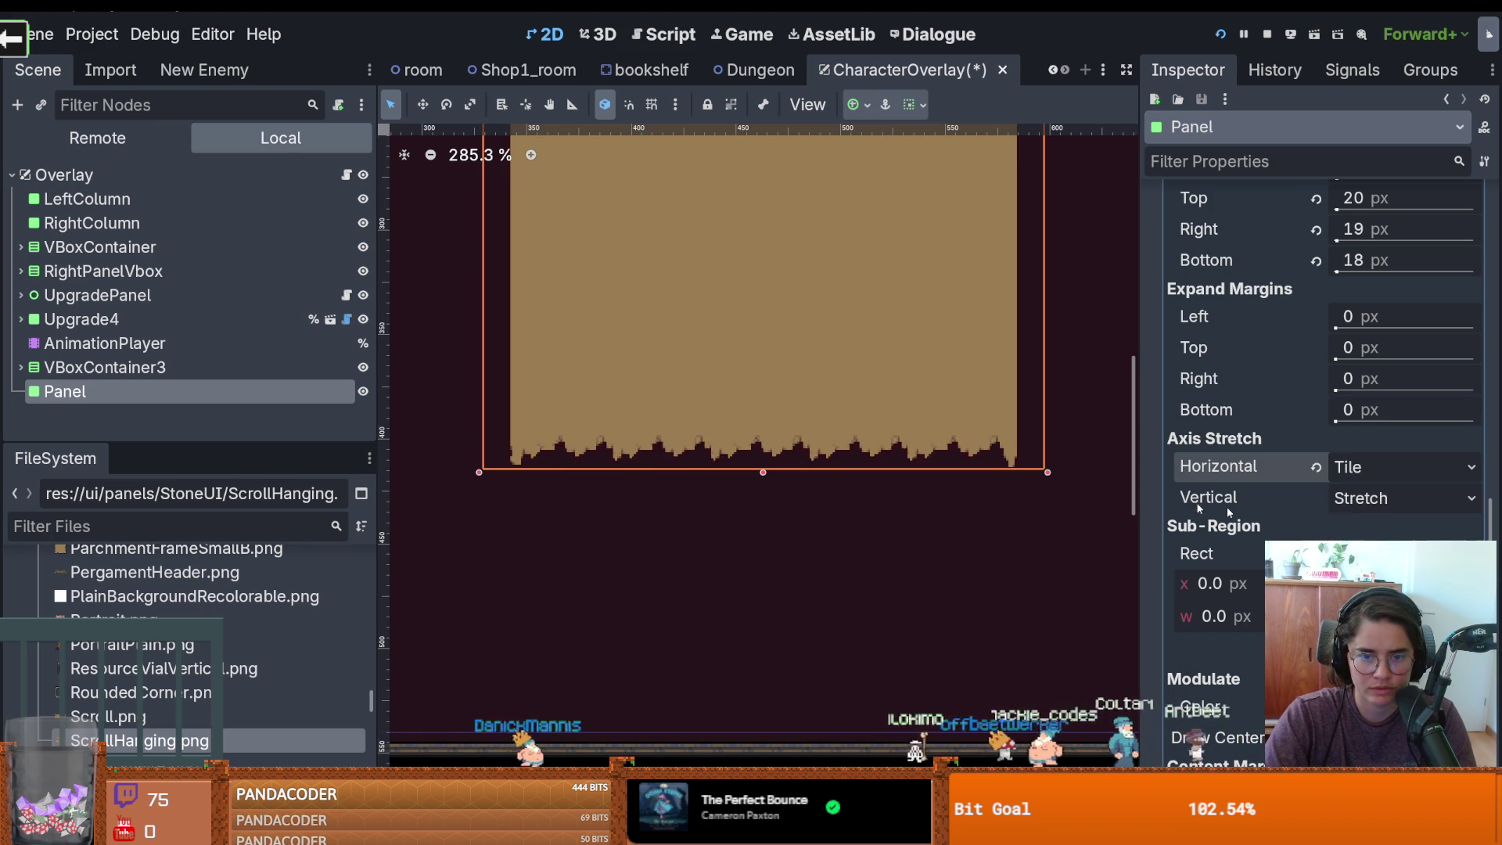
pyautogui.scroll(5, 770, 475)
pyautogui.click(1349, 470)
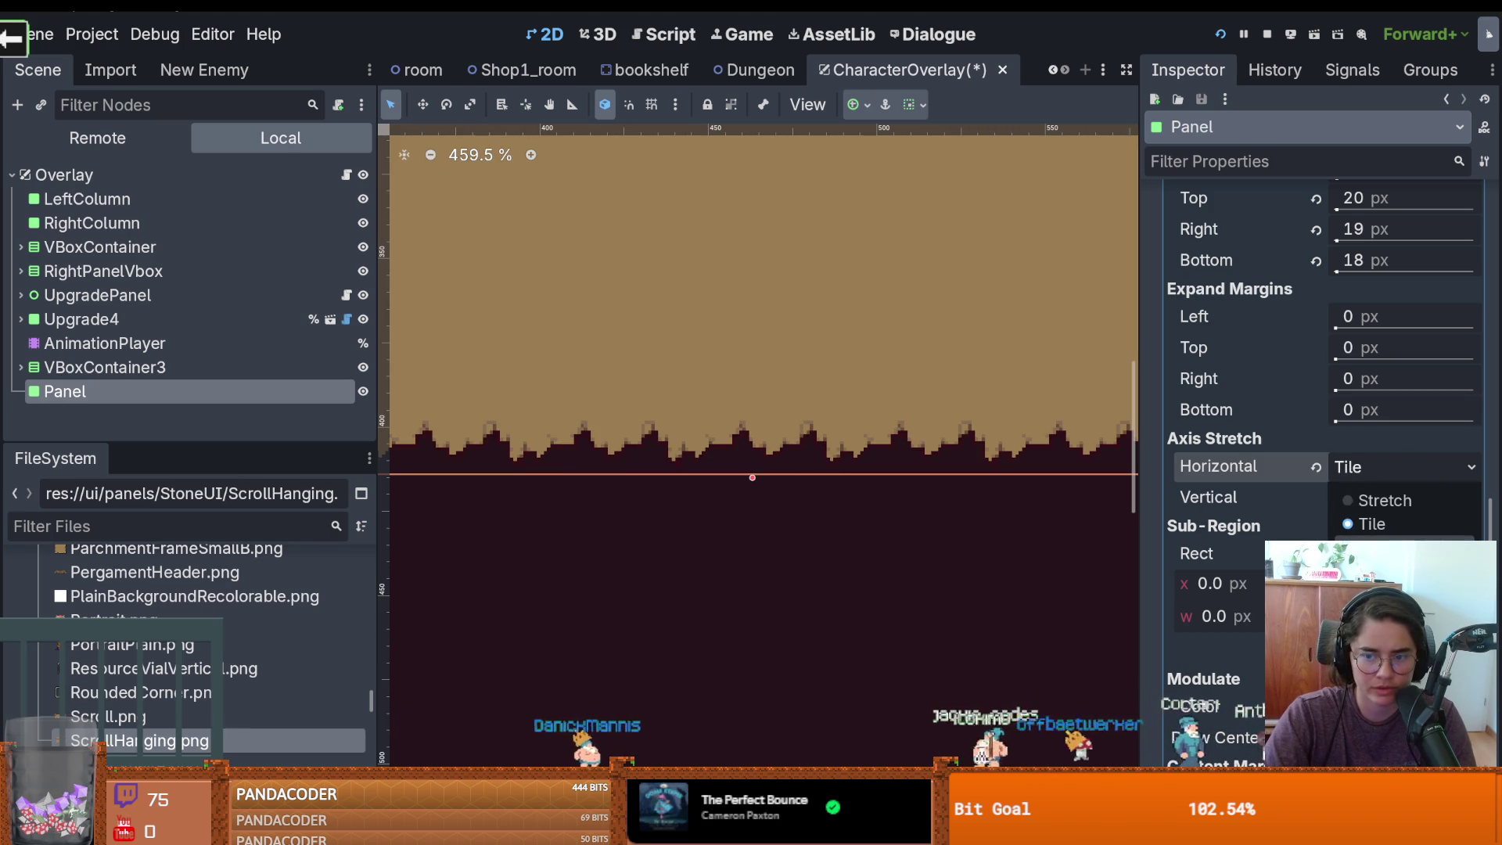
pyautogui.click(1369, 547)
# Pan across the tiled scroll panel and save the CharacterOverlay scene
pyautogui.scroll(-4, 1043, 467)
pyautogui.moveTo(995, 447); pyautogui.dragTo(808, 458)
pyautogui.scroll(-2, 808, 457)
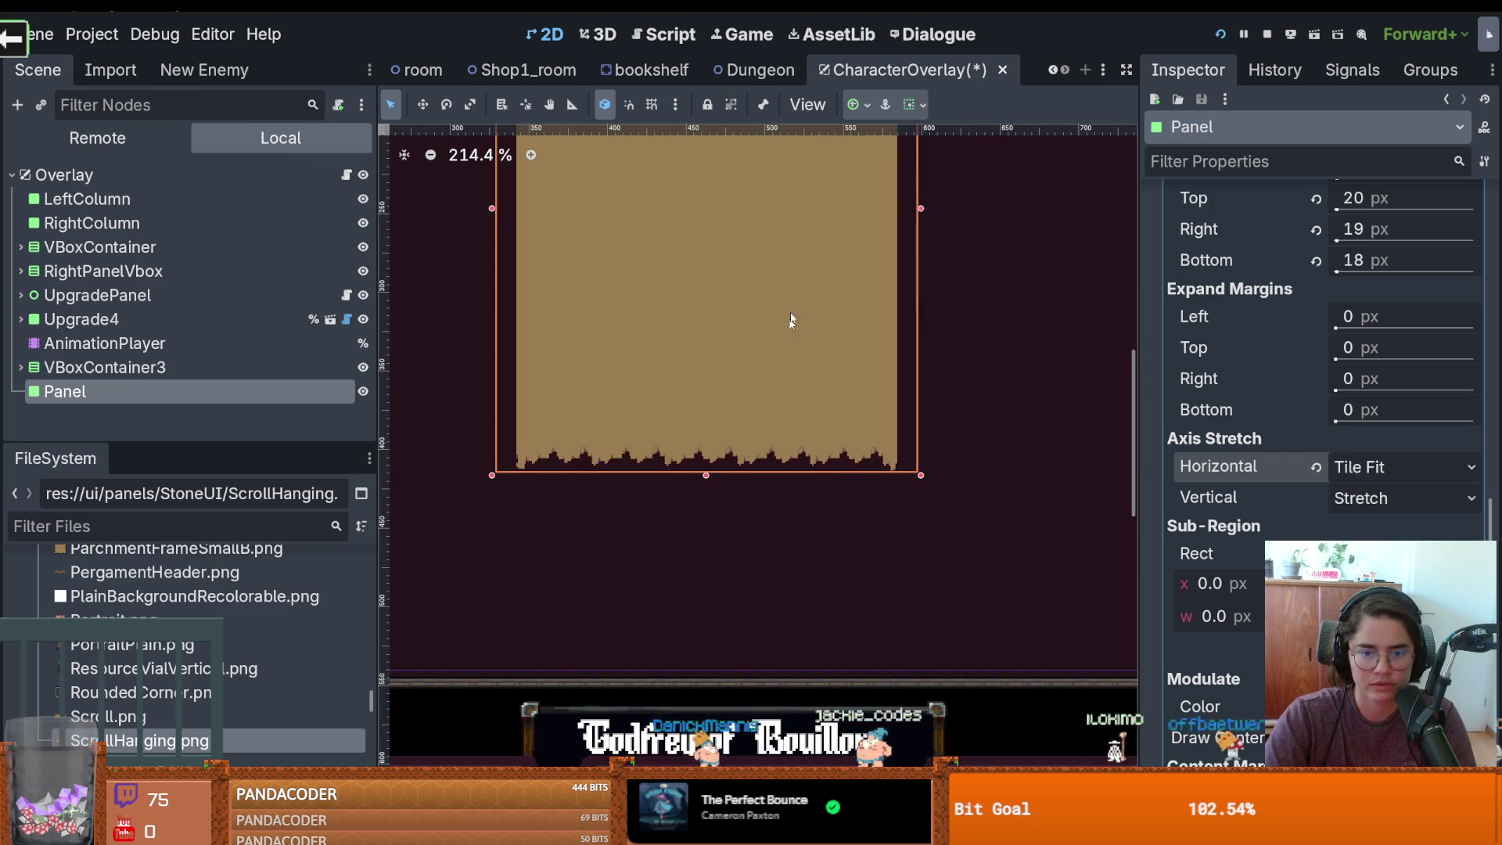
pyautogui.moveTo(791, 339); pyautogui.dragTo(791, 506)
pyautogui.scroll(-2, 791, 505)
pyautogui.scroll(1, 792, 506)
pyautogui.hotkey('ctrl', 's')
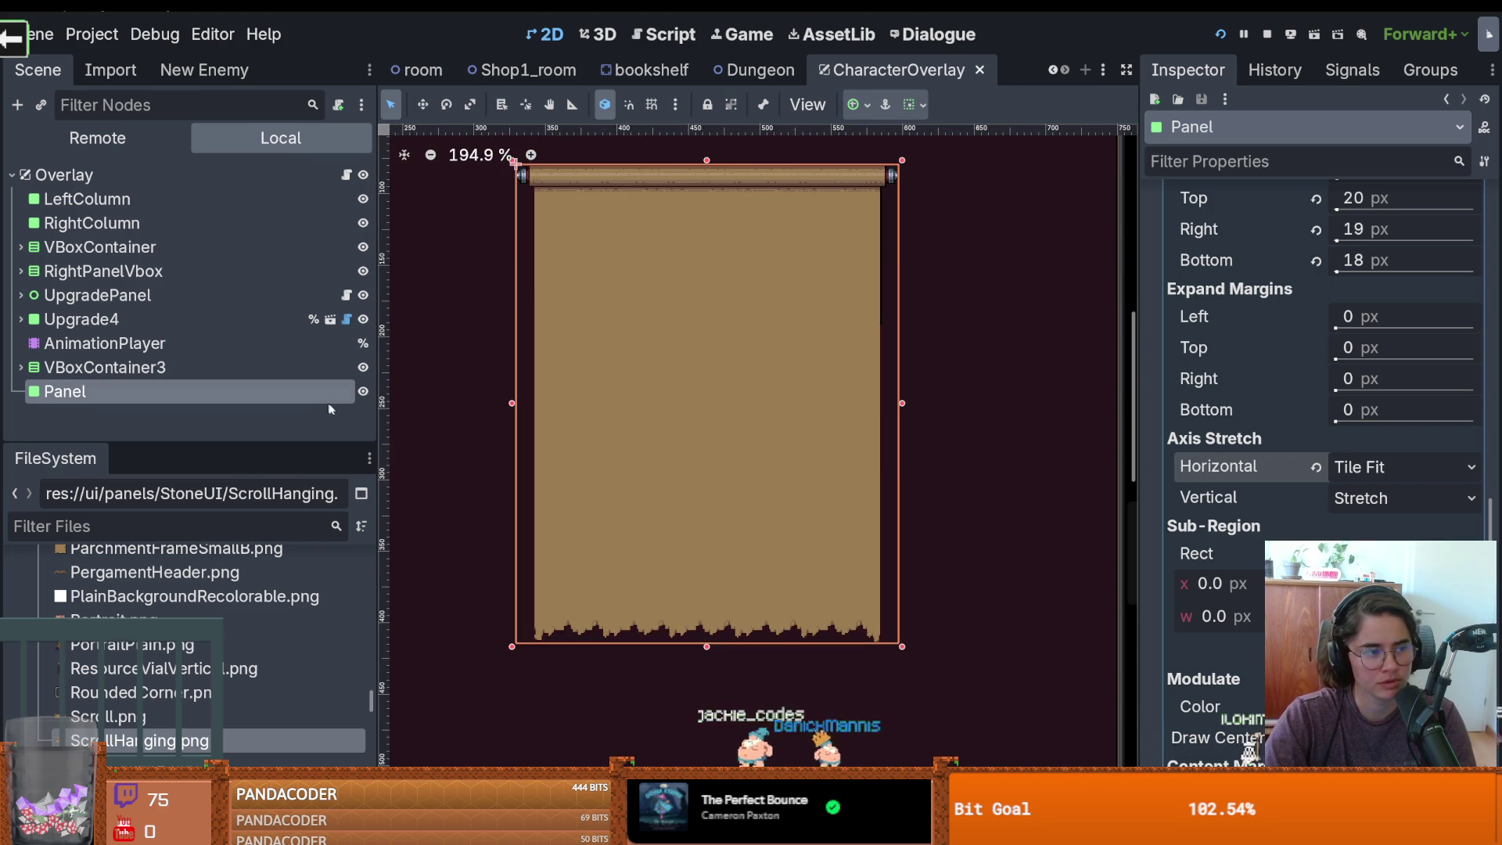
# Run the game to test the tile-fit scroll panel
pyautogui.scroll(-2, 786, 461)
pyautogui.scroll(-2, 865, 491)
pyautogui.scroll(1, 865, 491)
pyautogui.click(1218, 36)
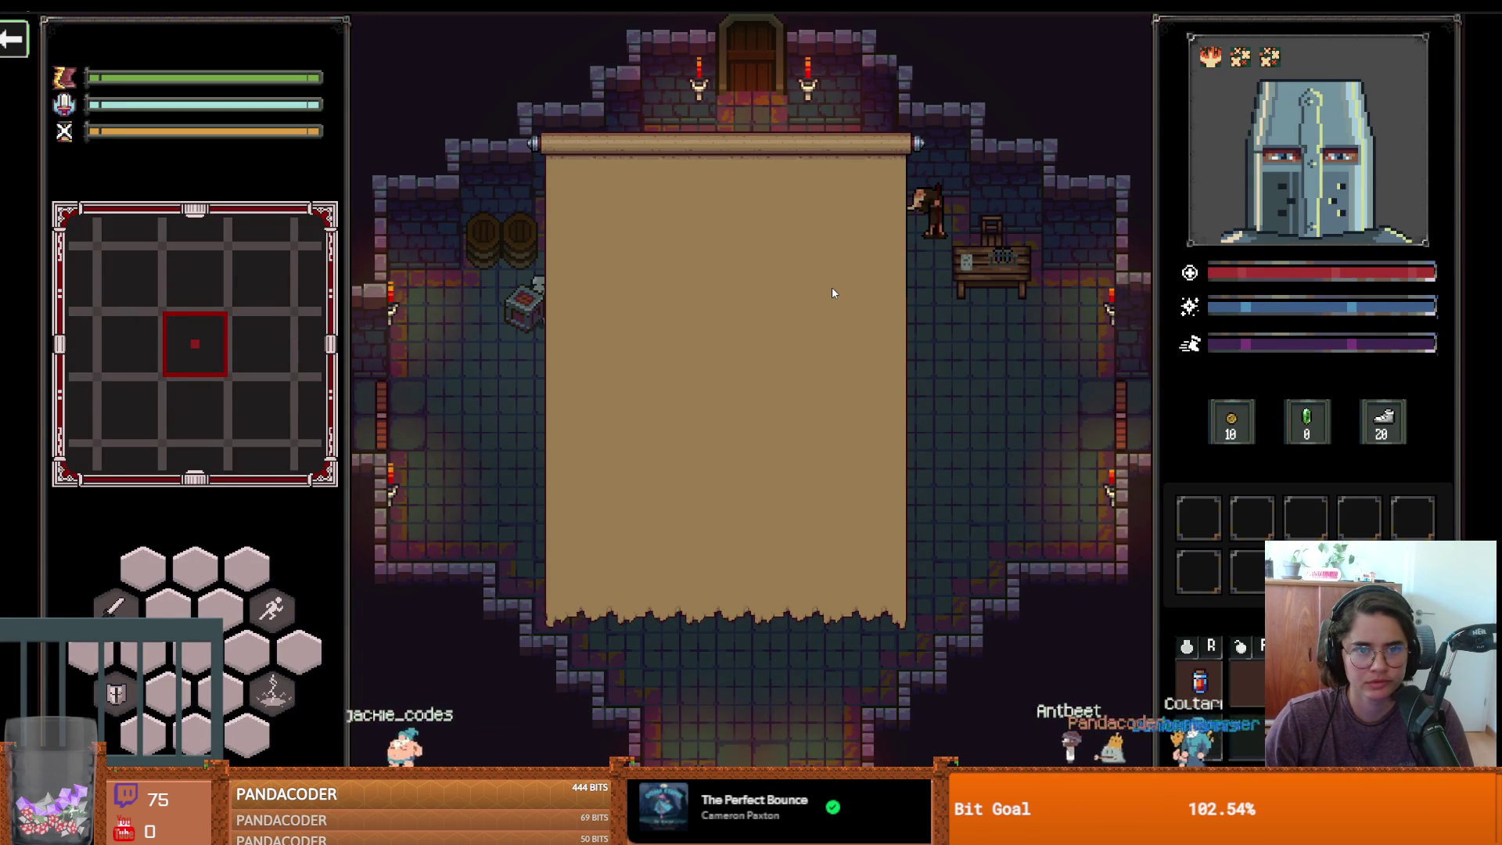
pyautogui.press('F8')
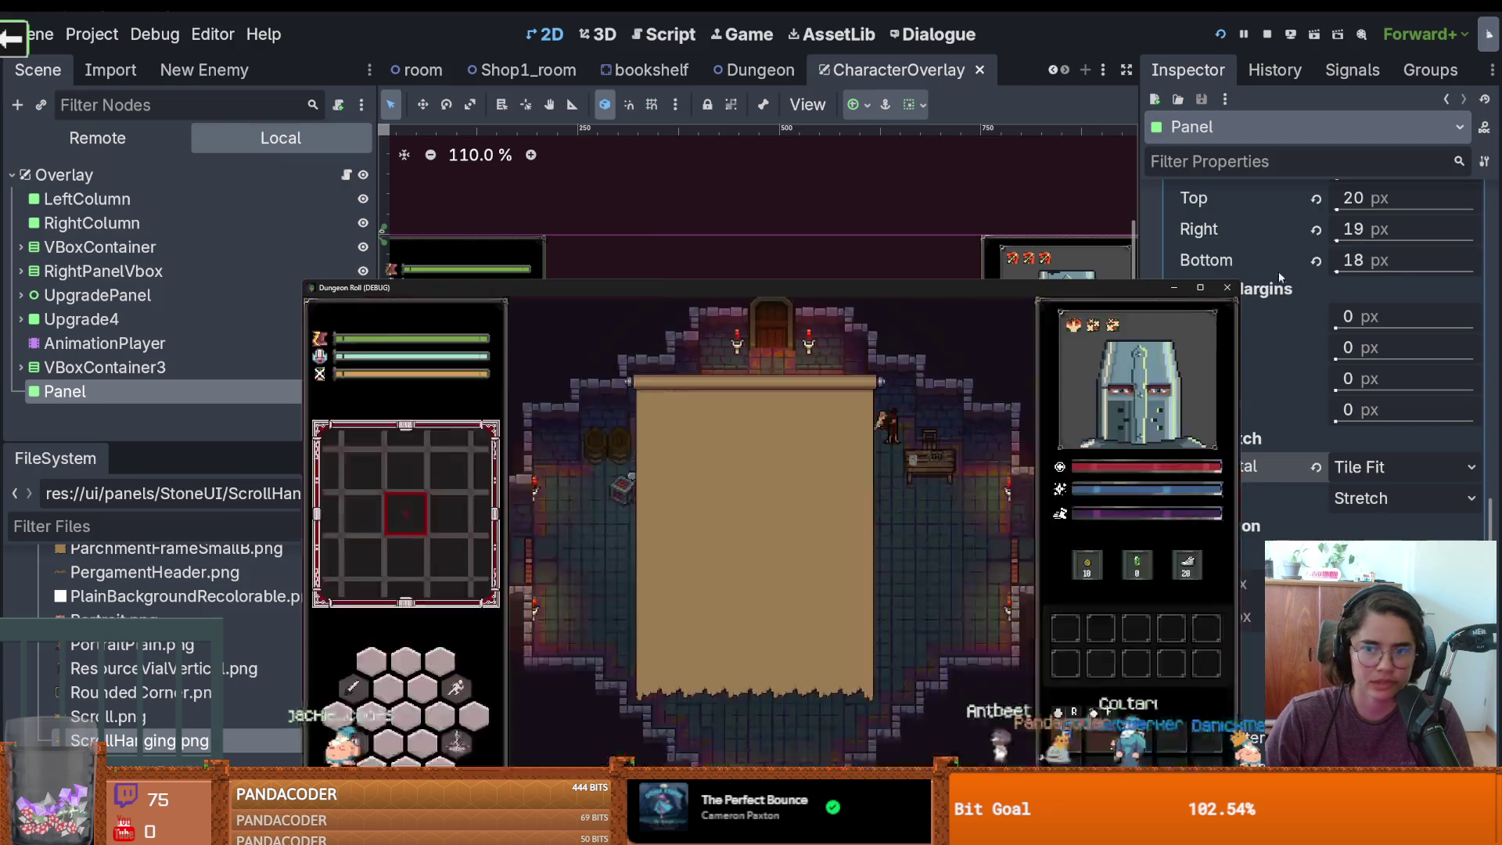
pyautogui.hotkey('ctrl', 's')
pyautogui.rightClick(155, 367)
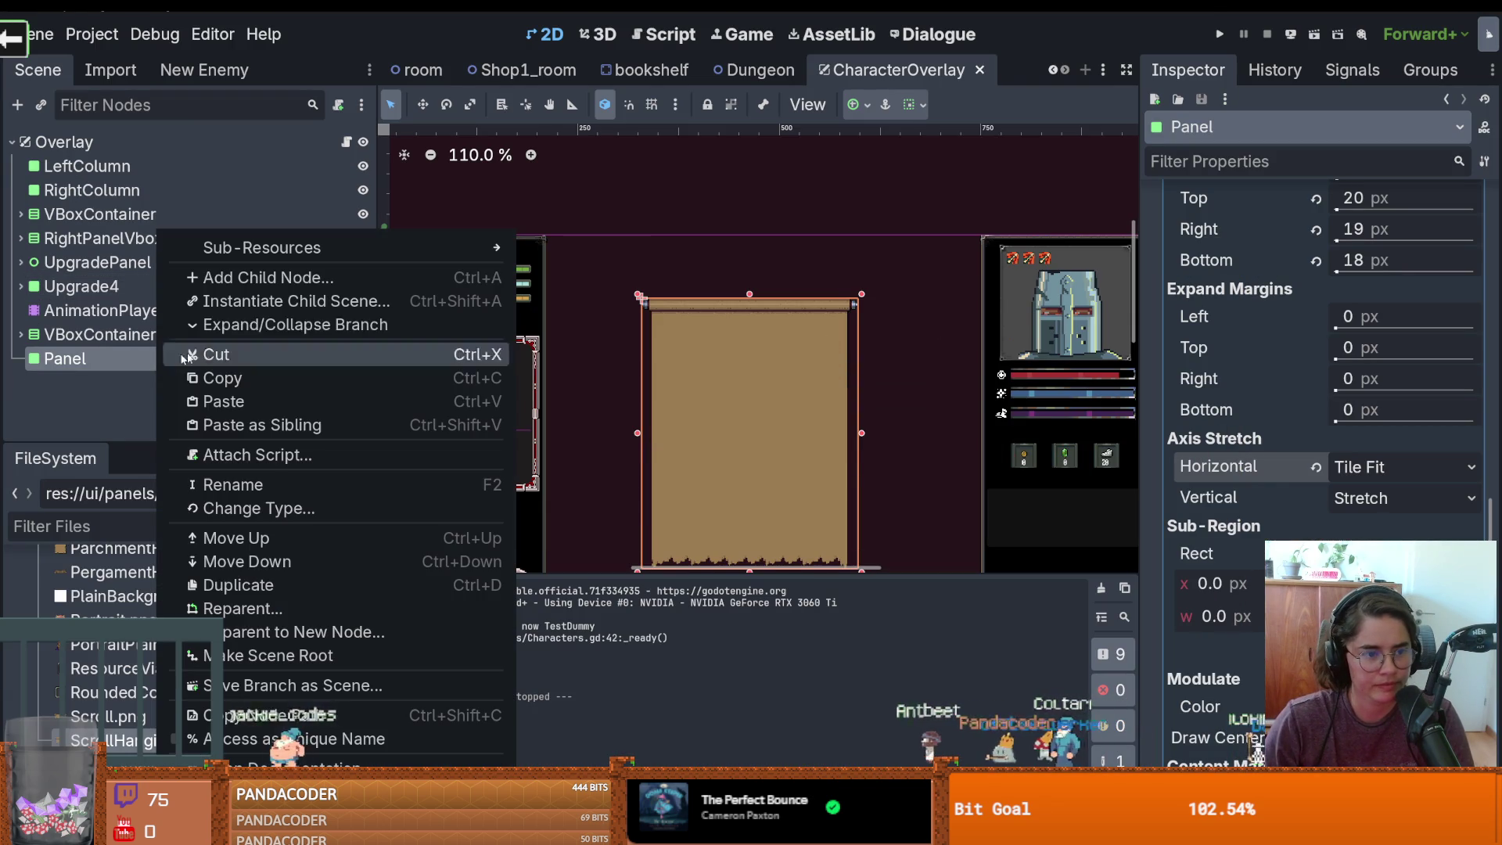
# Create a RichTextLabel under Panel by searching 'rich', then enlarge it over the parchment
pyautogui.click(246, 278)
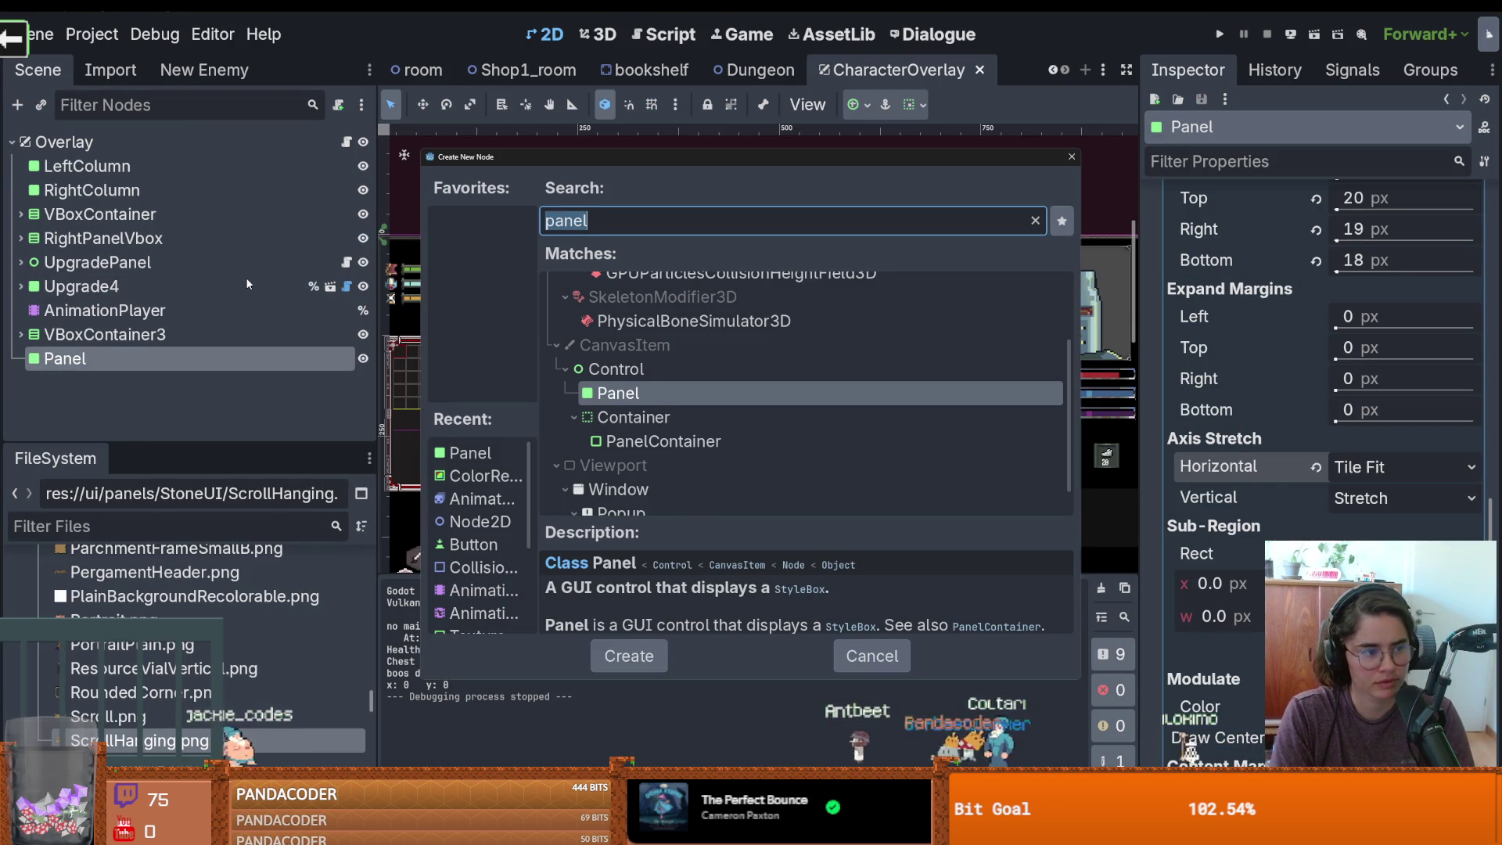
pyautogui.write('label')
pyautogui.hotkey('ctrl', 'a')
pyautogui.write('rich')
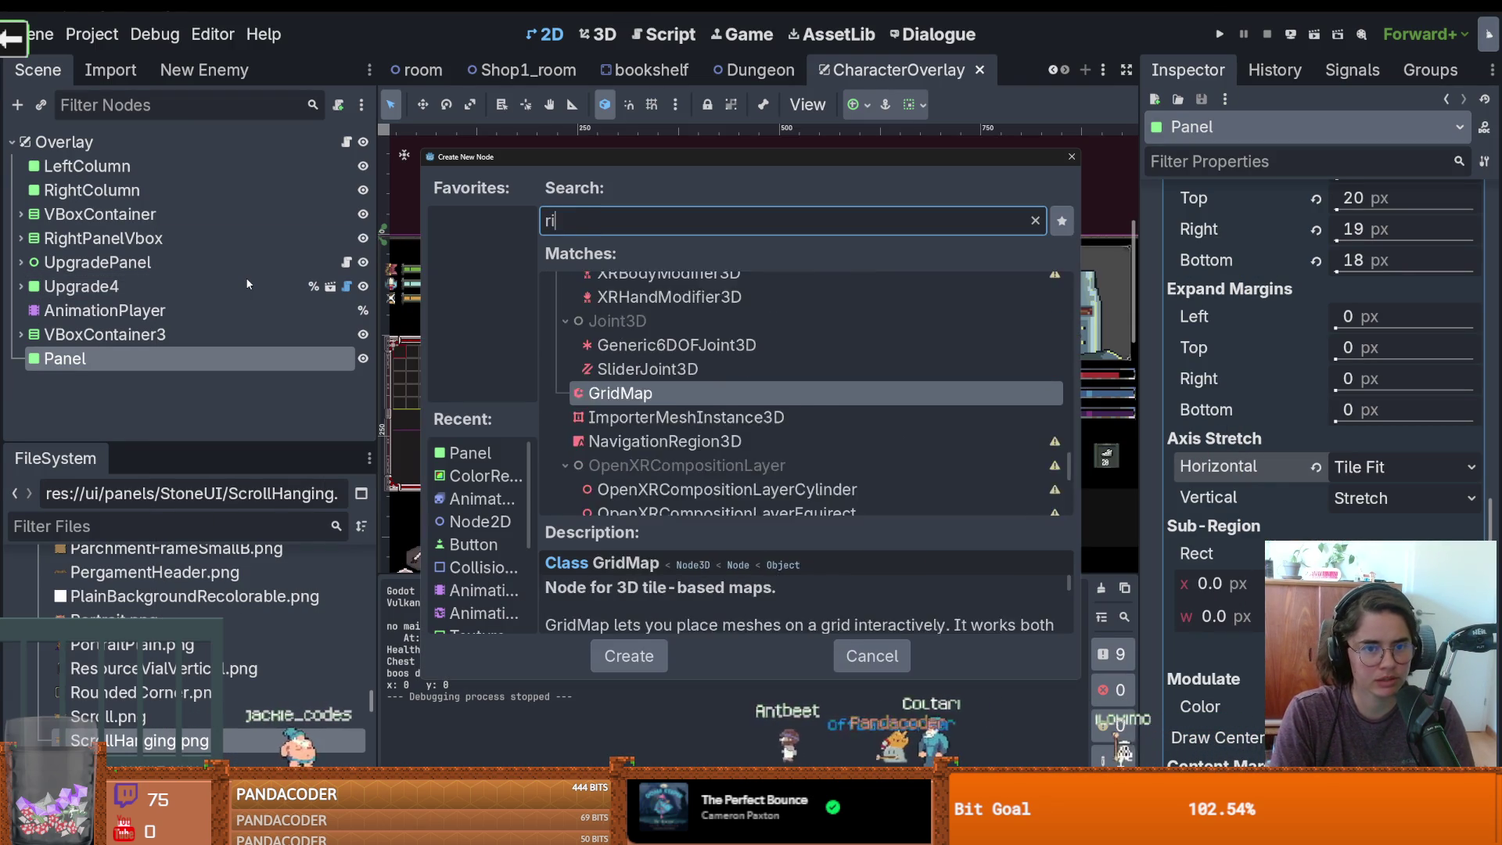
pyautogui.press('Return')
pyautogui.scroll(-3, 704, 352)
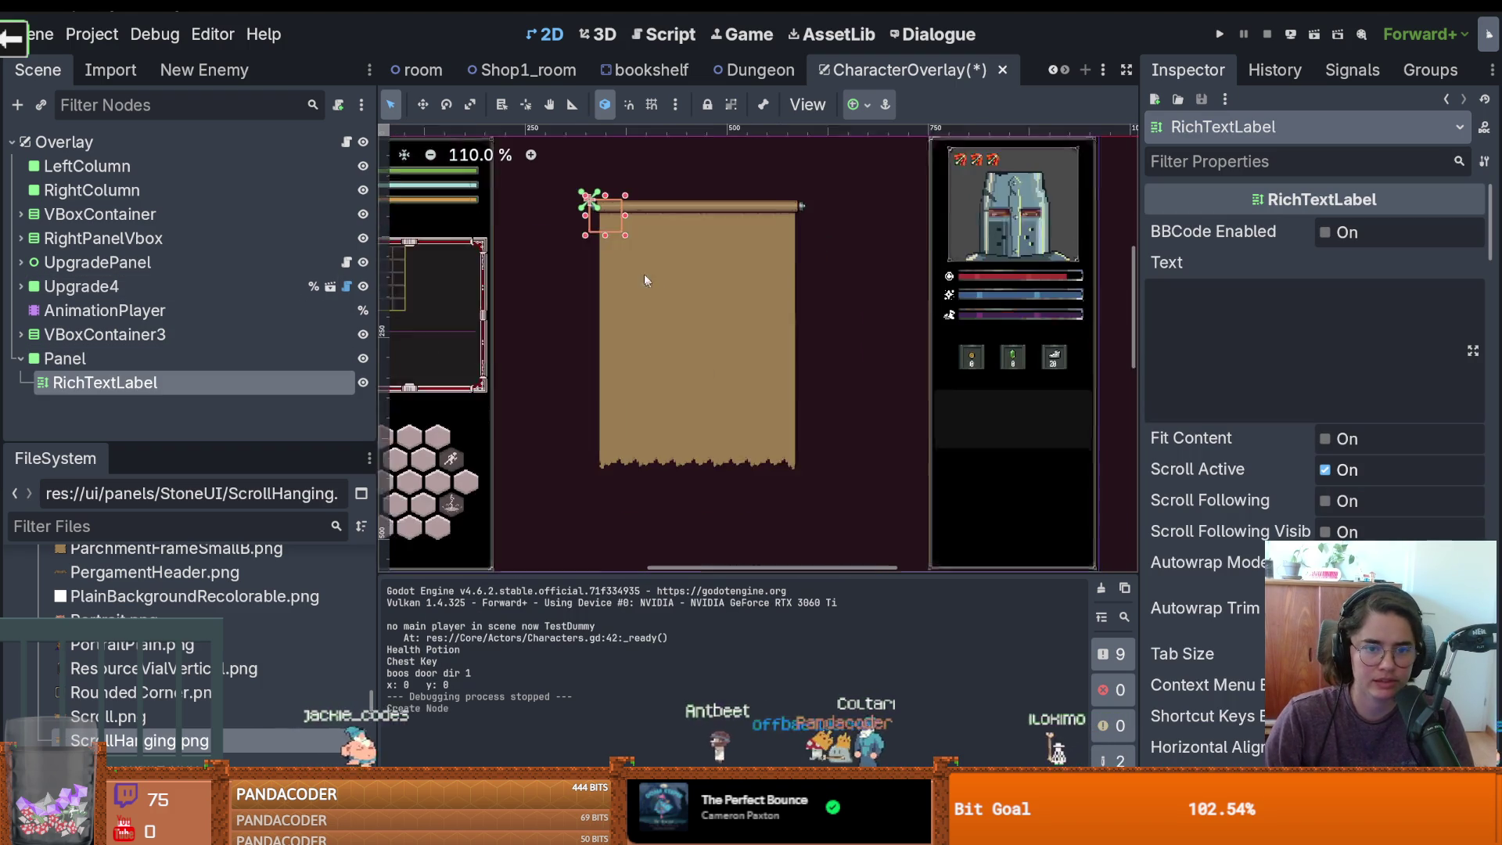
pyautogui.moveTo(610, 207); pyautogui.dragTo(724, 376)
# Position the label inside the parchment and paste the script dialogue into its text
pyautogui.moveTo(650, 274); pyautogui.dragTo(682, 301)
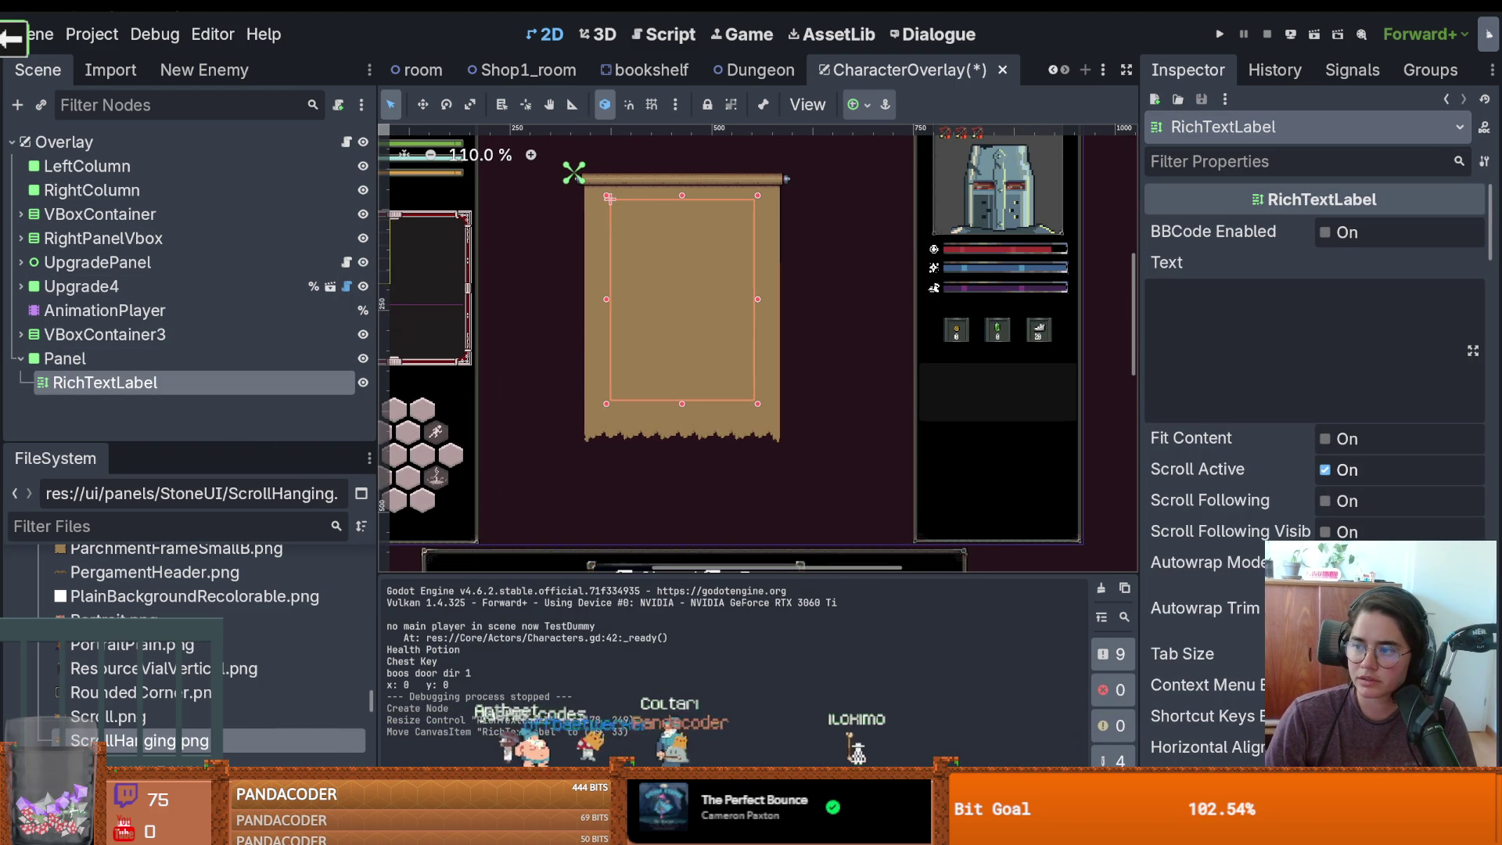
pyautogui.rightClick(1255, 311)
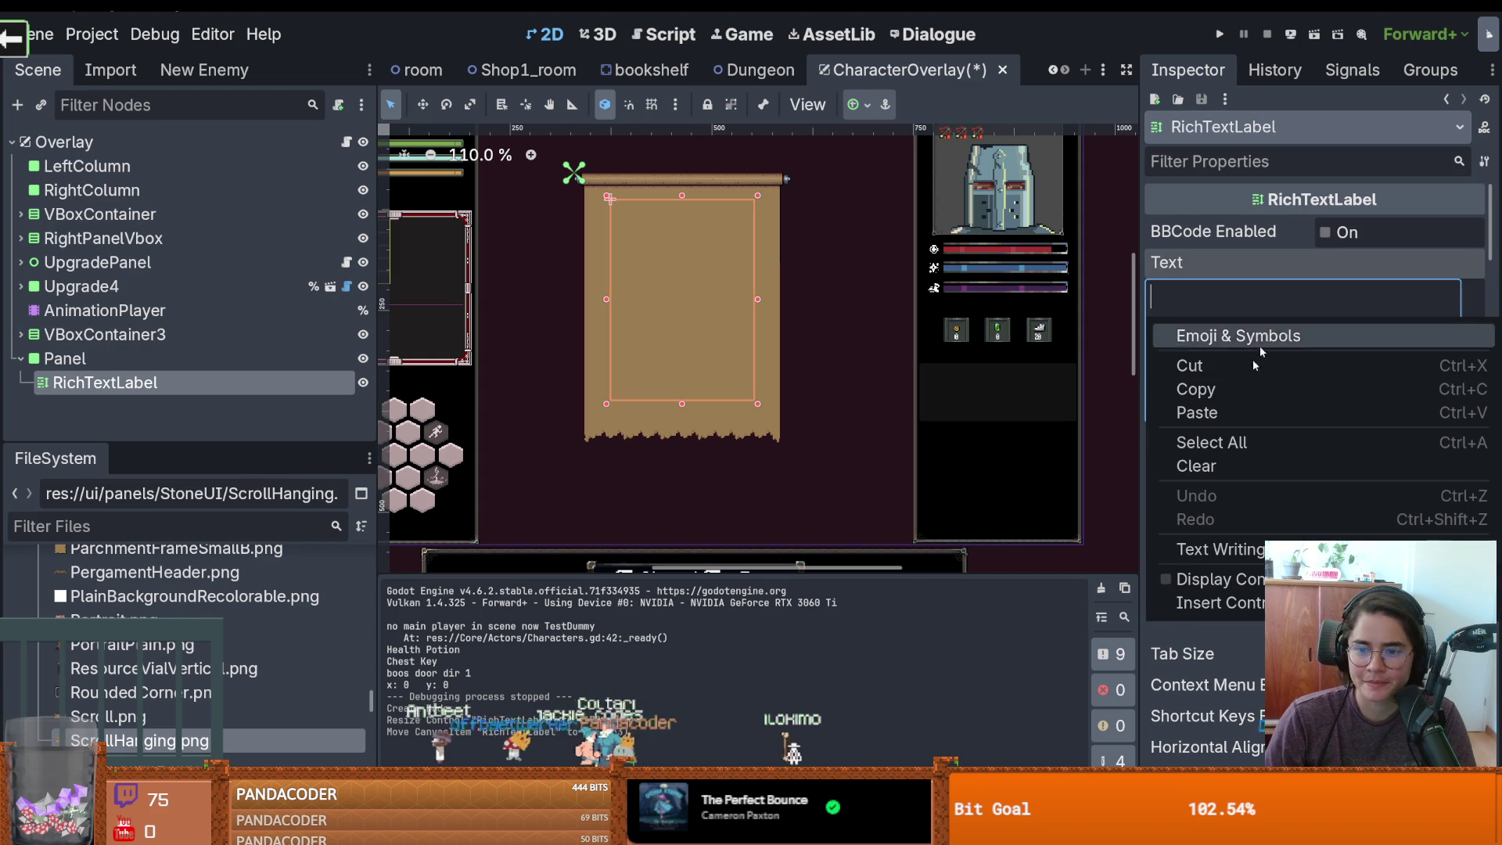
pyautogui.click(1197, 412)
# Enable the Normal Font Size theme override and drag it down to shrink the dialogue
pyautogui.scroll(4, 776, 255)
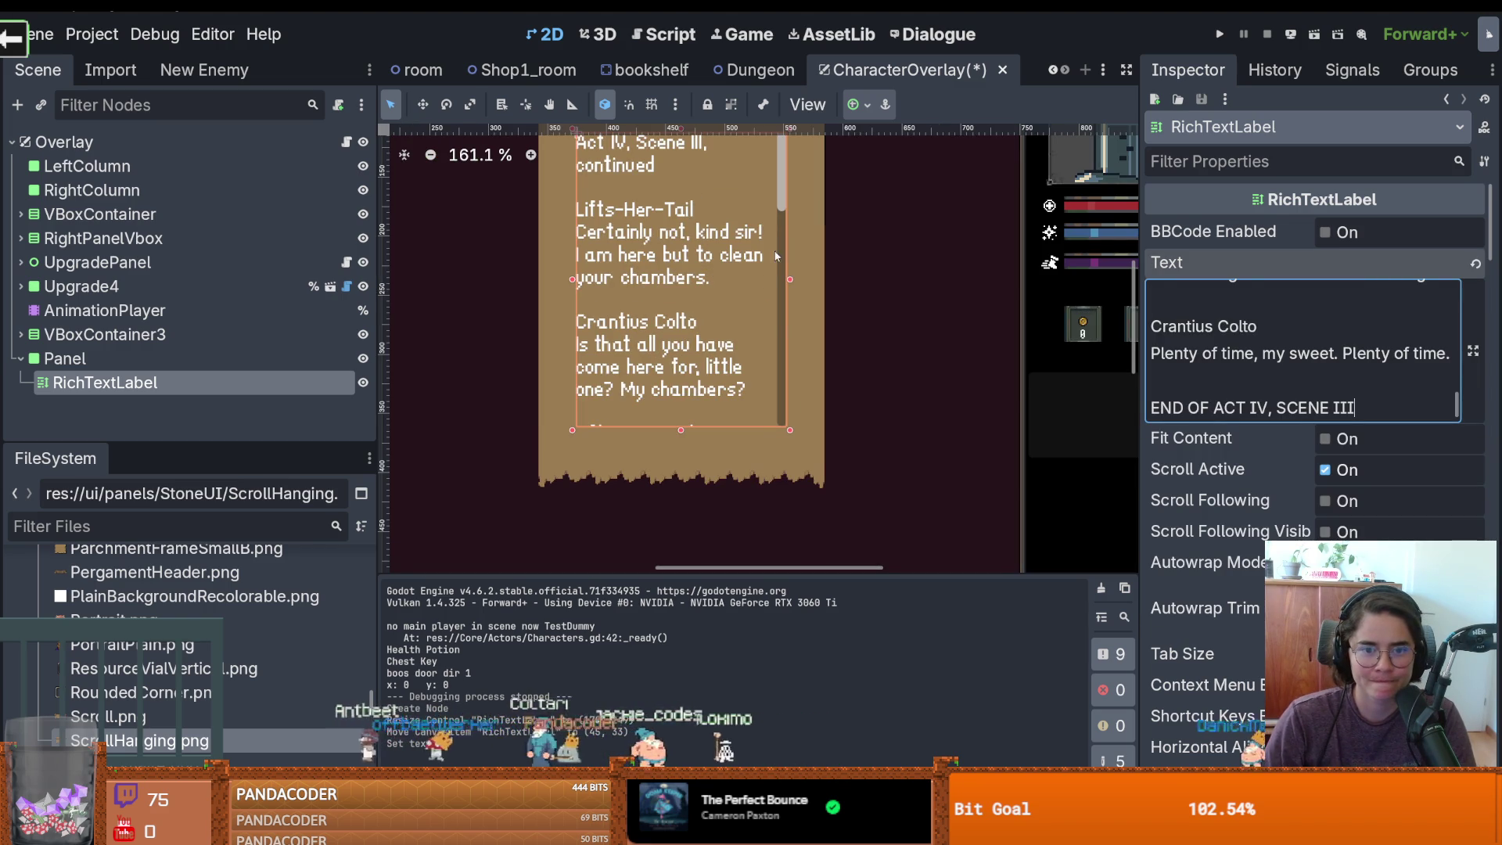
pyautogui.scroll(-15, 1314, 391)
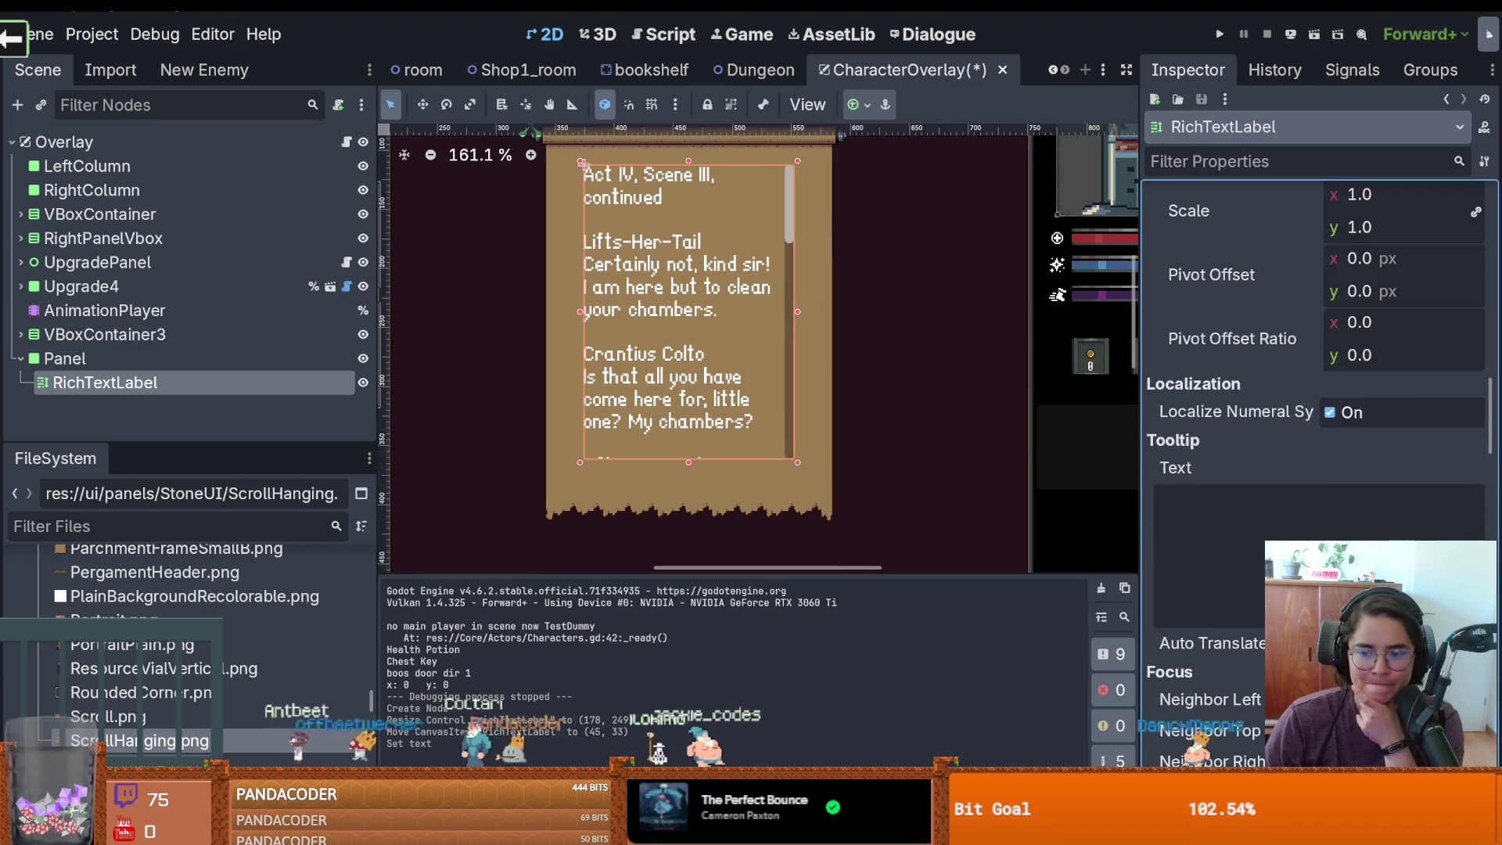
pyautogui.scroll(-20, 1314, 391)
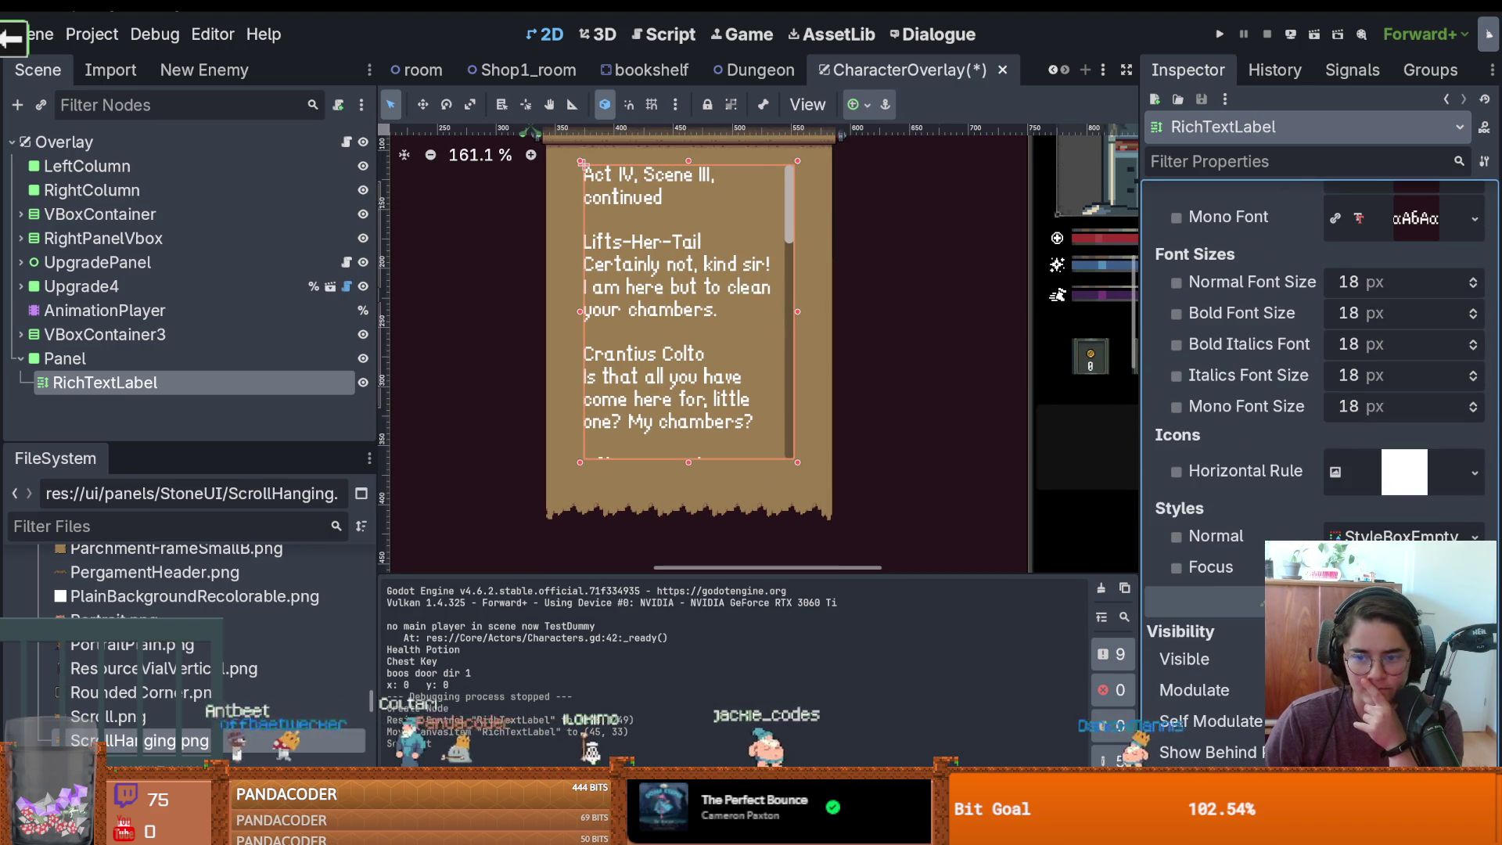
pyautogui.scroll(-10, 1314, 391)
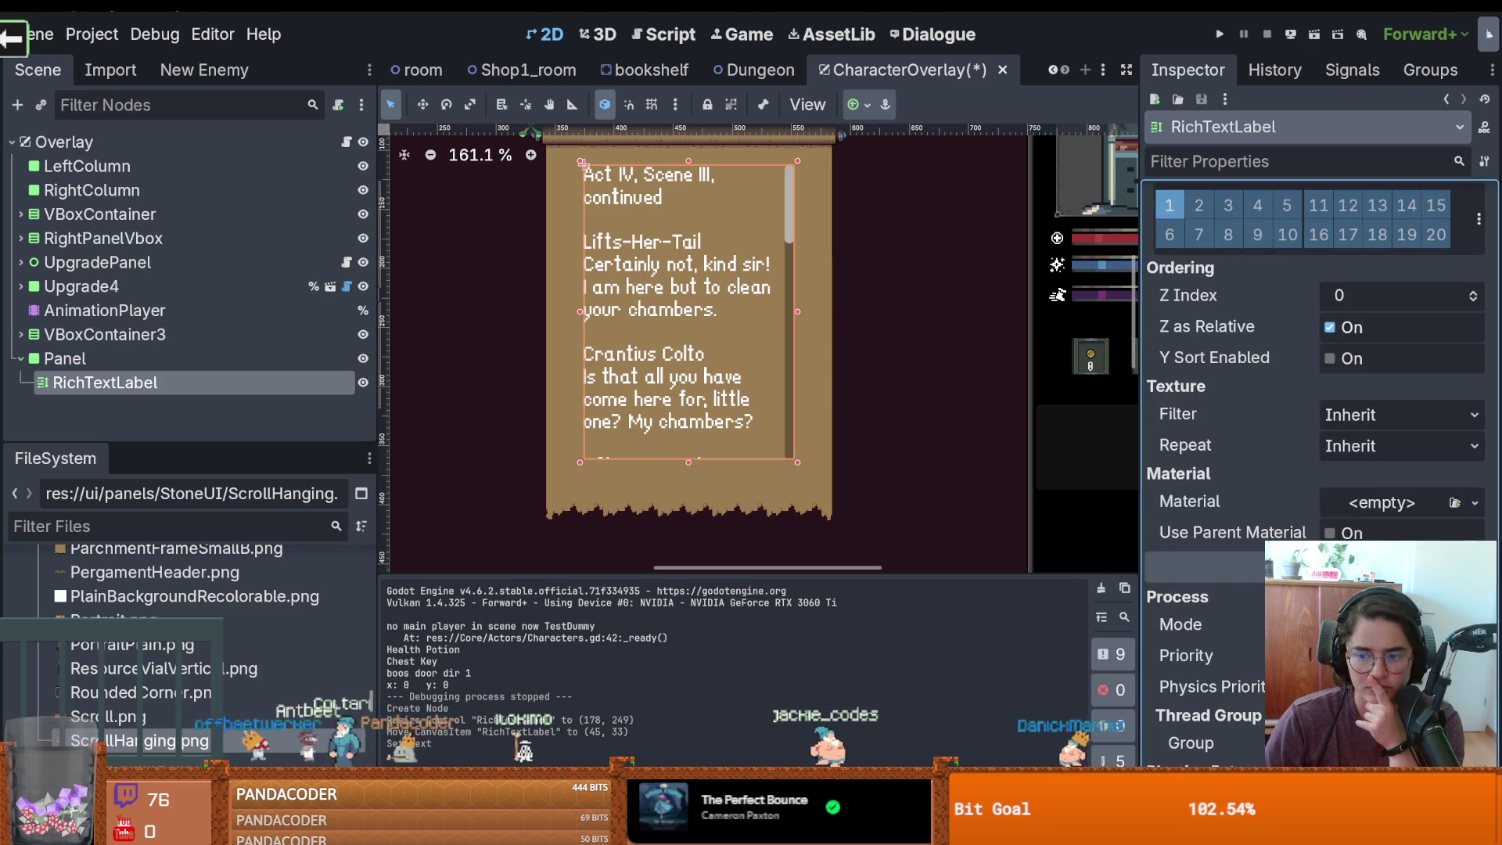
pyautogui.scroll(5, 1314, 391)
pyautogui.scroll(8, 1314, 391)
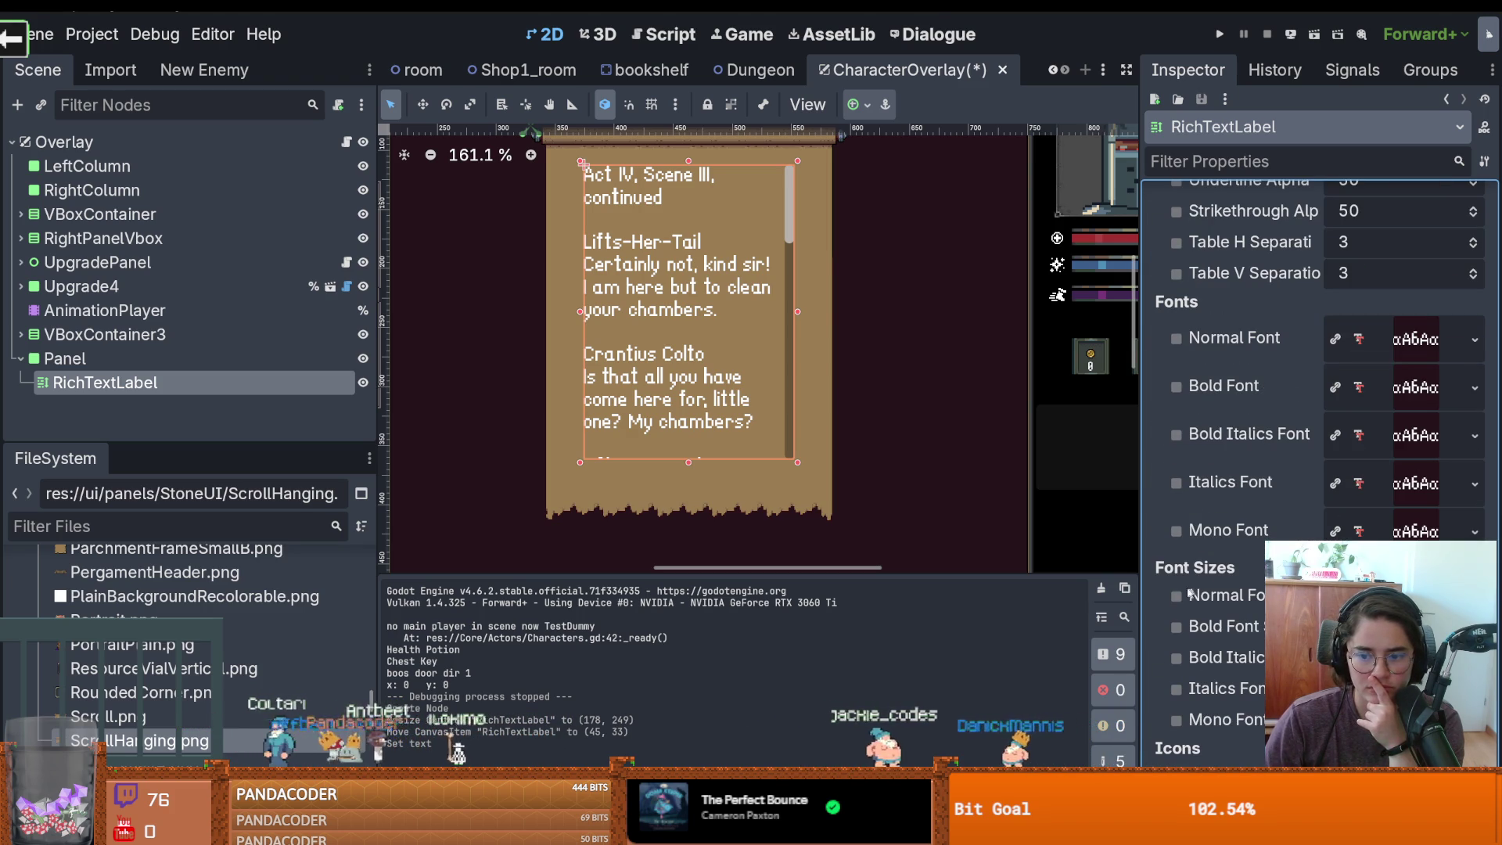
pyautogui.click(1175, 596)
pyautogui.moveTo(1407, 595); pyautogui.dragTo(1321, 595)
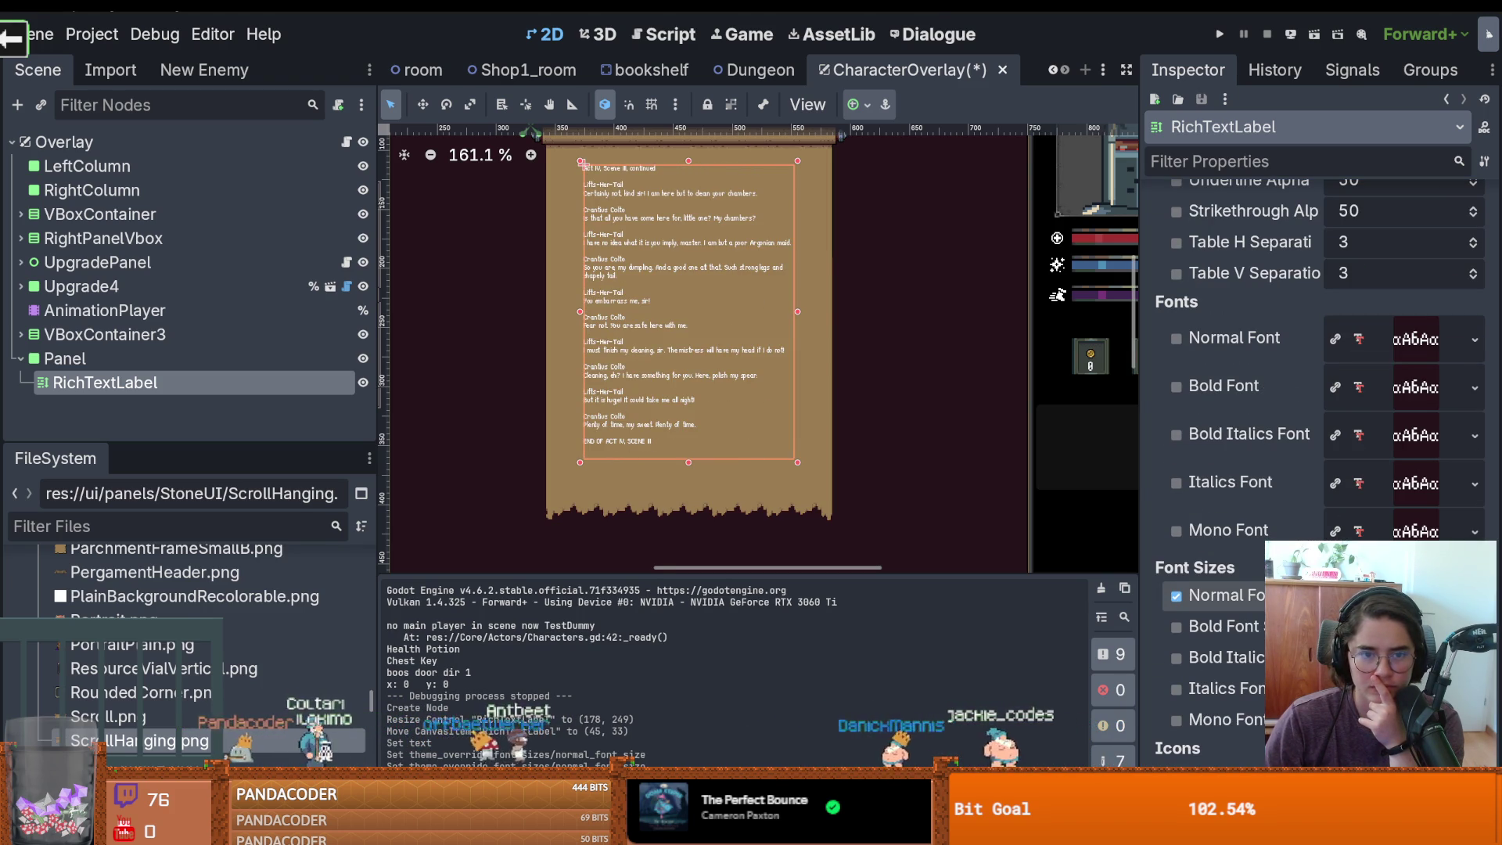
# Create a new FontFile for the label's Normal Font theme override
pyautogui.scroll(3, 892, 440)
pyautogui.moveTo(867, 439); pyautogui.dragTo(1007, 509)
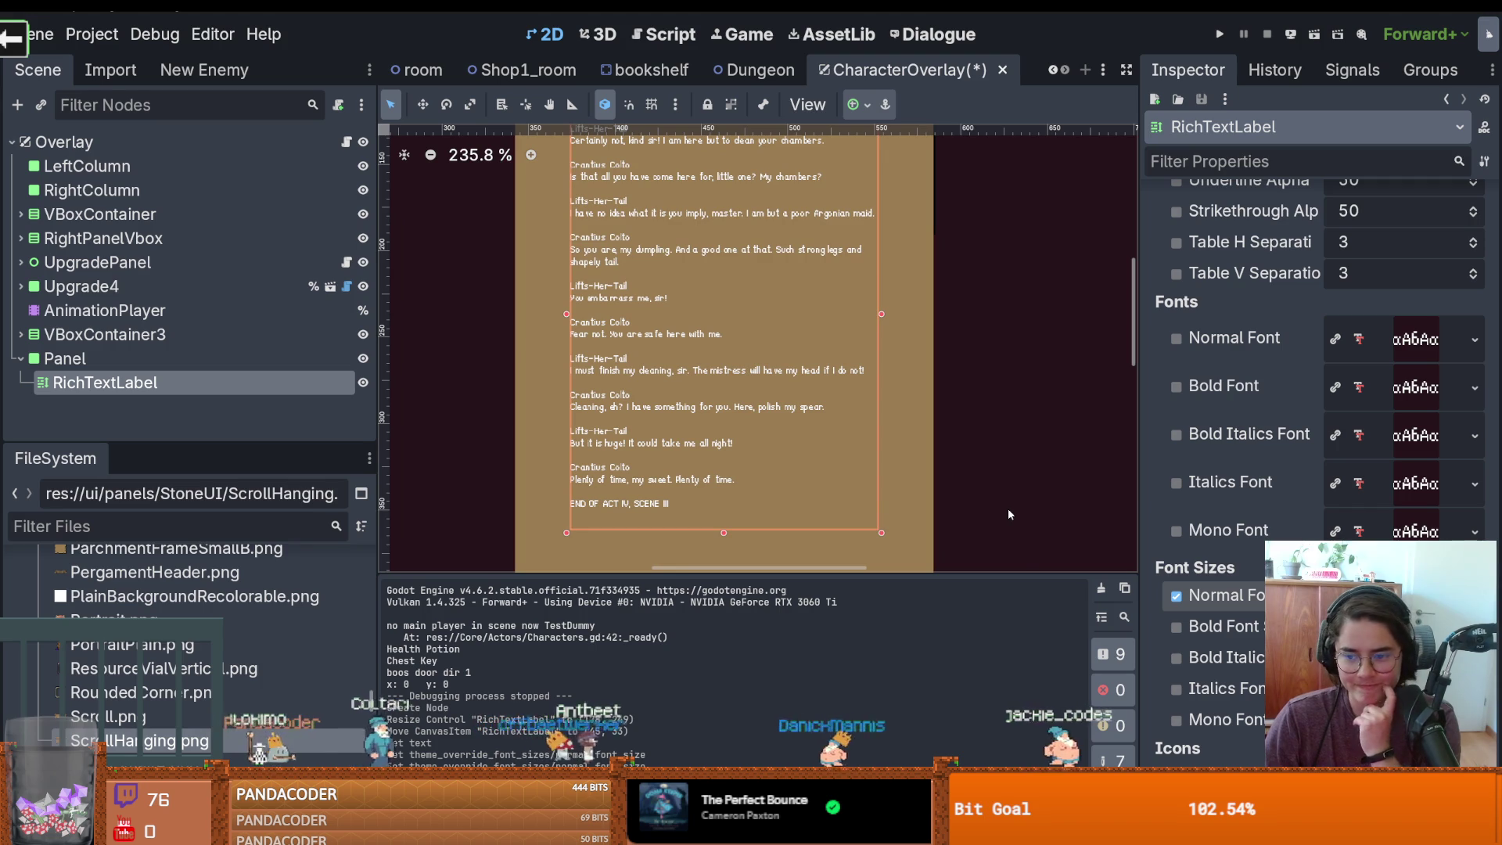
pyautogui.moveTo(1322, 595)
pyautogui.mouseDown()
pyautogui.moveTo(1368, 596)
pyautogui.moveTo(1321, 595)
pyautogui.moveTo(1346, 595)
pyautogui.mouseUp()
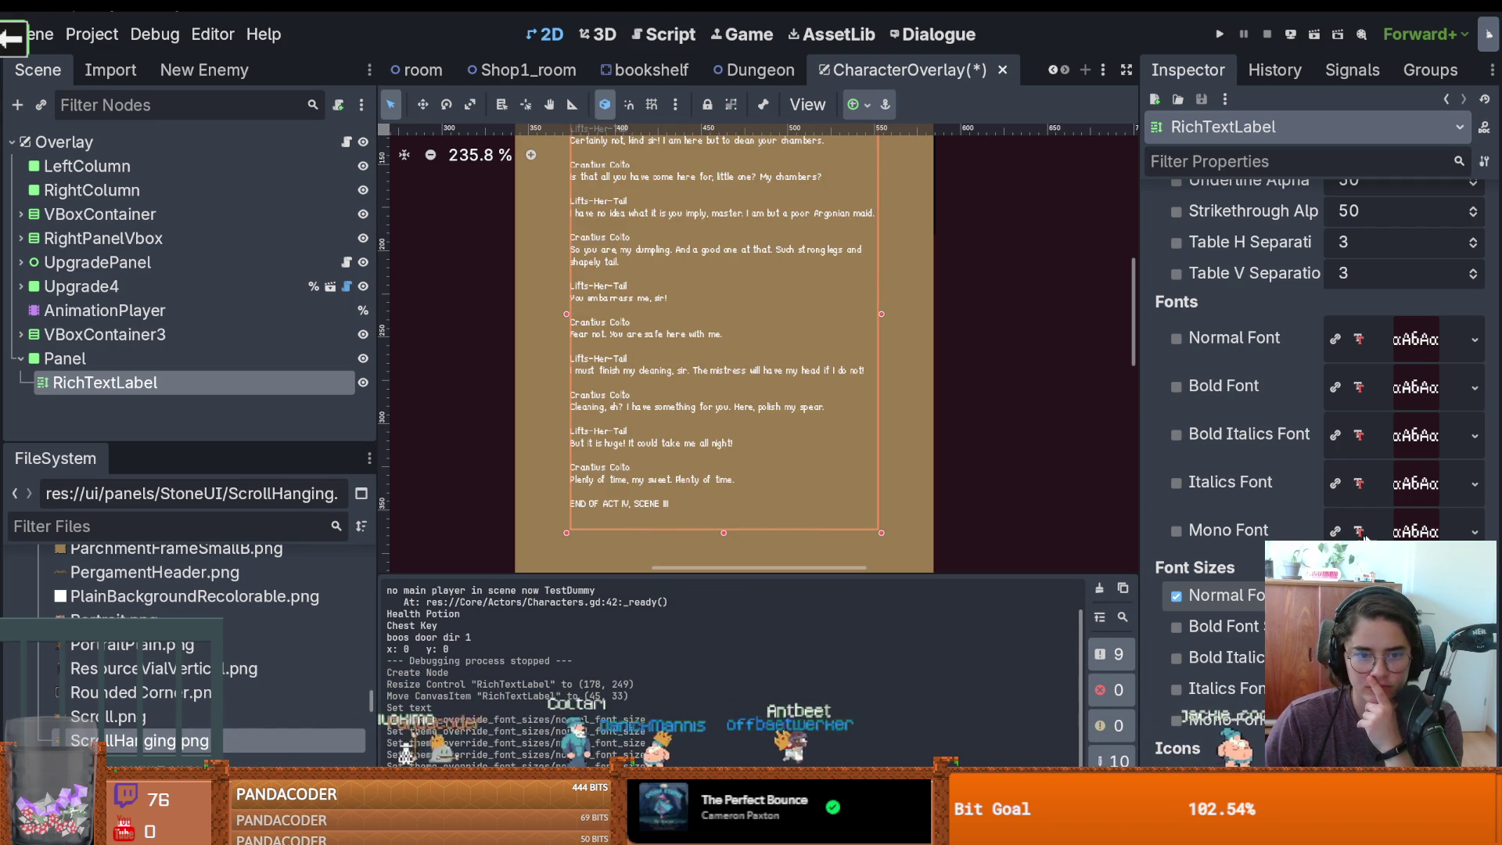
pyautogui.scroll(2, 1361, 402)
pyautogui.click(1175, 420)
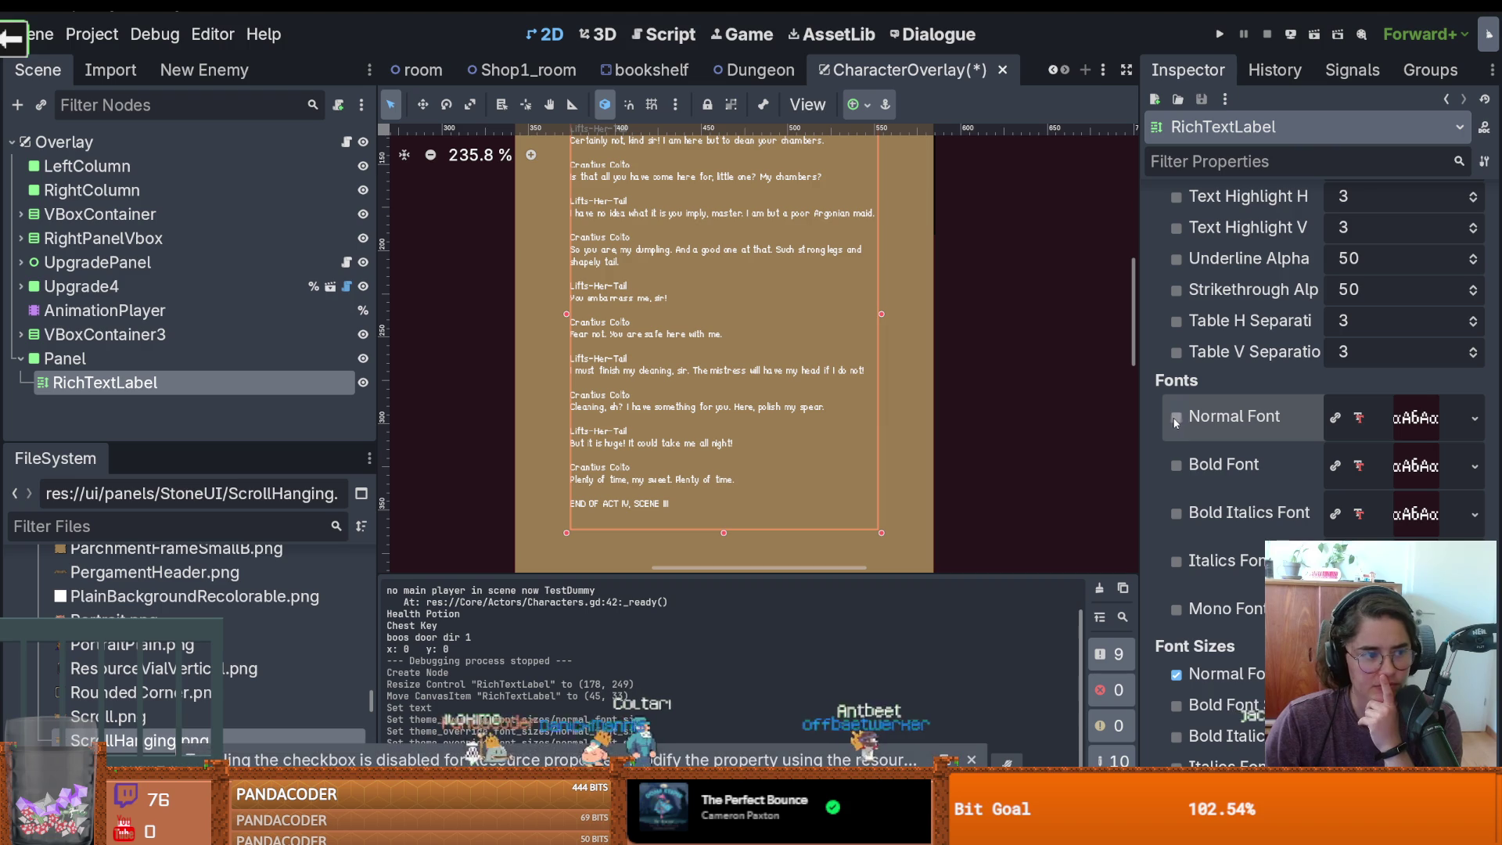
pyautogui.click(1474, 418)
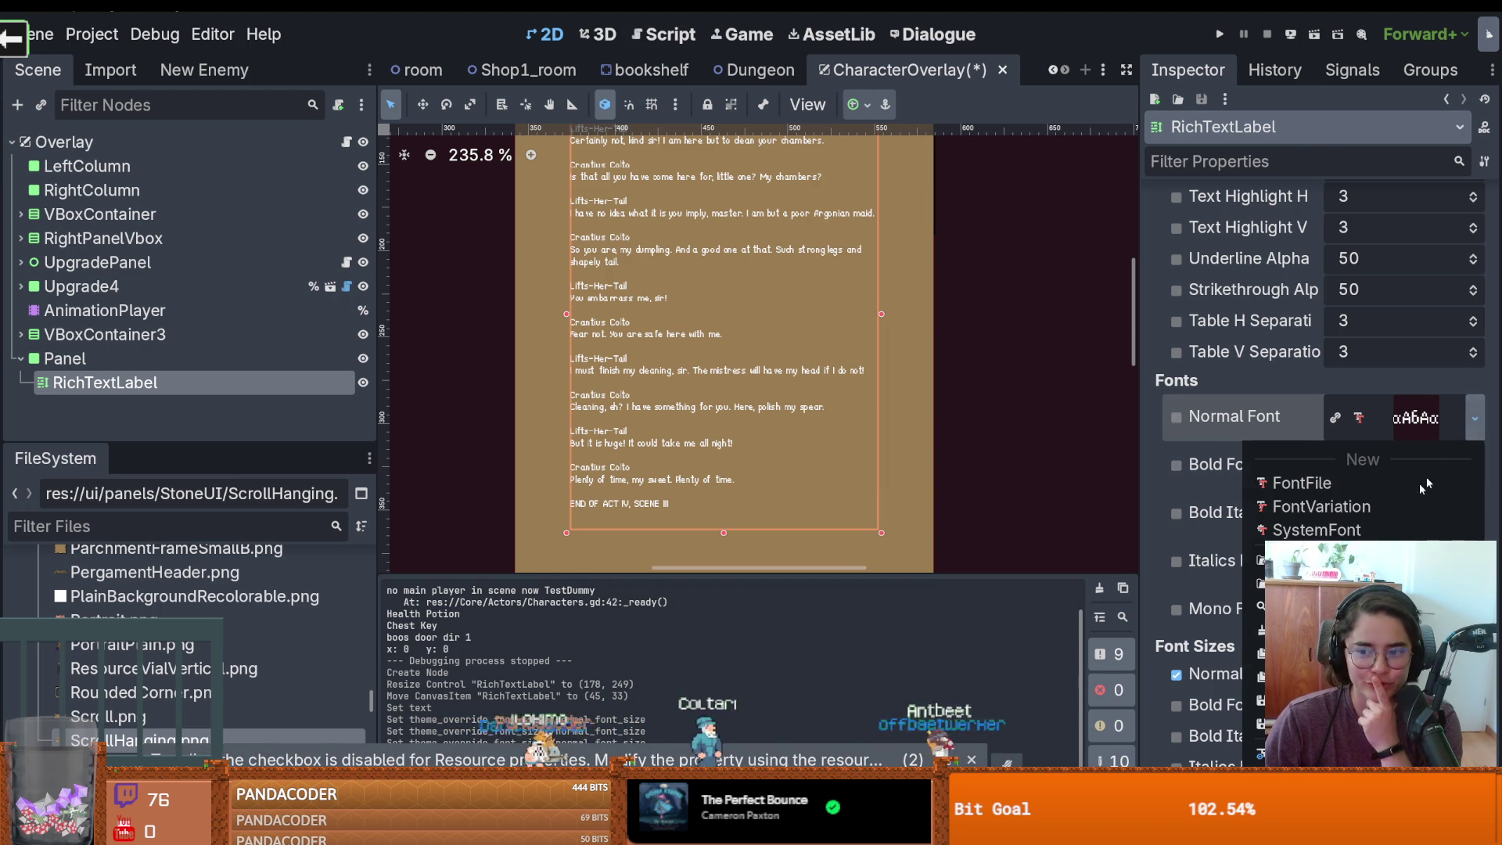
pyautogui.click(1301, 482)
# Quick Load the Undaunted blackletter font as the dialogue's normal font
pyautogui.click(1475, 410)
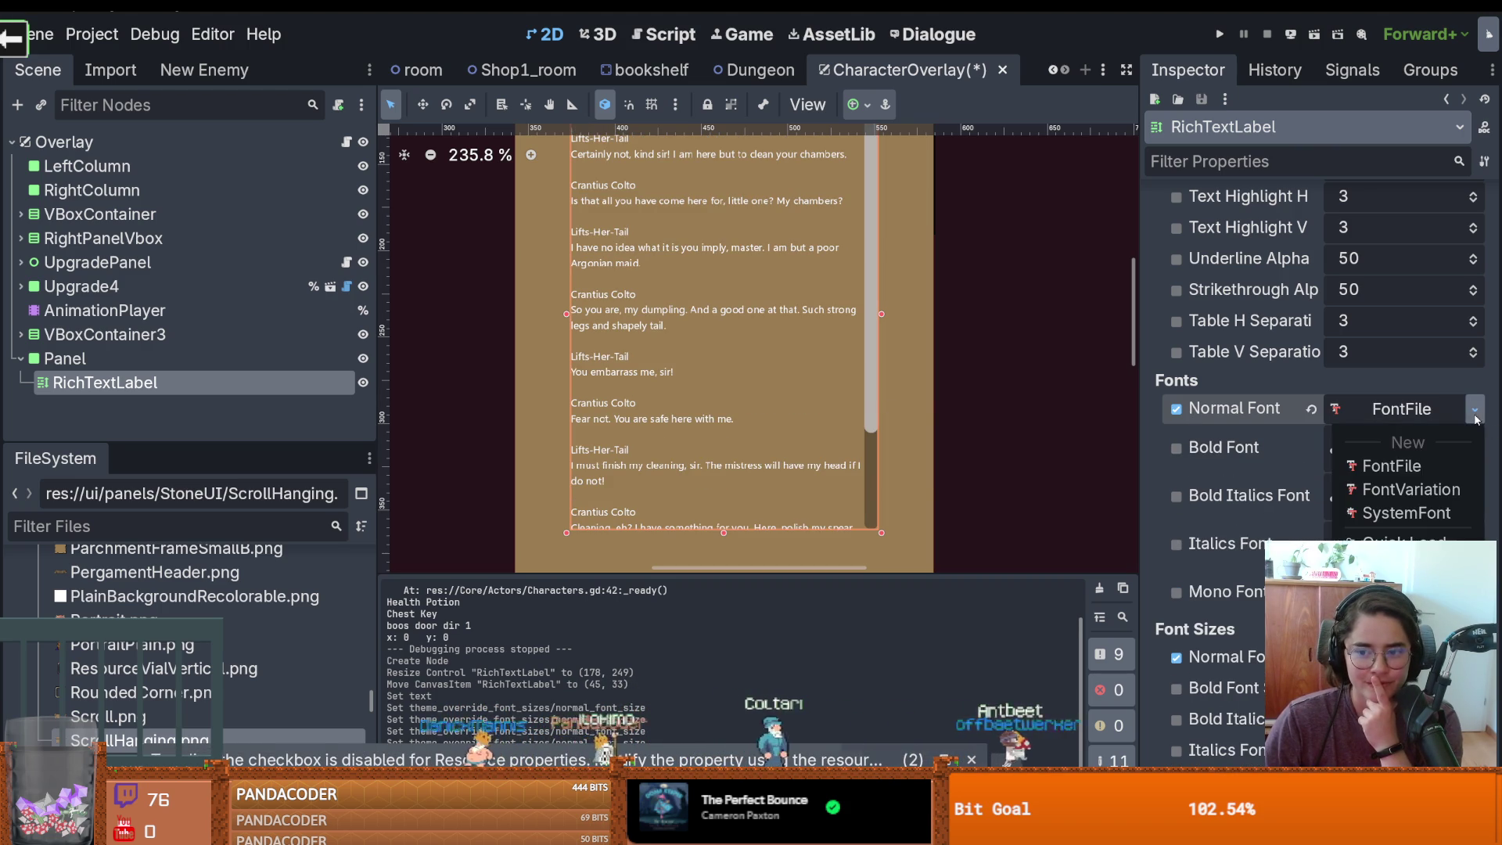
pyautogui.click(1384, 538)
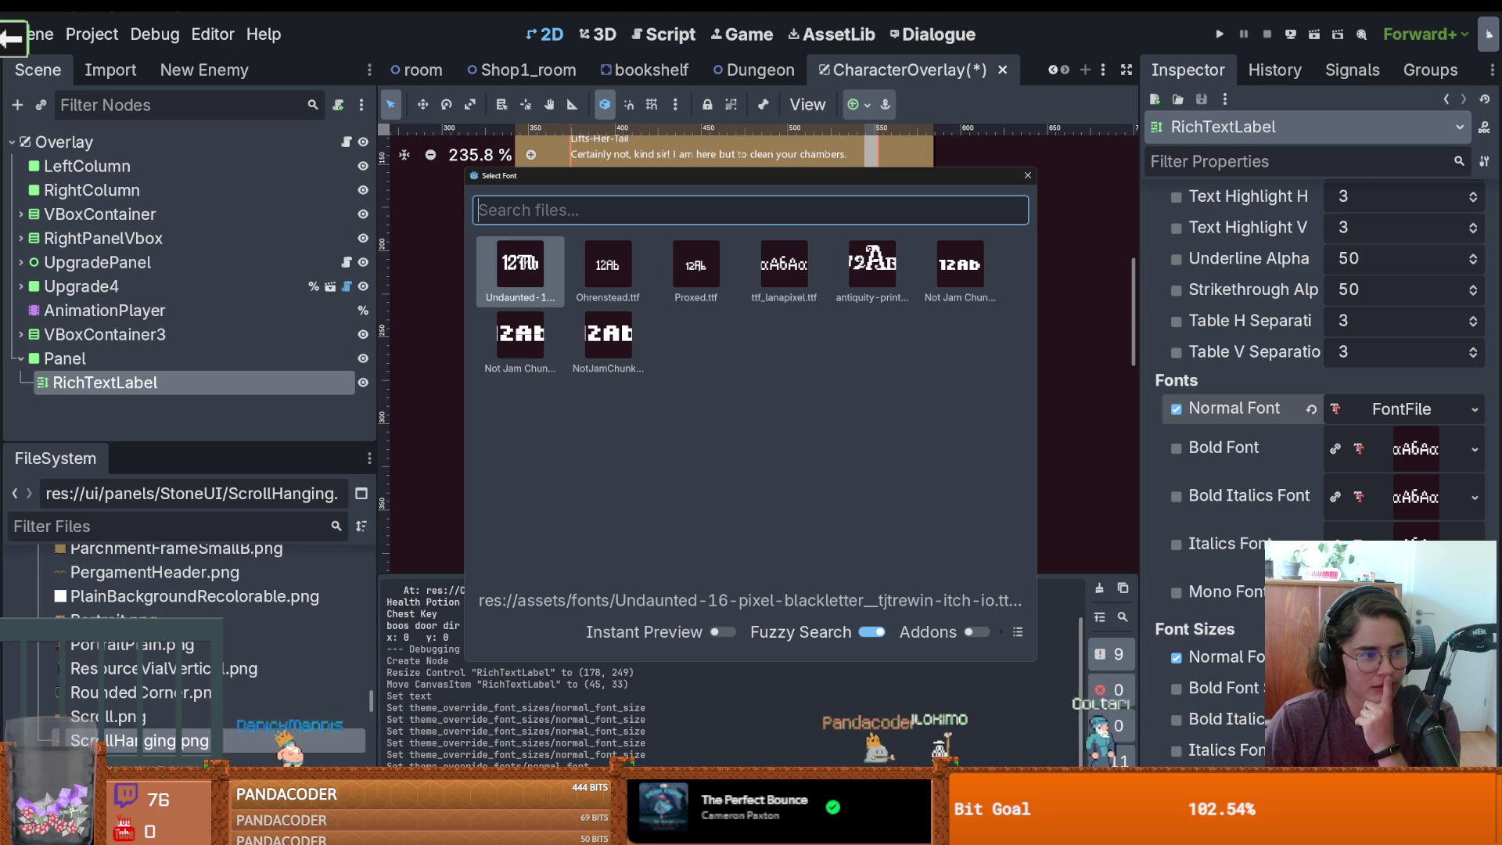
pyautogui.doubleClick(520, 266)
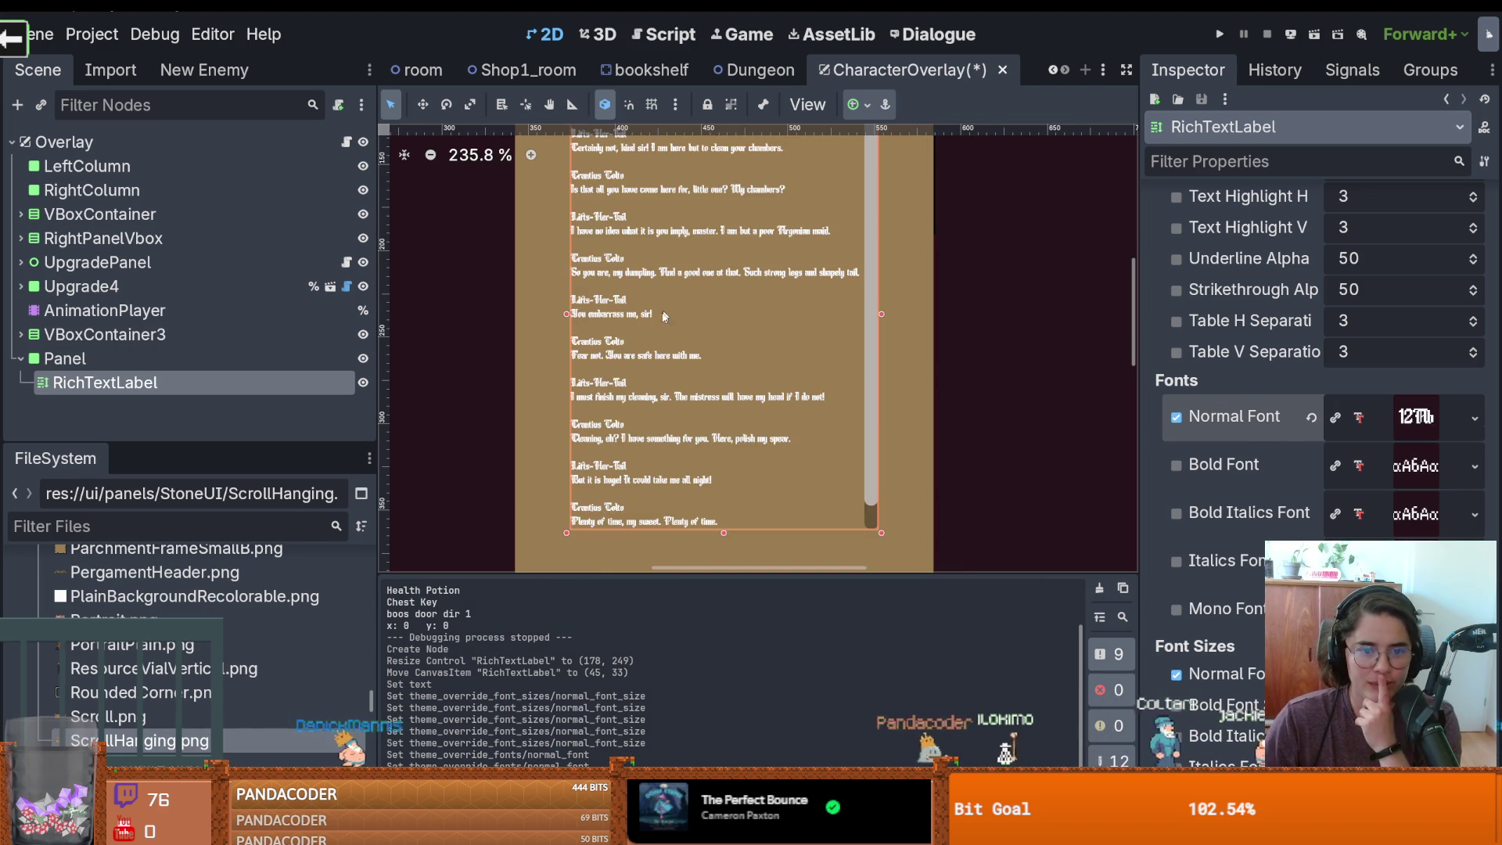
pyautogui.scroll(9, 643, 336)
pyautogui.scroll(-9, 643, 336)
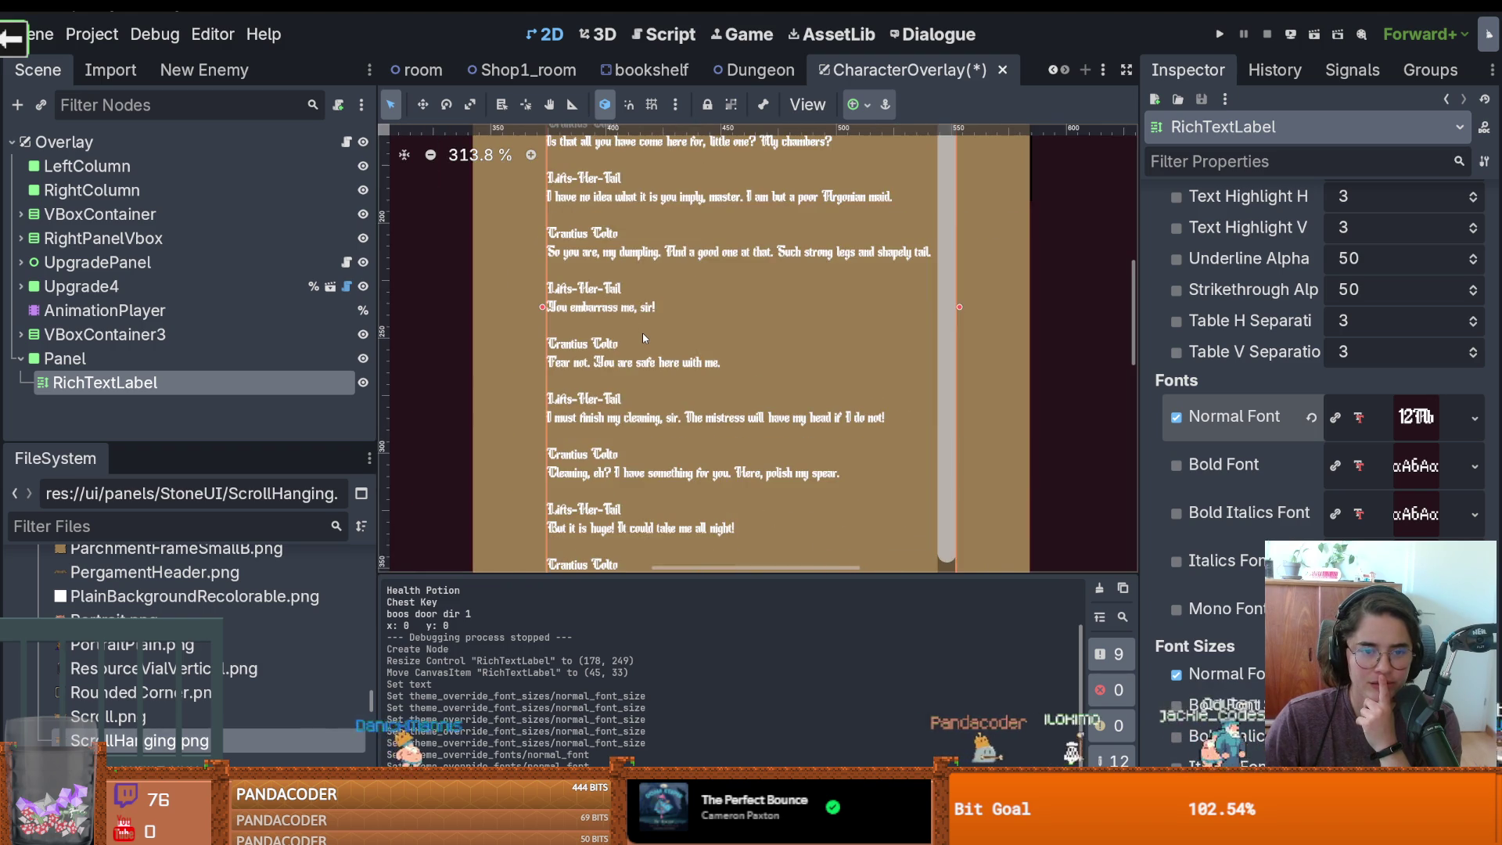
pyautogui.scroll(-2, 688, 322)
# Nudge the label up-left and enlarge it so the final dialogue line shows
pyautogui.moveTo(827, 379); pyautogui.dragTo(820, 376)
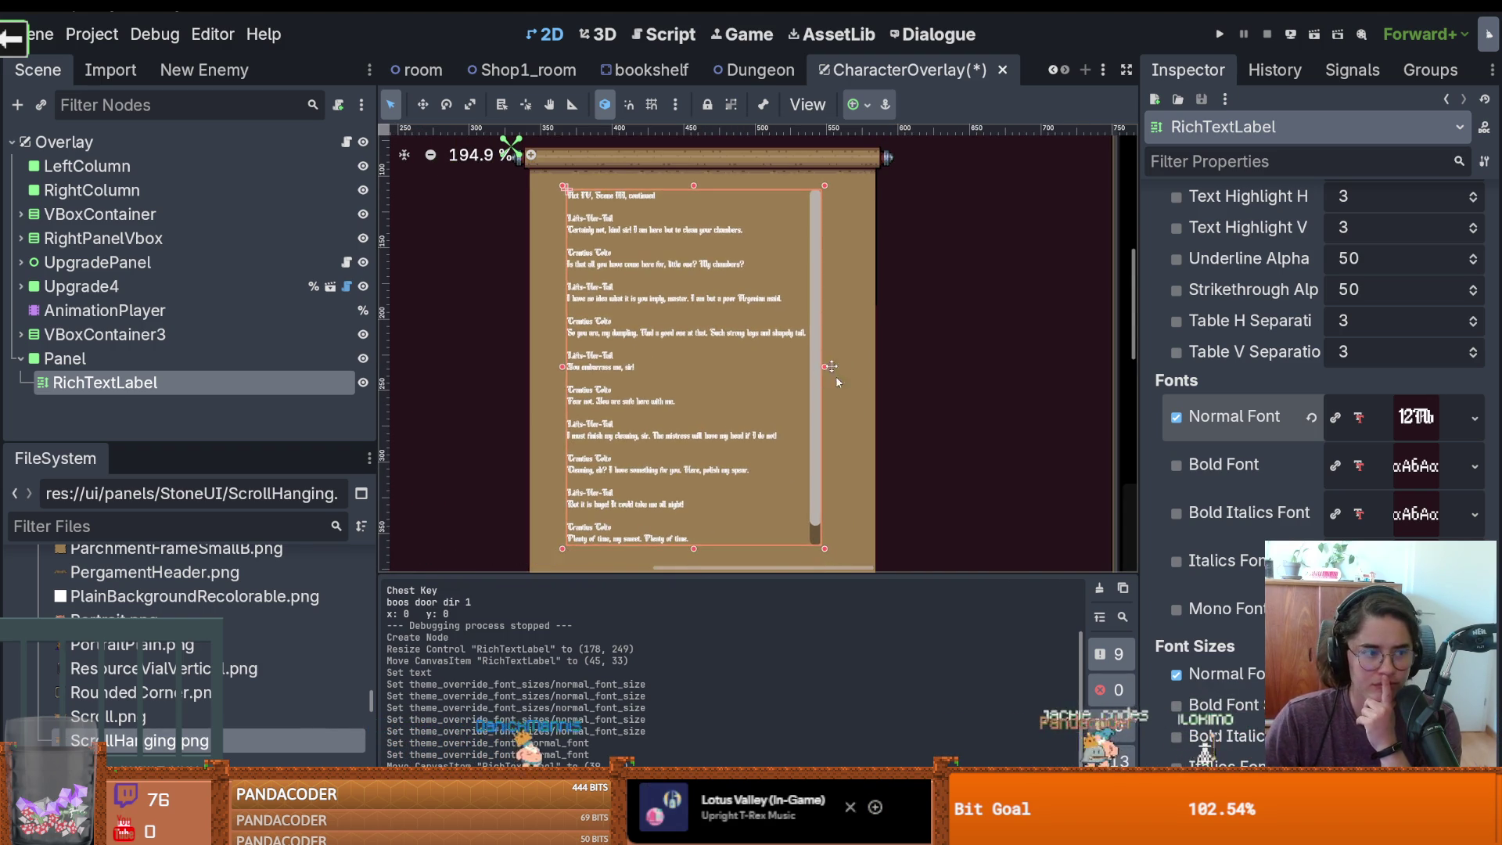
pyautogui.scroll(-3, 794, 323)
pyautogui.scroll(-1, 795, 322)
pyautogui.scroll(2, 748, 448)
pyautogui.moveTo(804, 454); pyautogui.dragTo(816, 488)
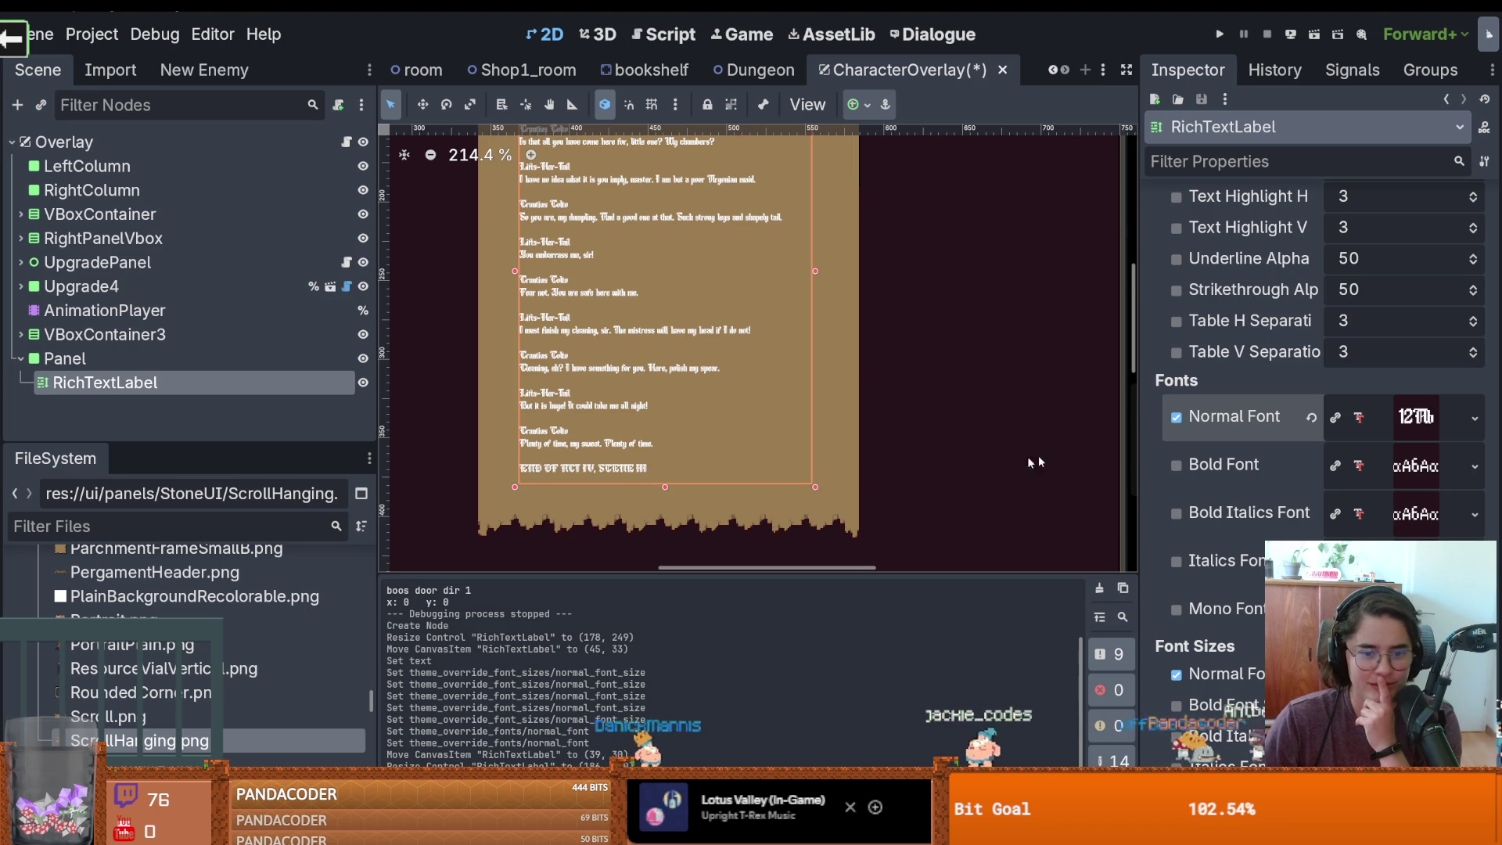
pyautogui.scroll(2, 769, 437)
pyautogui.scroll(1, 654, 401)
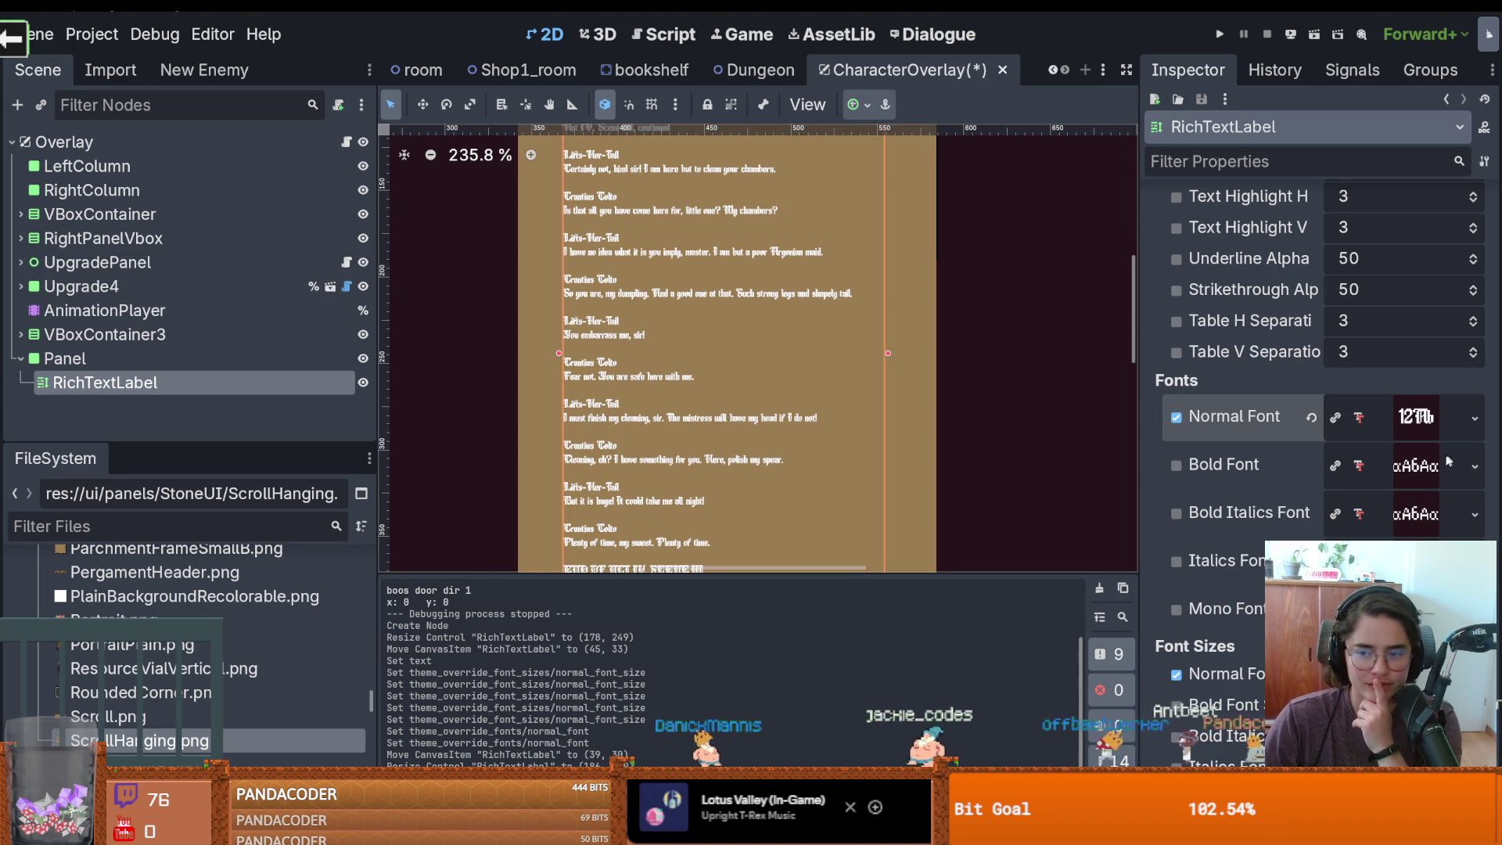
pyautogui.click(1474, 418)
pyautogui.click(1291, 561)
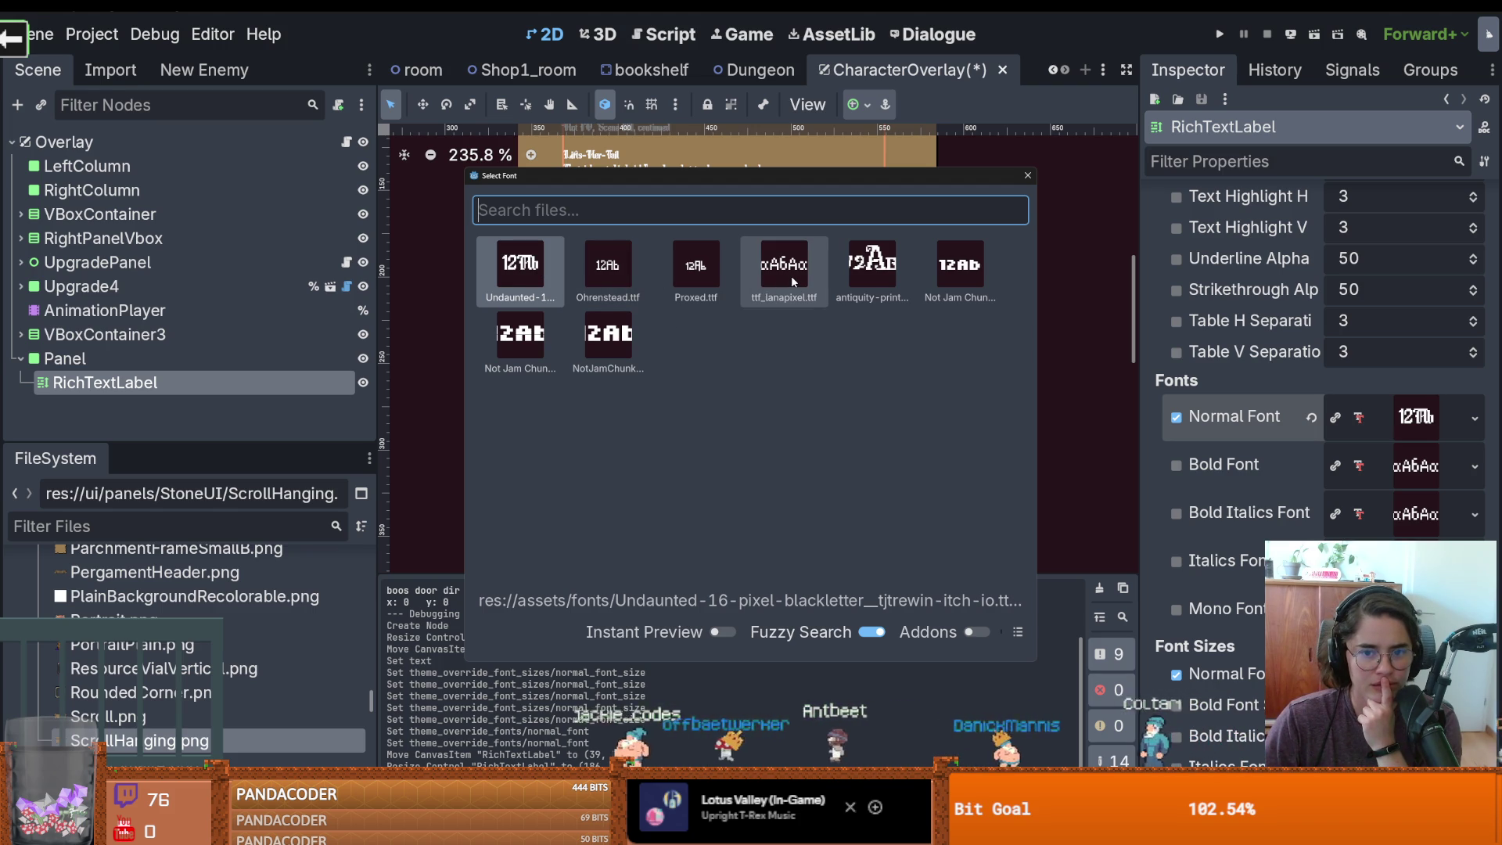
# Switch the dialogue's normal font to Ohrenstead.ttf
pyautogui.doubleClick(609, 270)
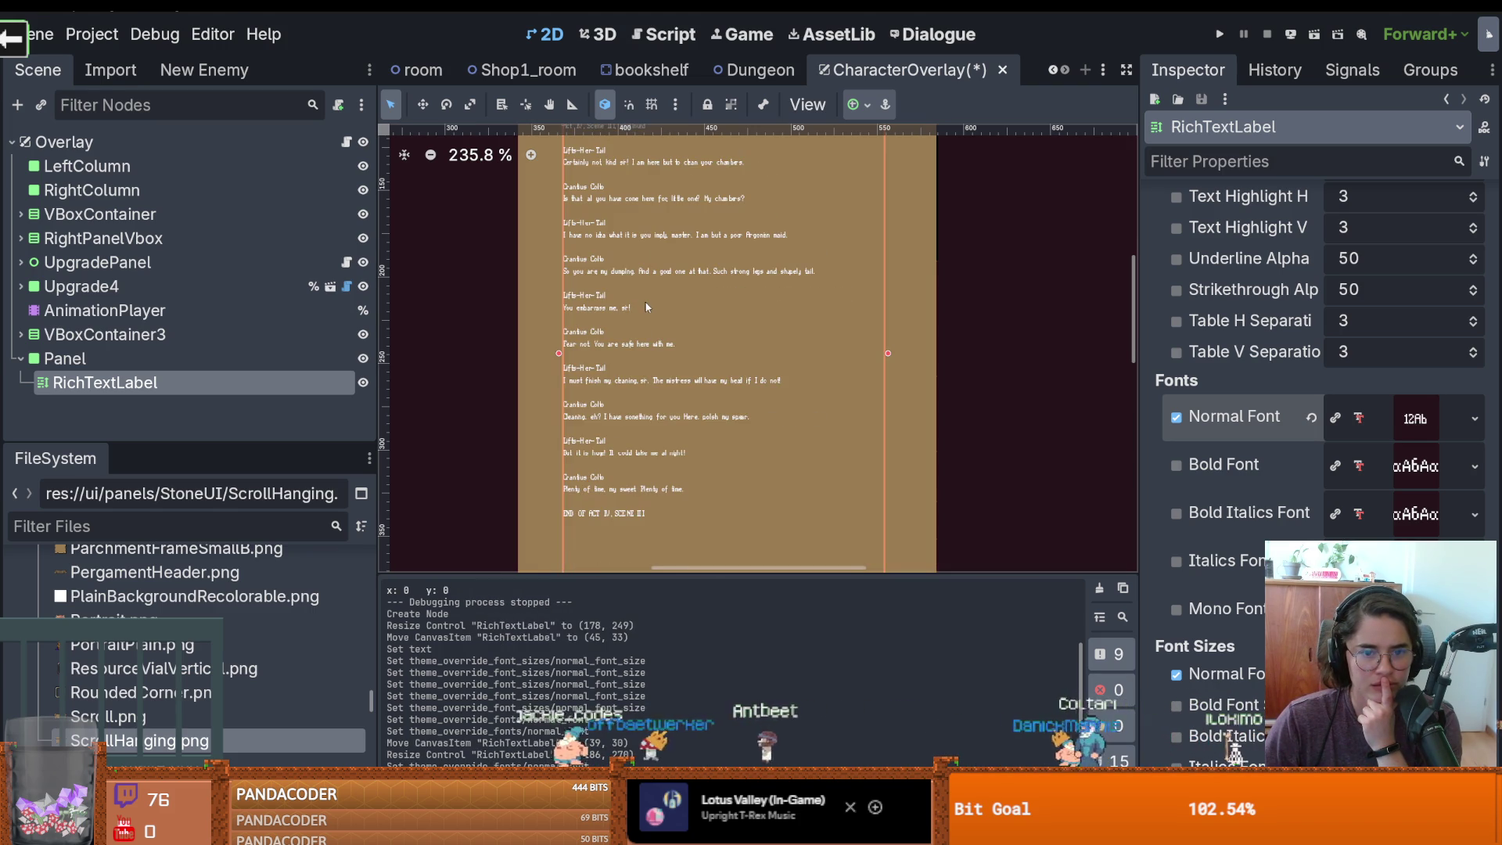
pyautogui.scroll(3, 624, 333)
pyautogui.scroll(-3, 1423, 435)
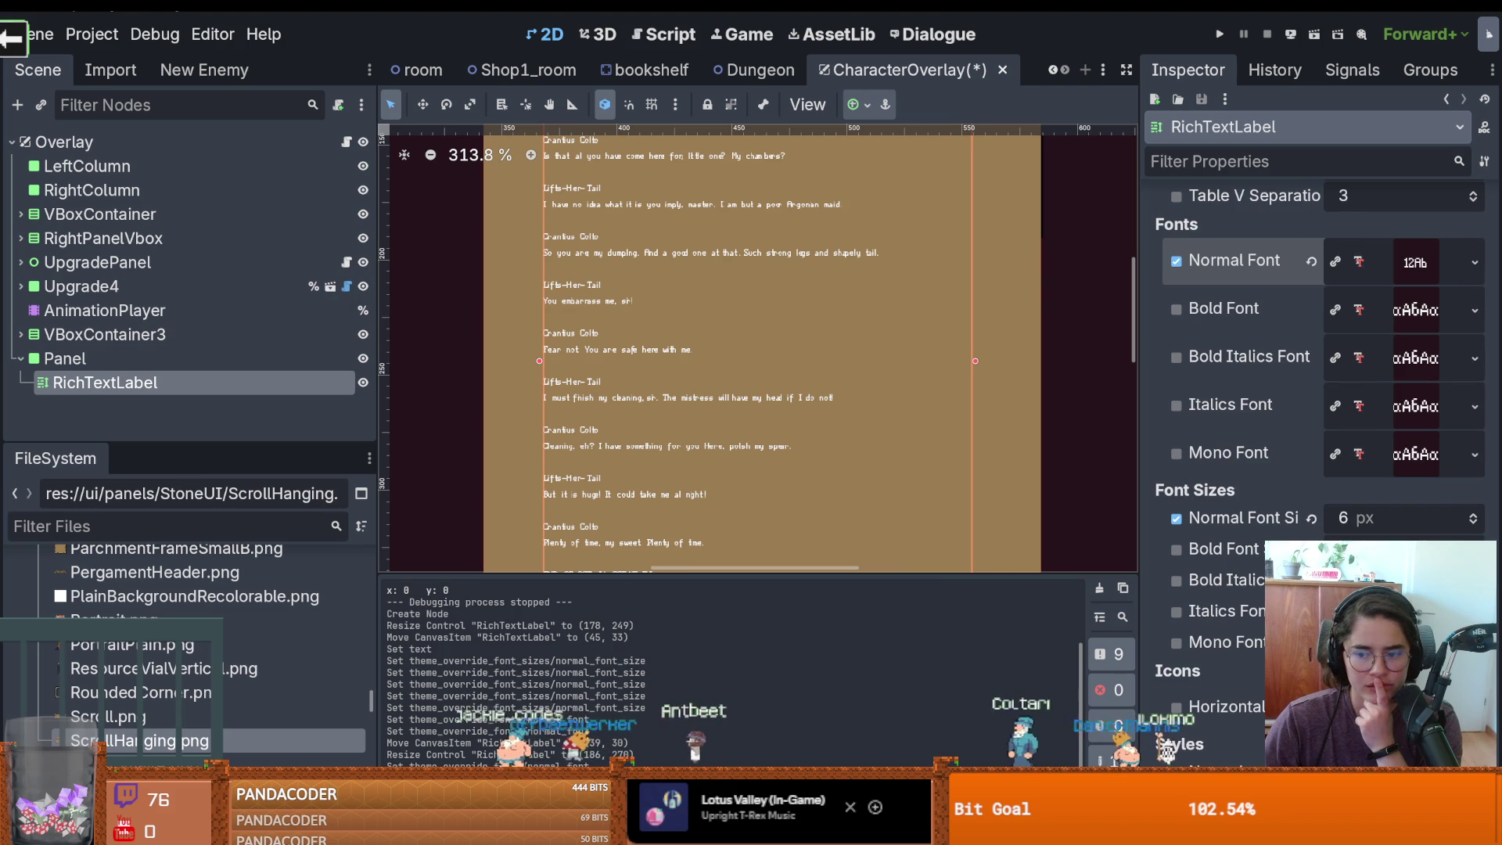
pyautogui.scroll(-3, 886, 419)
pyautogui.scroll(1, 886, 419)
pyautogui.scroll(1, 782, 430)
pyautogui.scroll(-1, 682, 443)
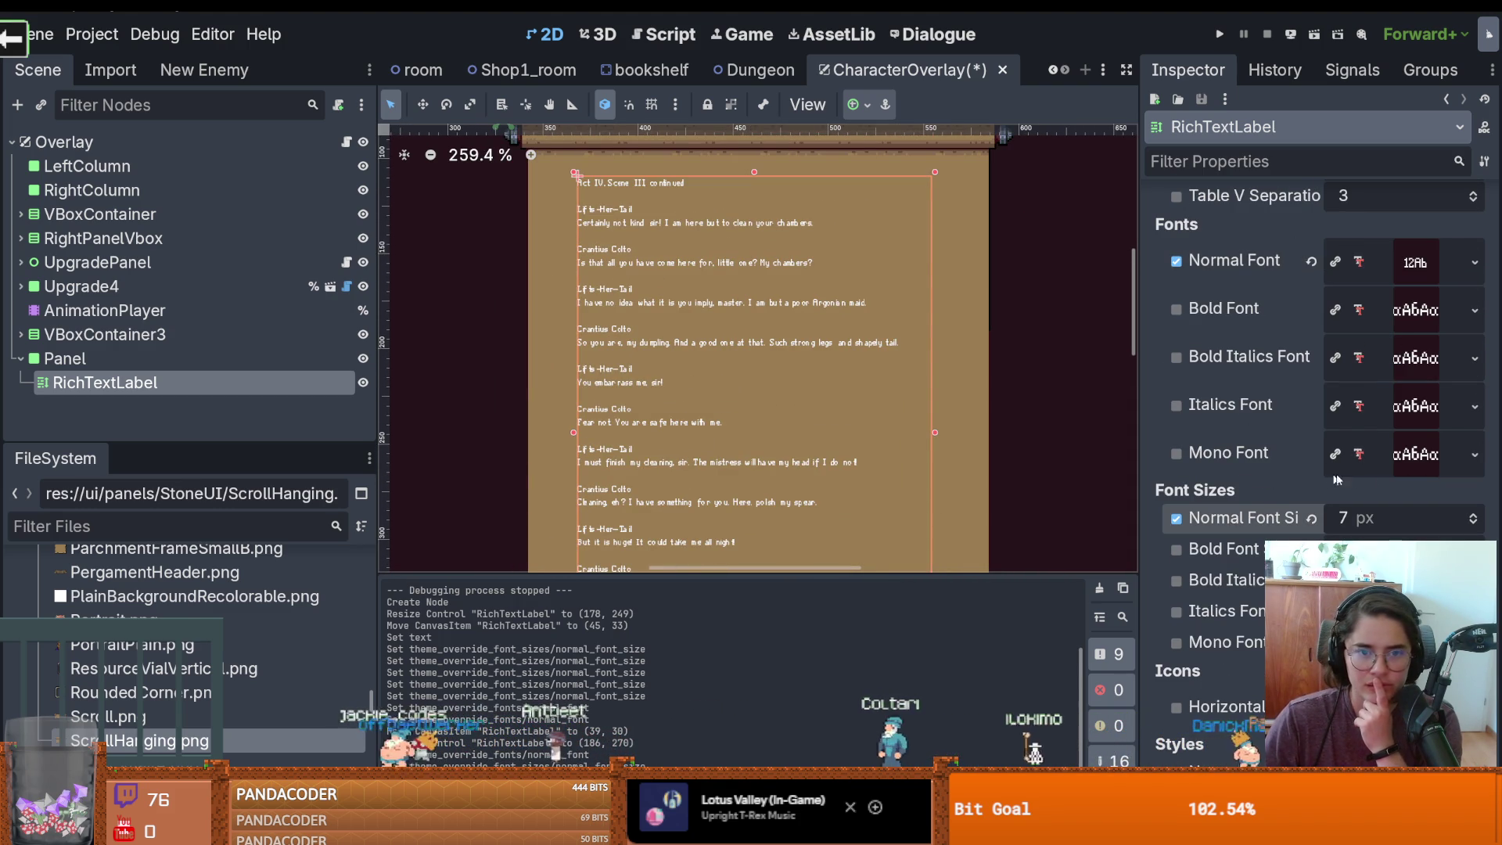
# Set Normal Font Size to 8 px, lengthen the label, and launch the game
pyautogui.click(1472, 516)
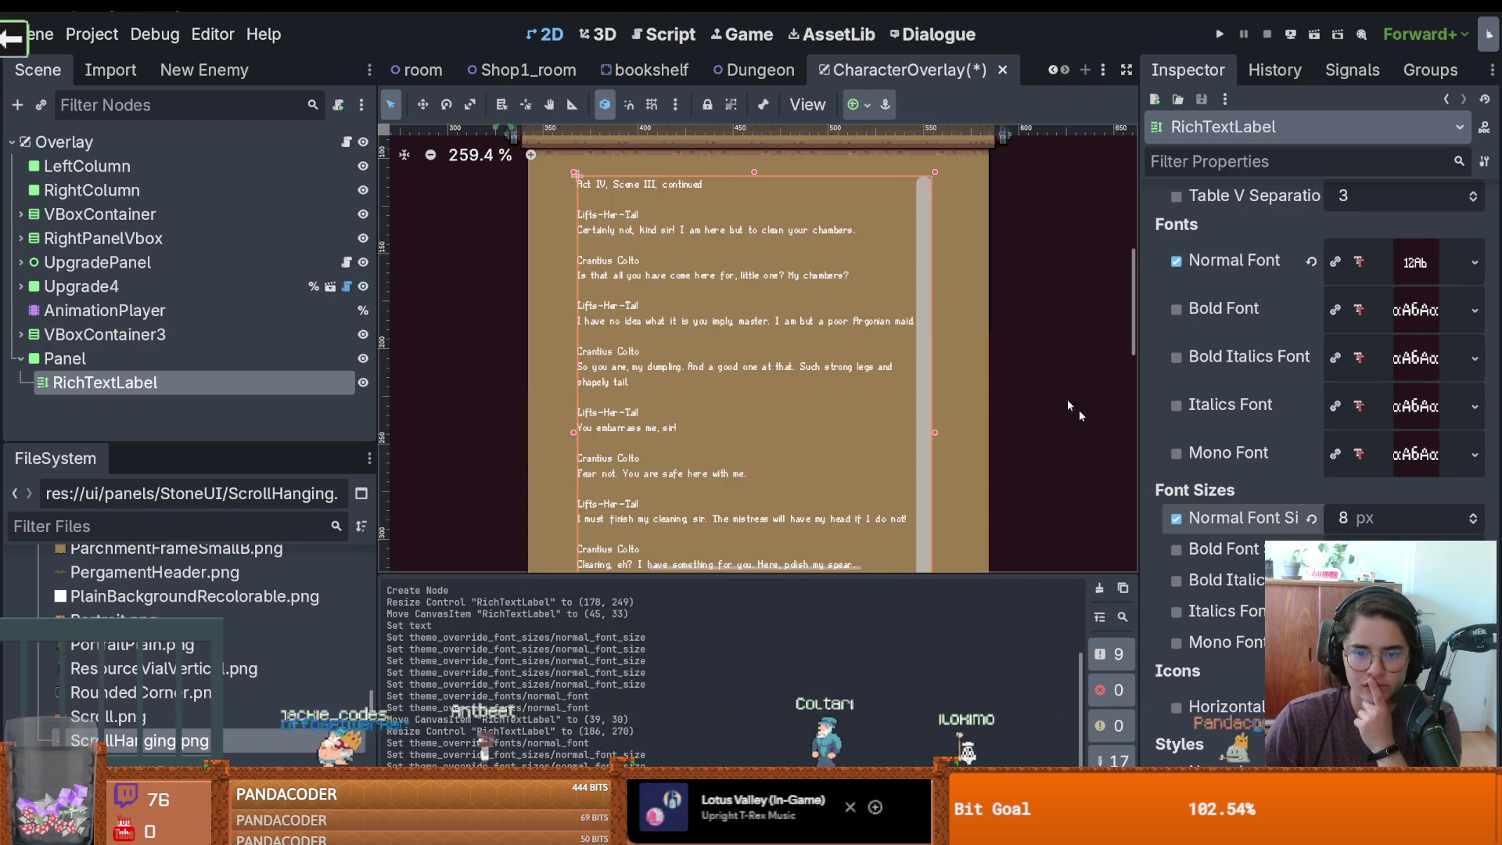
pyautogui.scroll(-1, 1106, 438)
pyautogui.moveTo(735, 500); pyautogui.dragTo(735, 506)
pyautogui.click(1219, 34)
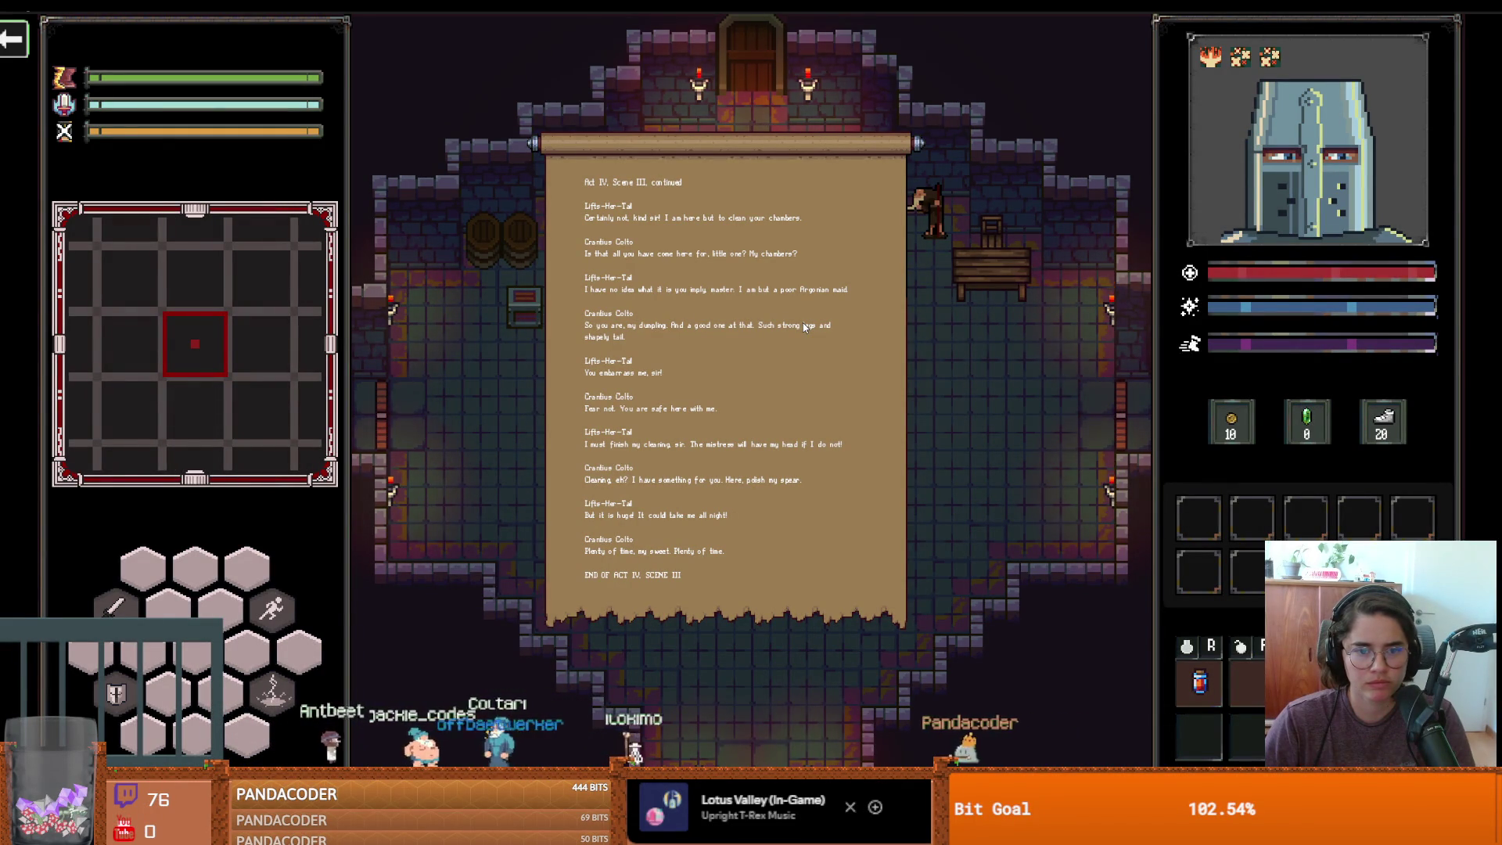
# Walk the knight across the room, then take the game out of fullscreen
pyautogui.press('d')
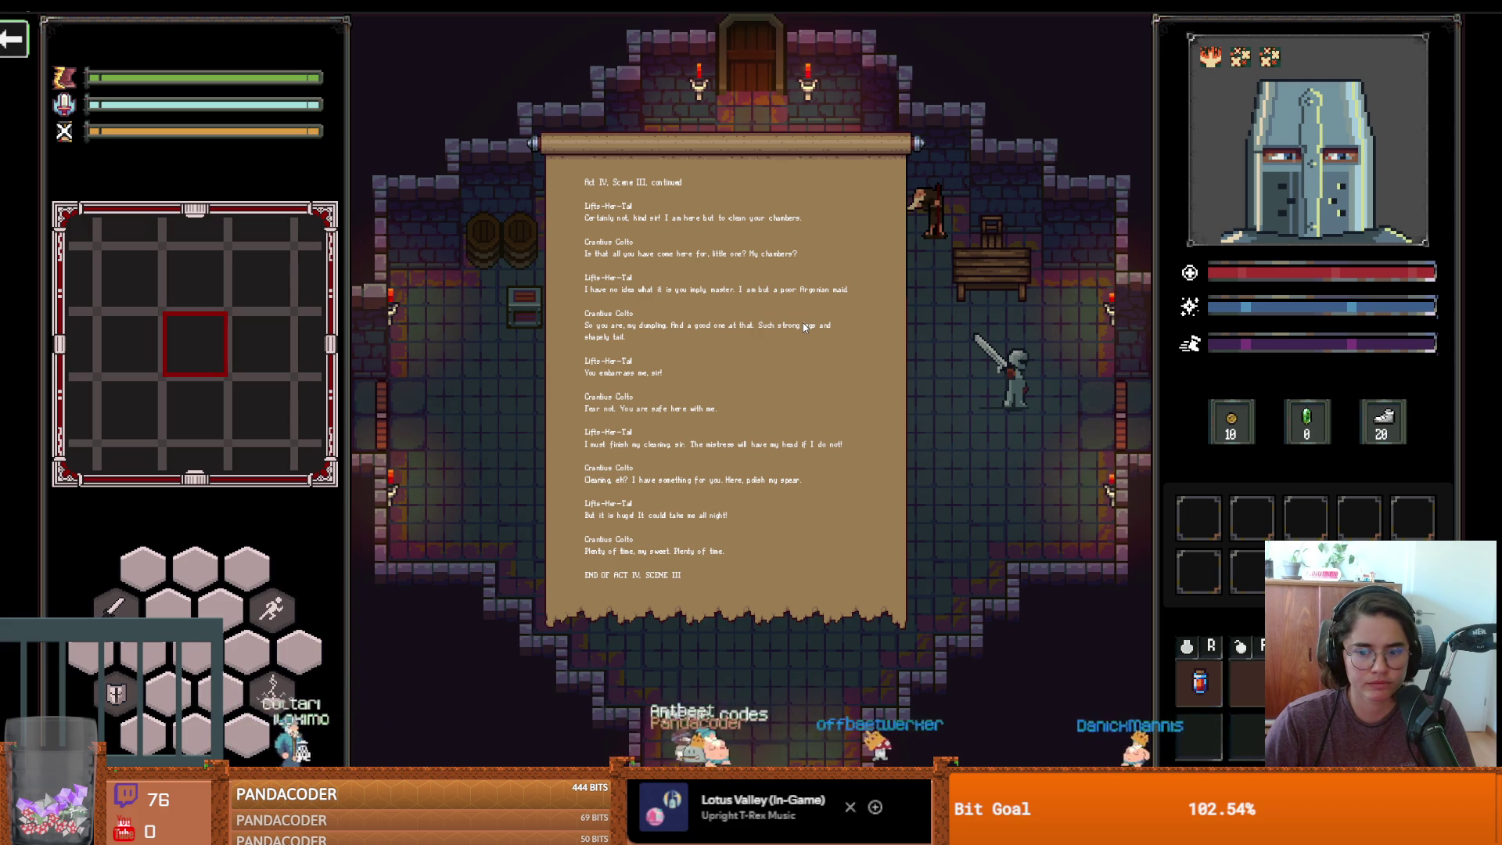
pyautogui.press('F11')
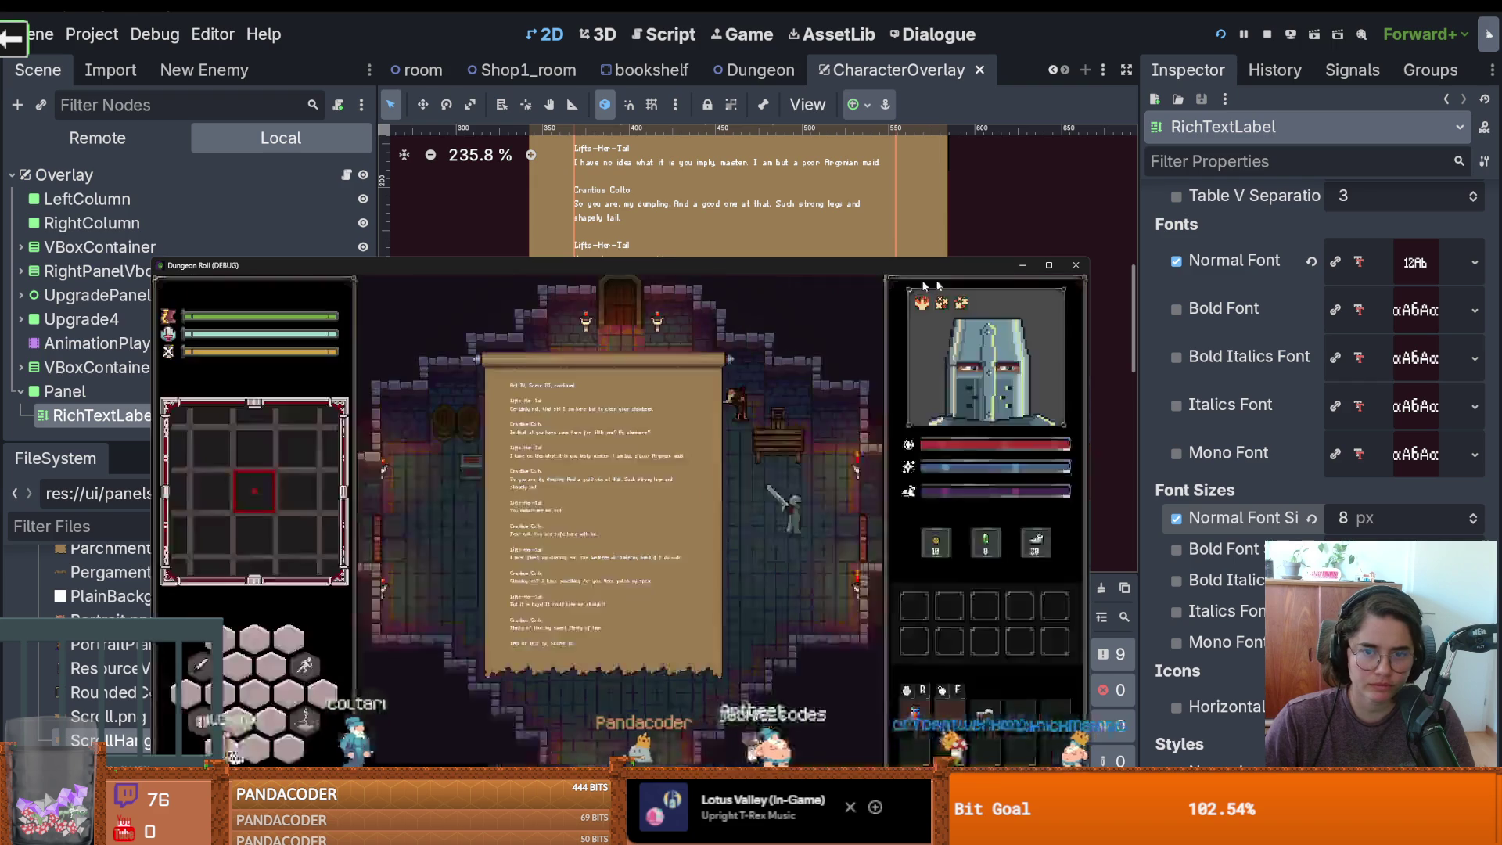
# Stop the running Dungeon Roll test and return to the editor
pyautogui.click(1076, 268)
pyautogui.hotkey('ctrl', 's')
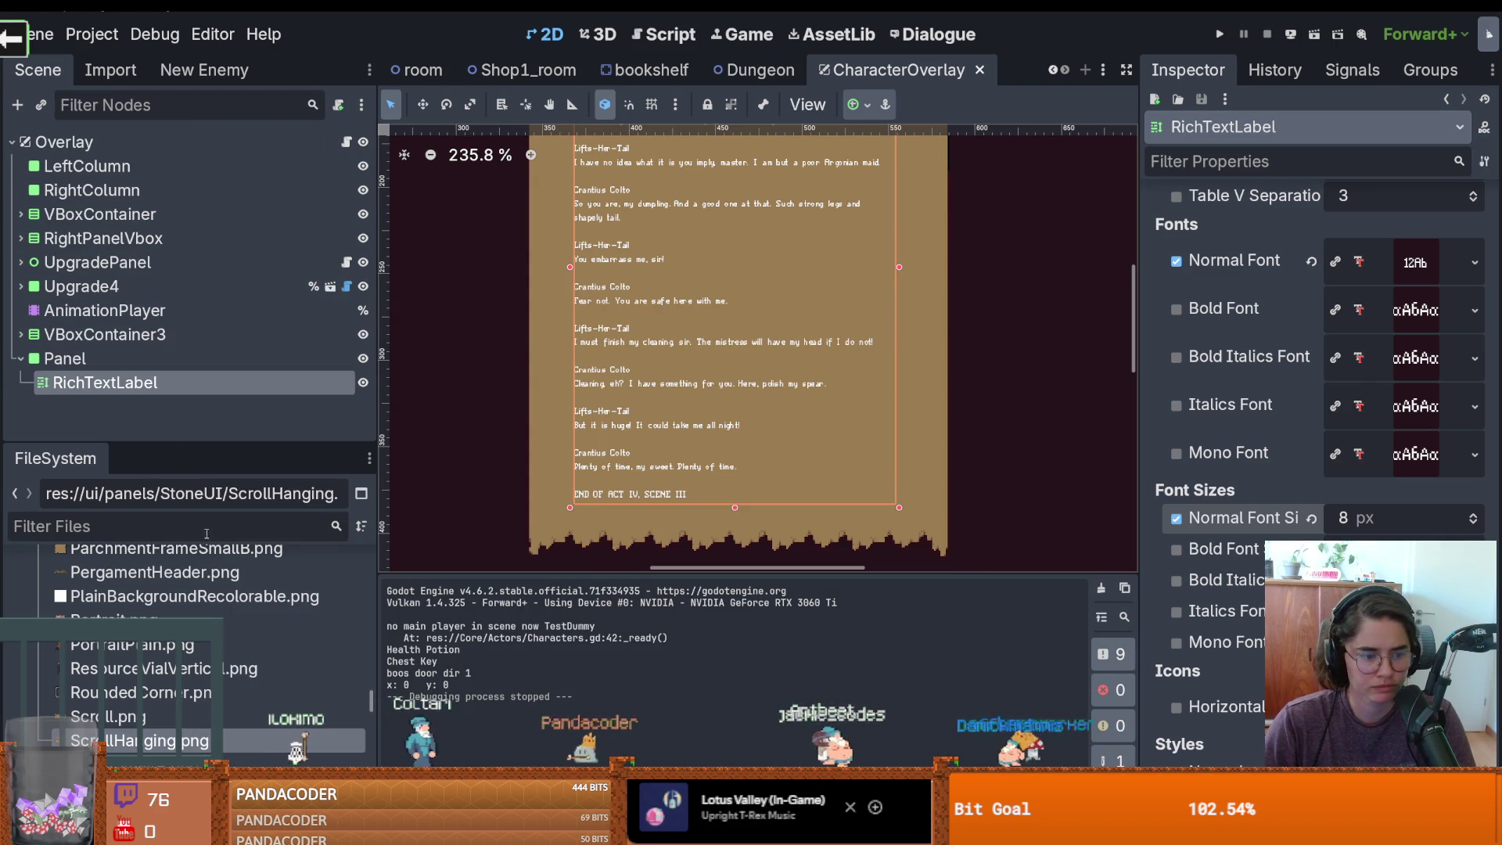
pyautogui.scroll(-3, 119, 698)
# Preview the ScrollSmallA, ScrollSmallB, ScrollHanging and Scroll.png textures, then save the scene
pyautogui.click(120, 698)
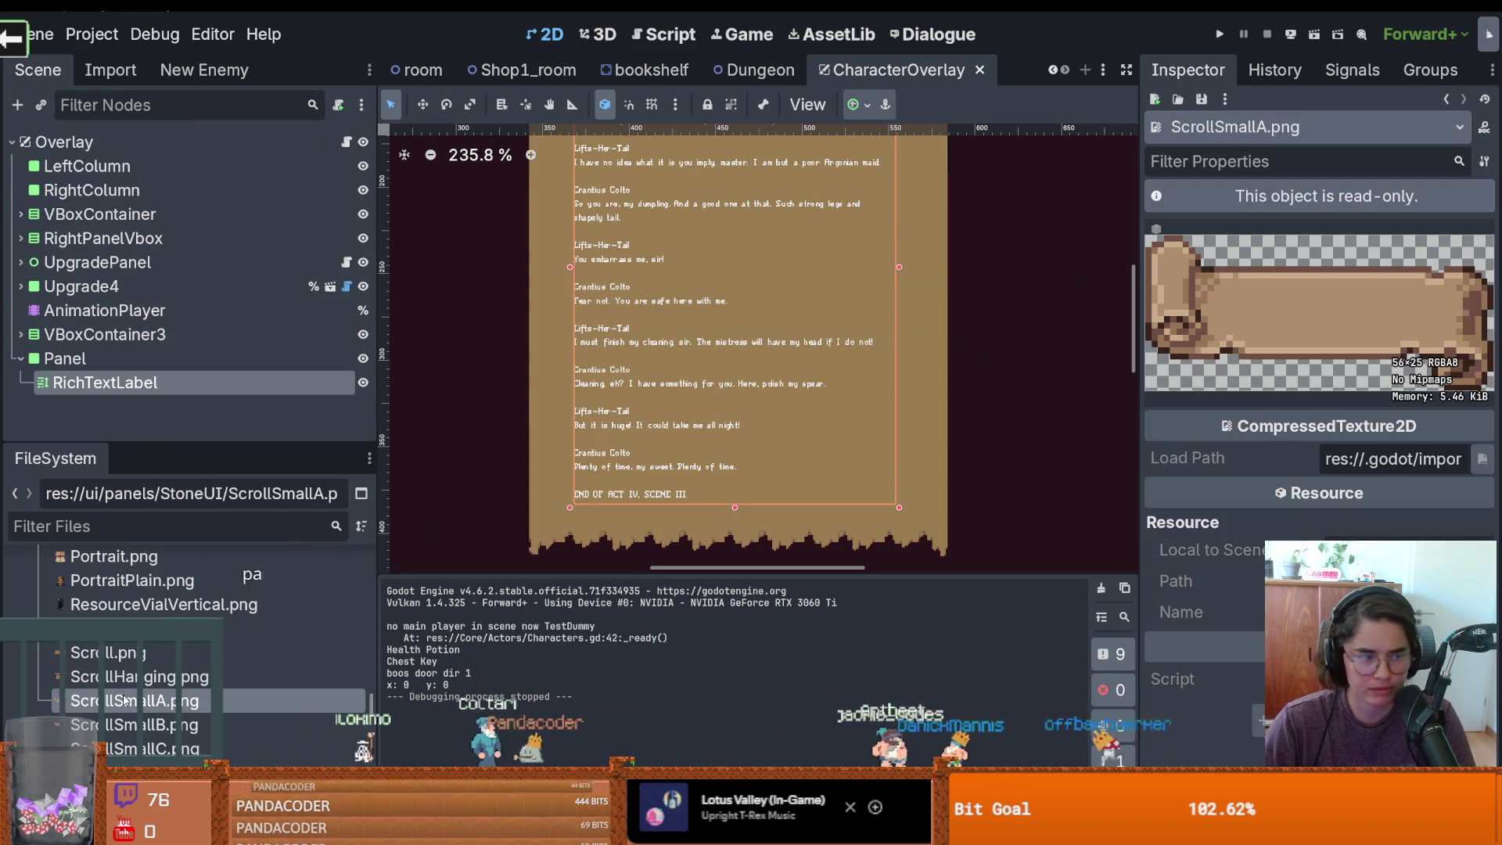
pyautogui.press('Down')
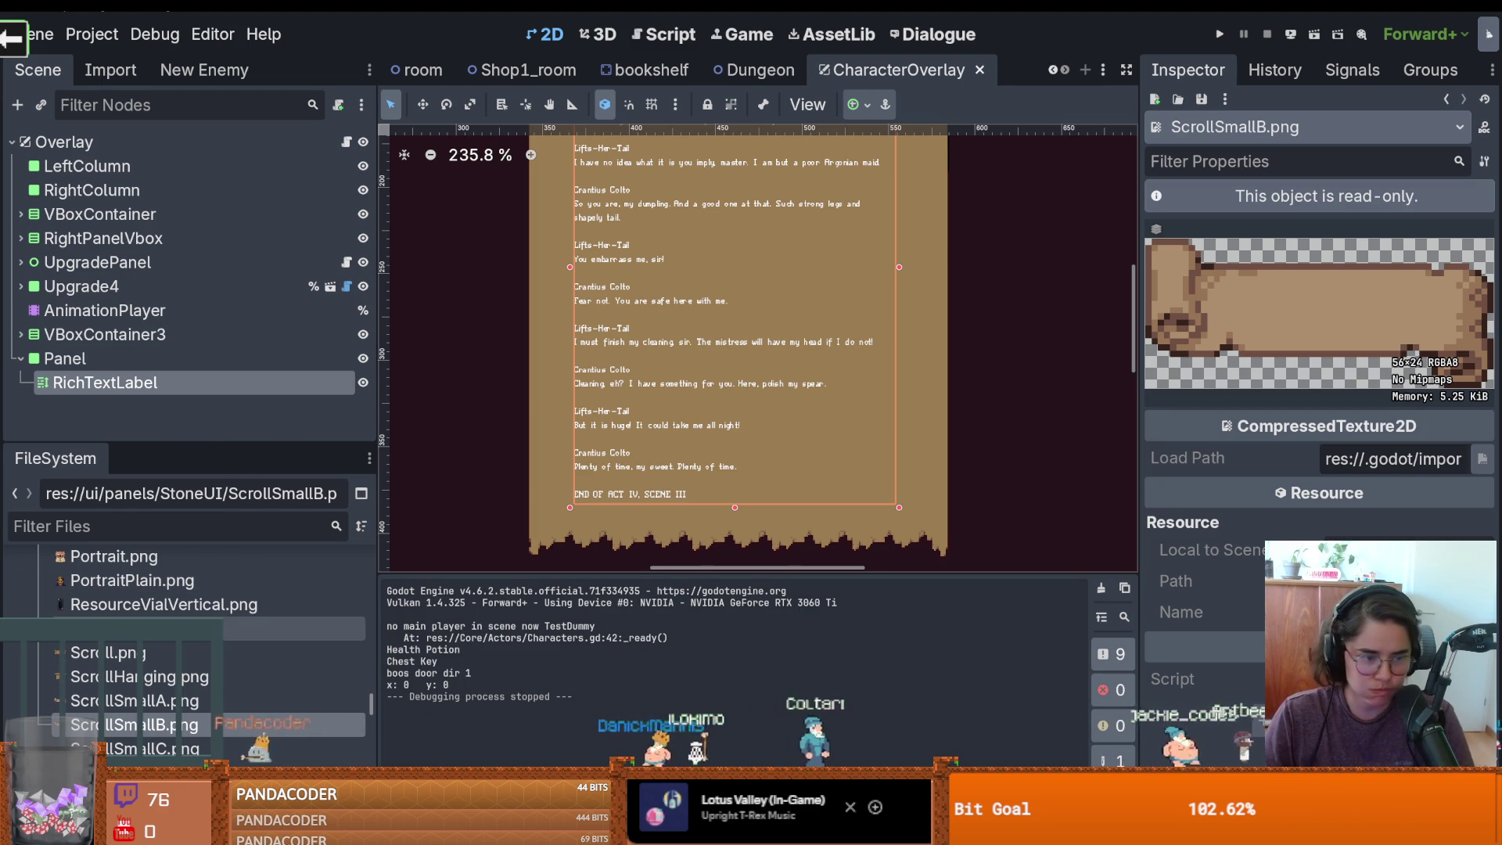
pyautogui.click(131, 685)
pyautogui.press('Up')
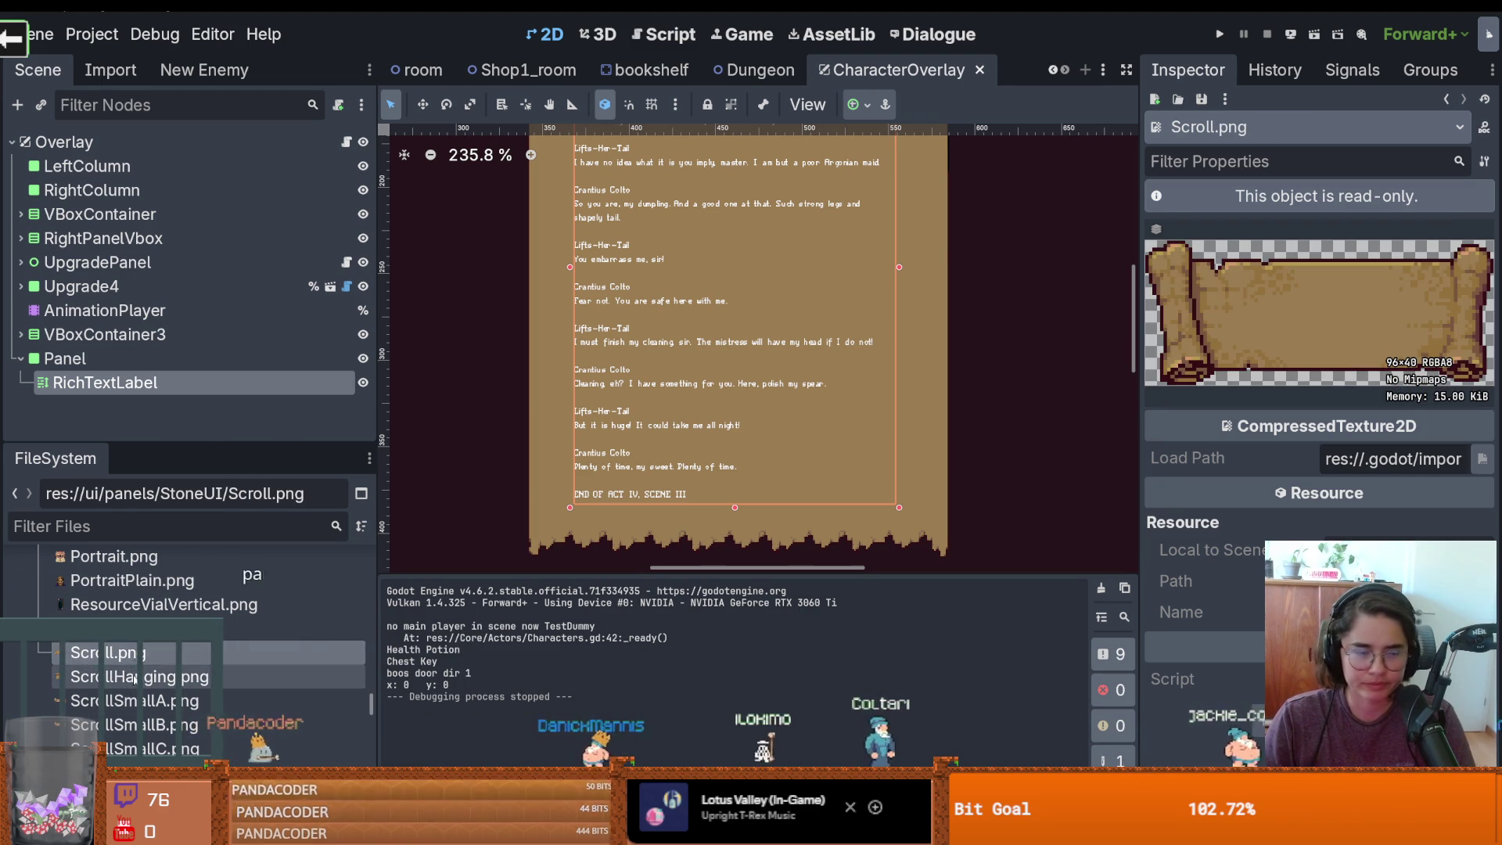
pyautogui.press('Down')
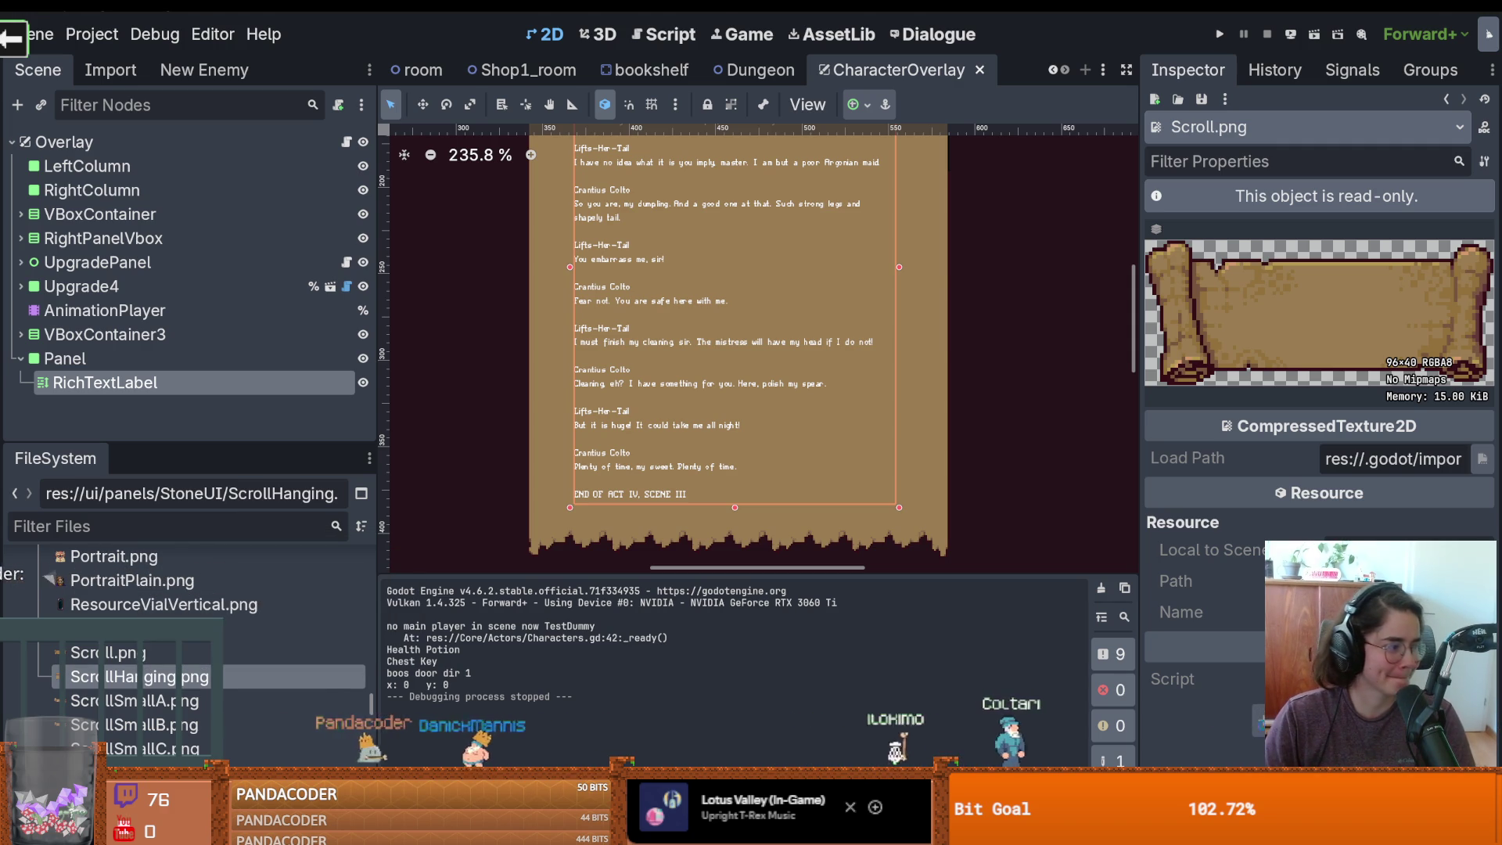
pyautogui.hotkey('ctrl', 's')
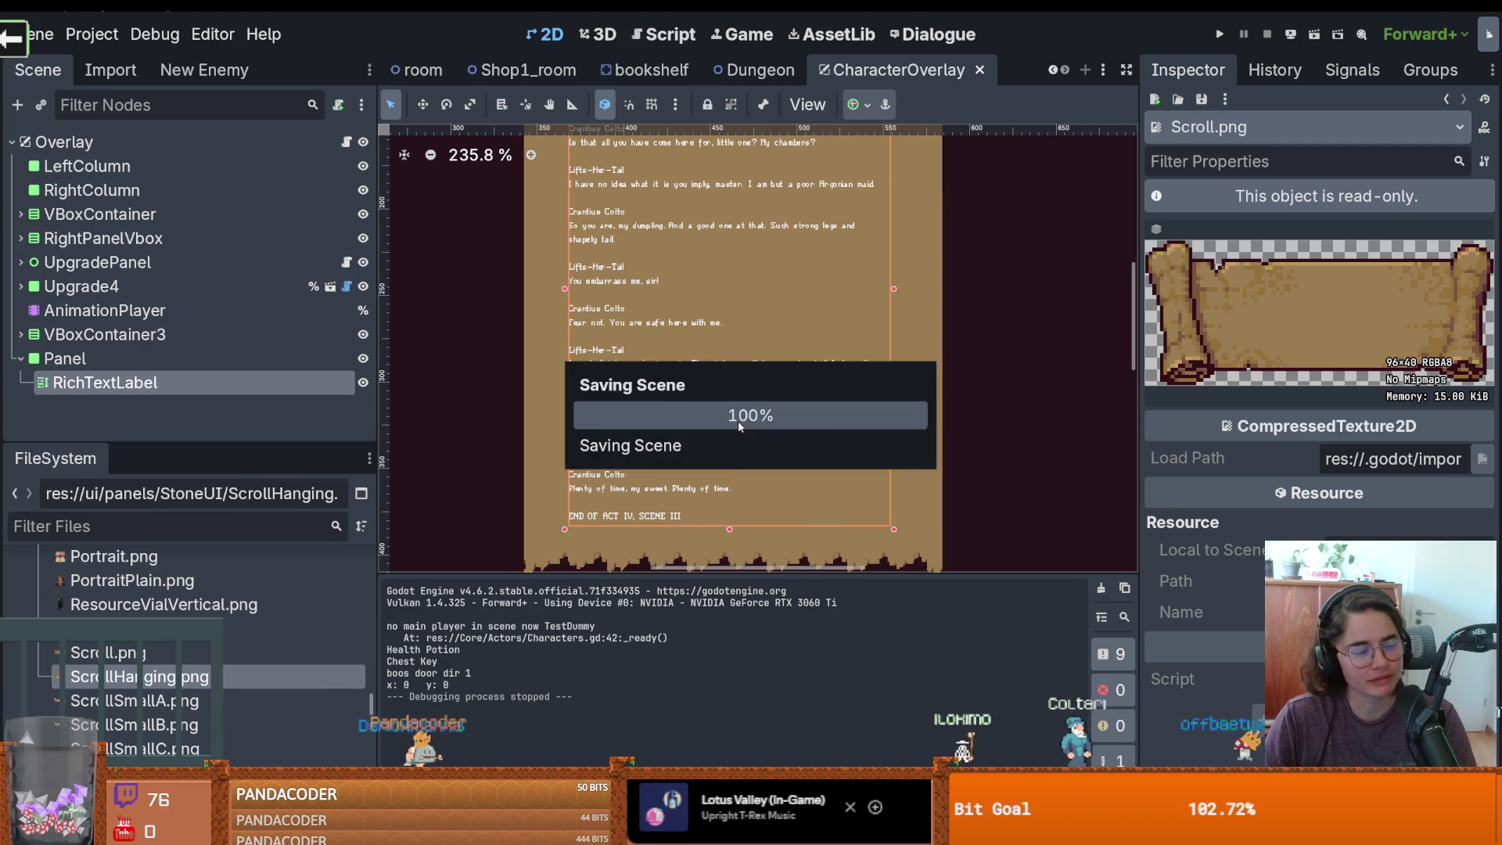
pyautogui.scroll(1, 738, 430)
pyautogui.scroll(1, 738, 428)
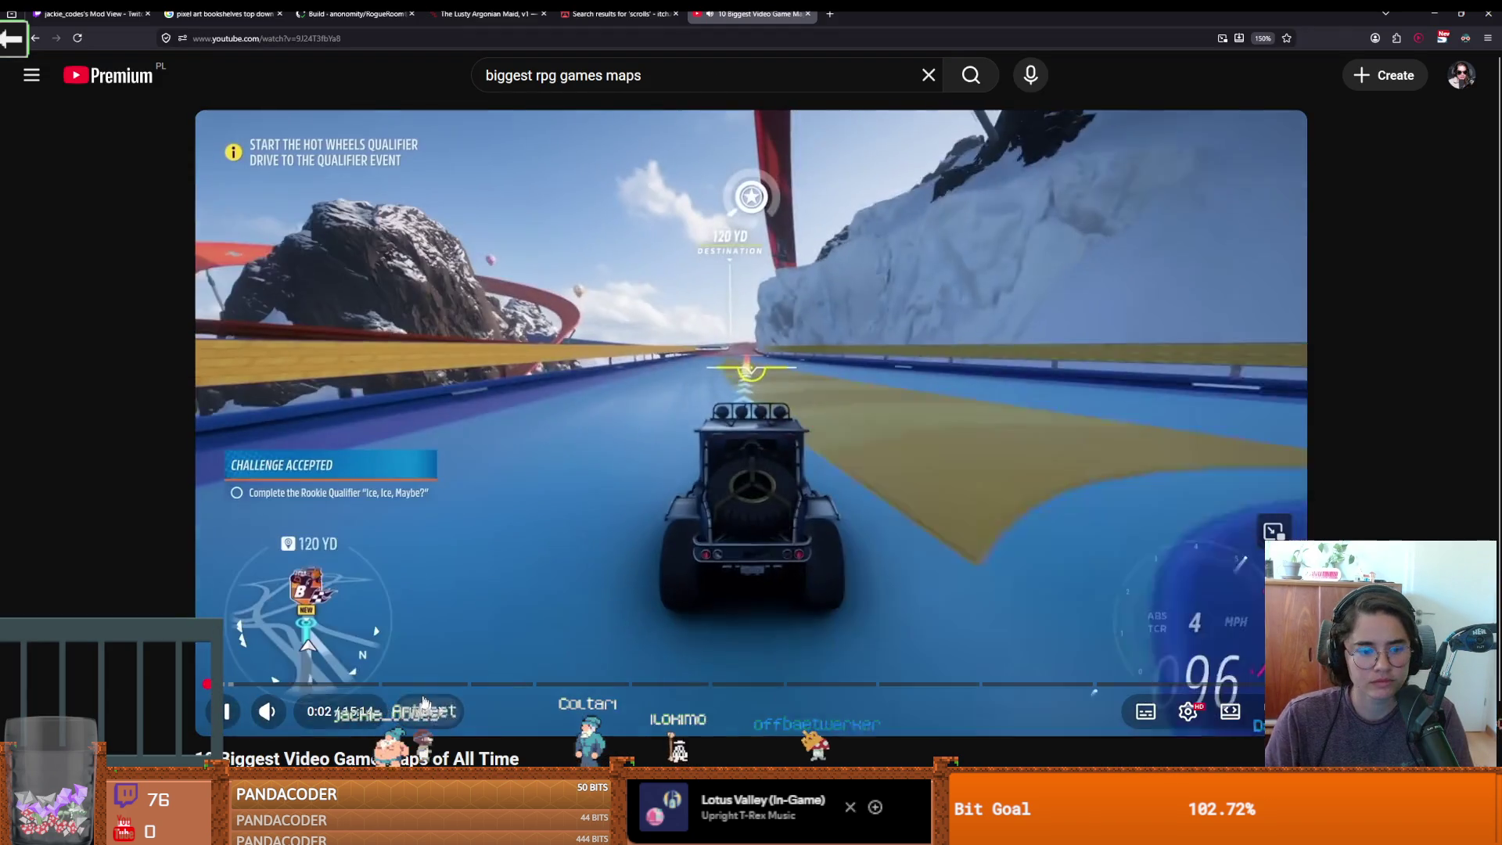
# Drag the maps video's progress bar forward to jump ahead
pyautogui.moveTo(235, 685)
pyautogui.mouseDown()
pyautogui.moveTo(335, 689)
pyautogui.moveTo(298, 687)
pyautogui.moveTo(395, 592)
pyautogui.mouseUp()
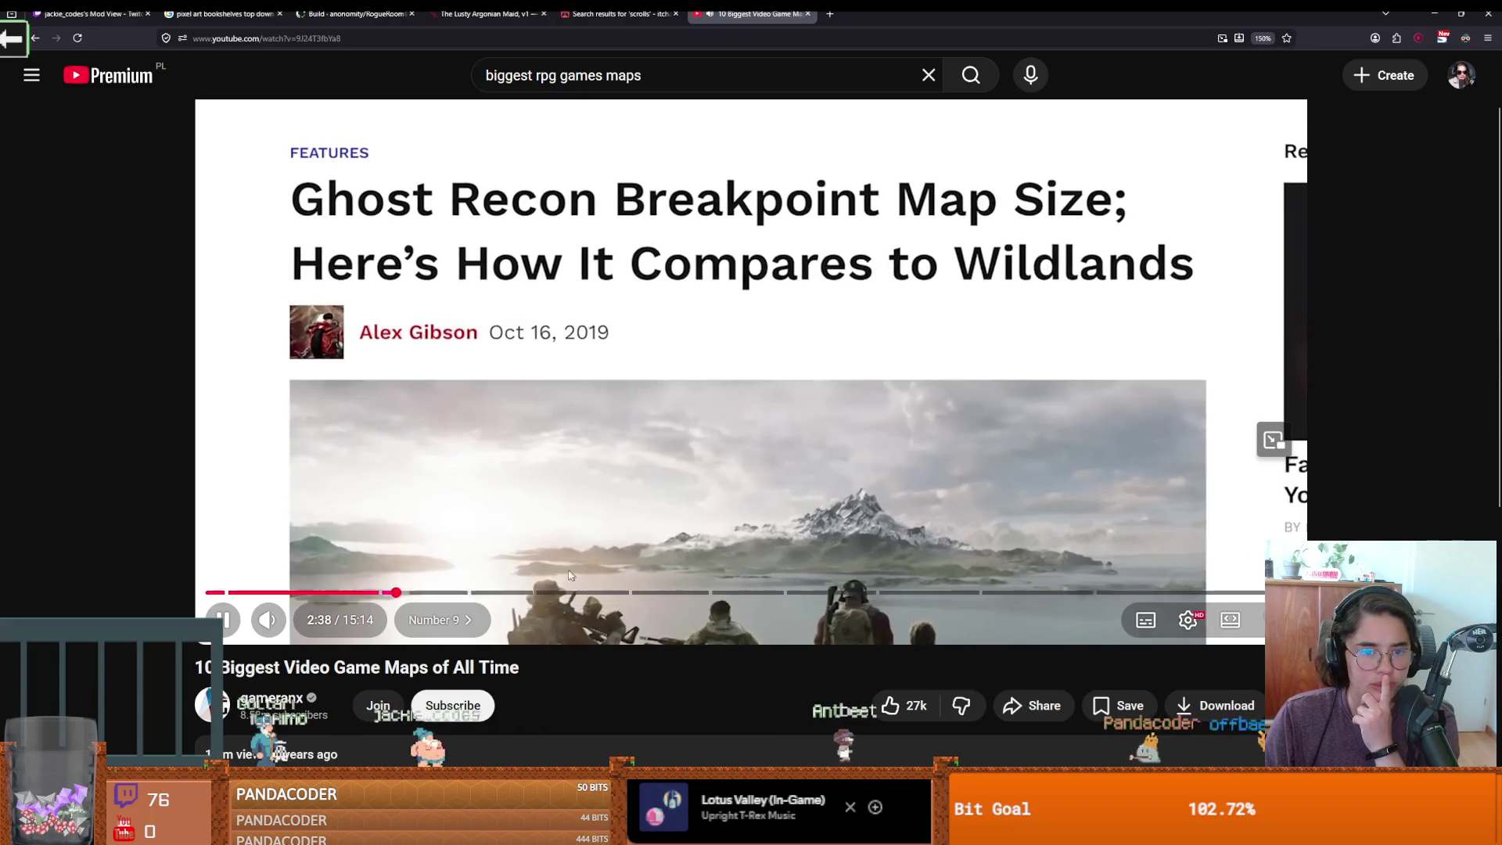
# Skip through the countdown from the Number 8 entry to Number 3
pyautogui.click(483, 594)
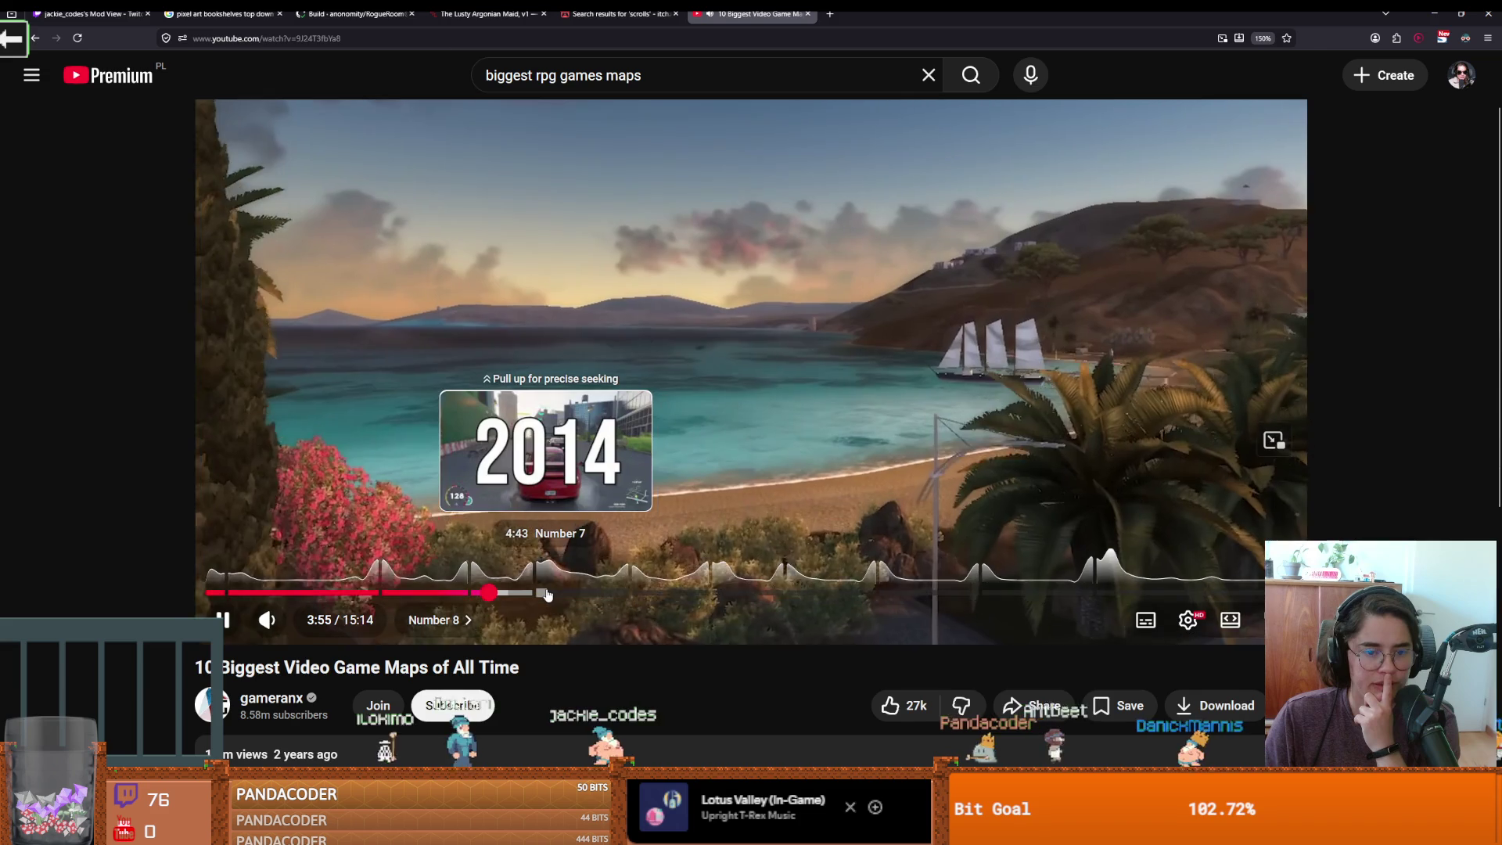
pyautogui.click(535, 595)
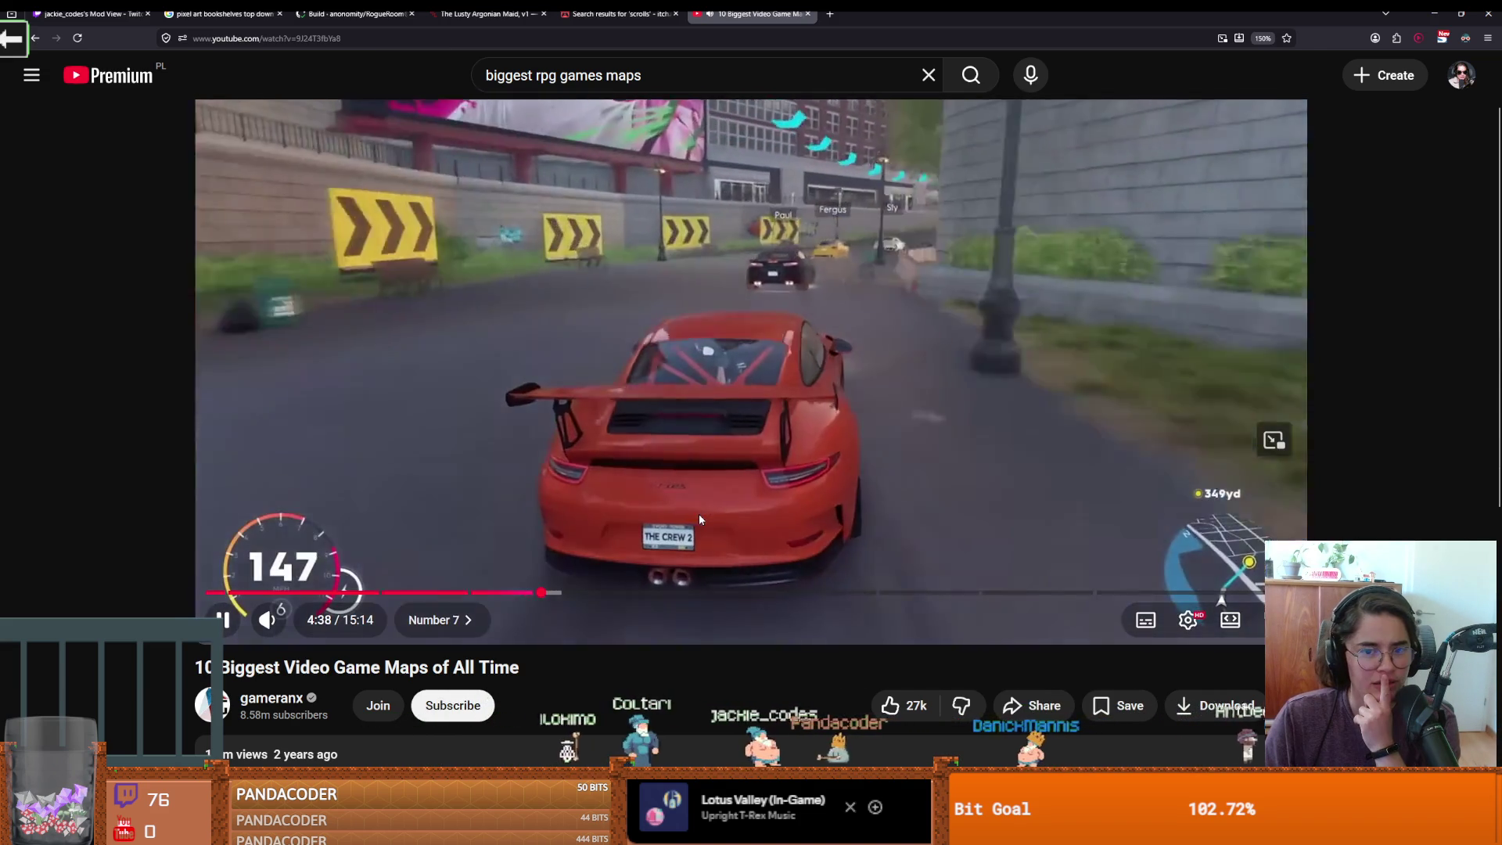
pyautogui.click(634, 493)
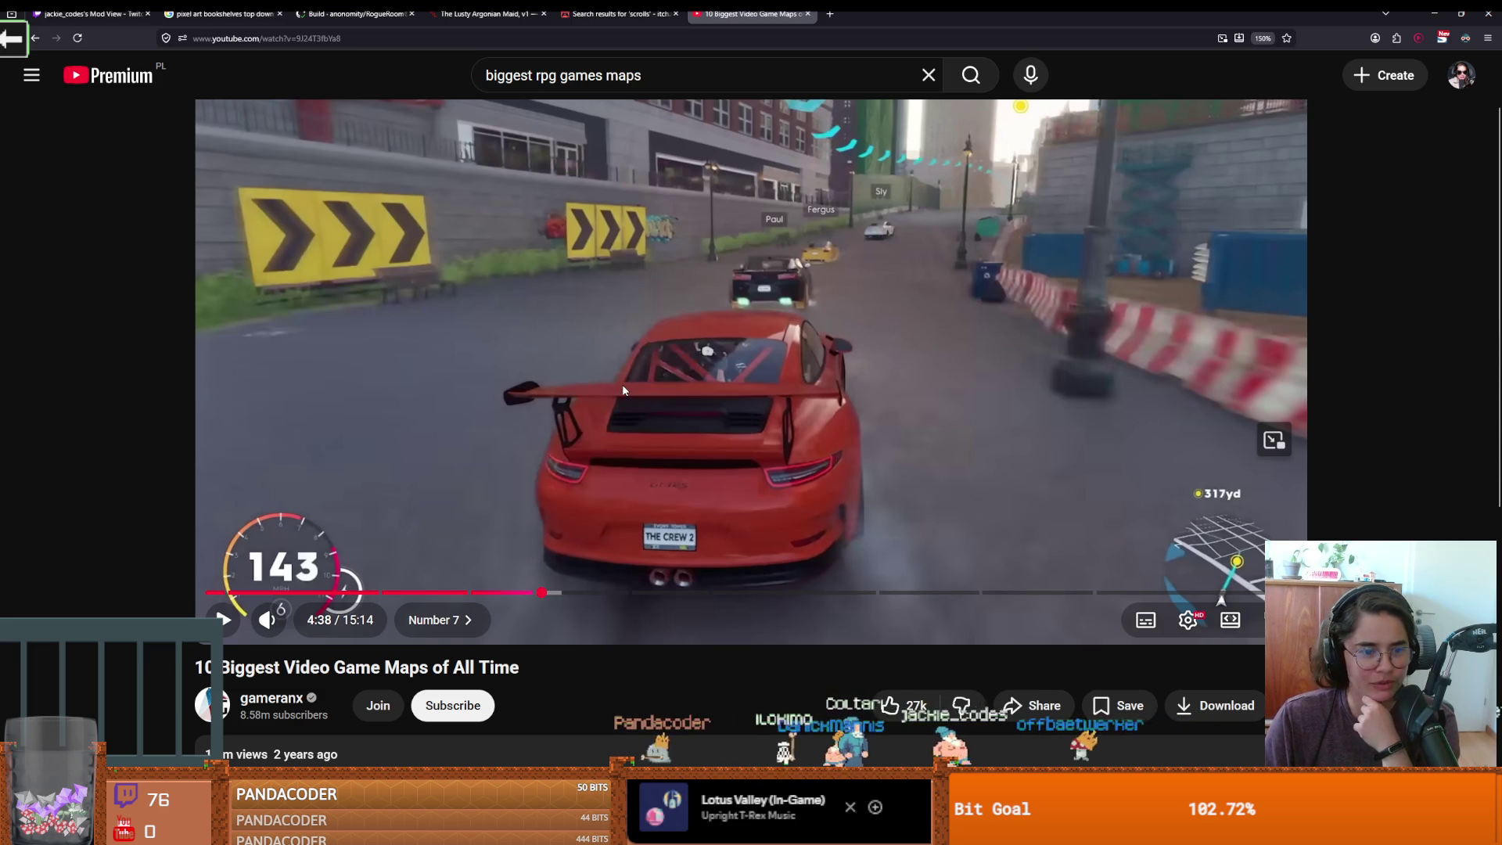
pyautogui.click(635, 593)
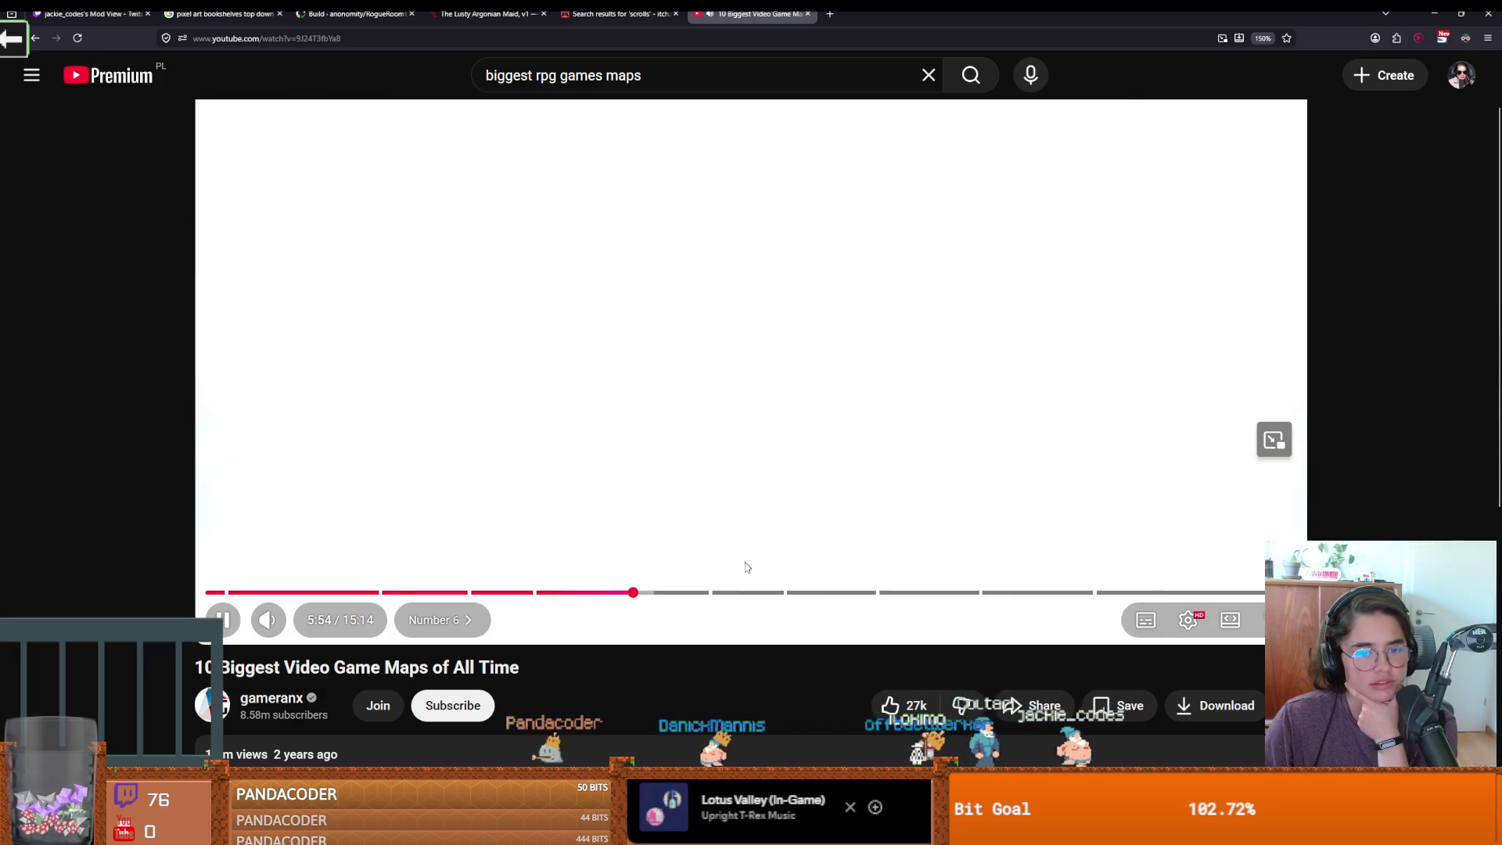
pyautogui.click(705, 592)
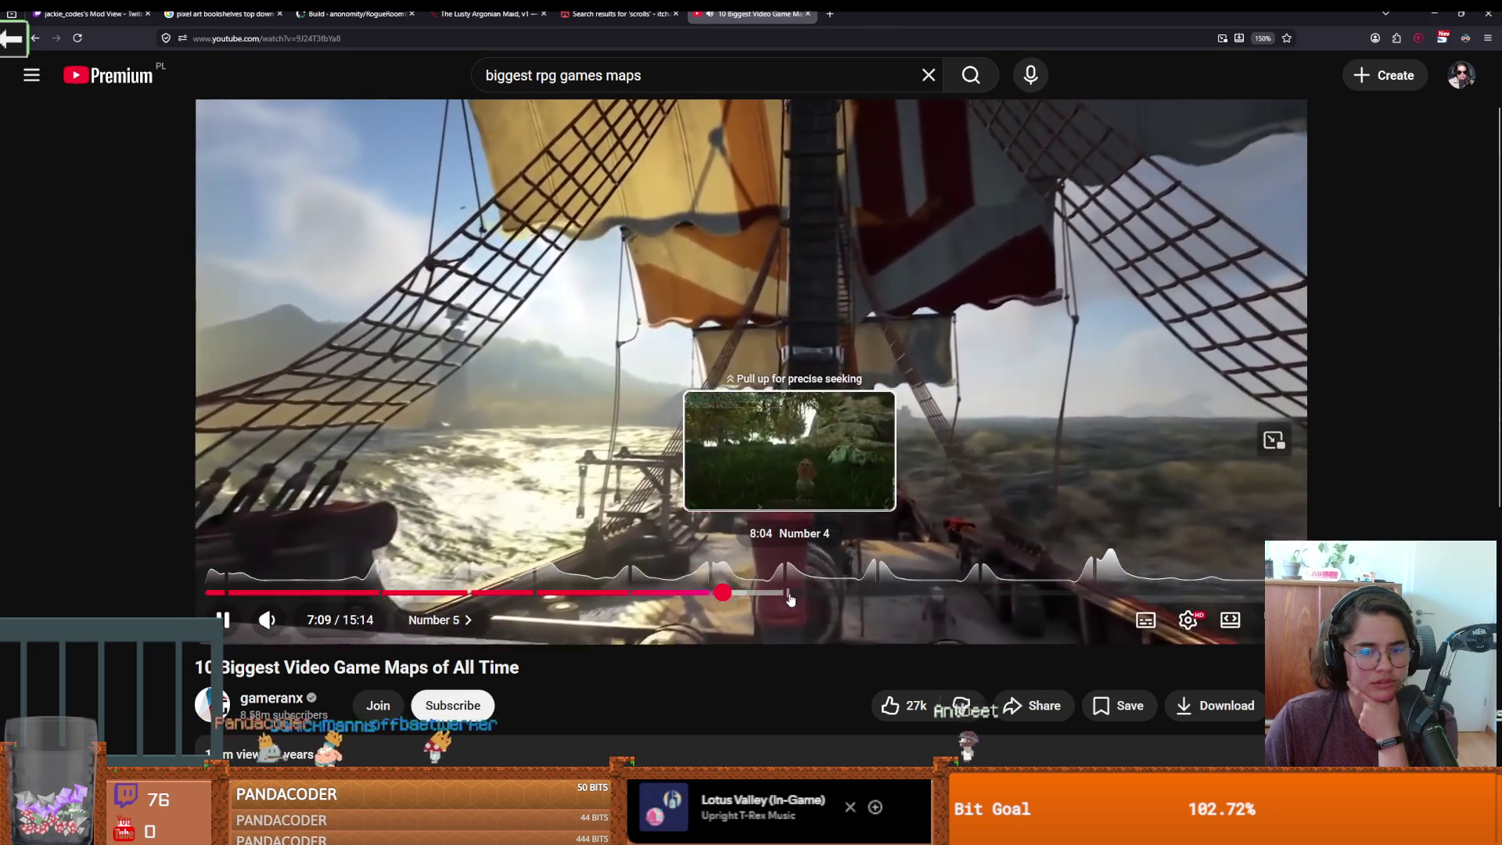
pyautogui.click(791, 599)
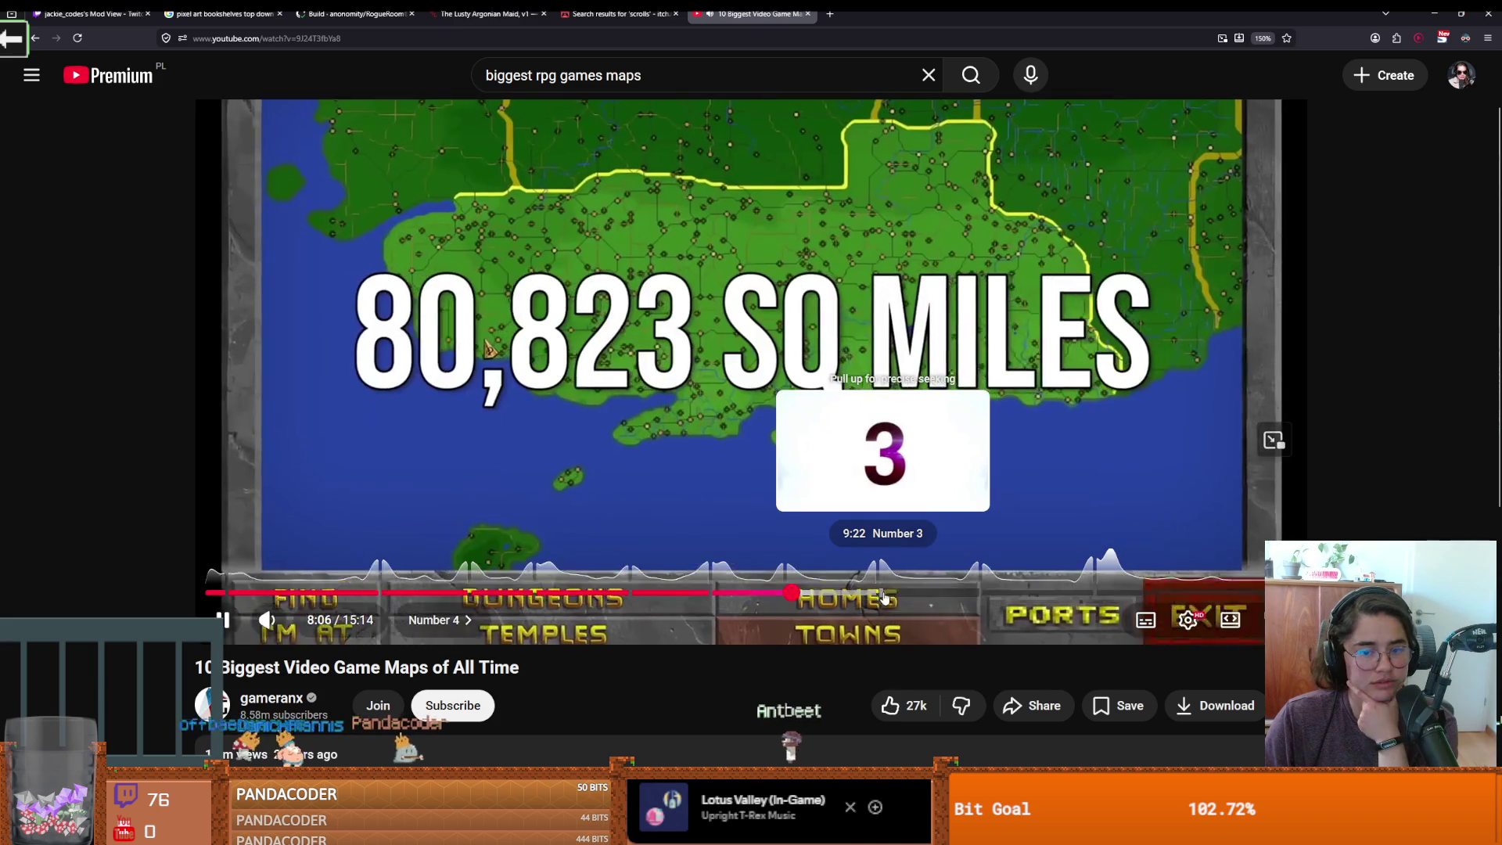
pyautogui.click(883, 595)
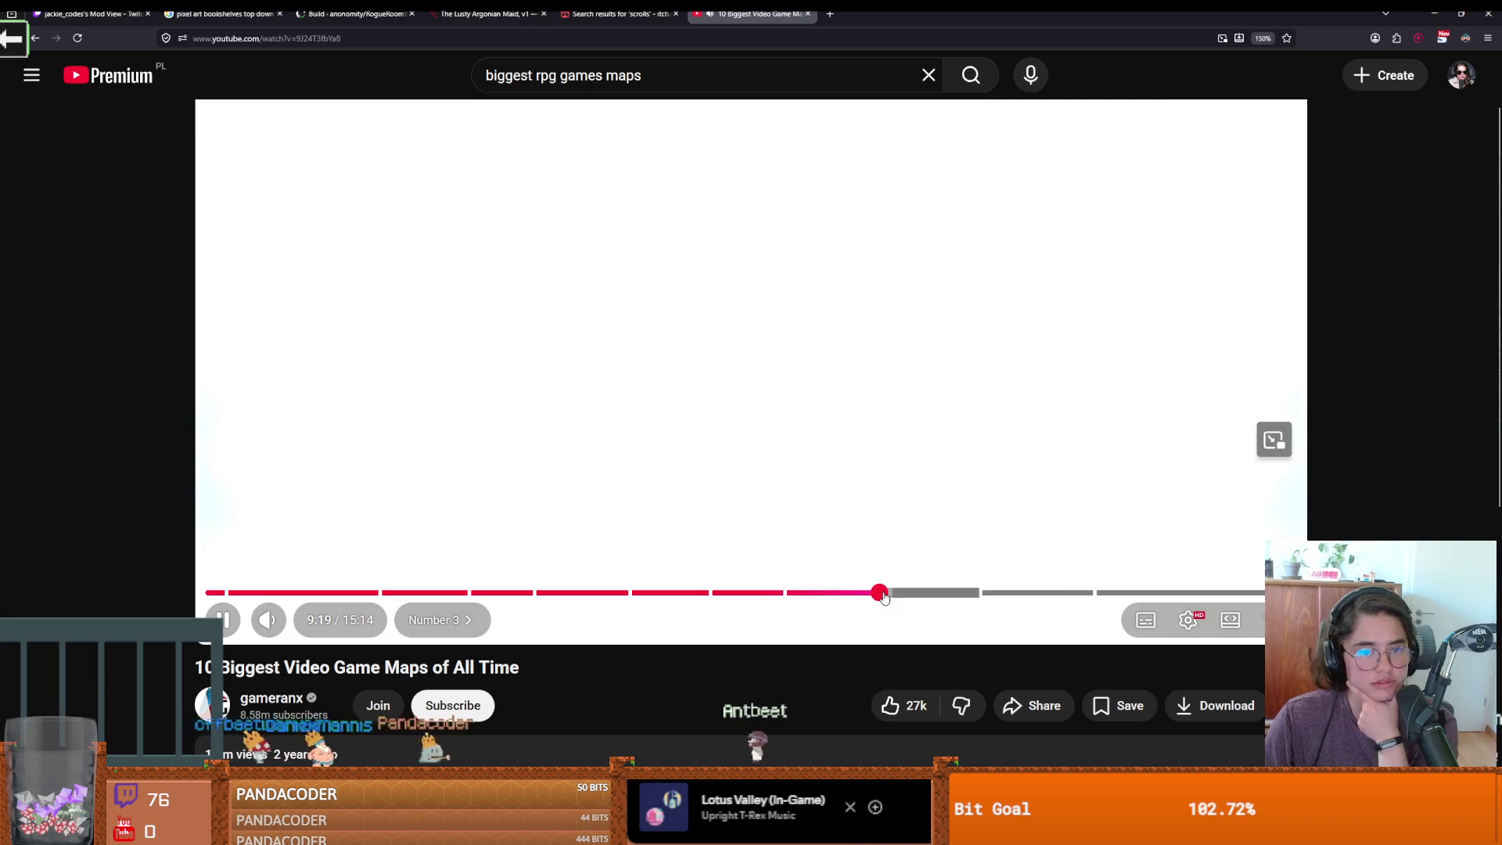
# Seek to the Number 2 Starfield entry around 10:45 and resume playback
pyautogui.click(847, 516)
pyautogui.moveTo(884, 593)
pyautogui.mouseDown()
pyautogui.moveTo(1002, 594)
pyautogui.moveTo(979, 593)
pyautogui.mouseUp()
pyautogui.click(944, 509)
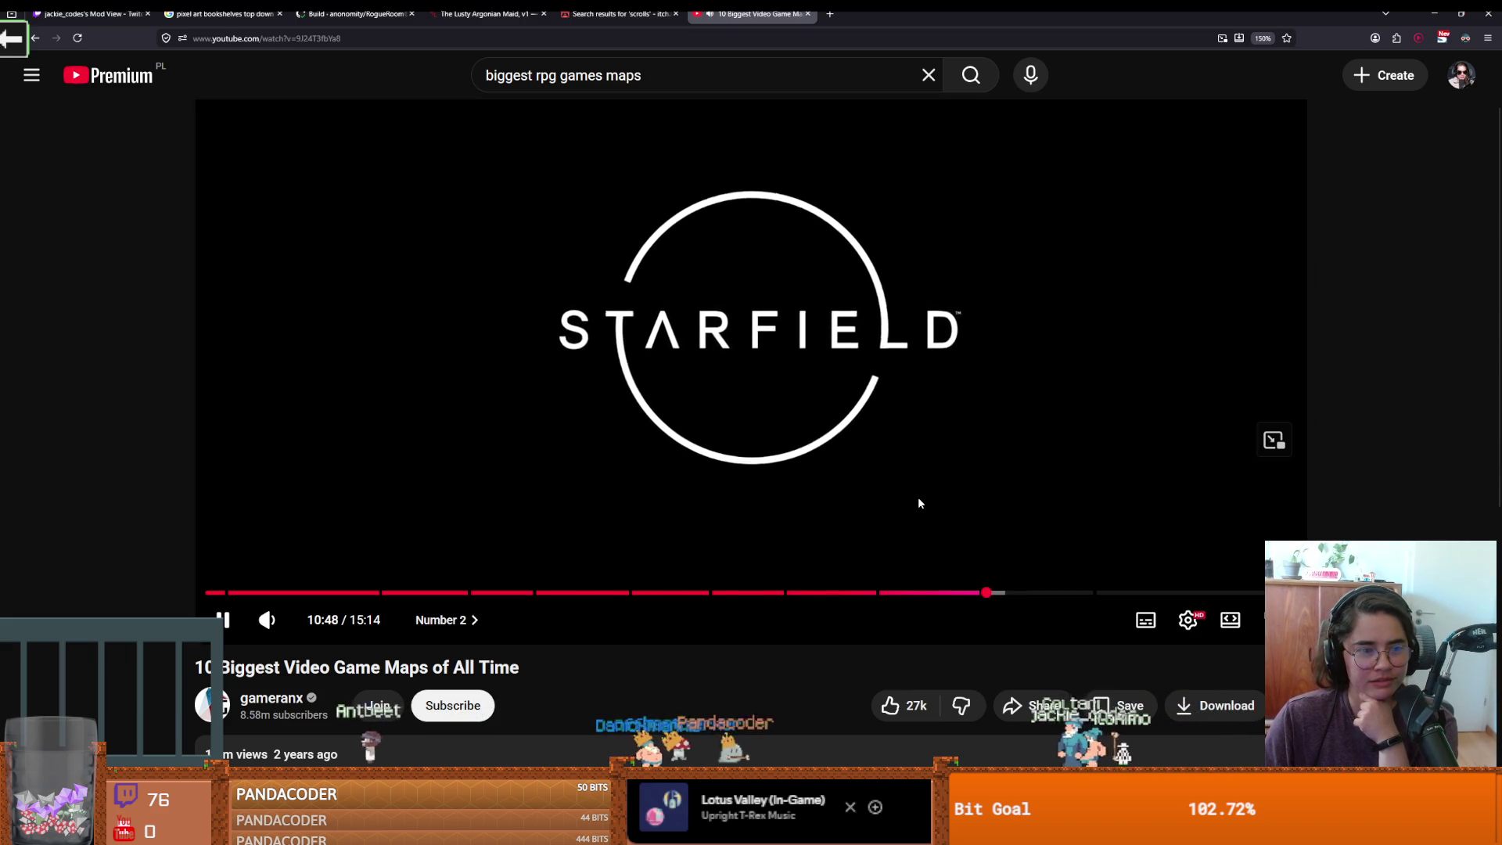
pyautogui.click(918, 496)
# Jump to the Number 1 entry near 12:21, pause on the star systems figure, and return to Godot
pyautogui.click(921, 499)
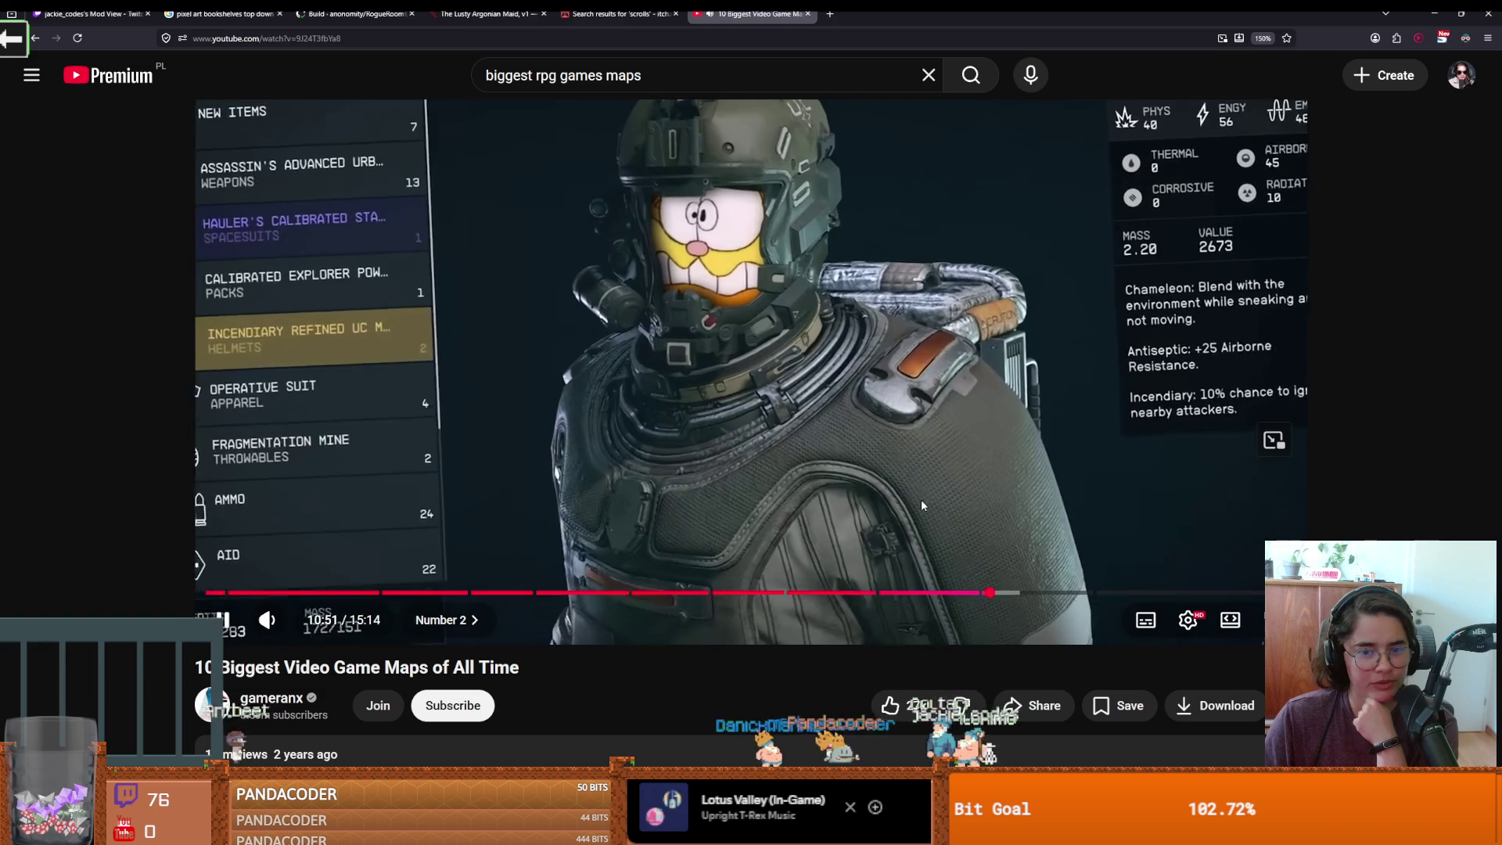
pyautogui.click(1088, 555)
pyautogui.click(1095, 592)
pyautogui.click(1063, 497)
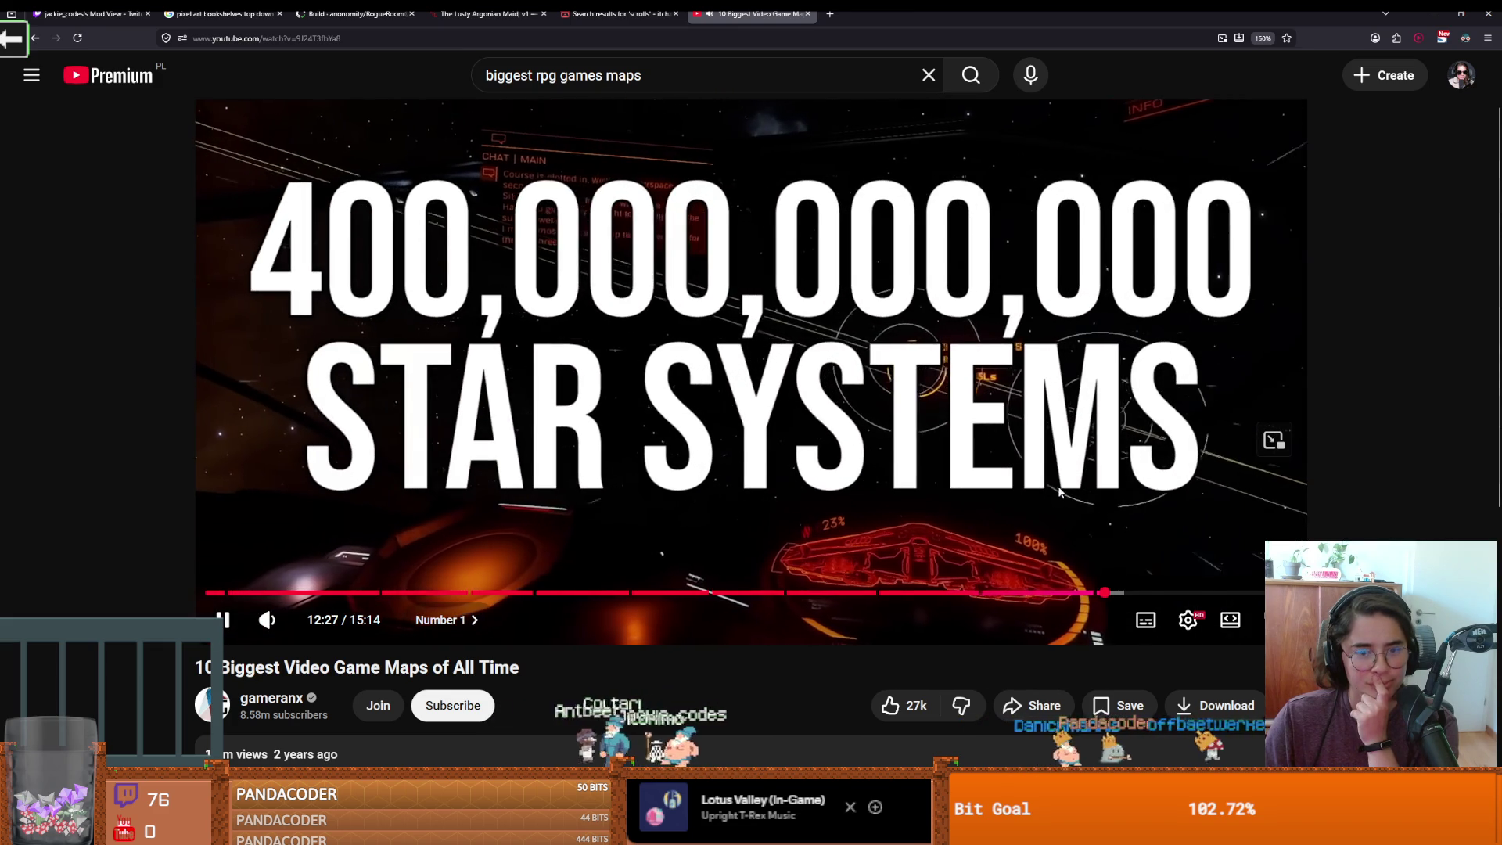
pyautogui.click(1051, 489)
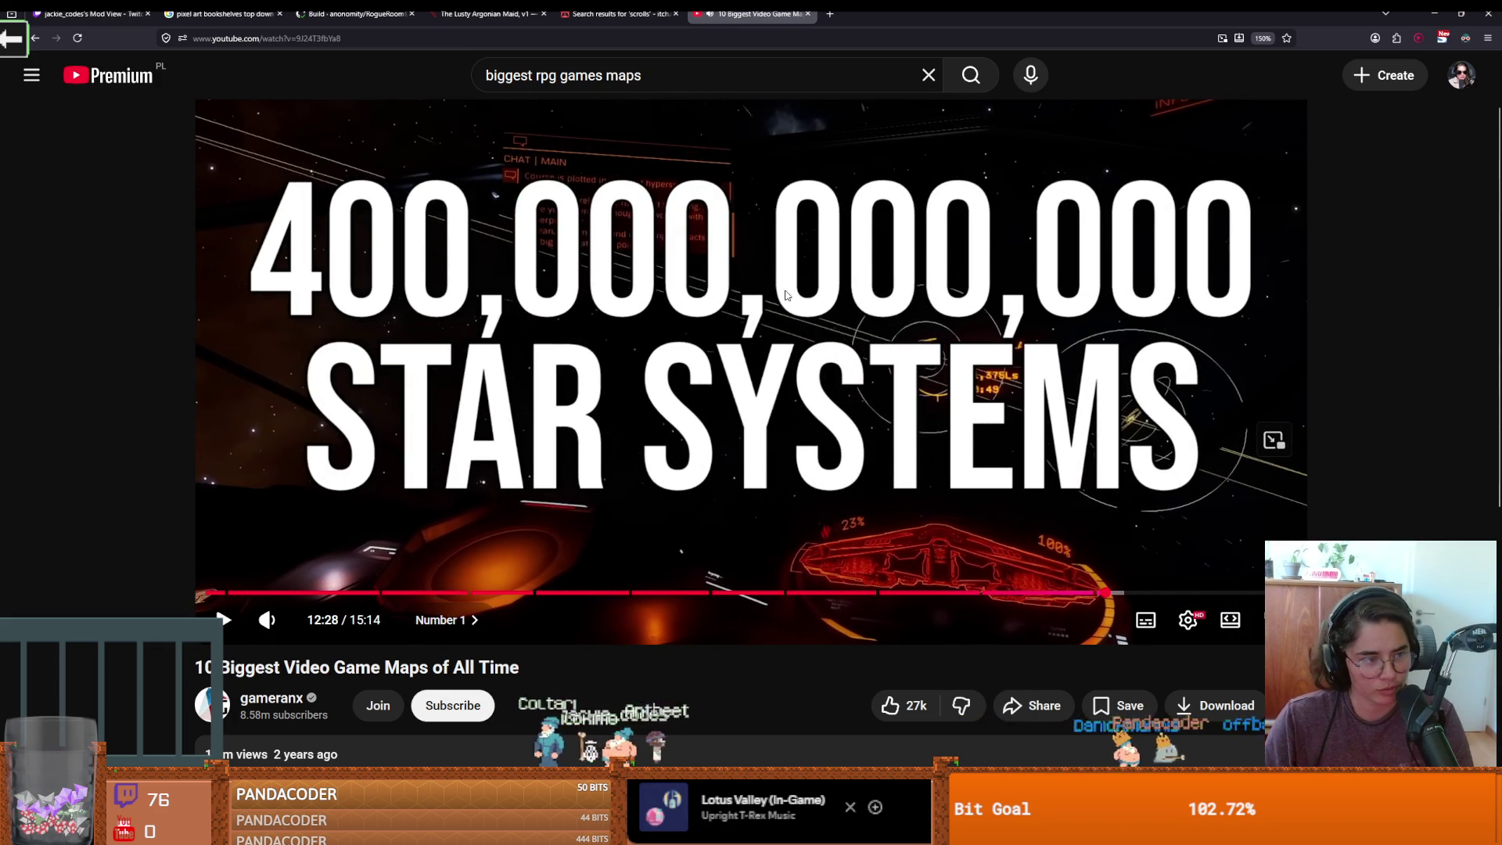
pyautogui.hotkey('alt', 'Tab')
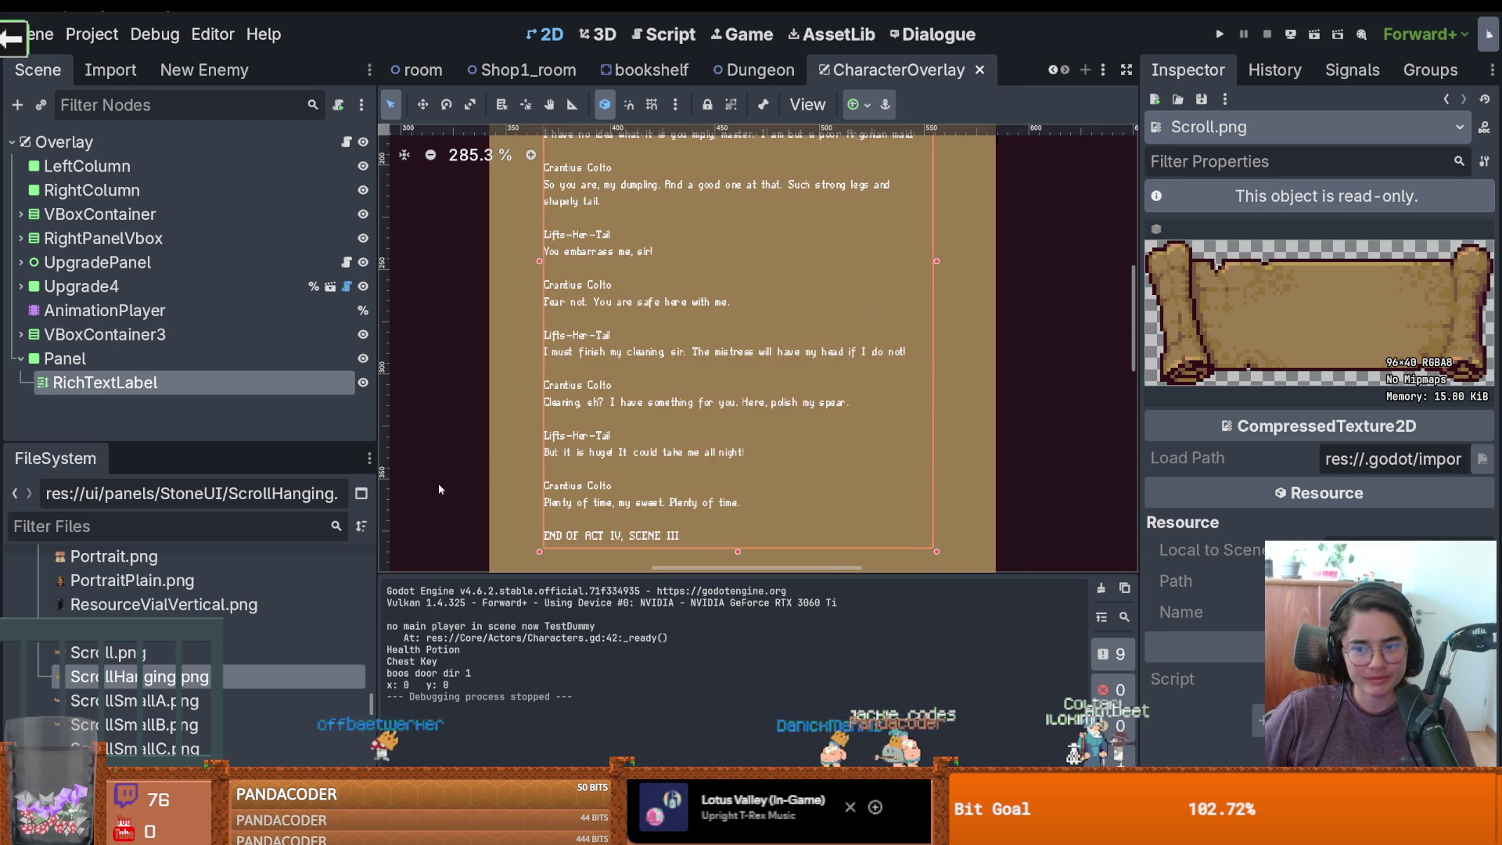
# Zoom the 2D viewport, resize the Scene and FileSystem docks, and save the CharacterOverlay scene
pyautogui.scroll(-2, 506, 463)
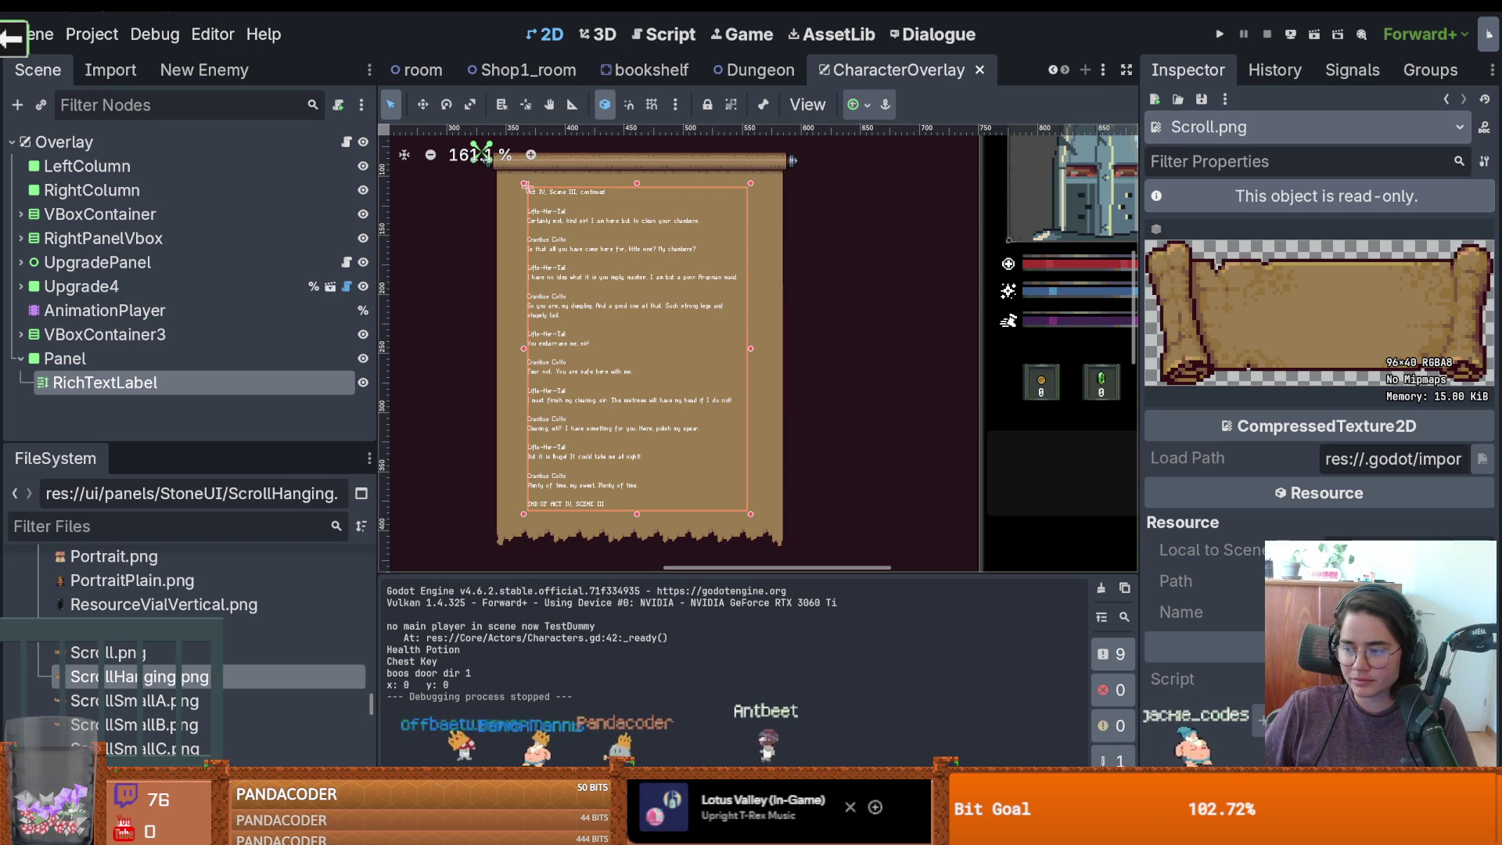
pyautogui.scroll(-1, 720, 418)
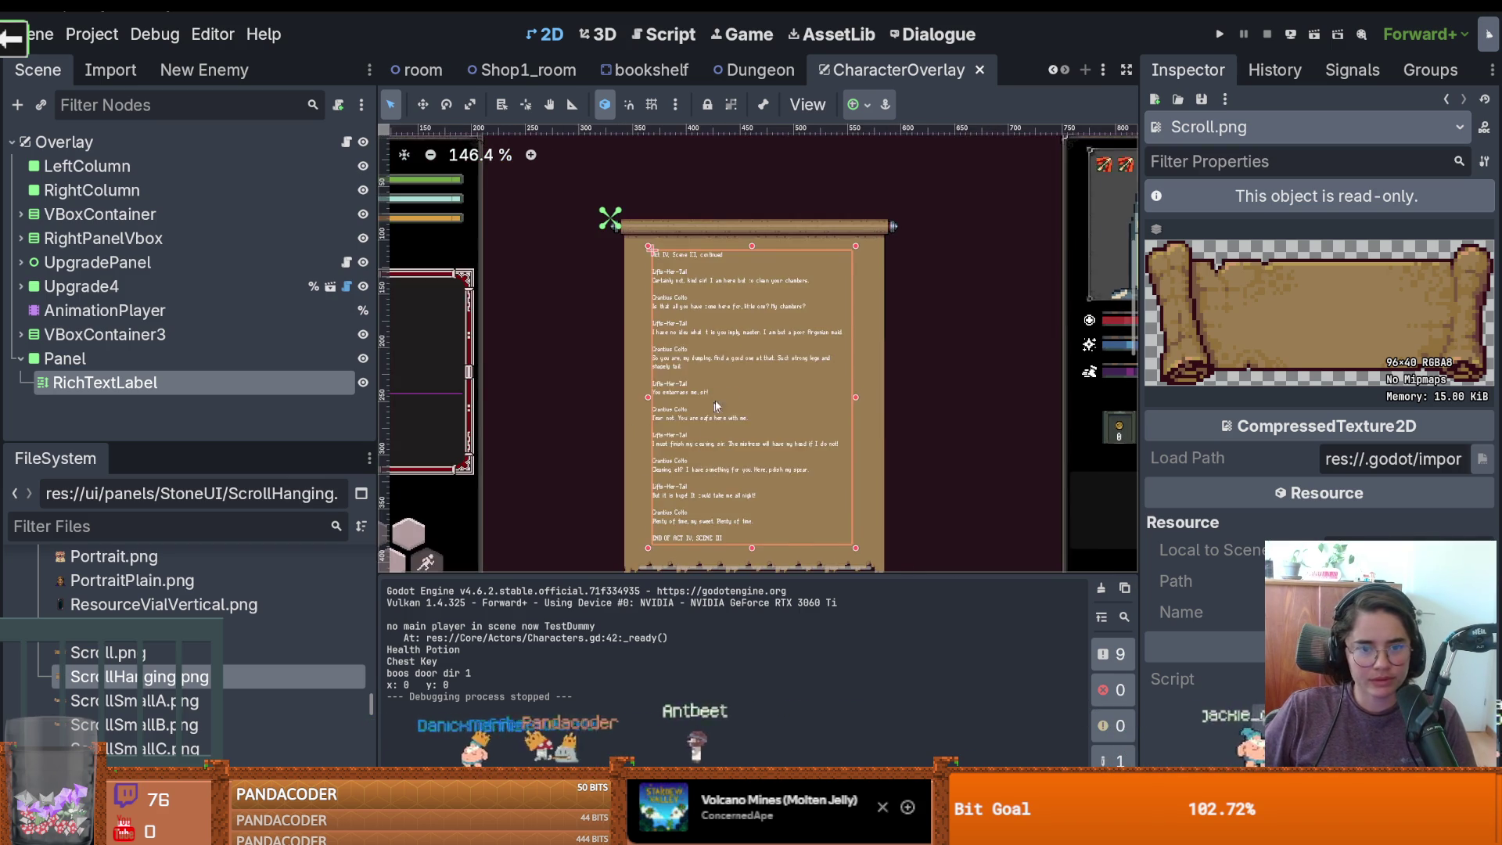
pyautogui.scroll(2, 720, 413)
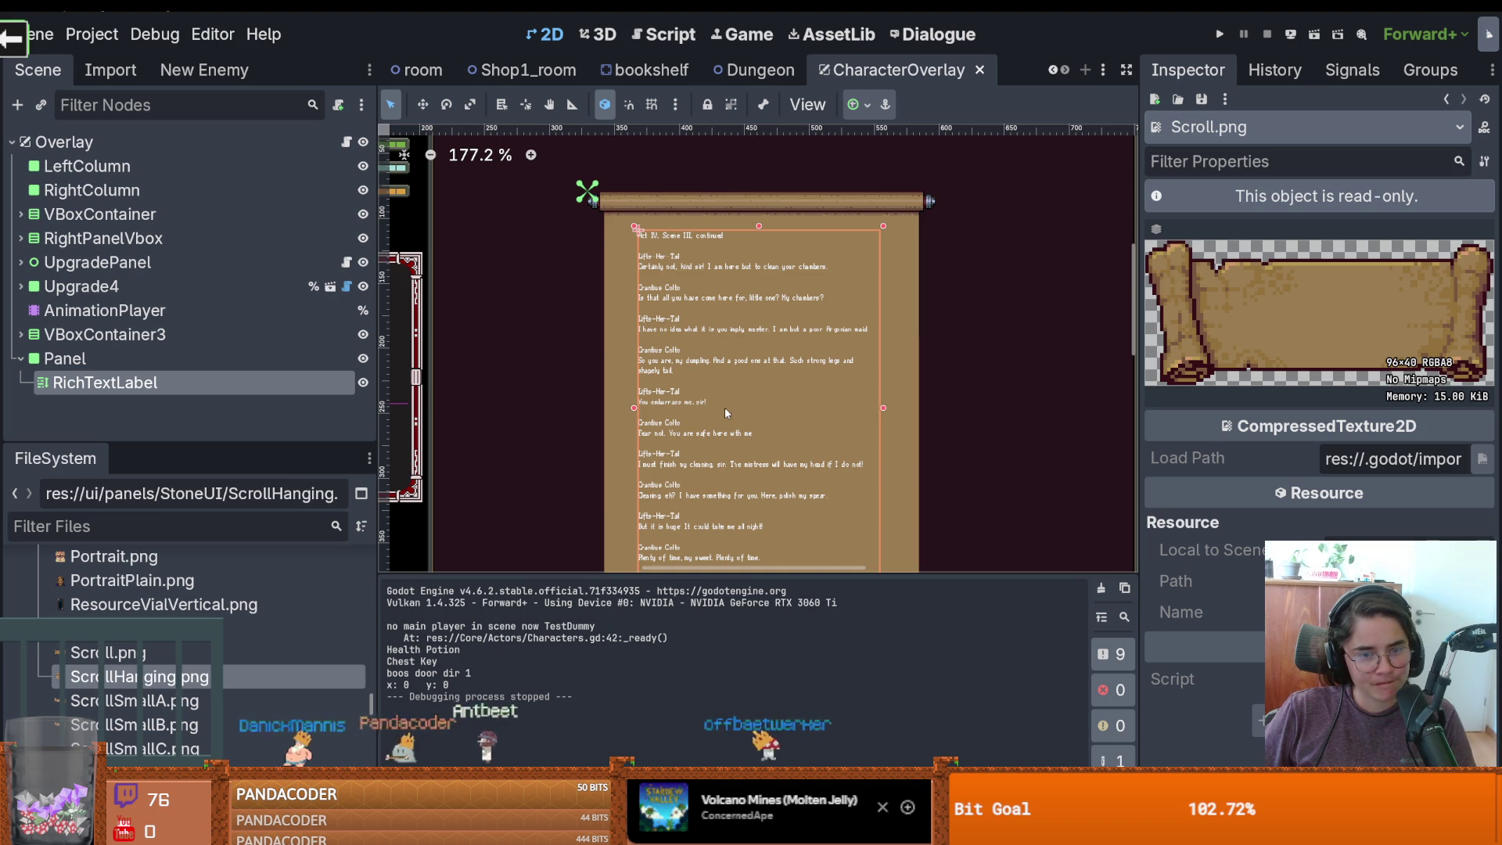
pyautogui.moveTo(241, 441)
pyautogui.mouseDown()
pyautogui.moveTo(246, 491)
pyautogui.moveTo(255, 401)
pyautogui.mouseUp()
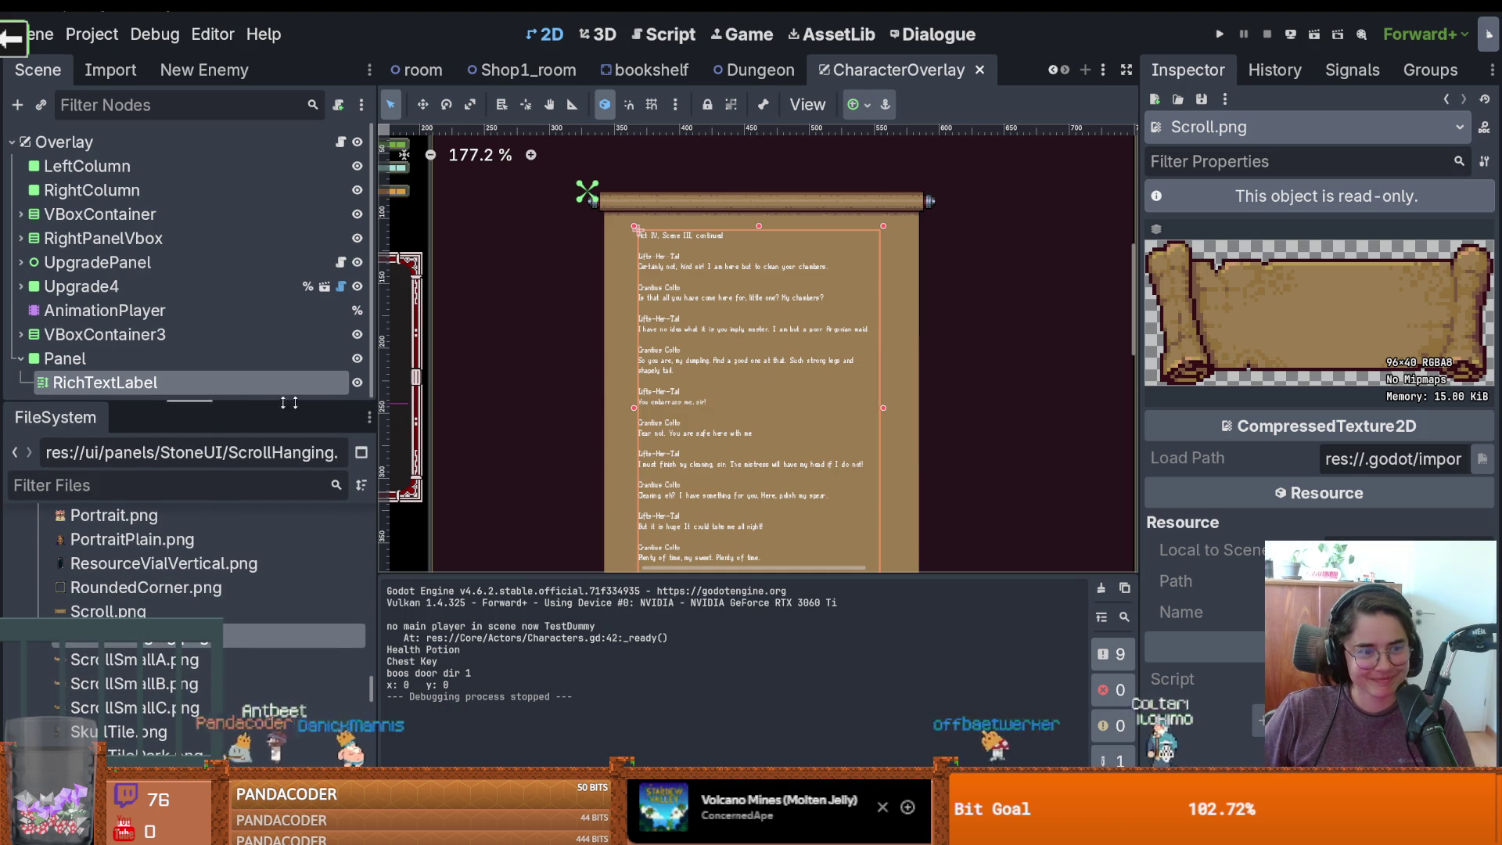
pyautogui.moveTo(358, 402); pyautogui.dragTo(259, 306)
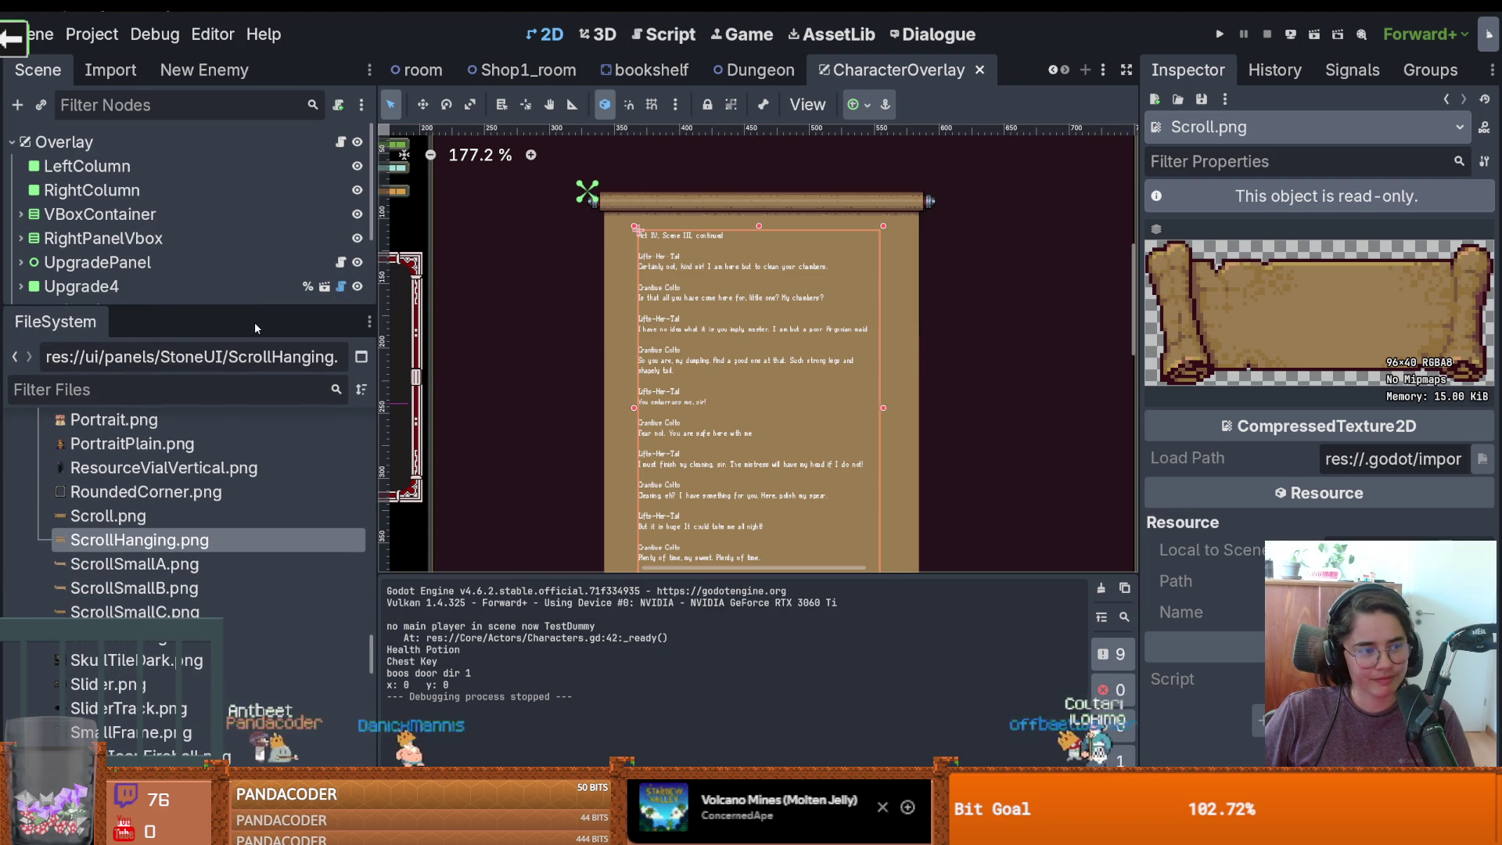
pyautogui.moveTo(196, 303)
pyautogui.mouseDown()
pyautogui.moveTo(203, 371)
pyautogui.moveTo(234, 340)
pyautogui.mouseUp()
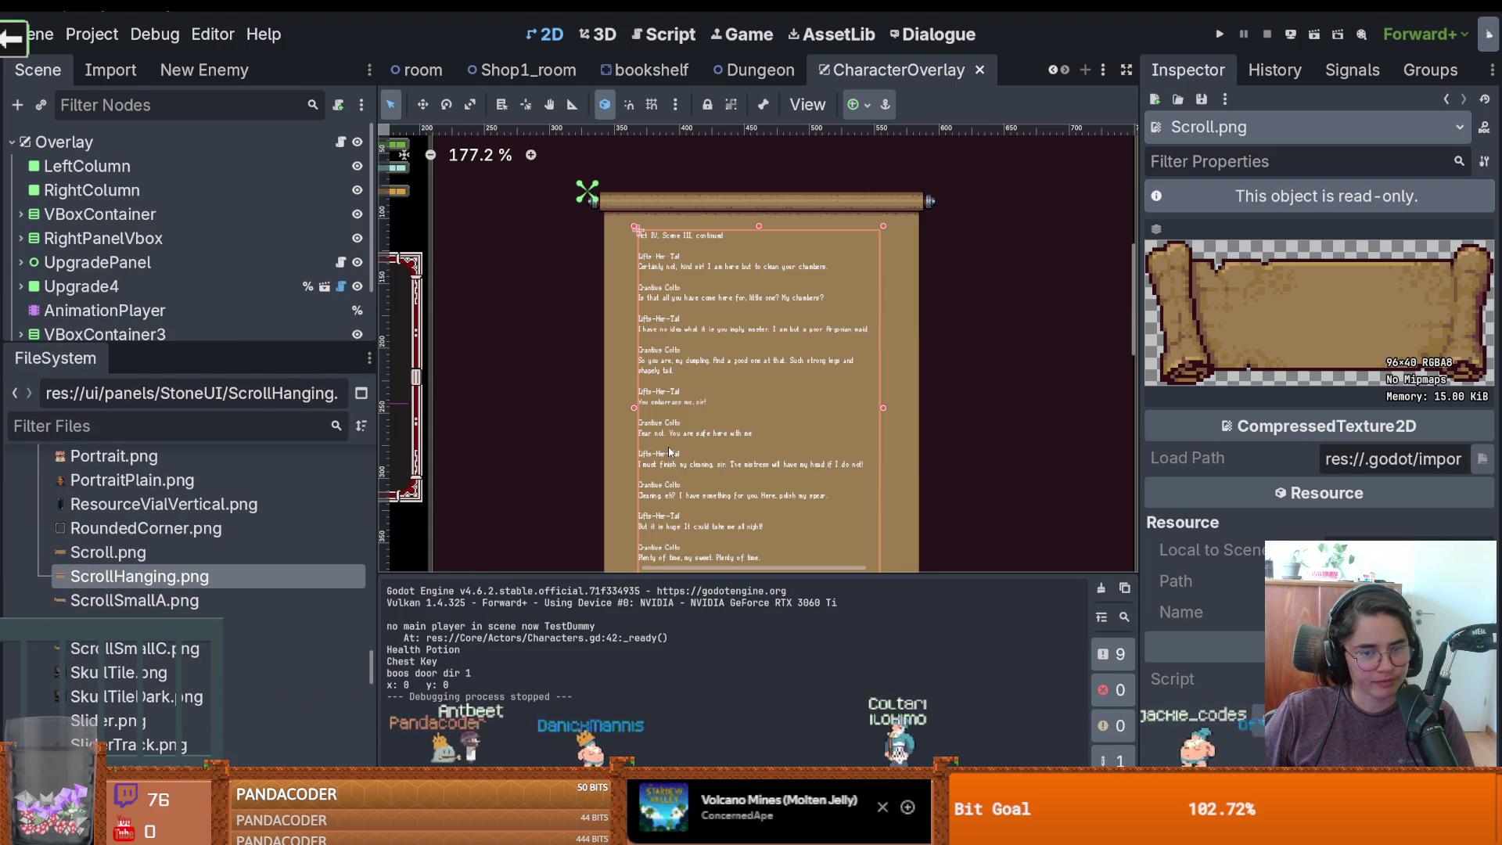
pyautogui.hotkey('ctrl', 's')
pyautogui.moveTo(188, 345); pyautogui.dragTo(188, 560)
# Rename the Panel node to Bookanel
pyautogui.click(20, 359)
pyautogui.doubleClick(256, 353)
pyautogui.write('Bookane')
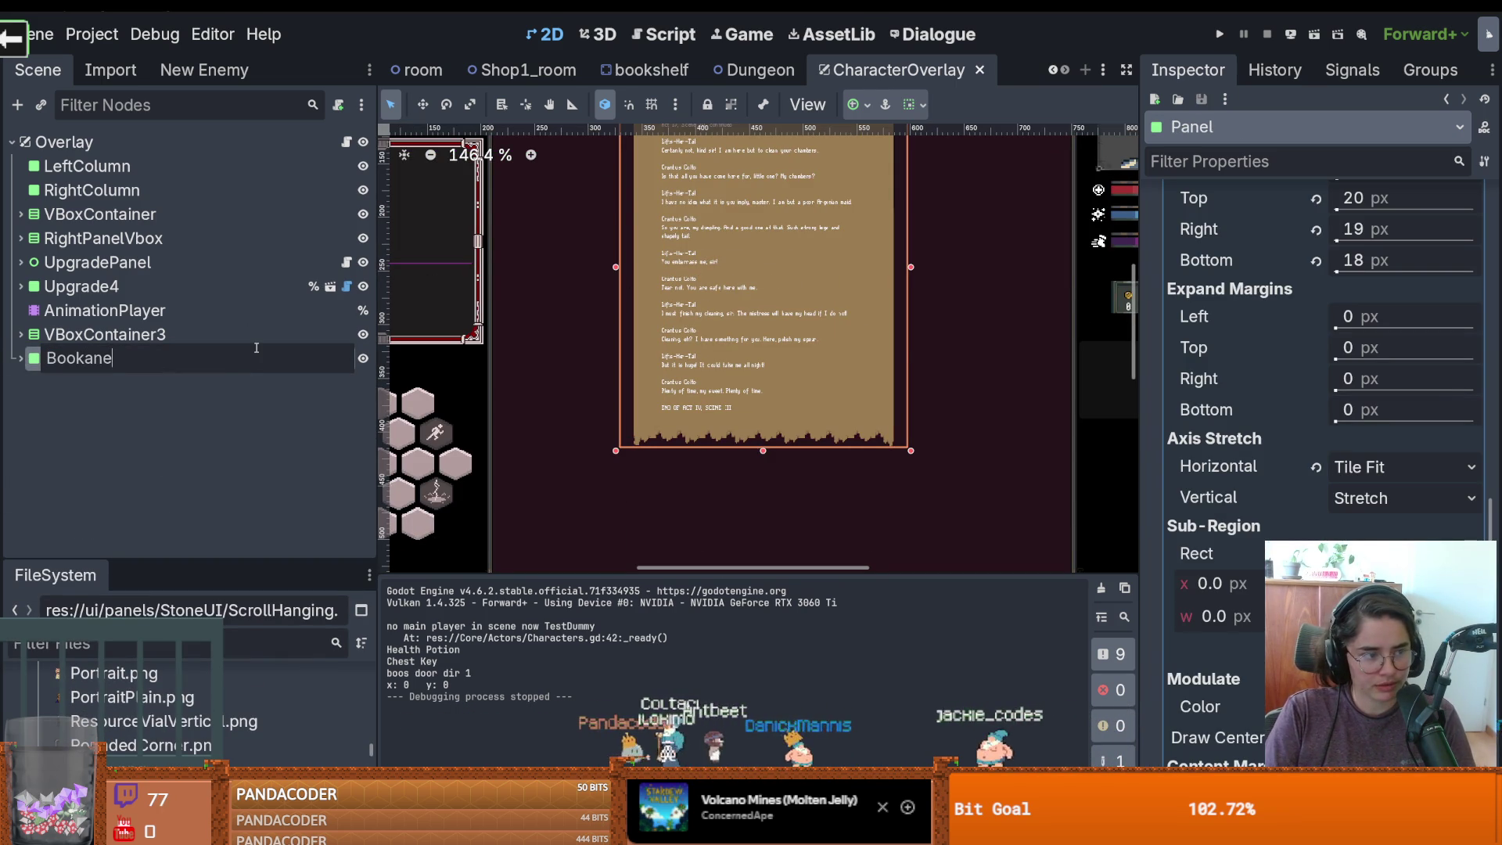
pyautogui.write('l')
pyautogui.press('Return')
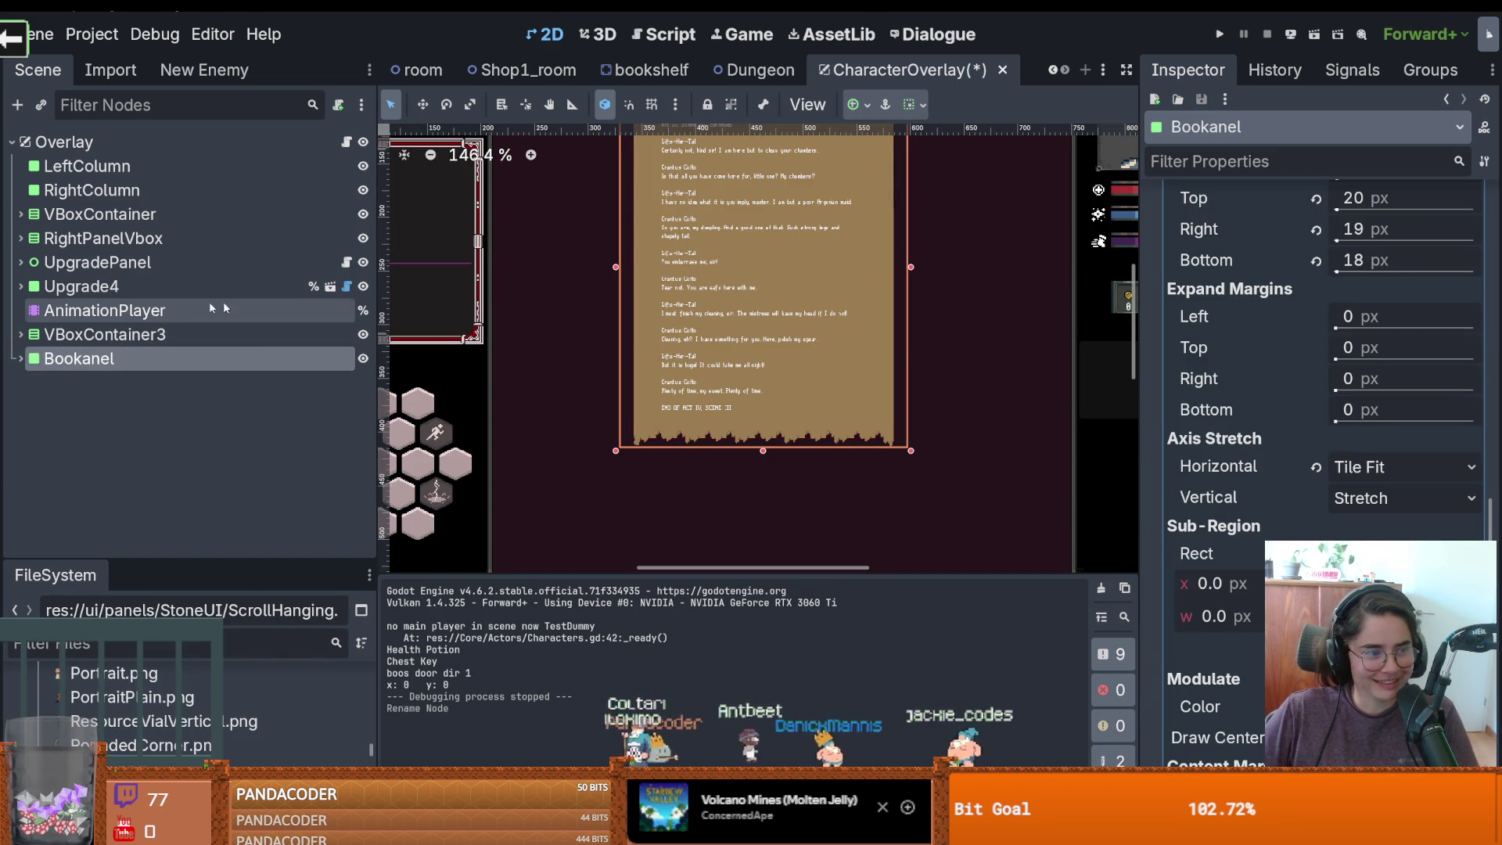
# Rename the RichTextLabel node to BookRichTextLabel and save the scene
pyautogui.click(20, 358)
pyautogui.doubleClick(144, 383)
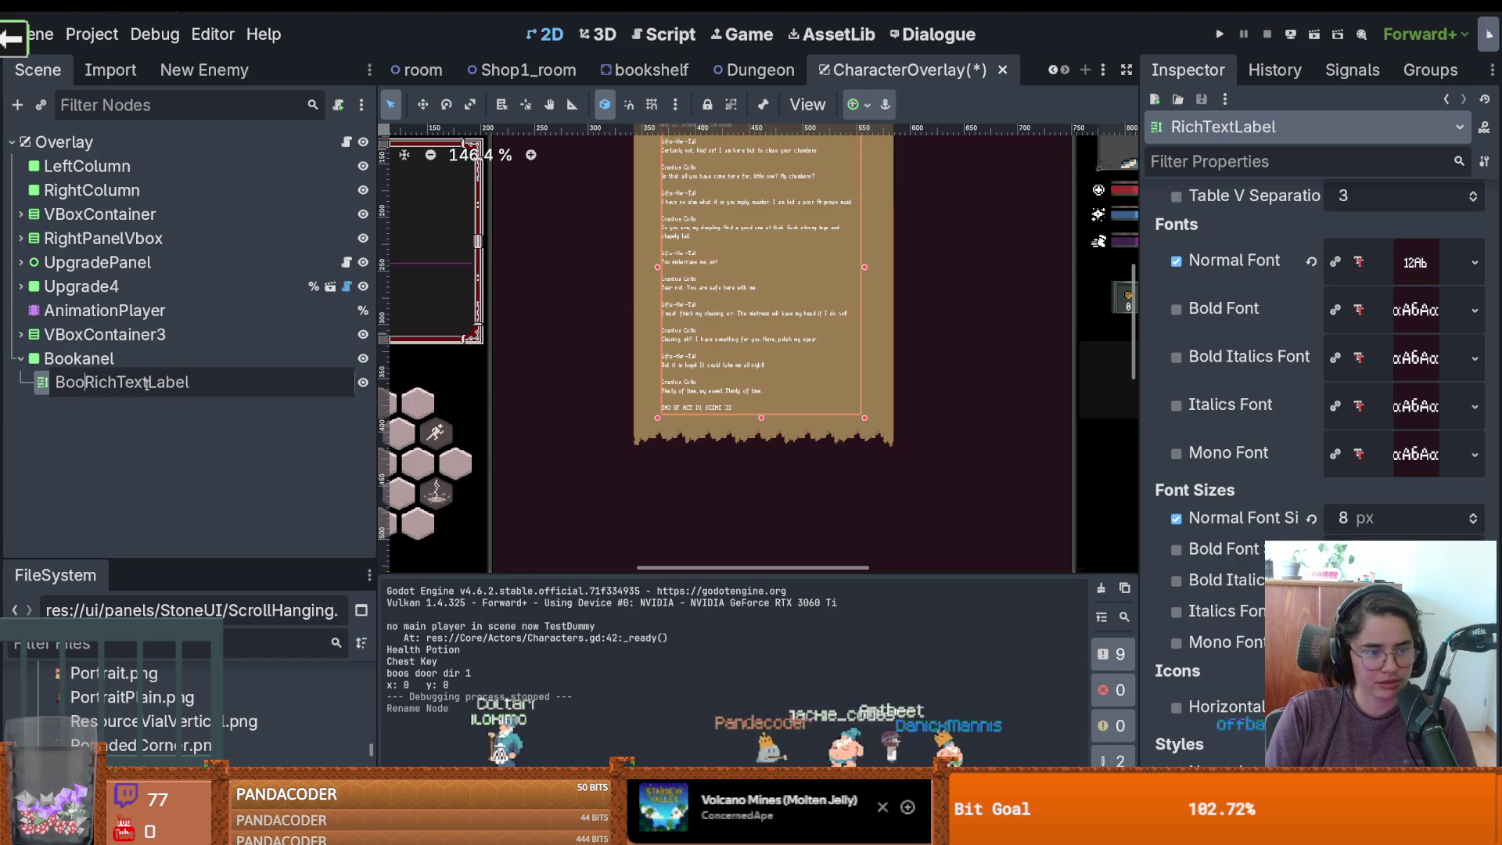
pyautogui.write('k')
pyautogui.press('Return')
pyautogui.scroll(-2, 682, 514)
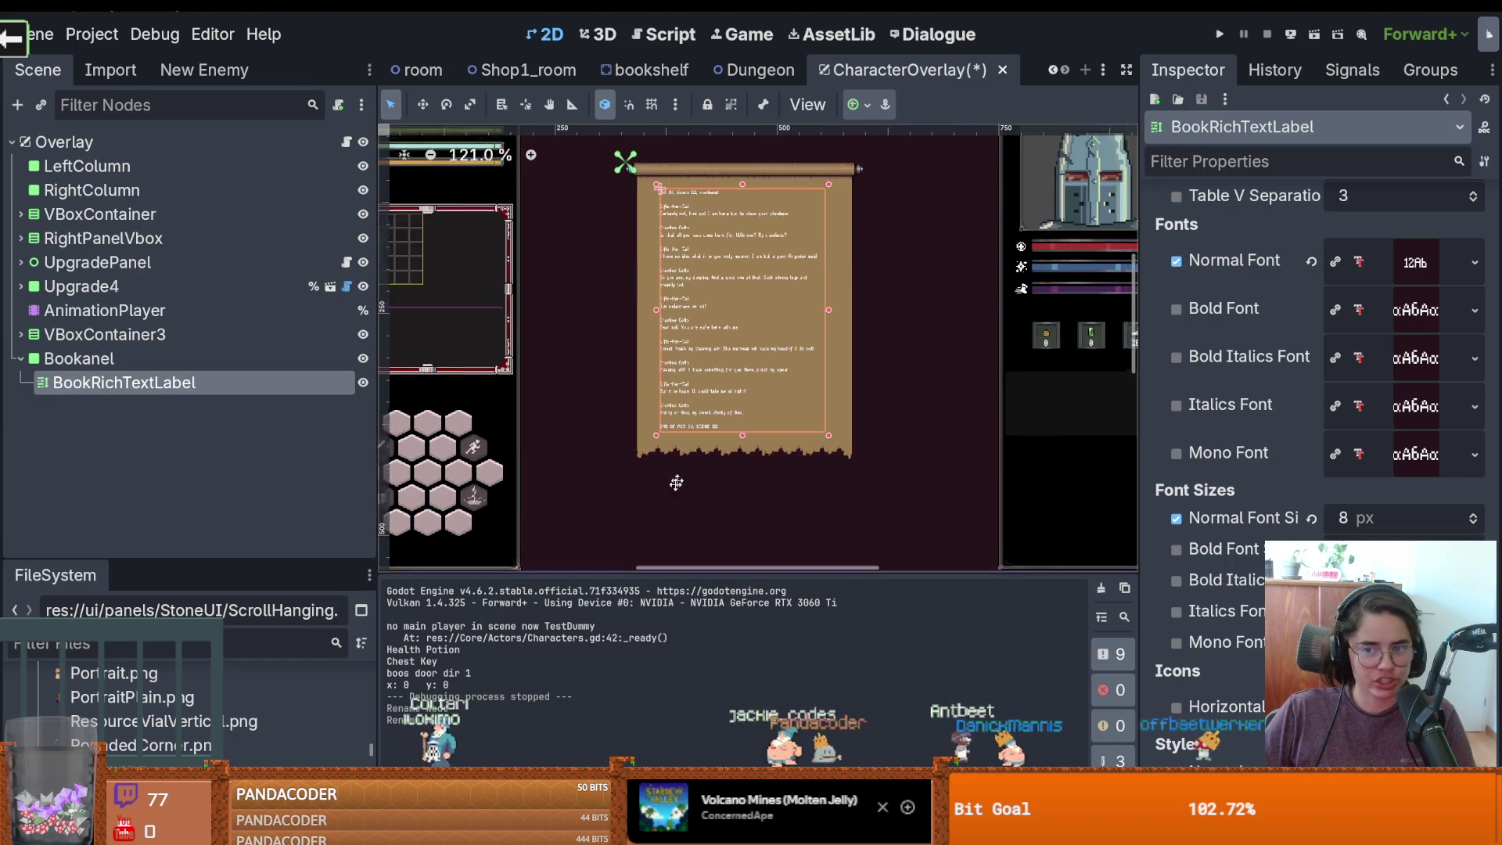
pyautogui.hotkey('ctrl', 's')
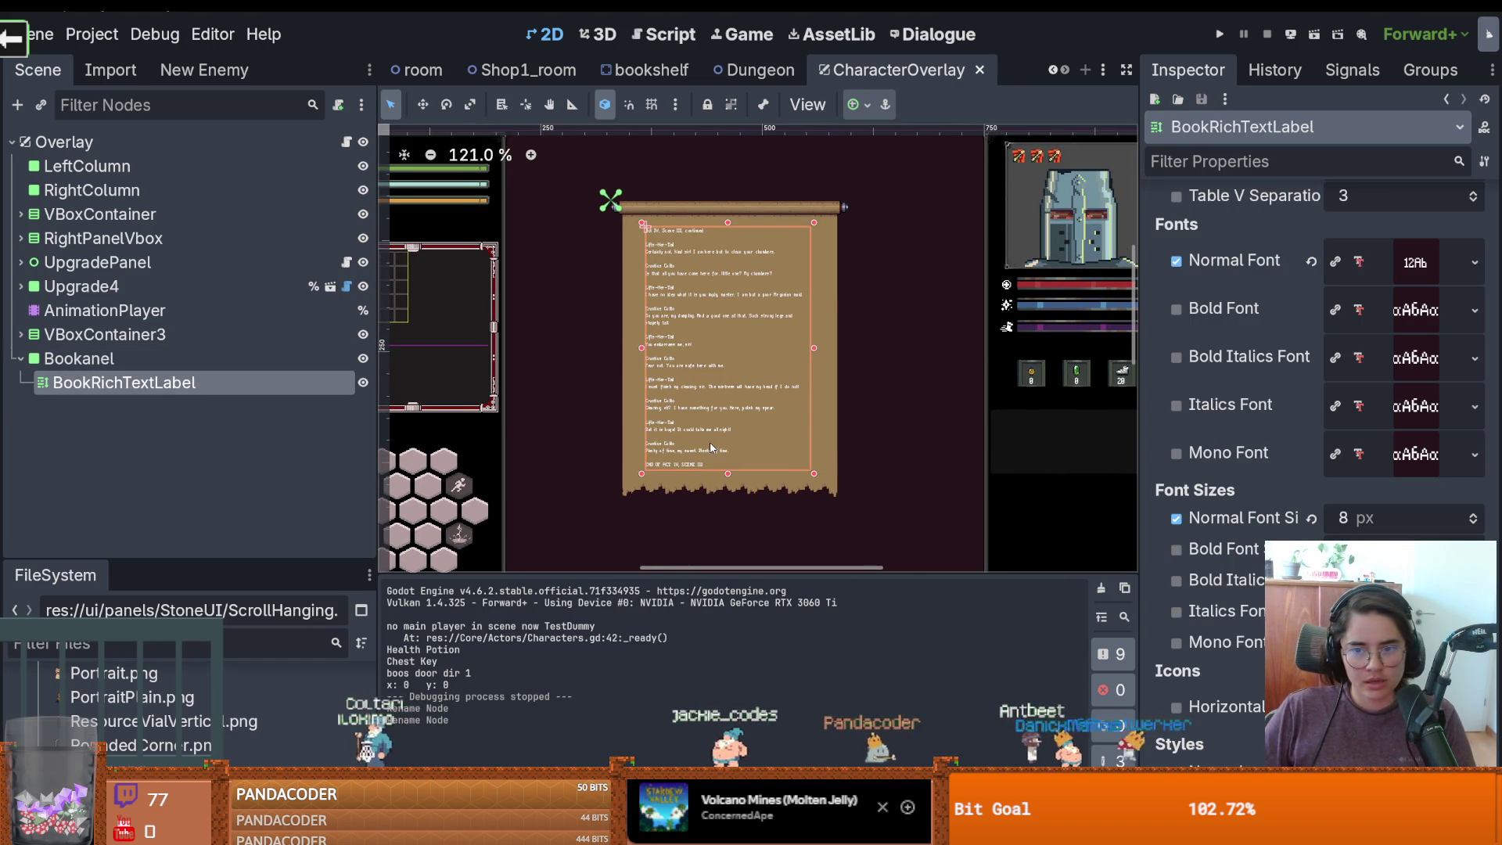
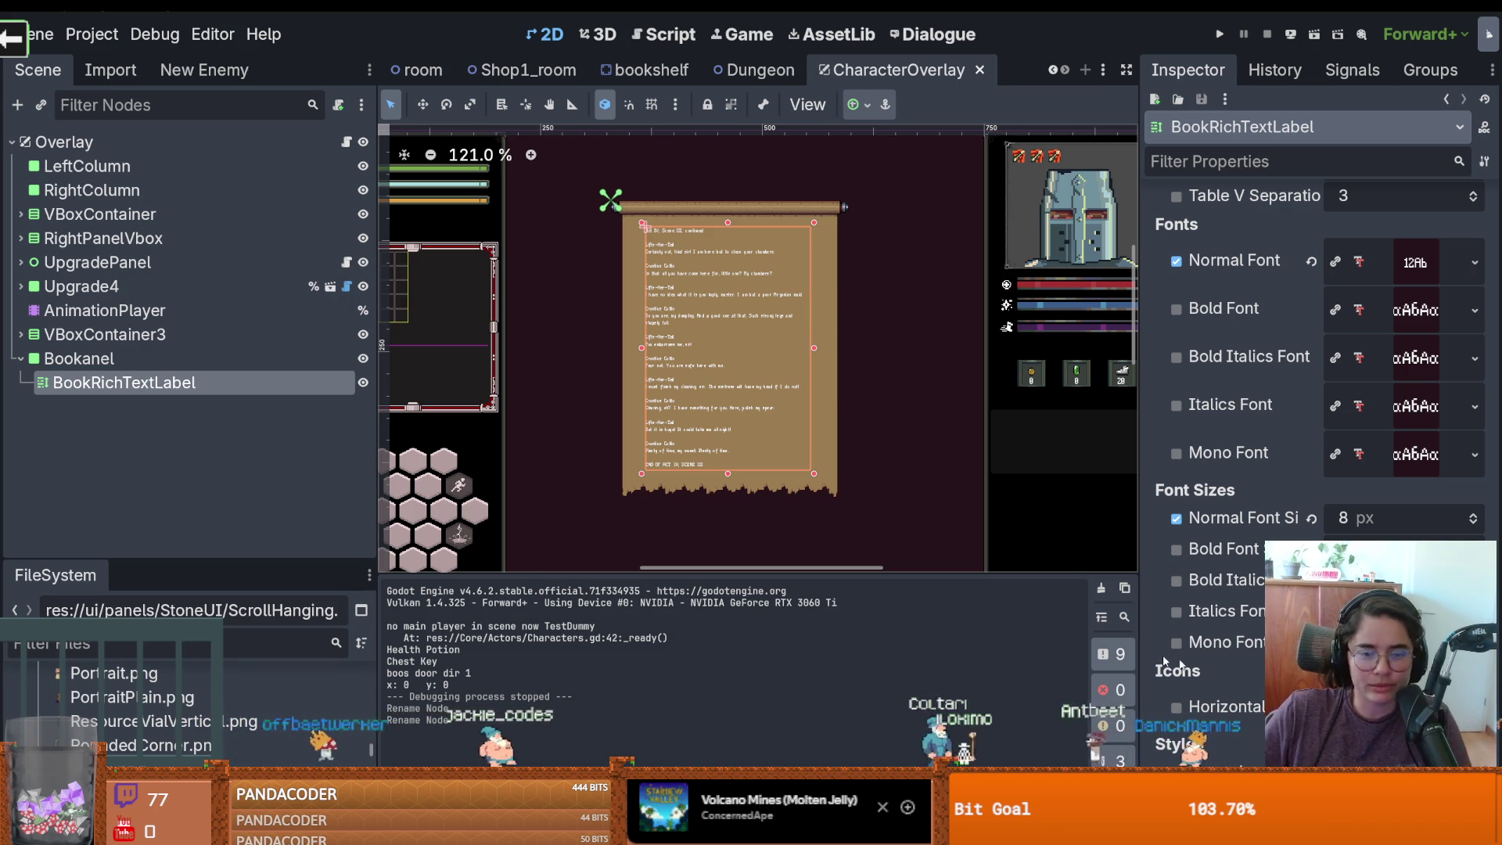
# Save the CharacterOverlay scene and rename its Bookanel node to BookPanel
pyautogui.scroll(2, 622, 449)
pyautogui.hotkey('ctrl', 's')
pyautogui.scroll(2, 848, 429)
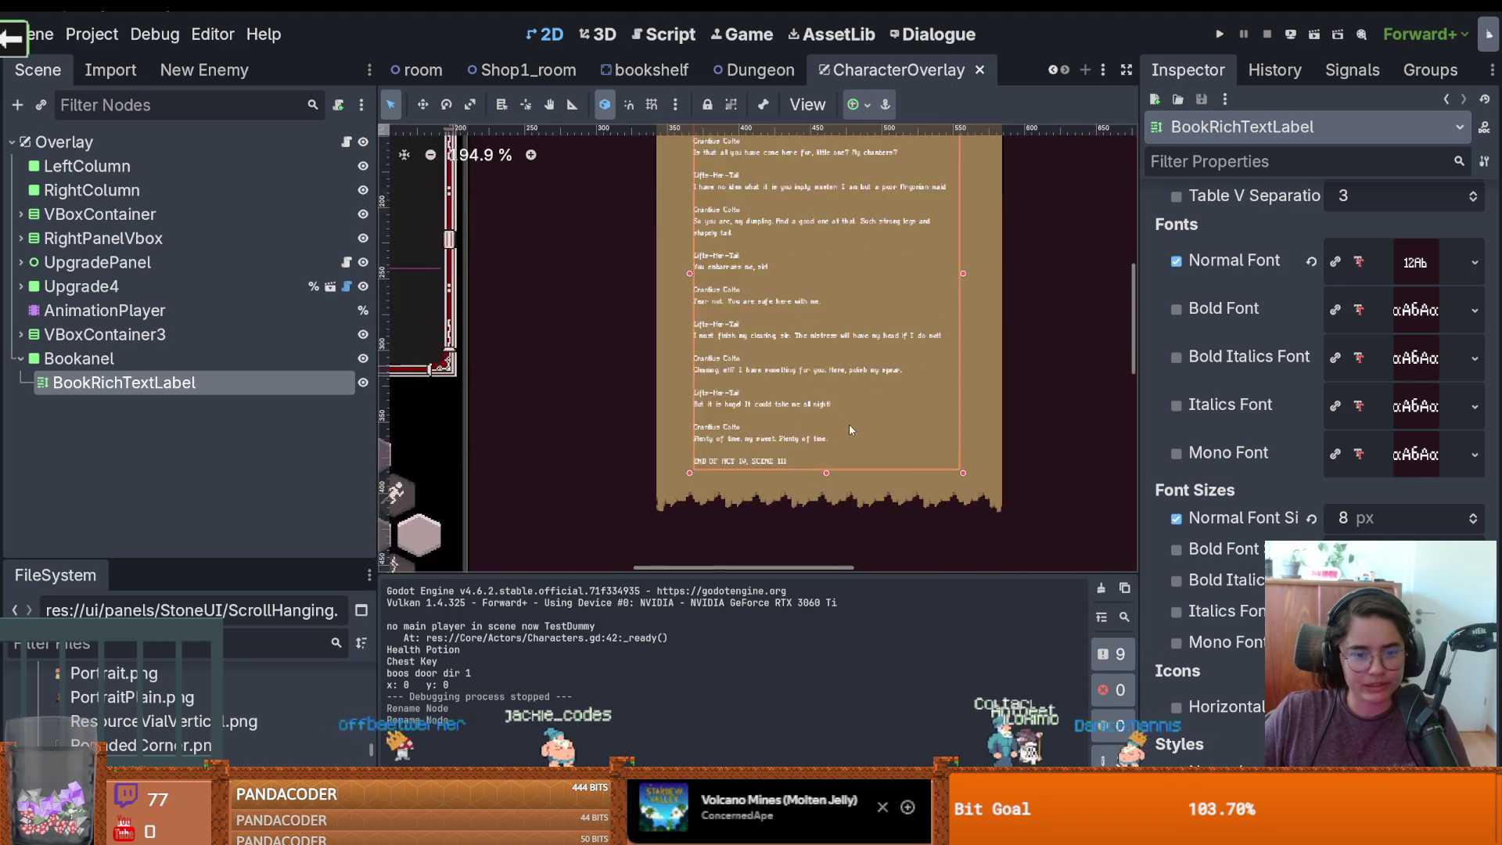
pyautogui.click(20, 358)
pyautogui.click(122, 355)
pyautogui.doubleClick(85, 357)
pyautogui.press('Return')
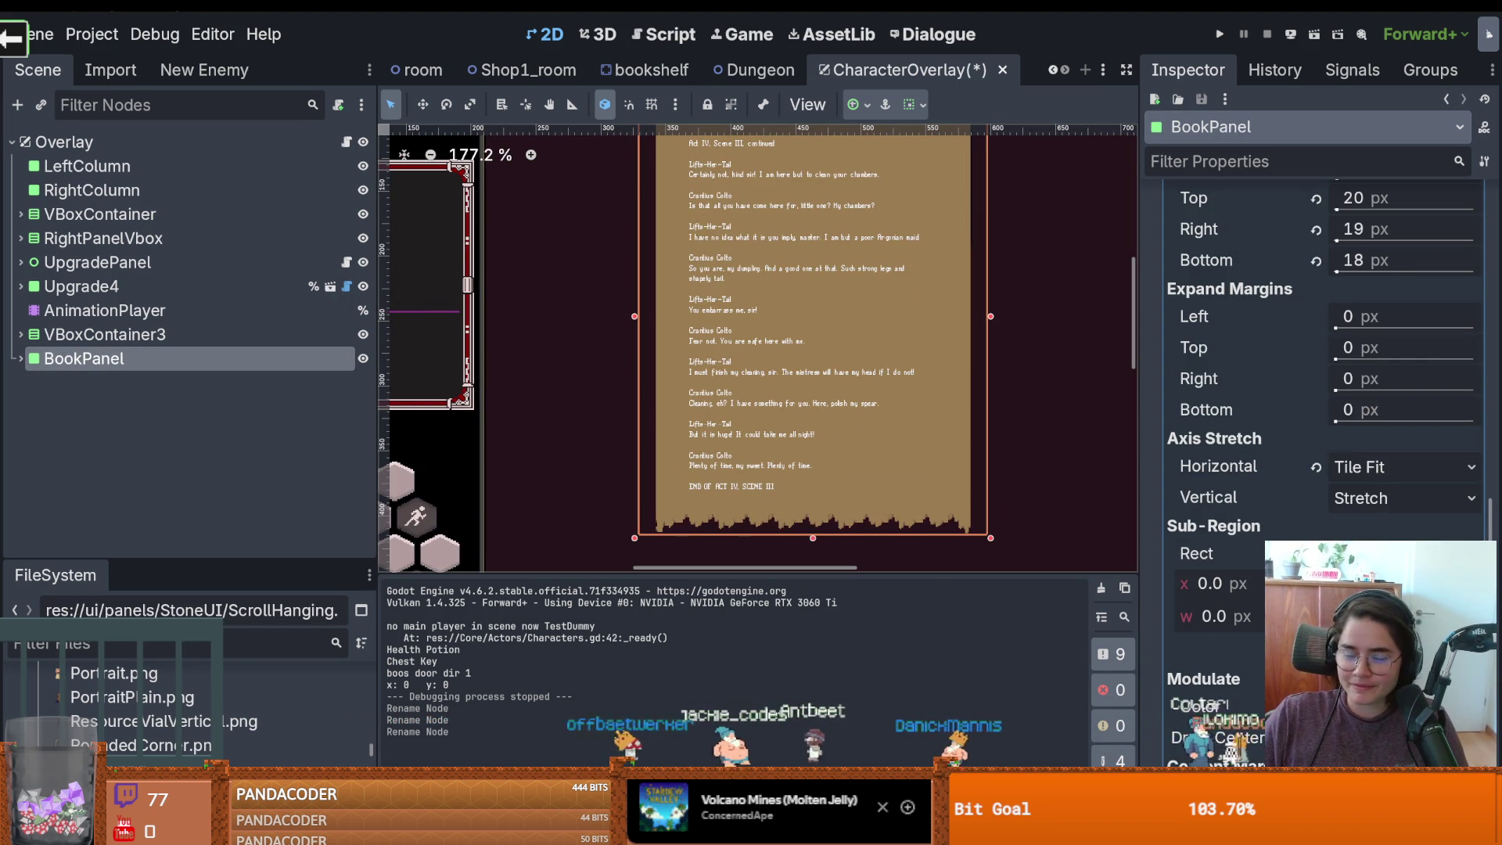
pyautogui.click(346, 143)
pyautogui.scroll(5, 1062, 226)
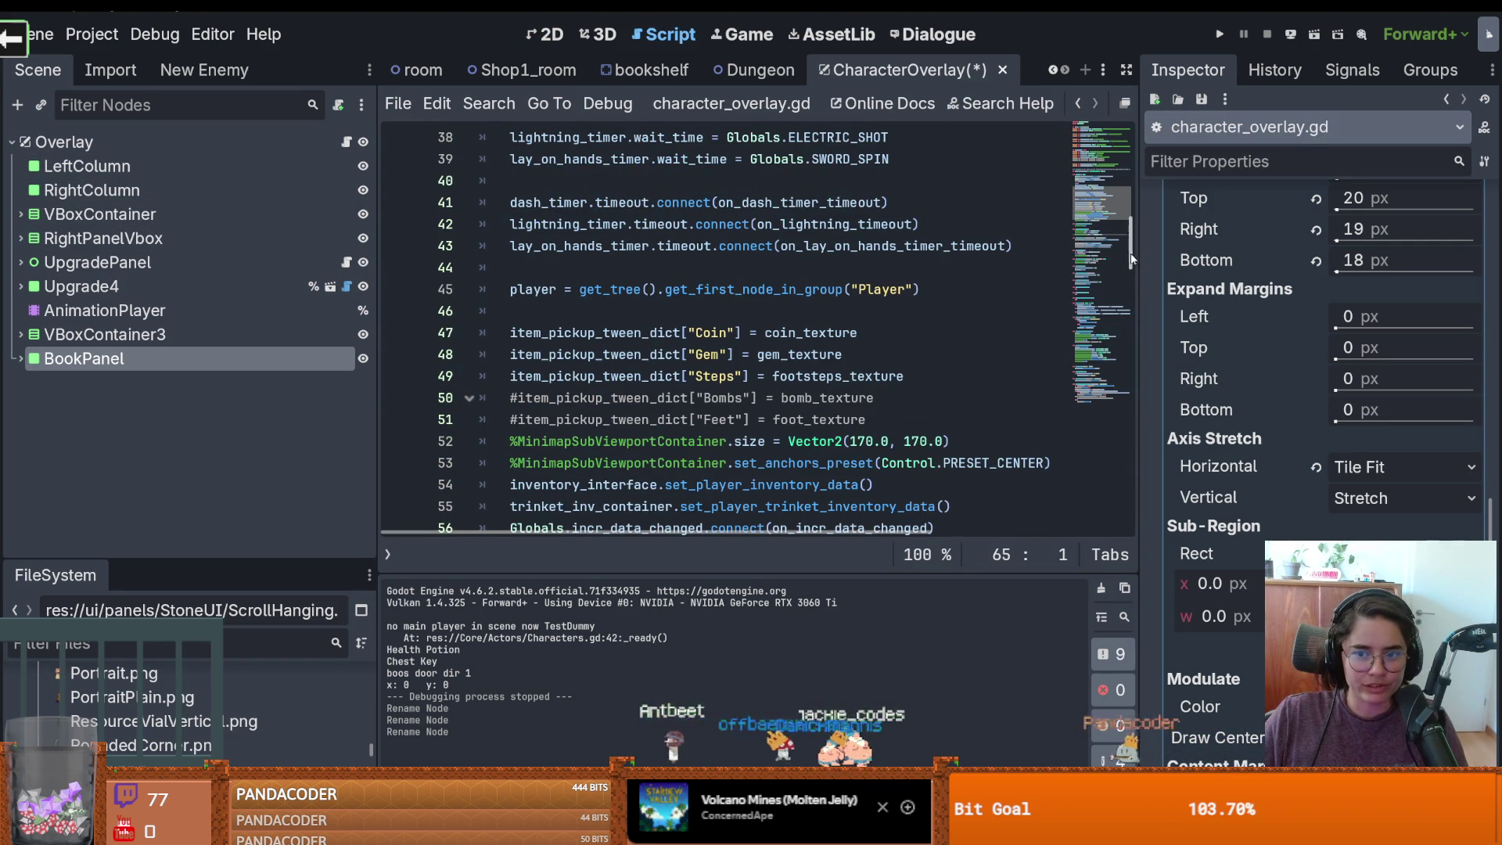
pyautogui.scroll(10, 1136, 257)
pyautogui.scroll(-4, 548, 347)
pyautogui.scroll(3, 548, 347)
pyautogui.scroll(-7, 548, 347)
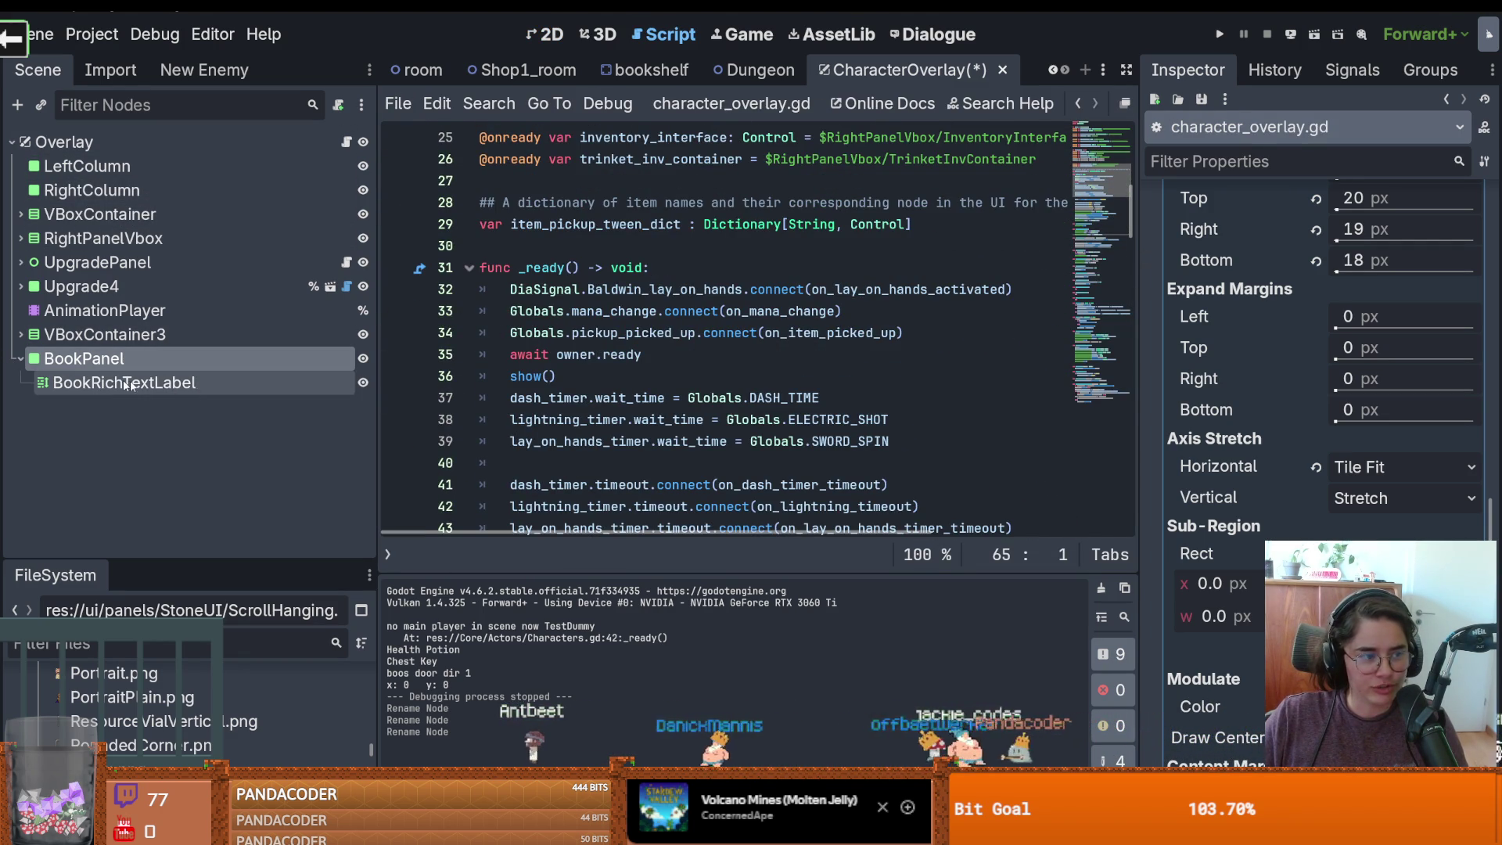
pyautogui.moveTo(70, 383)
pyautogui.mouseDown()
pyautogui.moveTo(542, 296)
pyautogui.moveTo(499, 182)
pyautogui.mouseUp()
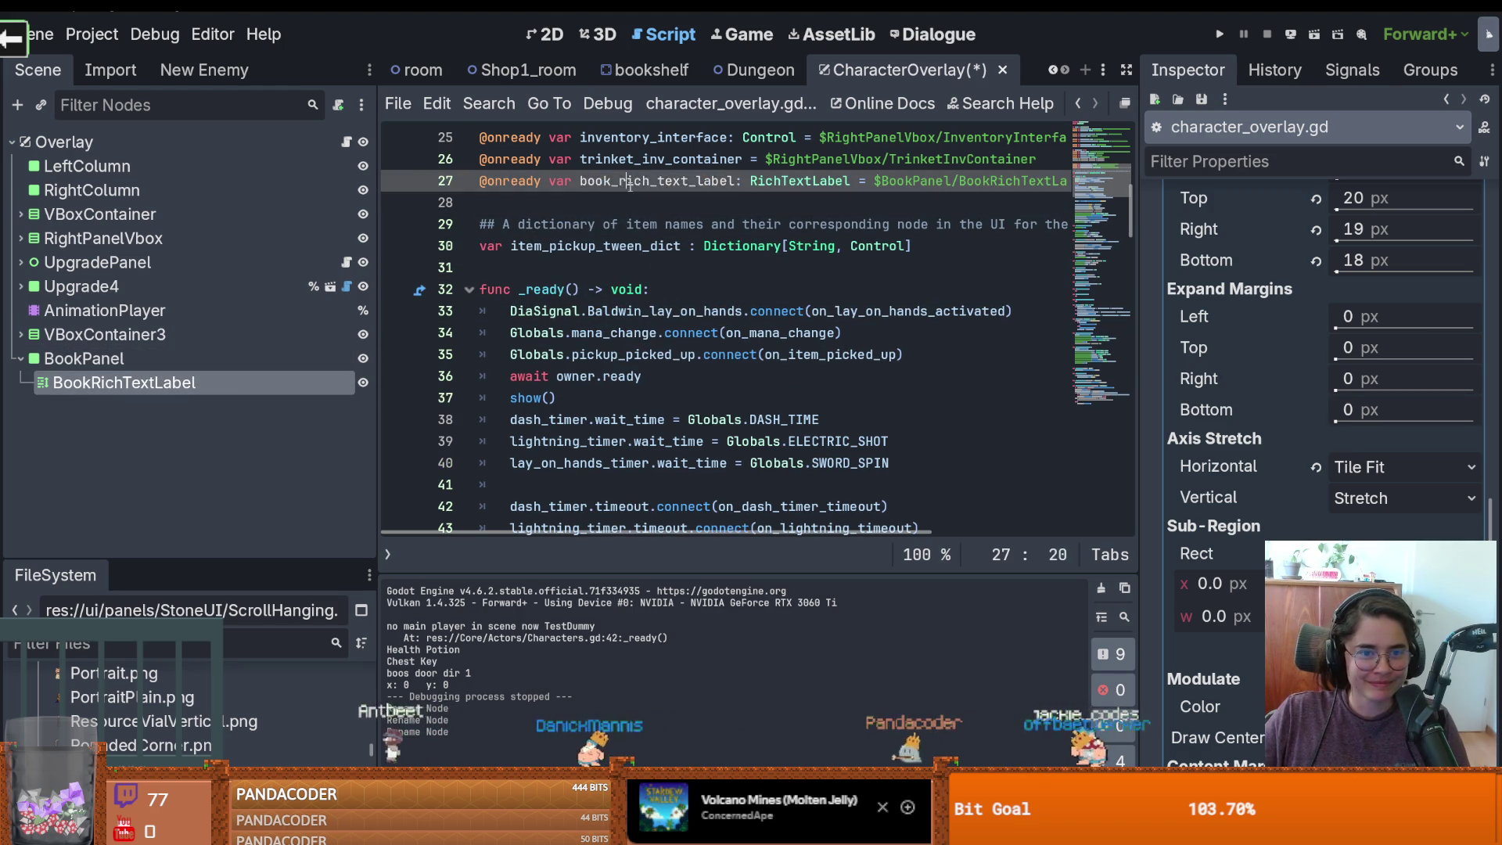
pyautogui.scroll(-9, 804, 432)
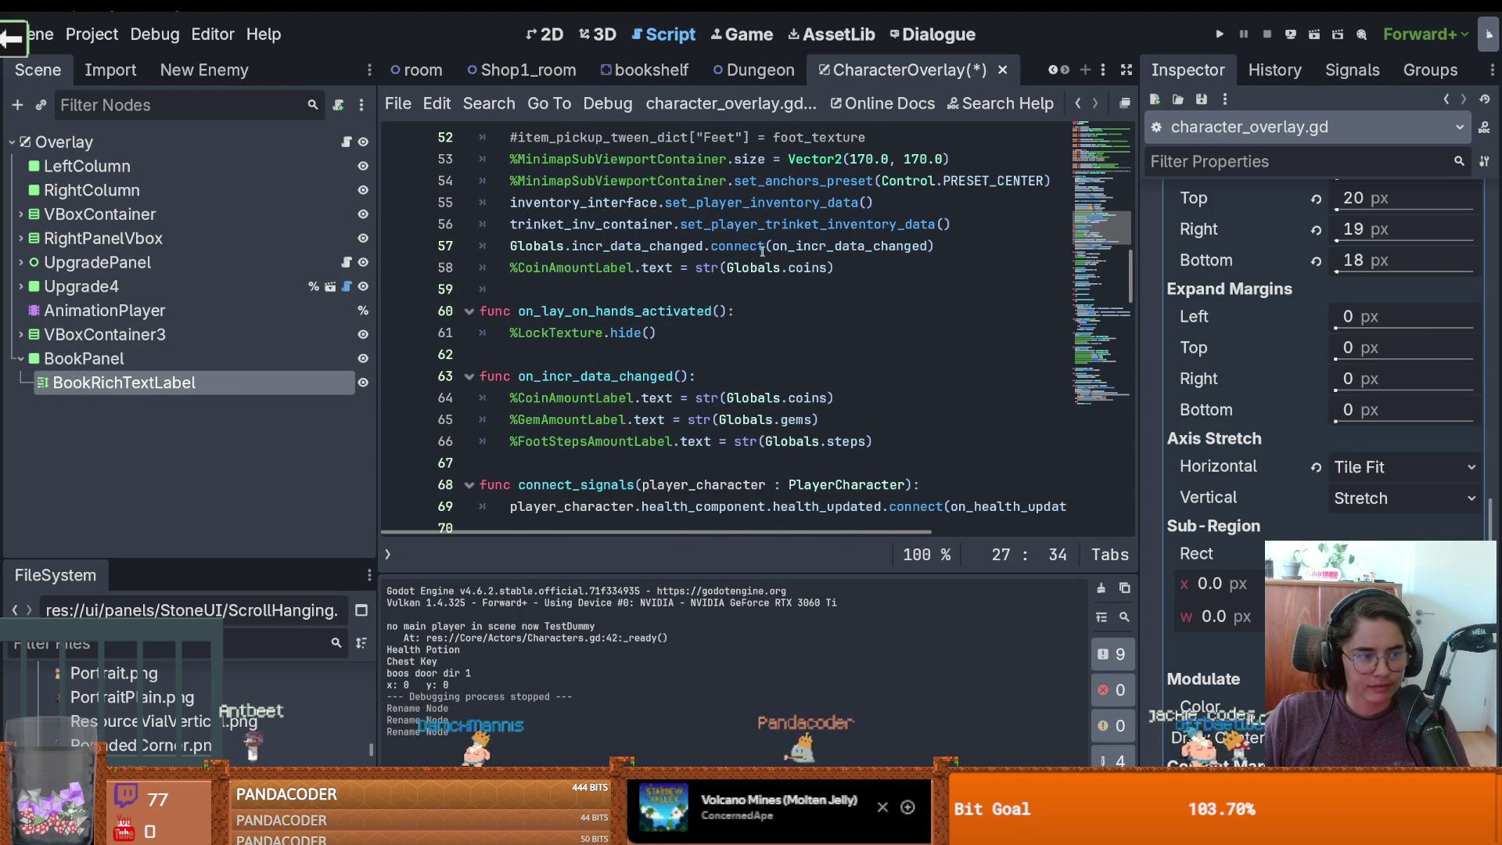
pyautogui.moveTo(772, 255)
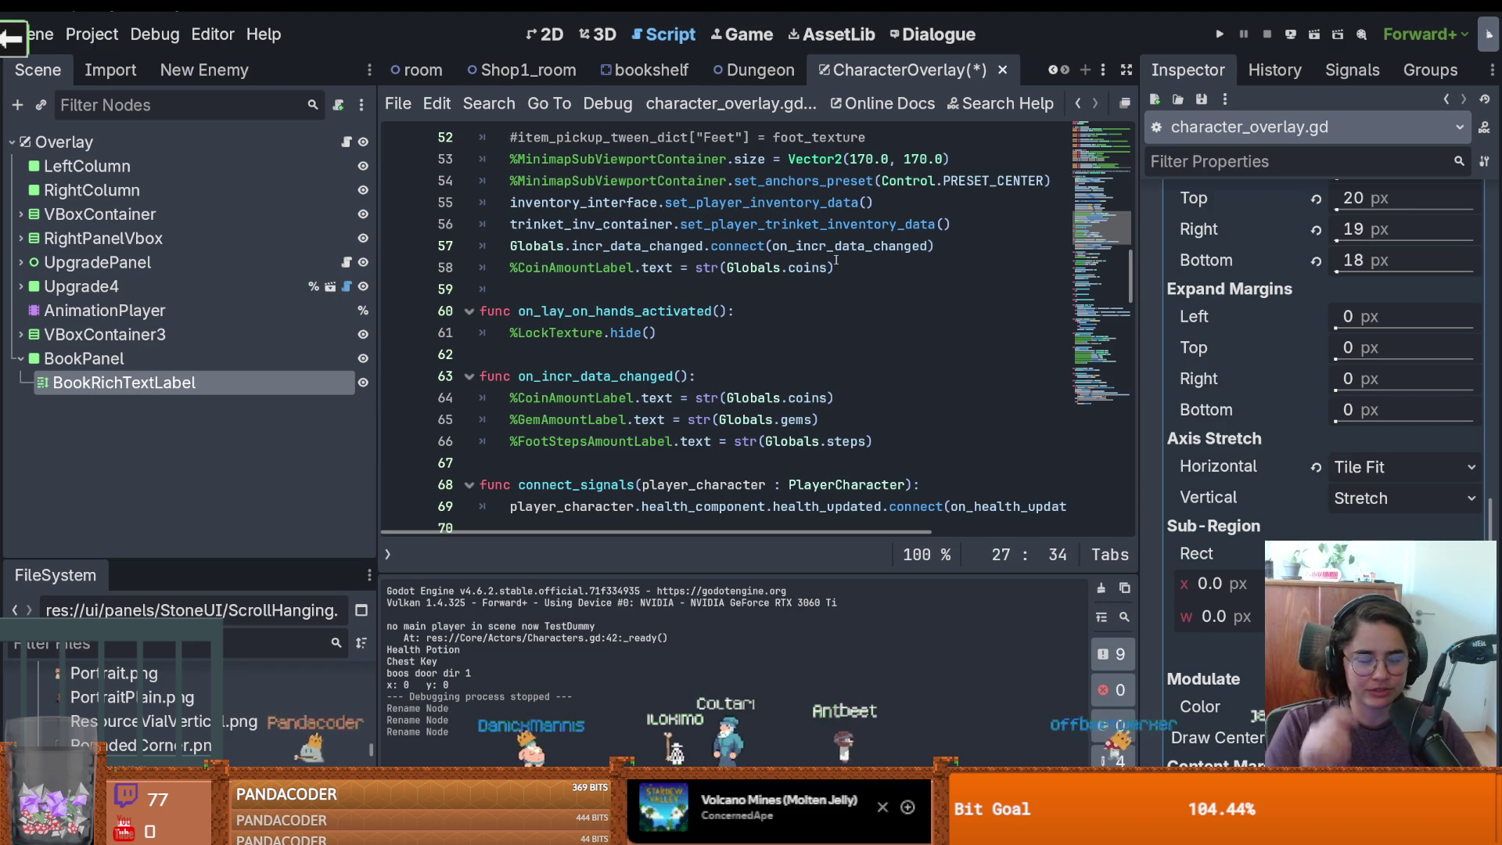
# Delete the empty line 70 from character_overlay.gd and save the script
pyautogui.hotkey('ctrl', 's')
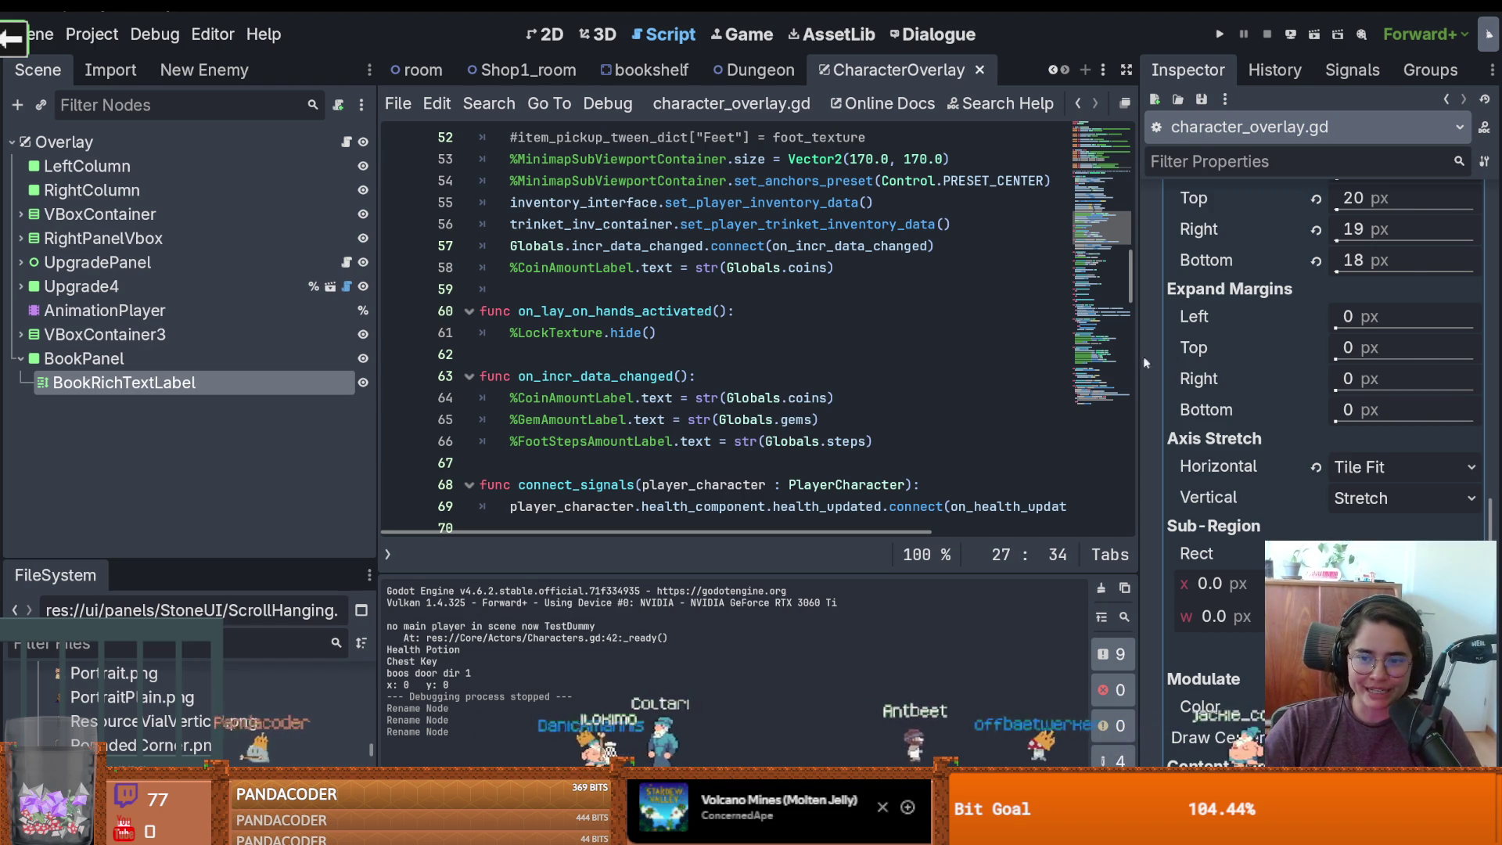
pyautogui.scroll(-3, 878, 392)
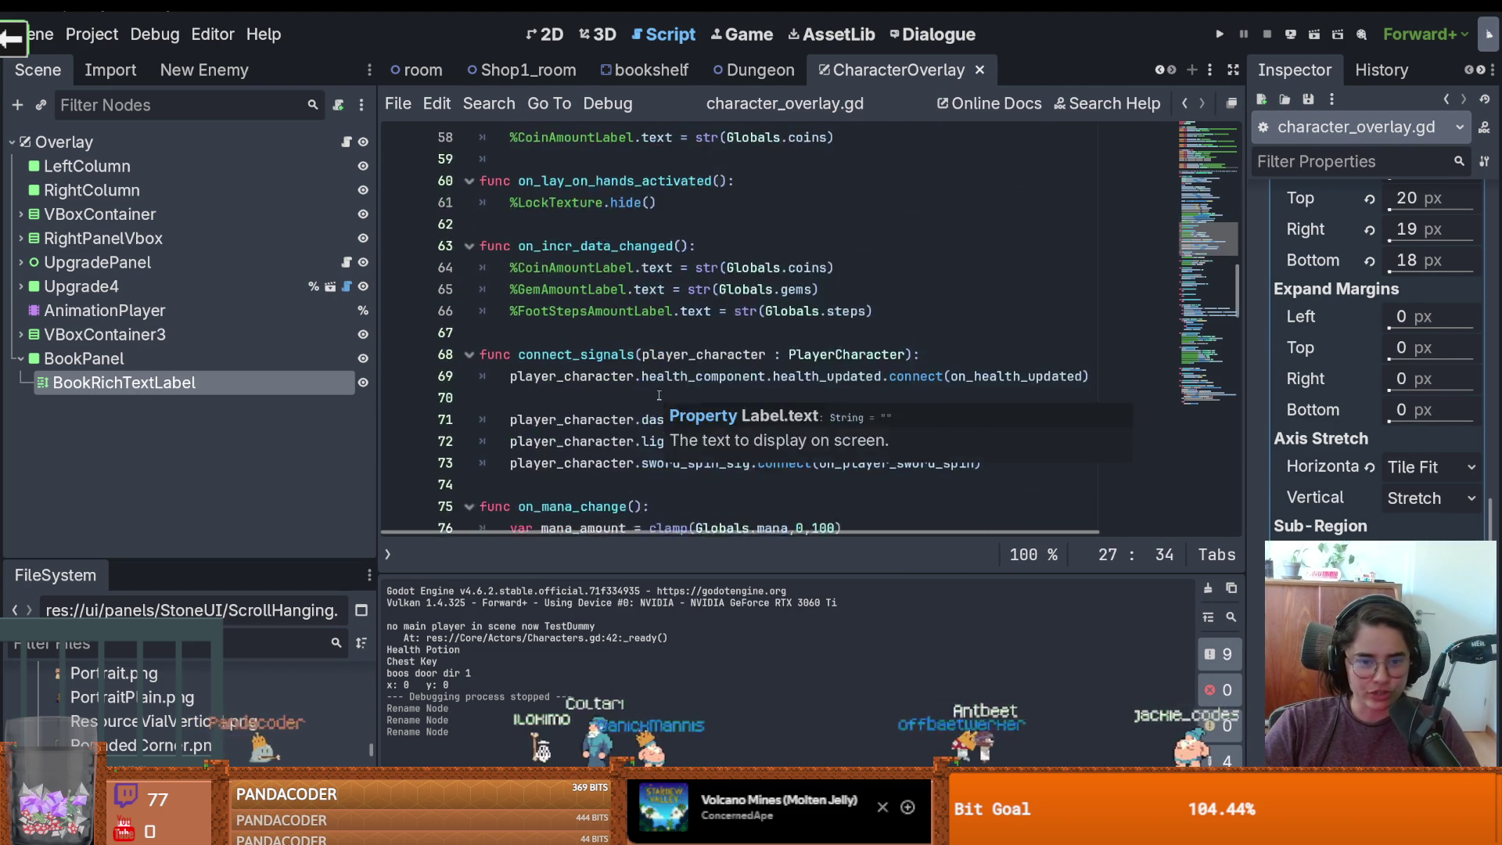
pyautogui.click(573, 336)
pyautogui.press('BackSpace')
pyautogui.hotkey('ctrl', 's')
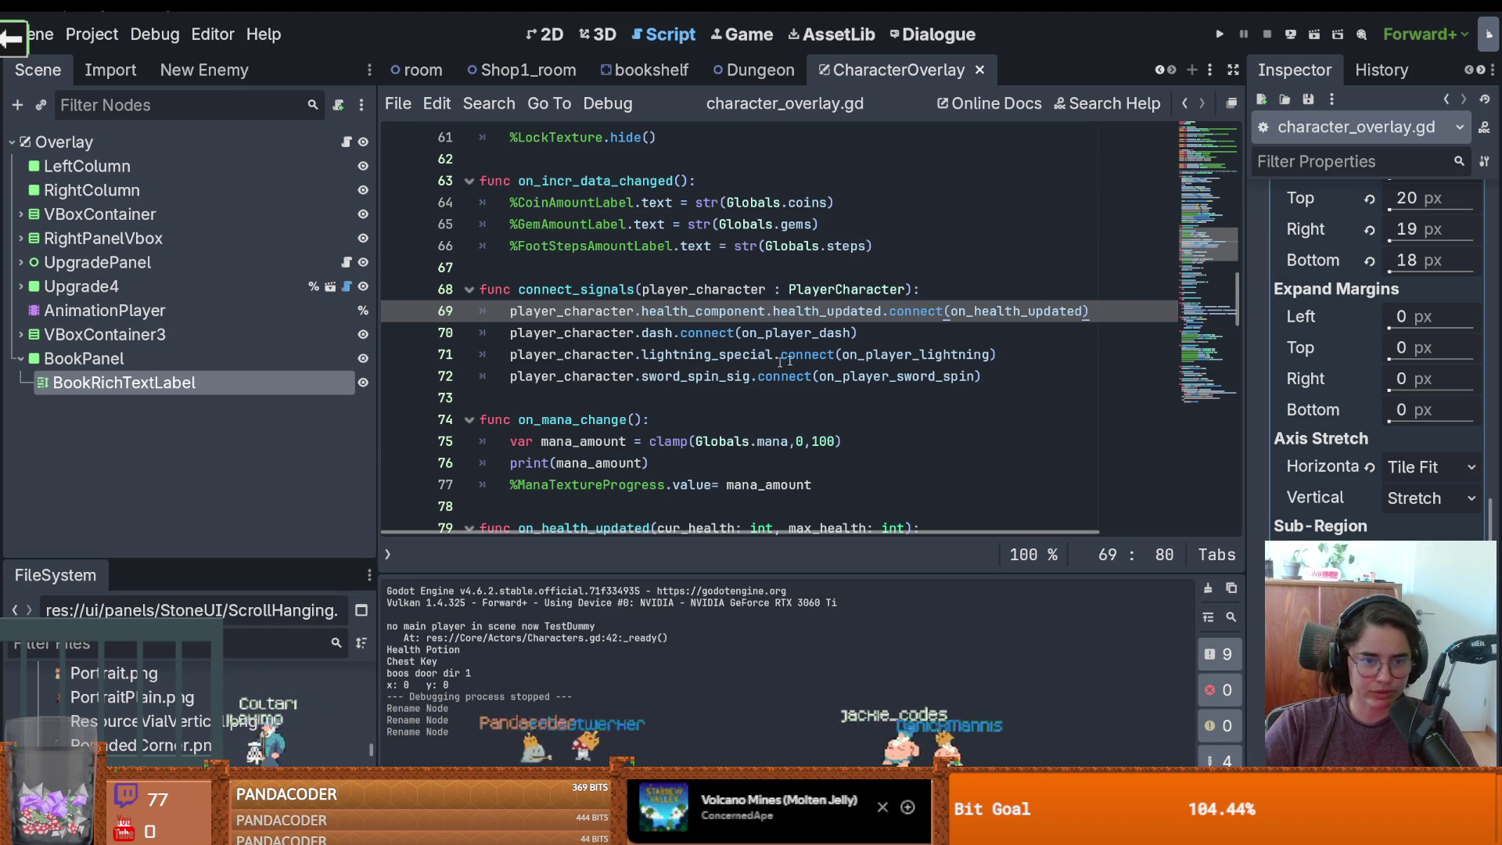
pyautogui.scroll(2, 754, 365)
pyautogui.click(719, 390)
pyautogui.hotkey('ctrl', 's')
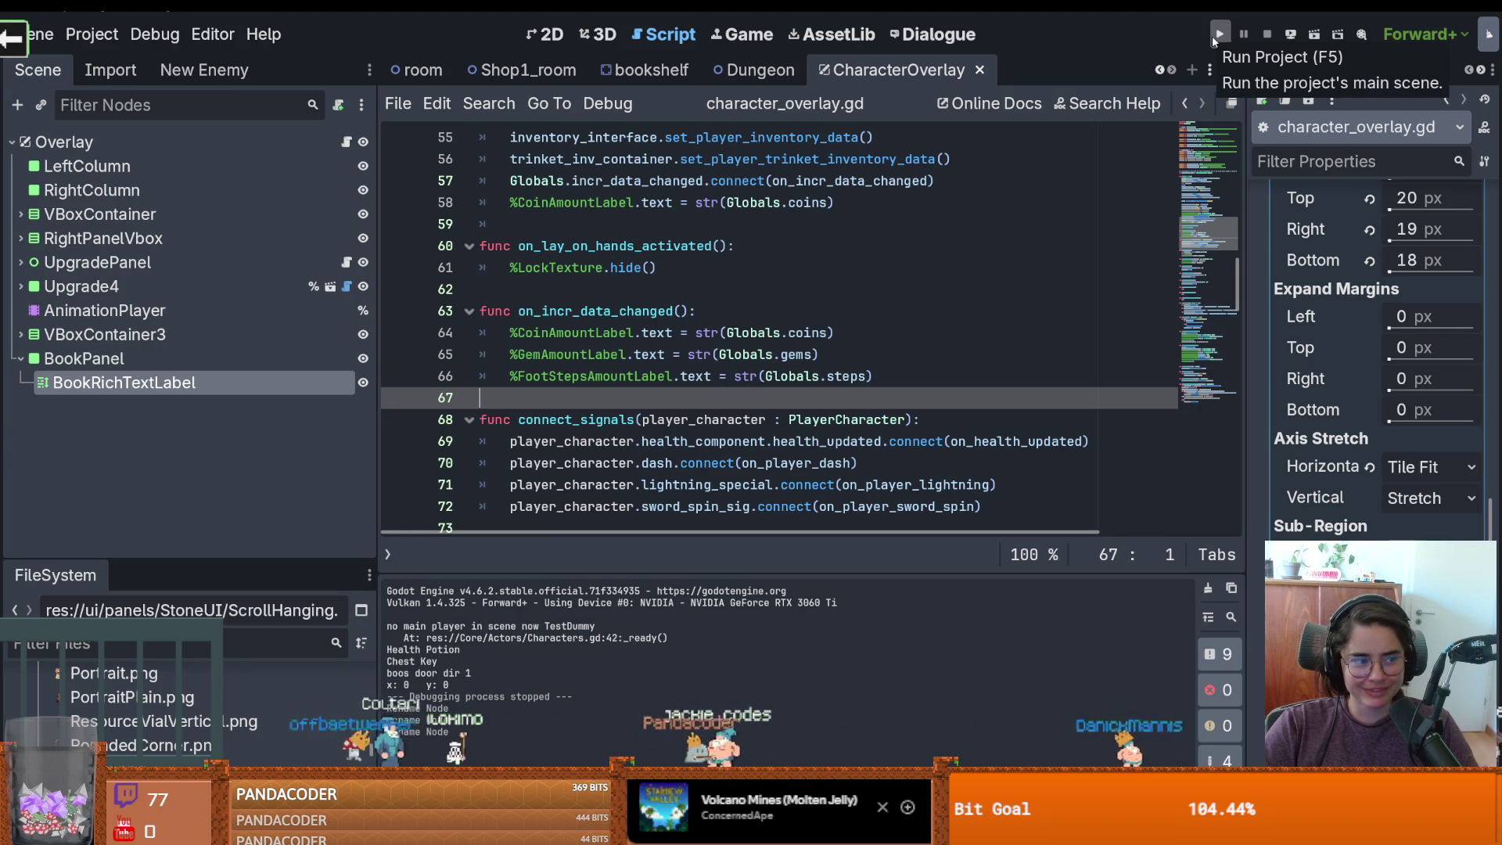
pyautogui.click(755, 70)
# Show the Shop1_room scene in the 2D workspace
pyautogui.hotkey('ctrl', 's')
pyautogui.click(528, 69)
pyautogui.click(545, 34)
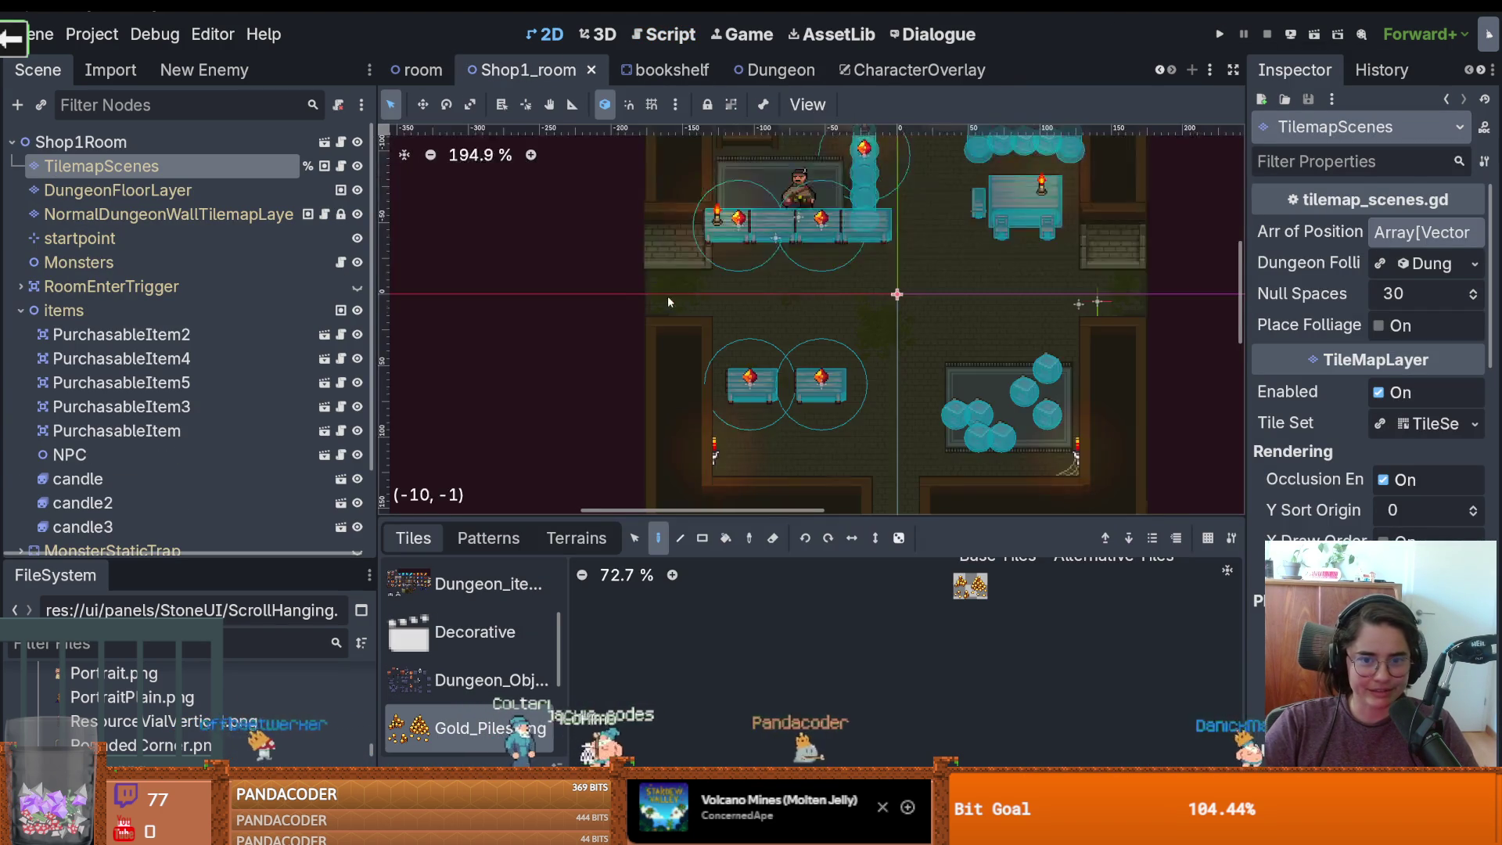
pyautogui.scroll(4, 765, 323)
pyautogui.hotkey('ctrl', 's')
pyautogui.scroll(2, 772, 348)
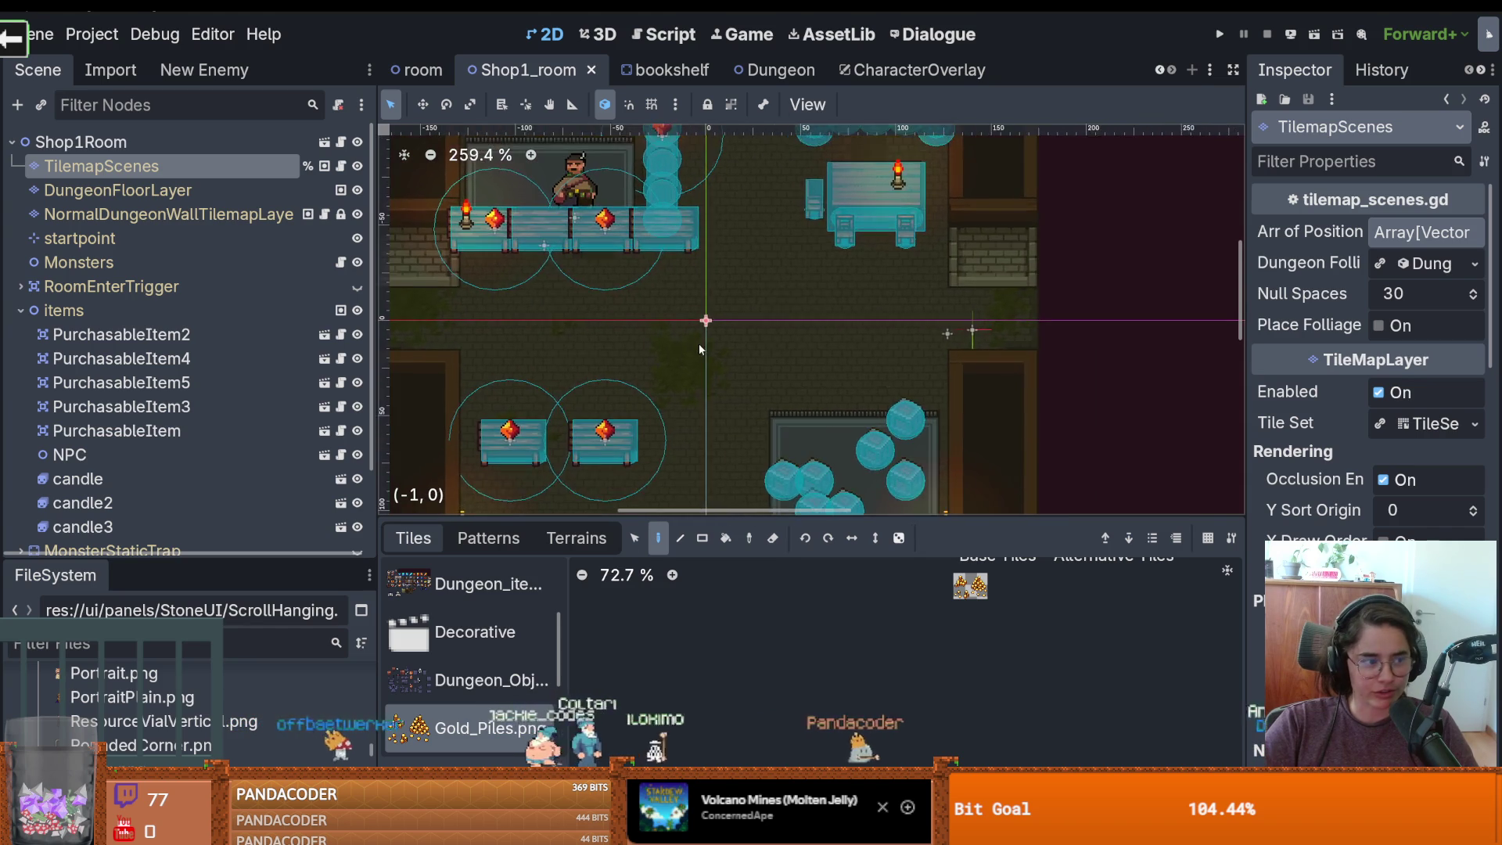
pyautogui.scroll(-1, 771, 349)
pyautogui.hotkey('ctrl', 's')
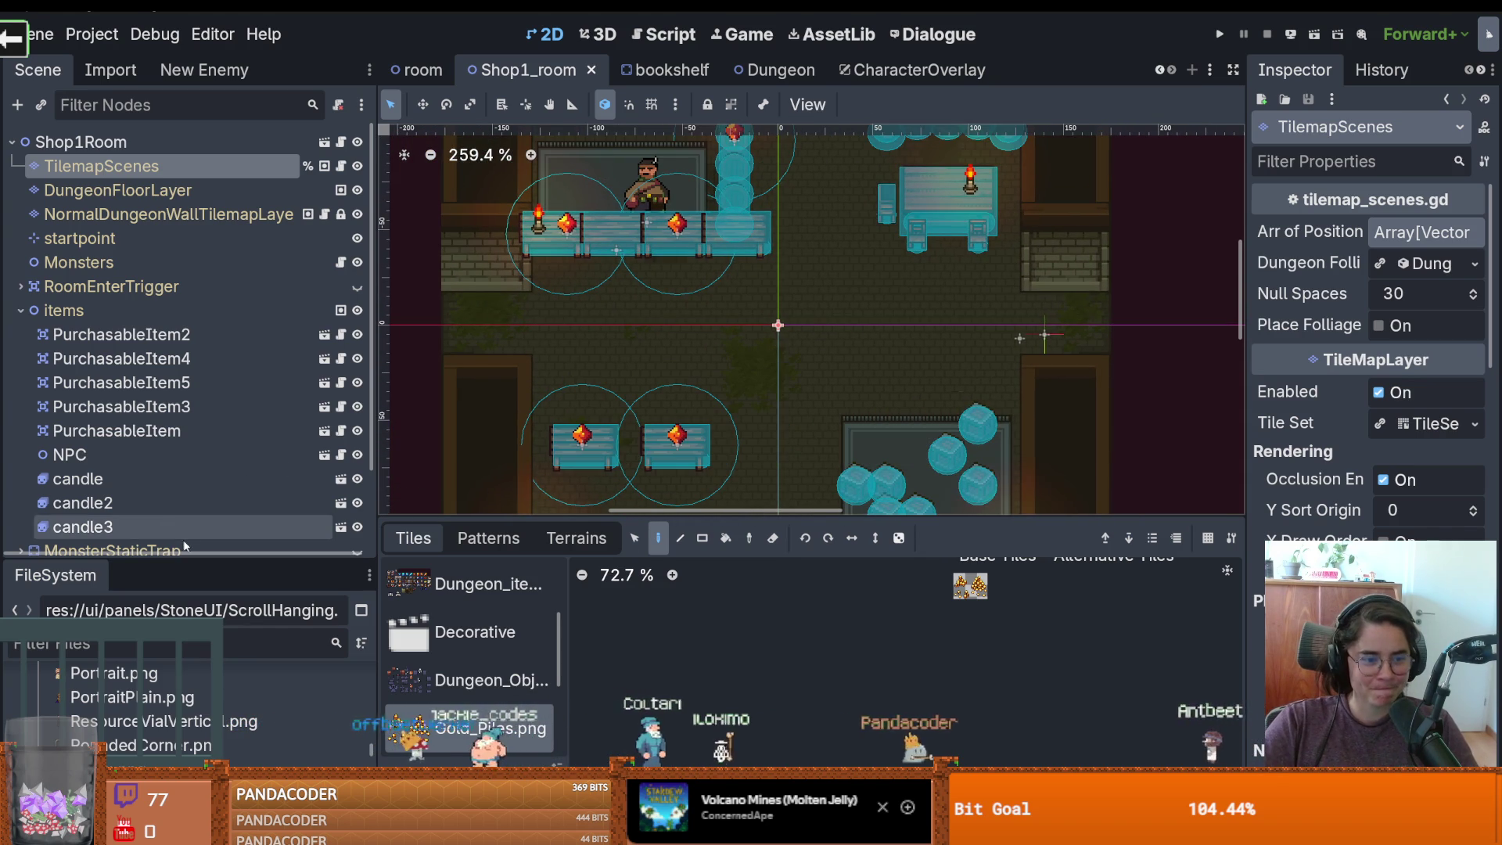
# Collapse the items group and resize the scene tree, tile panel and file browser
pyautogui.moveTo(193, 555); pyautogui.dragTo(193, 610)
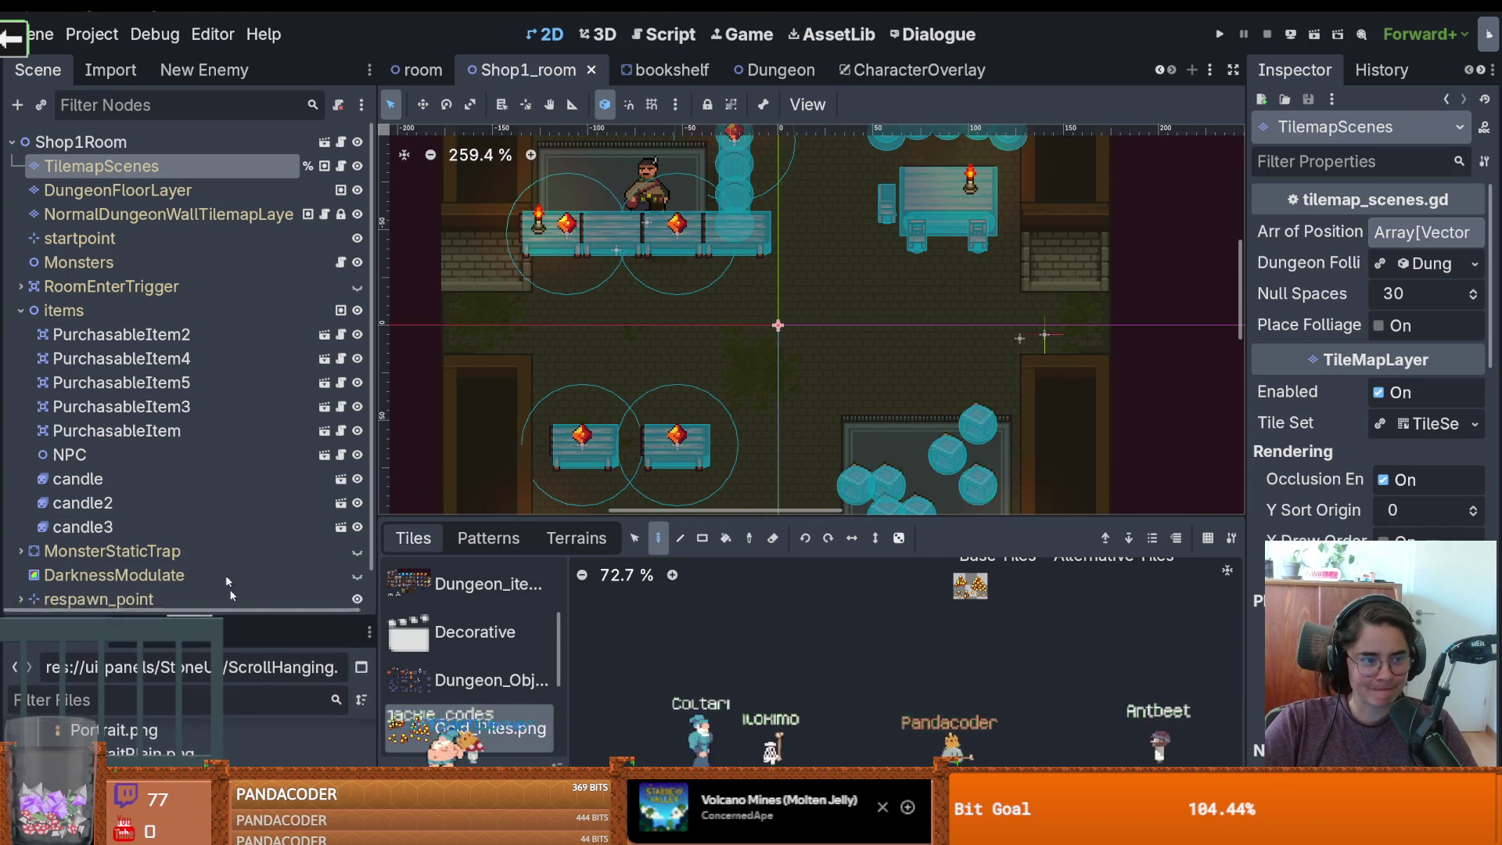
pyautogui.click(21, 311)
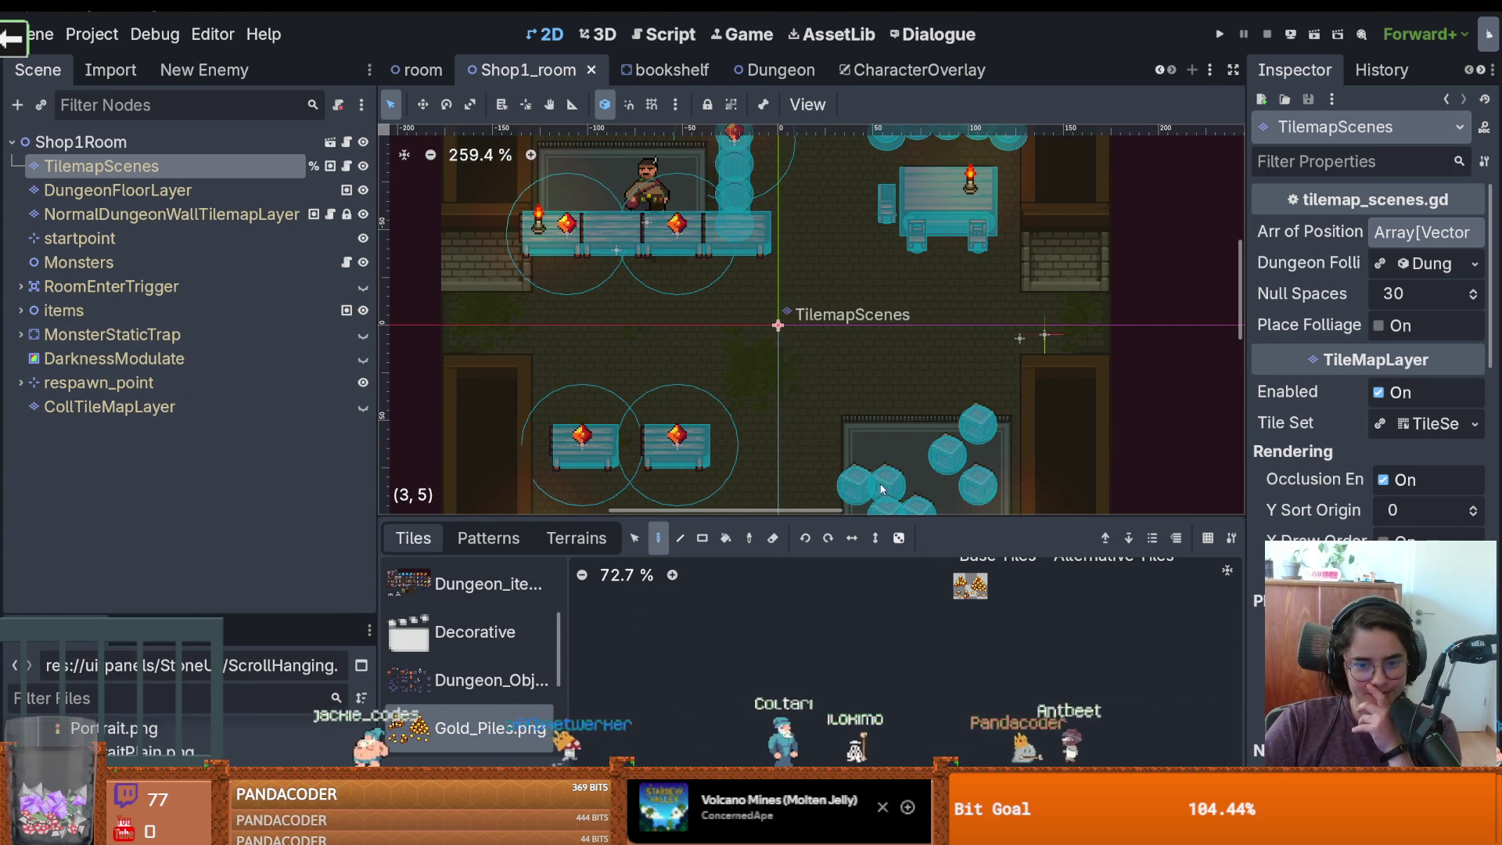
pyautogui.moveTo(871, 519)
pyautogui.mouseDown()
pyautogui.moveTo(879, 300)
pyautogui.moveTo(891, 370)
pyautogui.mouseUp()
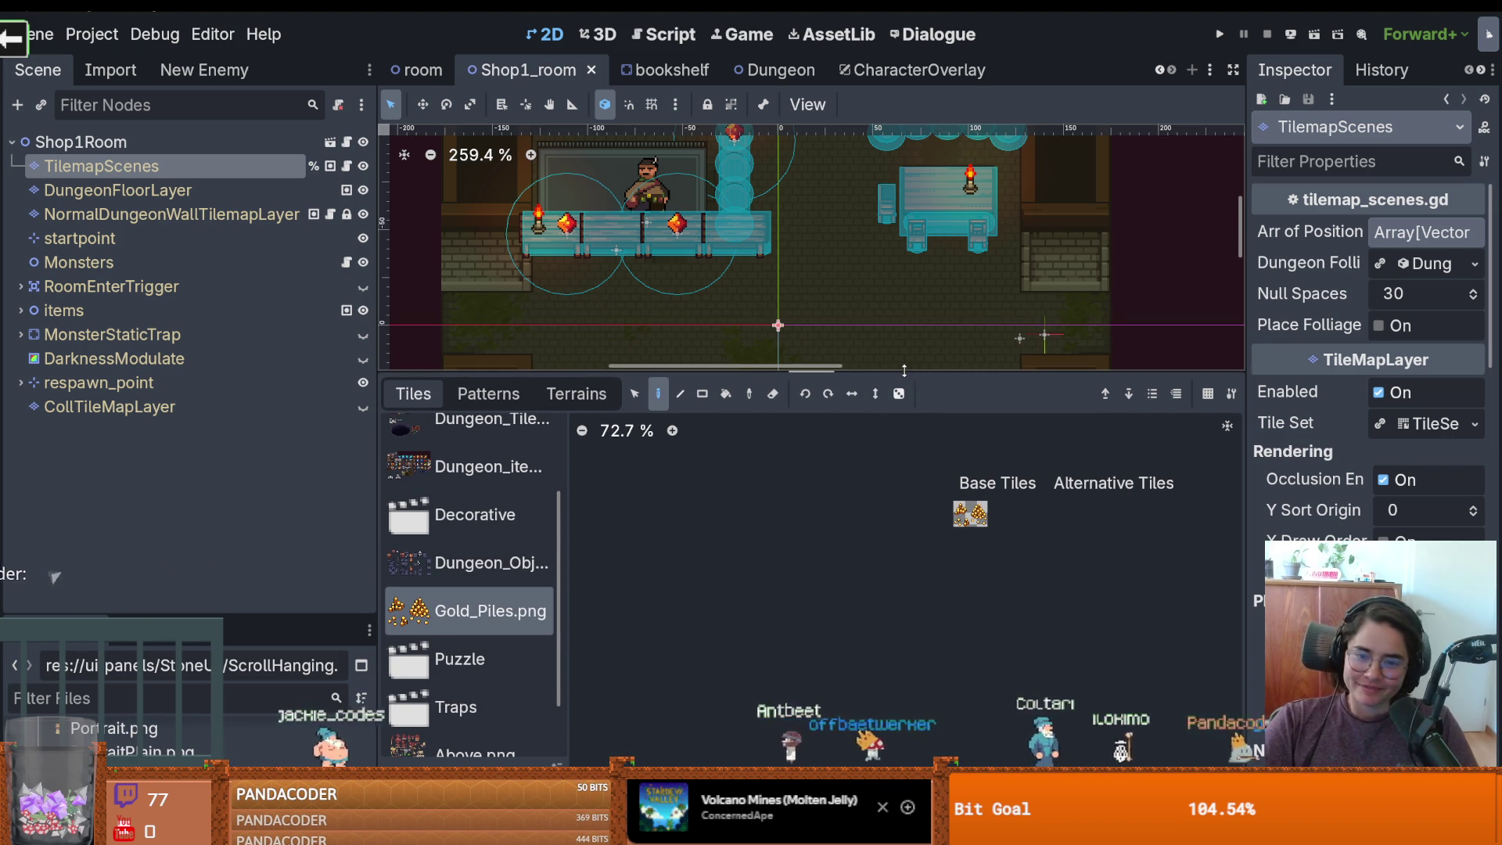
pyautogui.moveTo(892, 374); pyautogui.dragTo(774, 477)
pyautogui.hotkey('ctrl', 's')
pyautogui.scroll(-1, 782, 352)
pyautogui.scroll(1, 782, 353)
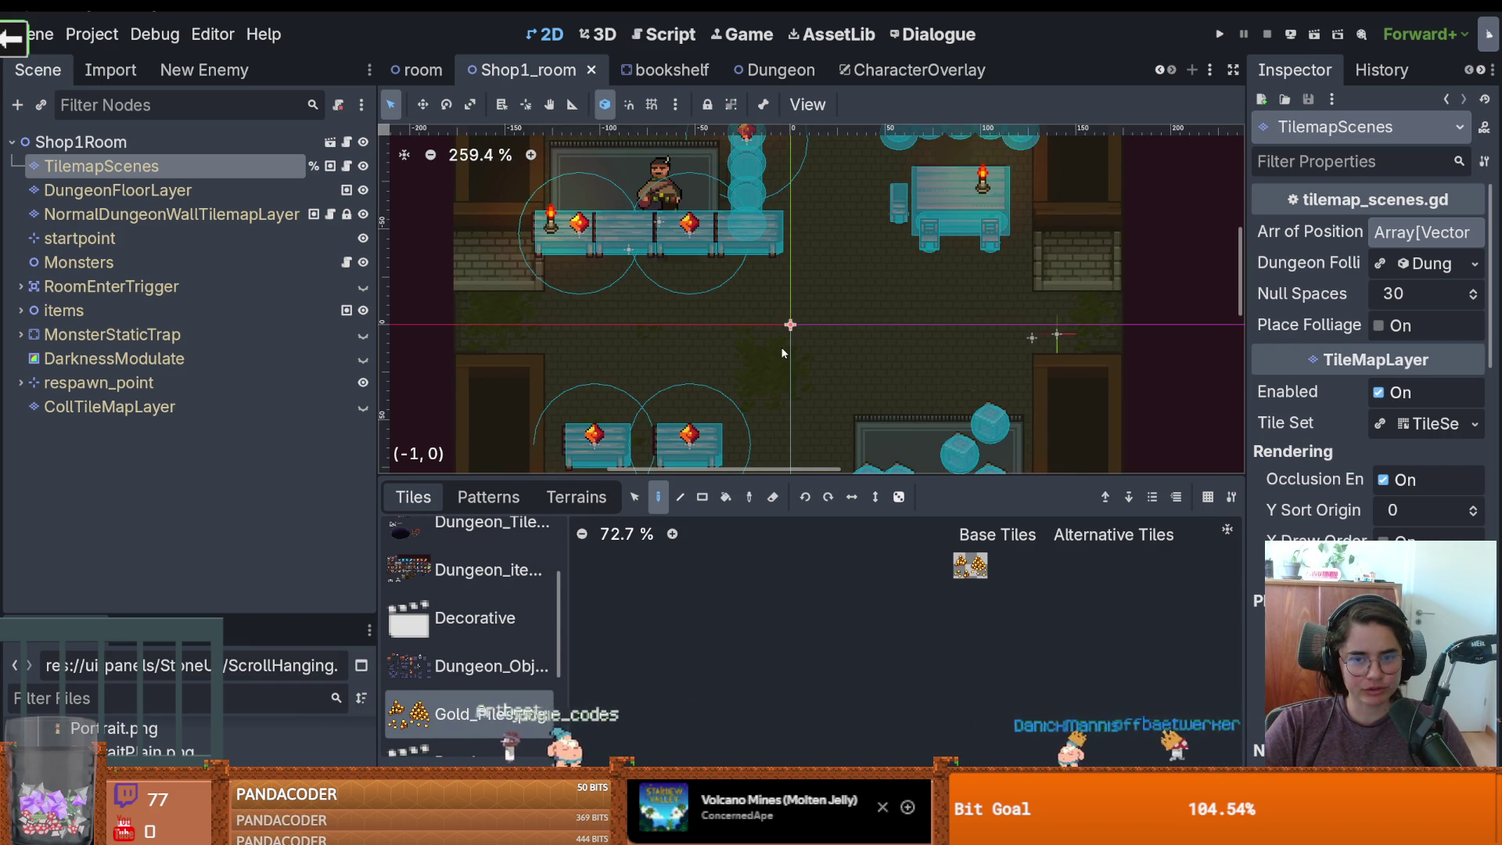
pyautogui.moveTo(287, 615); pyautogui.dragTo(288, 468)
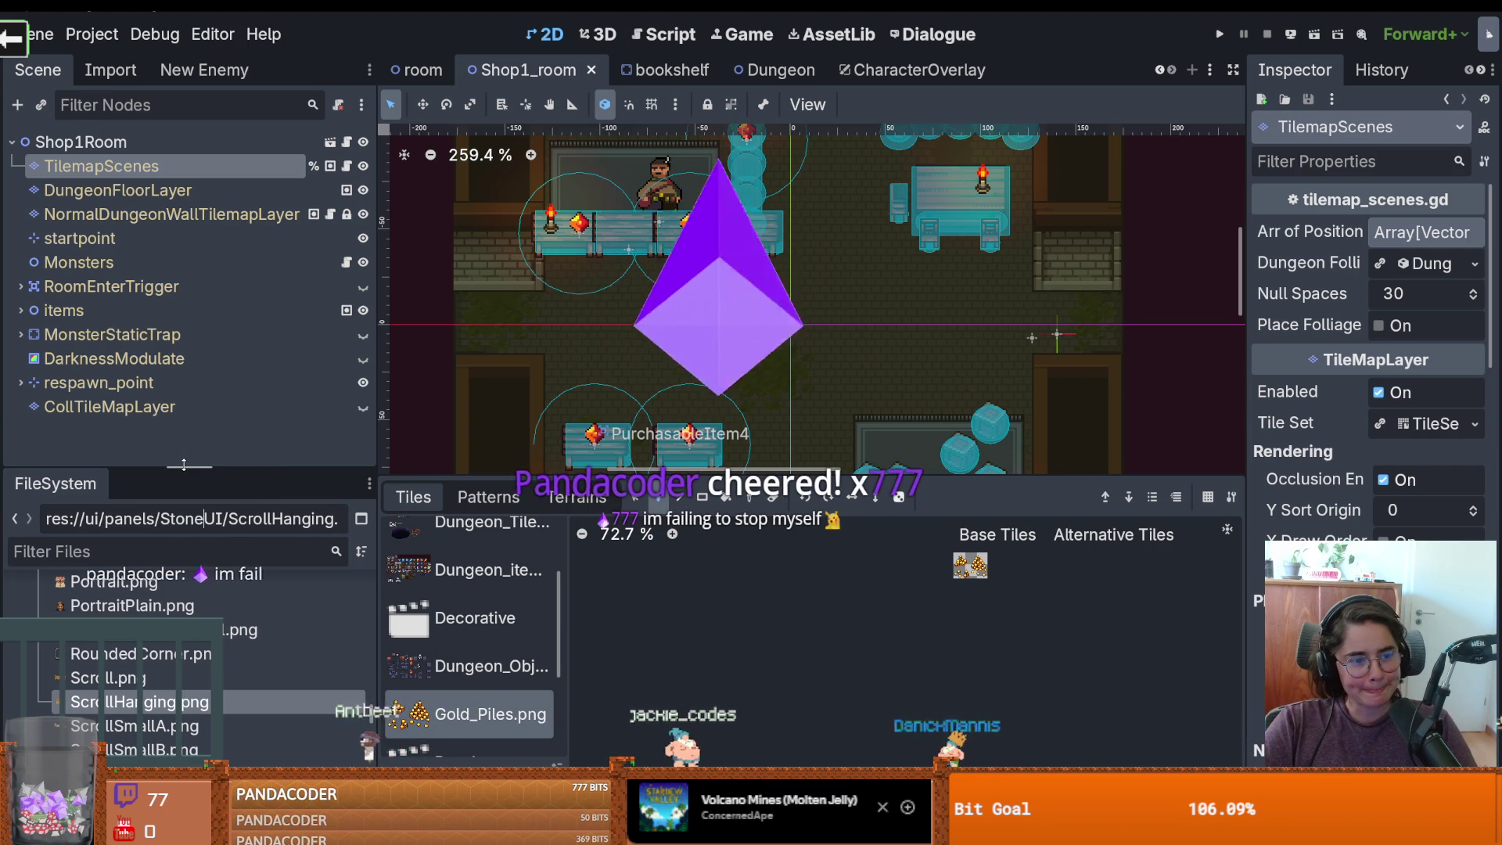
pyautogui.moveTo(202, 472); pyautogui.dragTo(216, 505)
pyautogui.hotkey('ctrl', 's')
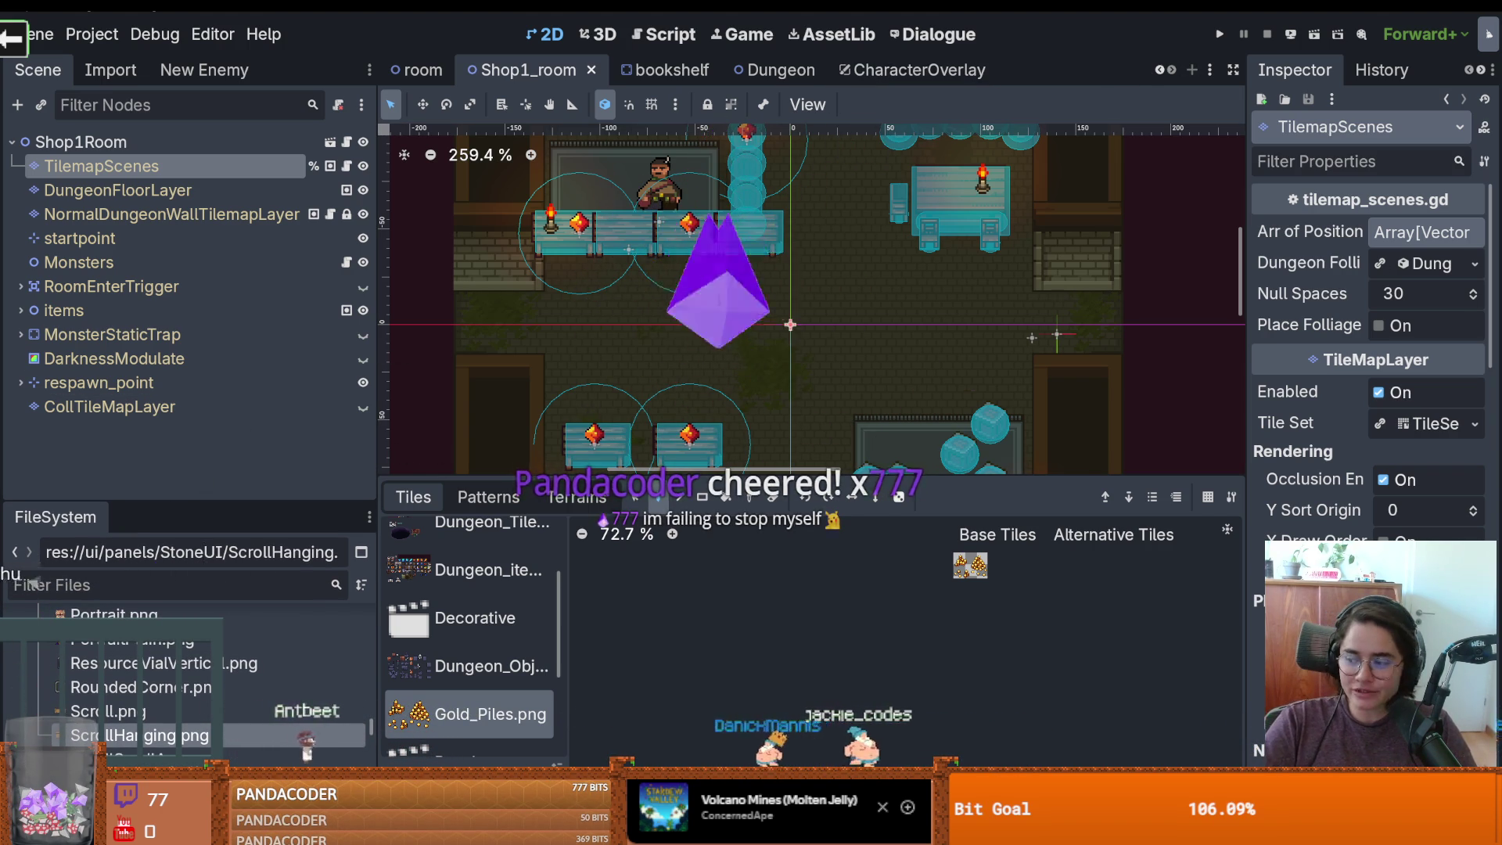
pyautogui.hotkey('ctrl', 's')
pyautogui.click(650, 72)
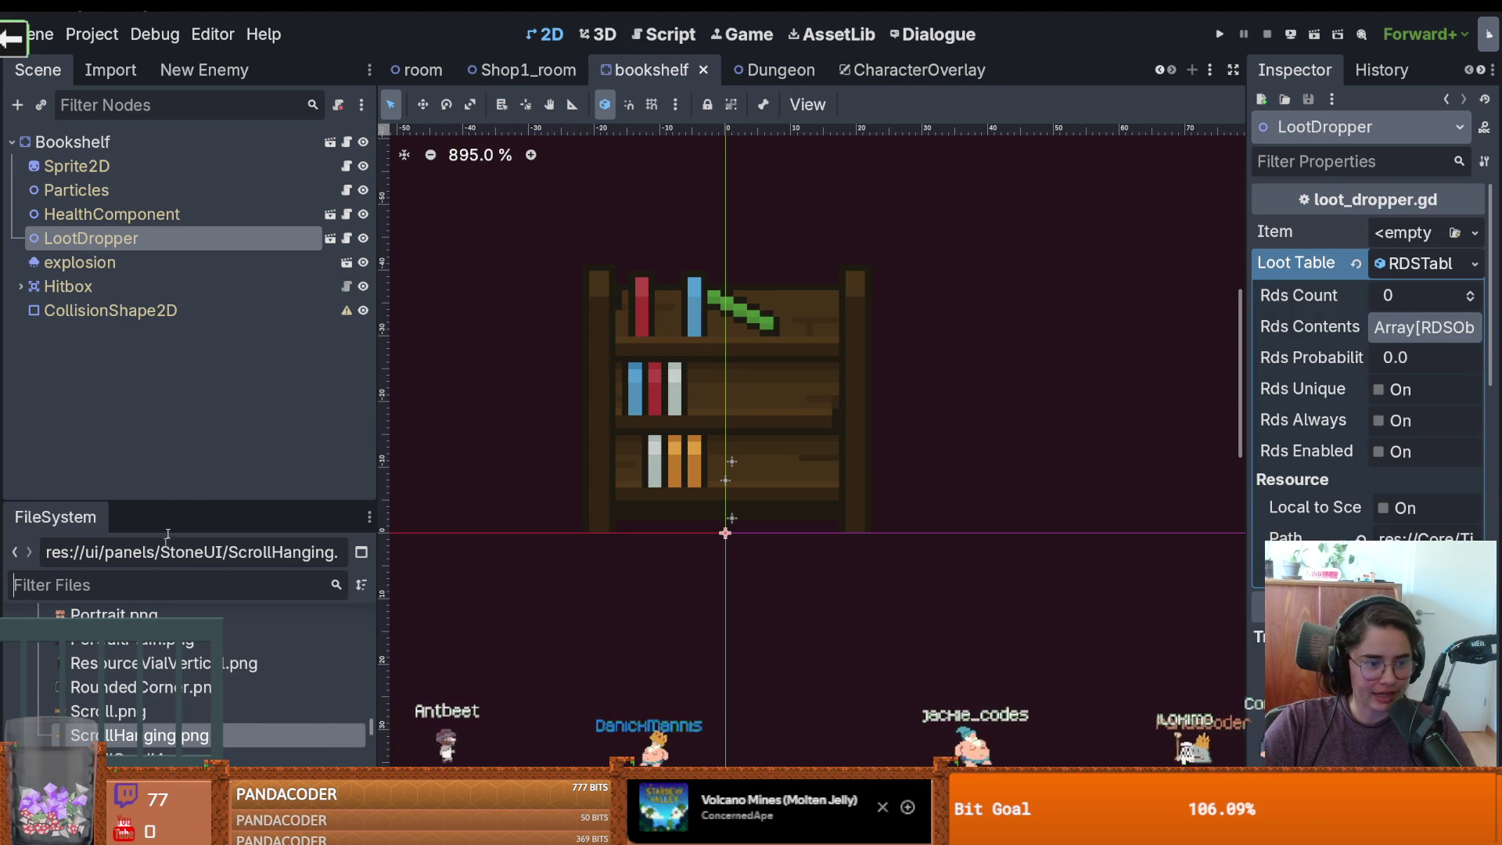
# Filter the FileSystem by 'item_pi' and open item_pickup.tscn
pyautogui.moveTo(161, 501); pyautogui.dragTo(160, 282)
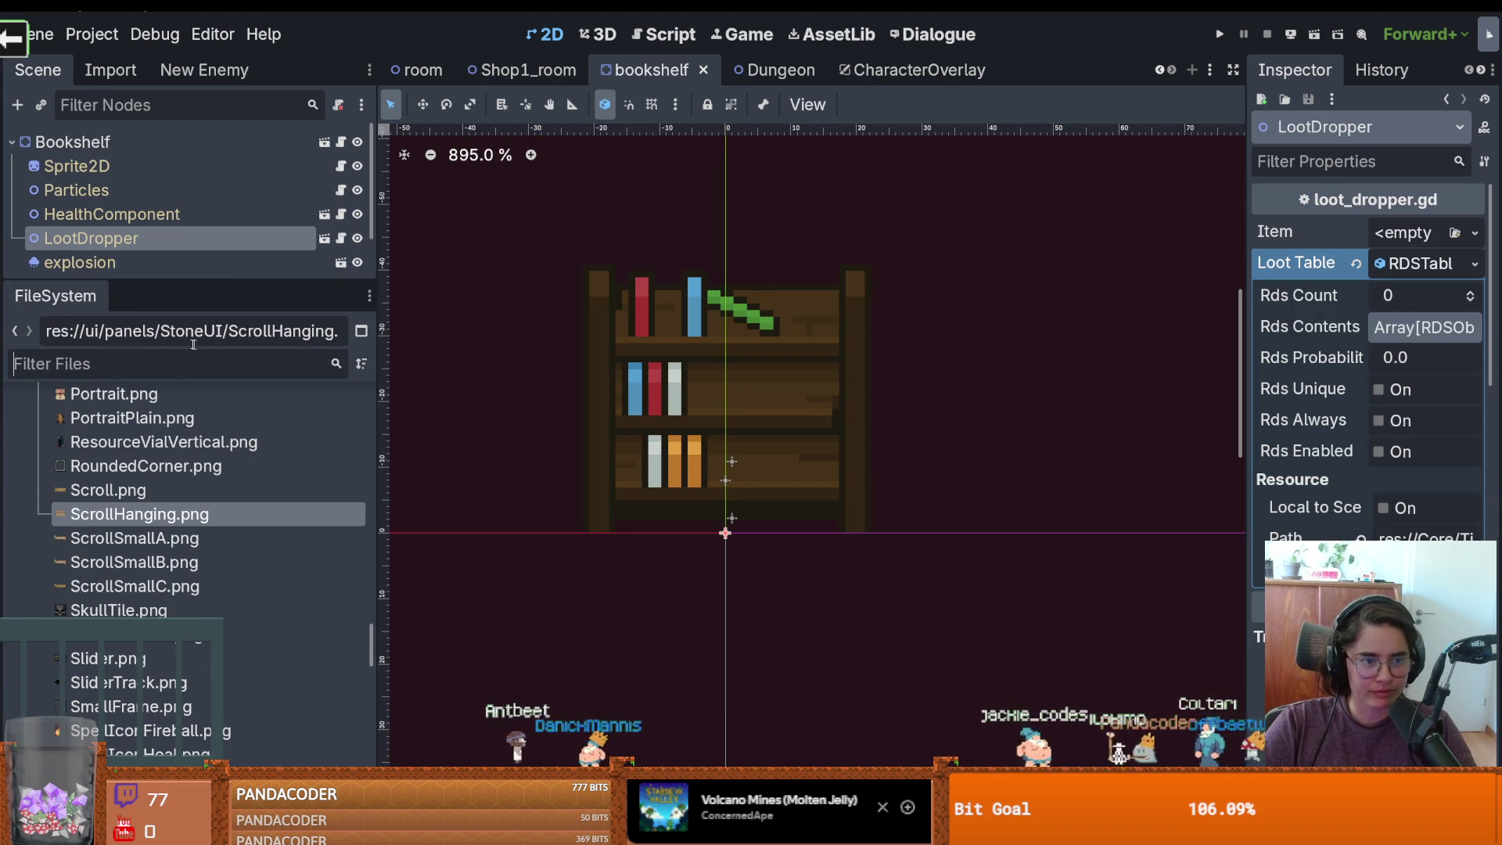
pyautogui.click(259, 363)
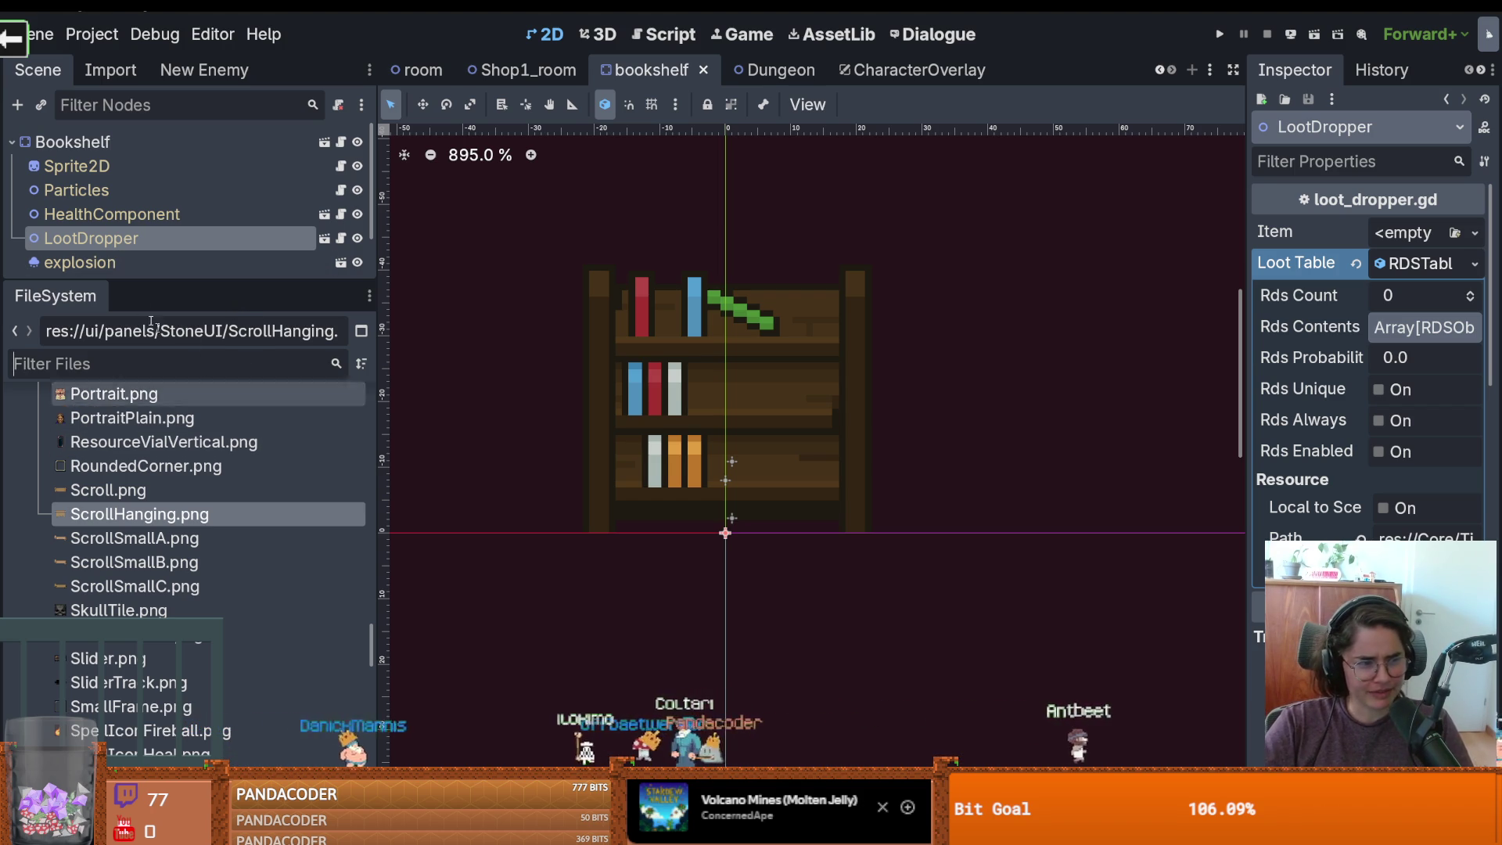
pyautogui.moveTo(158, 283); pyautogui.dragTo(162, 301)
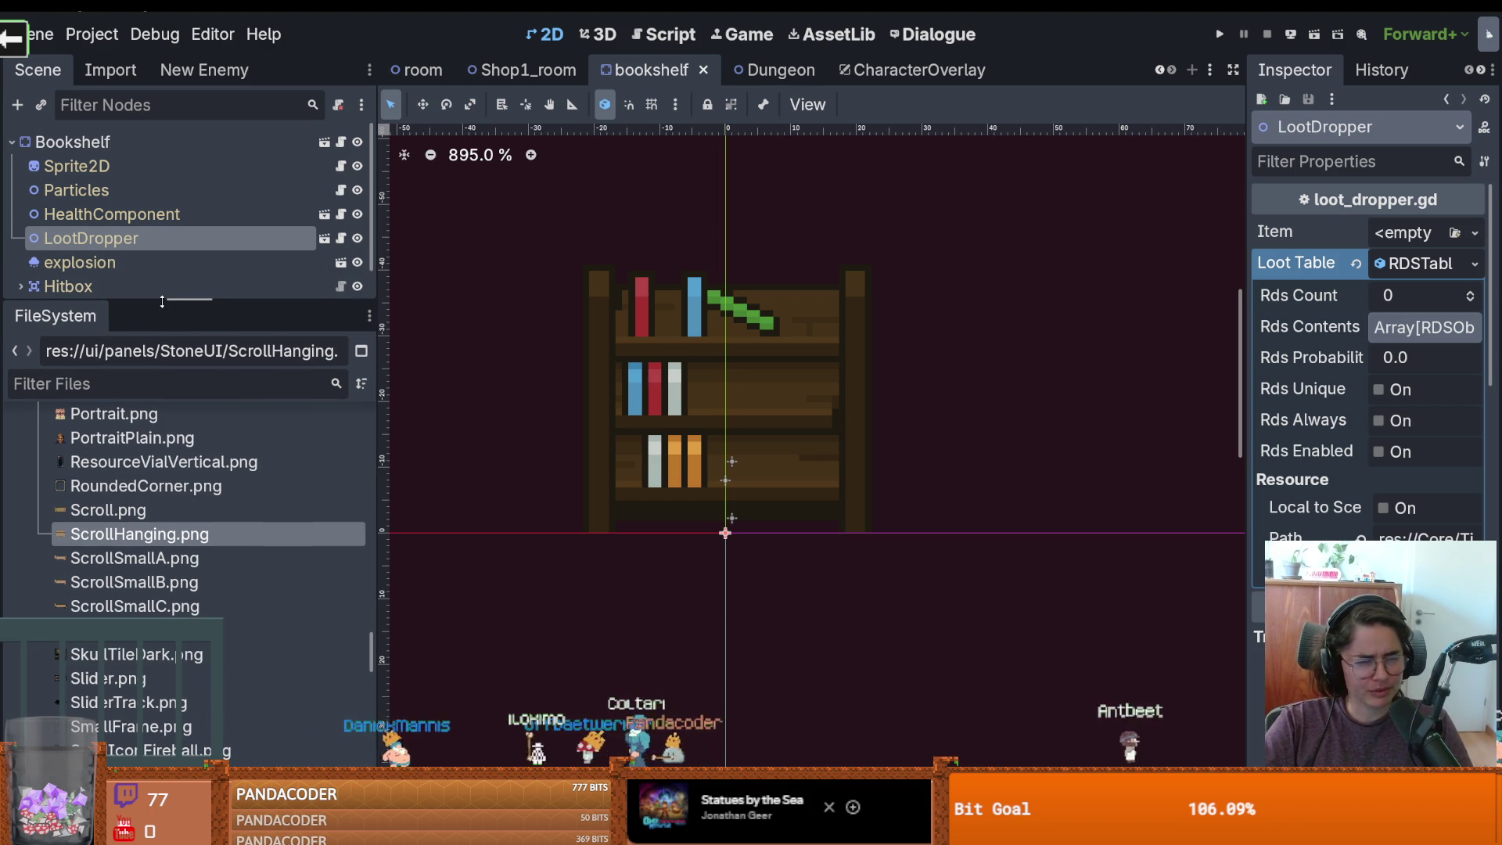
pyautogui.click(141, 375)
pyautogui.write('item_pick')
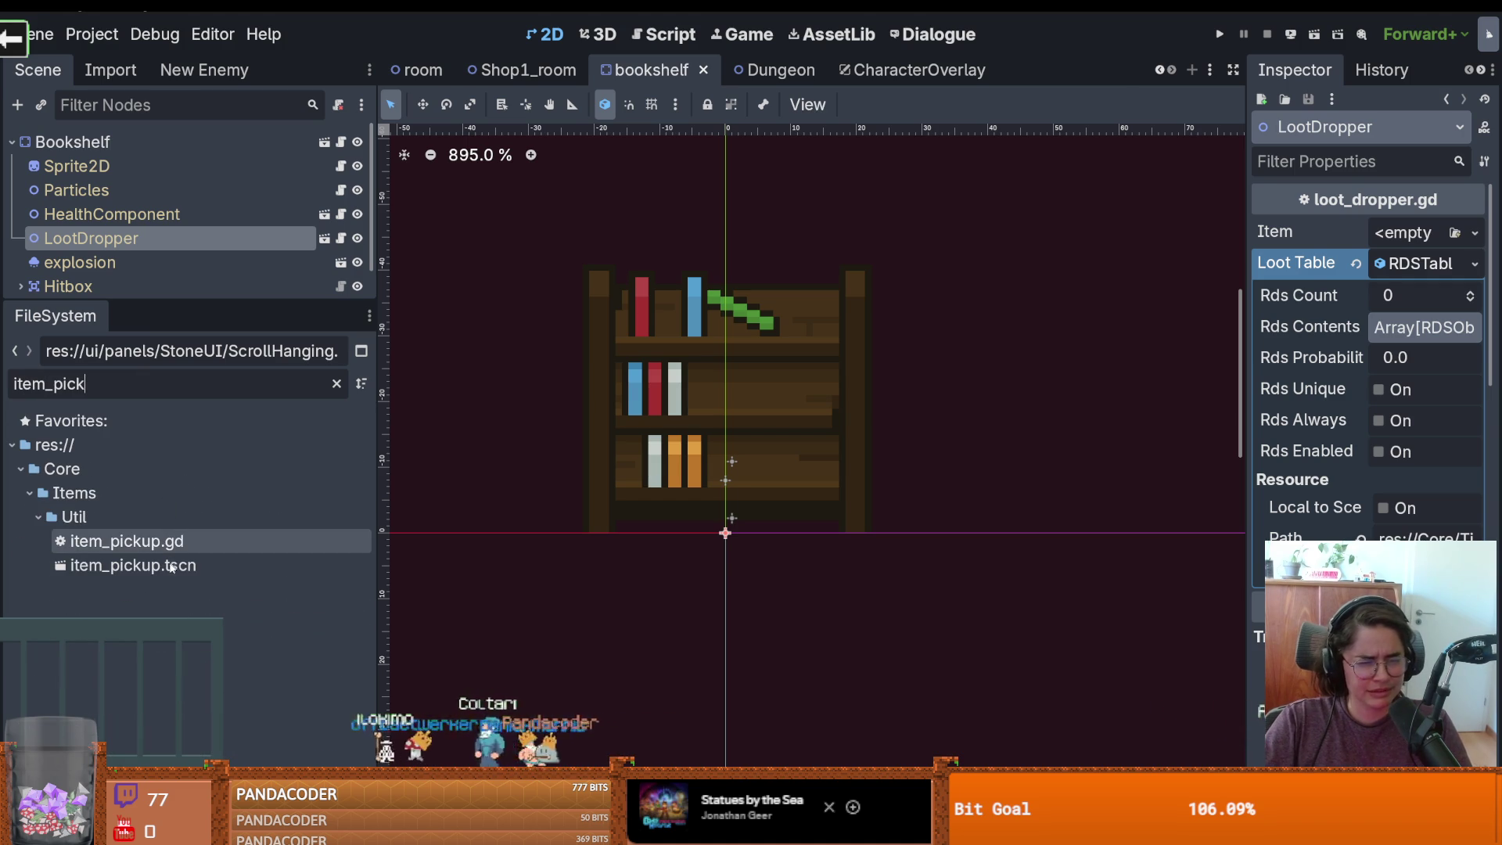
pyautogui.doubleClick(171, 564)
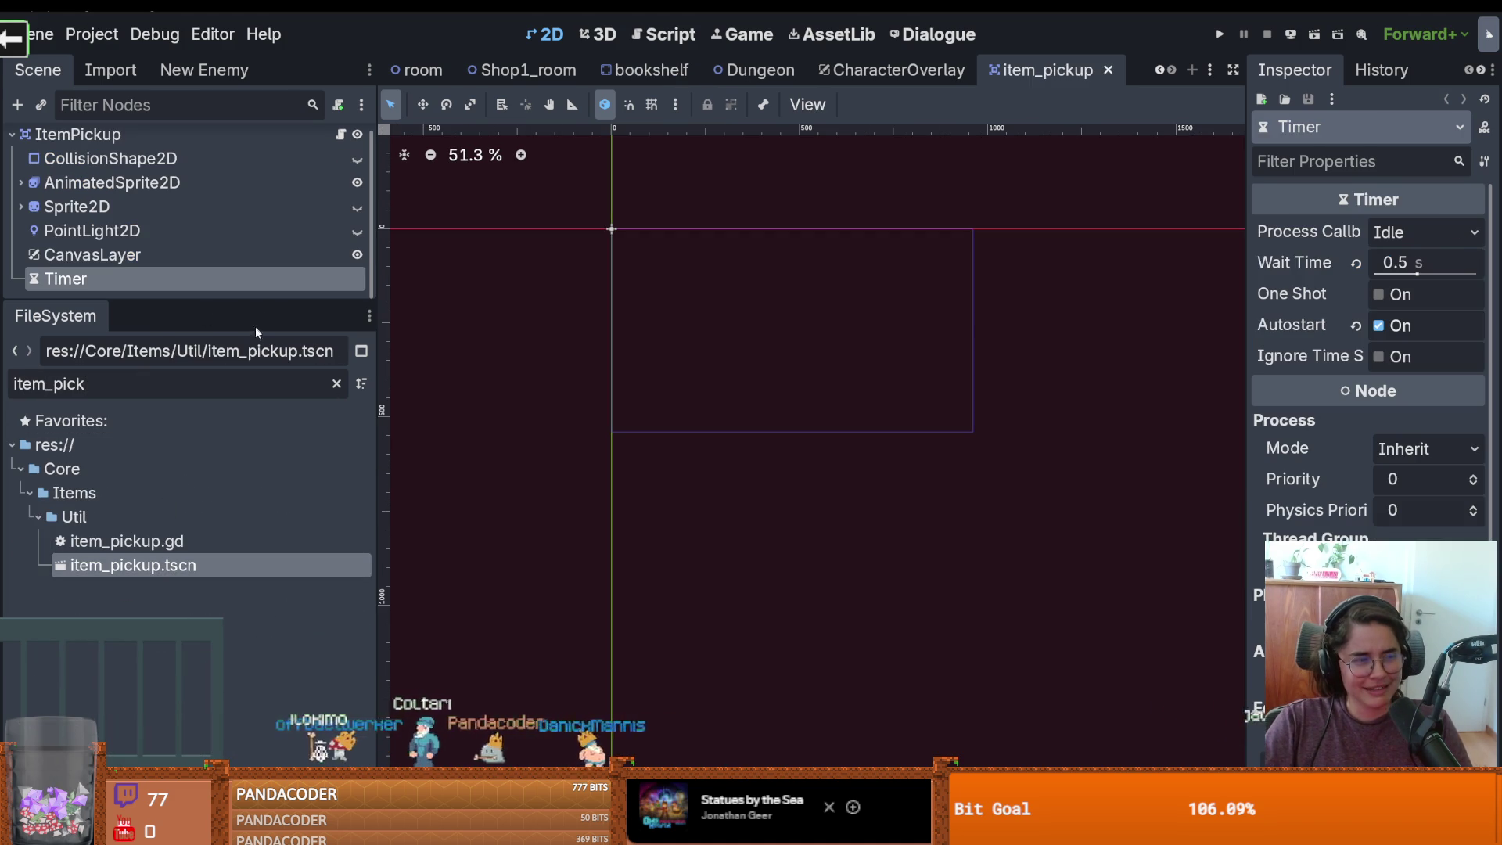
# Open item_pickup.gd and insert a new line after the Gem case in place_into_inv
pyautogui.moveTo(251, 306); pyautogui.dragTo(270, 403)
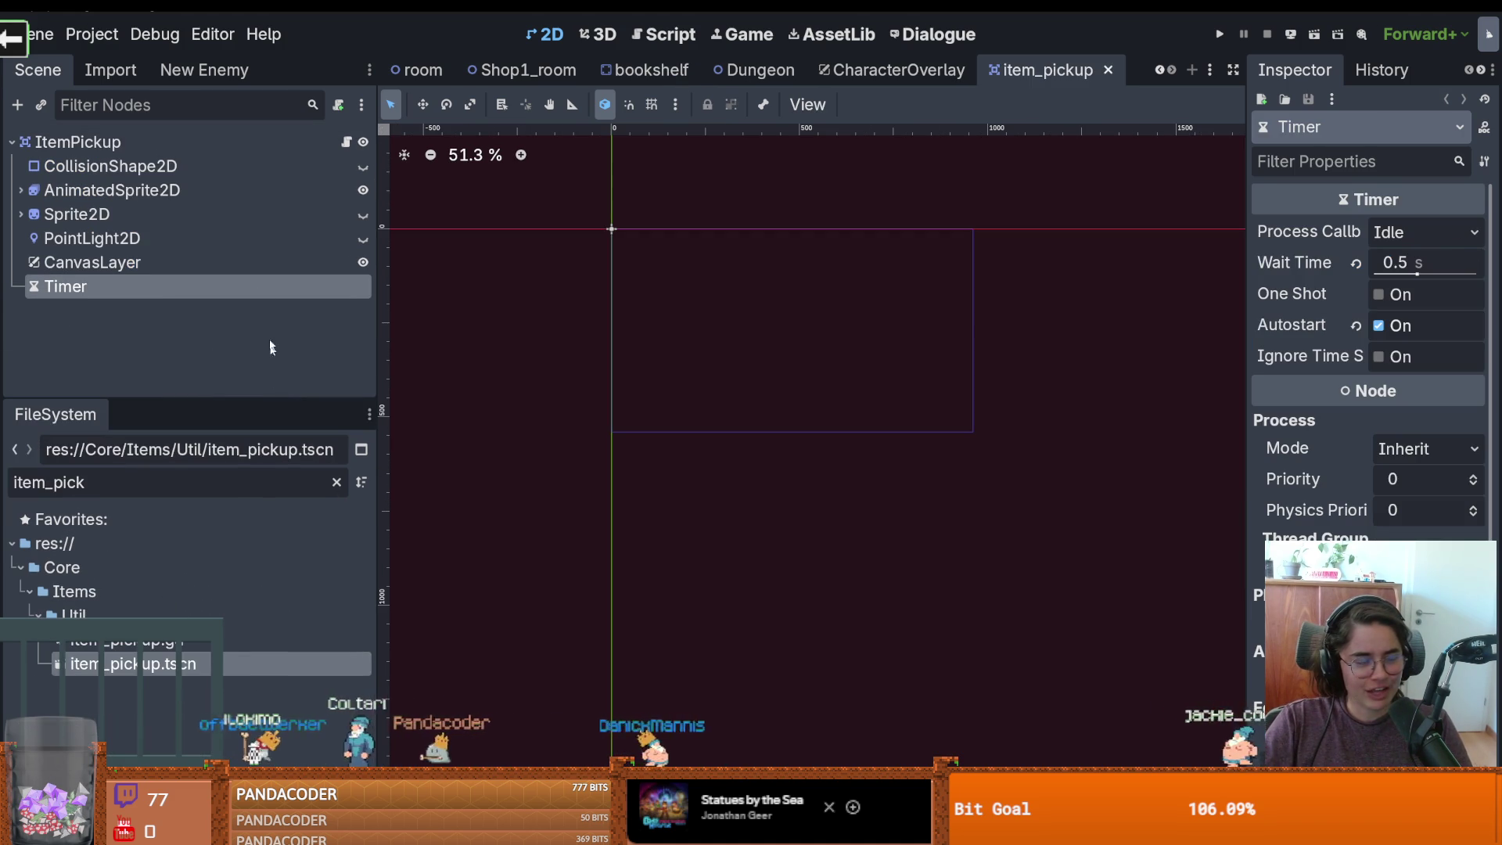
pyautogui.click(345, 140)
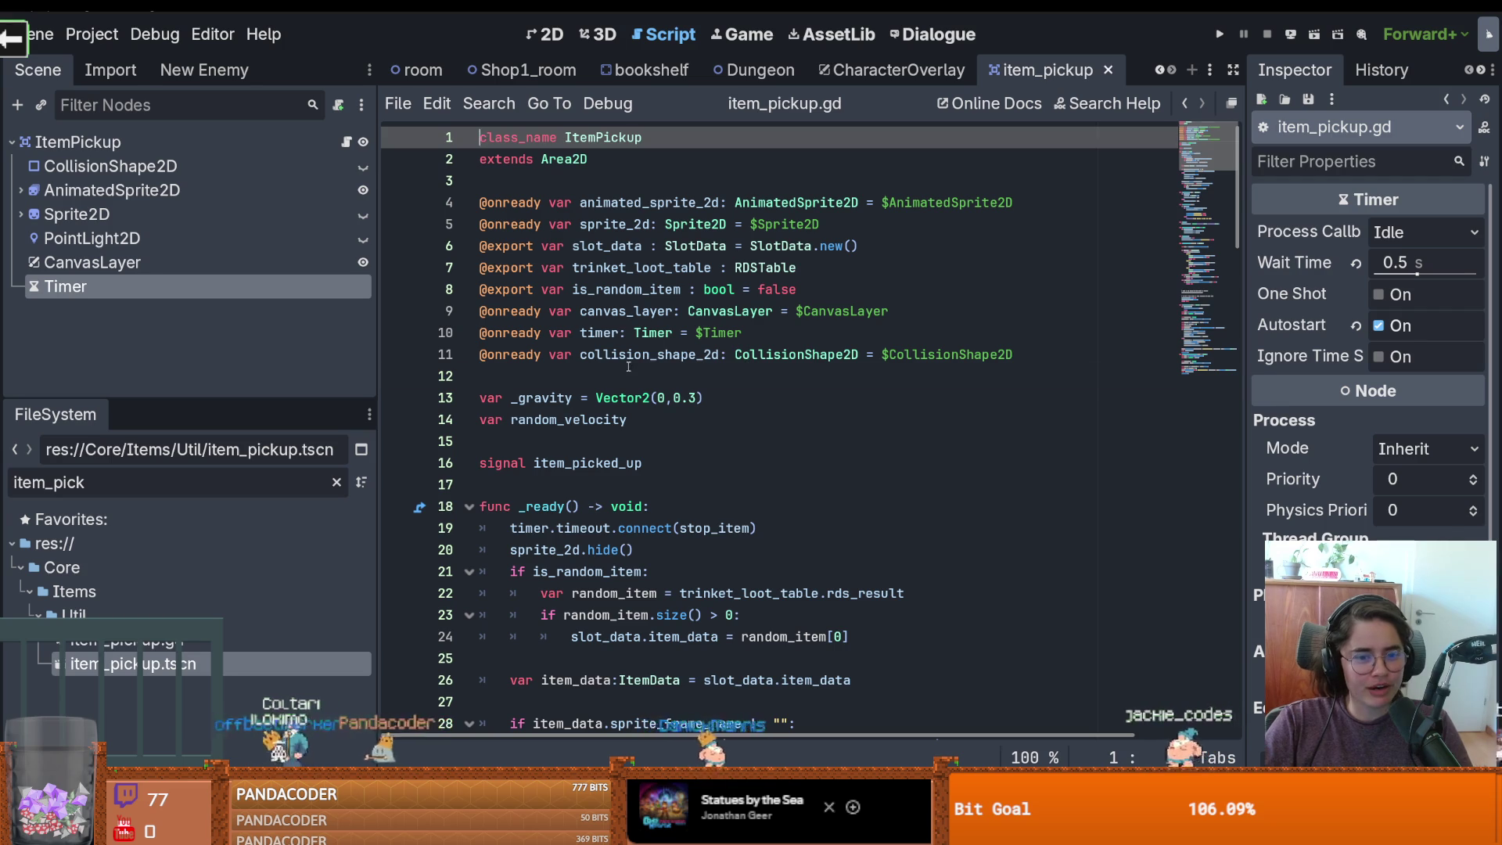
pyautogui.scroll(-16, 628, 366)
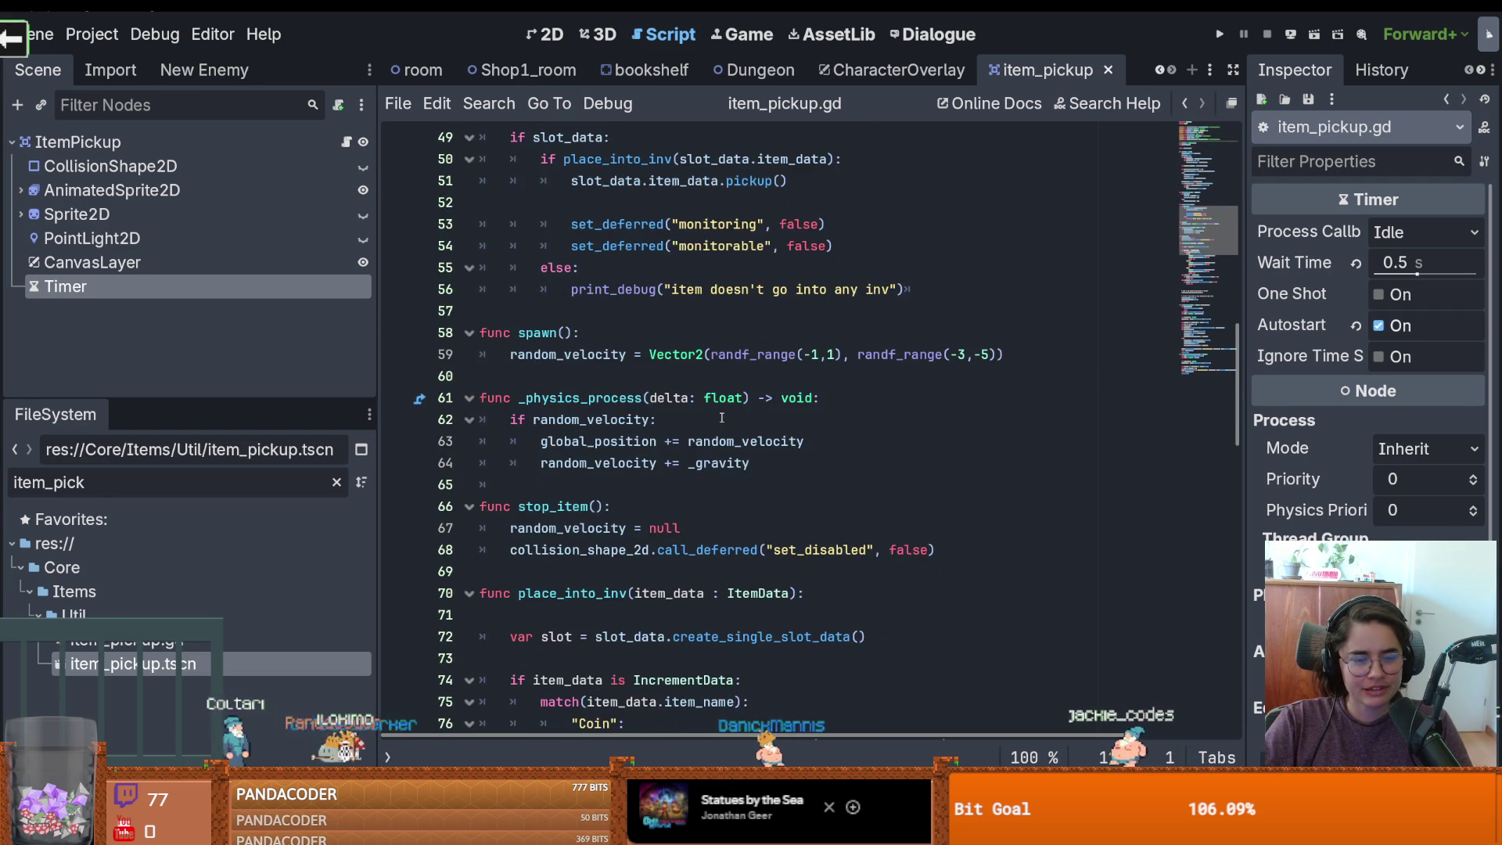
pyautogui.scroll(-6, 721, 417)
pyautogui.doubleClick(581, 205)
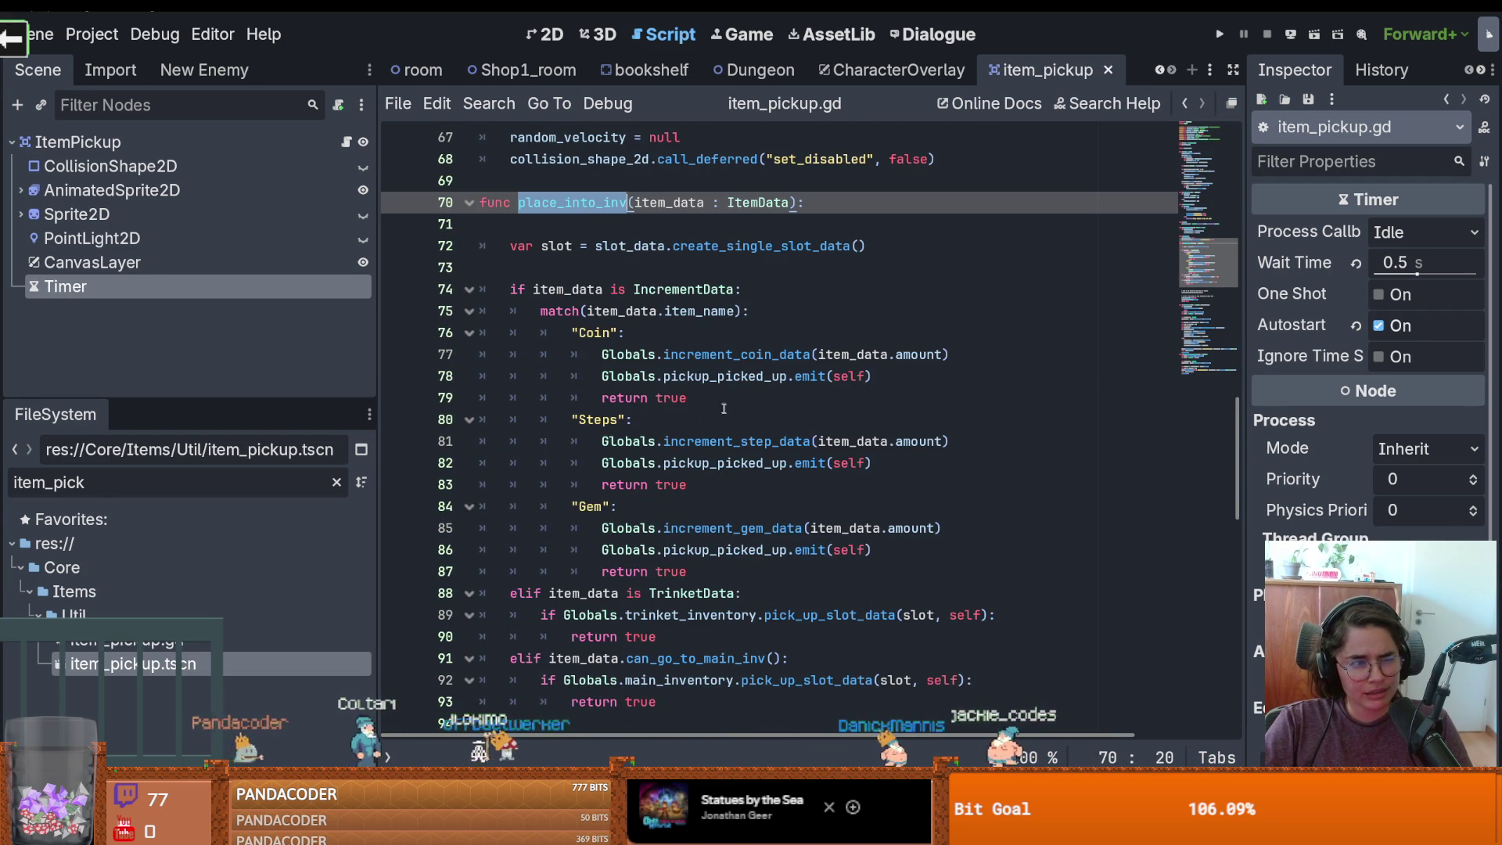
pyautogui.scroll(-1, 717, 403)
pyautogui.scroll(-1, 737, 415)
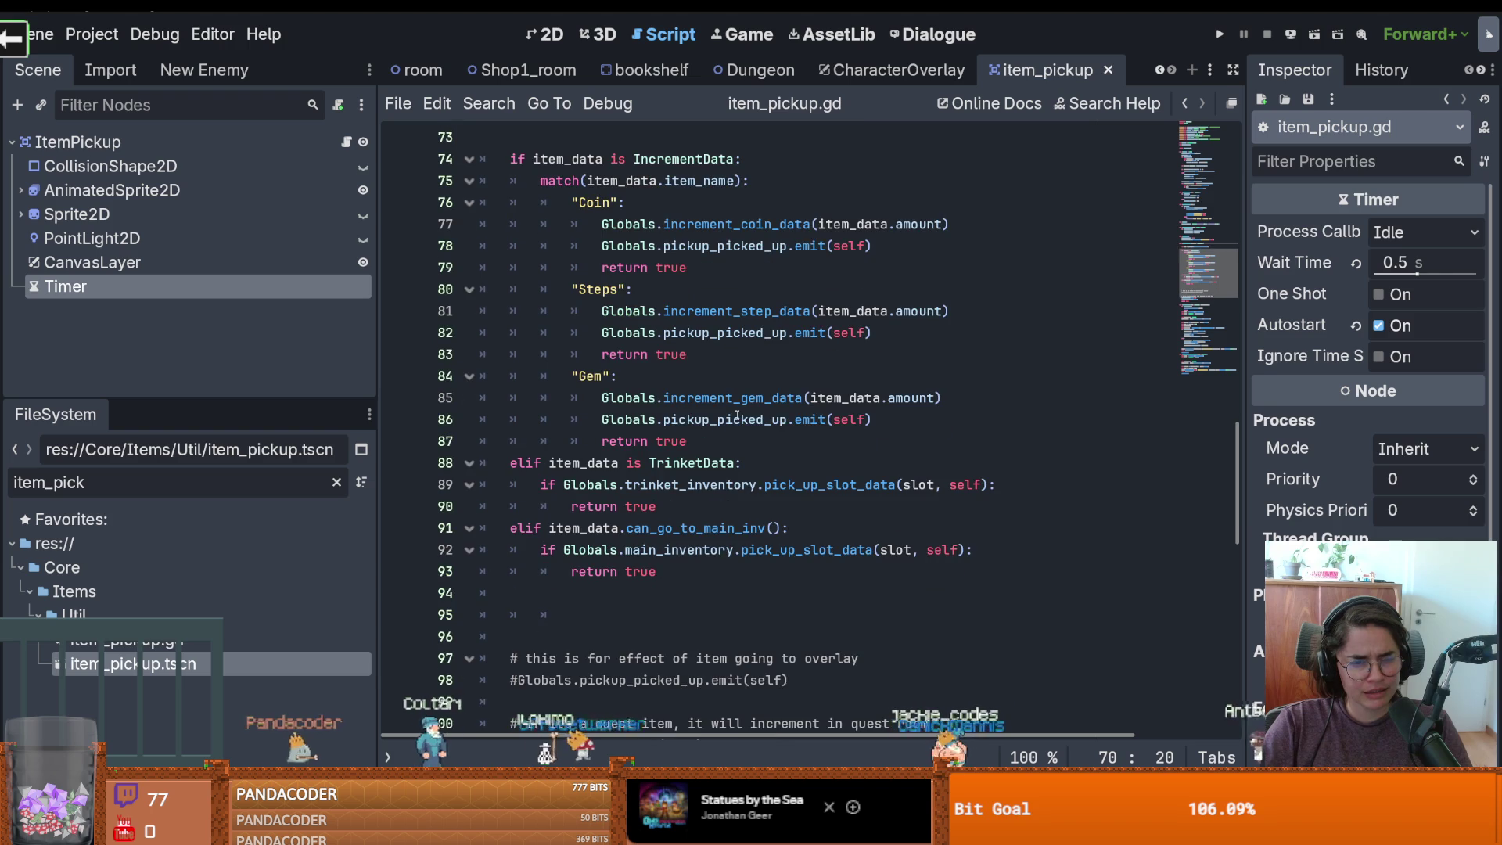
pyautogui.scroll(1, 737, 415)
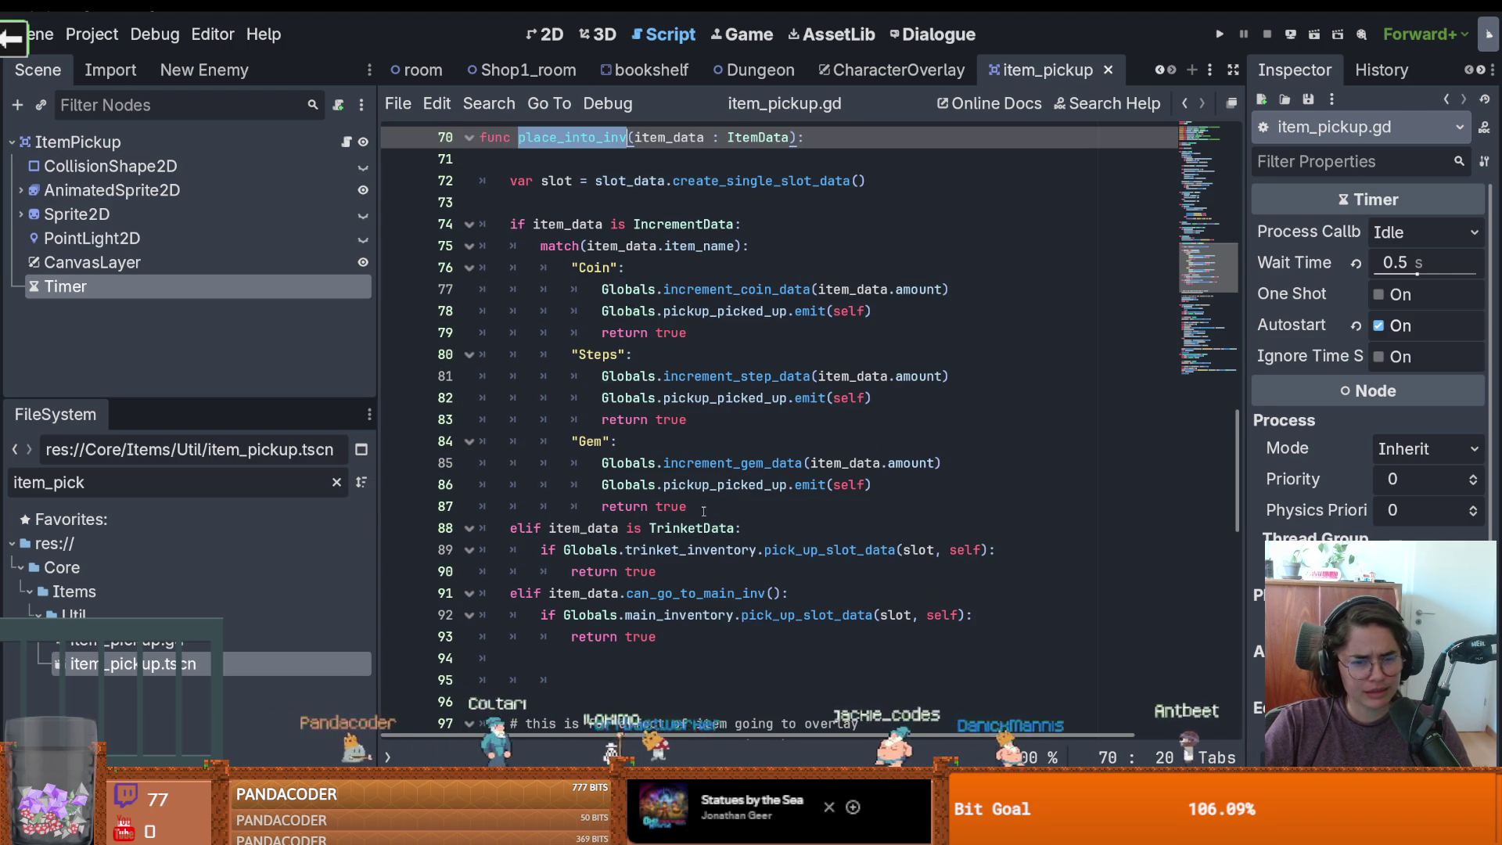
pyautogui.click(703, 511)
pyautogui.press('Return')
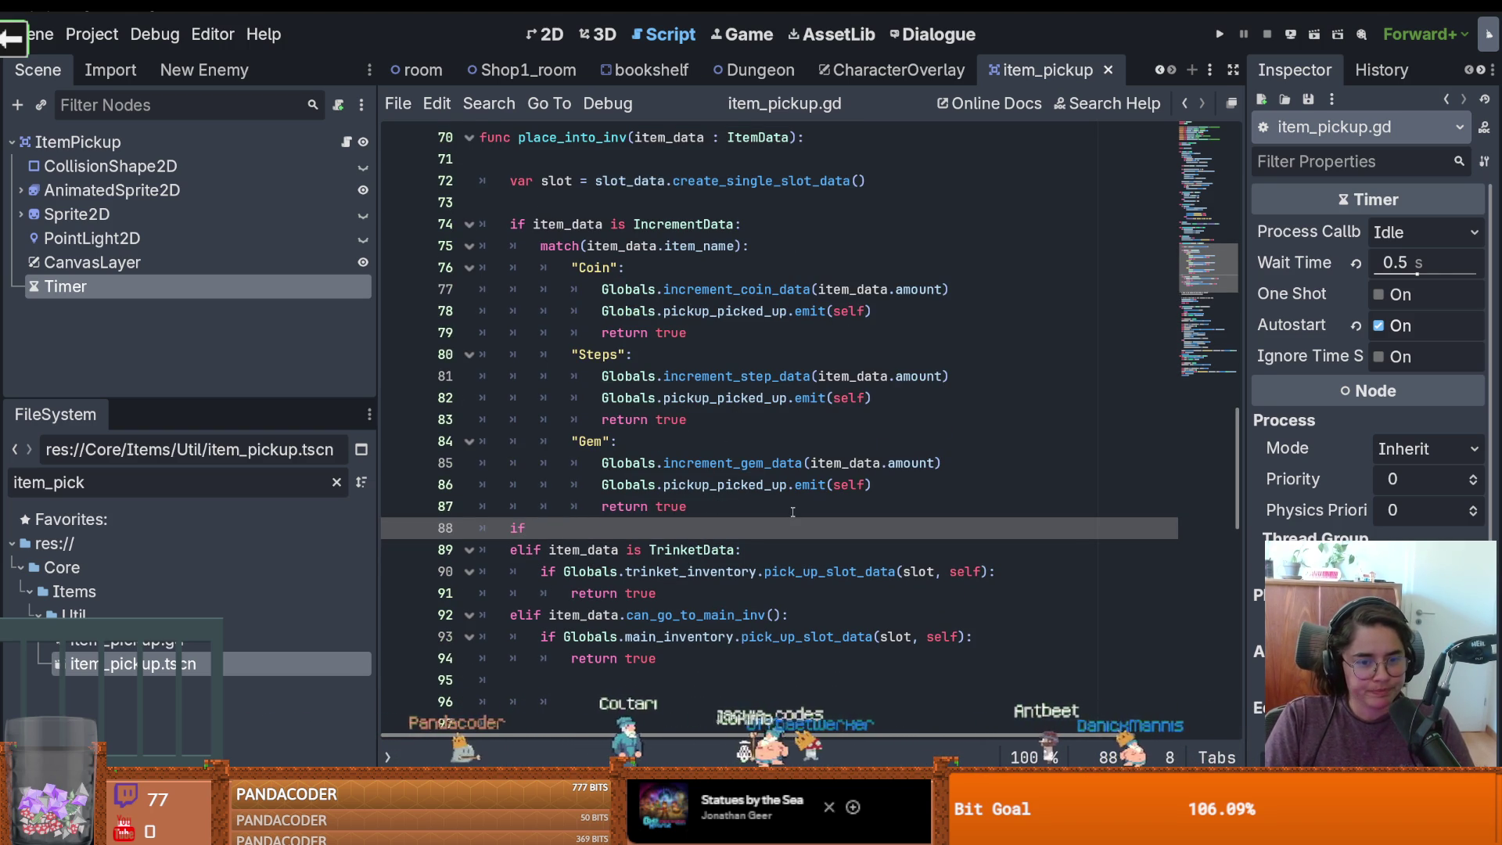
pyautogui.write('elif item')
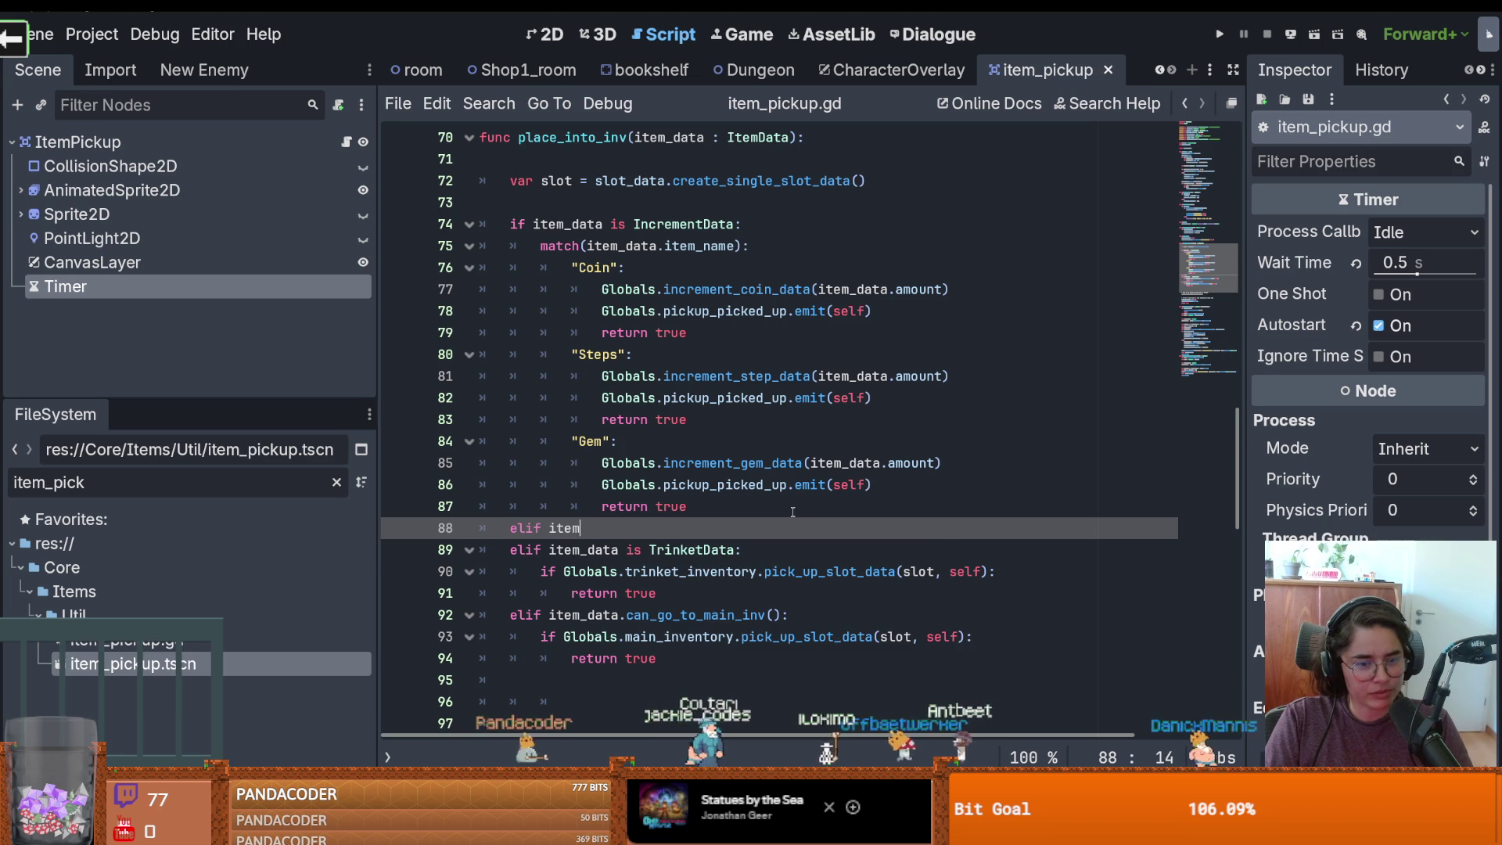
# Complete 'elif item_data is BookData:' with a pass placeholder and save
pyautogui.write('_data i')
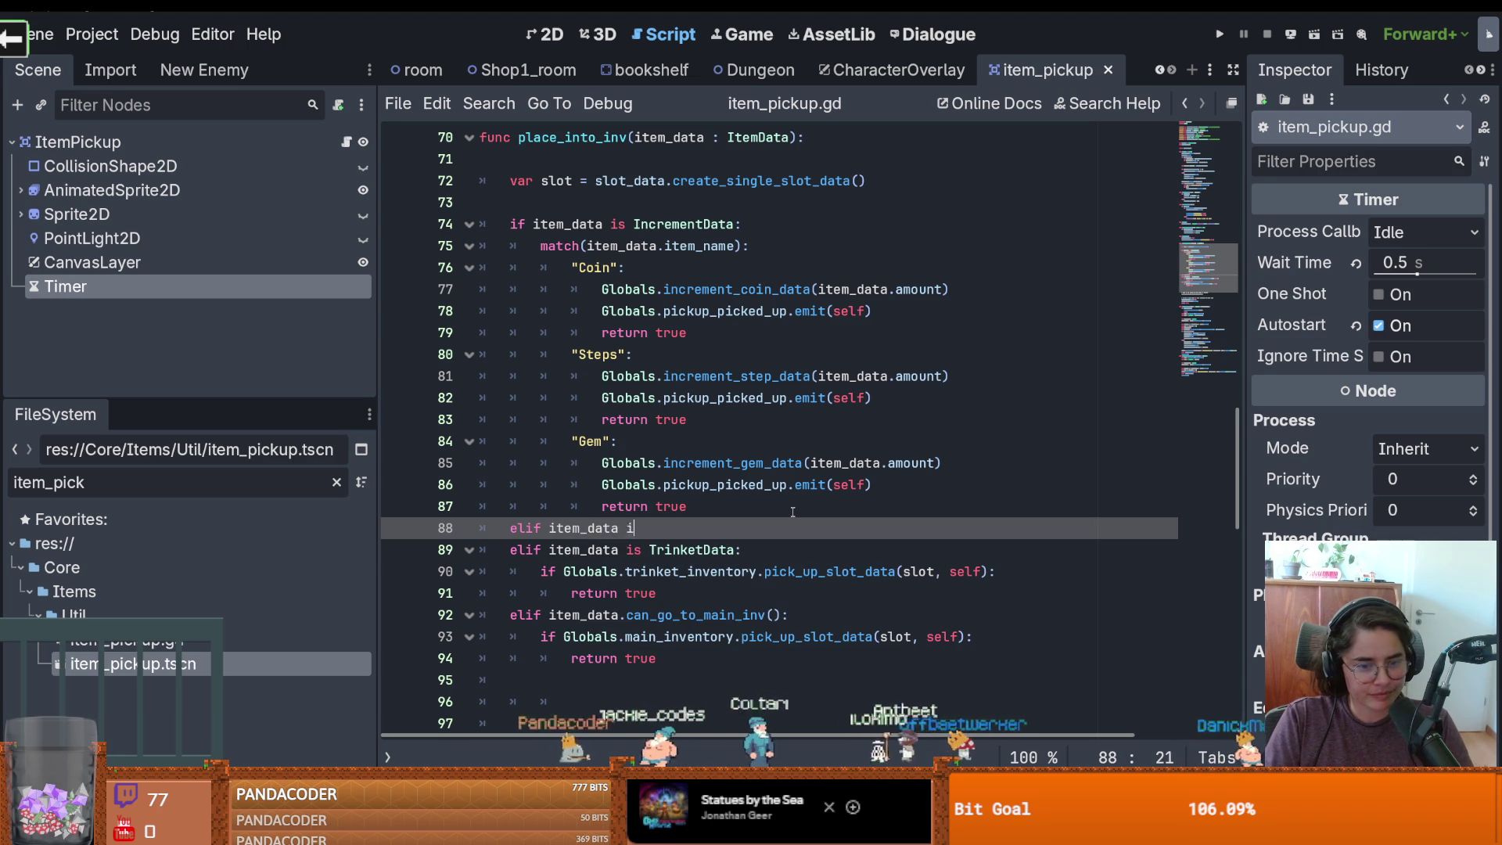
pyautogui.write('s Book')
pyautogui.press('Return')
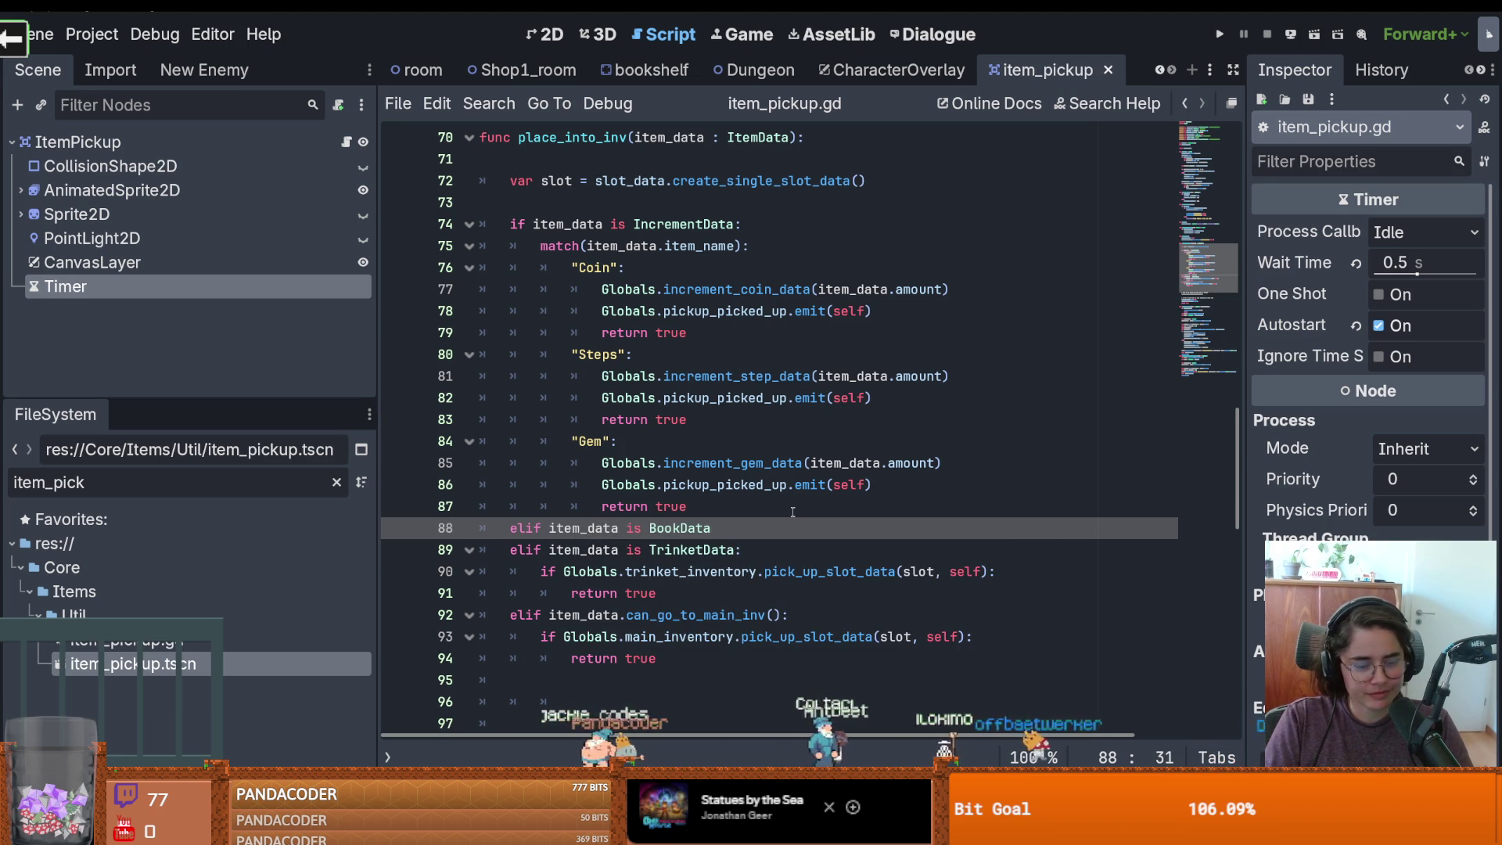
pyautogui.press('Return')
pyautogui.write('pass')
pyautogui.hotkey('ctrl', 's')
# Select the BookData branch's pass placeholder and return to the place_into_inv definition
pyautogui.scroll(3, 577, 270)
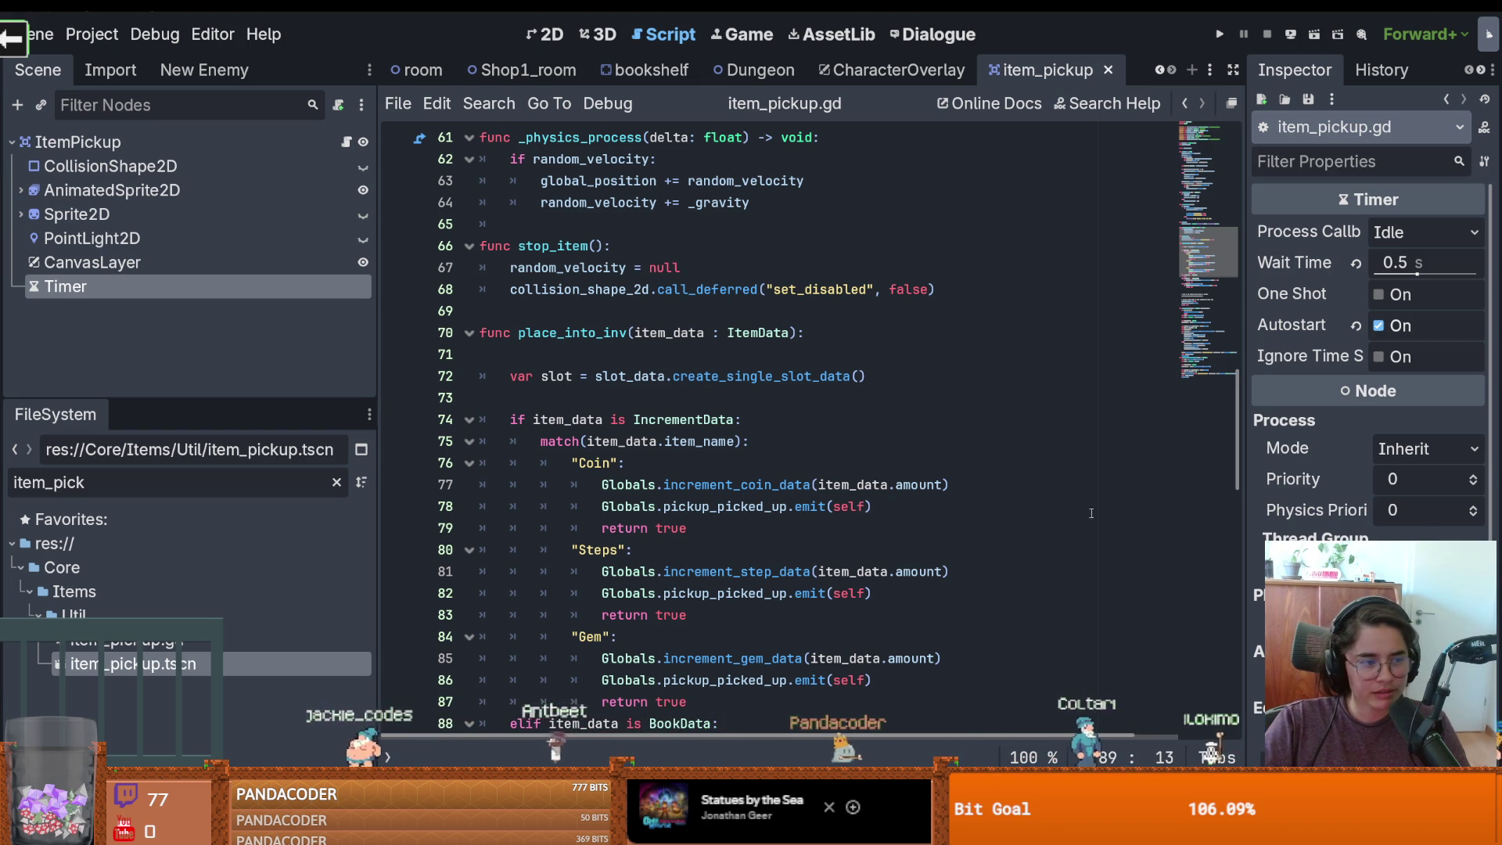
pyautogui.scroll(-2, 893, 539)
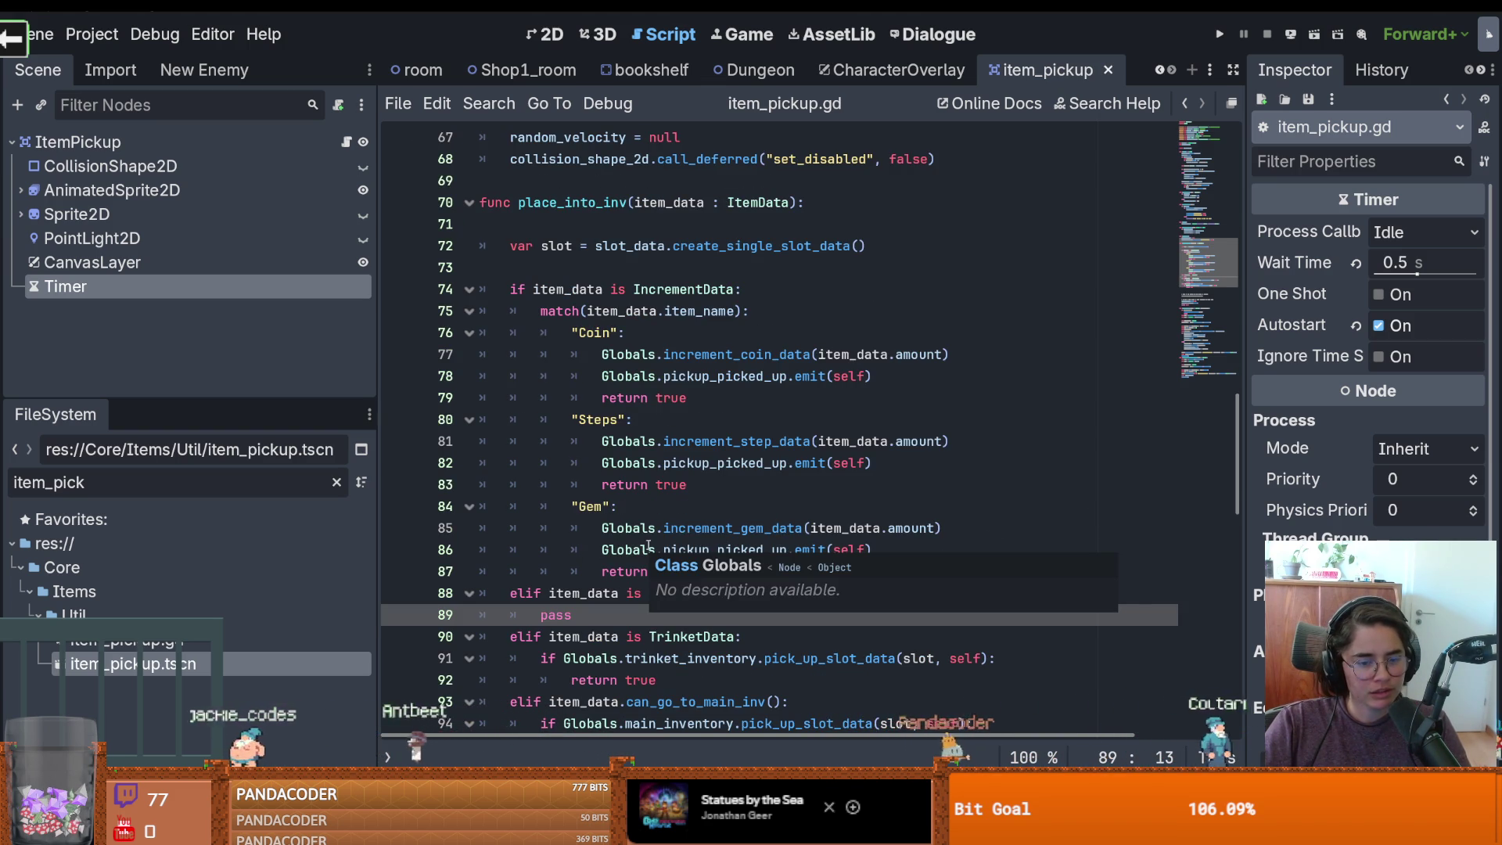
pyautogui.doubleClick(556, 616)
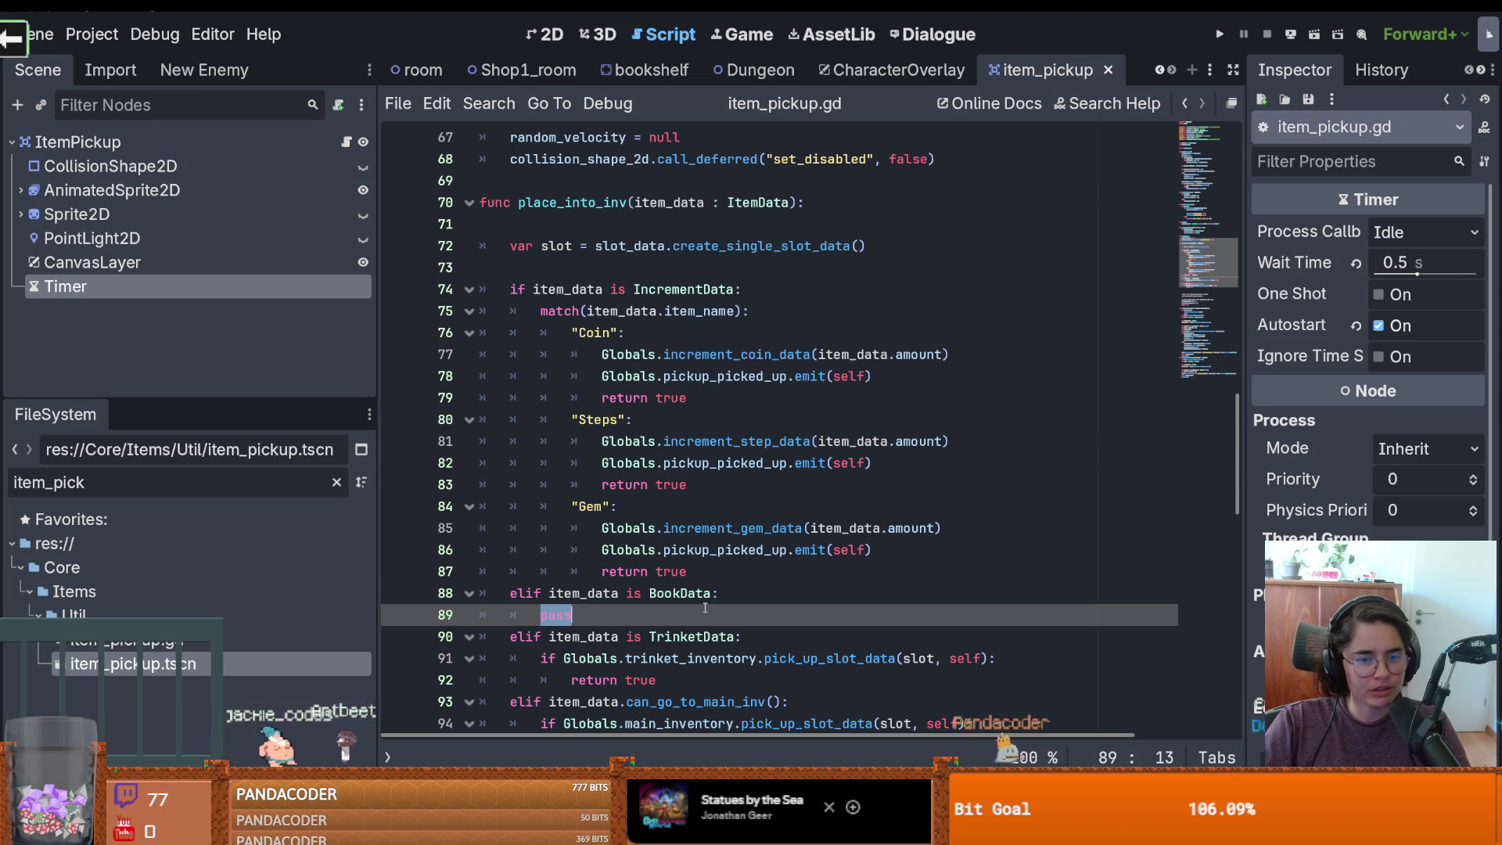
pyautogui.scroll(-2, 704, 607)
pyautogui.scroll(4, 587, 333)
pyautogui.click(588, 332)
# Compare the BookData branch with the TrinketData branch's return true
pyautogui.scroll(7, 670, 483)
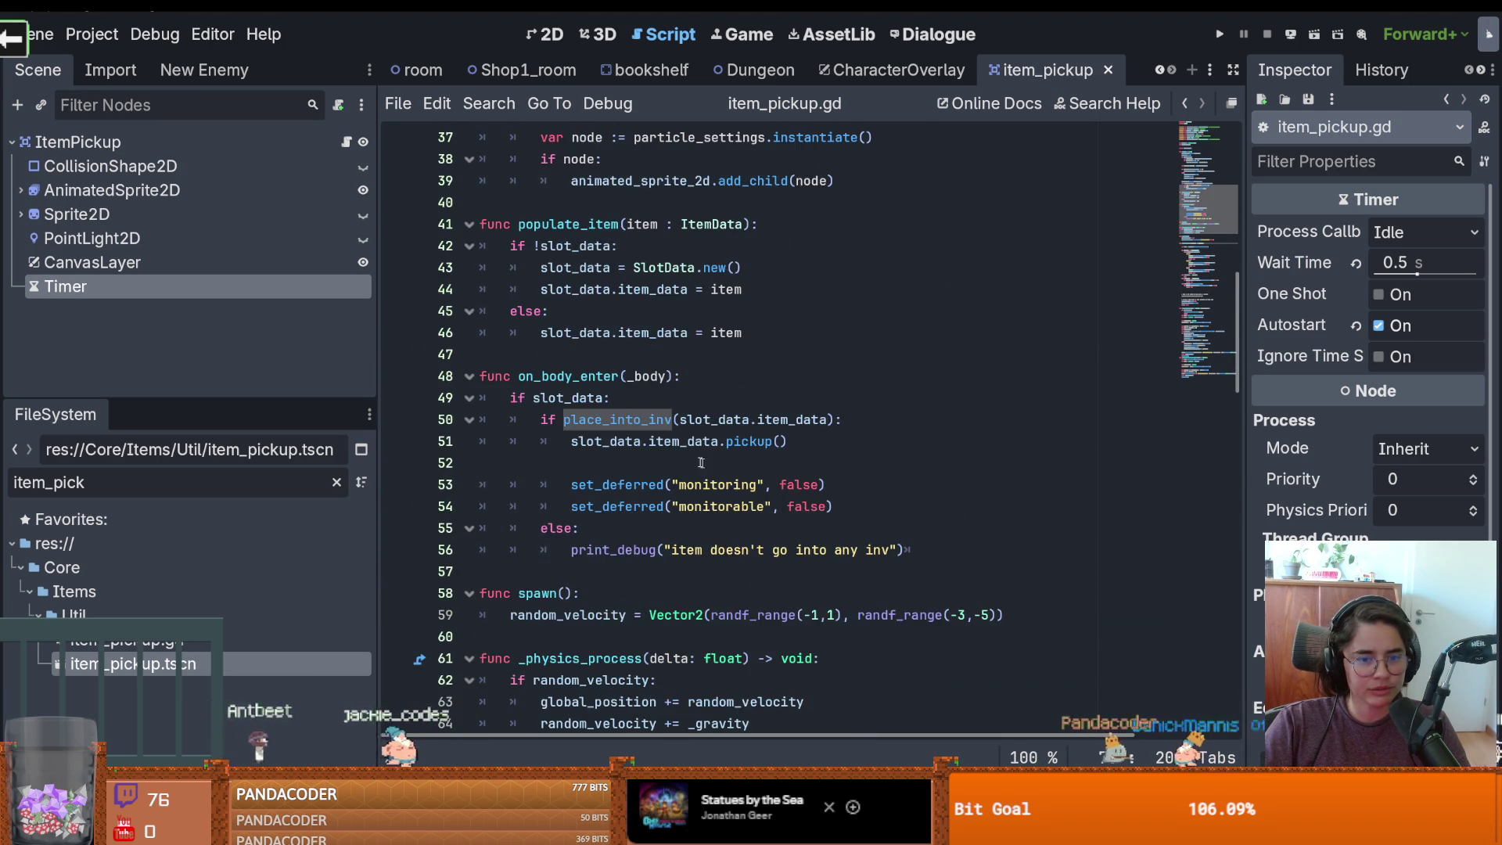
pyautogui.scroll(-1, 677, 484)
pyautogui.scroll(-2, 609, 463)
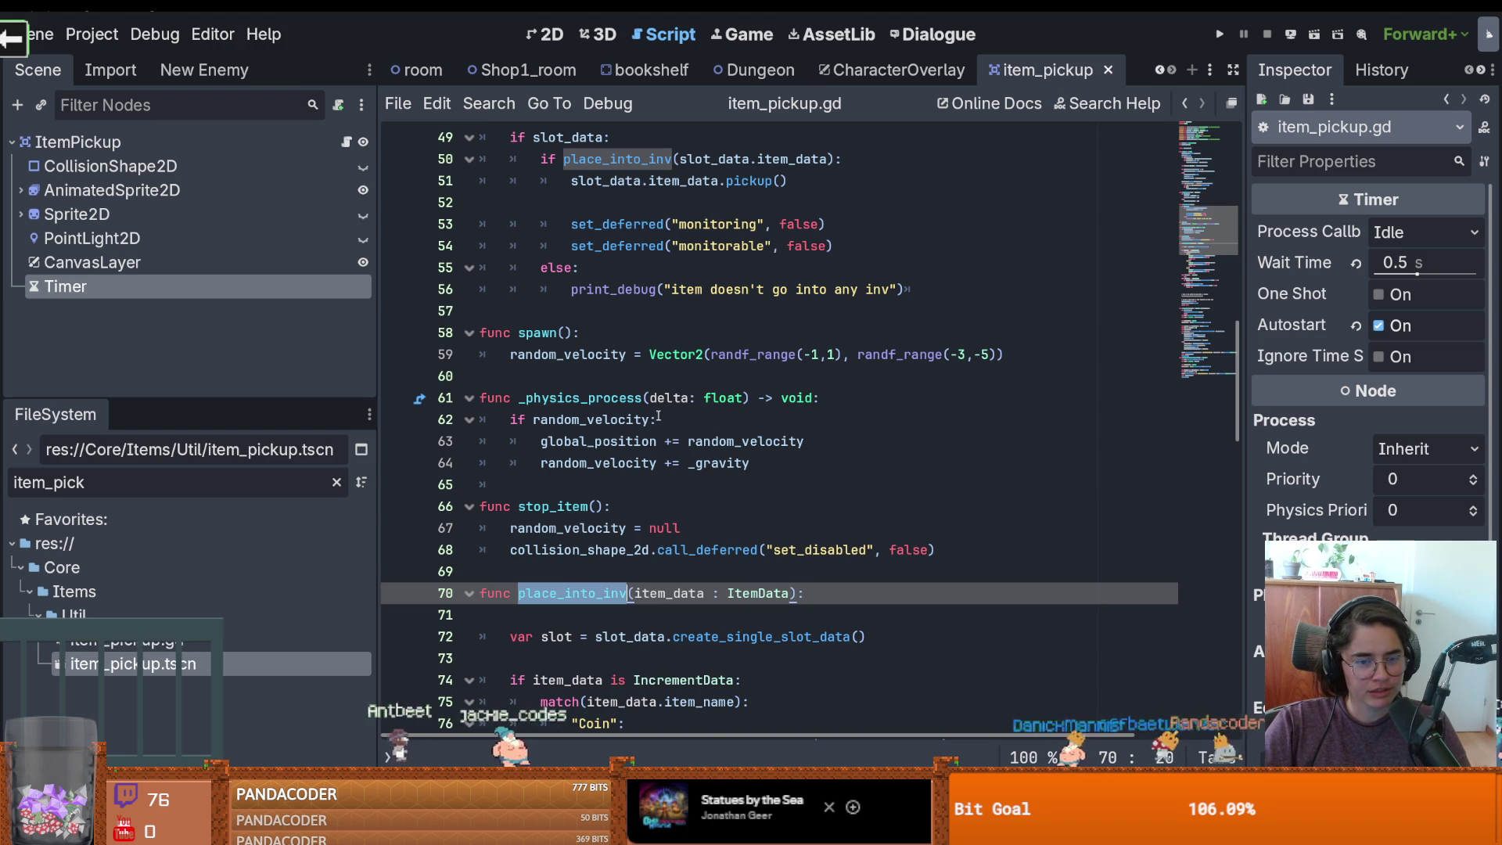
pyautogui.scroll(-2, 651, 443)
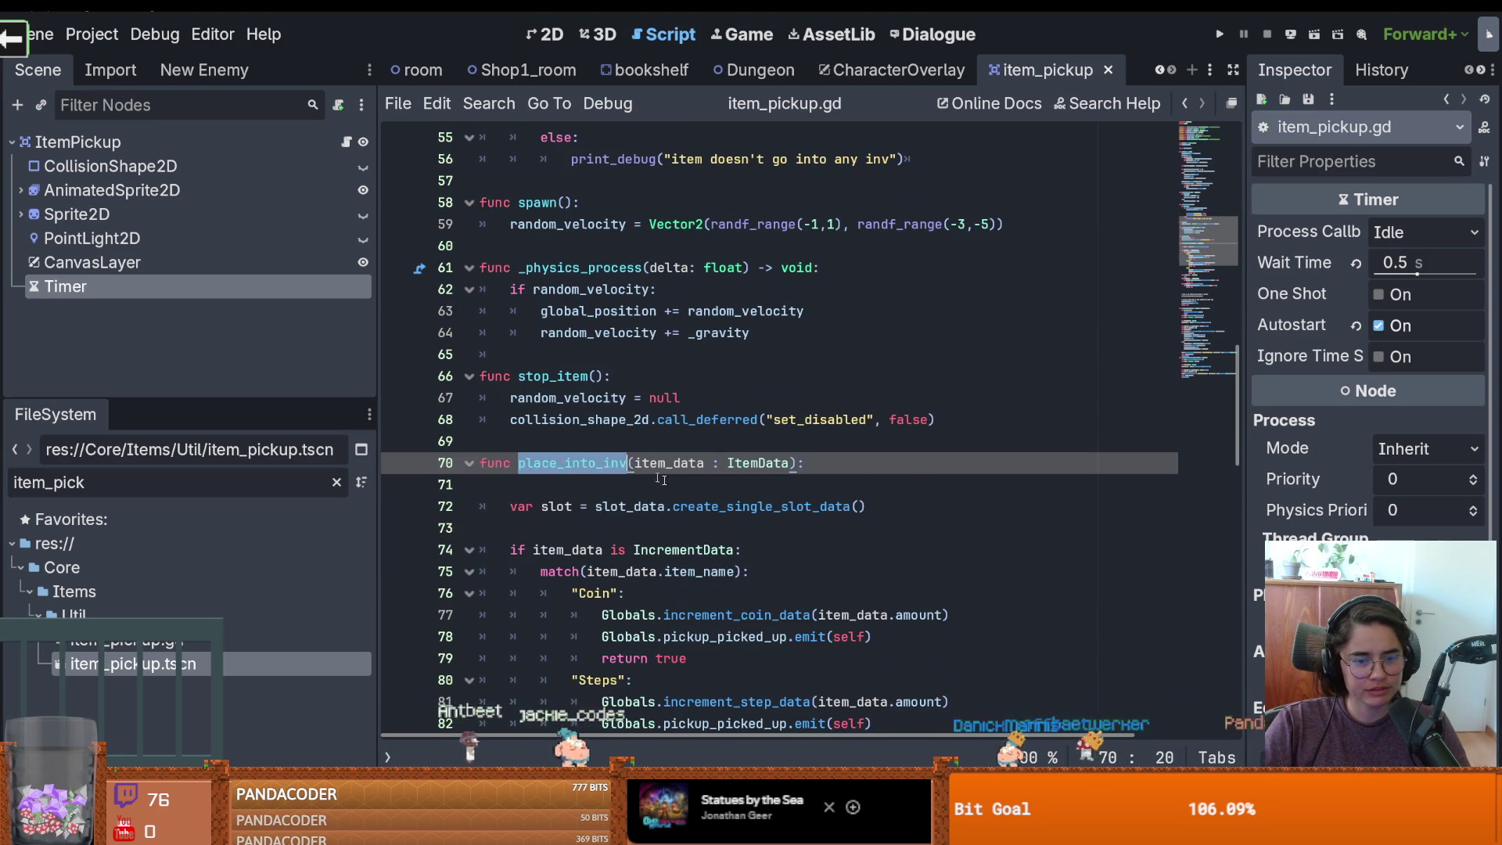
pyautogui.scroll(3, 657, 476)
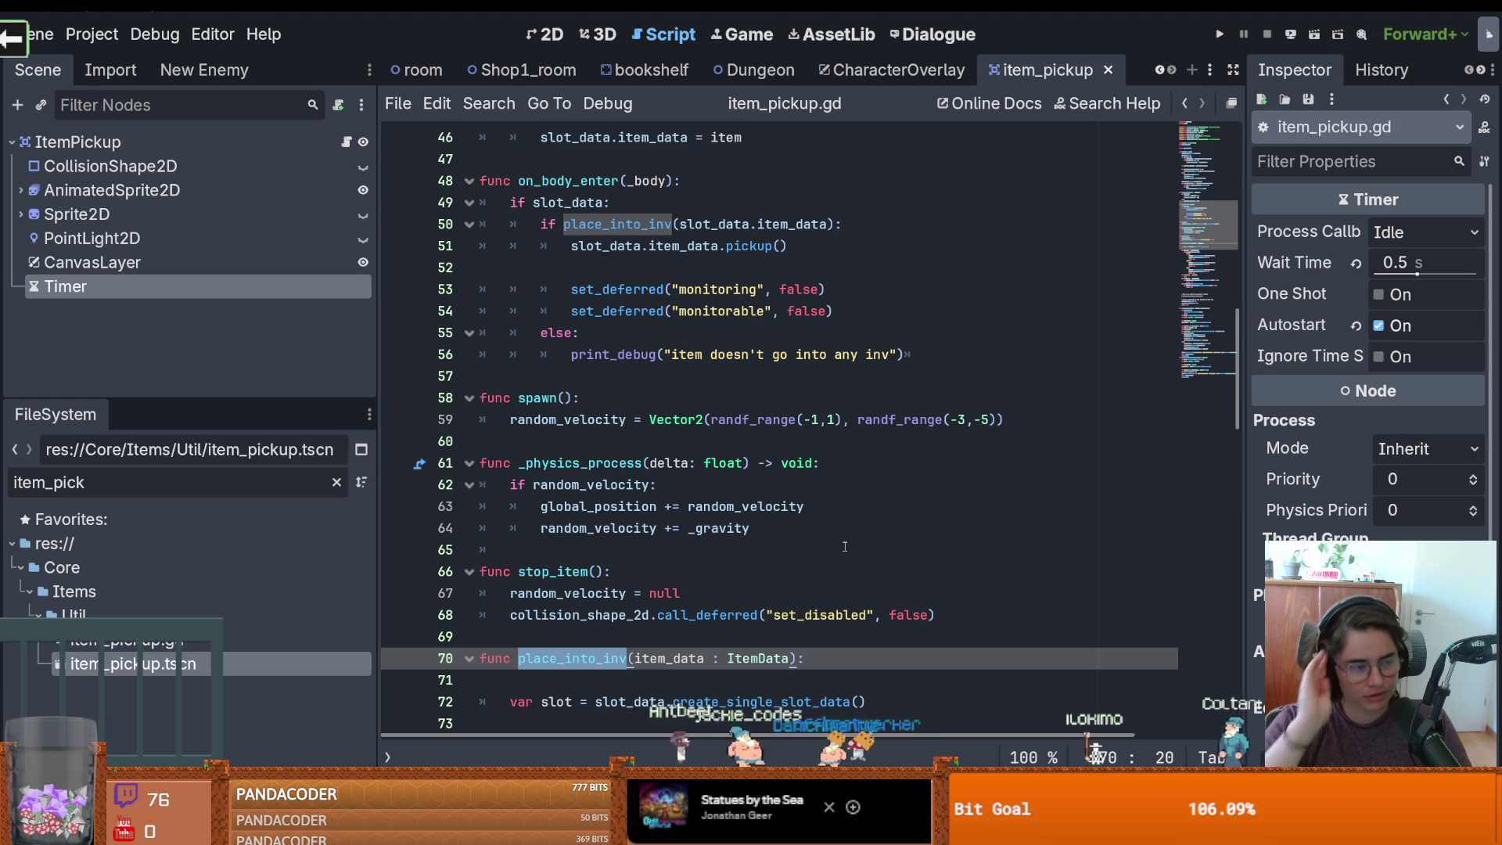
pyautogui.scroll(-10, 657, 475)
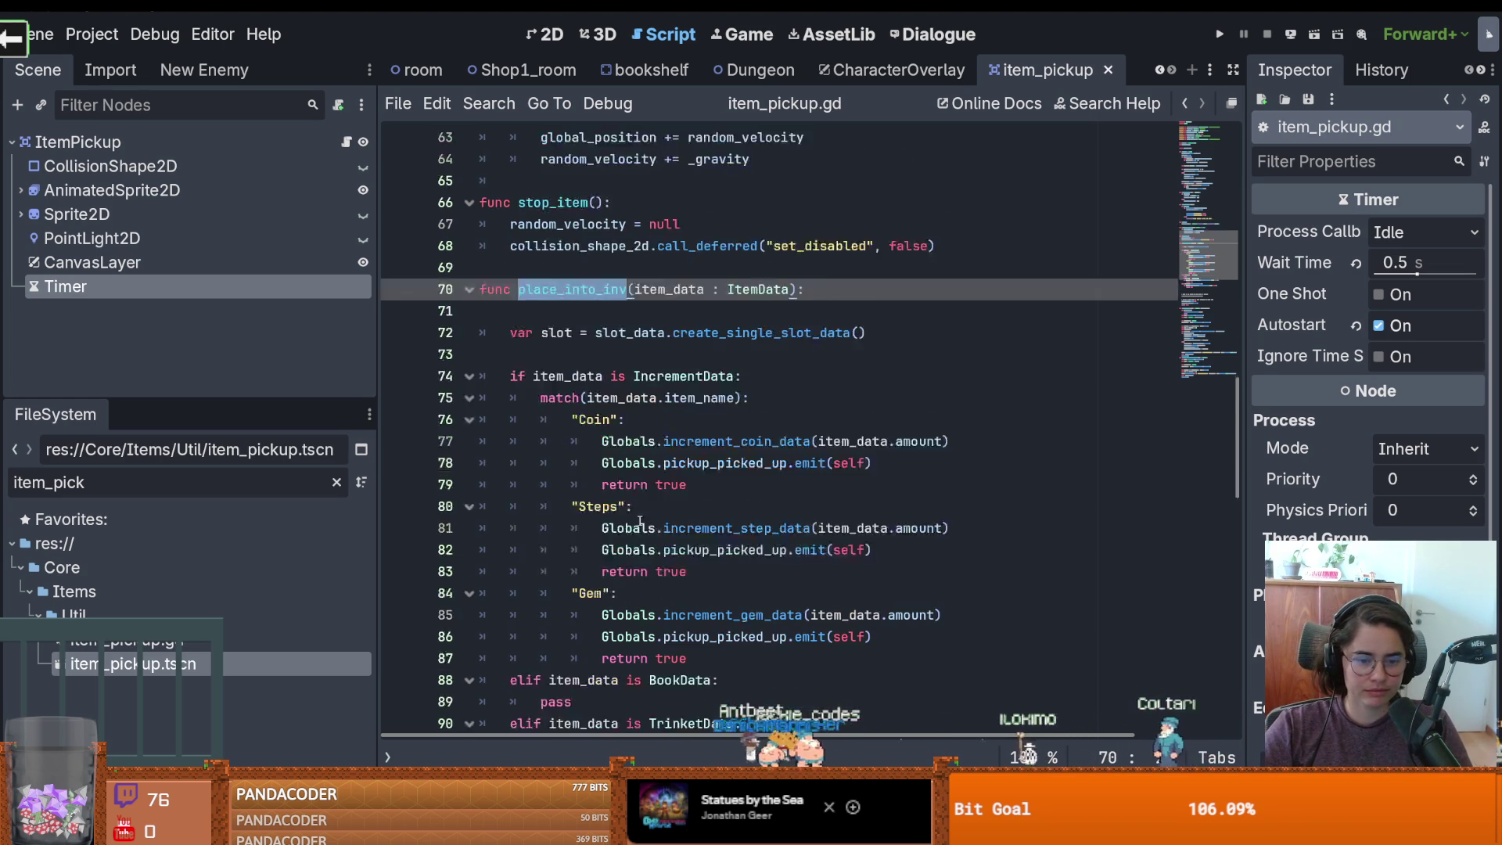
pyautogui.click(560, 421)
pyautogui.click(712, 480)
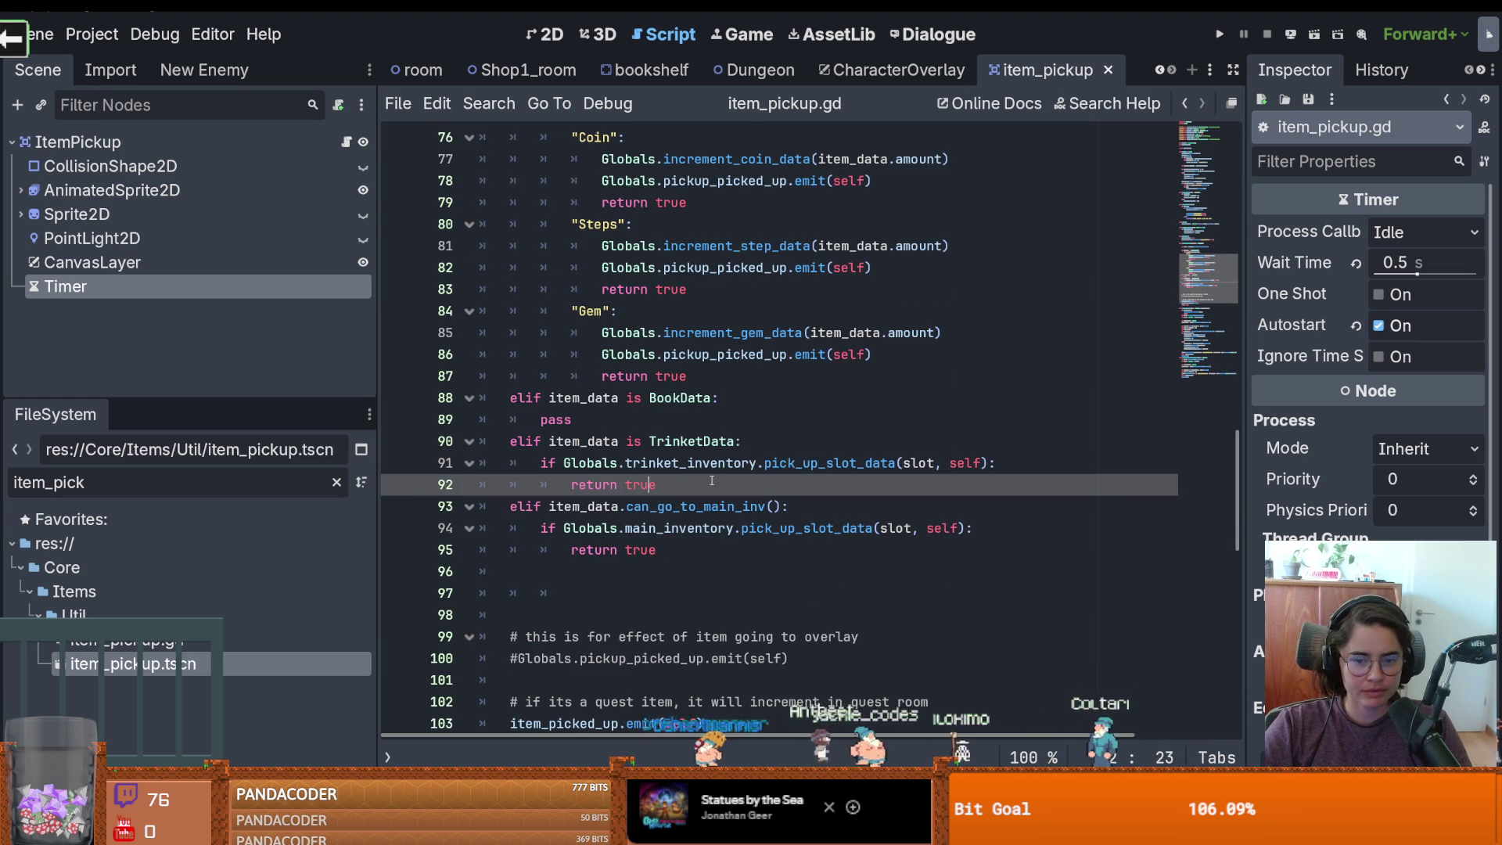
pyautogui.doubleClick(673, 420)
pyautogui.scroll(1, 673, 438)
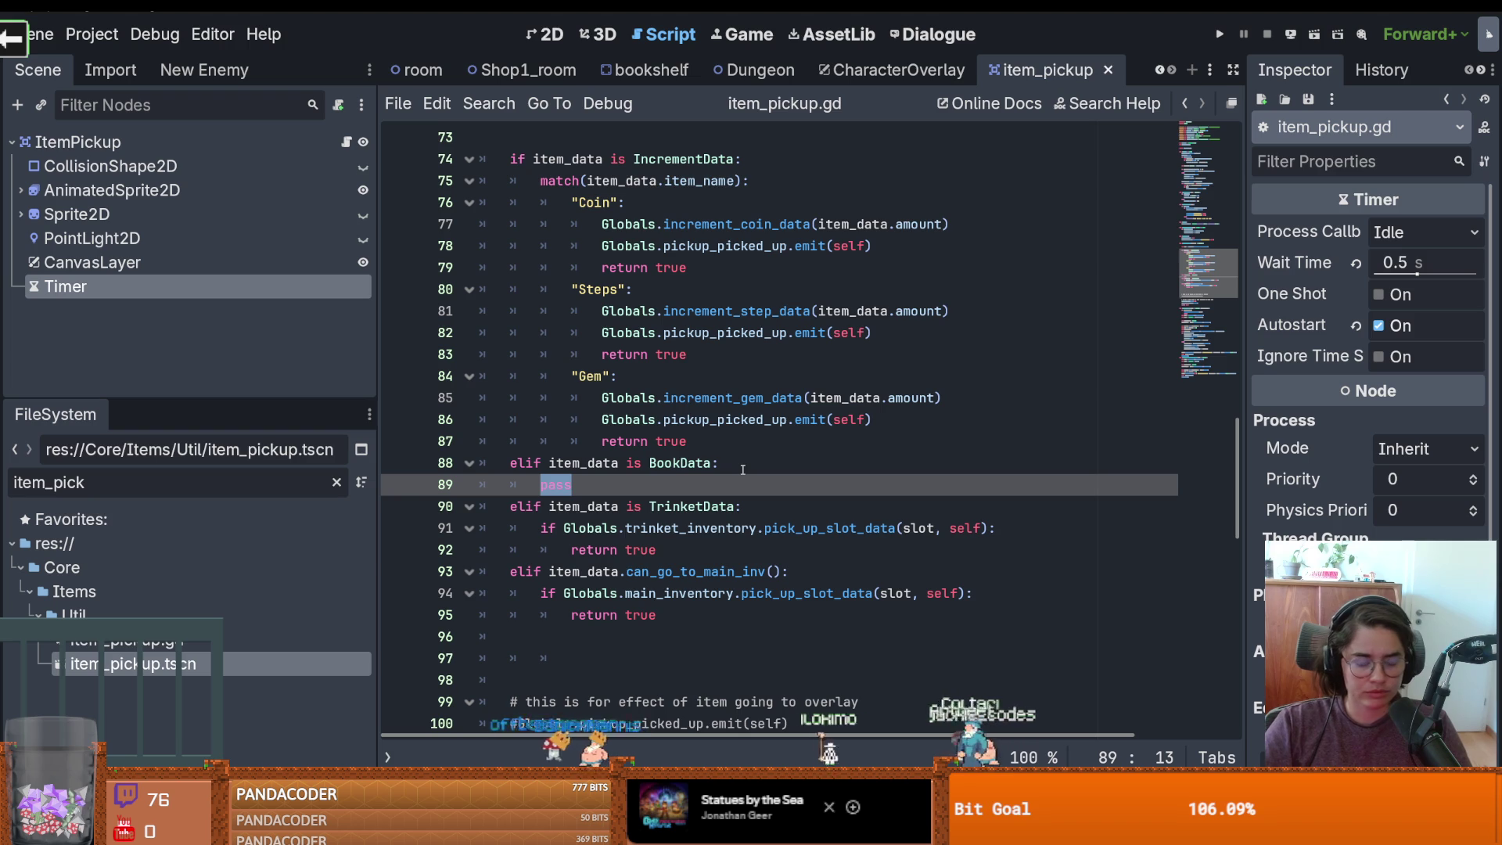
pyautogui.scroll(20, 743, 469)
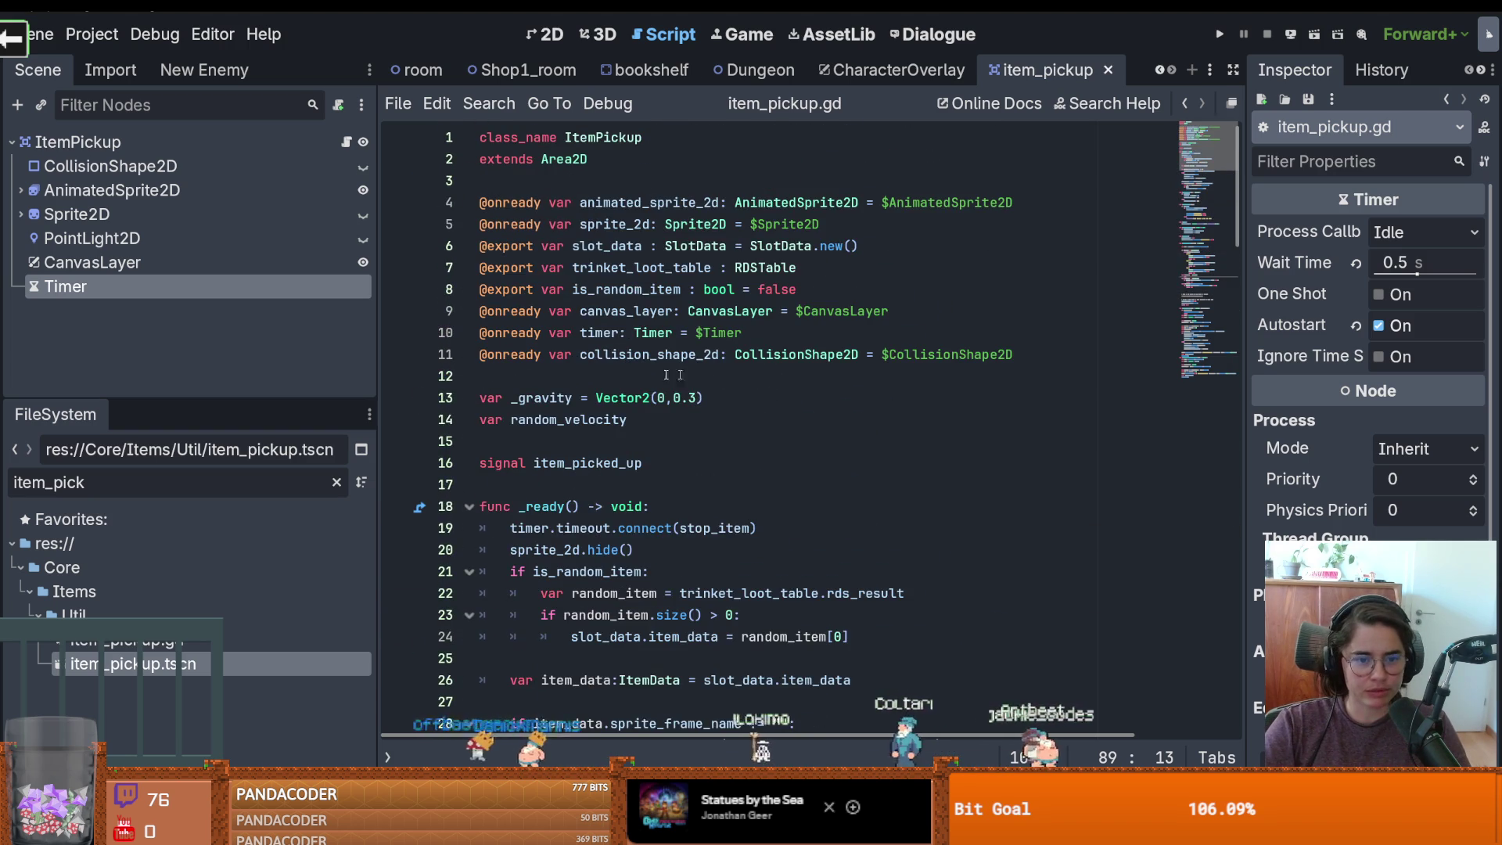
# Try adding a signal declaration after item_picked_up, then undo it
pyautogui.click(693, 456)
pyautogui.press('Return')
pyautogui.write('signal')
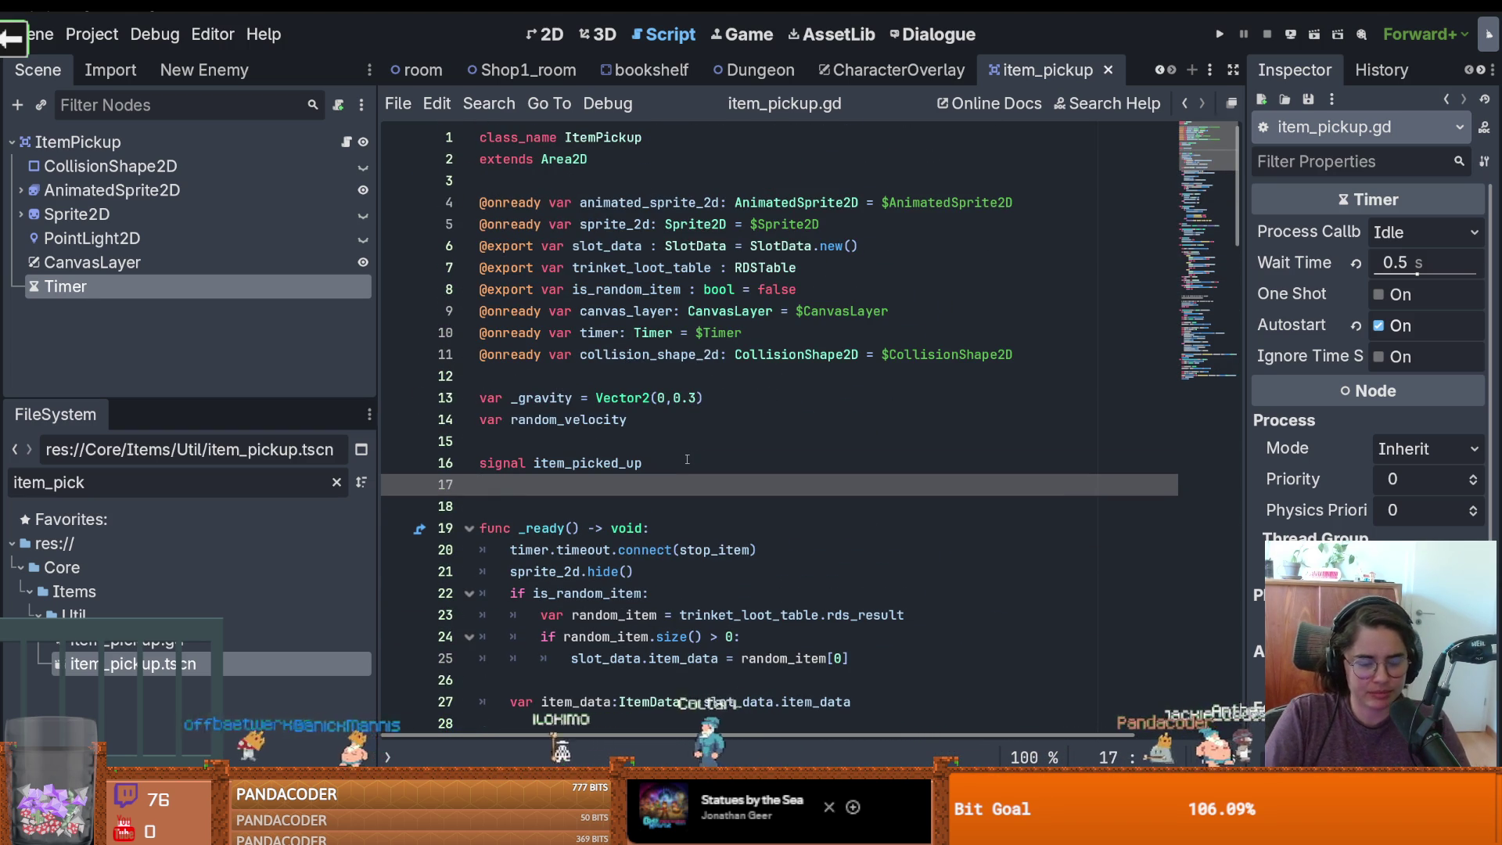
pyautogui.hotkey('ctrl', 'z')
# Look up uses of tween_to_node_incremental and pickup_picked_up in the script
pyautogui.scroll(-20, 687, 459)
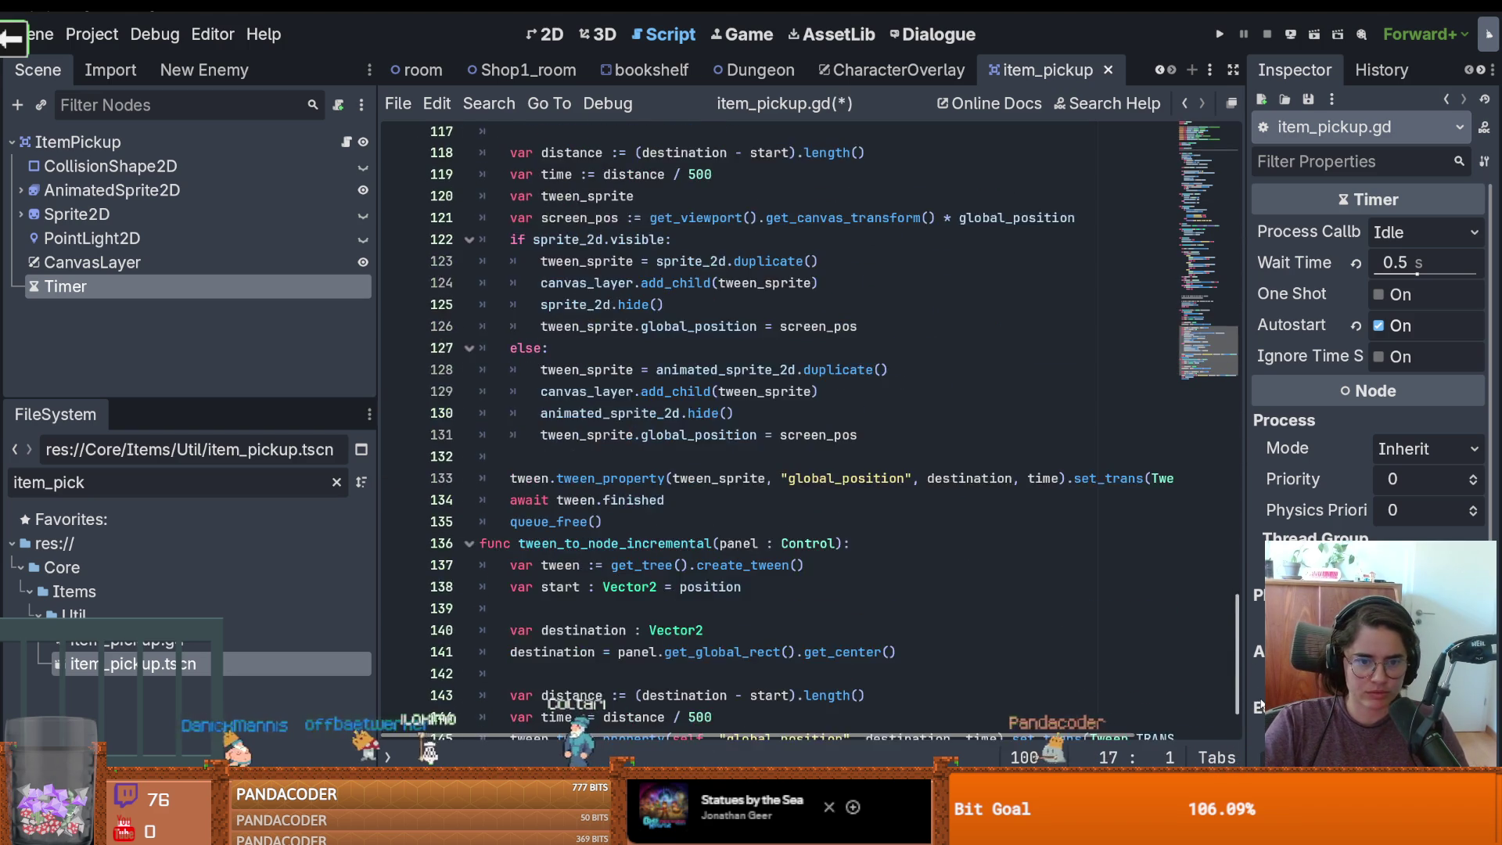
pyautogui.doubleClick(641, 454)
pyautogui.scroll(8, 688, 485)
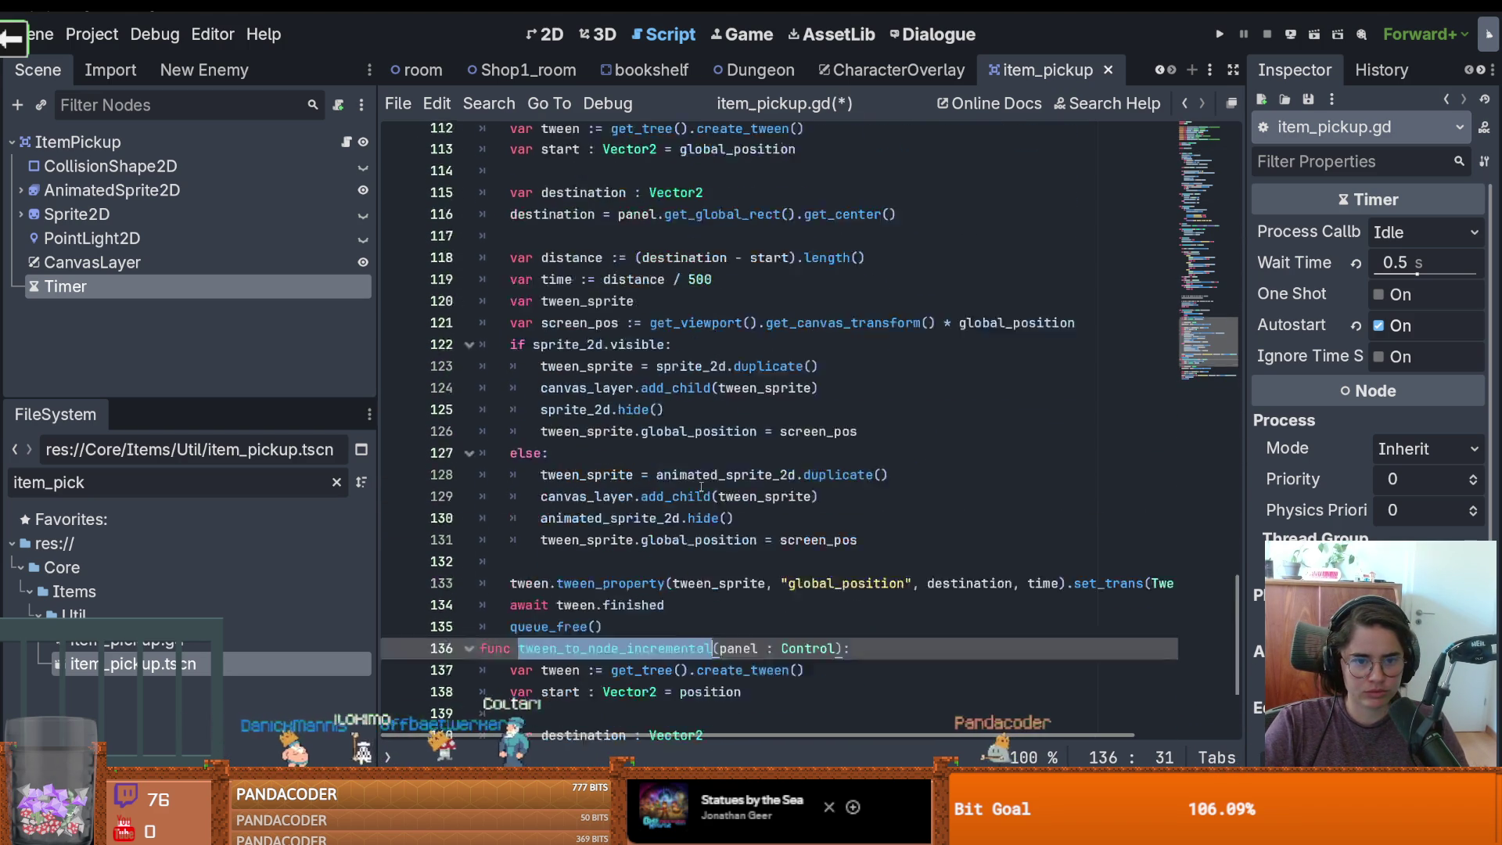
pyautogui.click(619, 367)
pyautogui.scroll(10, 682, 505)
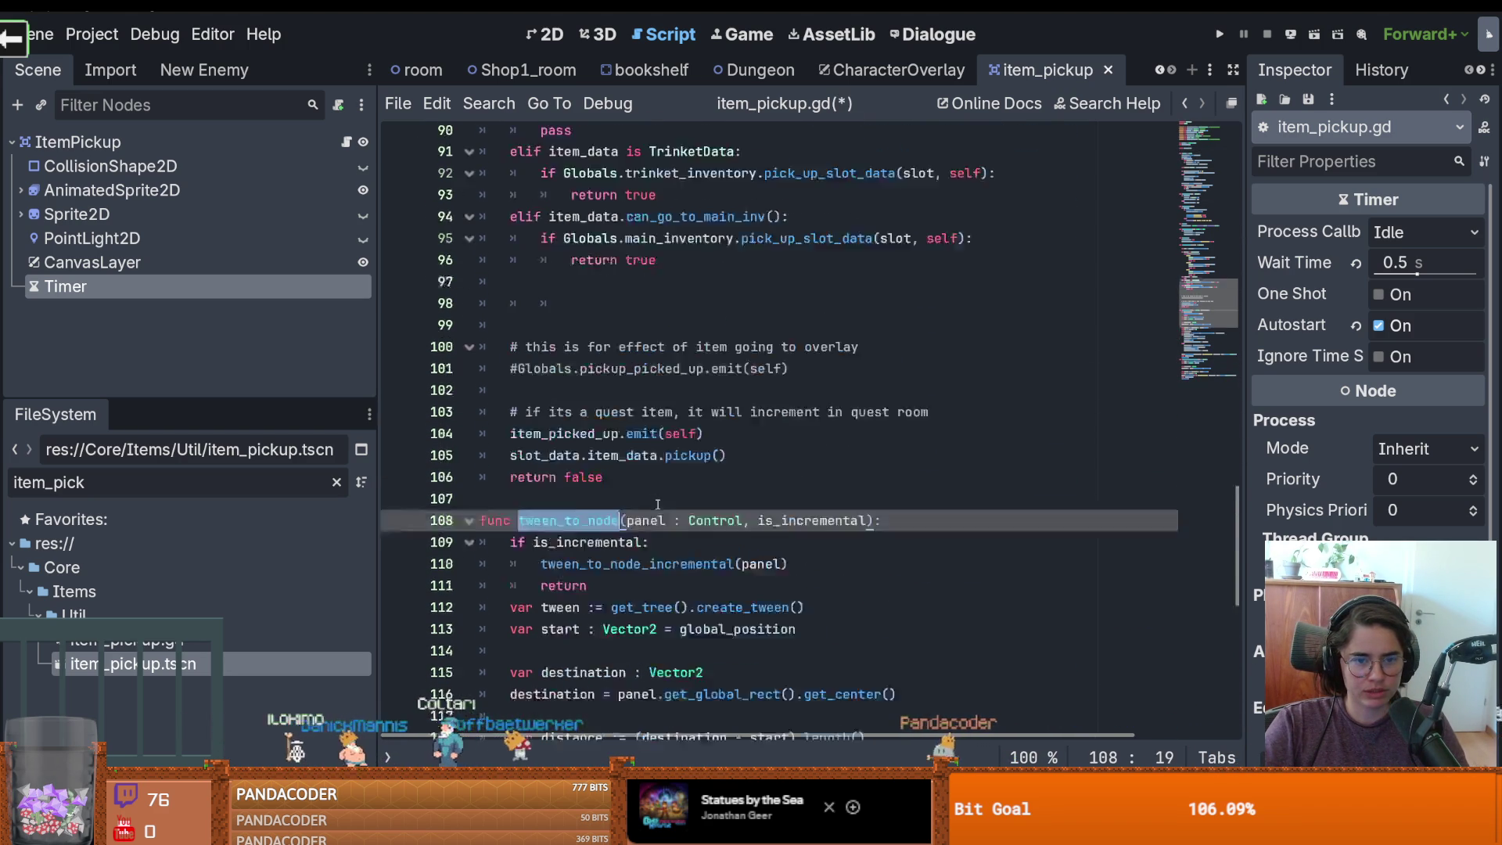
pyautogui.scroll(-3, 620, 394)
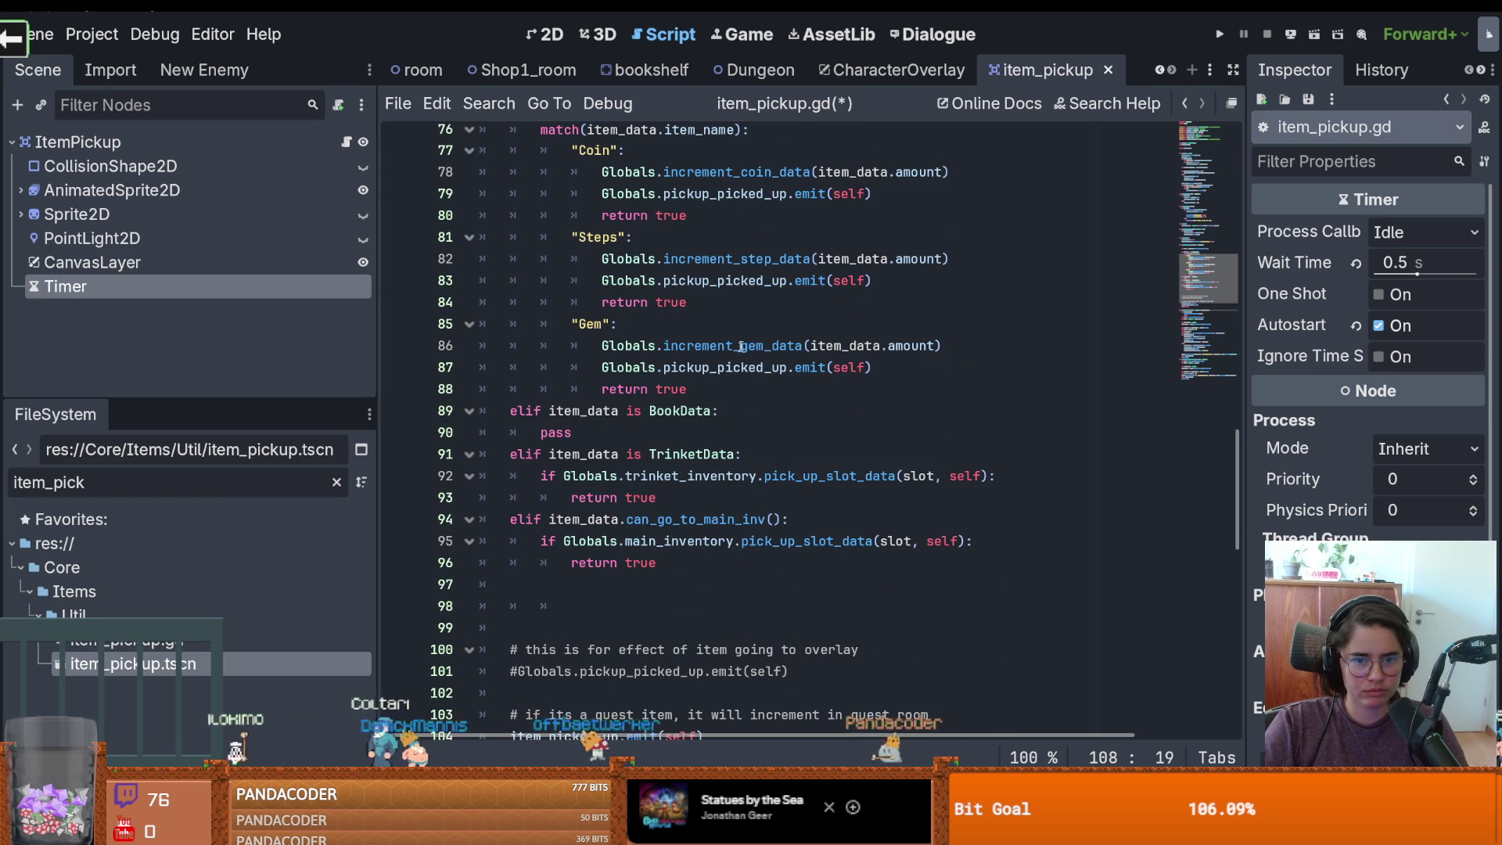
pyautogui.doubleClick(724, 280)
# Replace the BookData branch's pass with 'return true' and save
pyautogui.click(635, 429)
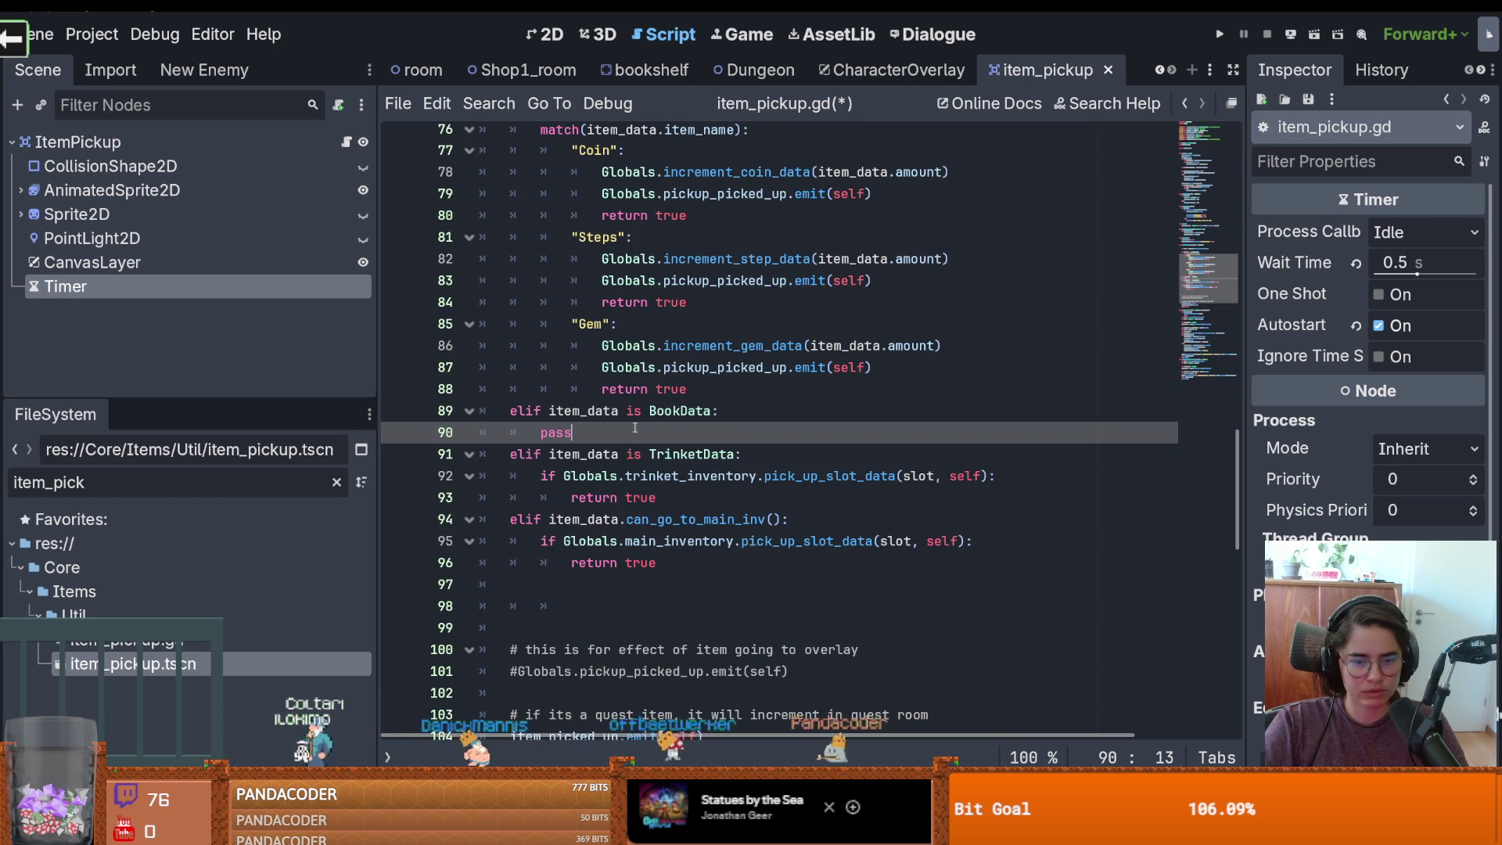
pyautogui.write('return ')
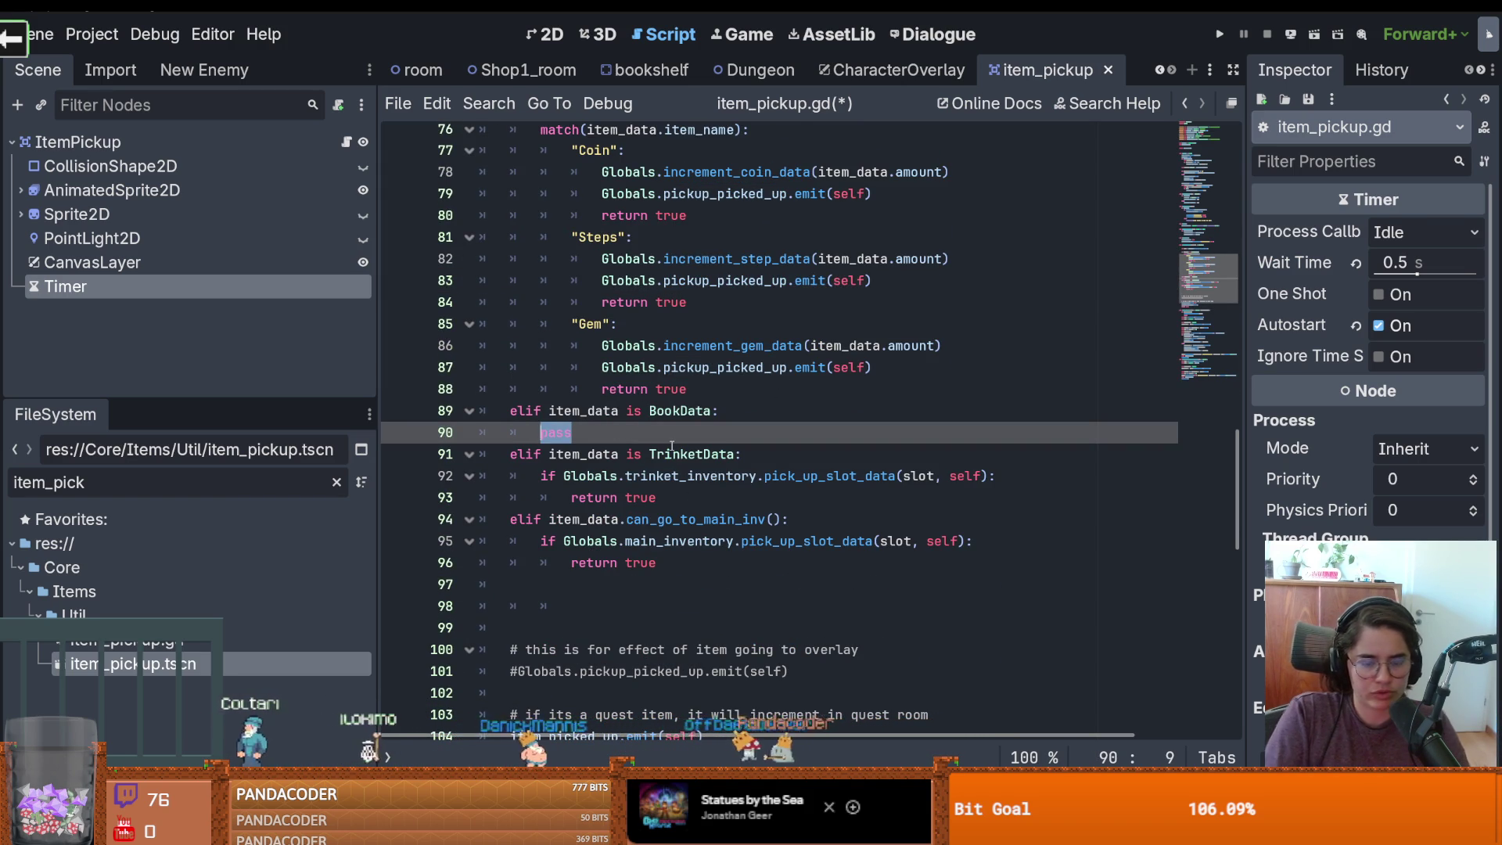
pyautogui.write('true')
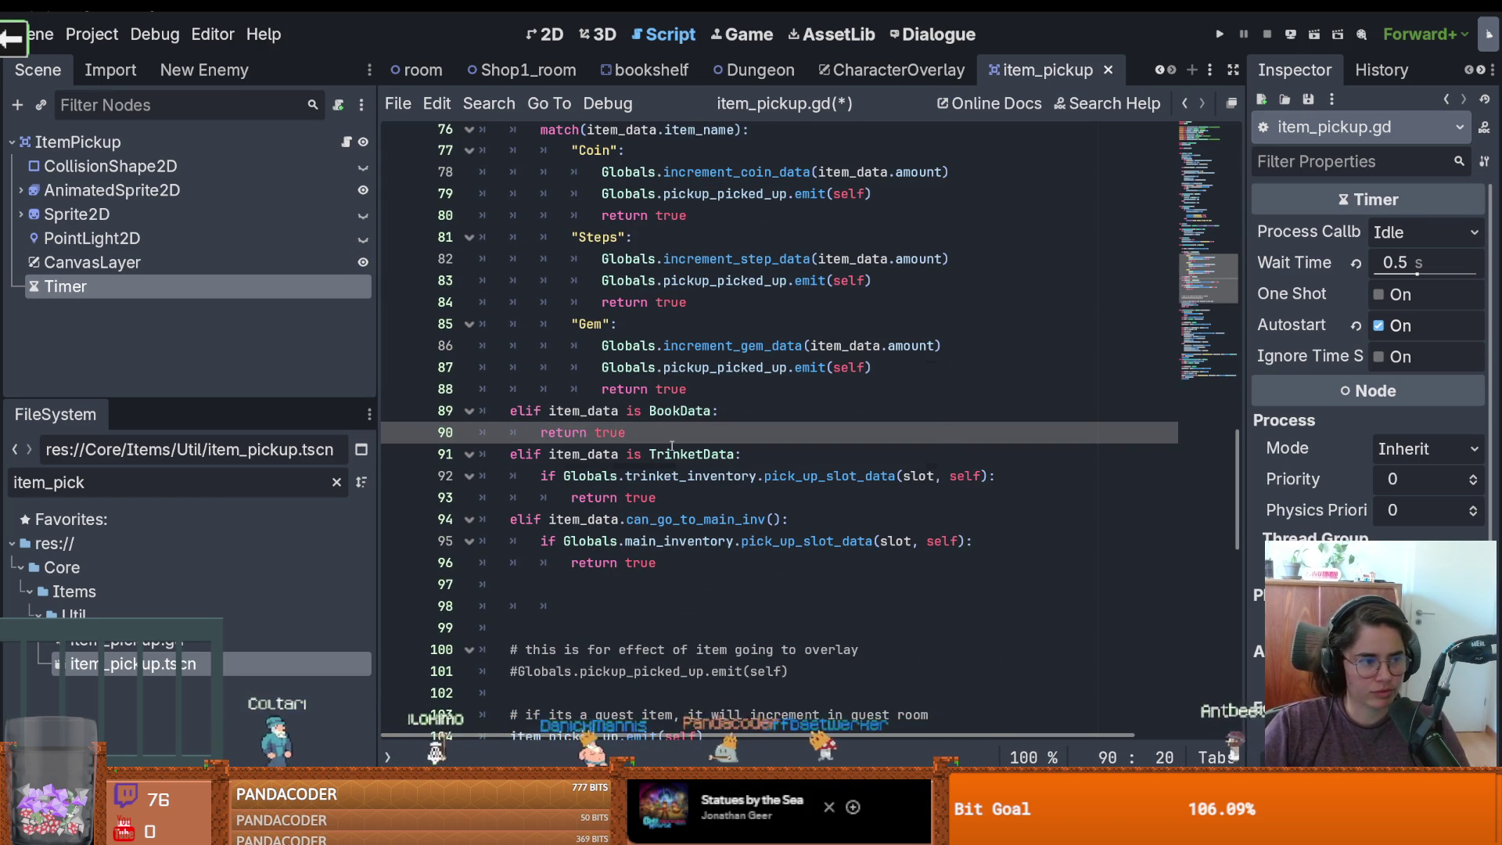
pyautogui.hotkey('ctrl', 's')
pyautogui.scroll(2, 606, 509)
pyautogui.scroll(17, 605, 509)
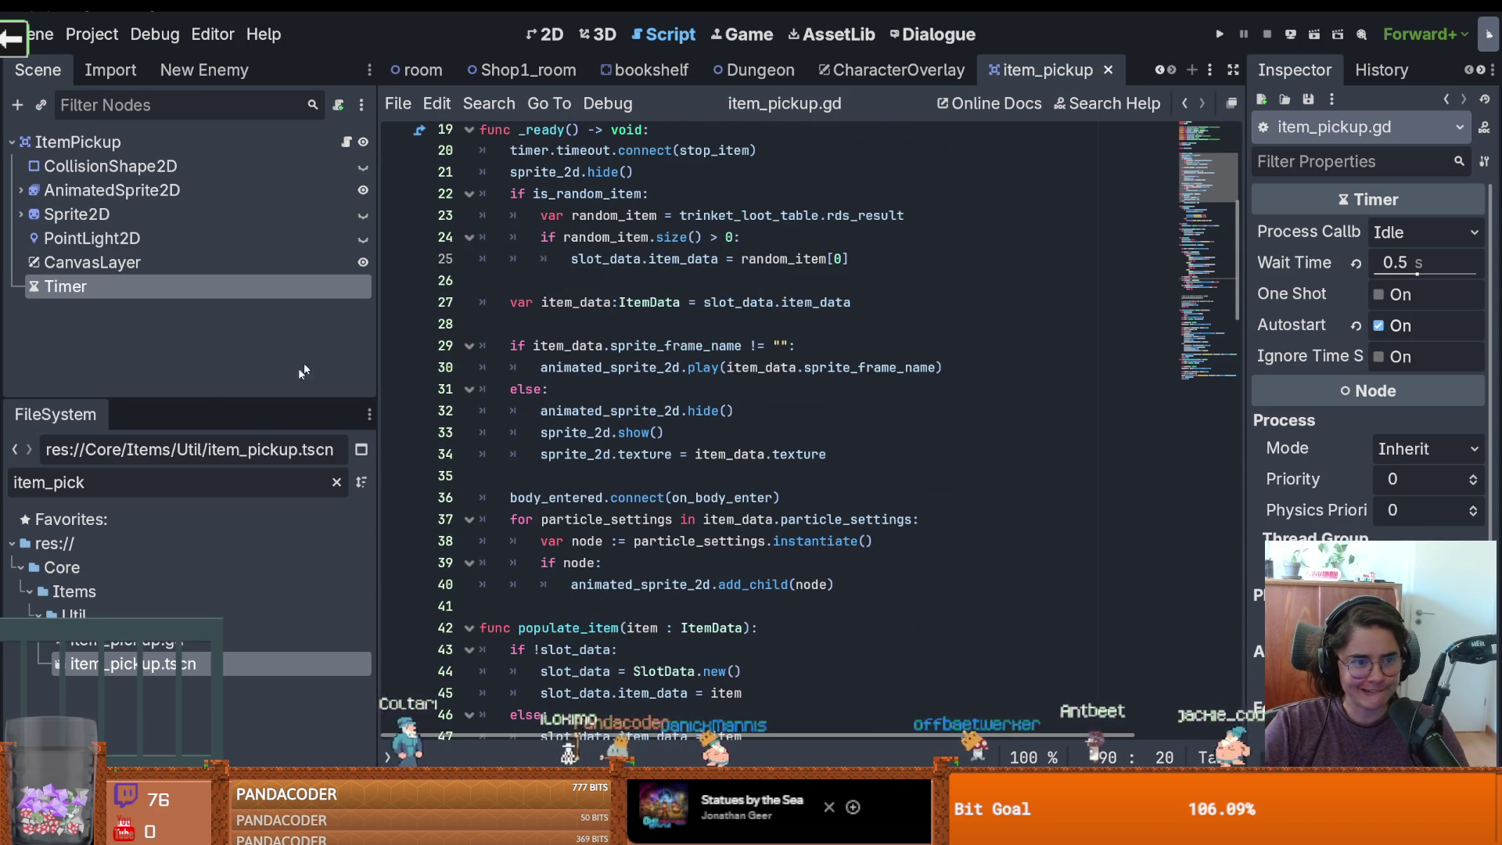
pyautogui.hotkey('ctrl', 'a')
# Add 'signal open_book(book_data : BookData)' after go_to_next_floor in Globals.gd
pyautogui.write('global')
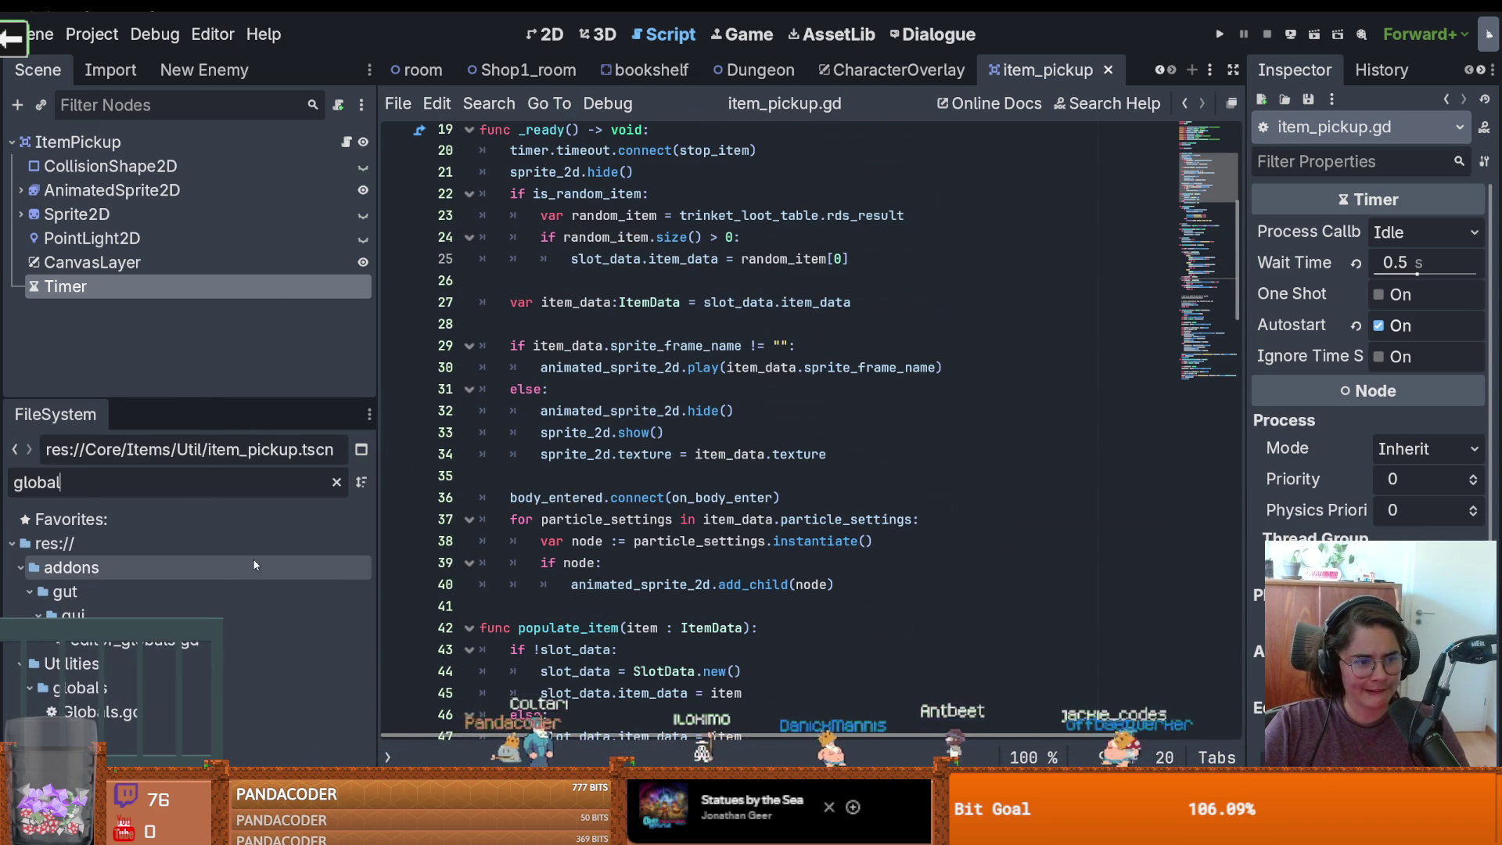
pyautogui.doubleClick(102, 711)
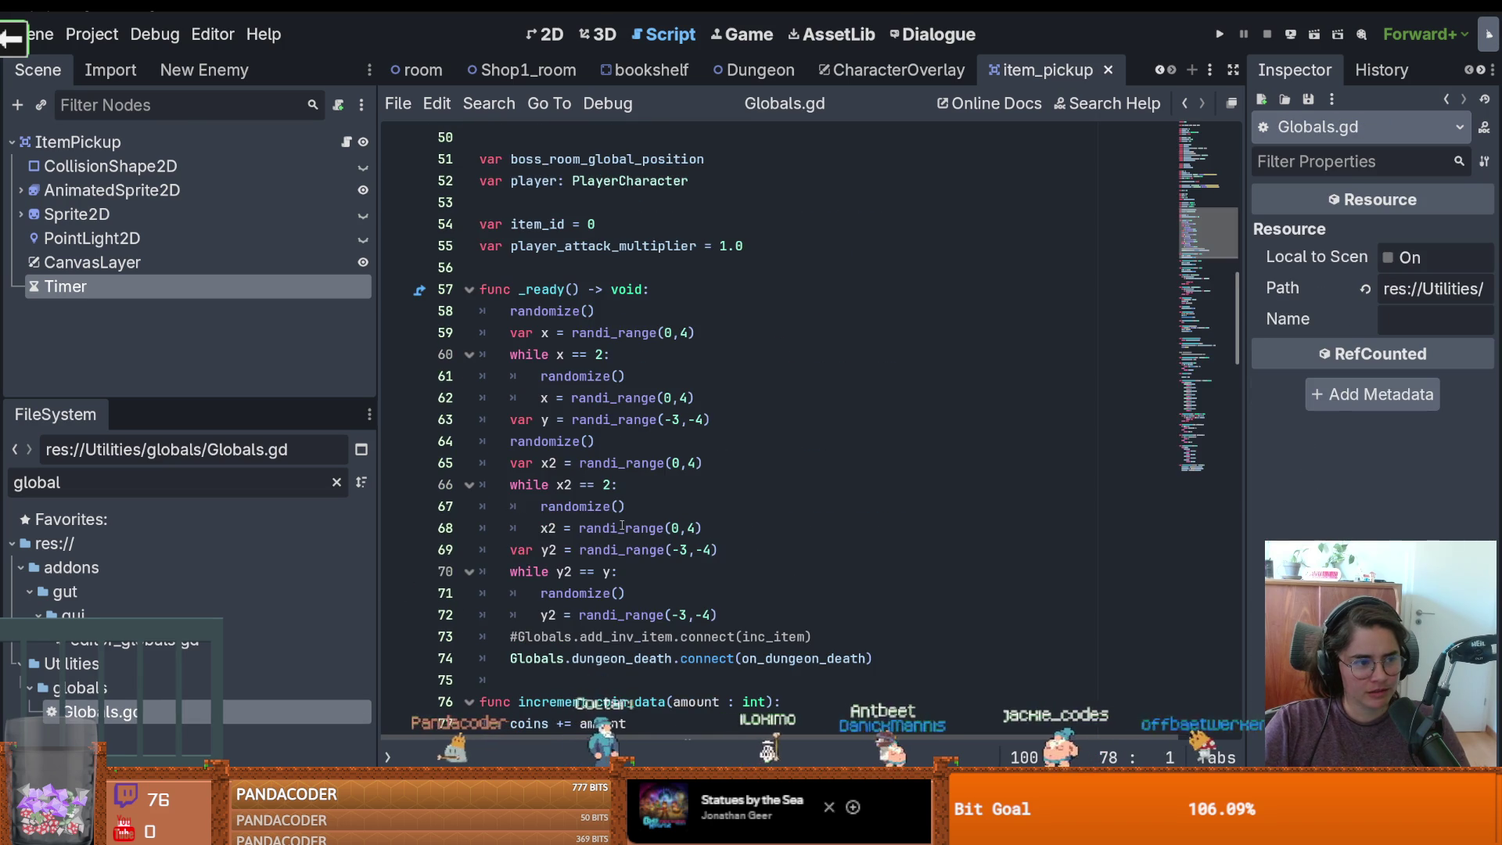
pyautogui.scroll(10, 636, 521)
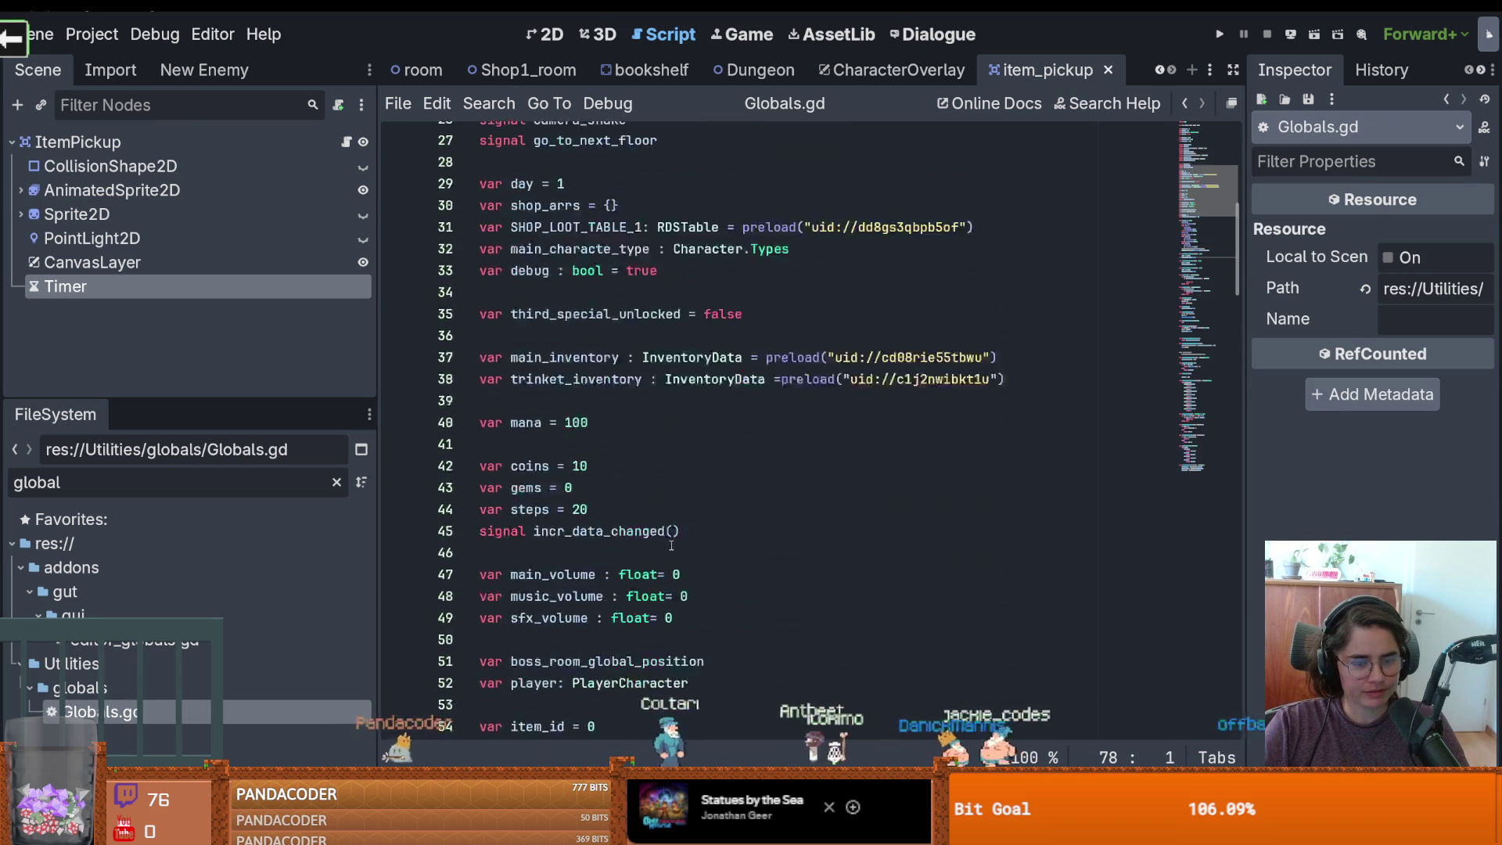
pyautogui.click(675, 291)
pyautogui.press('Return')
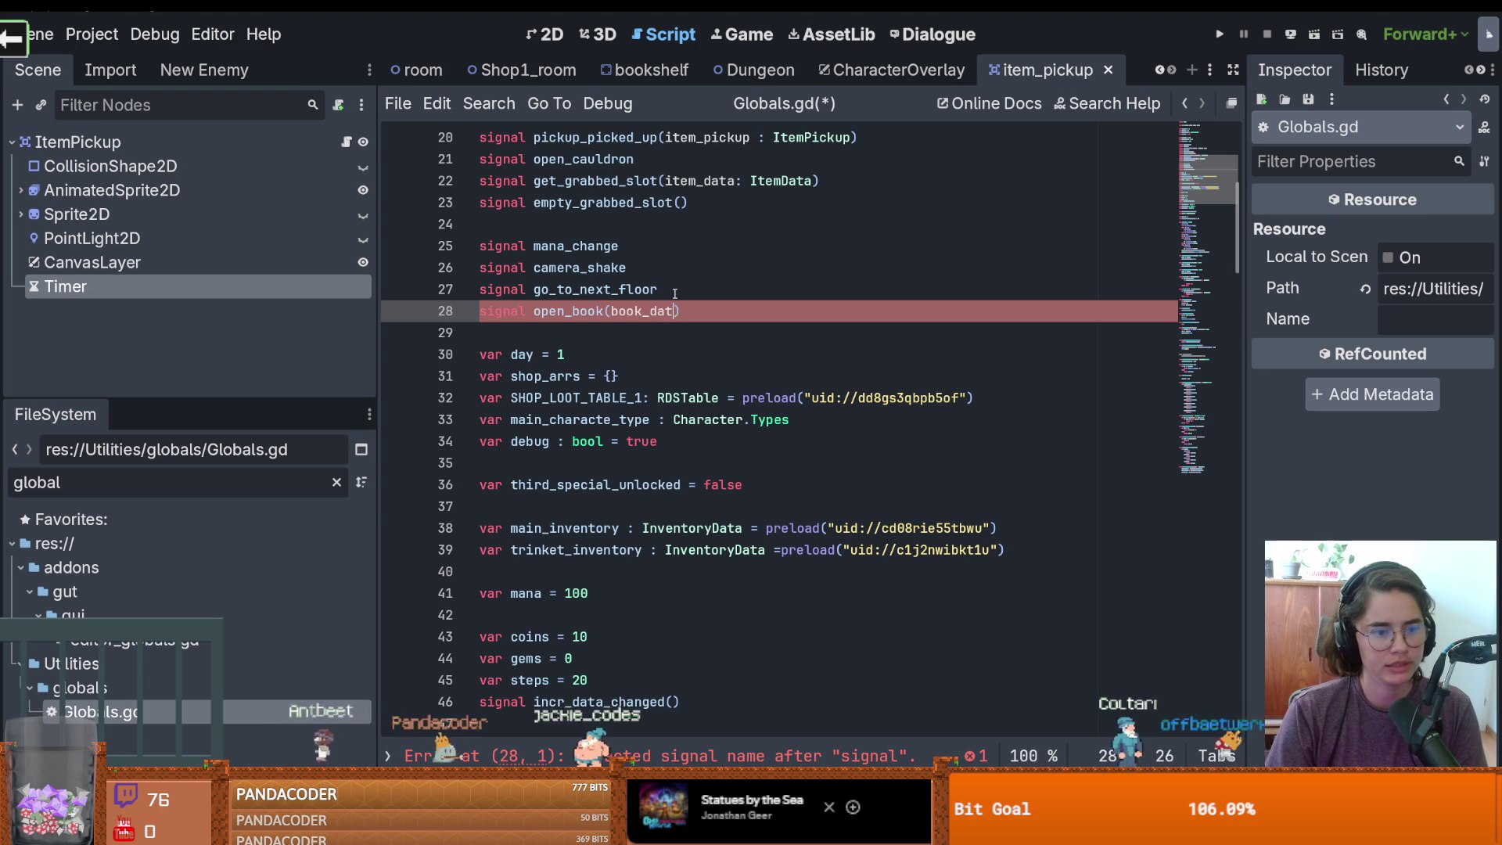
pyautogui.write('Data')
pyautogui.doubleClick(548, 310)
pyautogui.click(346, 142)
# Add Globals.open_book.emit(item_data) to the BookData branch, copy Globals.open_book, and save
pyautogui.scroll(-10, 692, 465)
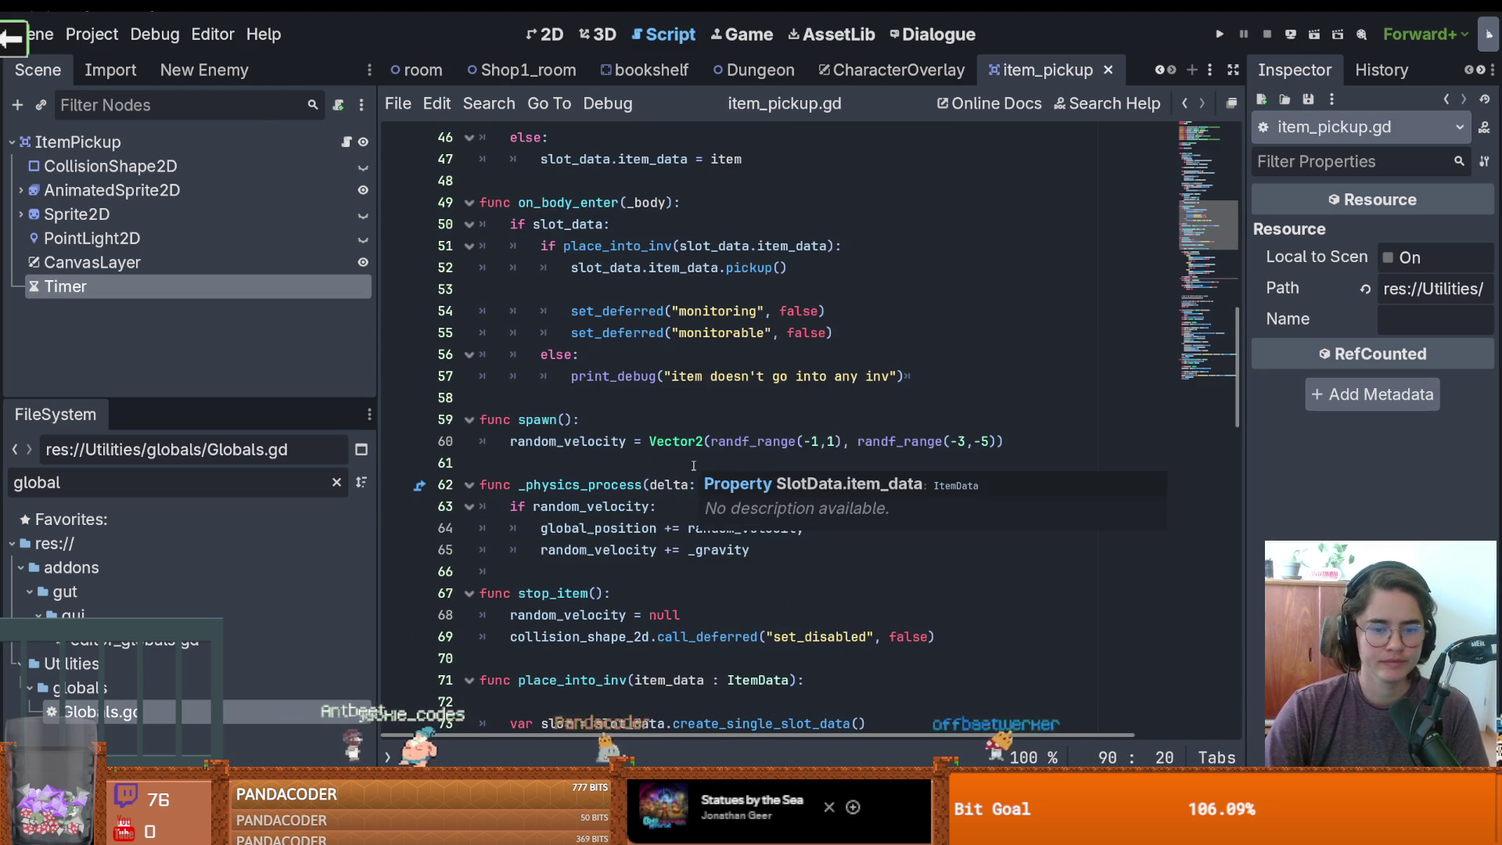
pyautogui.scroll(-7, 693, 466)
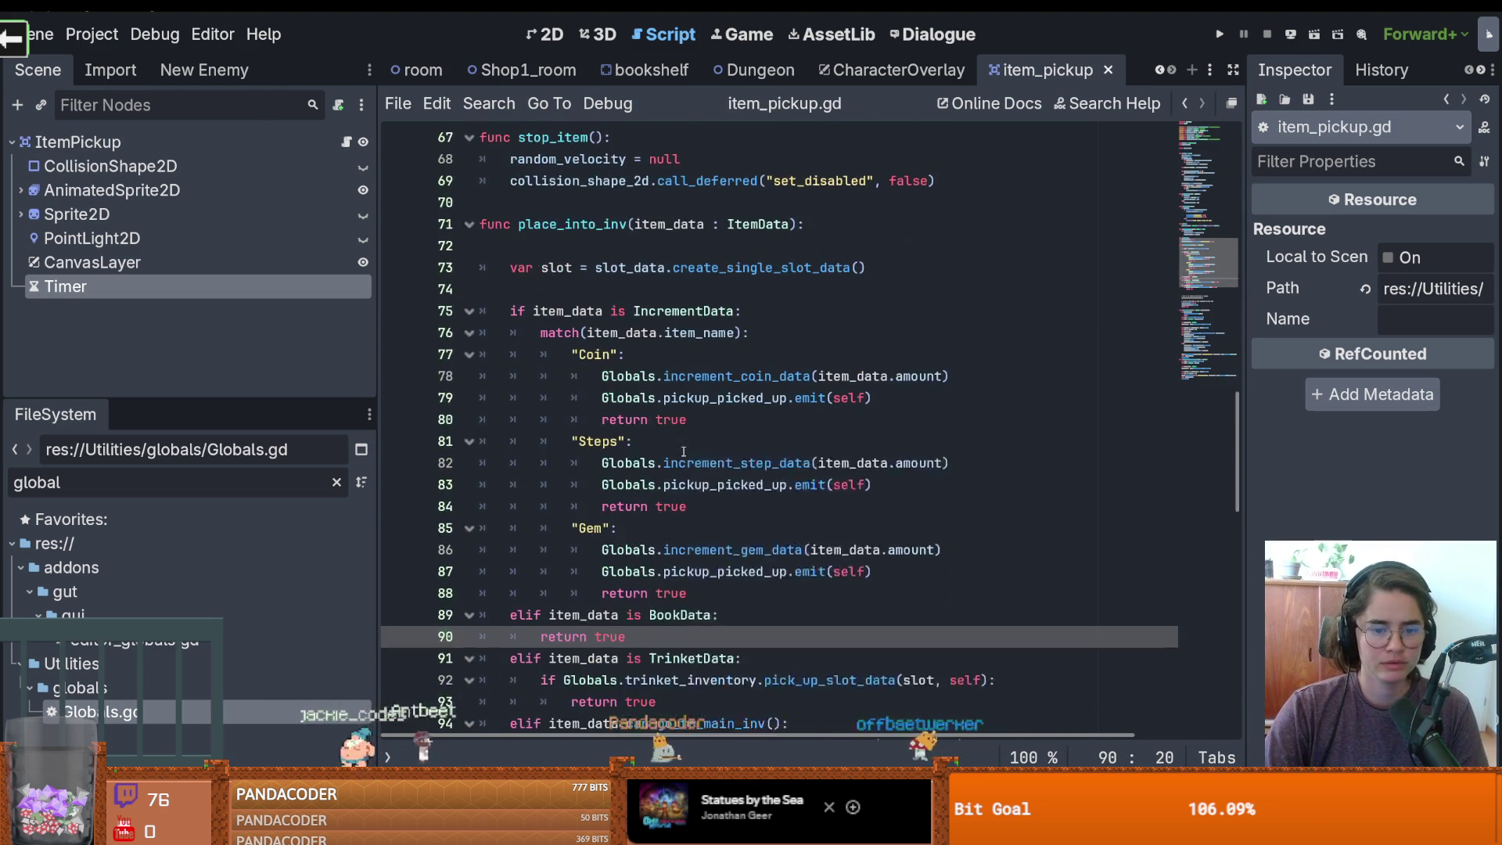
pyautogui.scroll(-4, 683, 452)
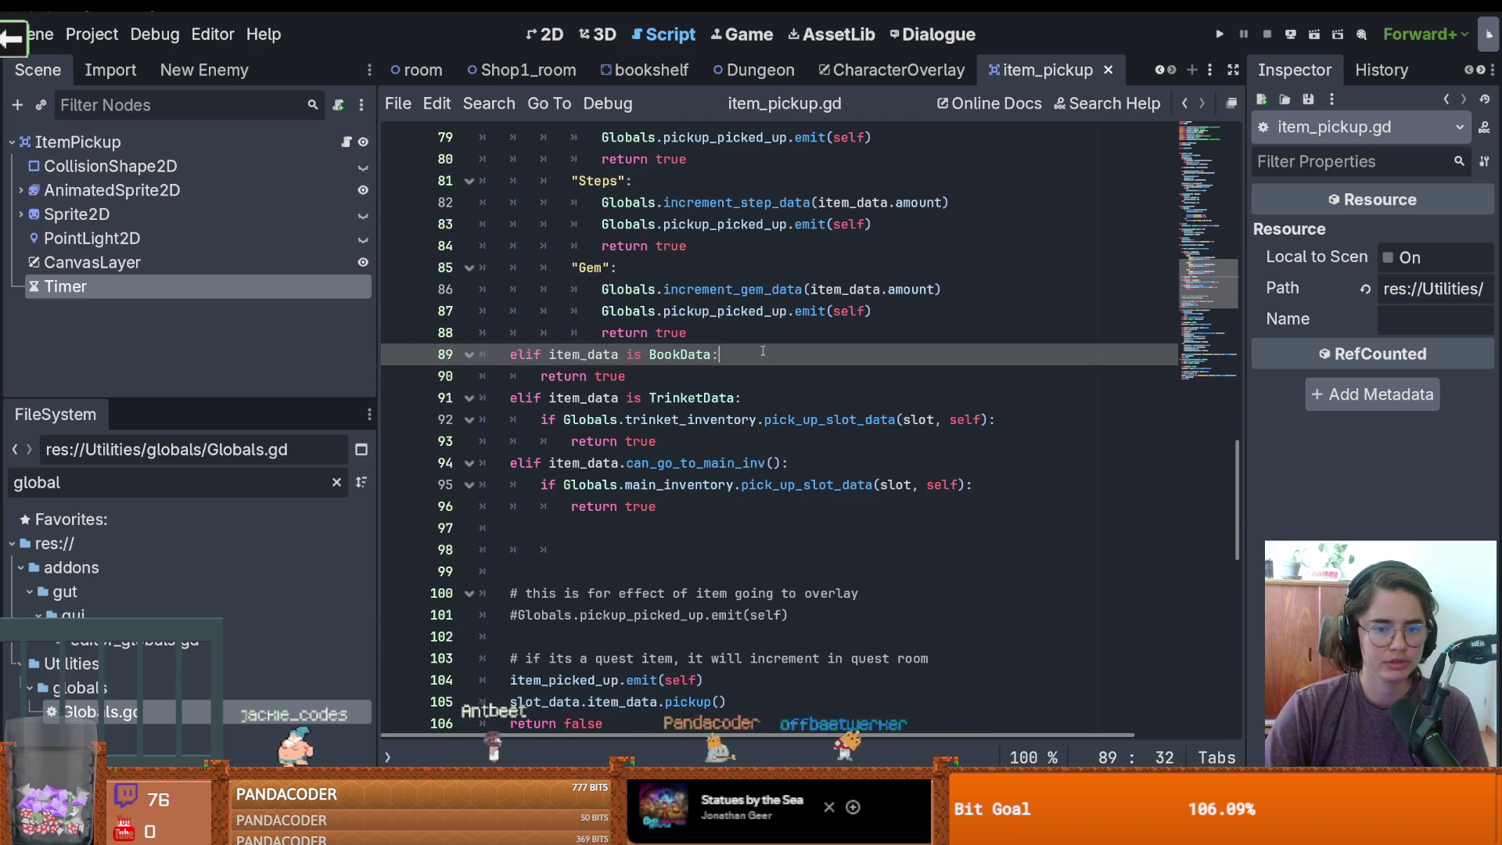
pyautogui.hotkey('ctrl', 'shift', 'Return')
pyautogui.write('Global')
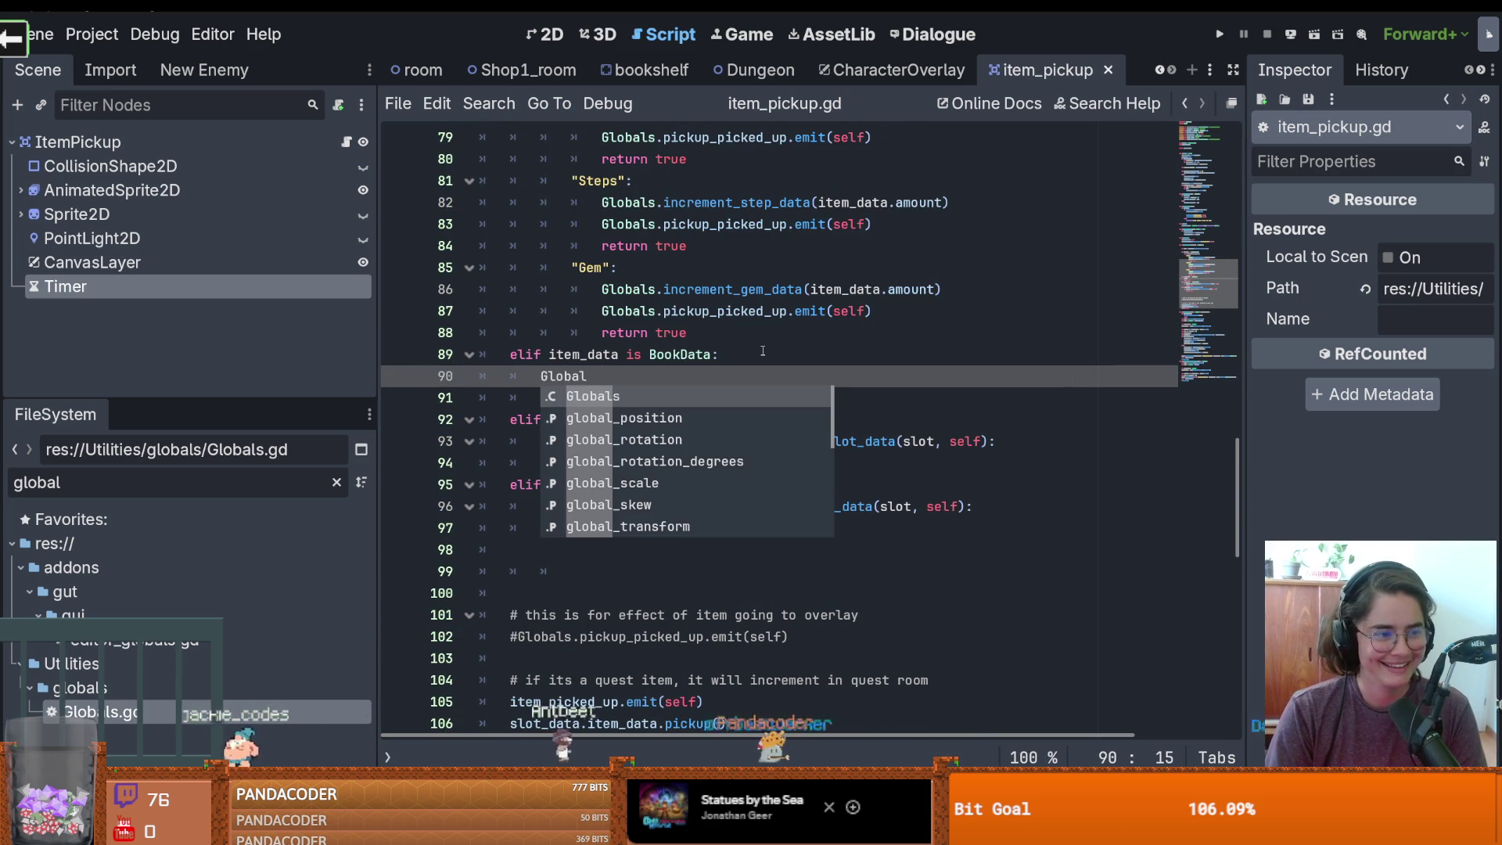
pyautogui.write('s.')
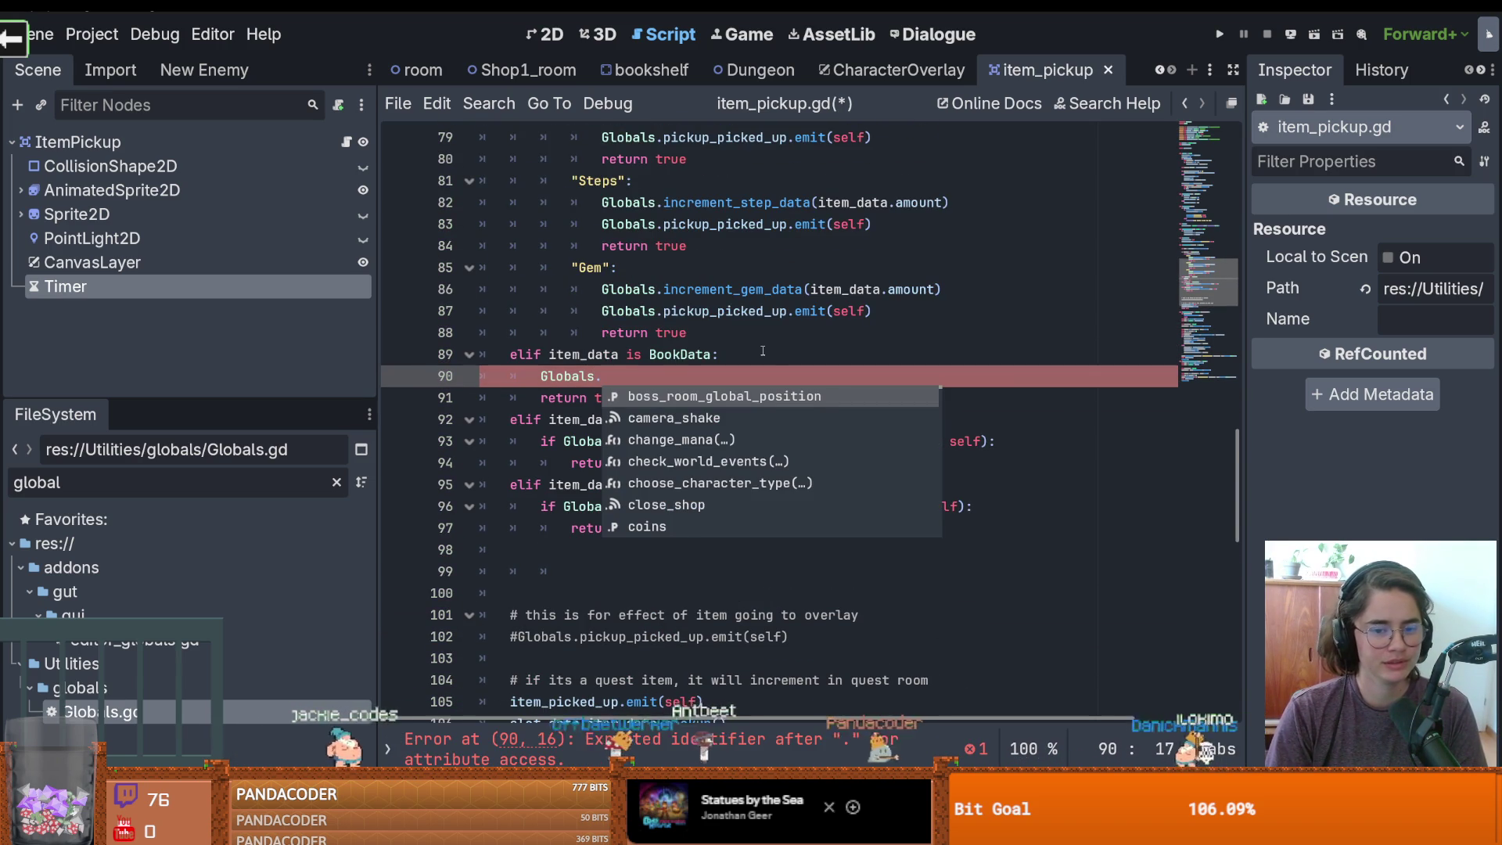
pyautogui.write('open_book.em')
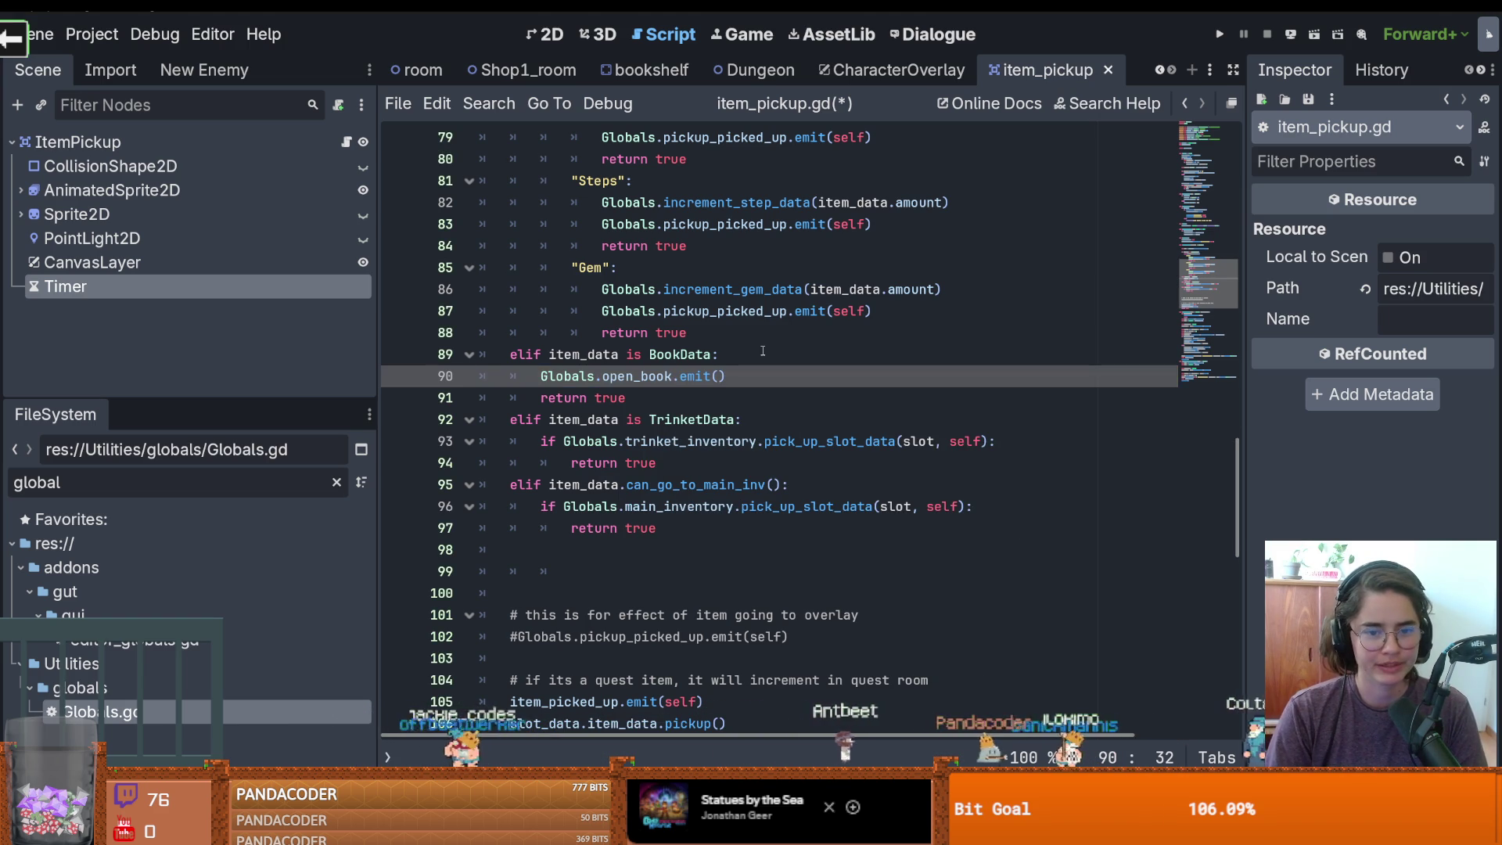
pyautogui.write('it(ite')
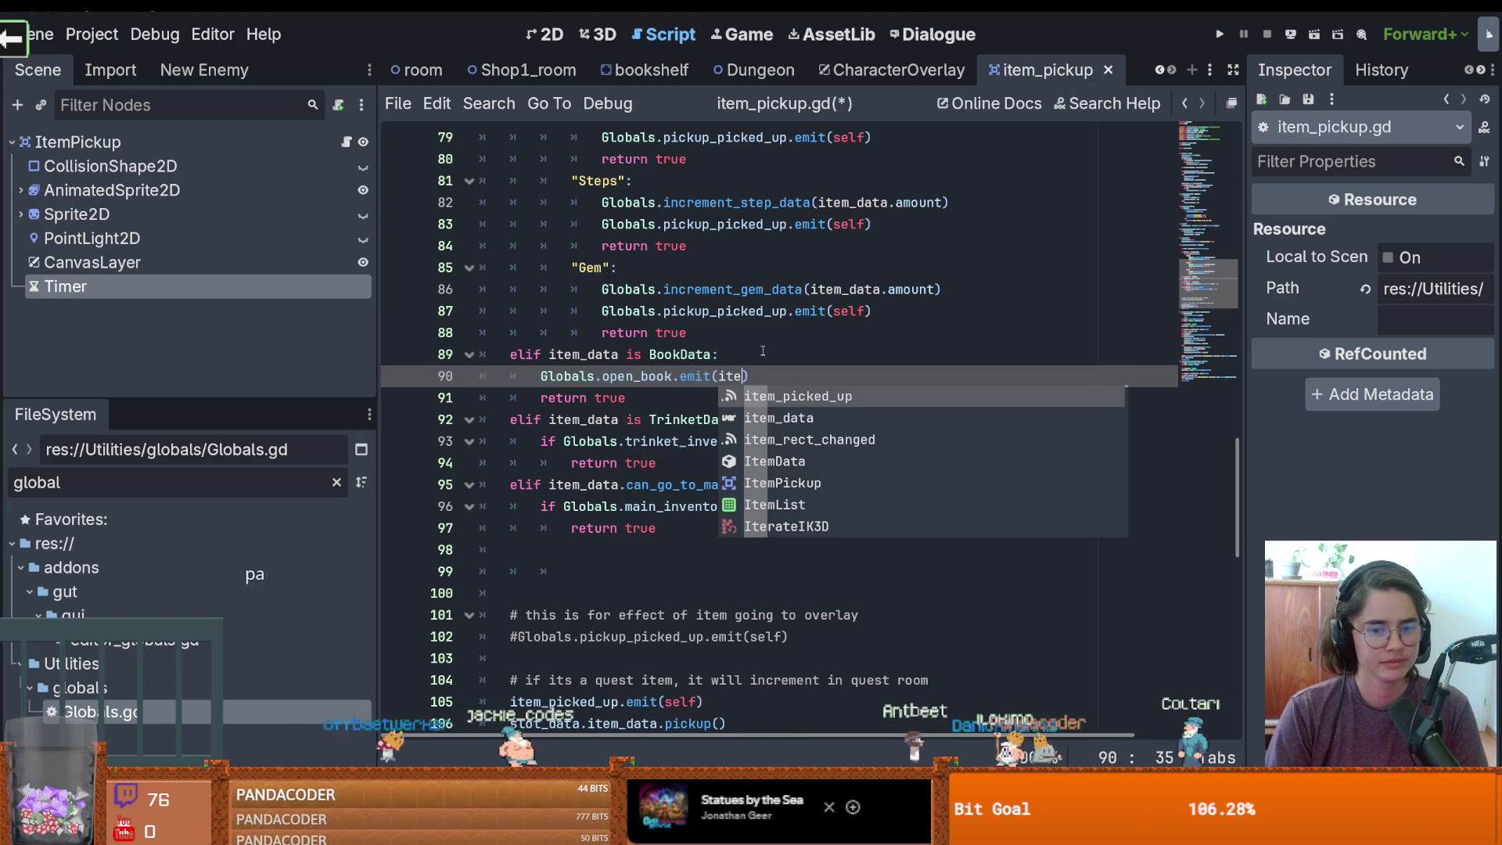
pyautogui.press('Down')
pyautogui.press('Return')
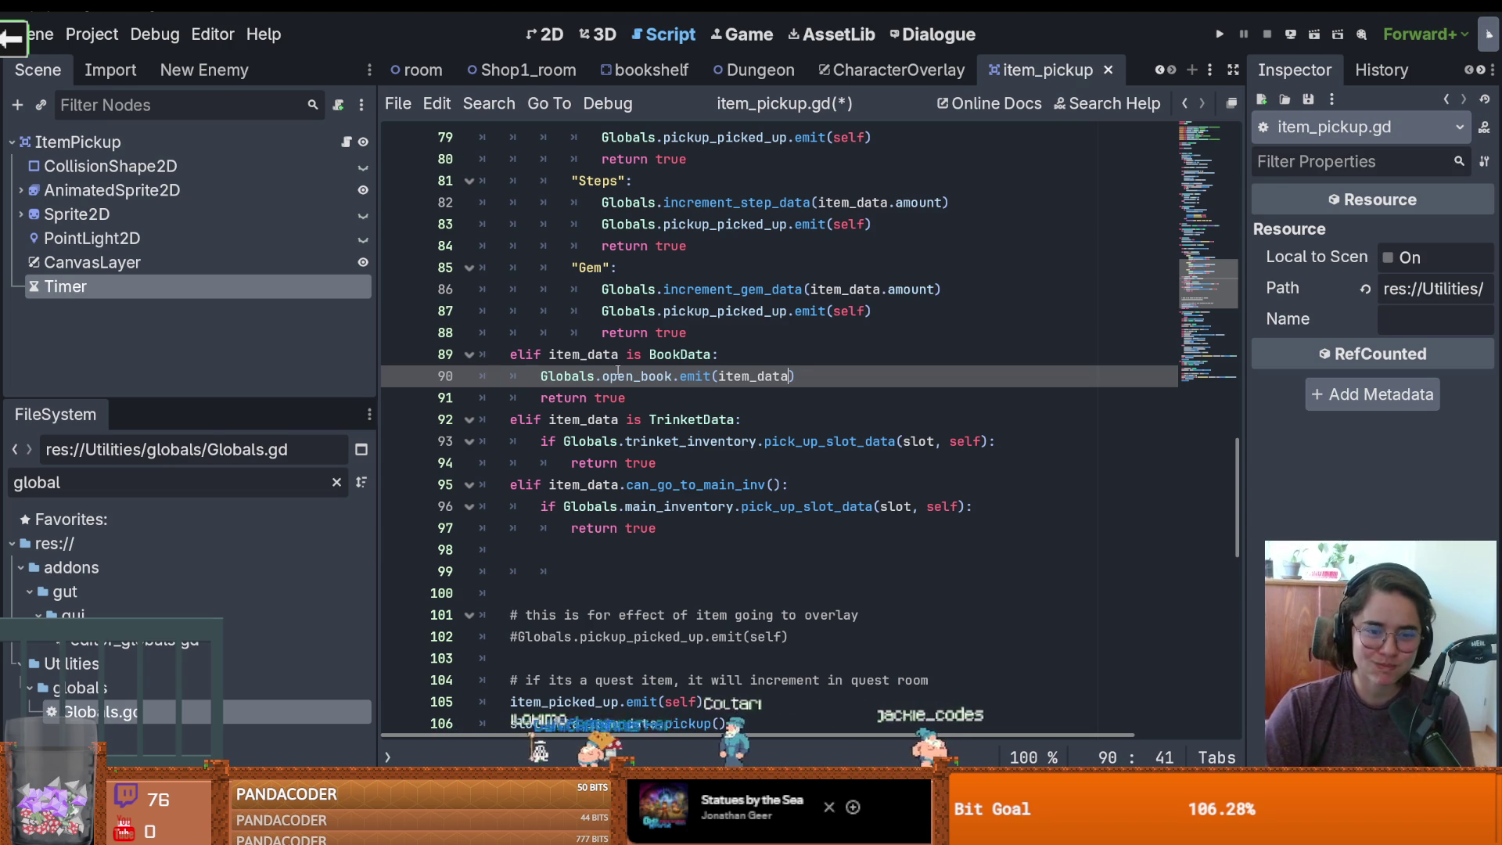
pyautogui.moveTo(671, 376); pyautogui.dragTo(538, 374)
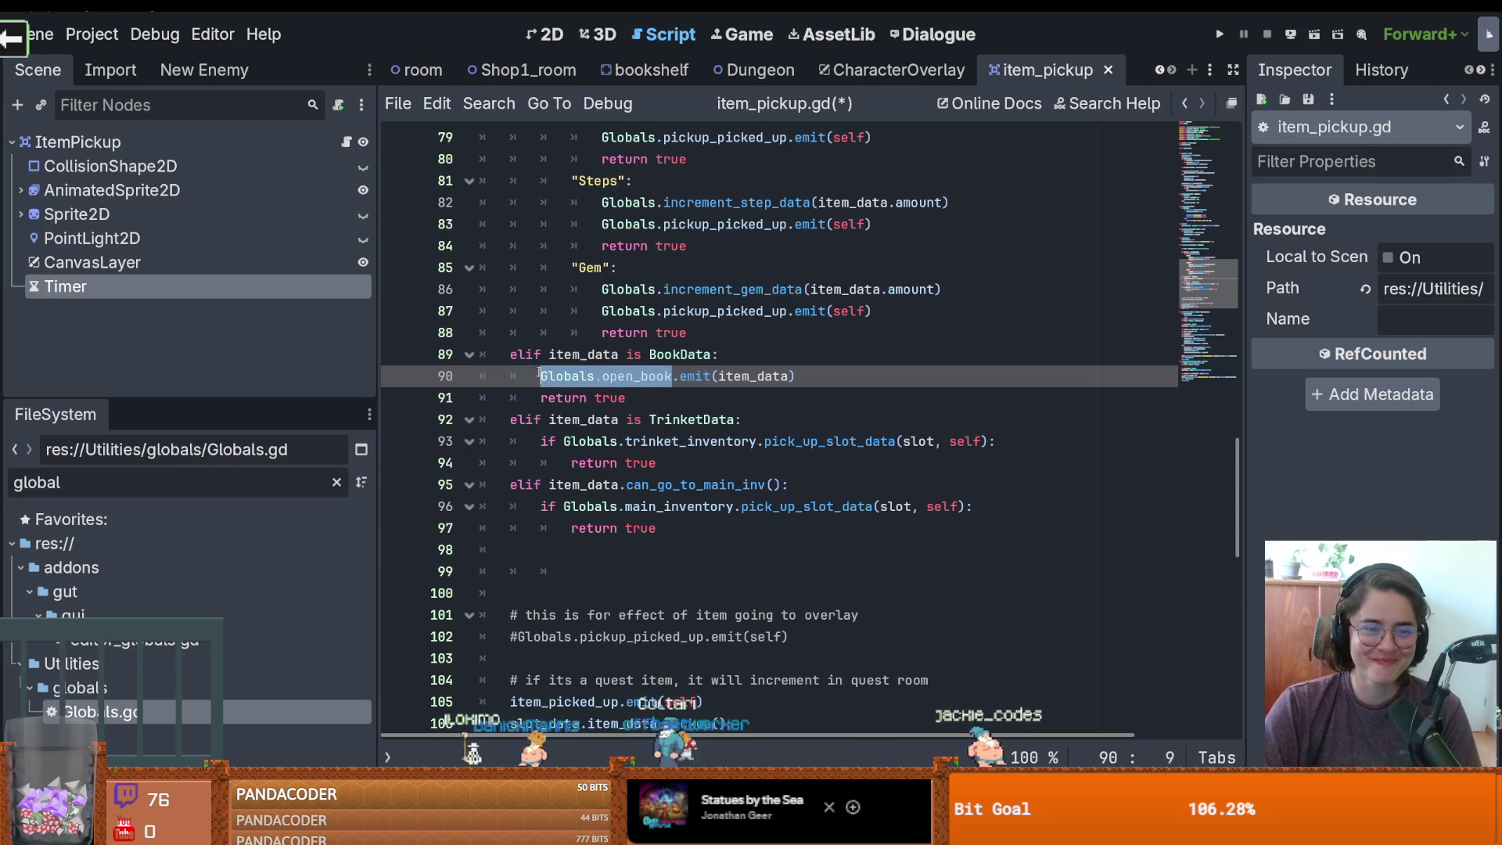
pyautogui.hotkey('ctrl', 's')
pyautogui.click(899, 70)
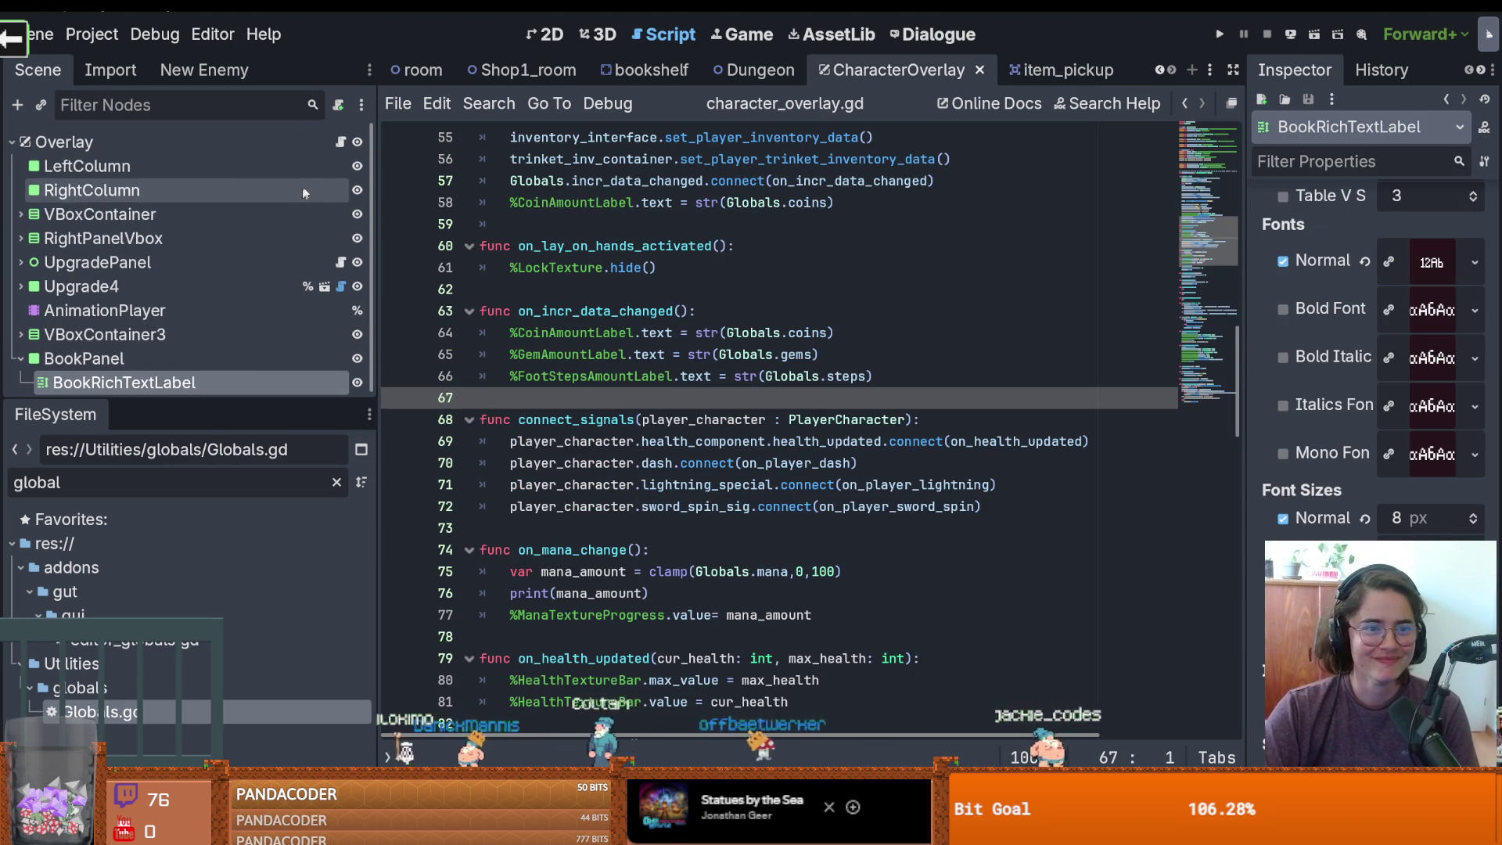
# Connect Globals.open_book to on_open_book in _ready() after the coin label line
pyautogui.scroll(7, 734, 379)
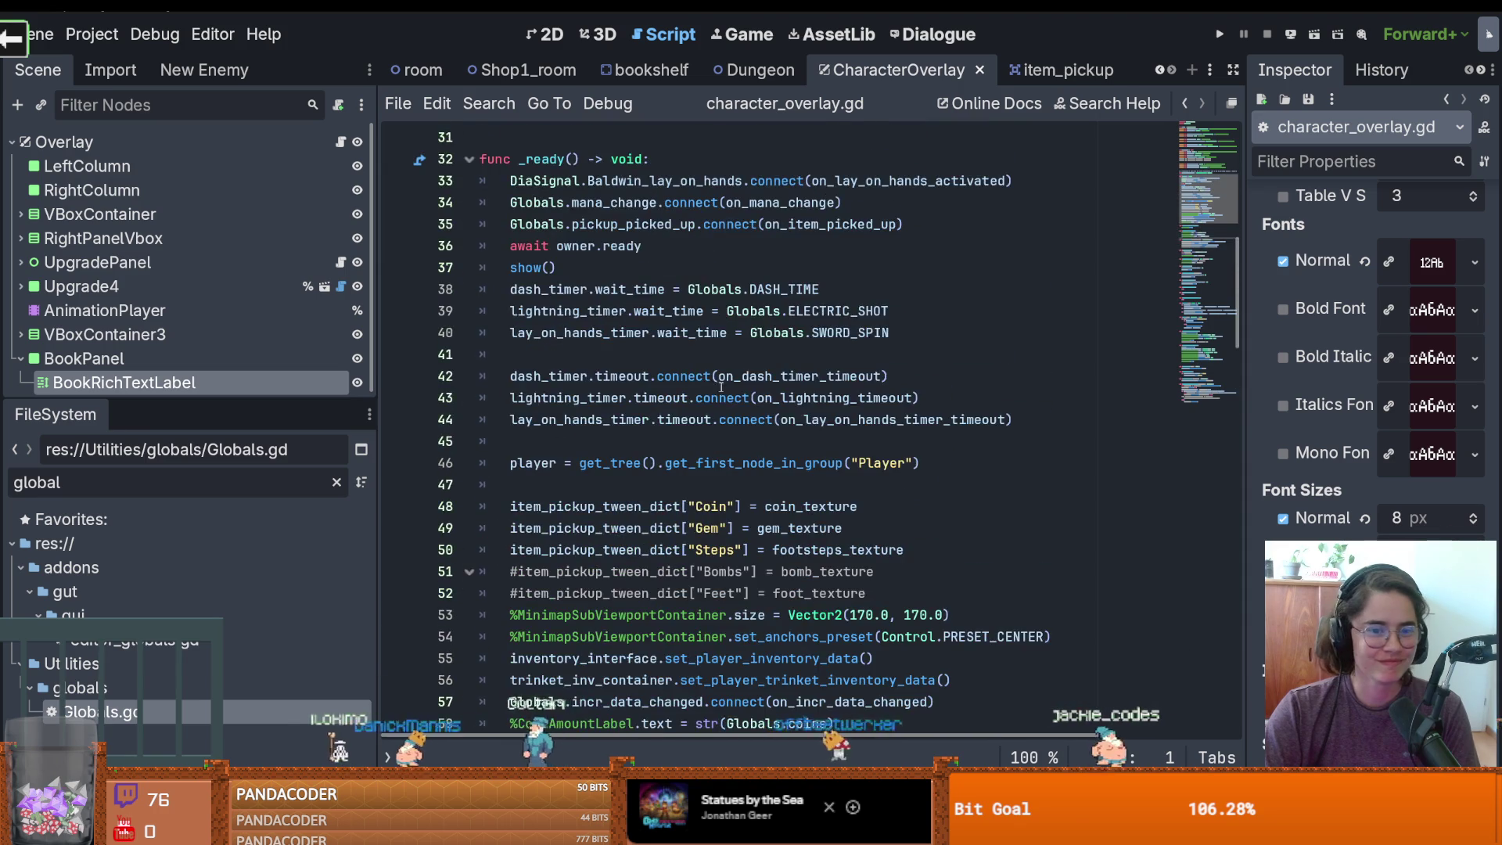
pyautogui.scroll(-2, 773, 411)
pyautogui.click(845, 535)
pyautogui.press('Return')
pyautogui.write('Globals.open_book')
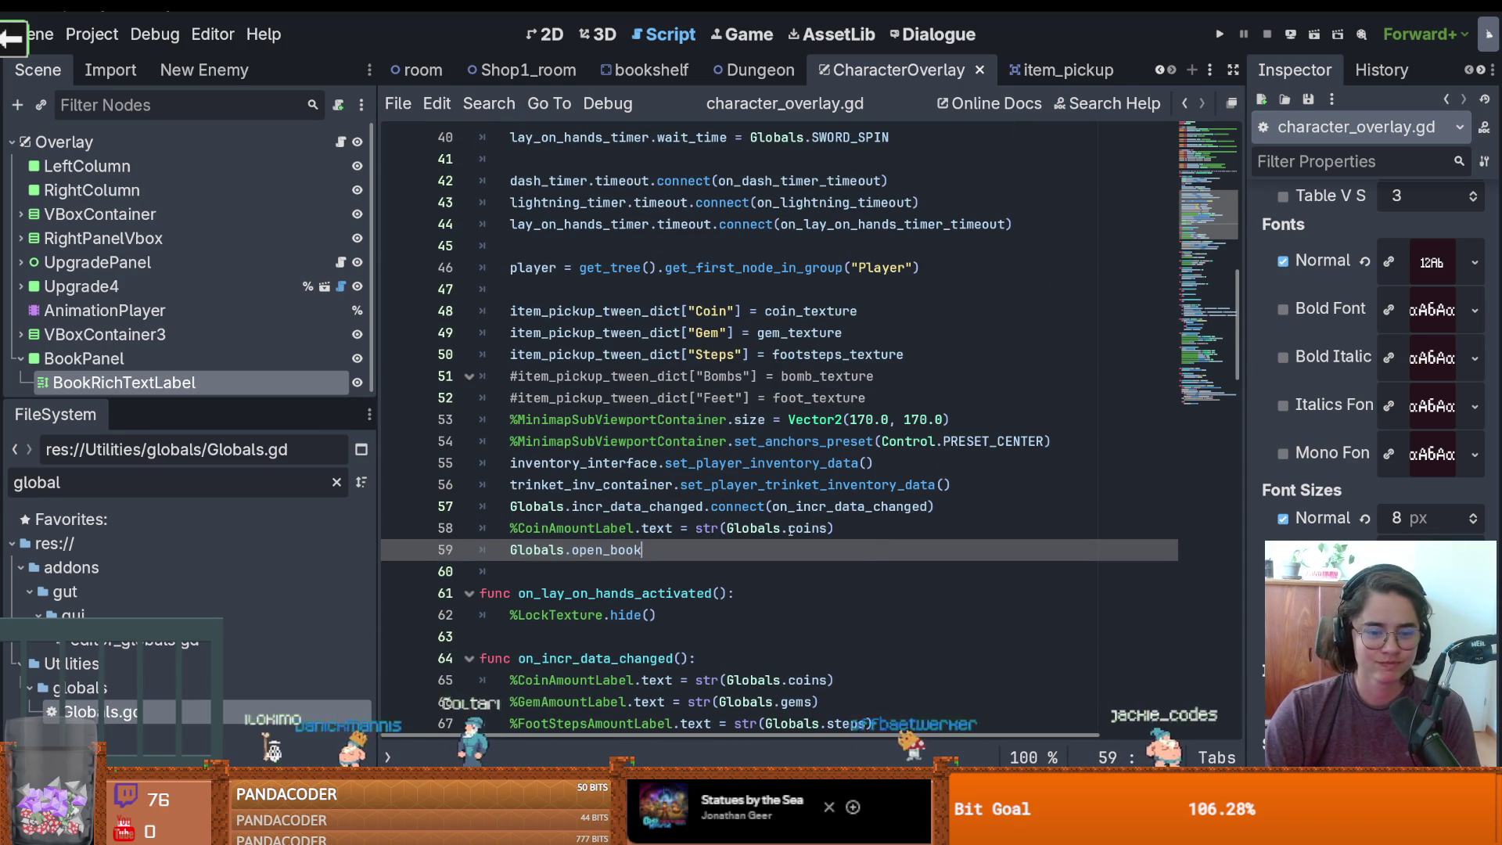
pyautogui.write('.con')
pyautogui.press('Return')
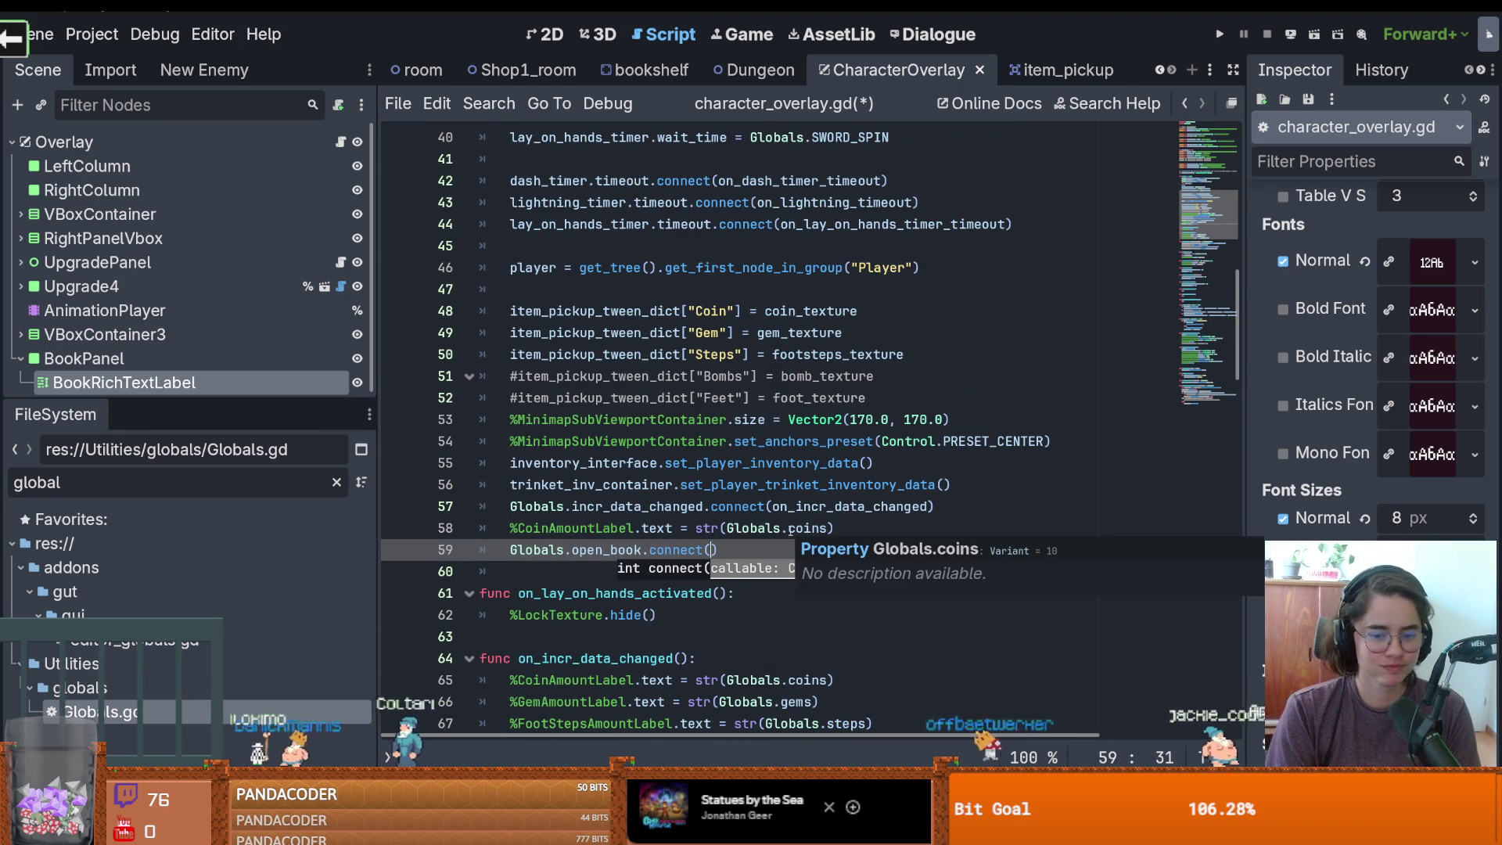
pyautogui.write('on_open_')
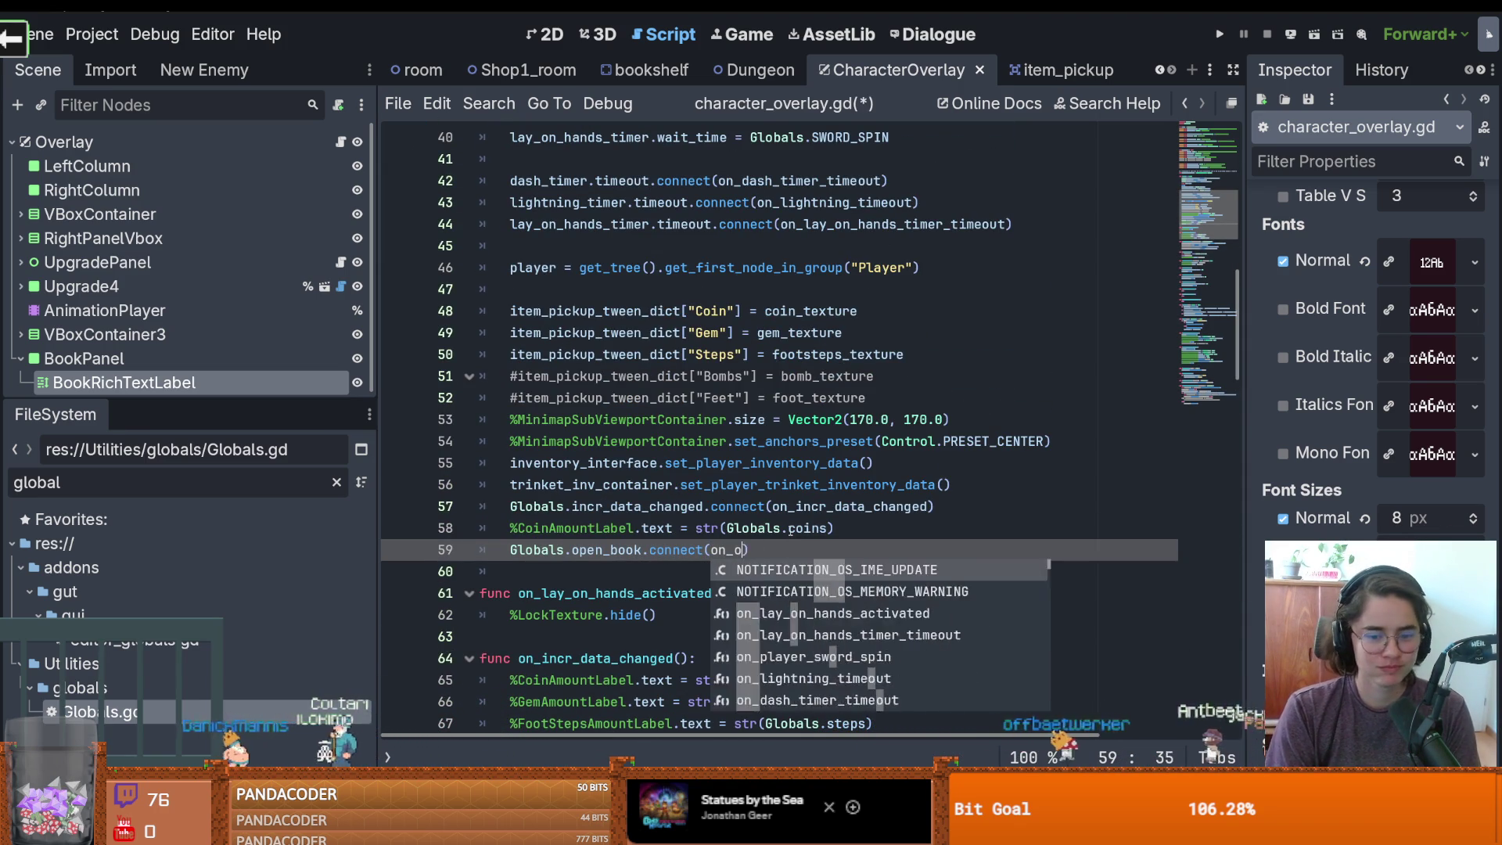
pyautogui.write('book')
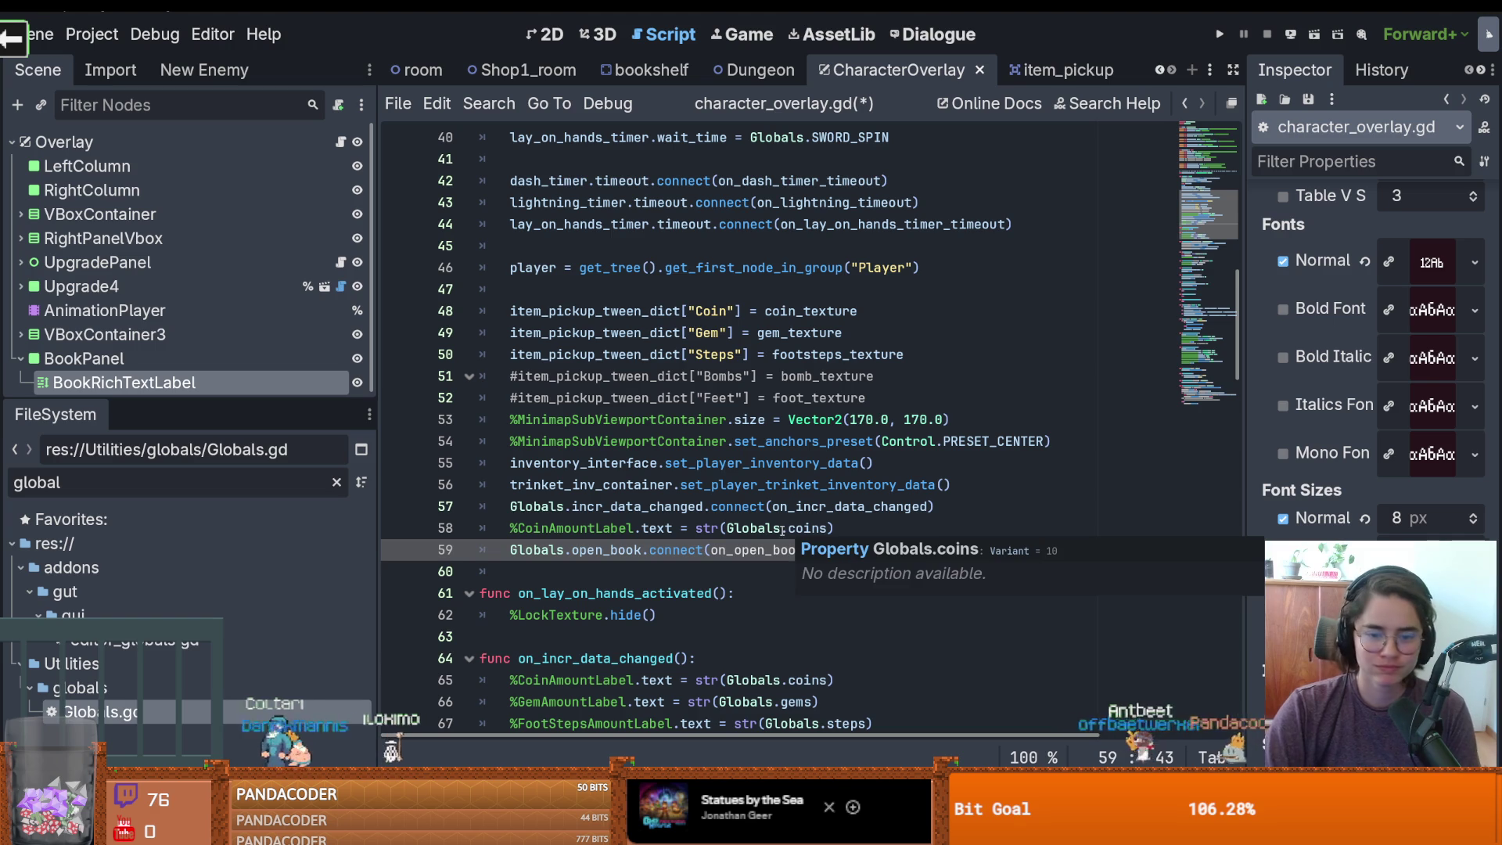
pyautogui.doubleClick(768, 549)
pyautogui.press('End')
# Define an on_open_book(book_data : BookData) handler with a pass body and save
pyautogui.press('Return')
pyautogui.press('Return')
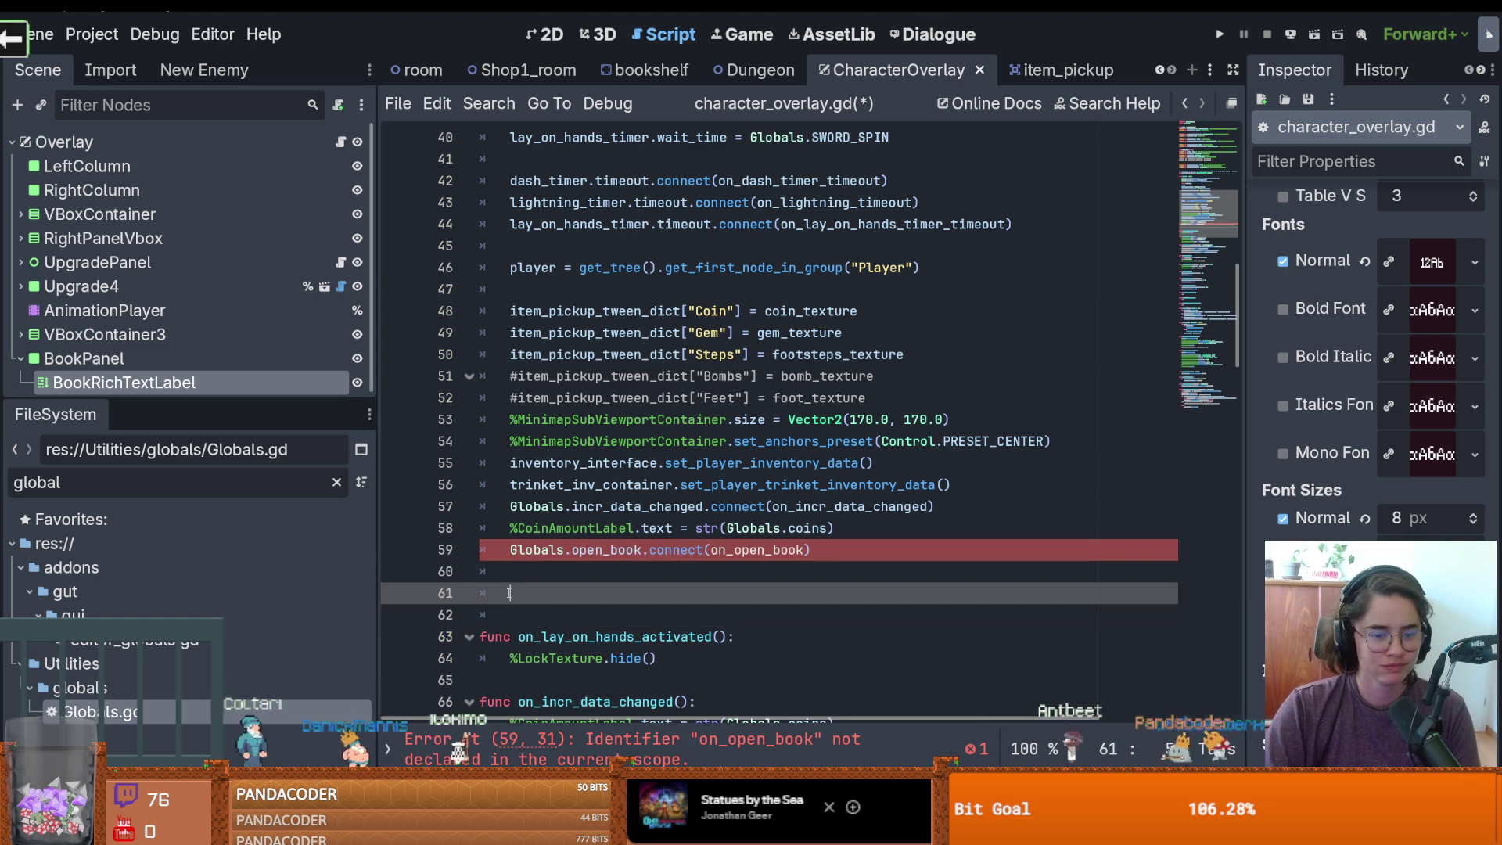
pyautogui.write('func on_open_book(book_data')
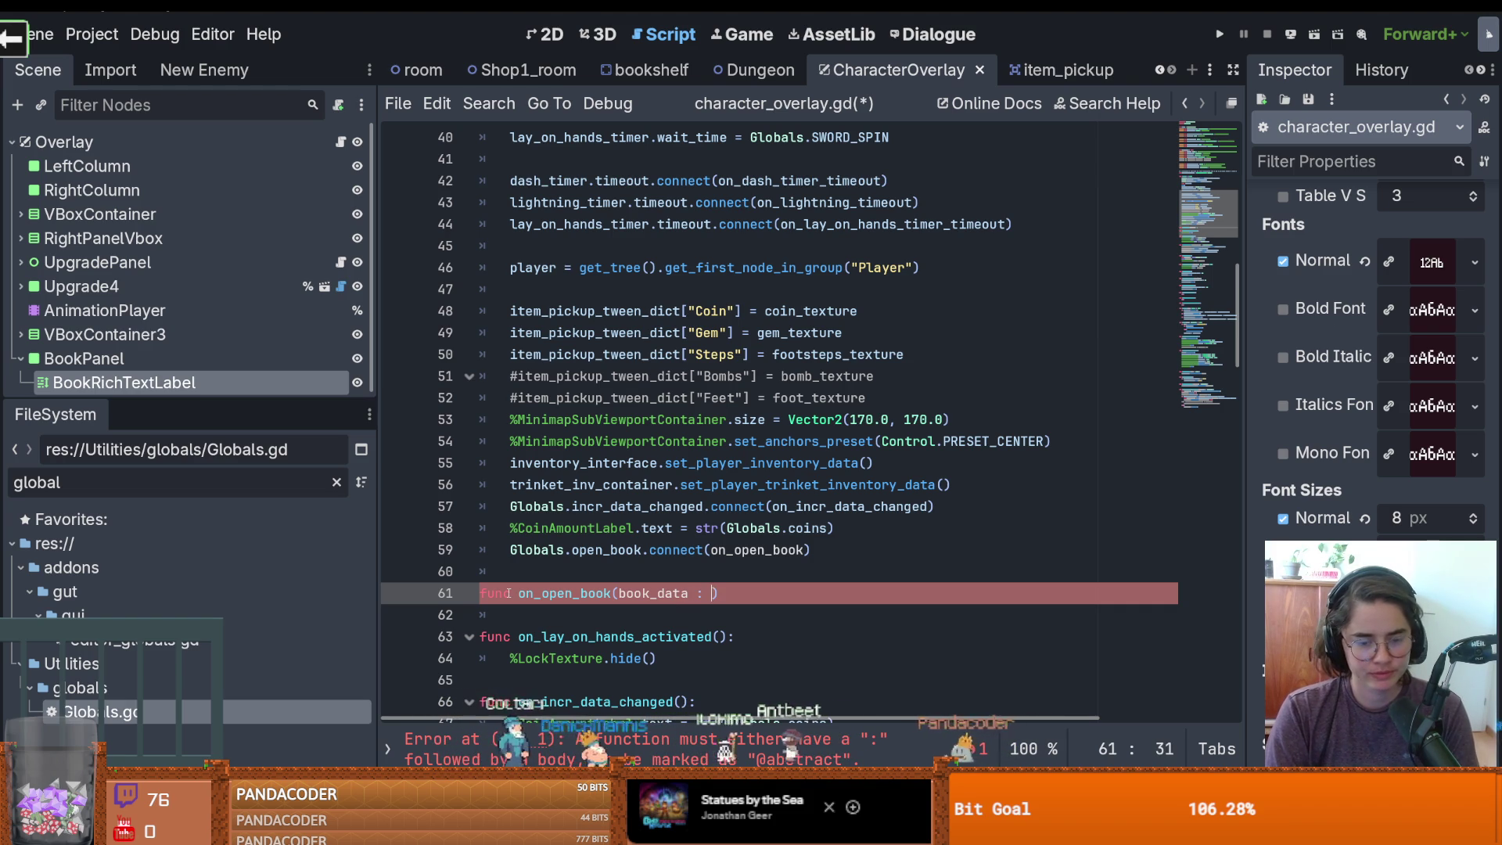
pyautogui.write(' : BookData')
pyautogui.click(792, 591)
pyautogui.write(':')
pyautogui.press('Return')
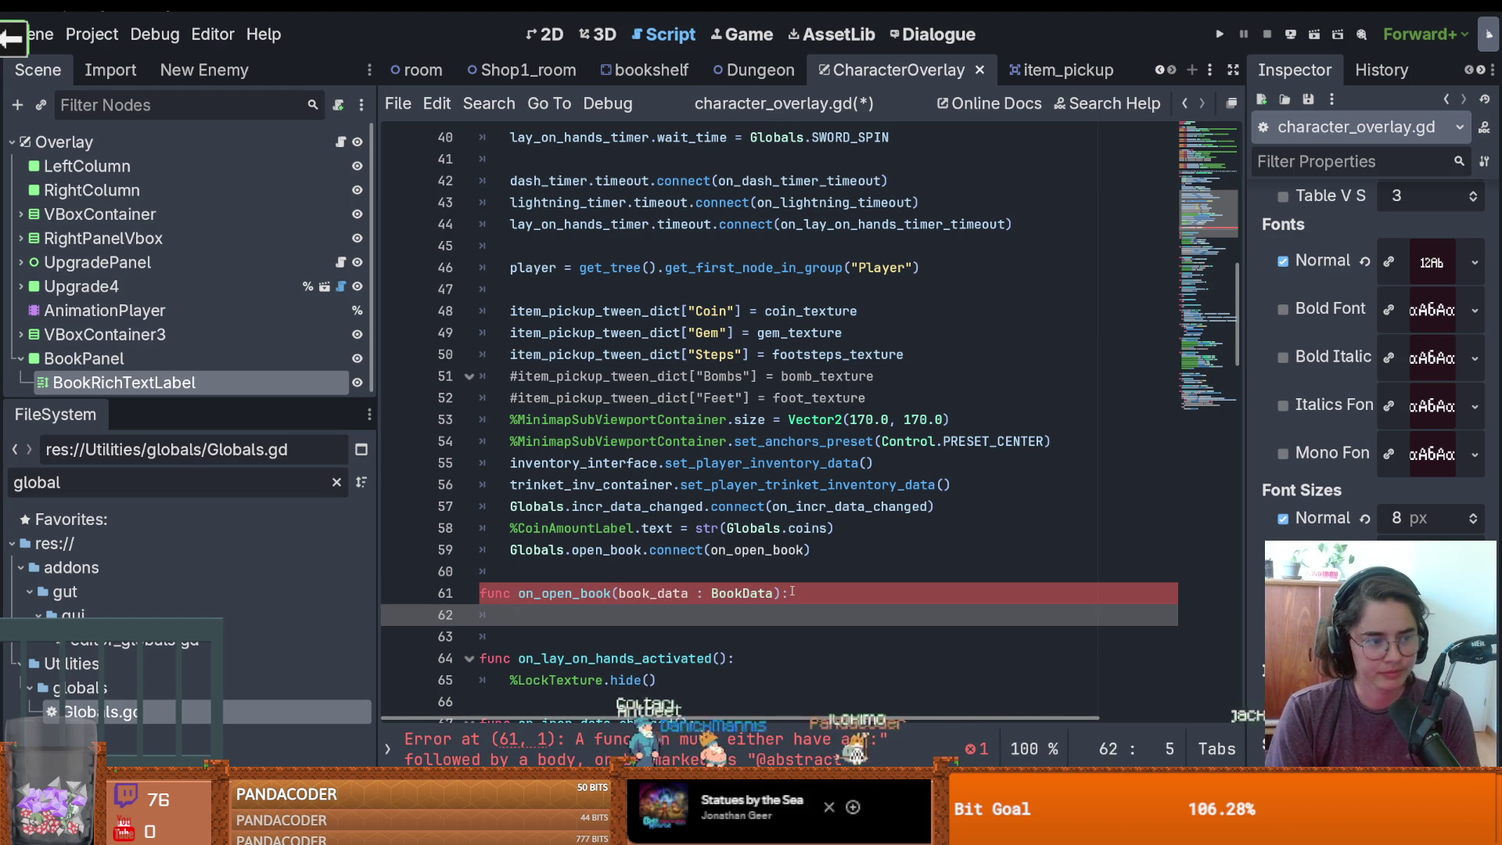
pyautogui.write('ppas')
pyautogui.press('BackSpace')
pyautogui.press('BackSpace')
pyautogui.press('BackSpace')
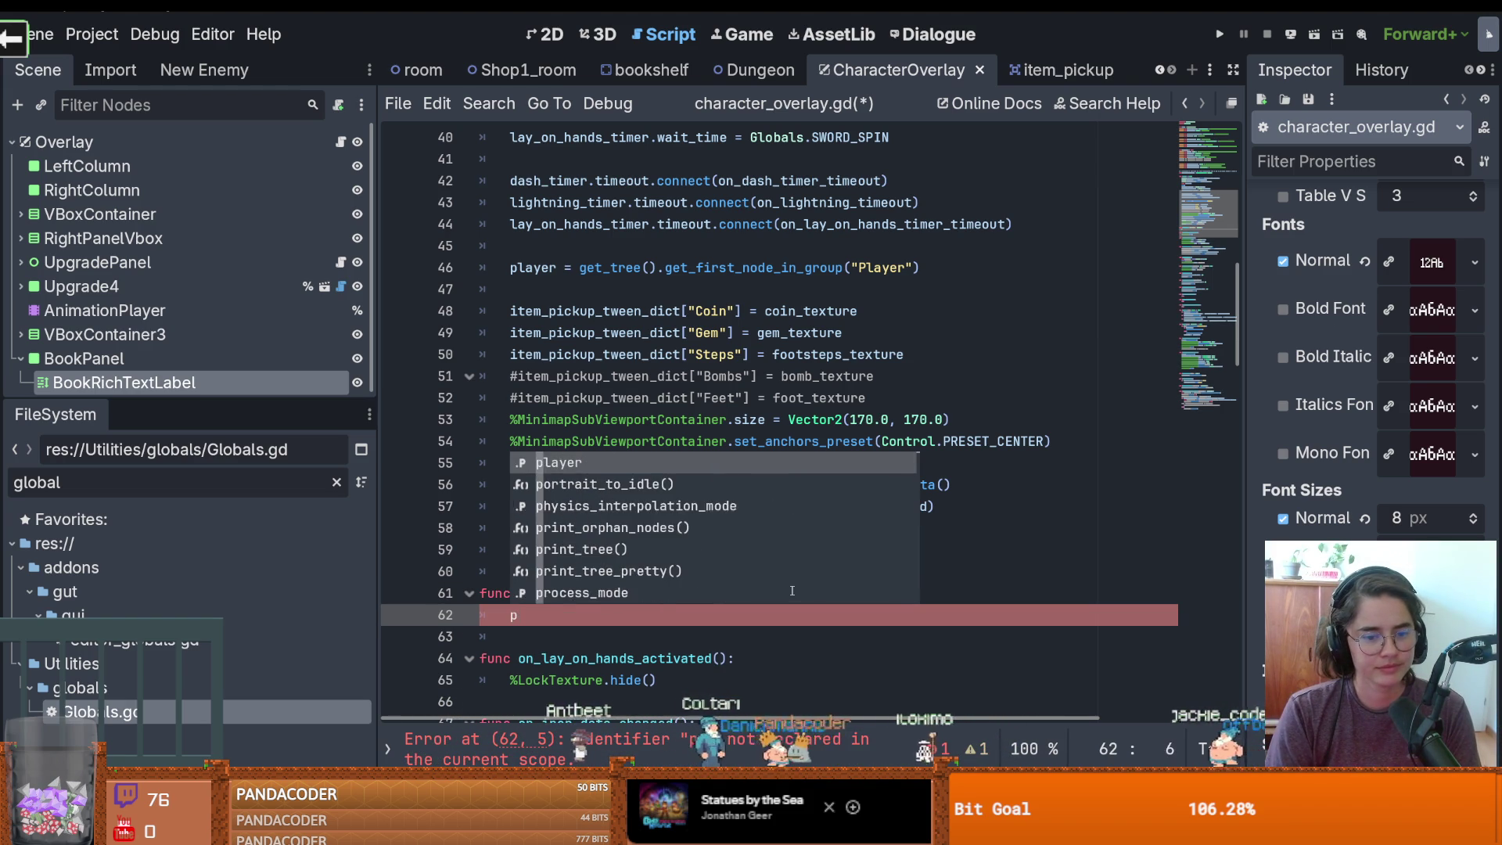
pyautogui.write('ass')
pyautogui.hotkey('ctrl', 's')
pyautogui.scroll(-2, 662, 603)
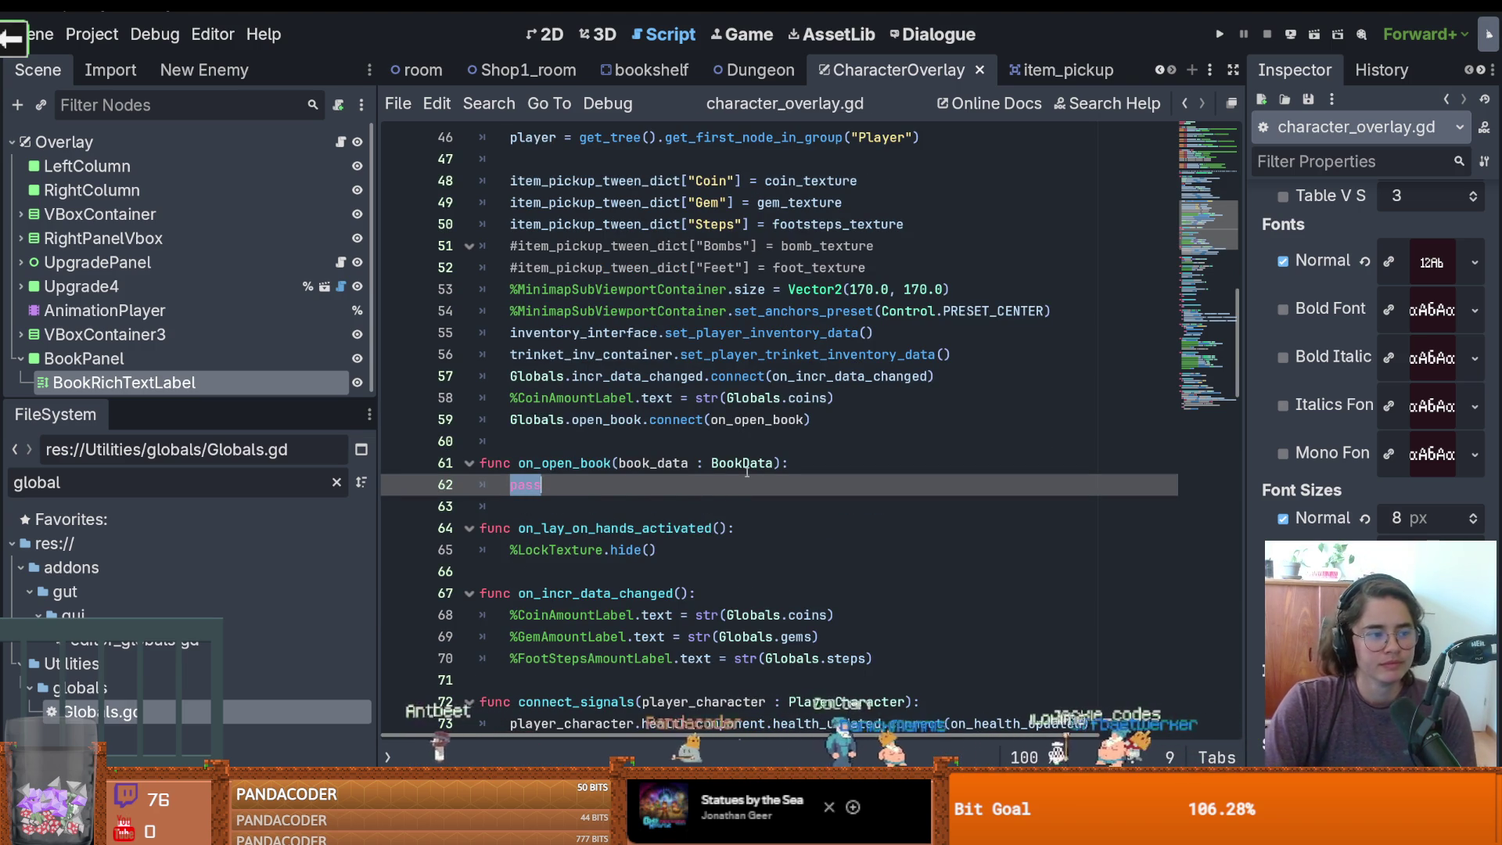
pyautogui.scroll(-1, 610, 494)
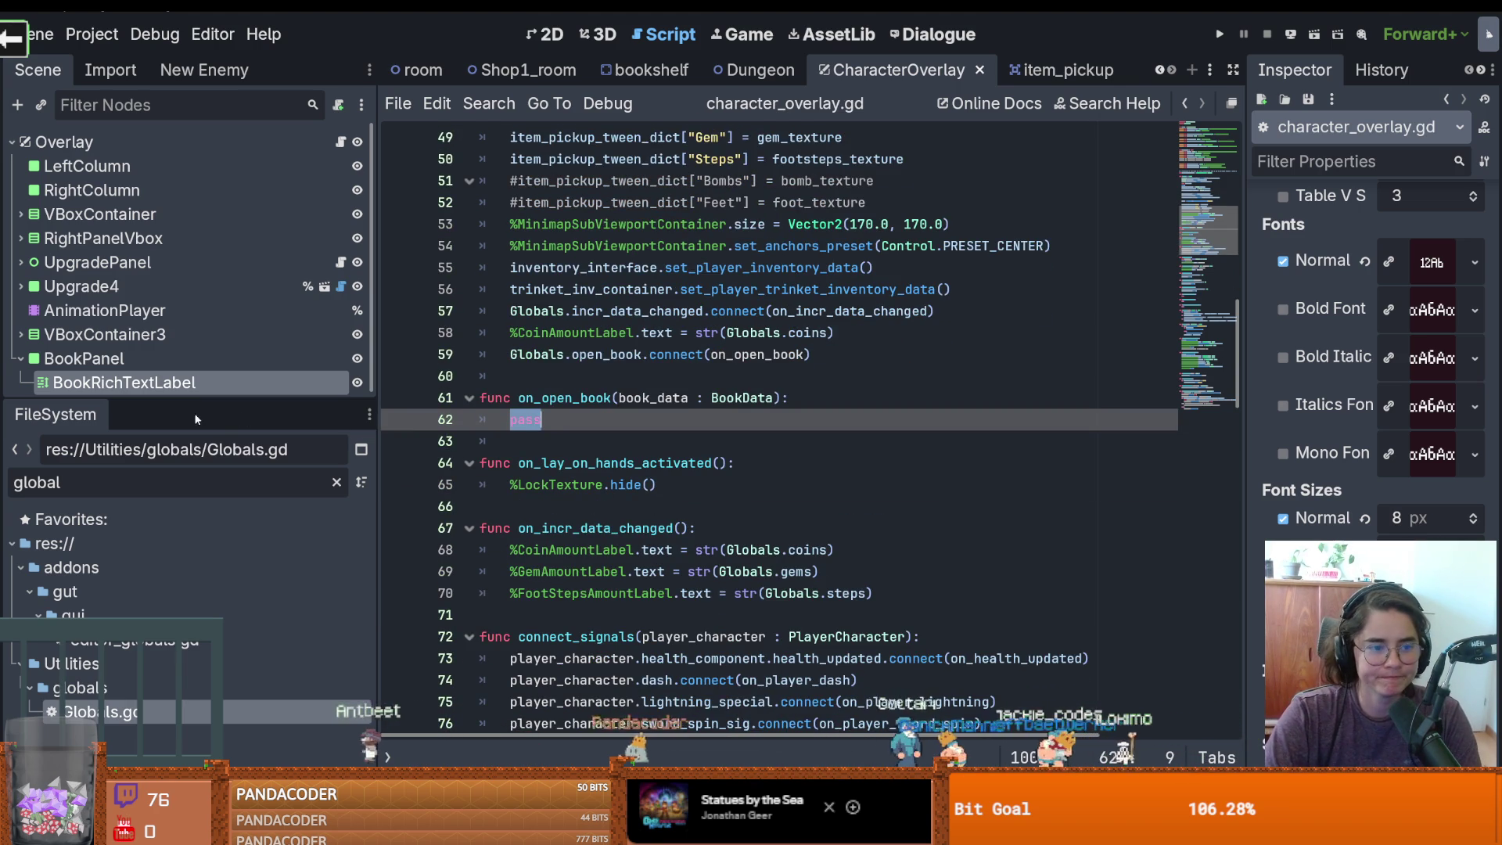
# Give BookRichTextLabel a unique name, set its text to book_data.book_contents in on_open_book, then save
pyautogui.rightClick(233, 382)
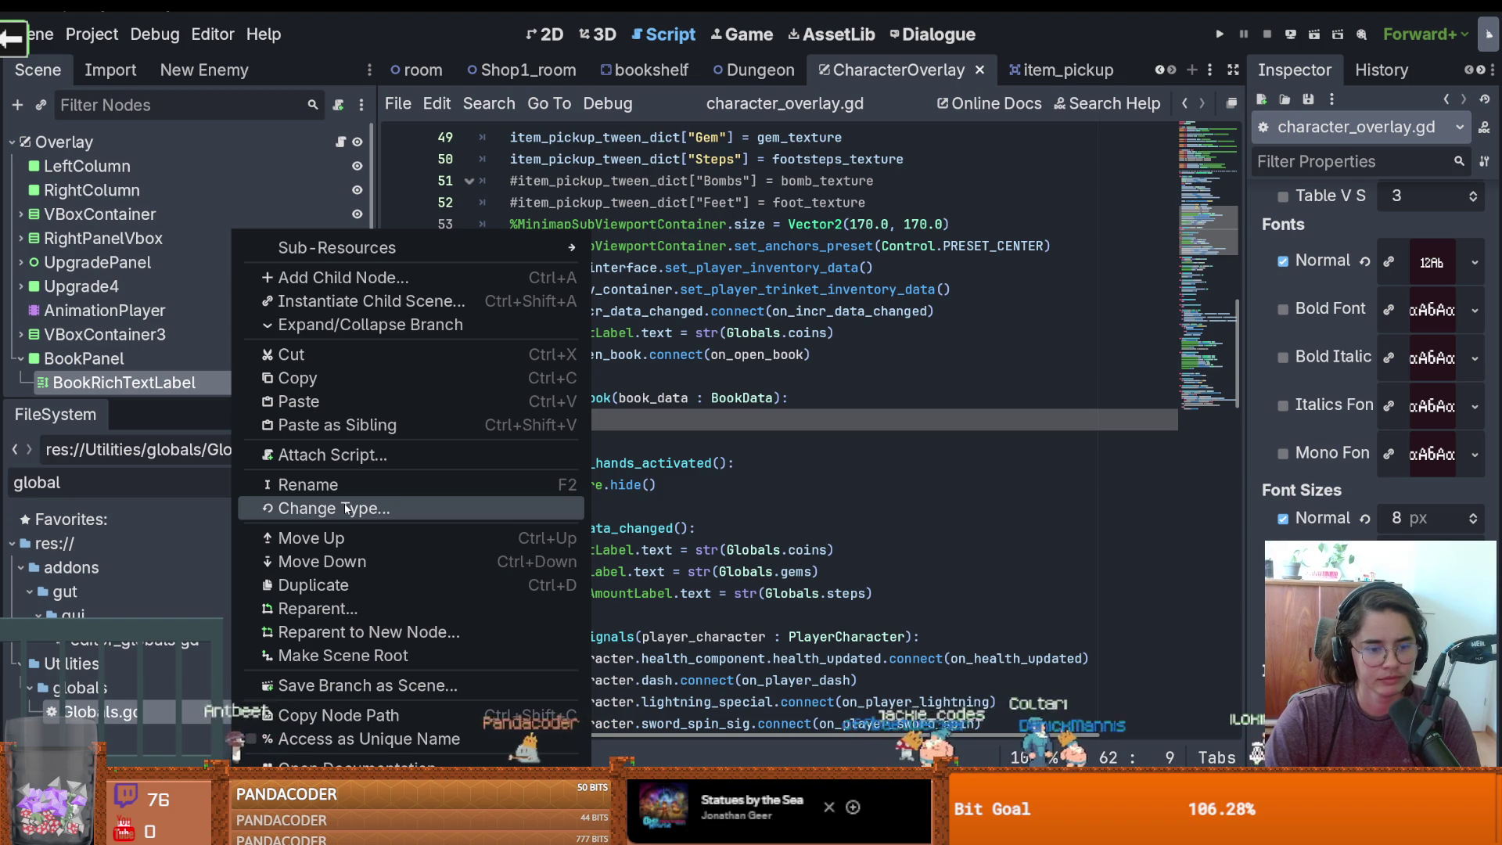
pyautogui.click(344, 738)
pyautogui.click(526, 421)
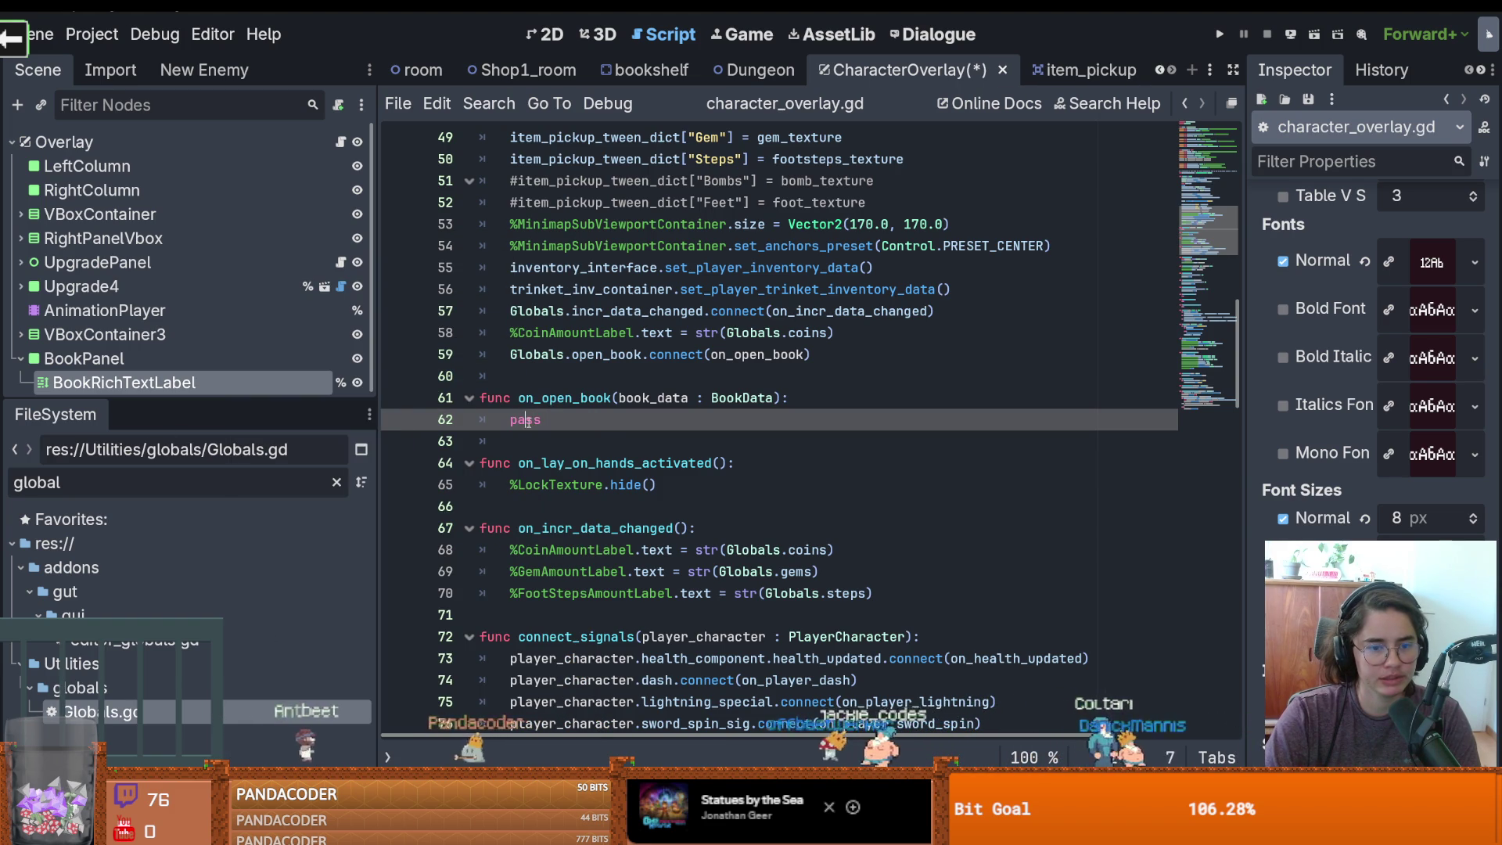
pyautogui.moveTo(307, 383)
pyautogui.mouseDown()
pyautogui.moveTo(367, 407)
pyautogui.moveTo(563, 429)
pyautogui.mouseUp()
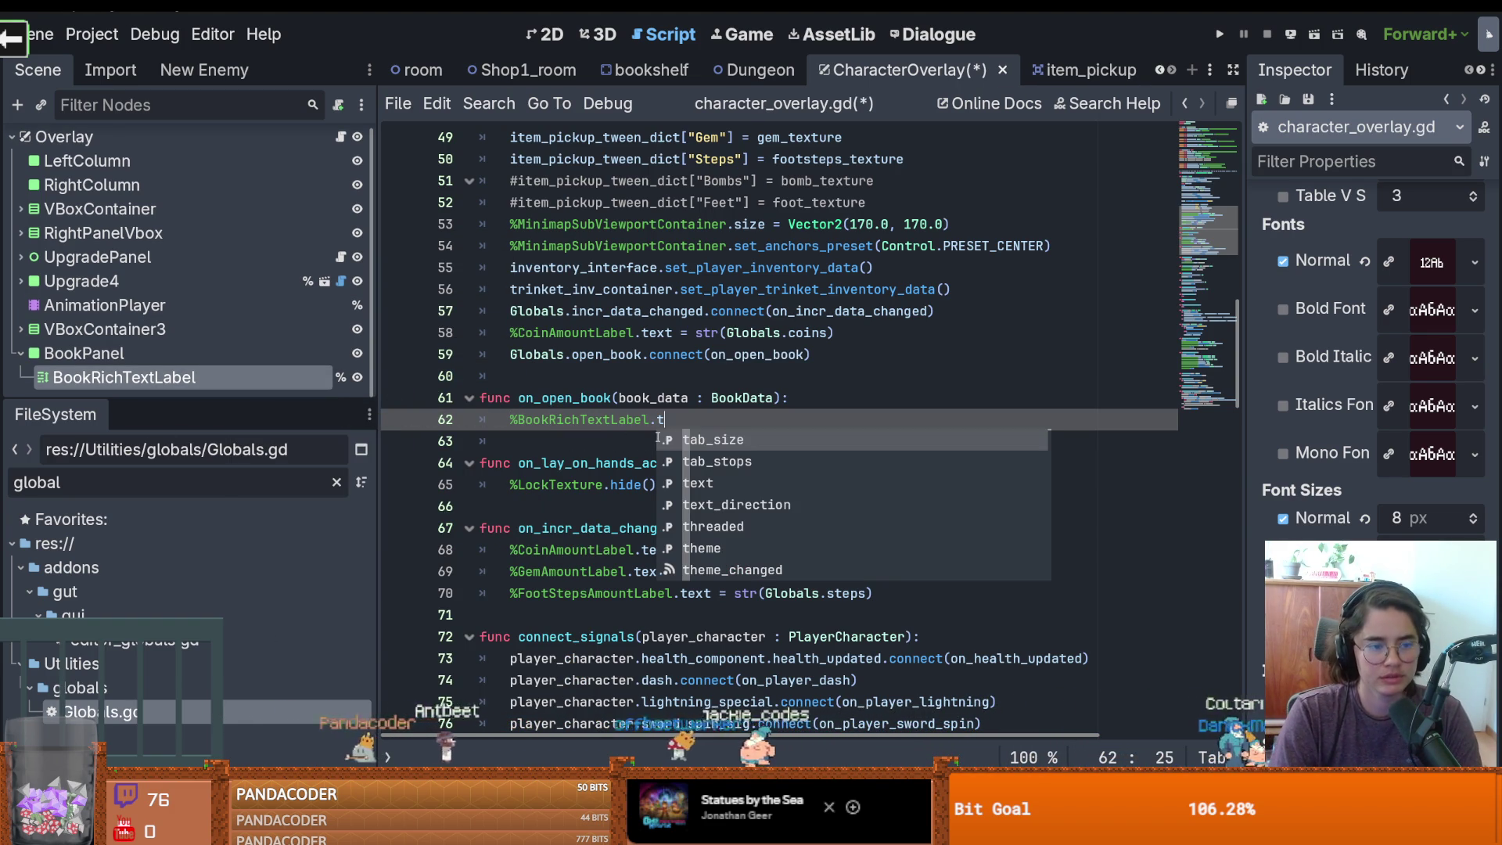
pyautogui.write('ext')
pyautogui.write(' = bo')
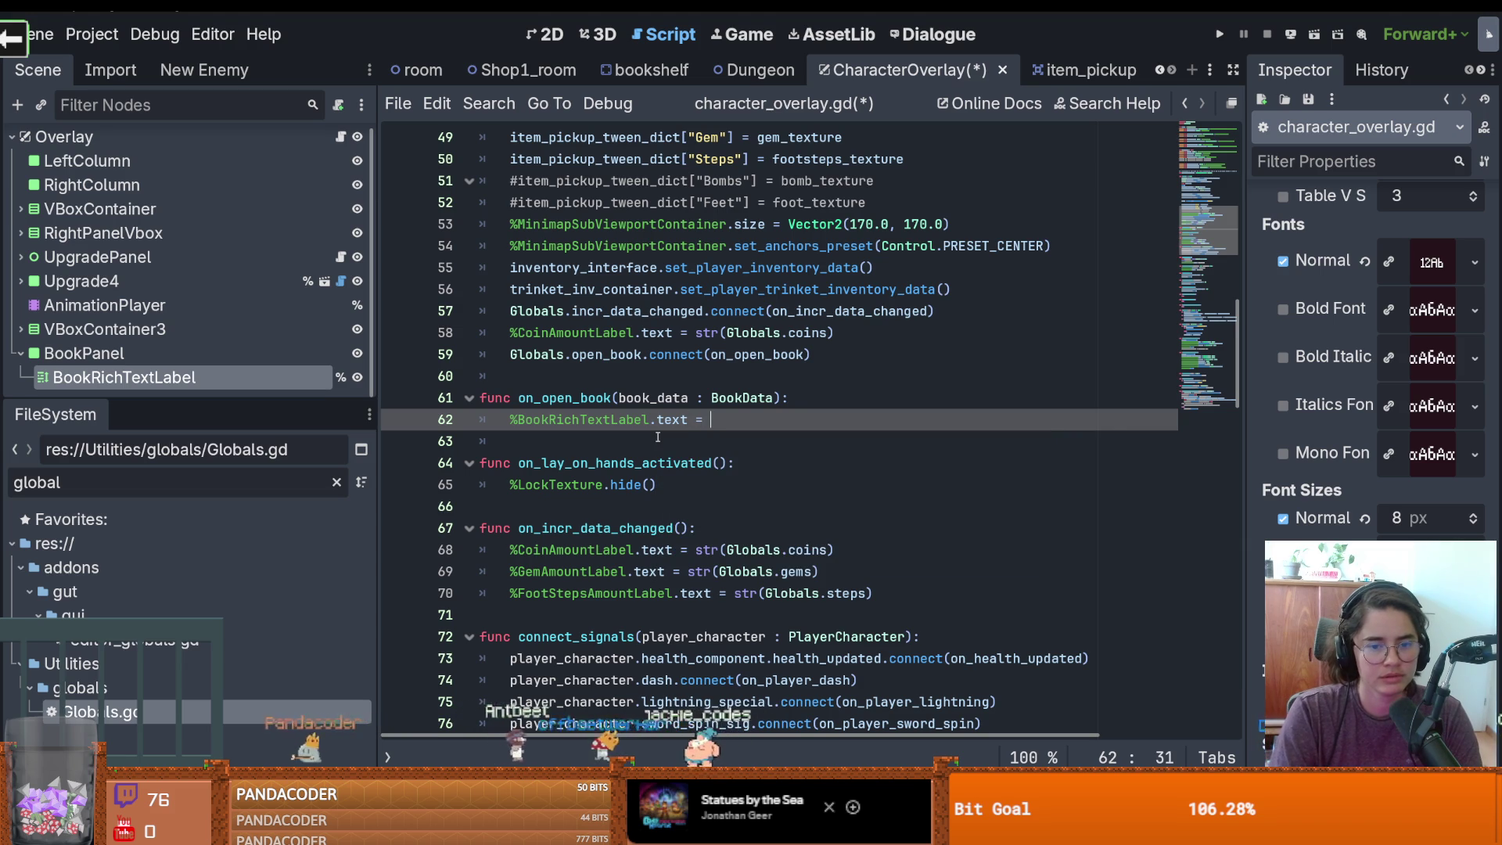
pyautogui.press('Return')
pyautogui.write('.')
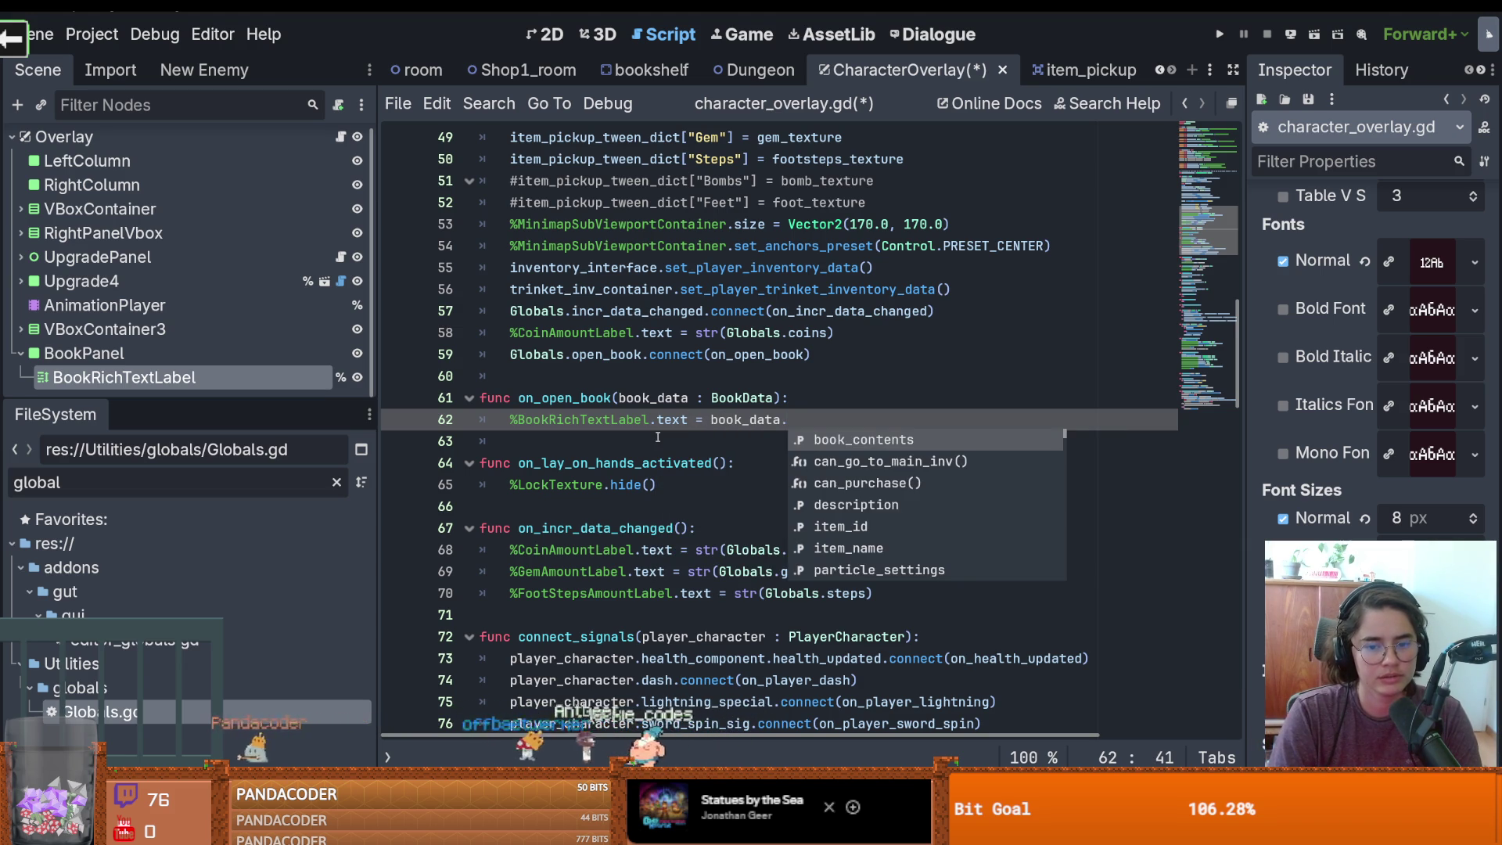
pyautogui.press('Return')
pyautogui.hotkey('ctrl', 's')
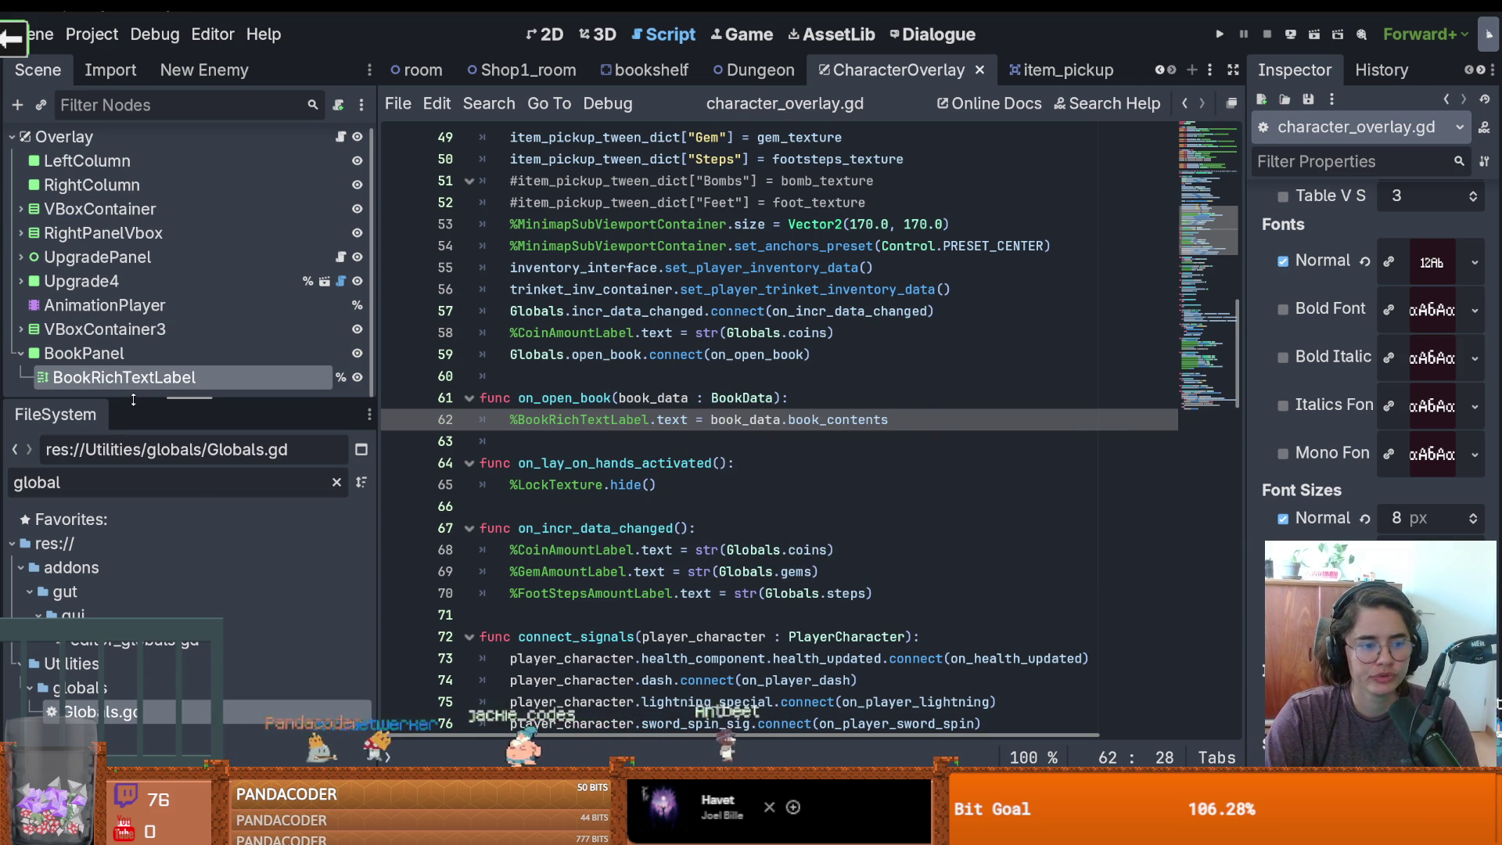
# Clear the FileSystem filter and bring up The Imperial Library home page in the browser
pyautogui.doubleClick(230, 479)
pyautogui.press('BackSpace')
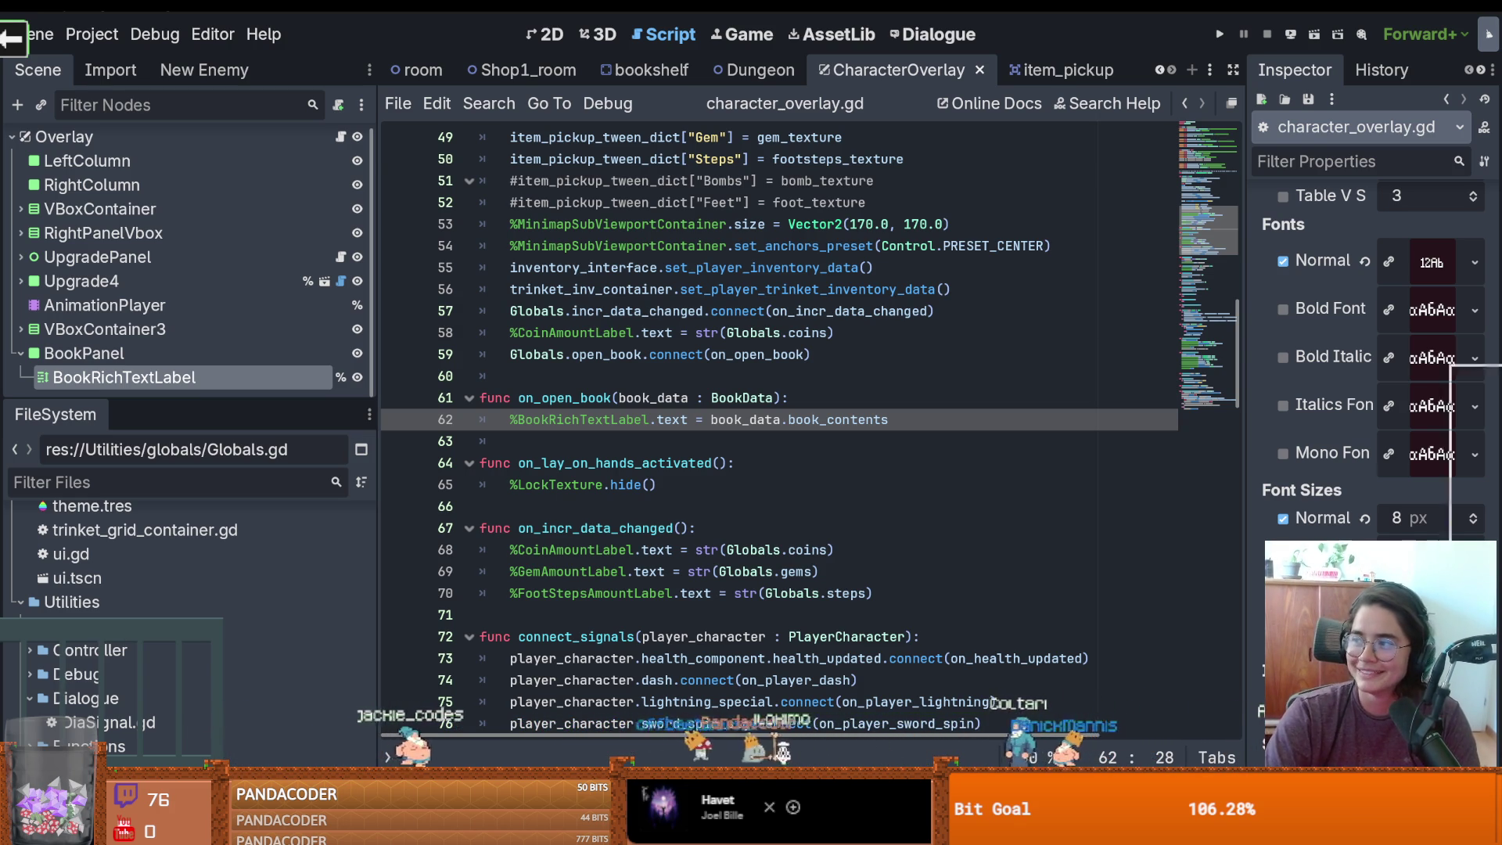
pyautogui.hotkey('alt', 'Tab')
pyautogui.hotkey('alt', 'Left')
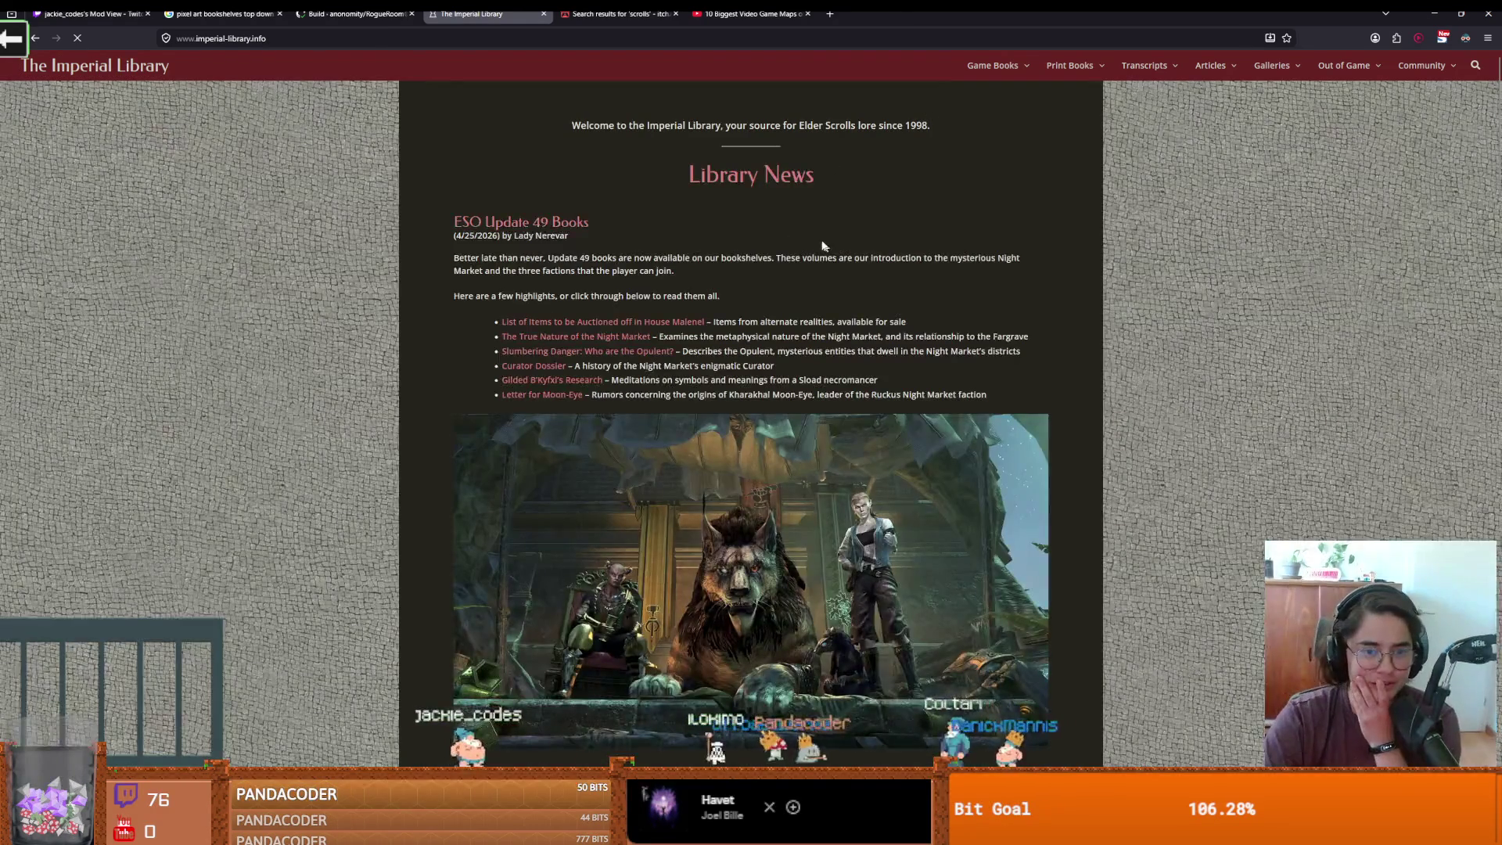
# Browse The Imperial Library for the French Ancient Tales of the Dwemer story The Ransom of Zarek
pyautogui.scroll(-4, 746, 275)
pyautogui.scroll(-6, 842, 319)
pyautogui.scroll(2, 531, 317)
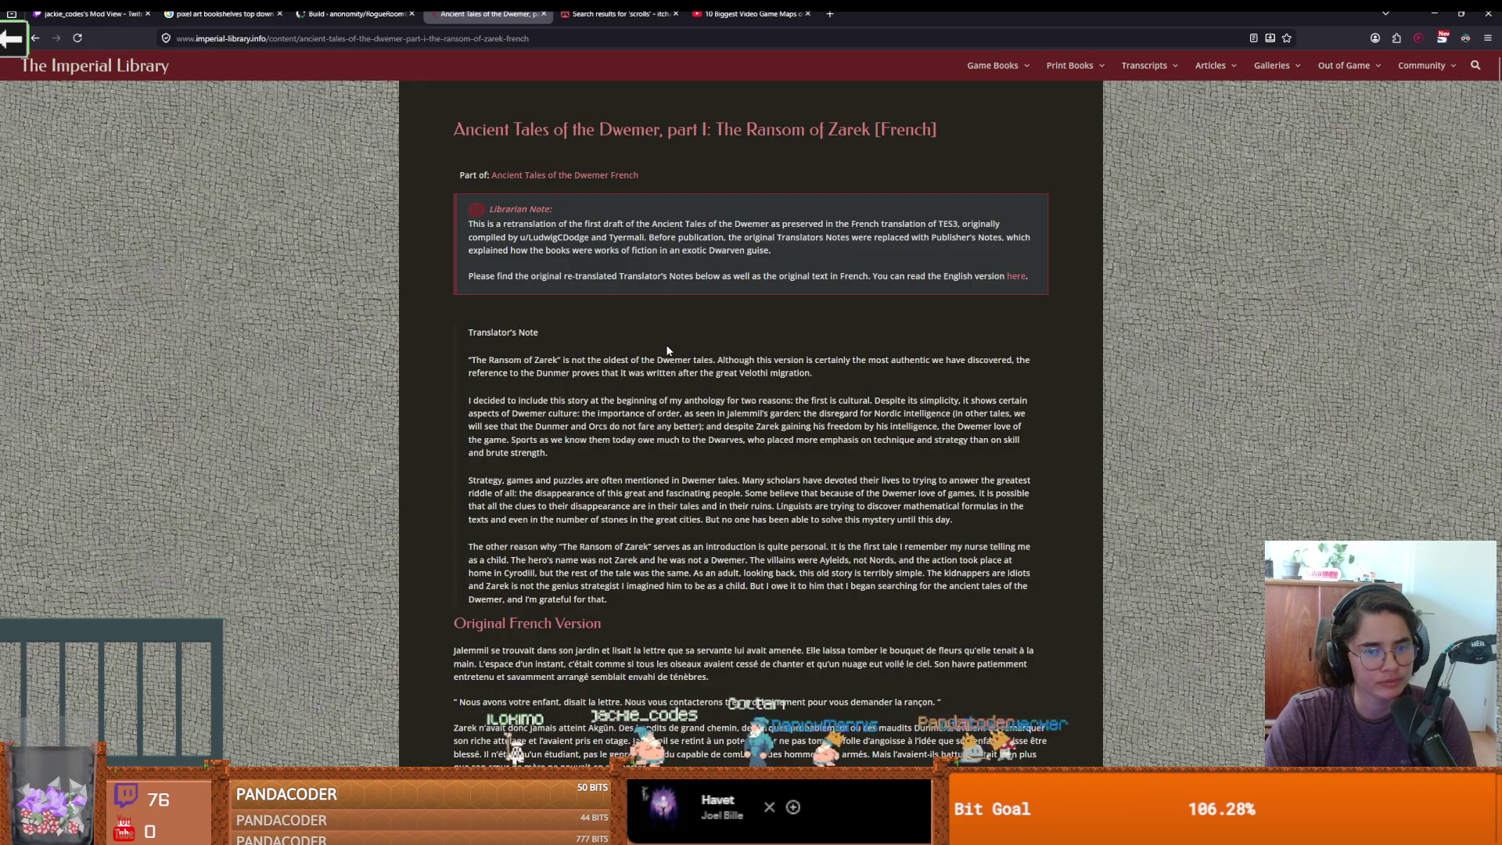
pyautogui.scroll(-3, 648, 356)
pyautogui.scroll(-15, 649, 376)
pyautogui.scroll(18, 651, 397)
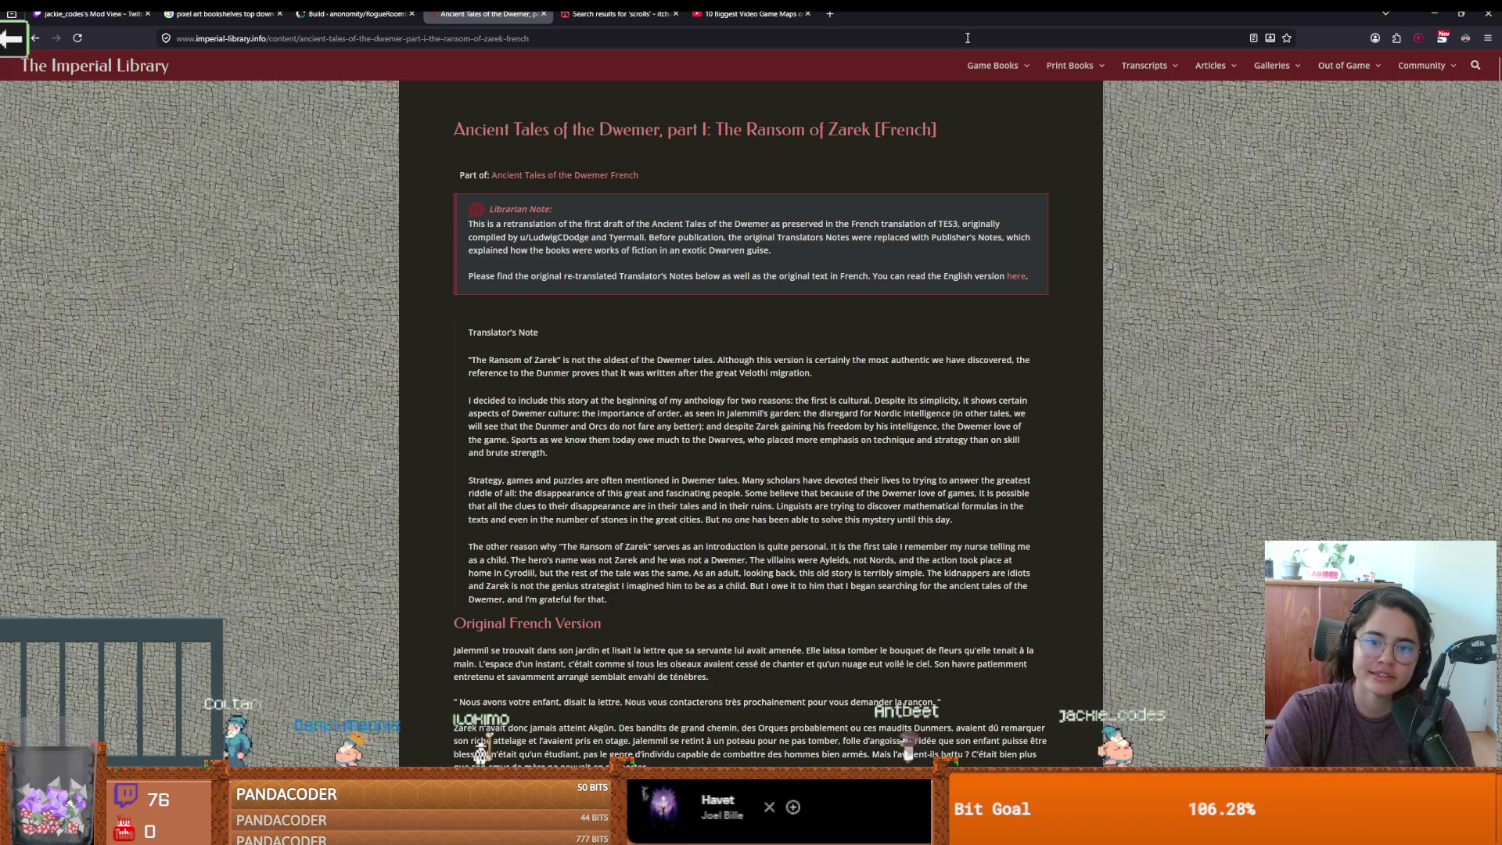
# Back in Godot, widen the Inspector to read BookRichTextLabel's properties
pyautogui.hotkey('alt', 'Tab')
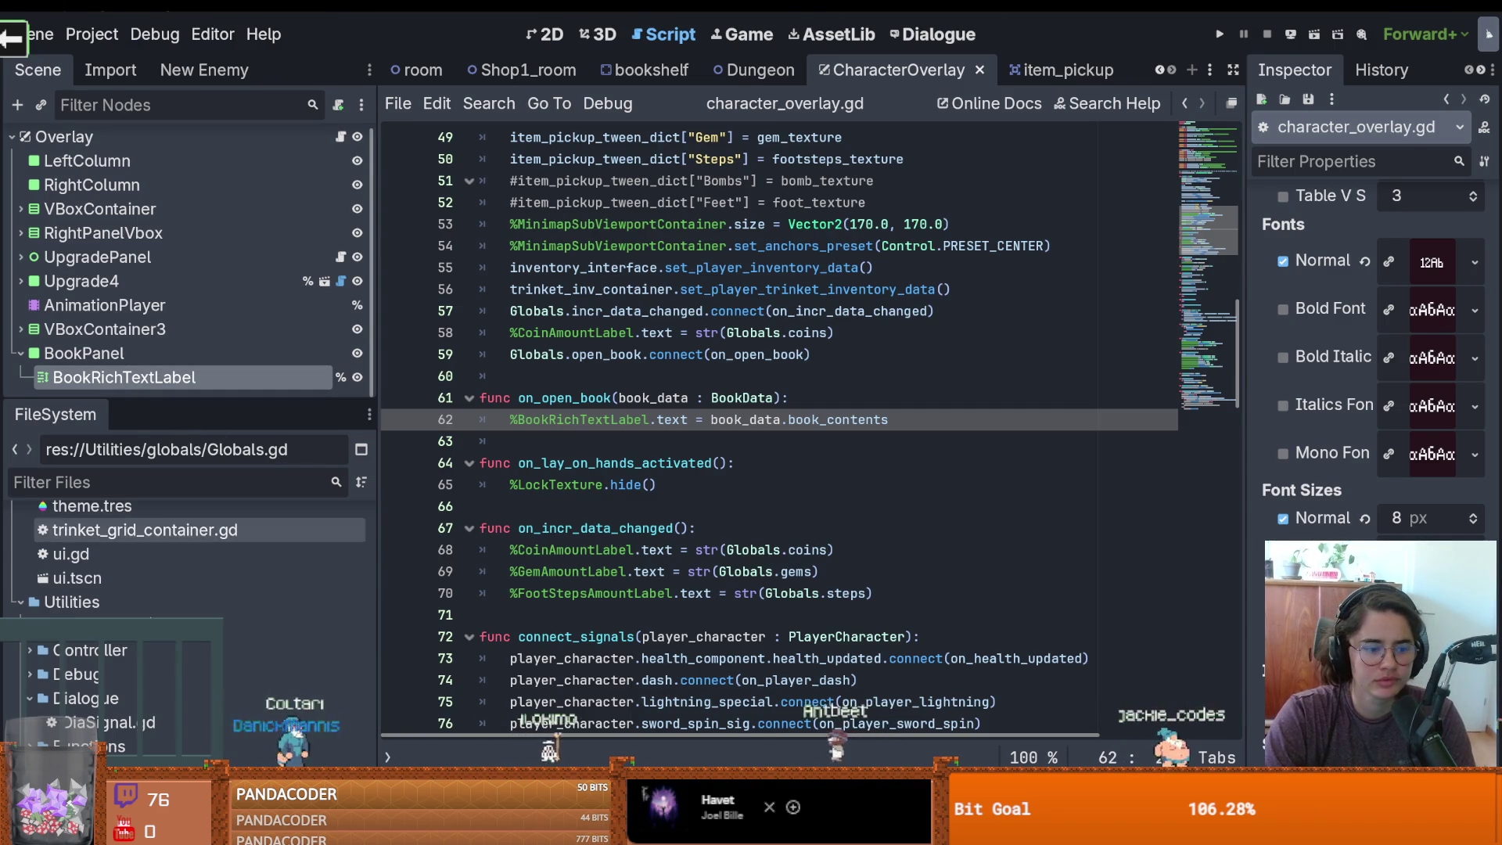
pyautogui.scroll(-3, 177, 553)
pyautogui.moveTo(1245, 378); pyautogui.dragTo(1029, 383)
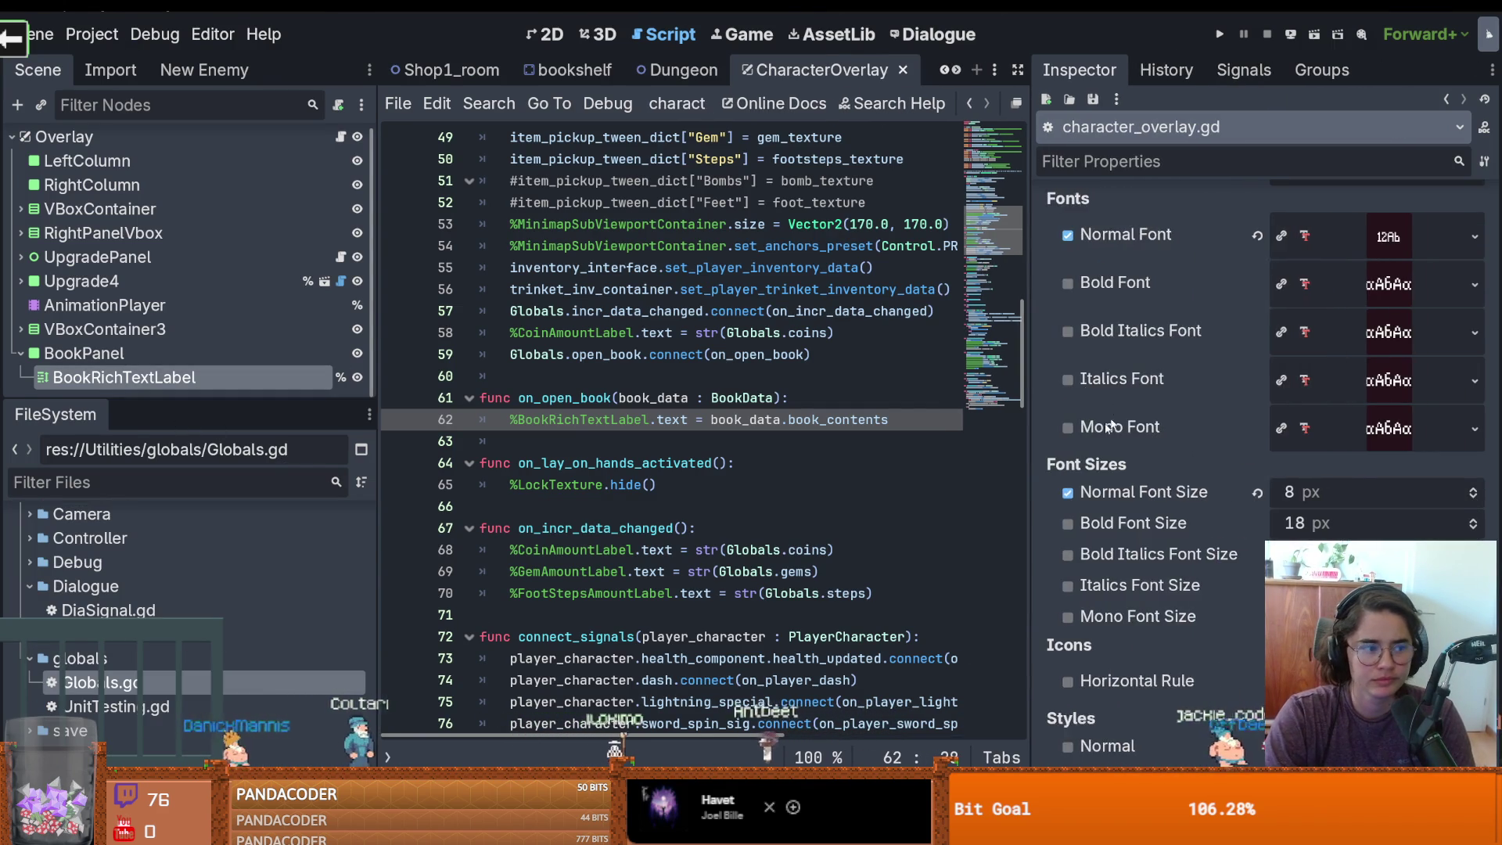
# Review the placeholder Act IV, Scene III dialogue in the label's Text property and save the scene
pyautogui.scroll(10, 1110, 553)
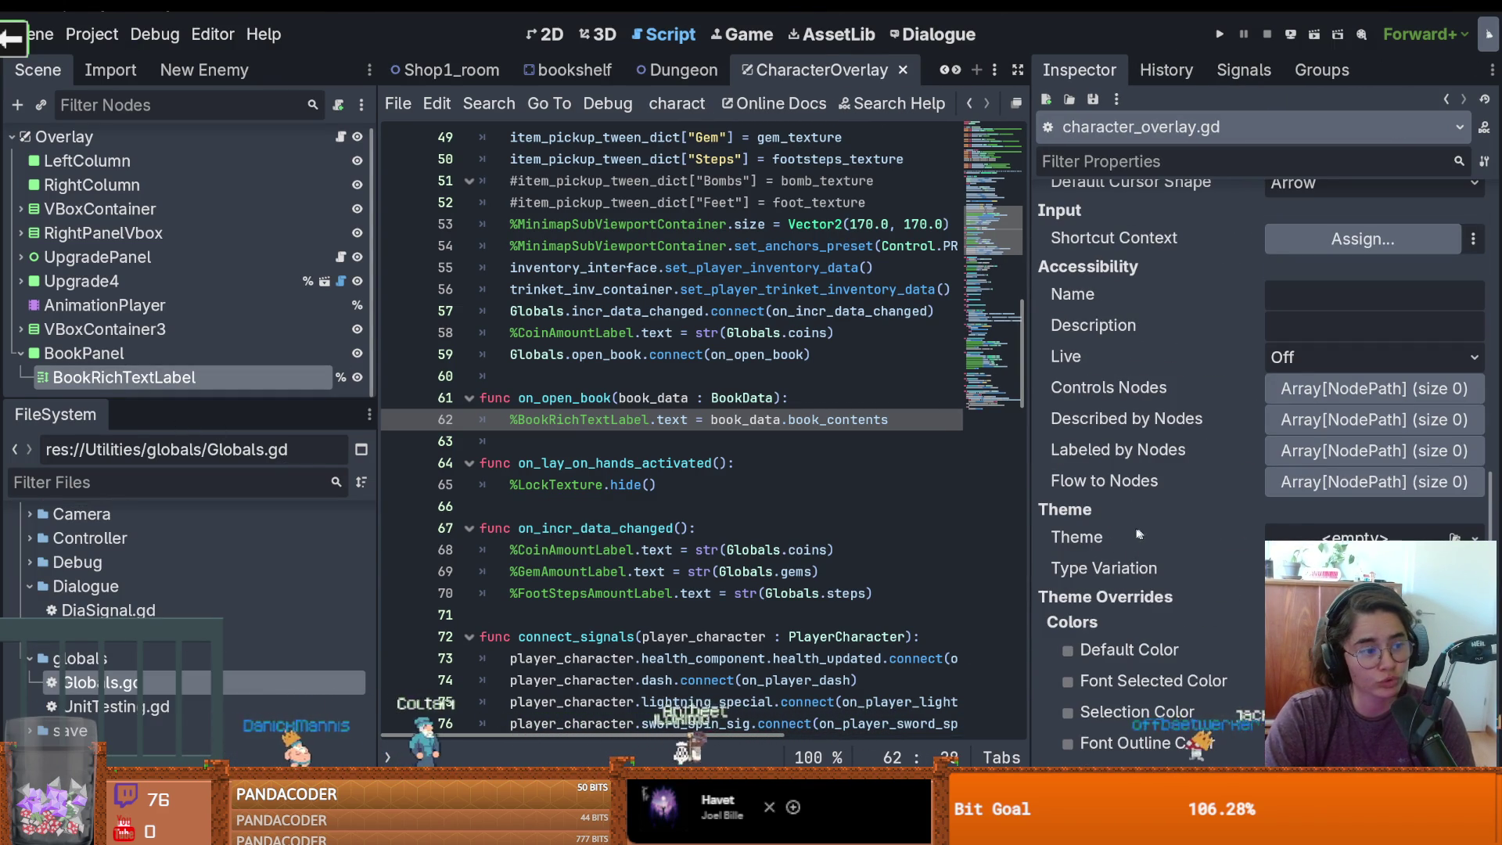
pyautogui.scroll(15, 1189, 581)
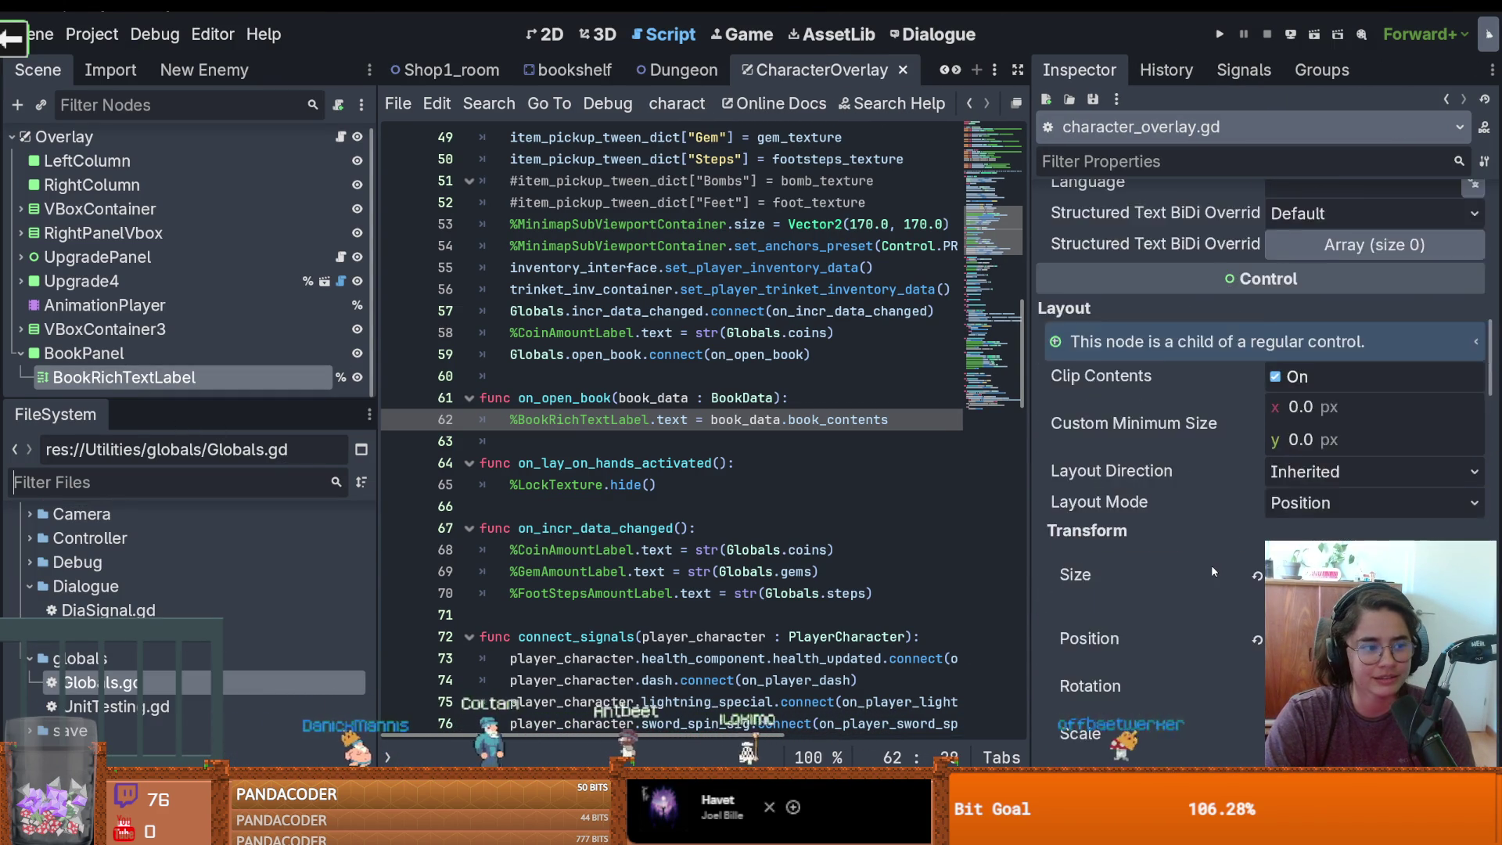
pyautogui.scroll(5, 1210, 563)
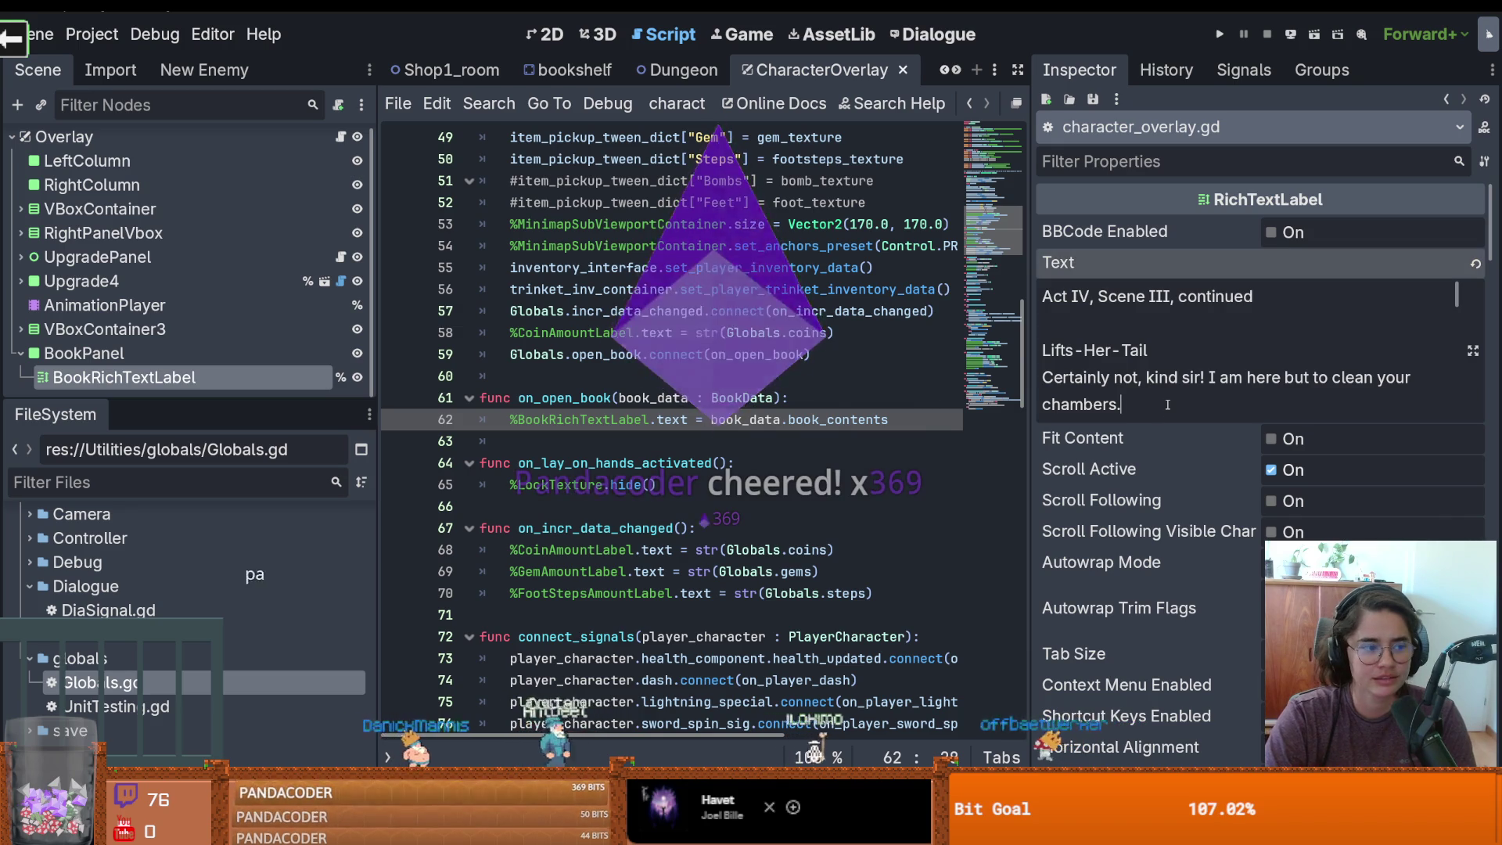
pyautogui.scroll(-10, 1167, 405)
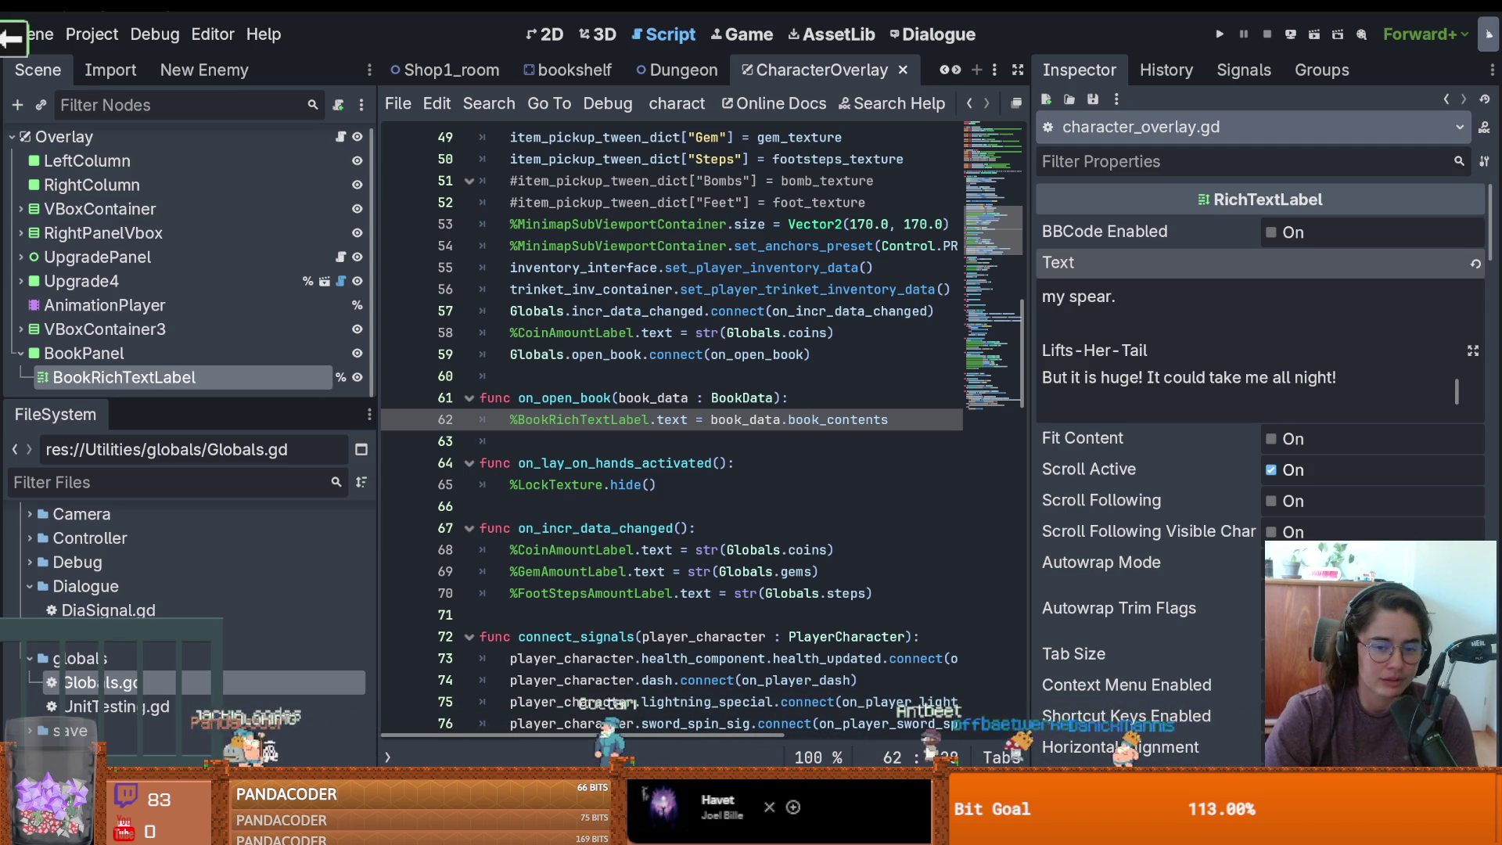
pyautogui.moveTo(804, 602)
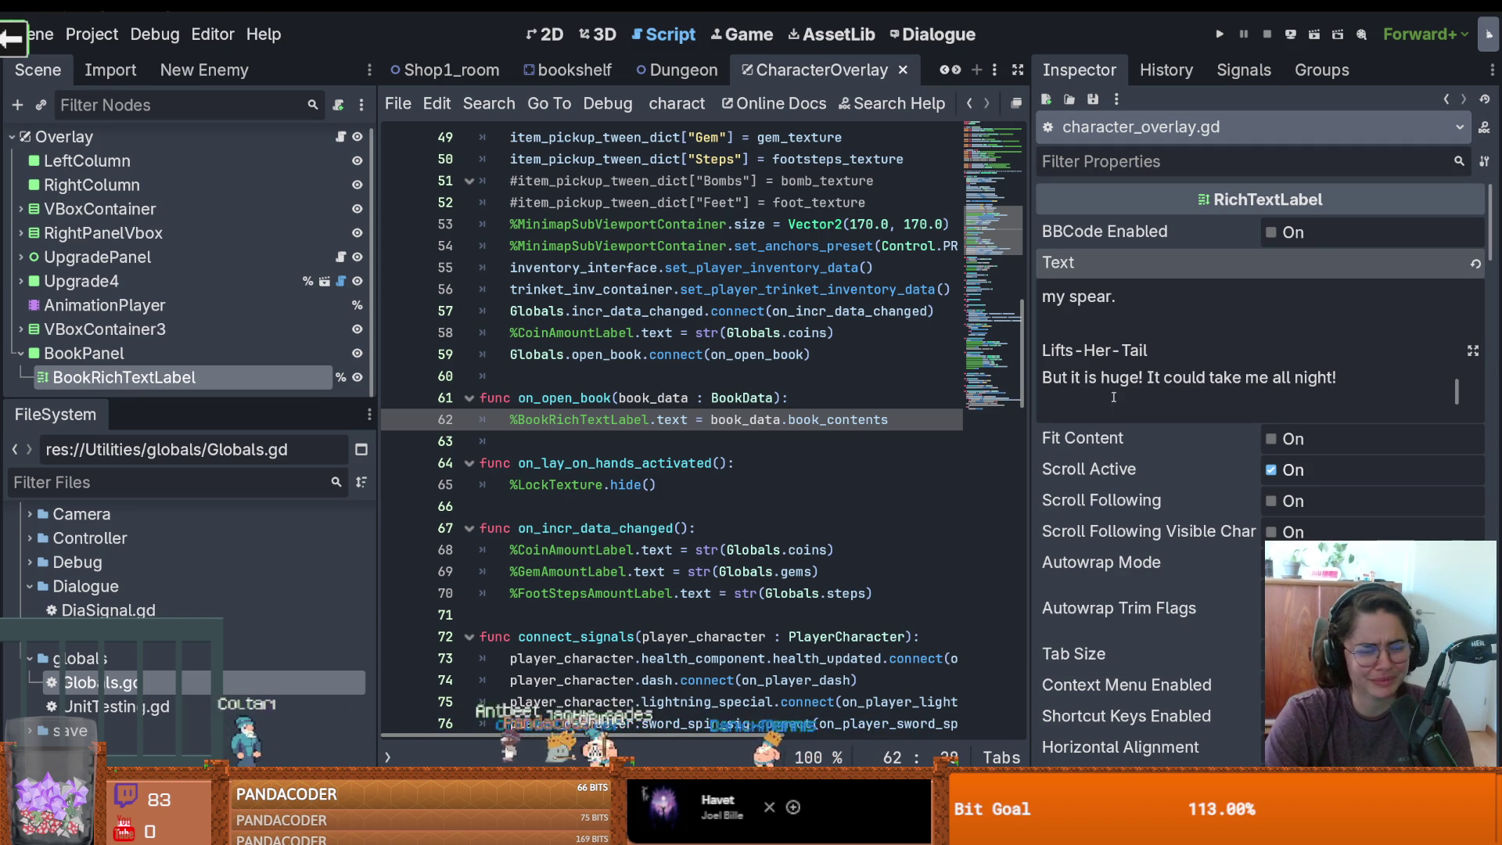
pyautogui.moveTo(1026, 438); pyautogui.dragTo(1173, 438)
pyautogui.hotkey('ctrl', 's')
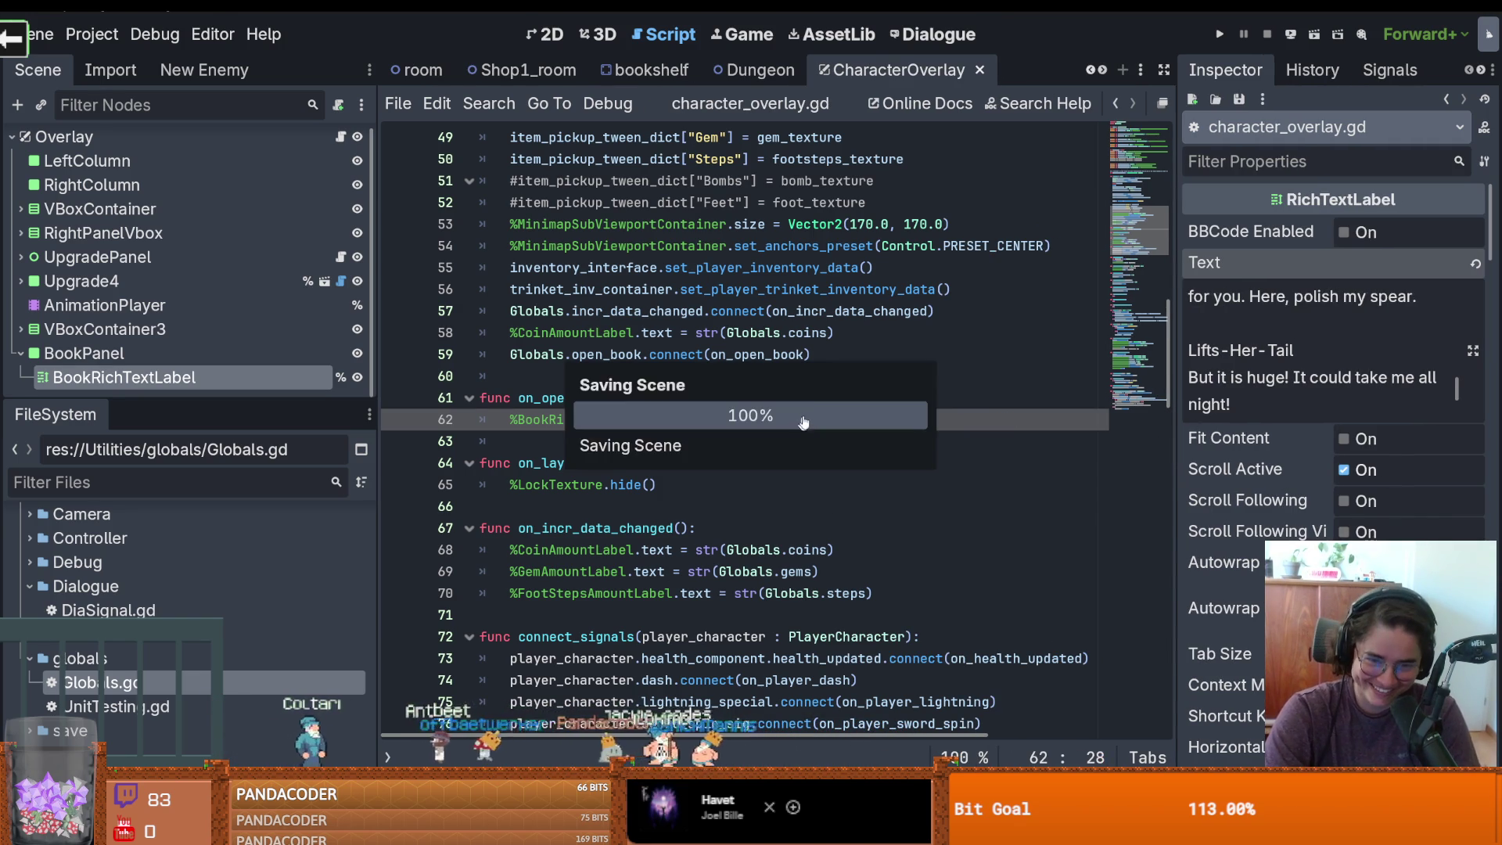
# Make the Scene tree taller and switch to the French Ransom of Zarek article in the browser
pyautogui.click(907, 399)
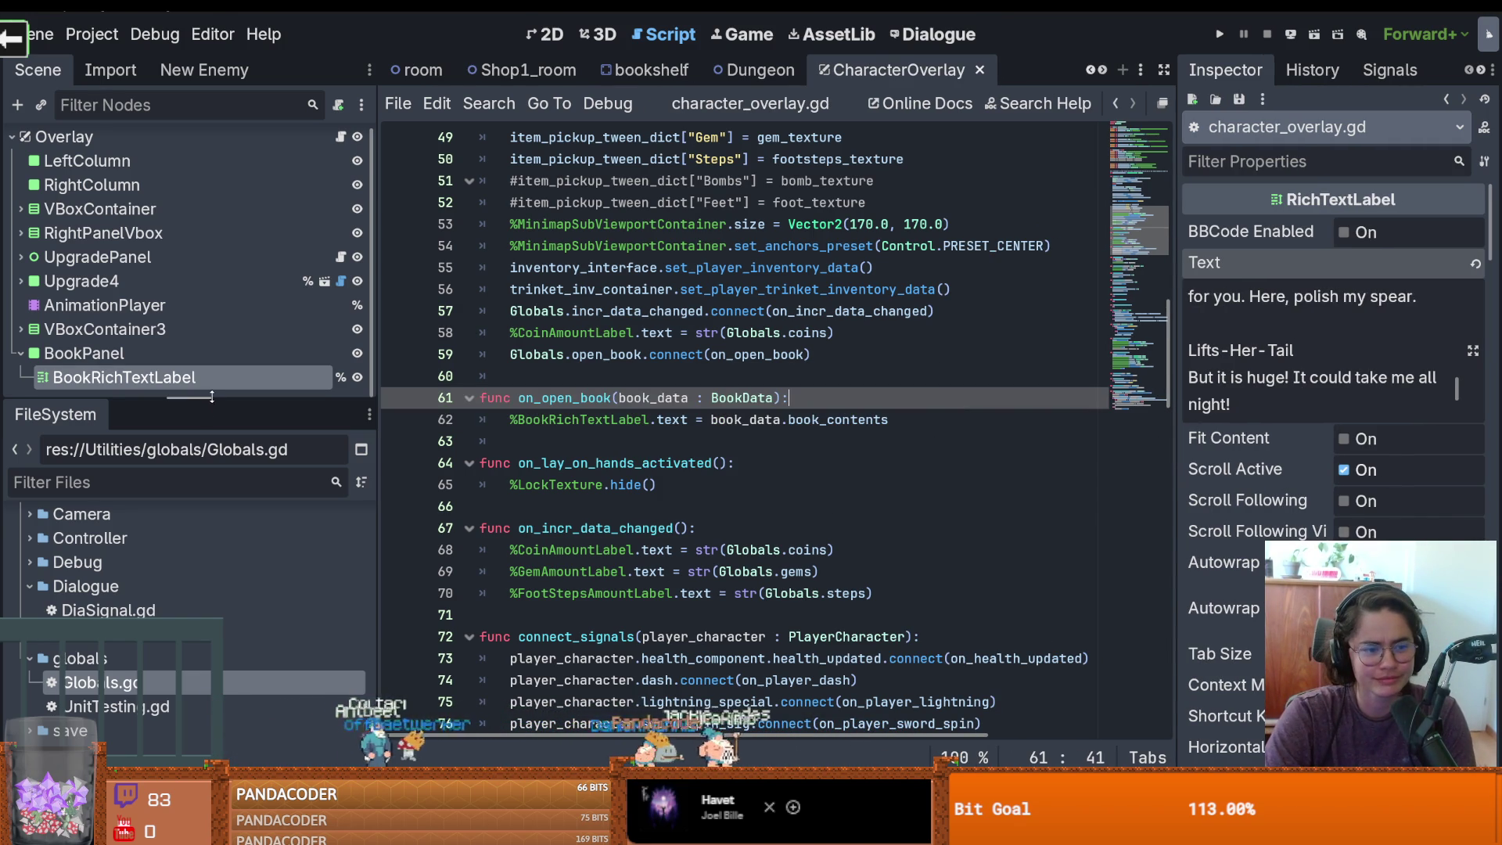
pyautogui.moveTo(210, 399)
pyautogui.mouseDown()
pyautogui.moveTo(206, 455)
pyautogui.moveTo(243, 232)
pyautogui.mouseUp()
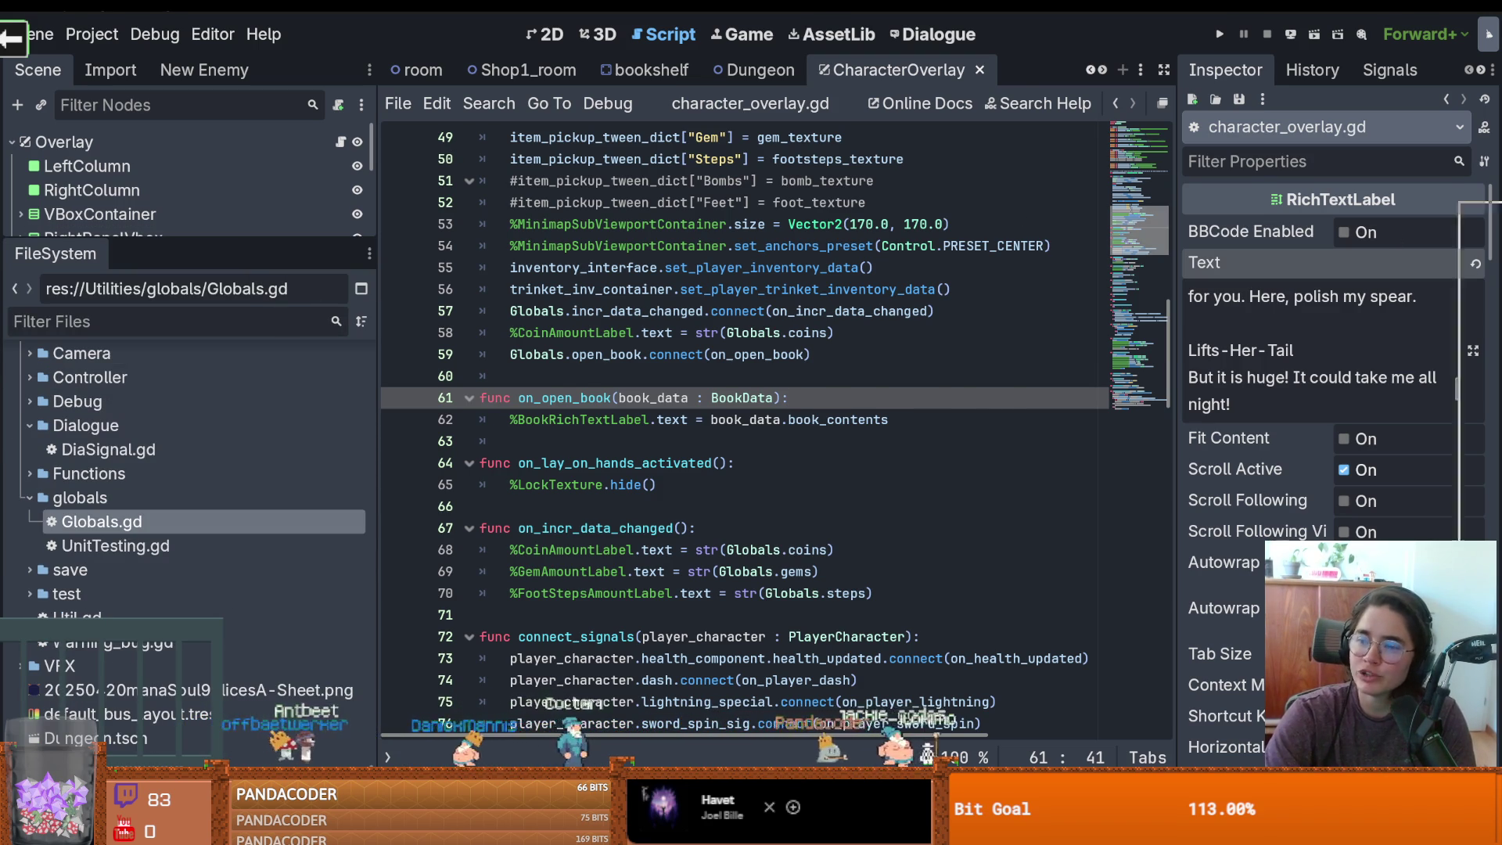
pyautogui.hotkey('alt', 'Tab')
pyautogui.scroll(-10, 681, 501)
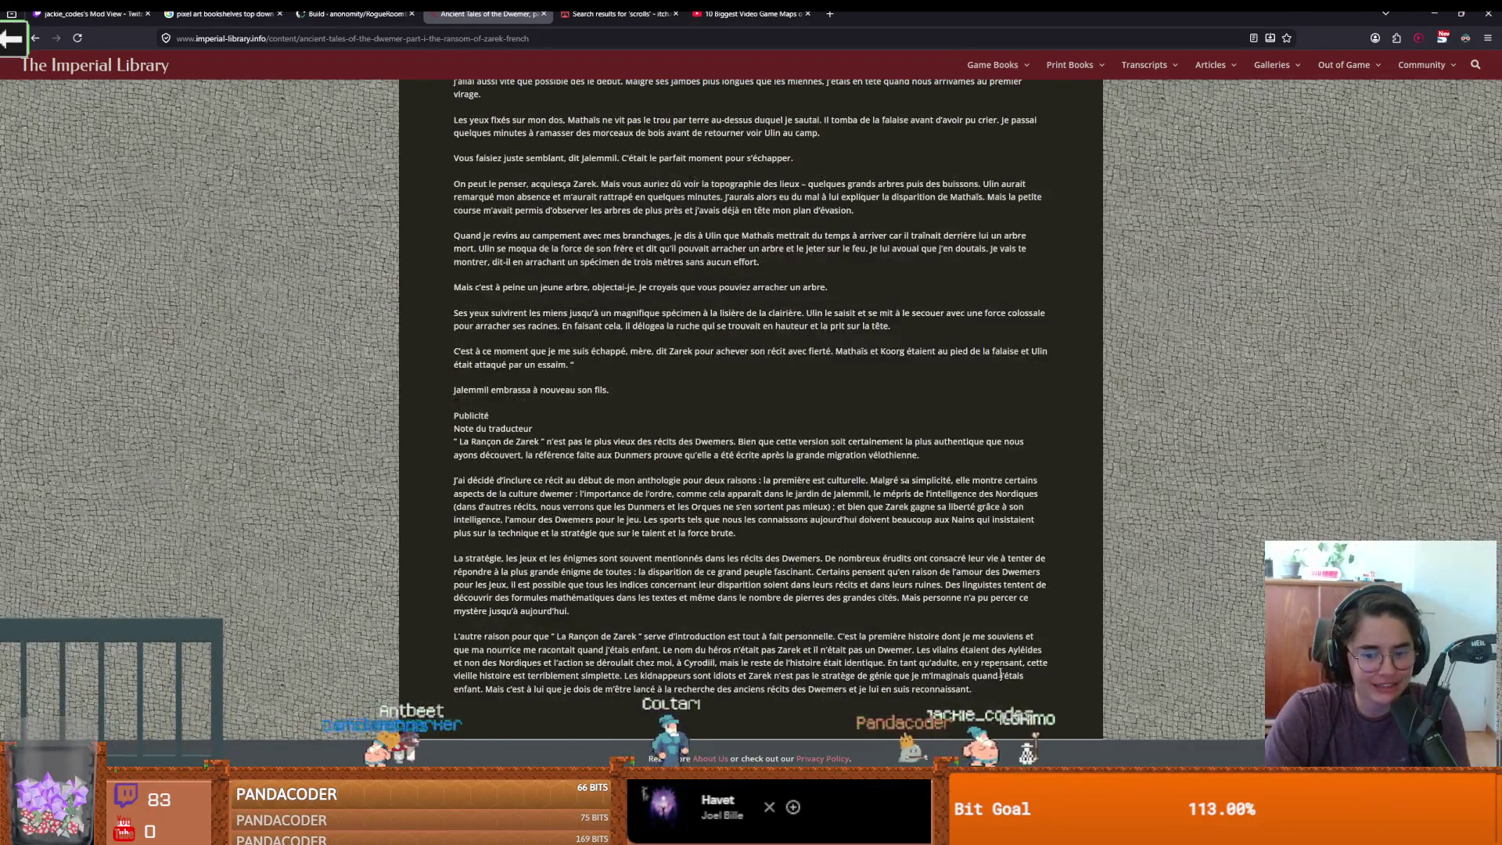
# Select the Original French Version paragraphs of The Ransom of Zarek and return to Godot
pyautogui.moveTo(1017, 696)
pyautogui.mouseDown()
pyautogui.moveTo(704, 579)
pyautogui.moveTo(461, 117)
pyautogui.moveTo(444, 219)
pyautogui.moveTo(466, 283)
pyautogui.moveTo(471, 577)
pyautogui.moveTo(450, 583)
pyautogui.mouseUp()
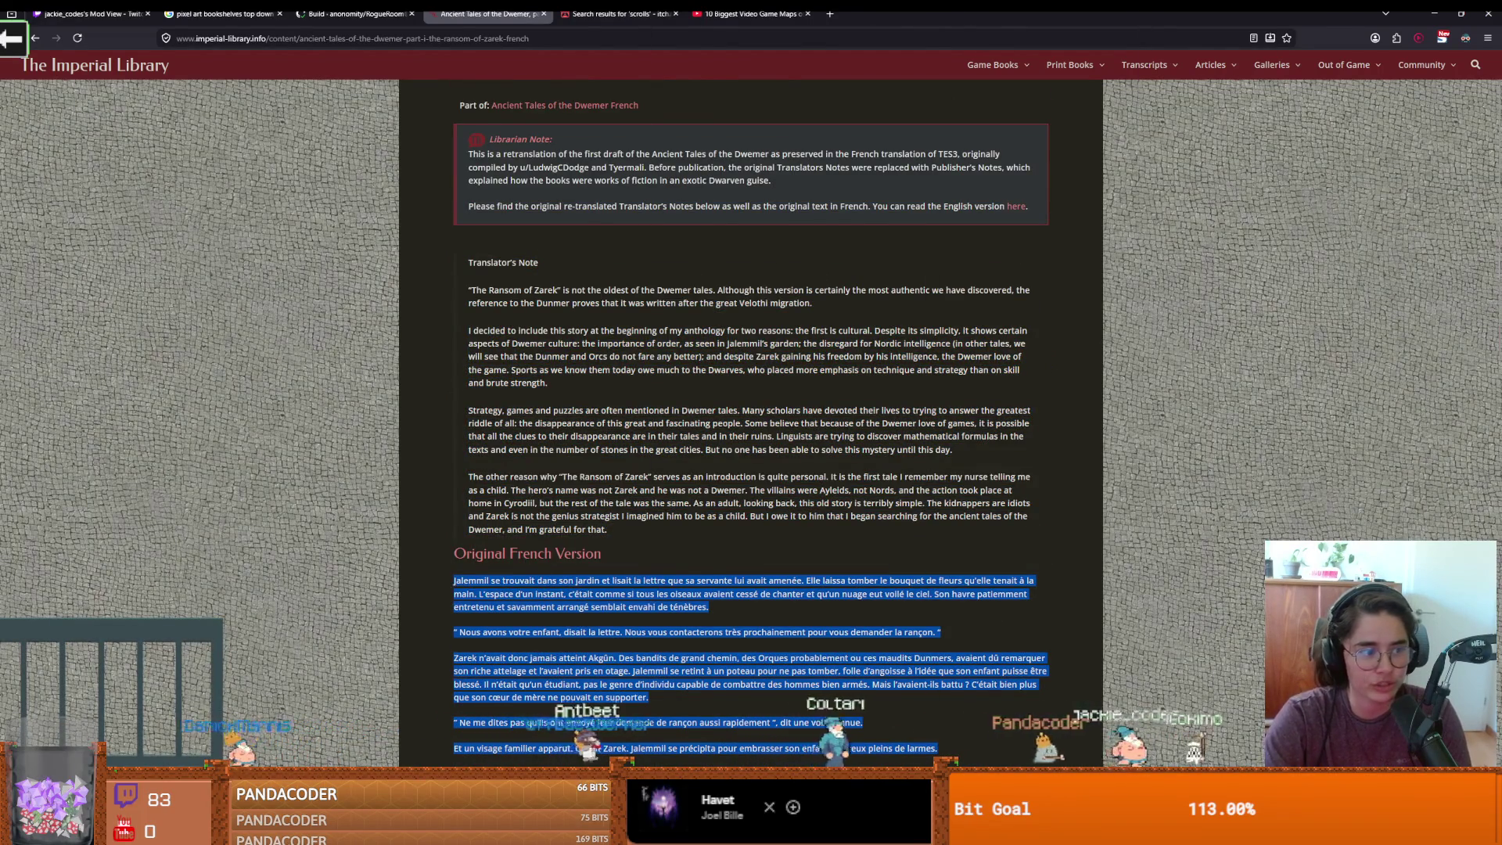
pyautogui.hotkey('alt', 'Tab')
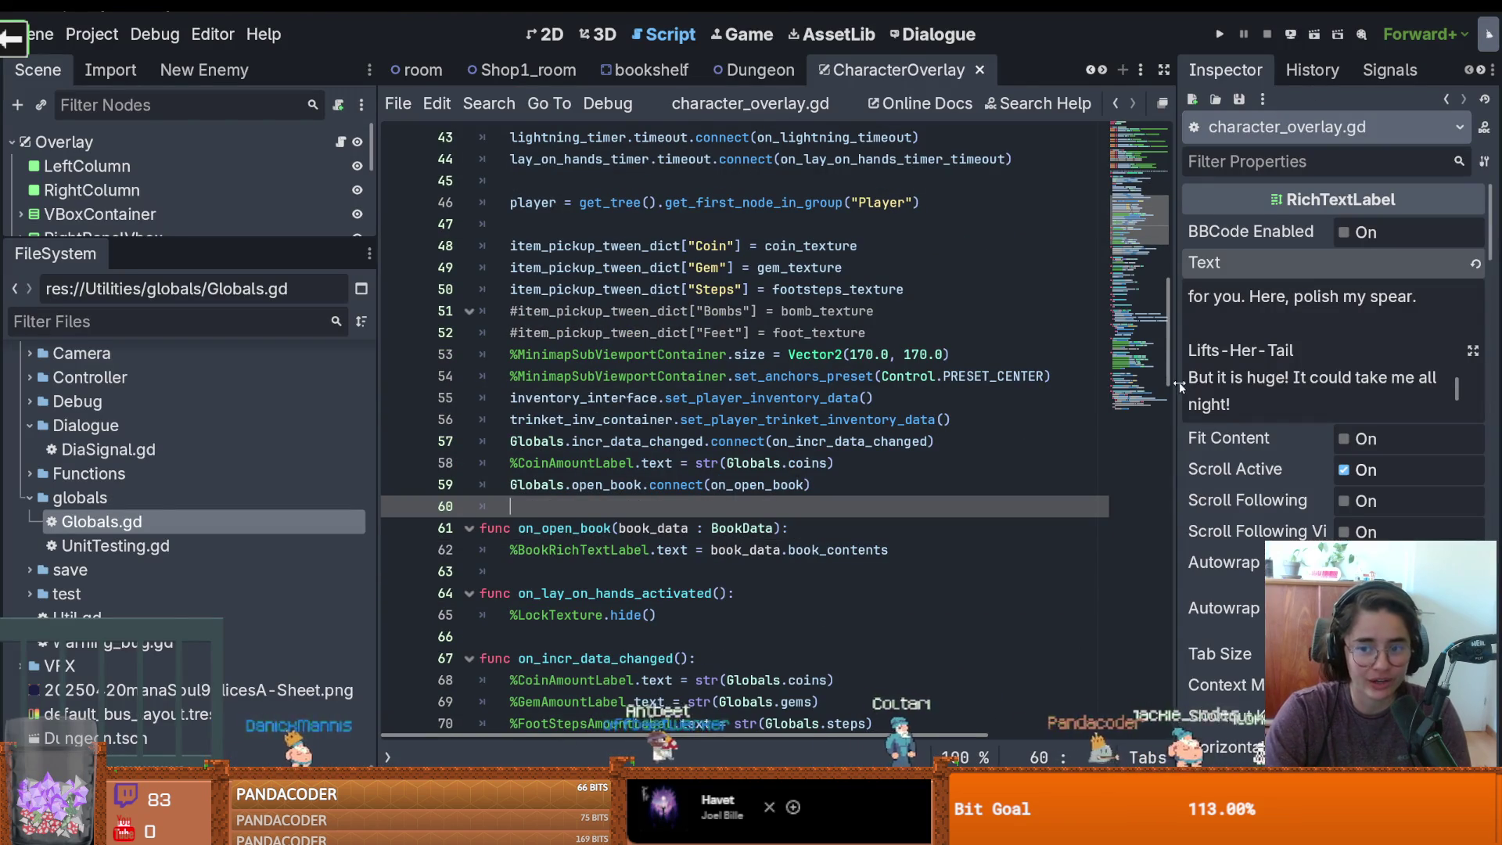
pyautogui.moveTo(1185, 387); pyautogui.dragTo(1166, 387)
# Collapse the health folder, switch to the 2D view, and enlarge the Scene tree
pyautogui.scroll(4, 217, 472)
pyautogui.scroll(10, 217, 473)
pyautogui.moveTo(1155, 454); pyautogui.dragTo(1087, 455)
pyautogui.scroll(3, 270, 453)
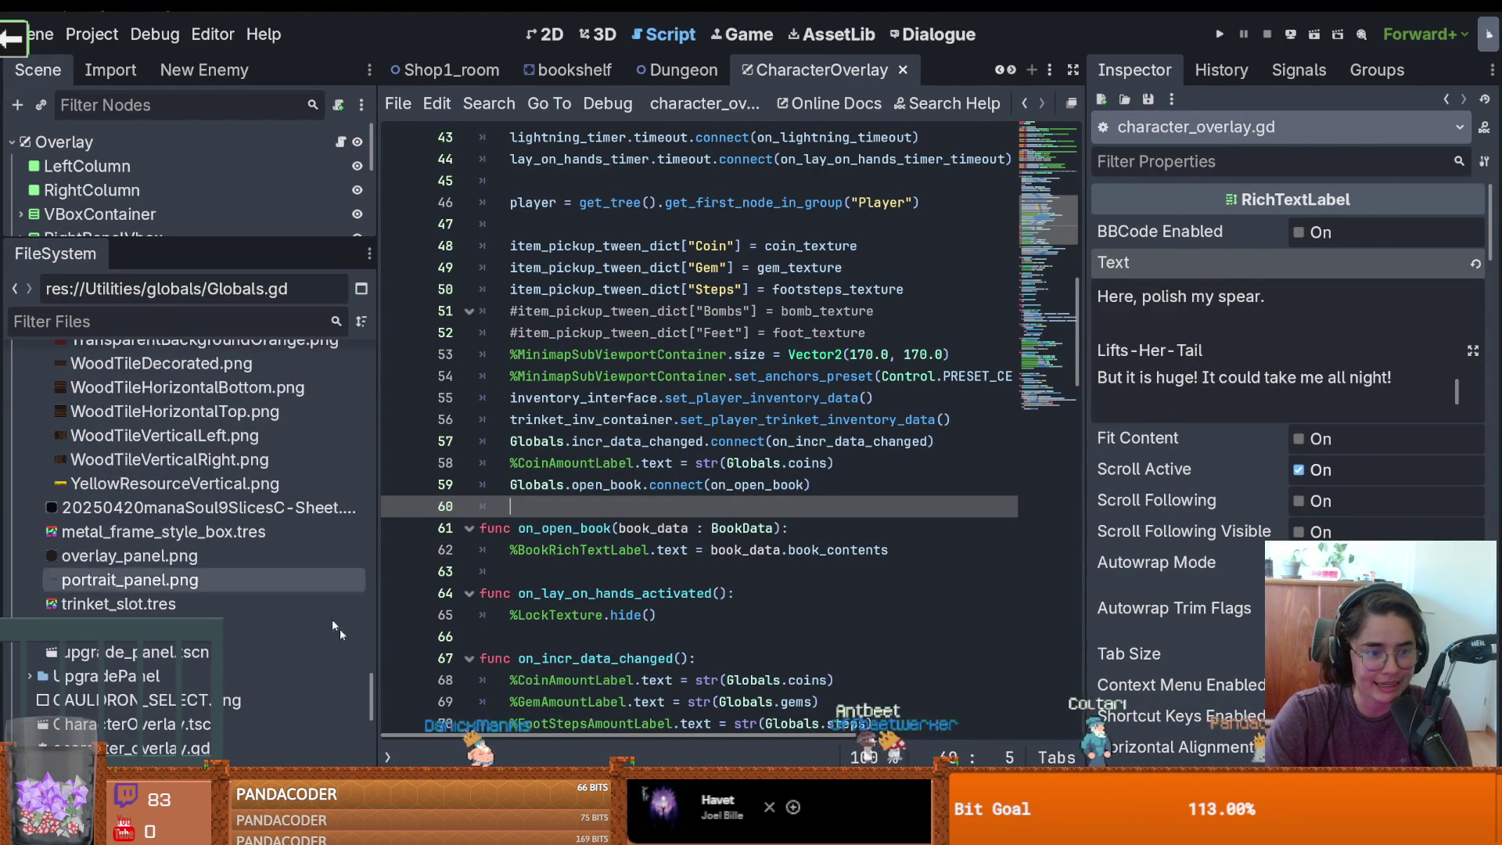
pyautogui.scroll(15, 359, 386)
pyautogui.scroll(-5, 185, 510)
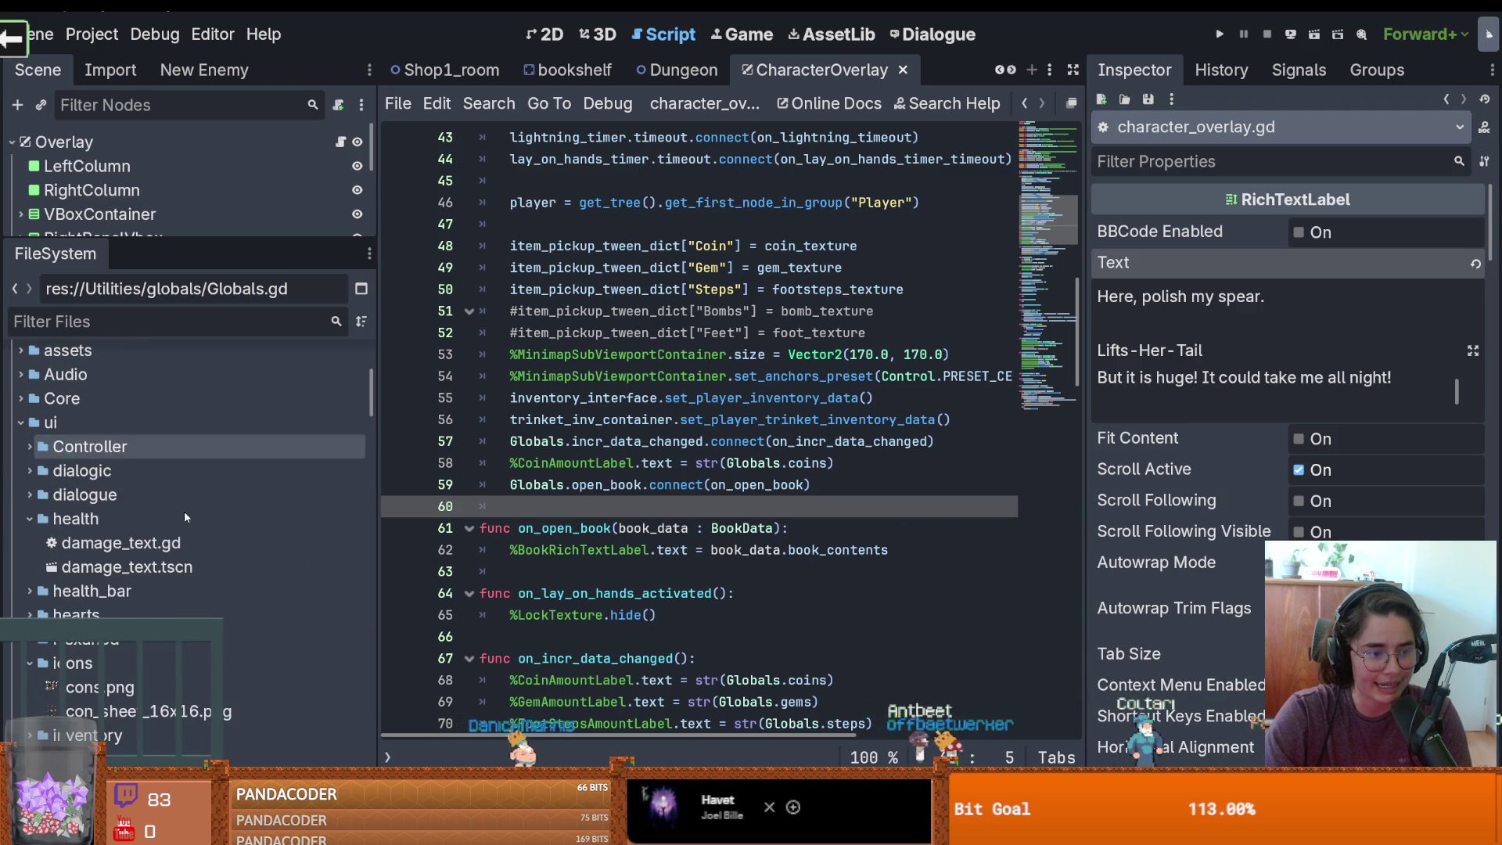
pyautogui.doubleClick(52, 516)
pyautogui.hotkey('ctrl', 'F1')
pyautogui.scroll(4, 766, 349)
pyautogui.scroll(-2, 766, 349)
pyautogui.moveTo(180, 238); pyautogui.dragTo(183, 541)
# Add a Button child node under BookPanel using the 'but' search
pyautogui.click(133, 358)
pyautogui.rightClick(133, 358)
pyautogui.click(231, 275)
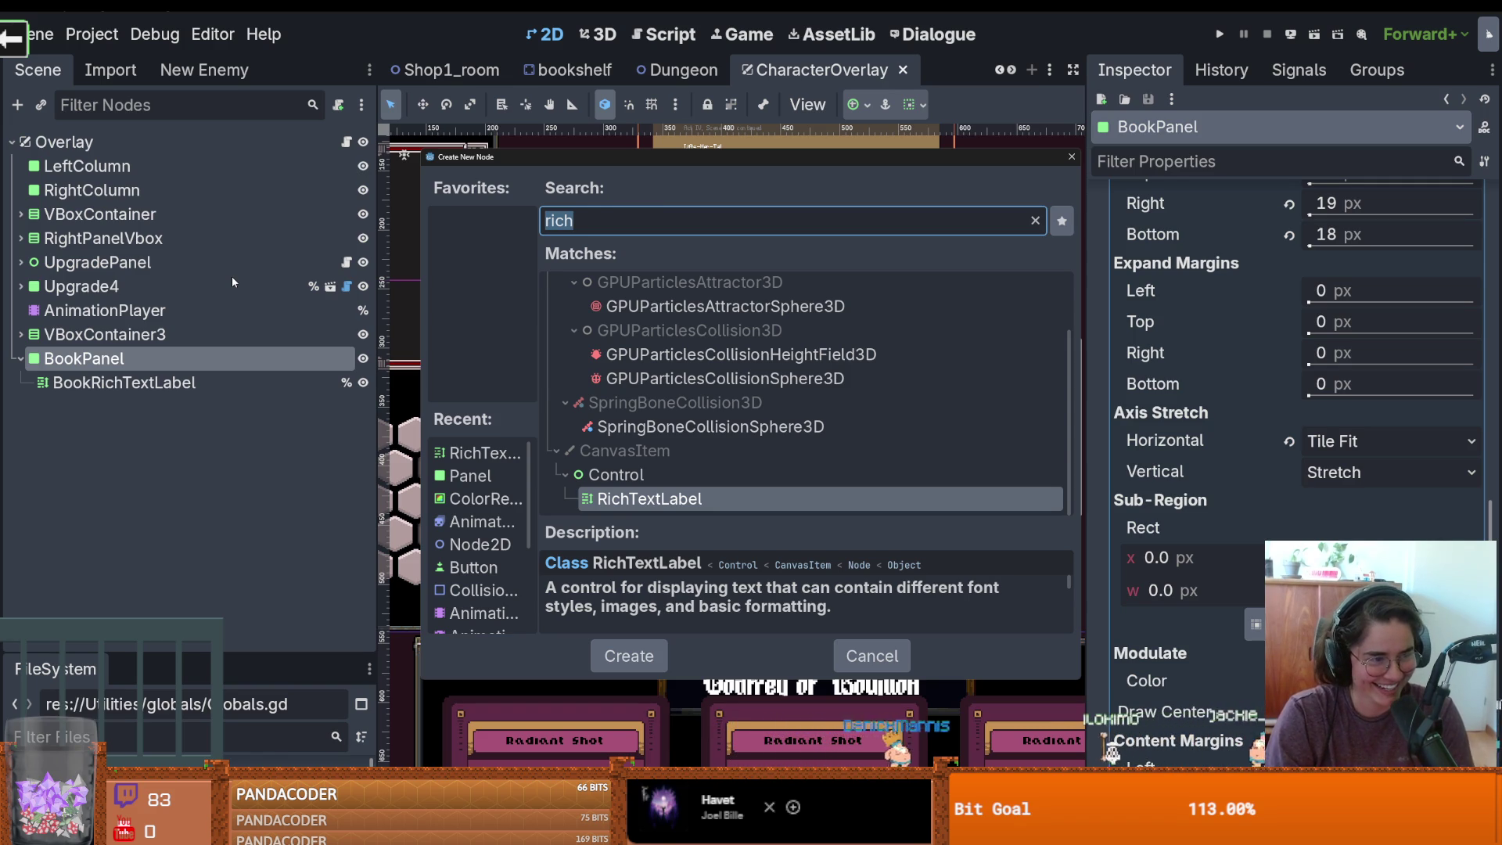
pyautogui.write('but')
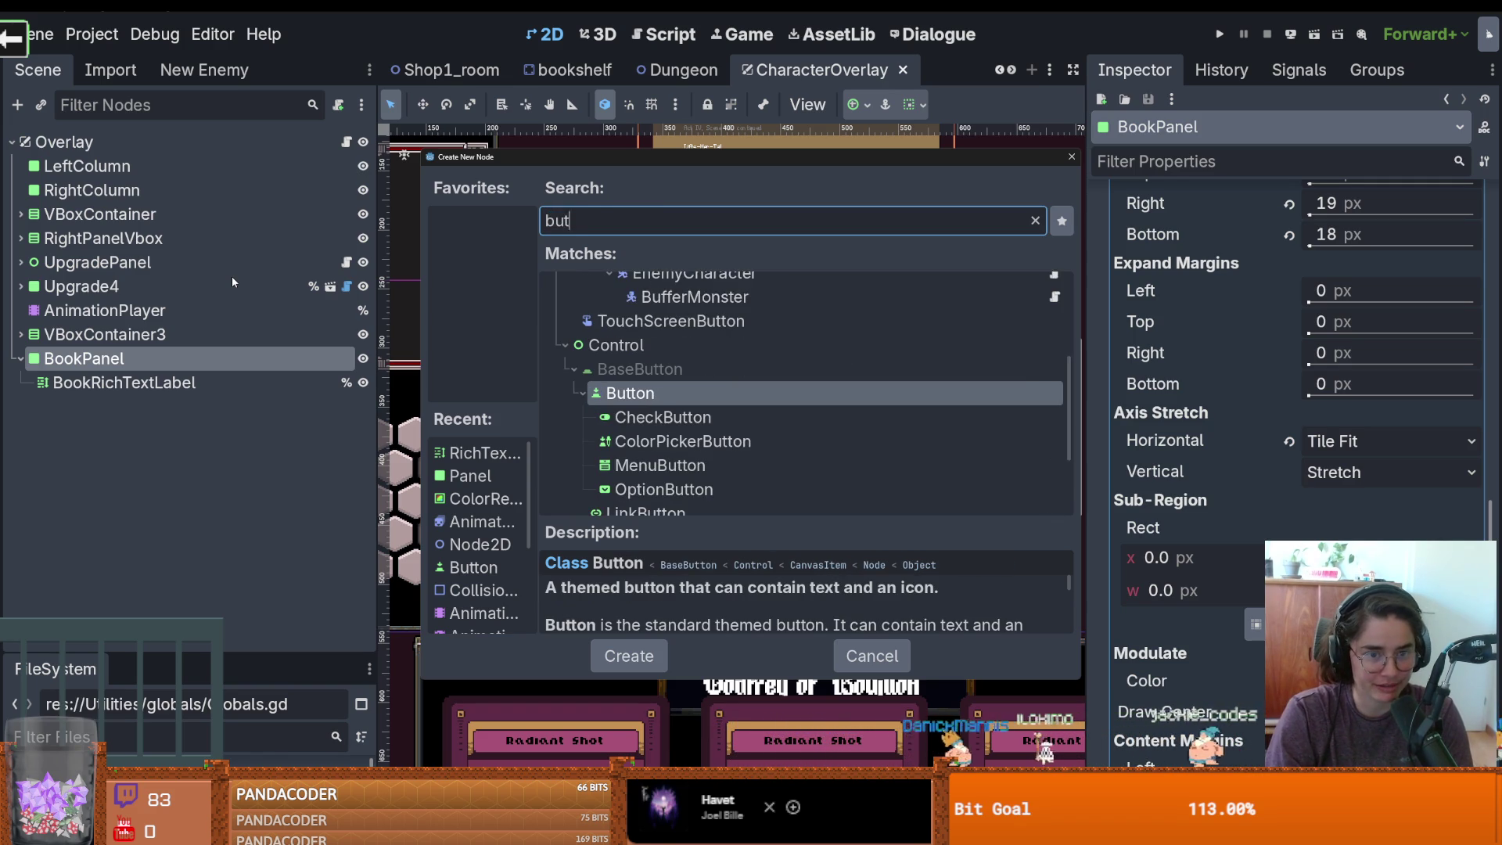
pyautogui.press('Return')
pyautogui.scroll(-1, 854, 463)
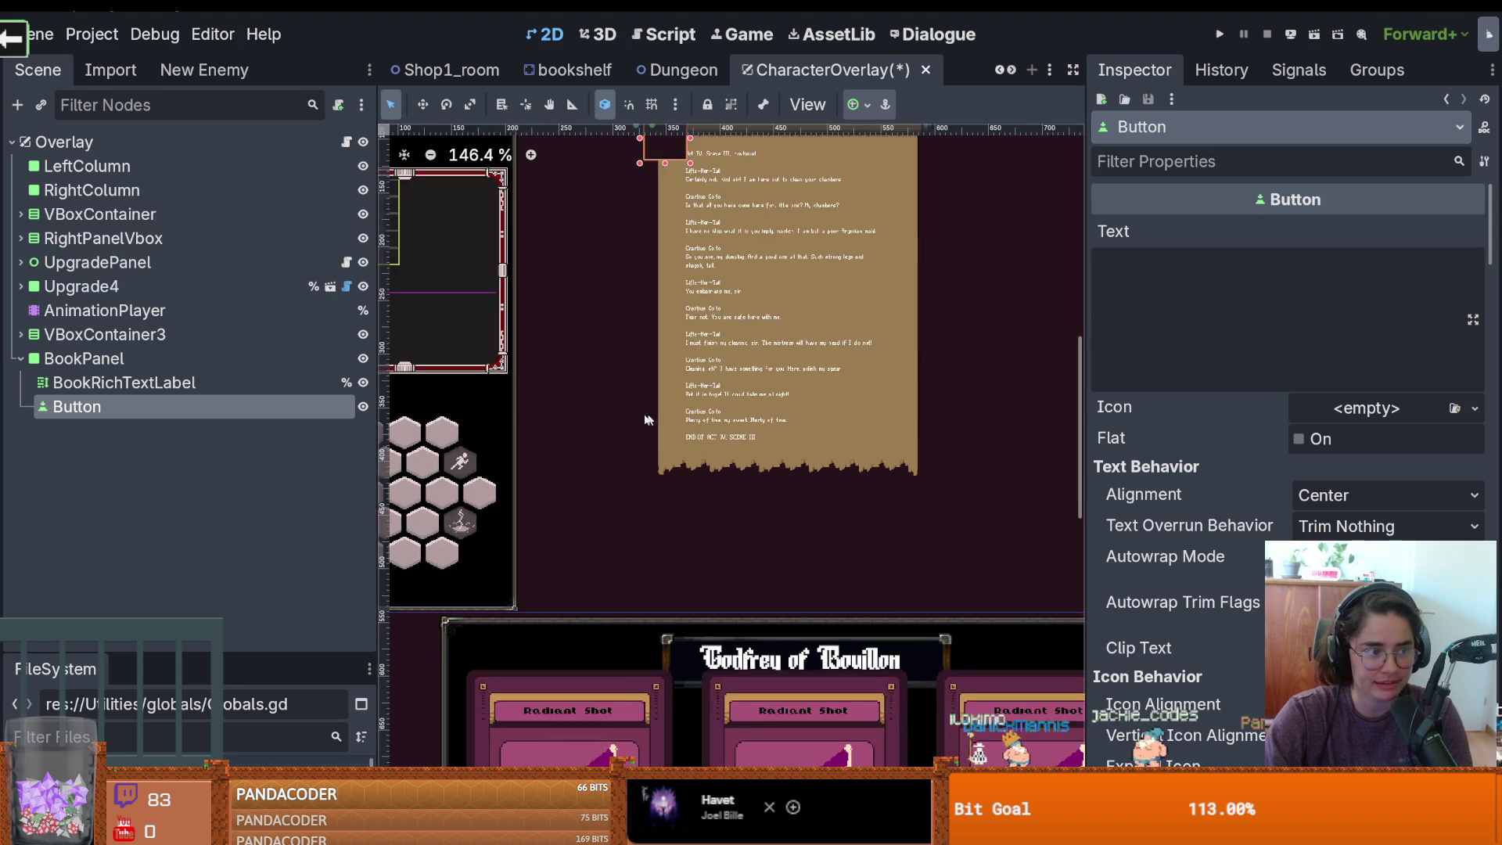
# Move the new button to the bottom of the book page and label it 'next page'
pyautogui.scroll(2, 854, 463)
pyautogui.scroll(1, 684, 428)
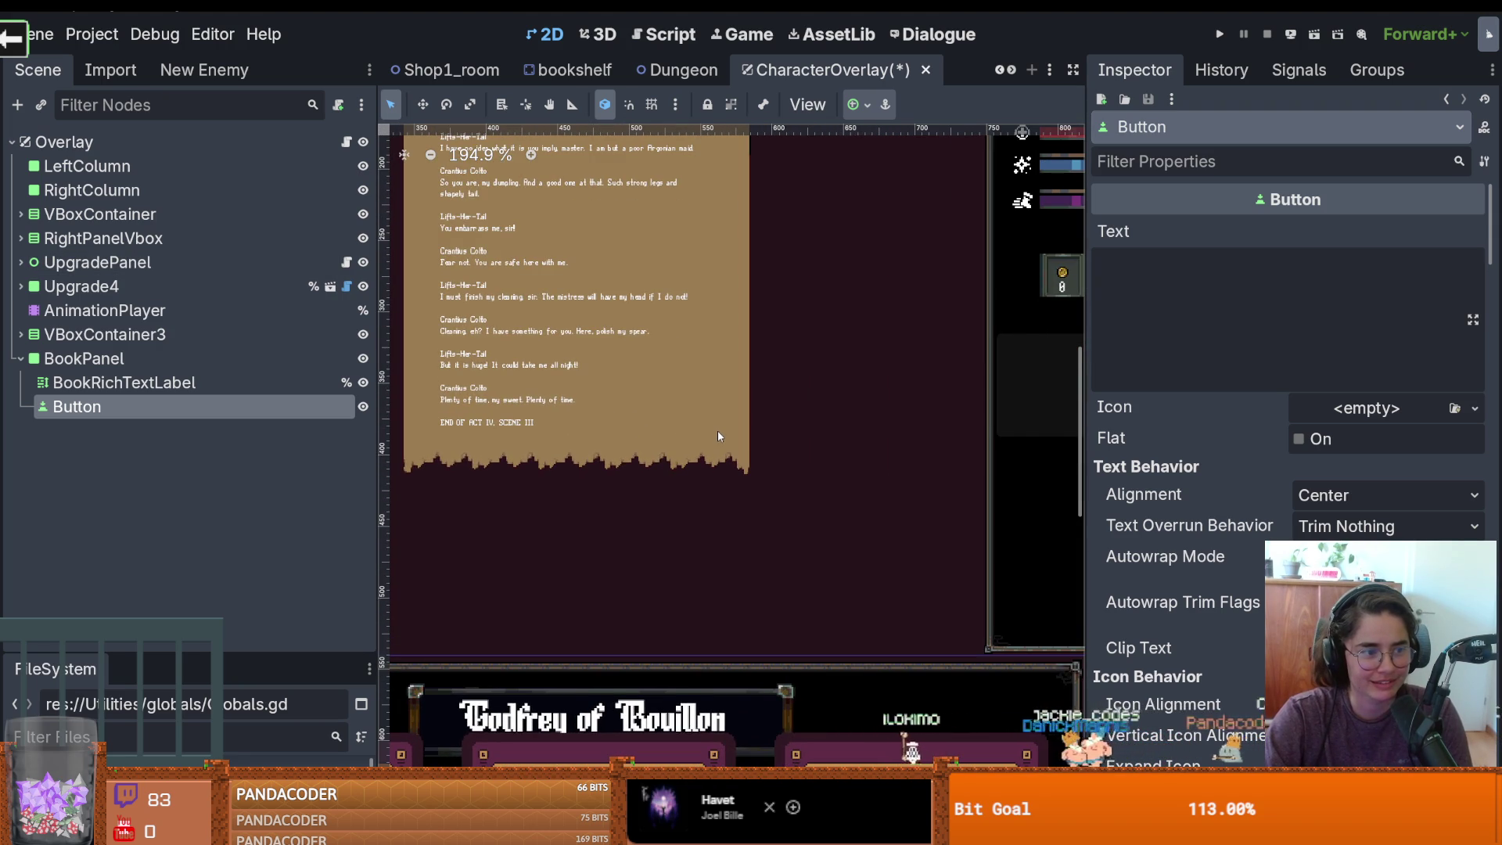
pyautogui.scroll(1, 716, 430)
pyautogui.rightClick(687, 428)
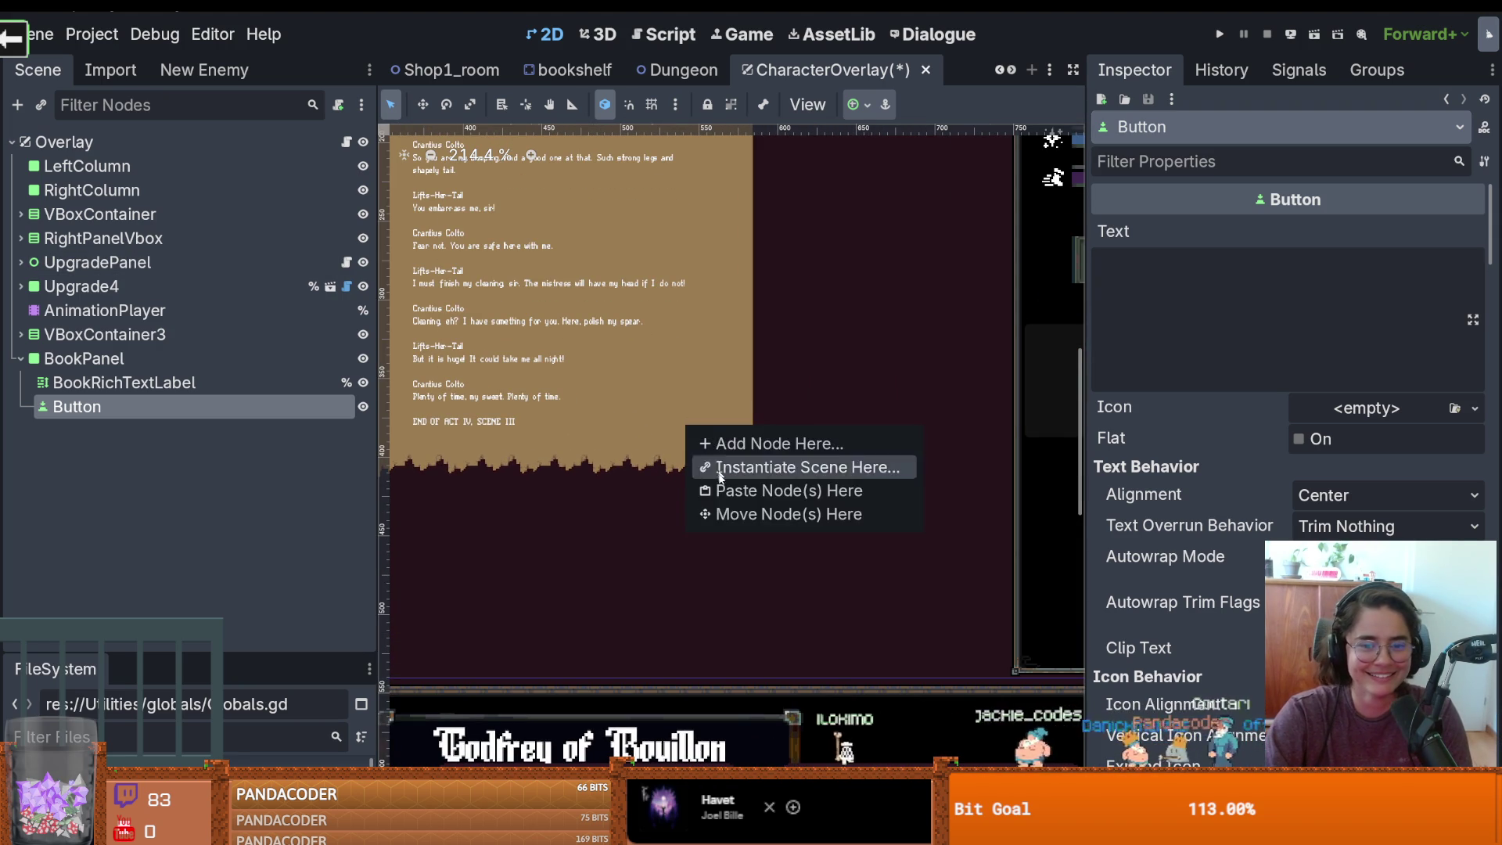
pyautogui.click(727, 513)
pyautogui.scroll(3, 735, 453)
pyautogui.moveTo(736, 433)
pyautogui.mouseDown()
pyautogui.moveTo(703, 381)
pyautogui.moveTo(682, 400)
pyautogui.mouseUp()
pyautogui.click(1185, 324)
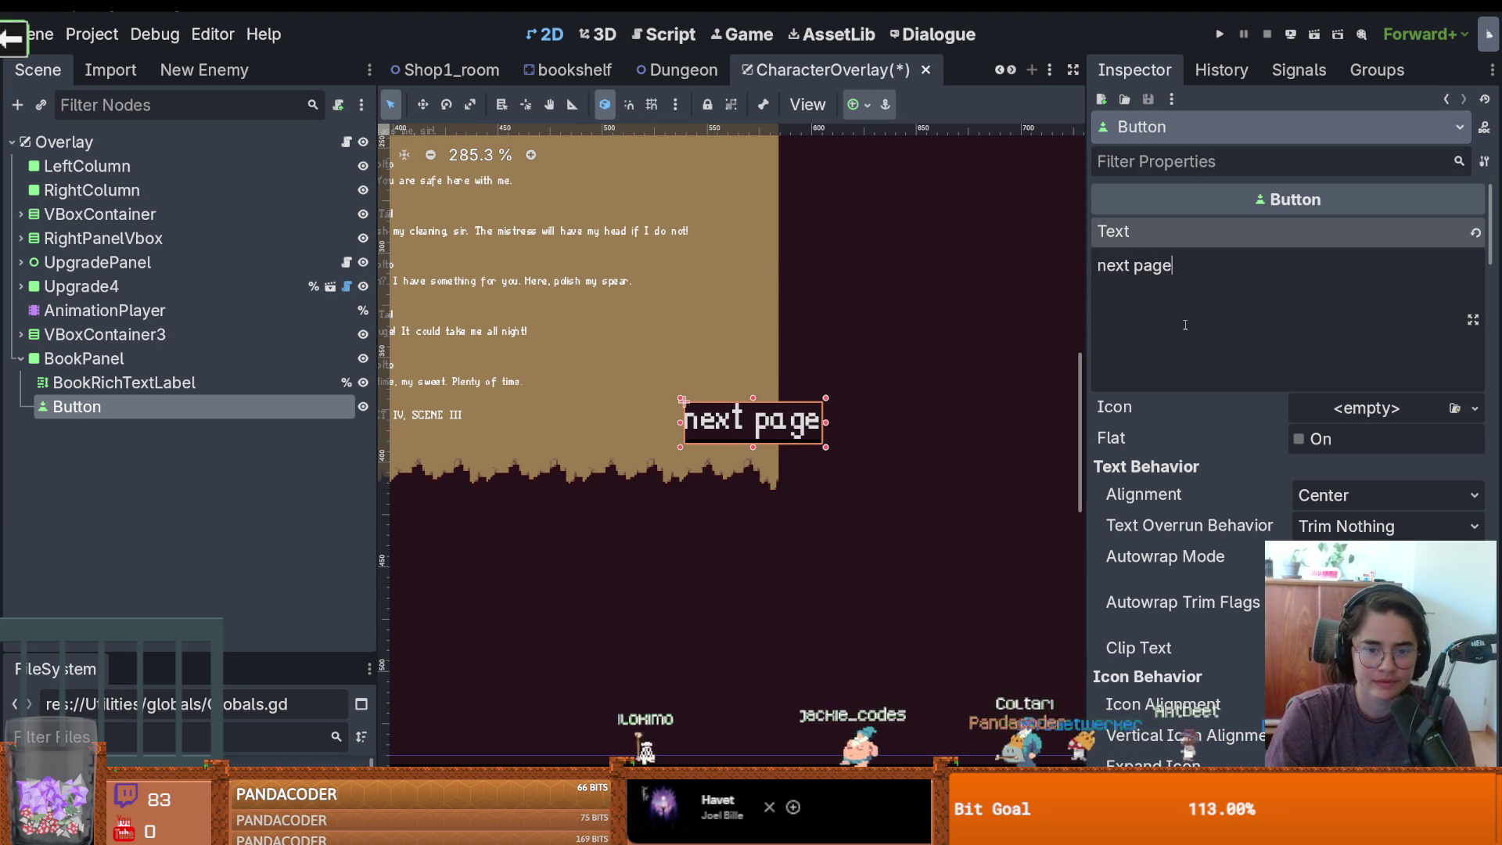
pyautogui.moveTo(748, 452); pyautogui.dragTo(690, 460)
# Enable a font size theme override on the button at 11 px and save
pyautogui.scroll(-5, 1232, 633)
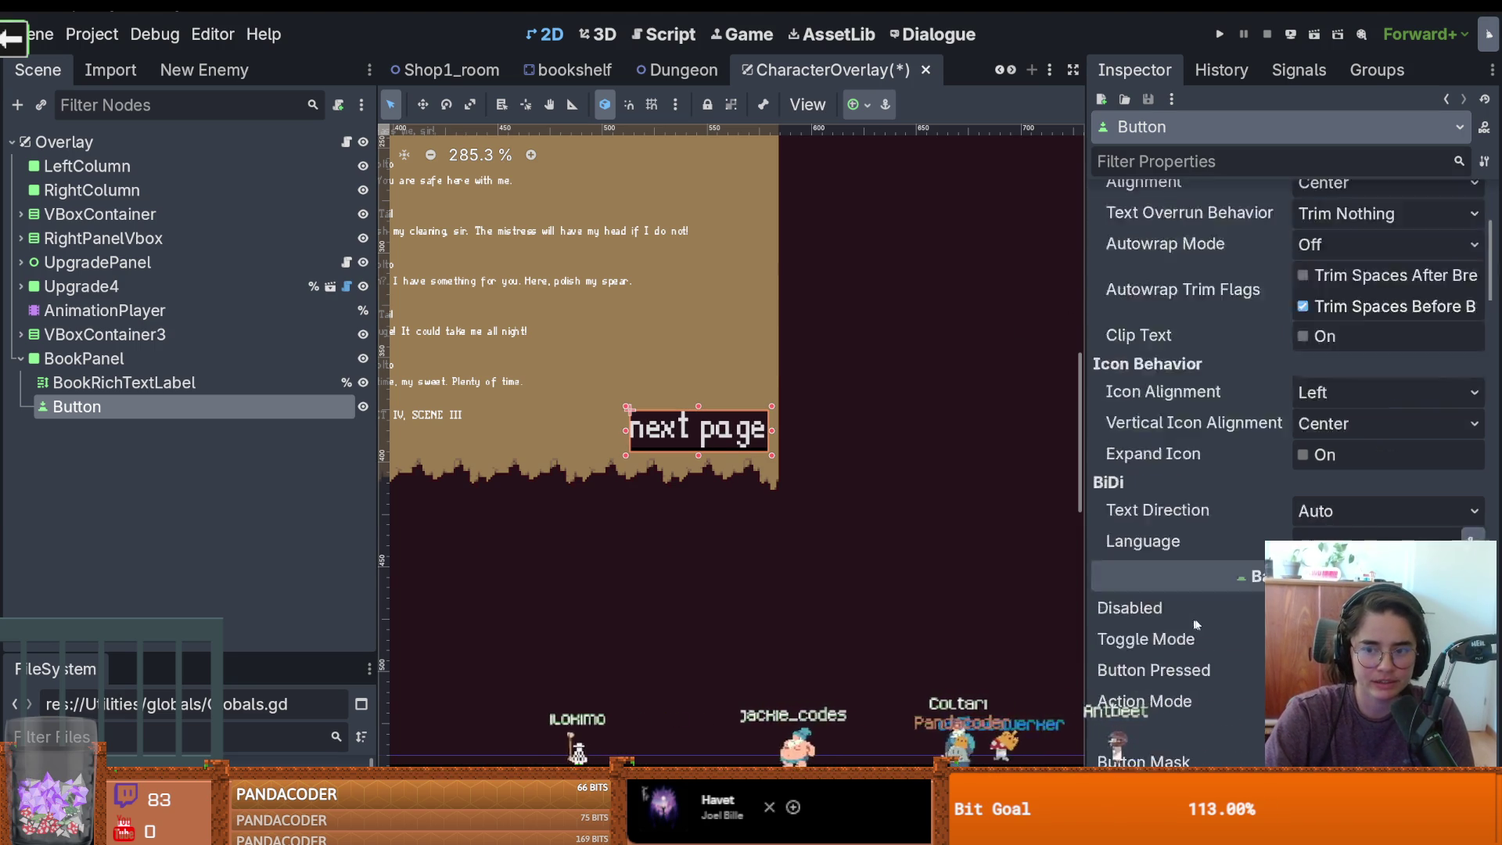
pyautogui.scroll(-5, 1231, 633)
pyautogui.scroll(15, 1252, 625)
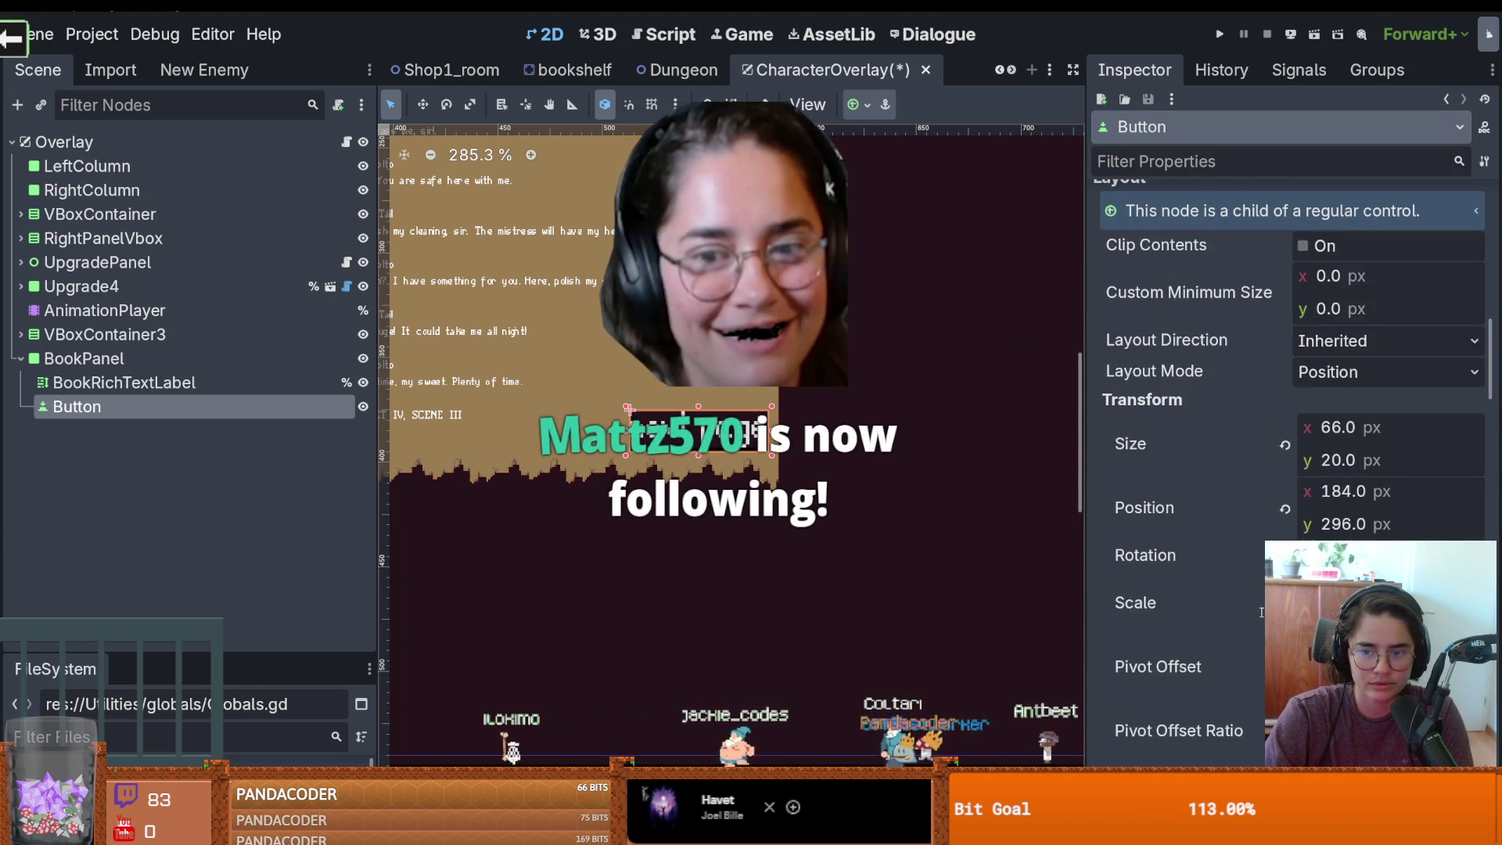
pyautogui.scroll(-2, 1263, 616)
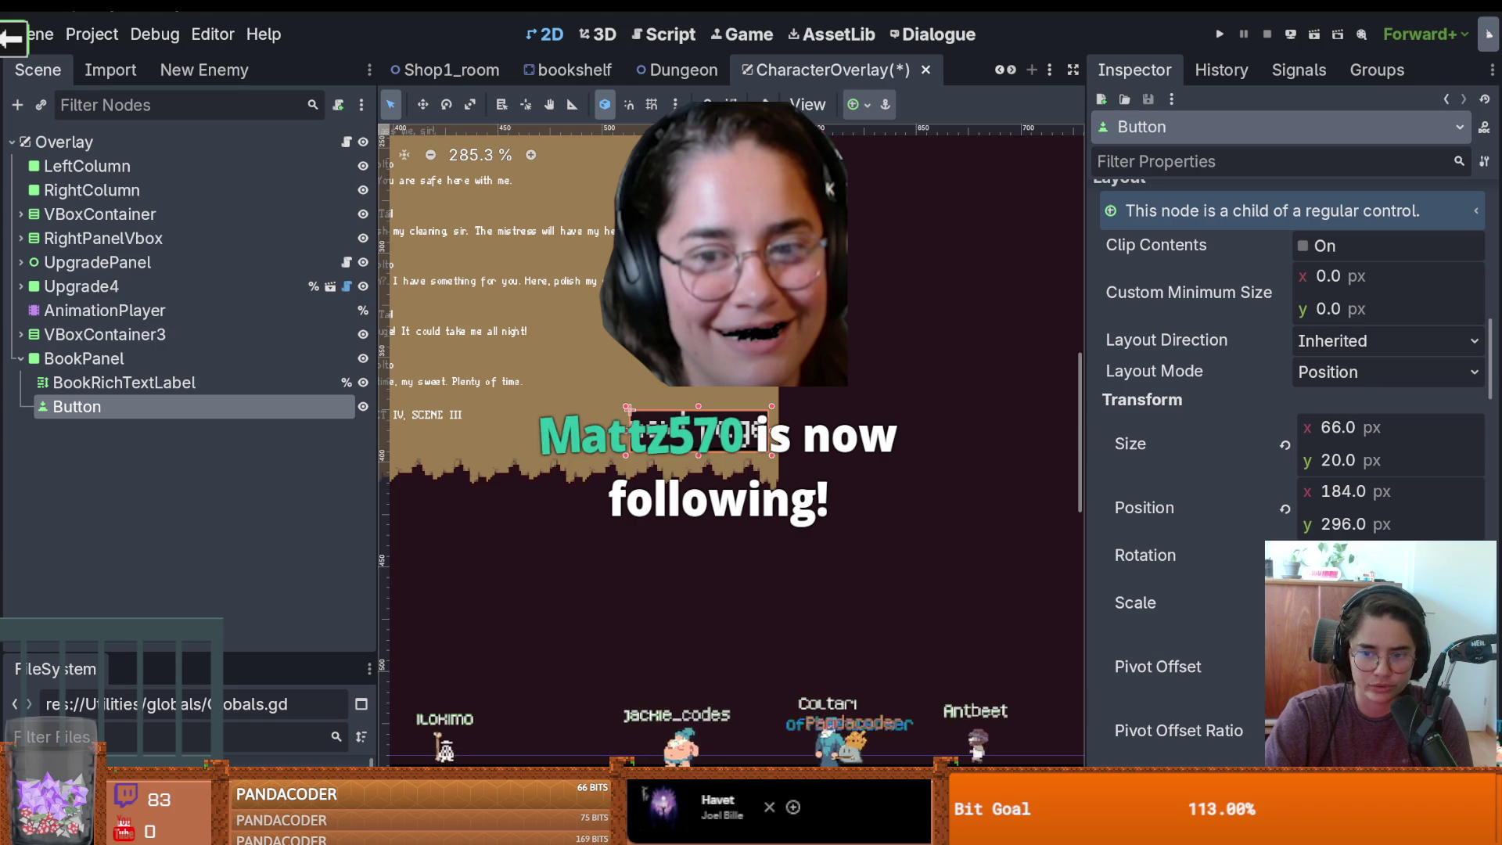
pyautogui.scroll(-15, 1367, 517)
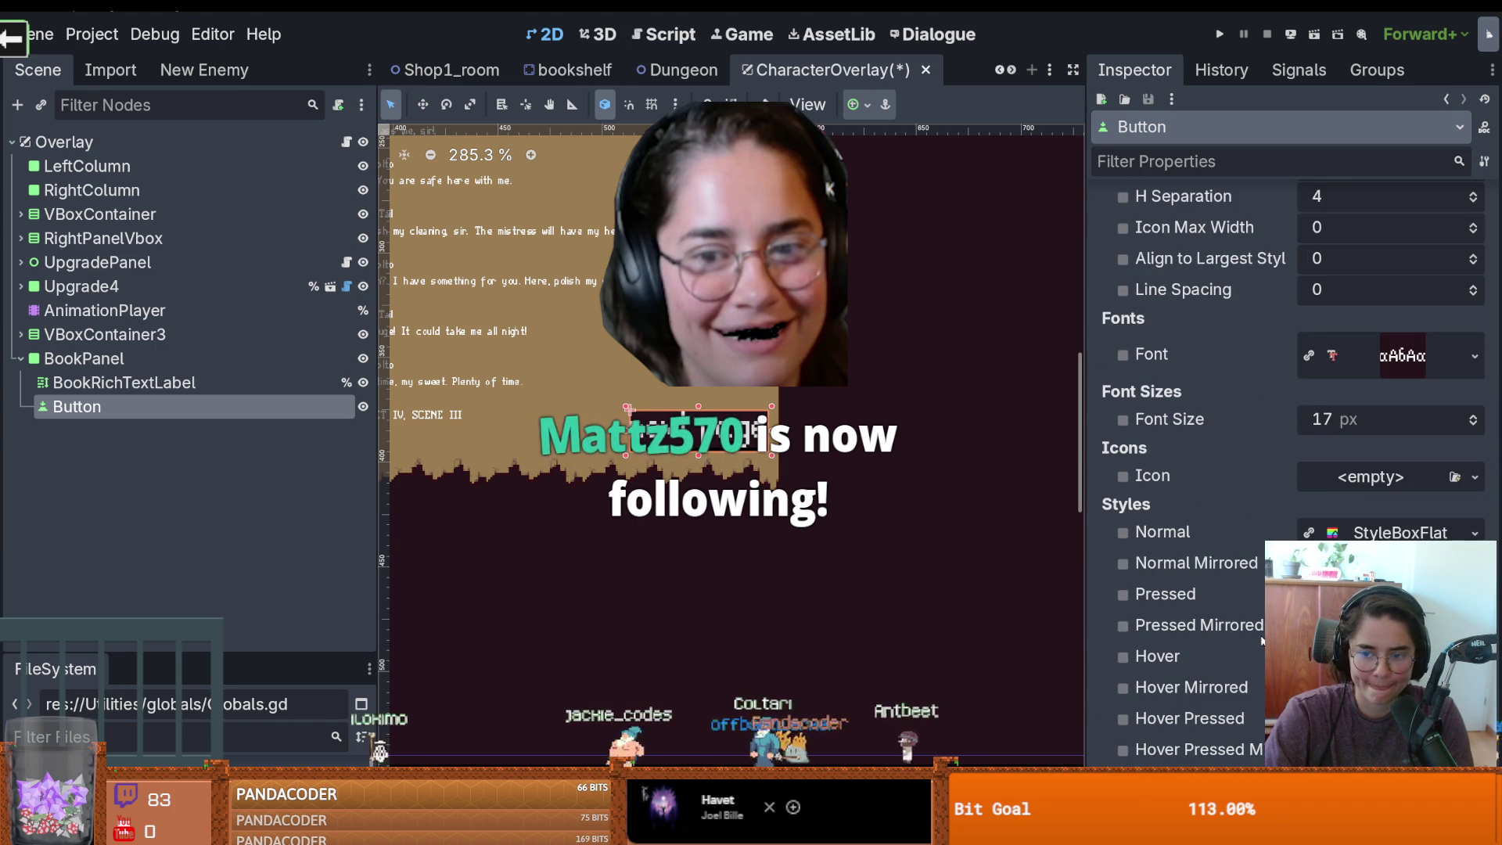
pyautogui.click(1123, 420)
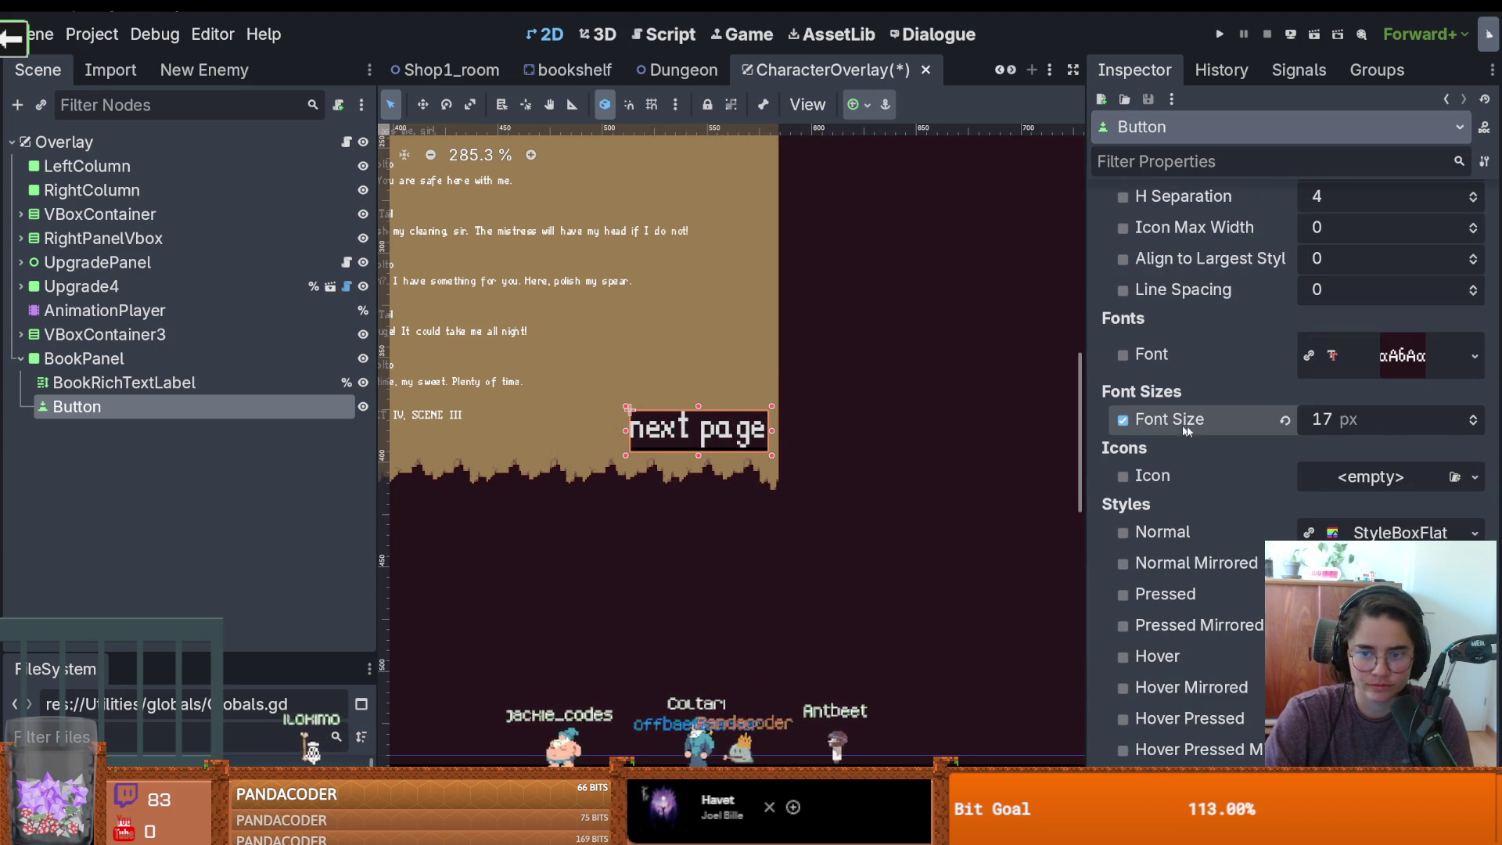
pyautogui.click(1473, 427)
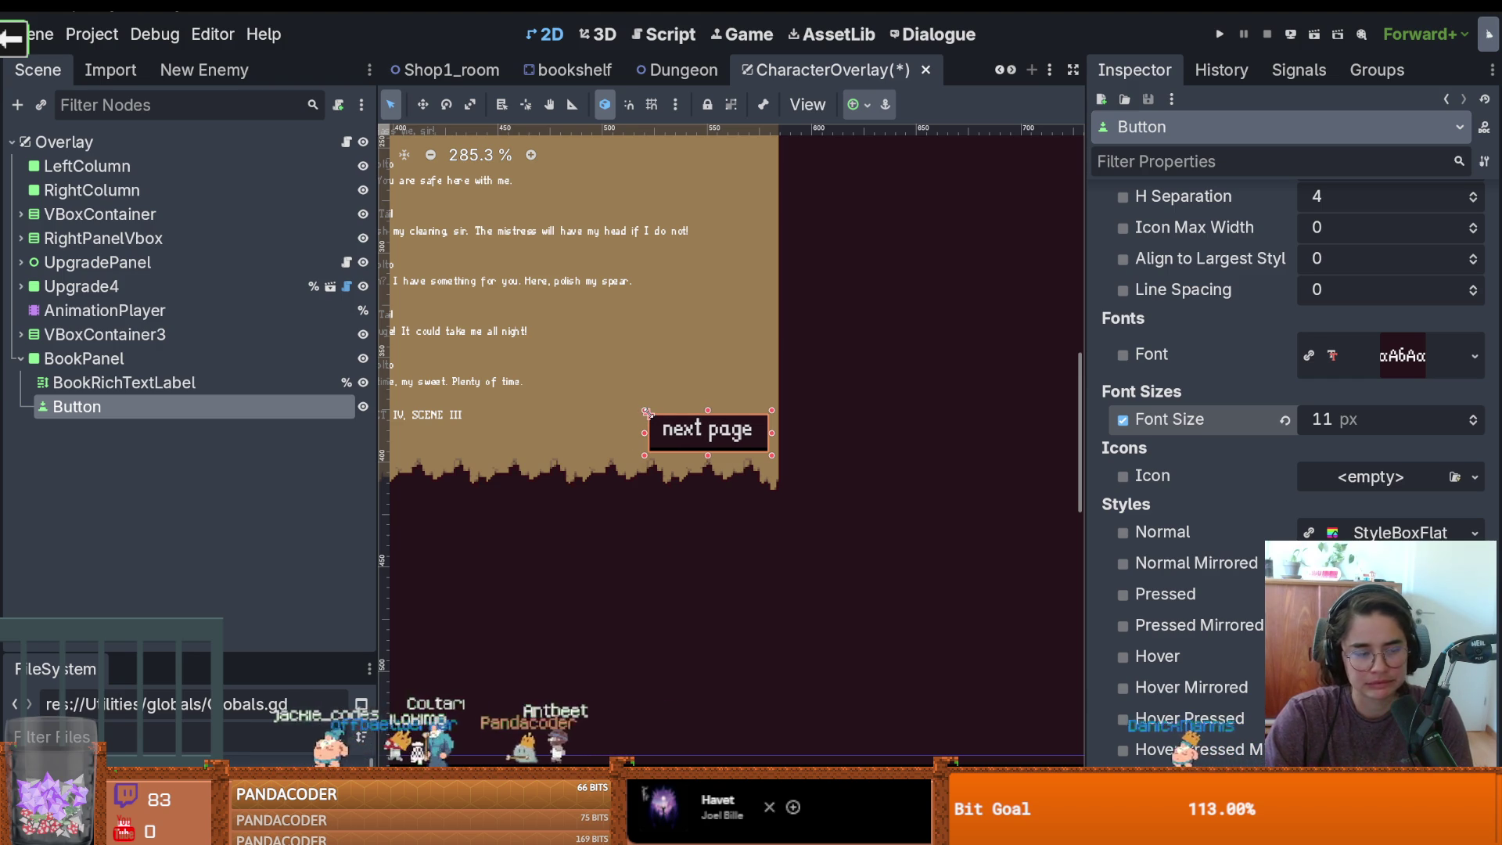
pyautogui.hotkey('ctrl', 's')
# Reduce the font size to 8 px, shrink the next page button to fit, and save
pyautogui.scroll(-3, 751, 524)
pyautogui.scroll(6, 622, 431)
pyautogui.moveTo(621, 431)
pyautogui.mouseDown()
pyautogui.moveTo(689, 445)
pyautogui.moveTo(663, 440)
pyautogui.mouseUp()
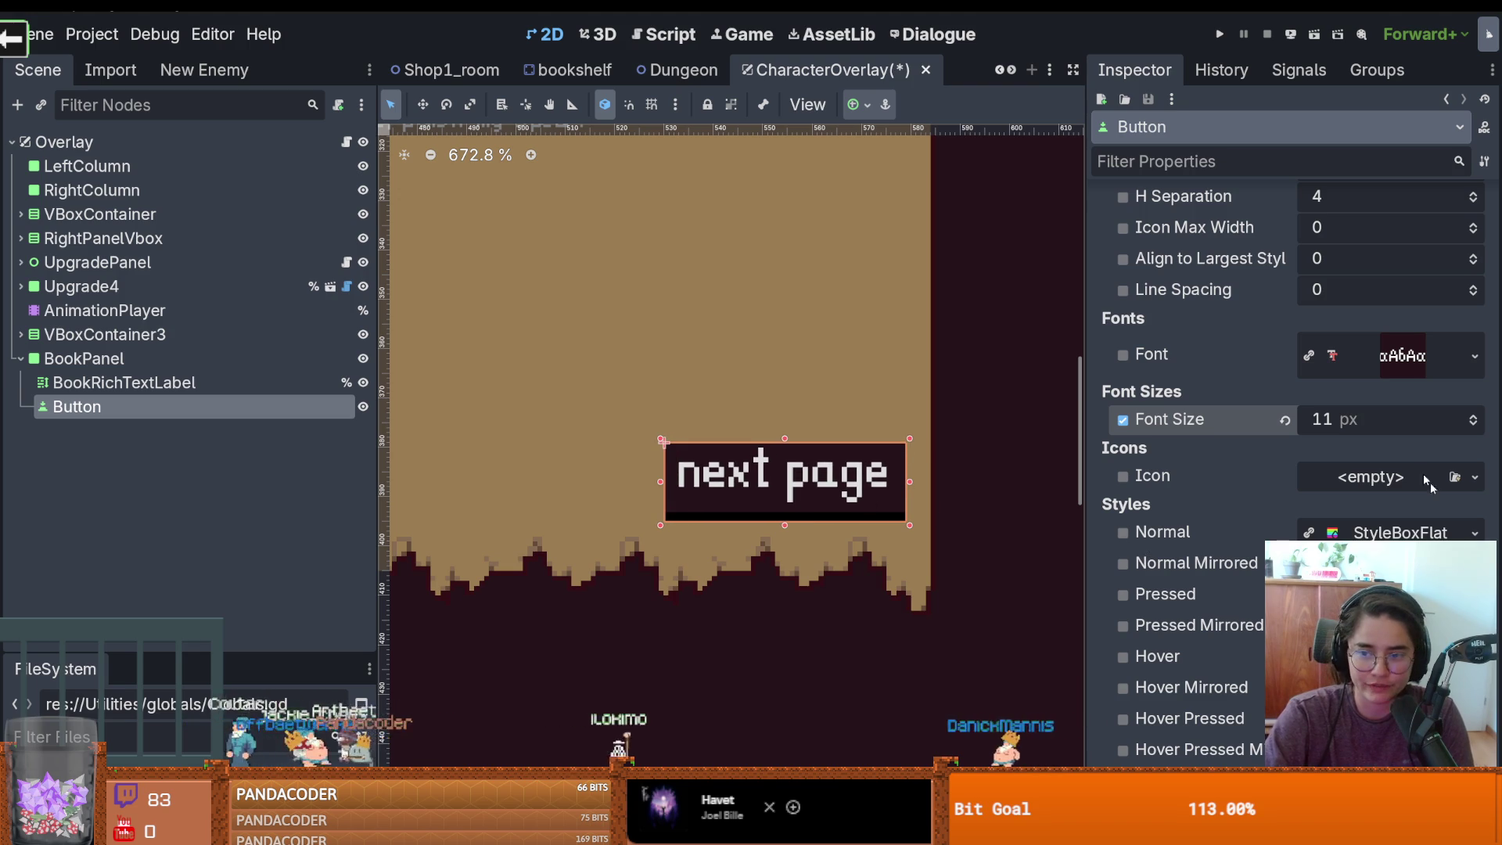
pyautogui.click(1470, 427)
pyautogui.click(1471, 426)
pyautogui.click(1470, 427)
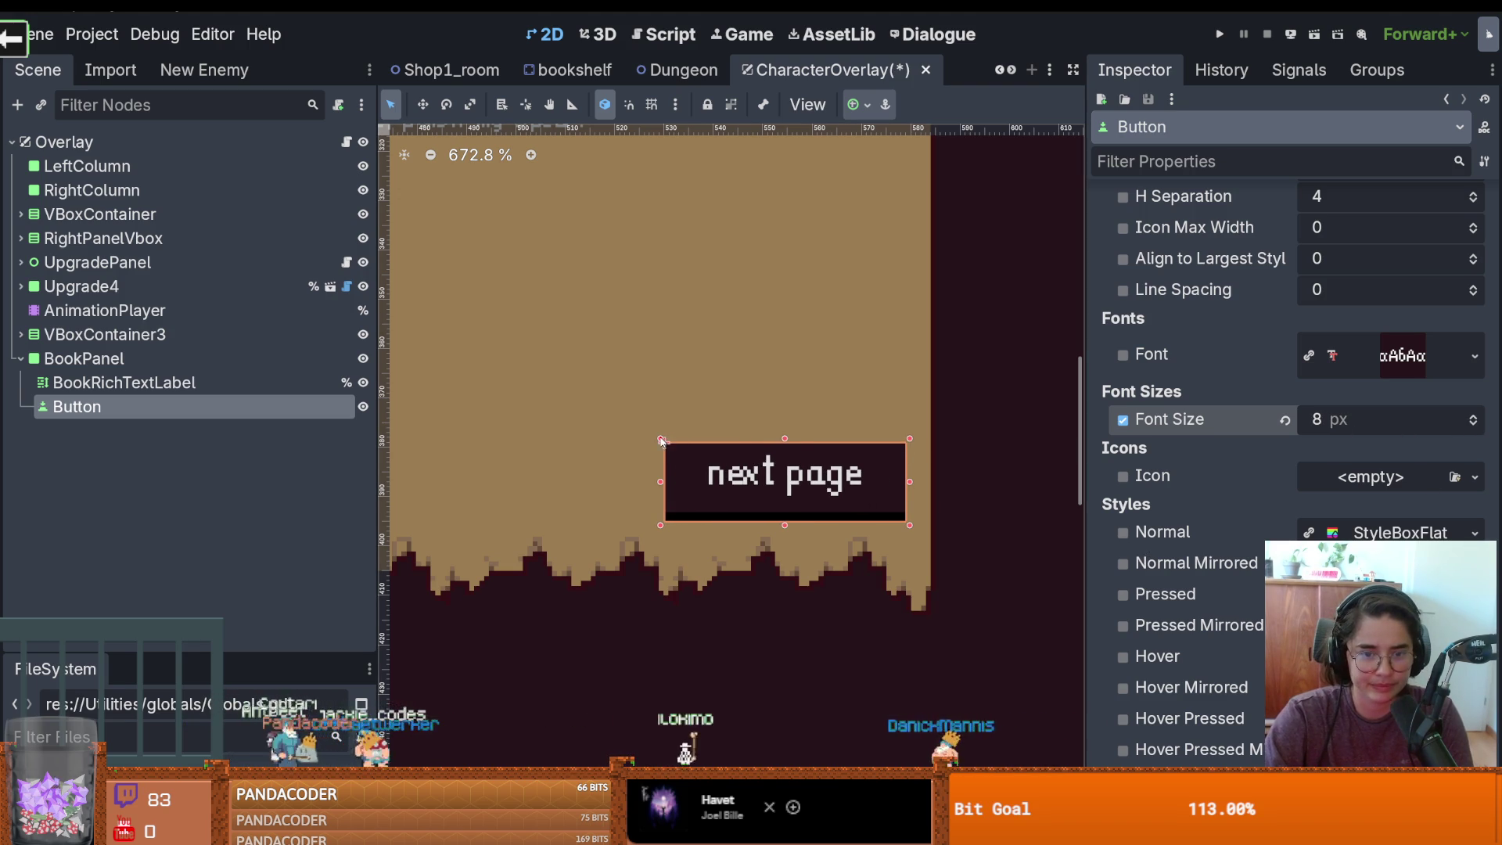
pyautogui.moveTo(660, 440); pyautogui.dragTo(710, 449)
pyautogui.hotkey('ctrl', 's')
pyautogui.scroll(2, 820, 552)
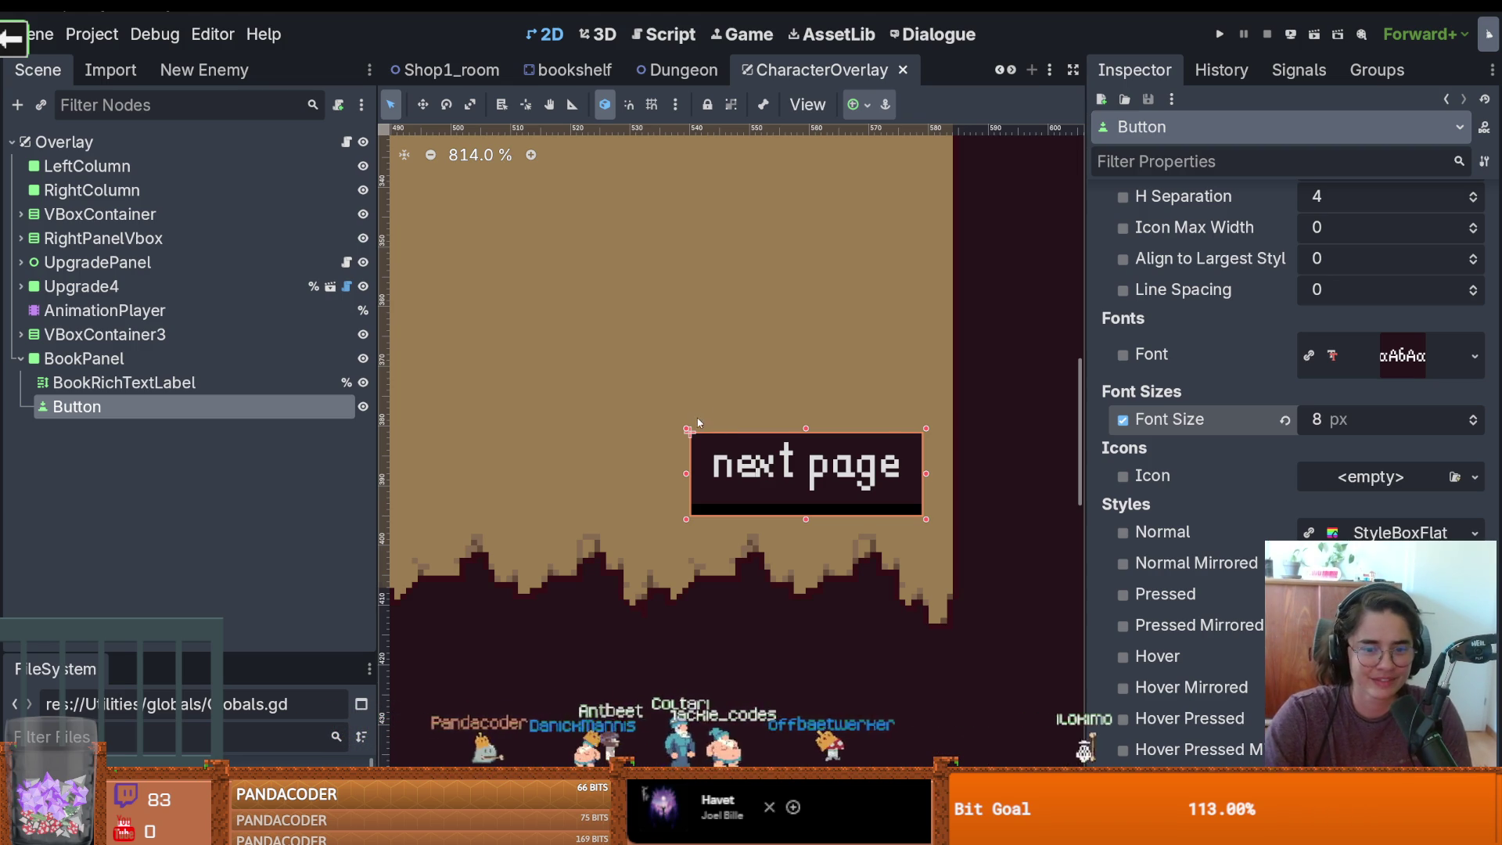
pyautogui.hotkey('ctrl', 's')
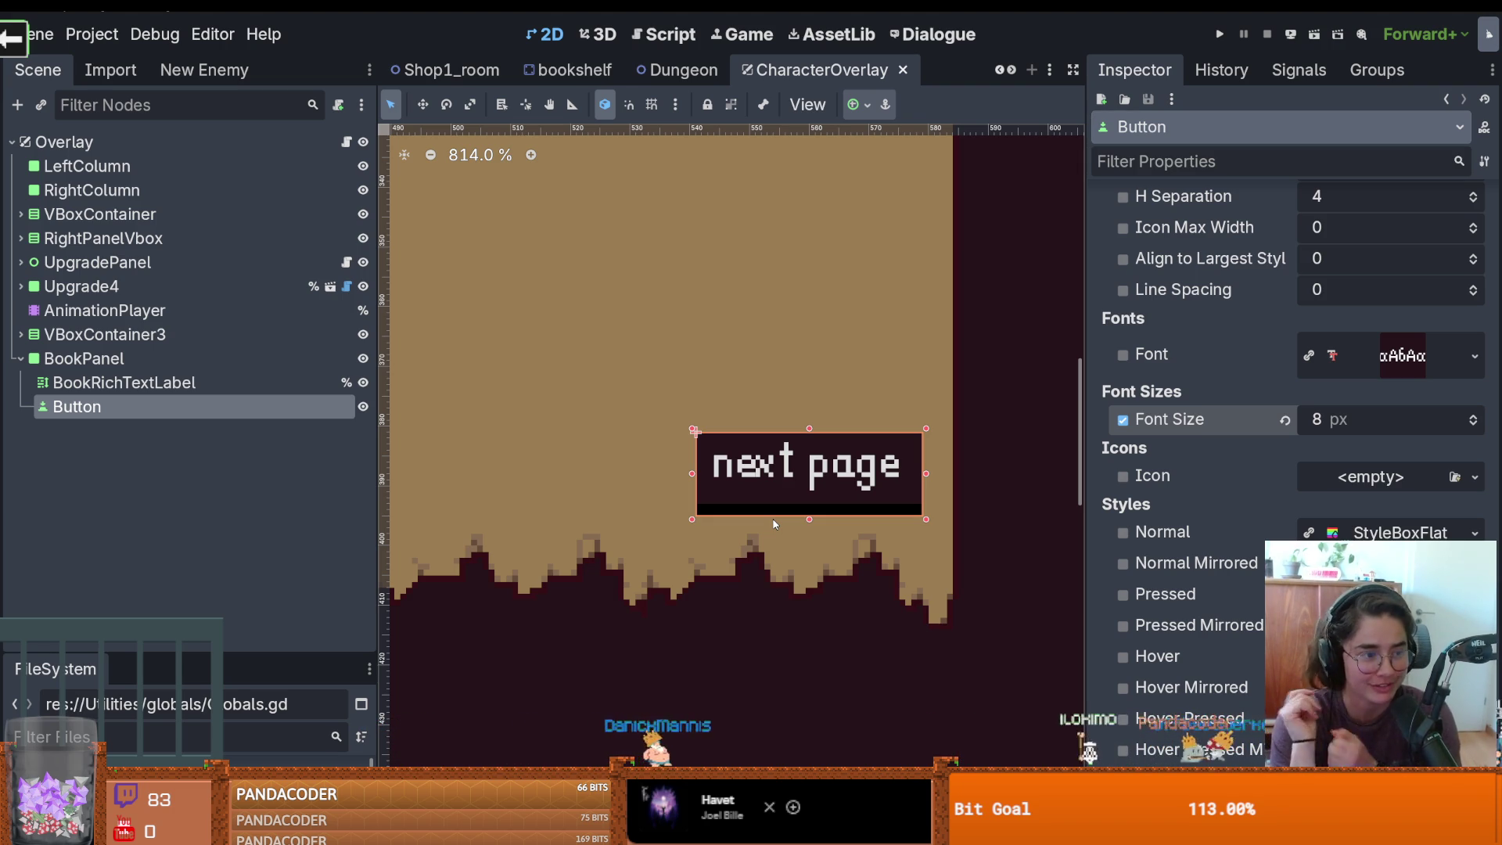
pyautogui.scroll(-1, 622, 452)
# Save the CharacterOverlay scene
pyautogui.hotkey('ctrl', 's')
pyautogui.scroll(-3, 702, 483)
pyautogui.scroll(-2, 702, 484)
pyautogui.scroll(1, 727, 532)
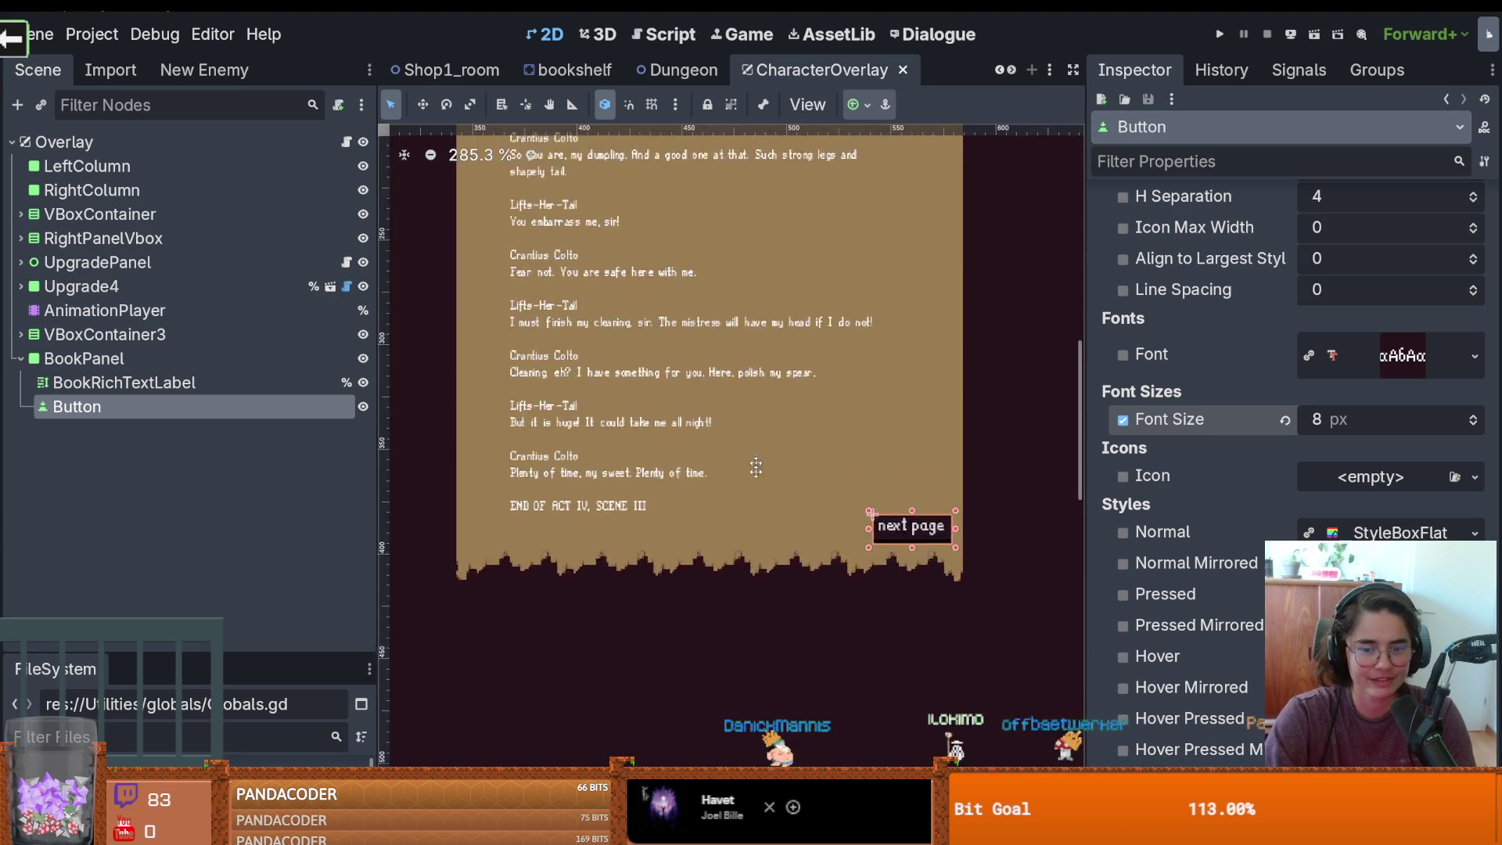
pyautogui.scroll(-3, 756, 579)
pyautogui.scroll(1, 899, 451)
pyautogui.hotkey('ctrl', 's')
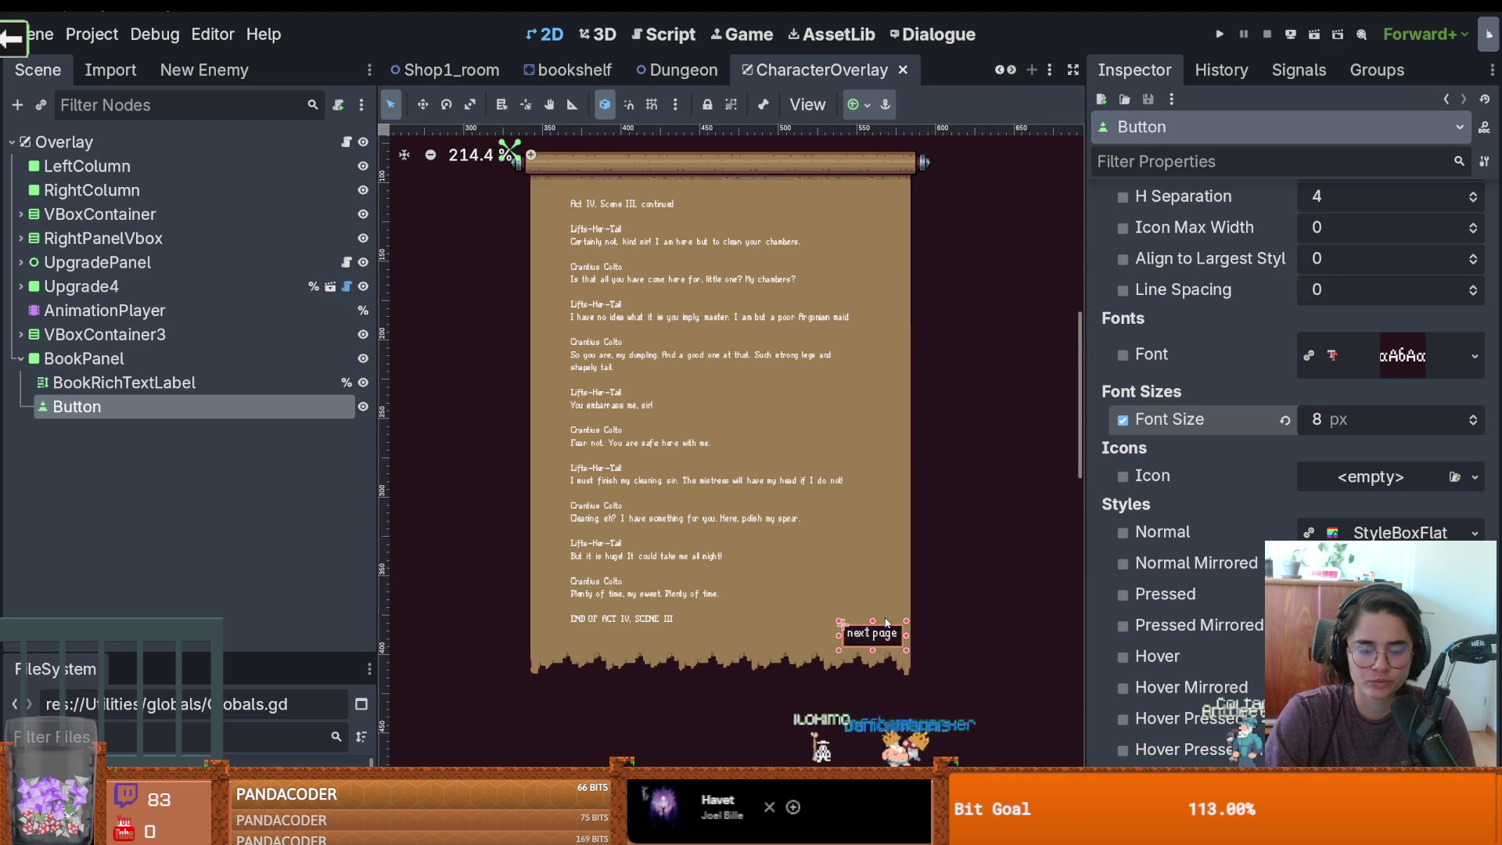
pyautogui.scroll(-1, 887, 622)
pyautogui.scroll(3, 931, 556)
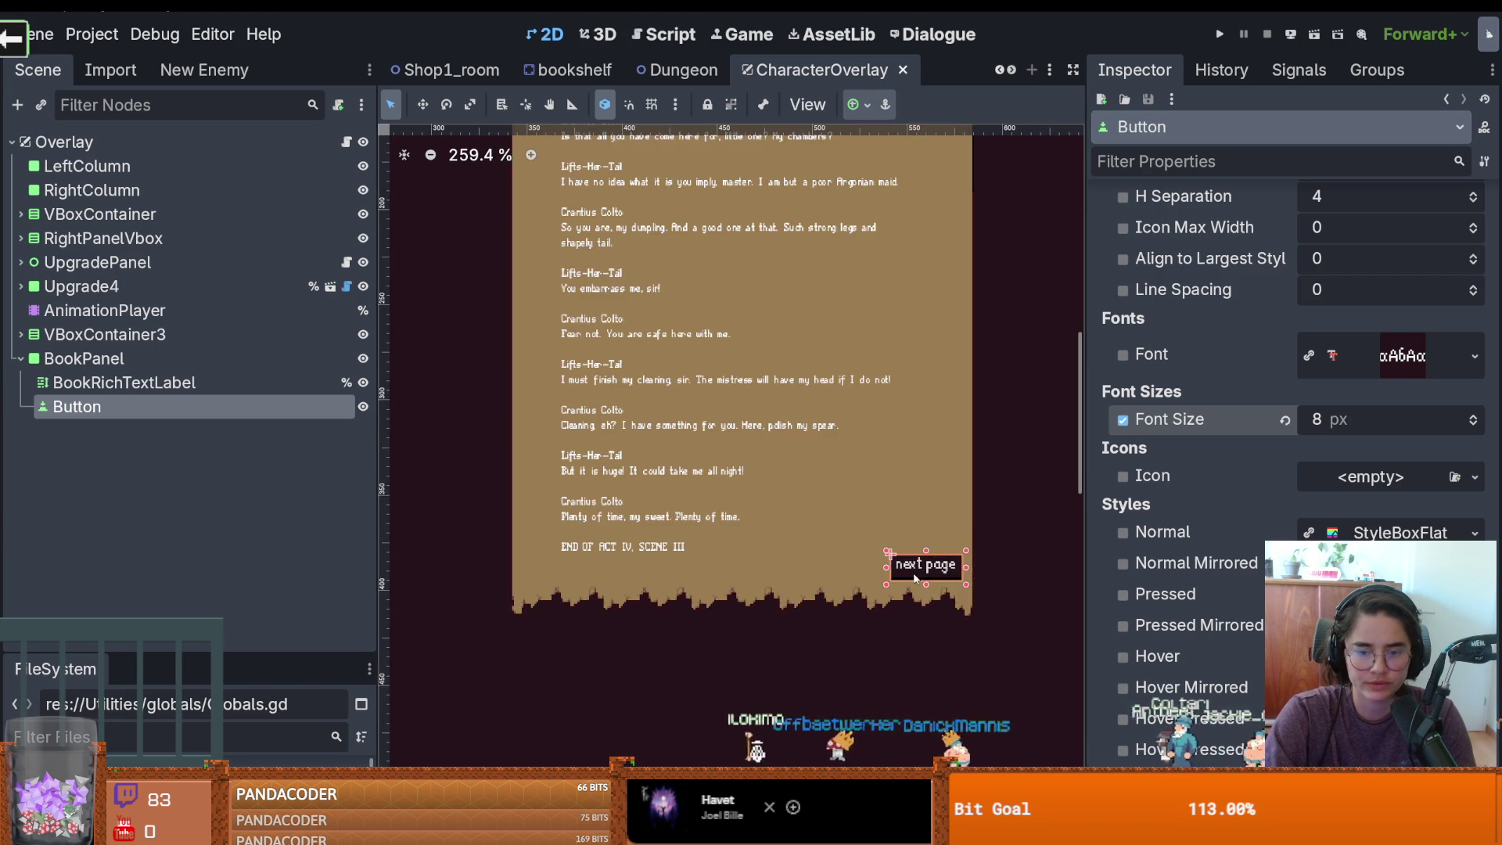
# Duplicate the next page button and move the copy to the page's bottom-left
pyautogui.hotkey('ctrl', 'v')
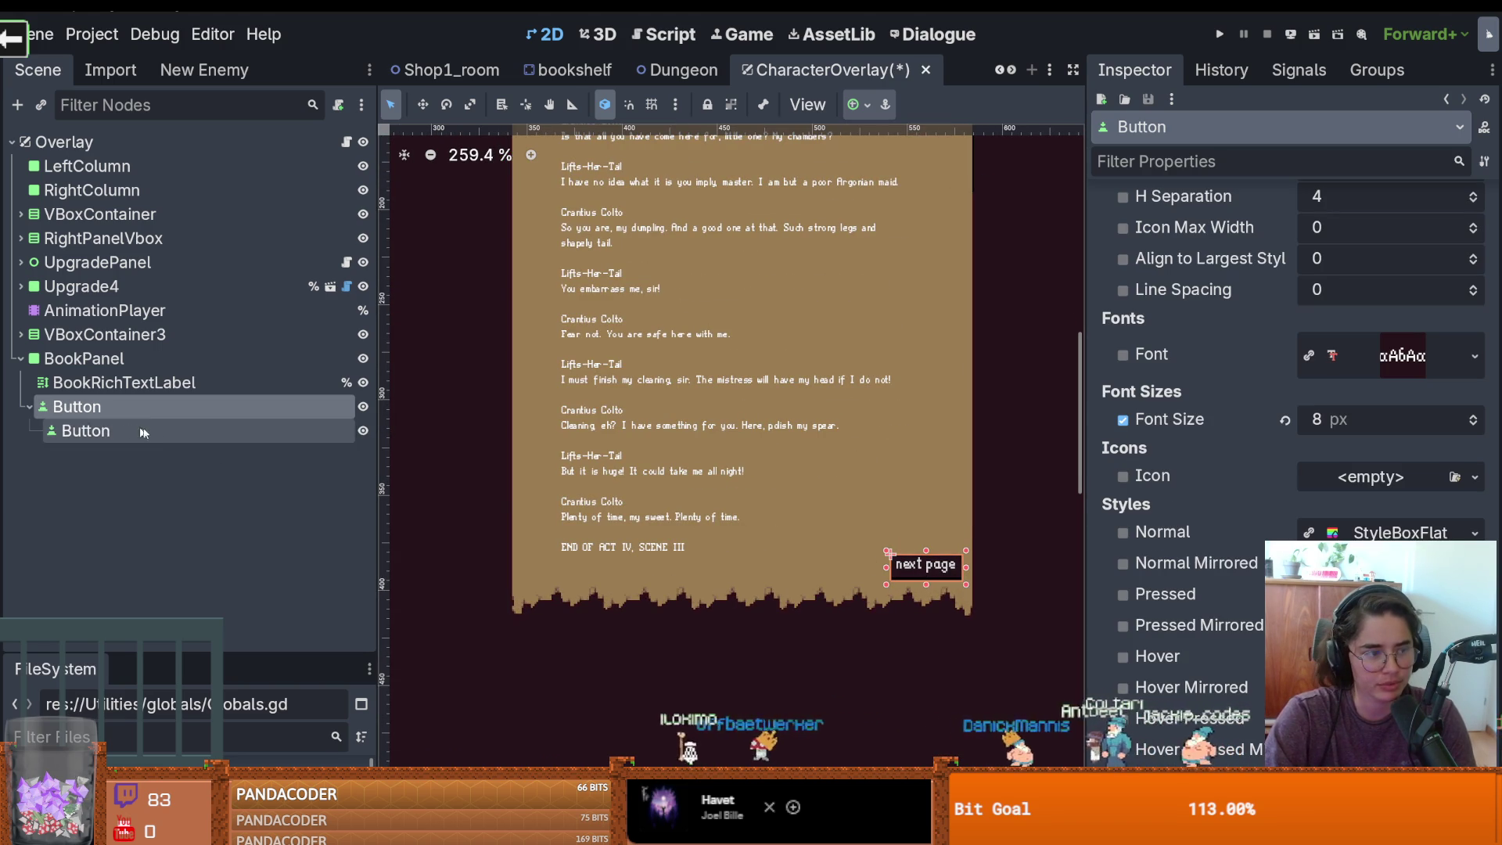
pyautogui.hotkey('ctrl', 'z')
pyautogui.hotkey('ctrl', 'd')
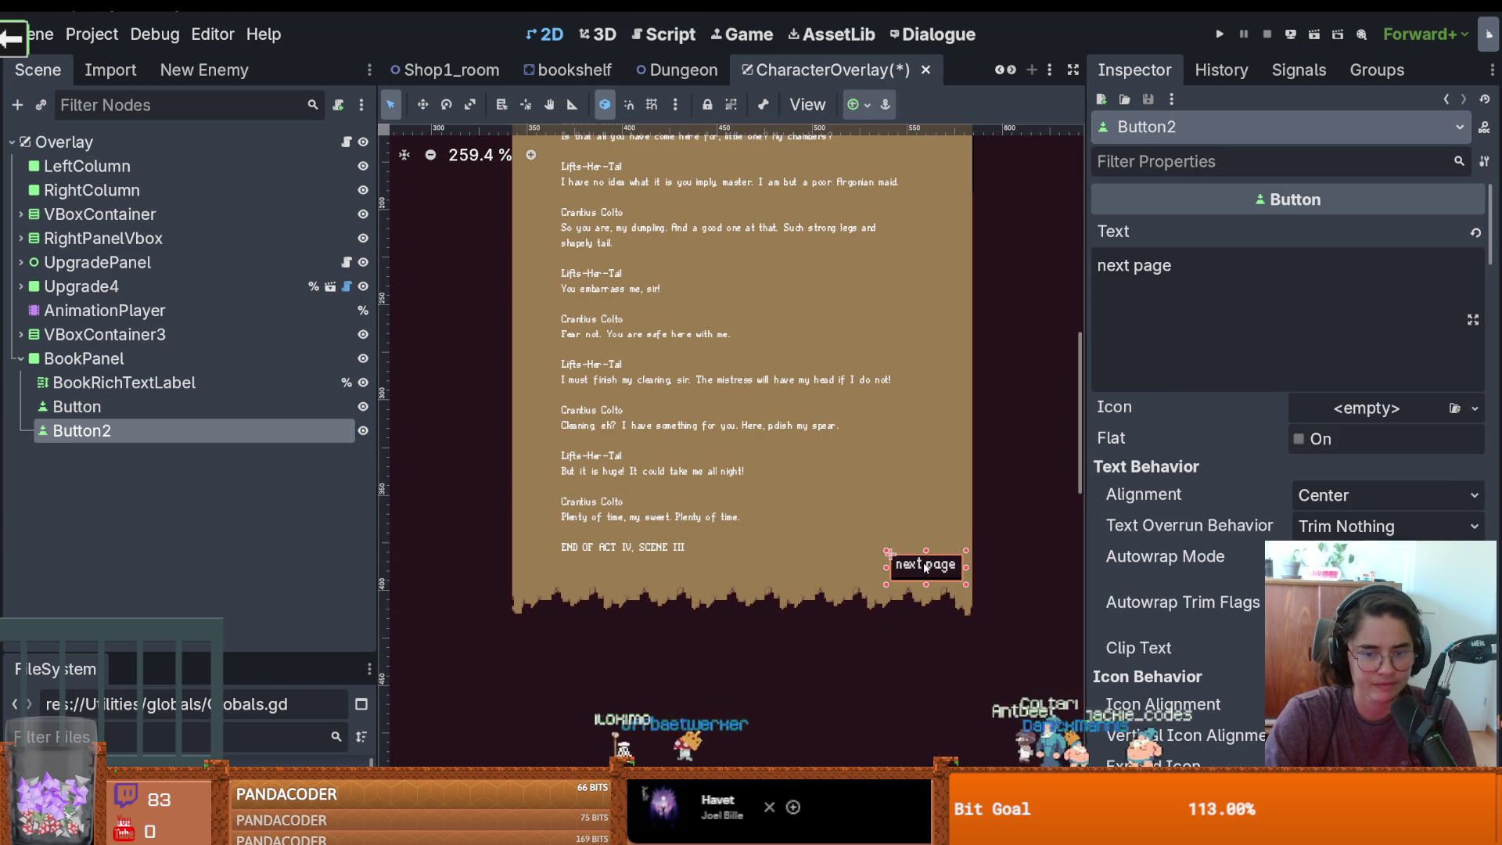
pyautogui.moveTo(925, 569); pyautogui.dragTo(552, 573)
pyautogui.moveTo(926, 568); pyautogui.dragTo(926, 570)
# Relabel the left-hand copy 'prev page' and save the overlay scene
pyautogui.click(556, 569)
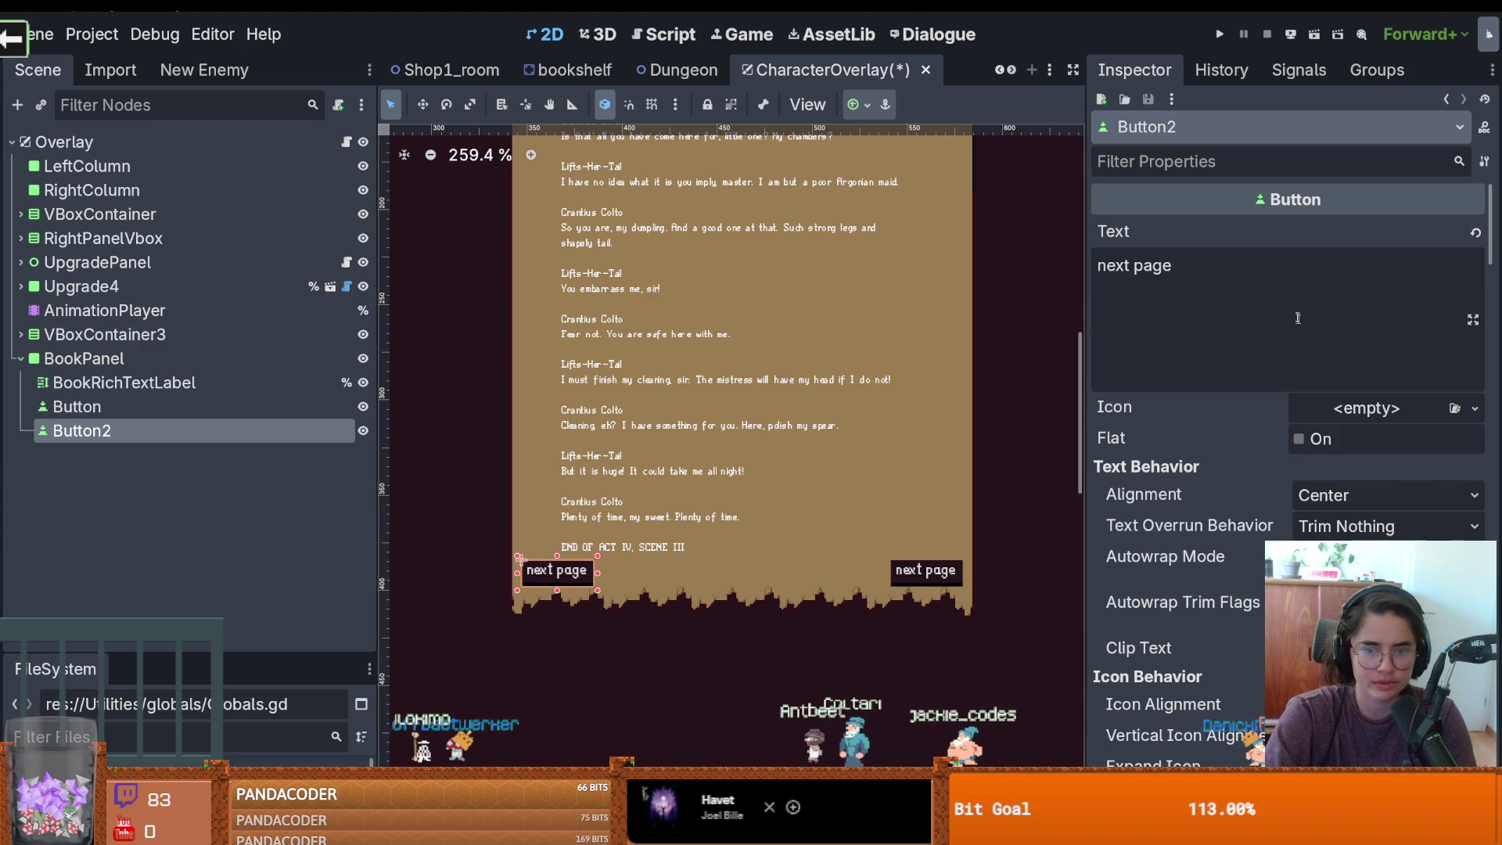
pyautogui.doubleClick(1118, 265)
pyautogui.write('prec')
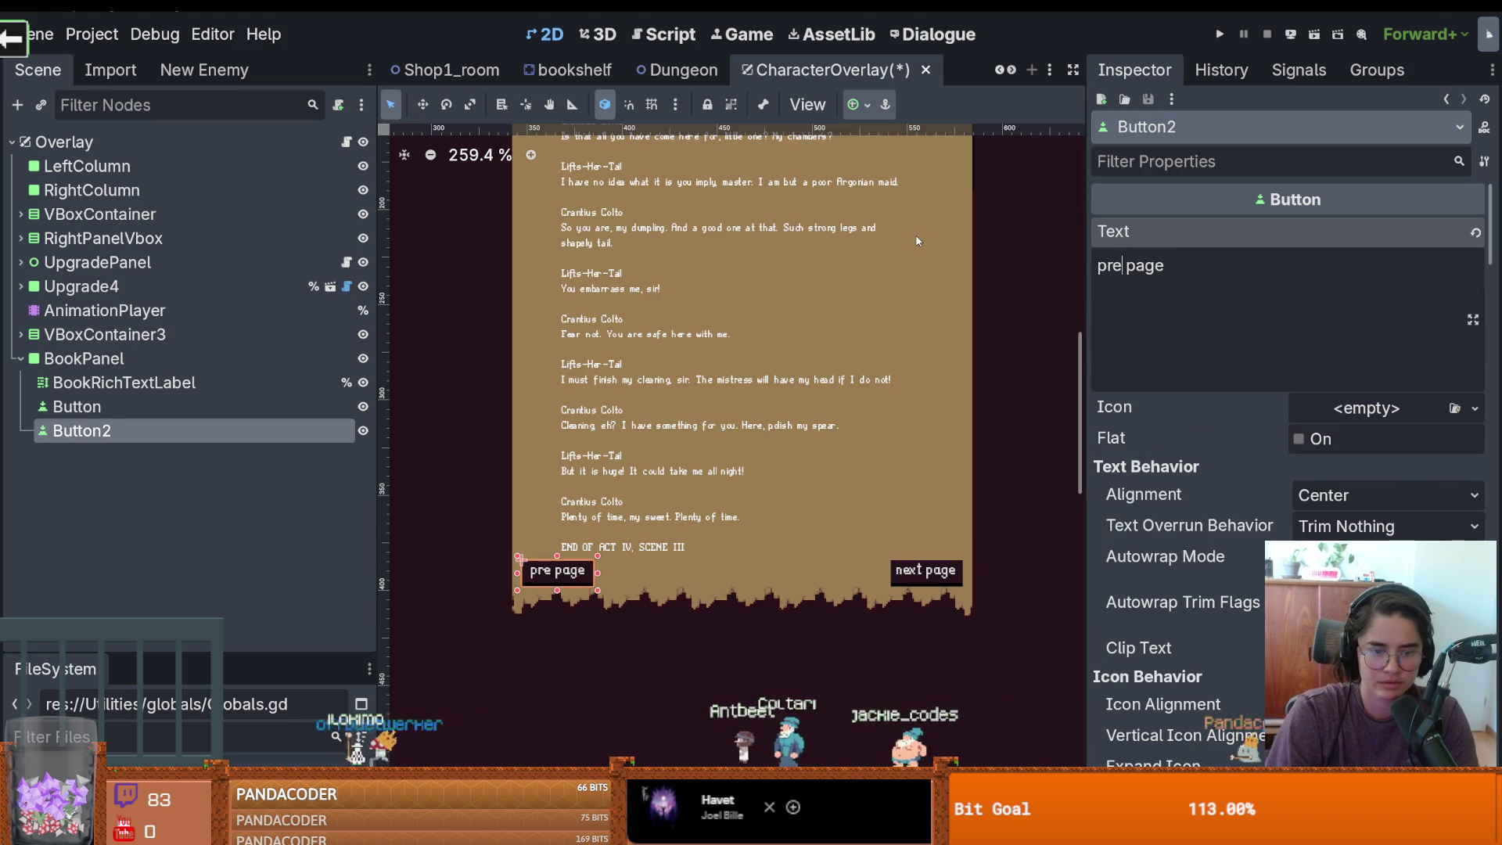
pyautogui.press('BackSpace')
pyautogui.write('v')
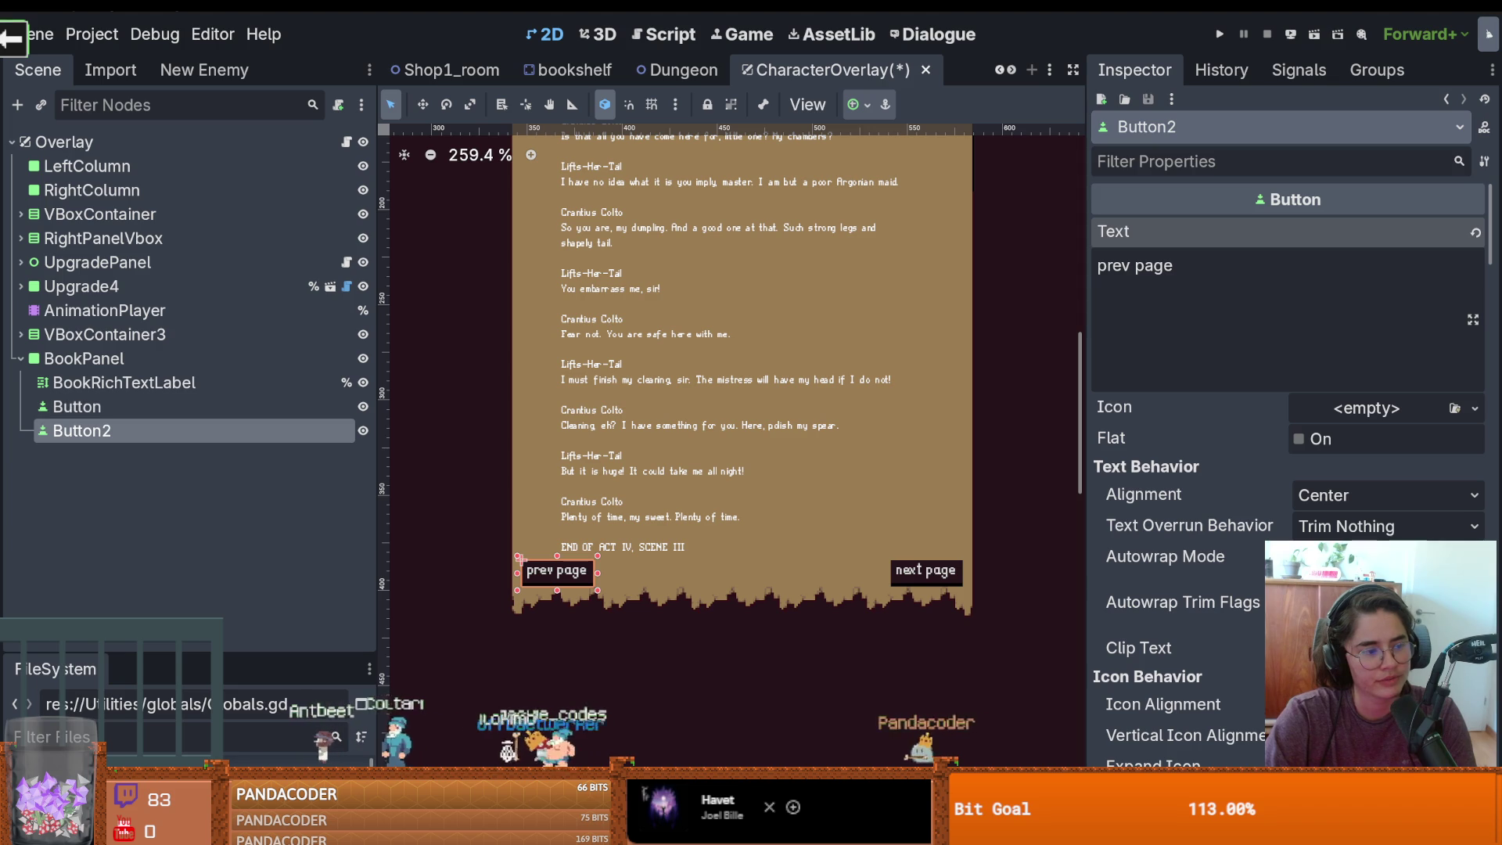
pyautogui.scroll(1, 596, 507)
pyautogui.hotkey('ctrl', 's')
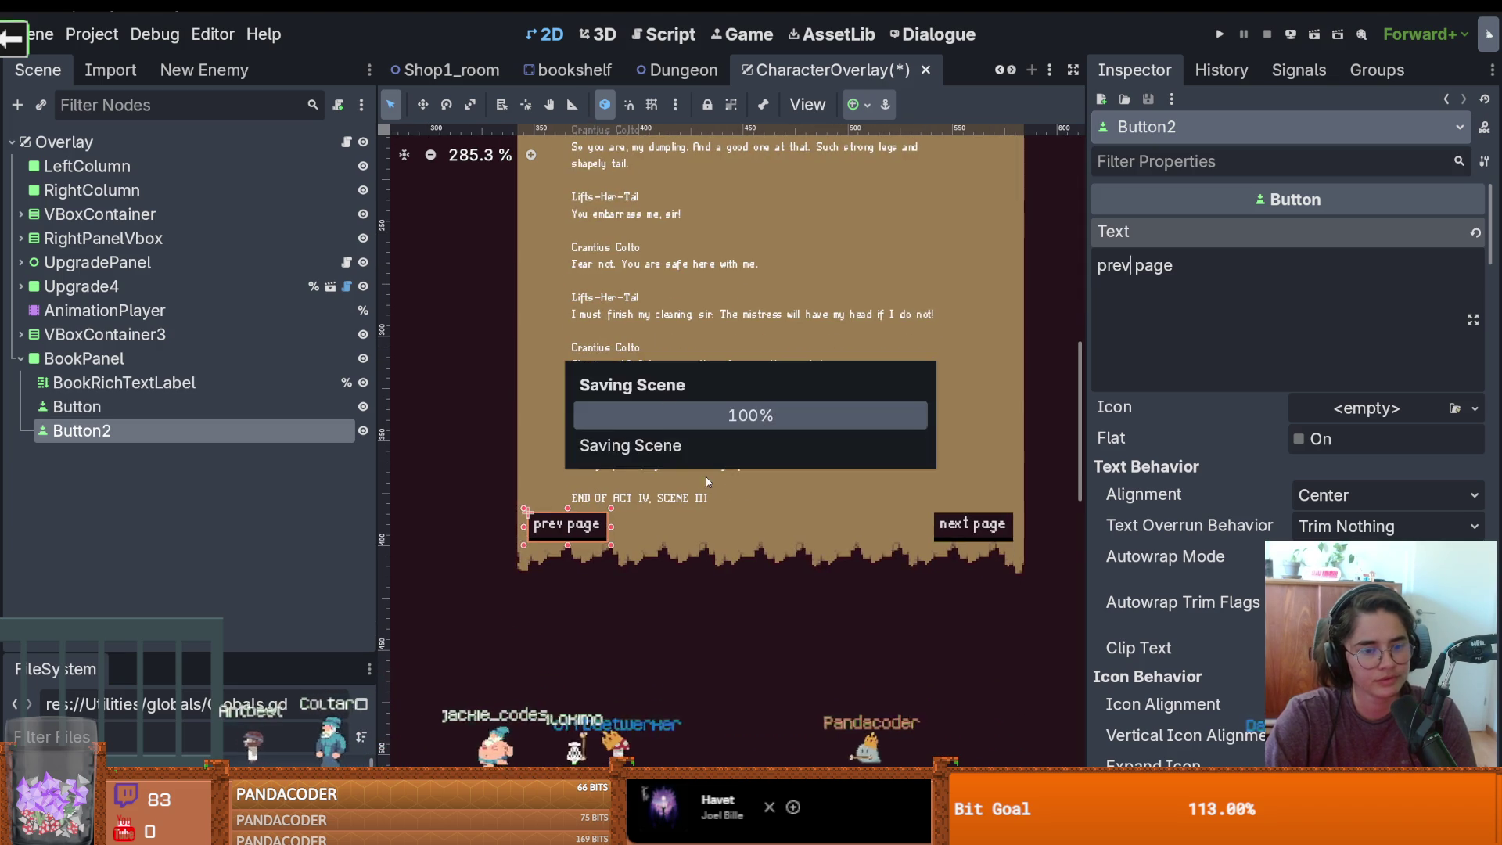
# Nudge the next page button into alignment and save the overlay scene
pyautogui.scroll(2, 592, 571)
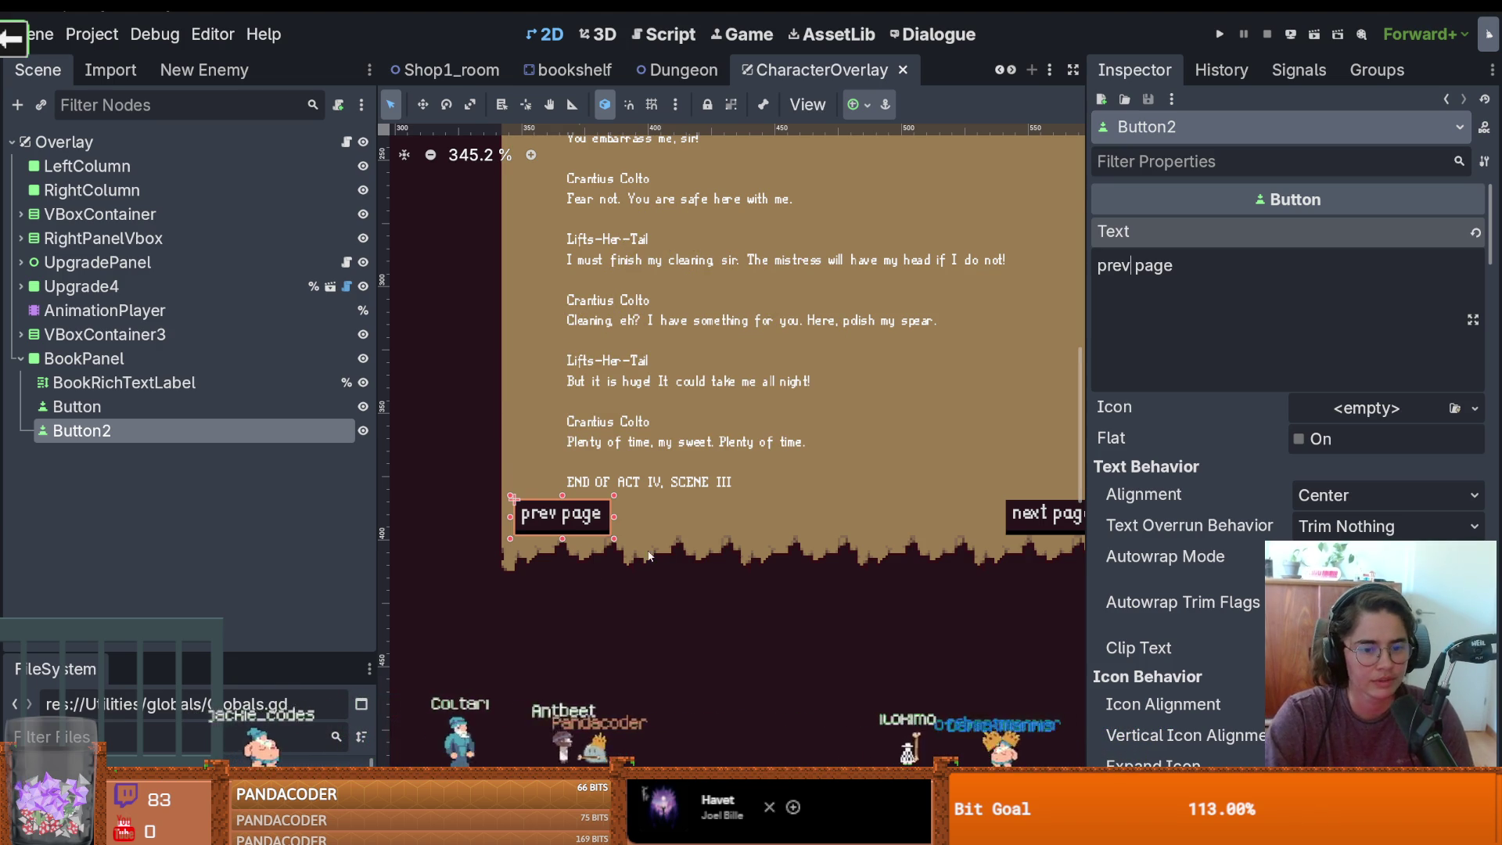
pyautogui.scroll(2, 622, 535)
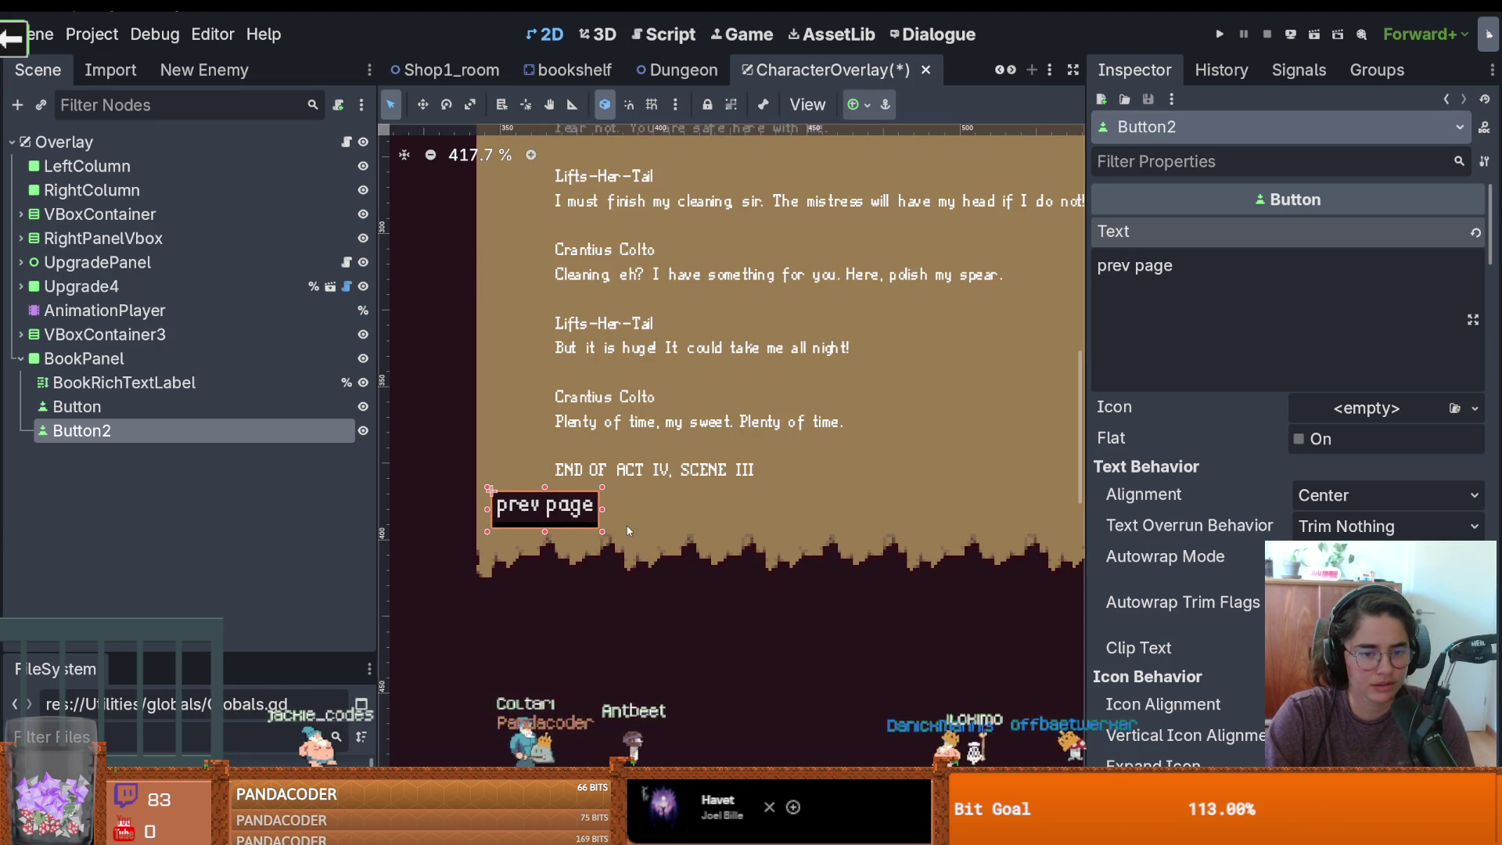
pyautogui.scroll(-3, 625, 532)
pyautogui.click(987, 518)
pyautogui.moveTo(1008, 513); pyautogui.dragTo(1006, 516)
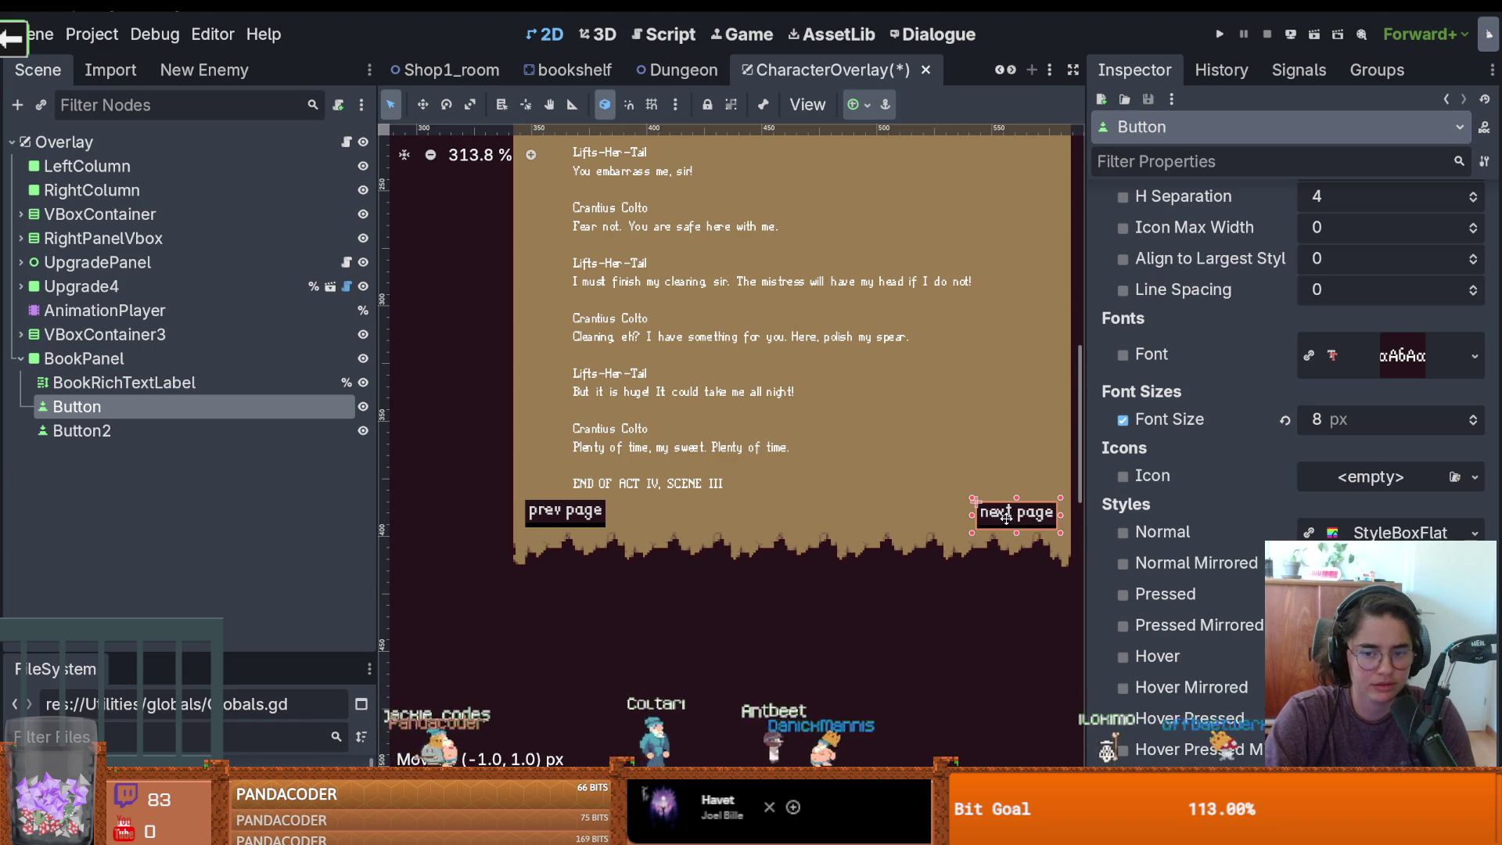
pyautogui.click(959, 552)
pyautogui.hotkey('ctrl', 's')
pyautogui.scroll(-3, 924, 551)
pyautogui.scroll(3, 924, 550)
pyautogui.scroll(-1, 923, 549)
pyautogui.hotkey('ctrl', 's')
# Enlarge the FileSystem panel, collapse the icons folder, and save the overlay scene
pyautogui.scroll(4, 673, 520)
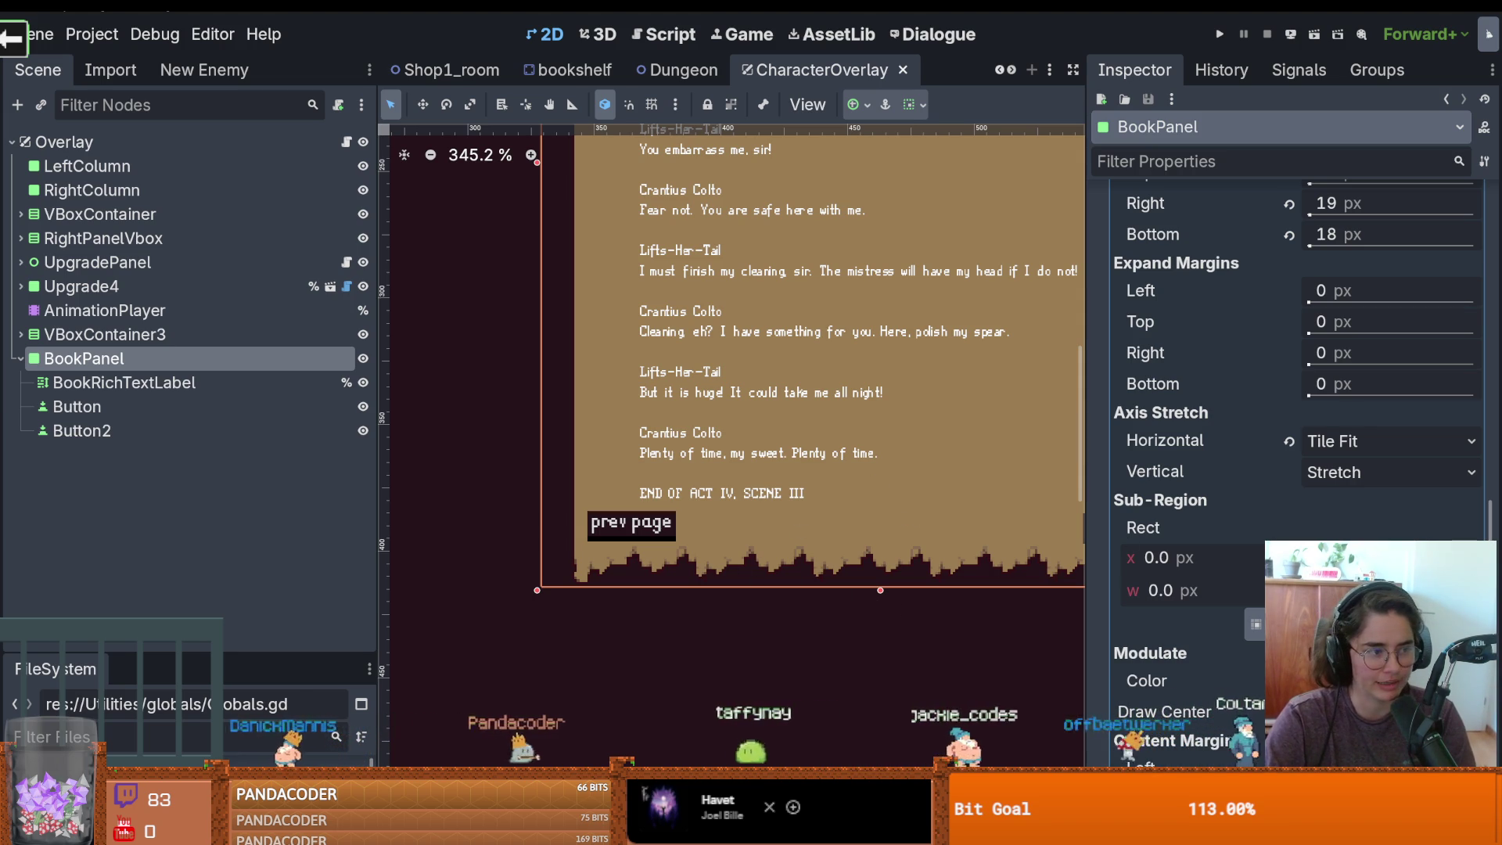
pyautogui.scroll(5, 956, 436)
pyautogui.scroll(-4, 851, 565)
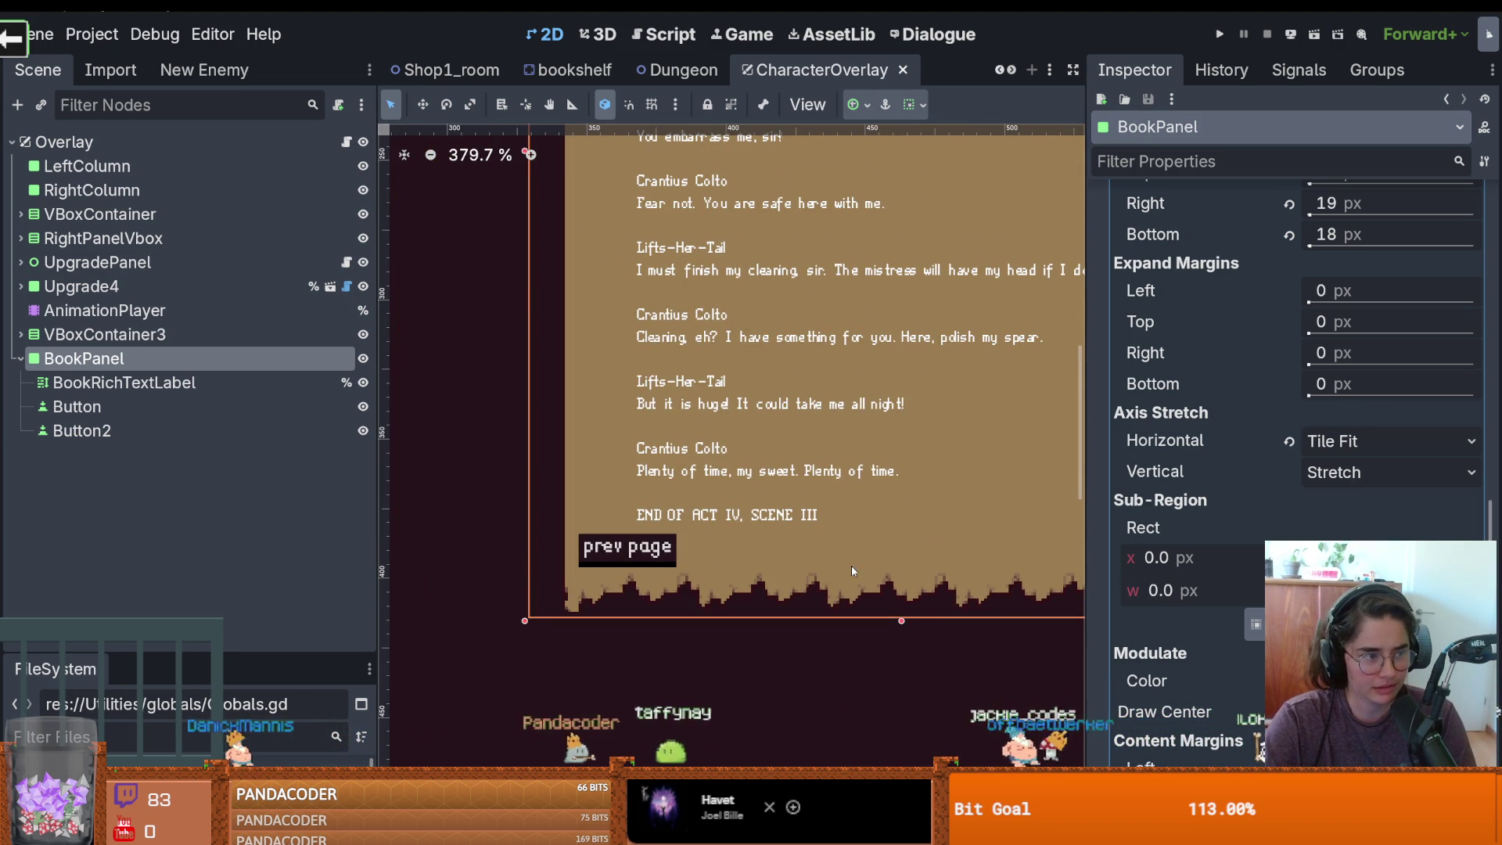
pyautogui.scroll(1, 740, 530)
pyautogui.scroll(1, 768, 515)
pyautogui.scroll(-1, 768, 515)
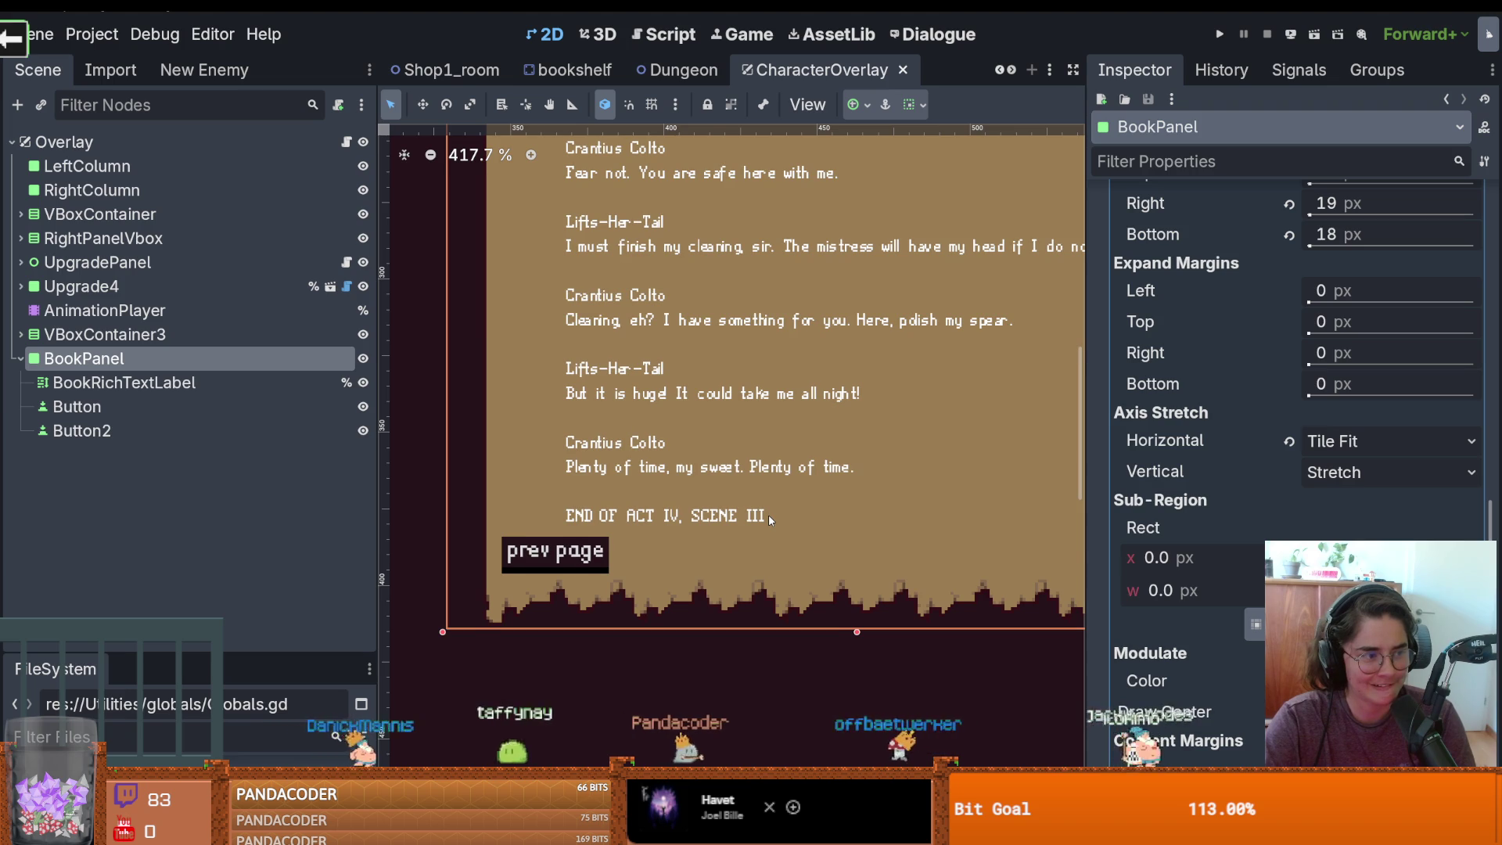
pyautogui.scroll(-6, 768, 515)
pyautogui.hotkey('ctrl', 's')
pyautogui.moveTo(233, 655)
pyautogui.mouseDown()
pyautogui.moveTo(235, 399)
pyautogui.moveTo(266, 281)
pyautogui.mouseUp()
pyautogui.scroll(-4, 211, 561)
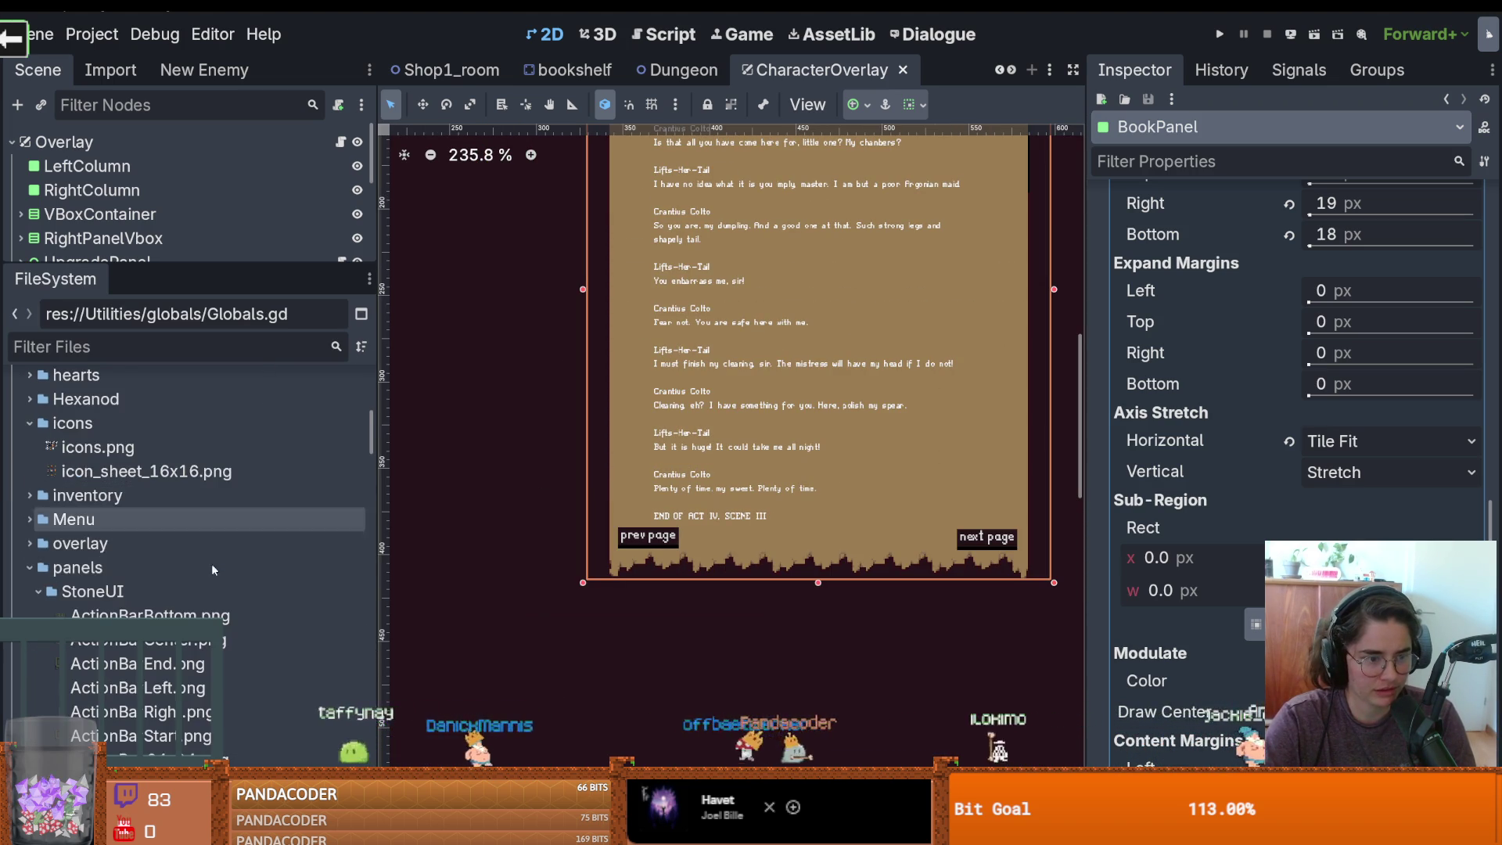
pyautogui.scroll(2, 195, 540)
pyautogui.click(30, 531)
pyautogui.hotkey('ctrl', 's')
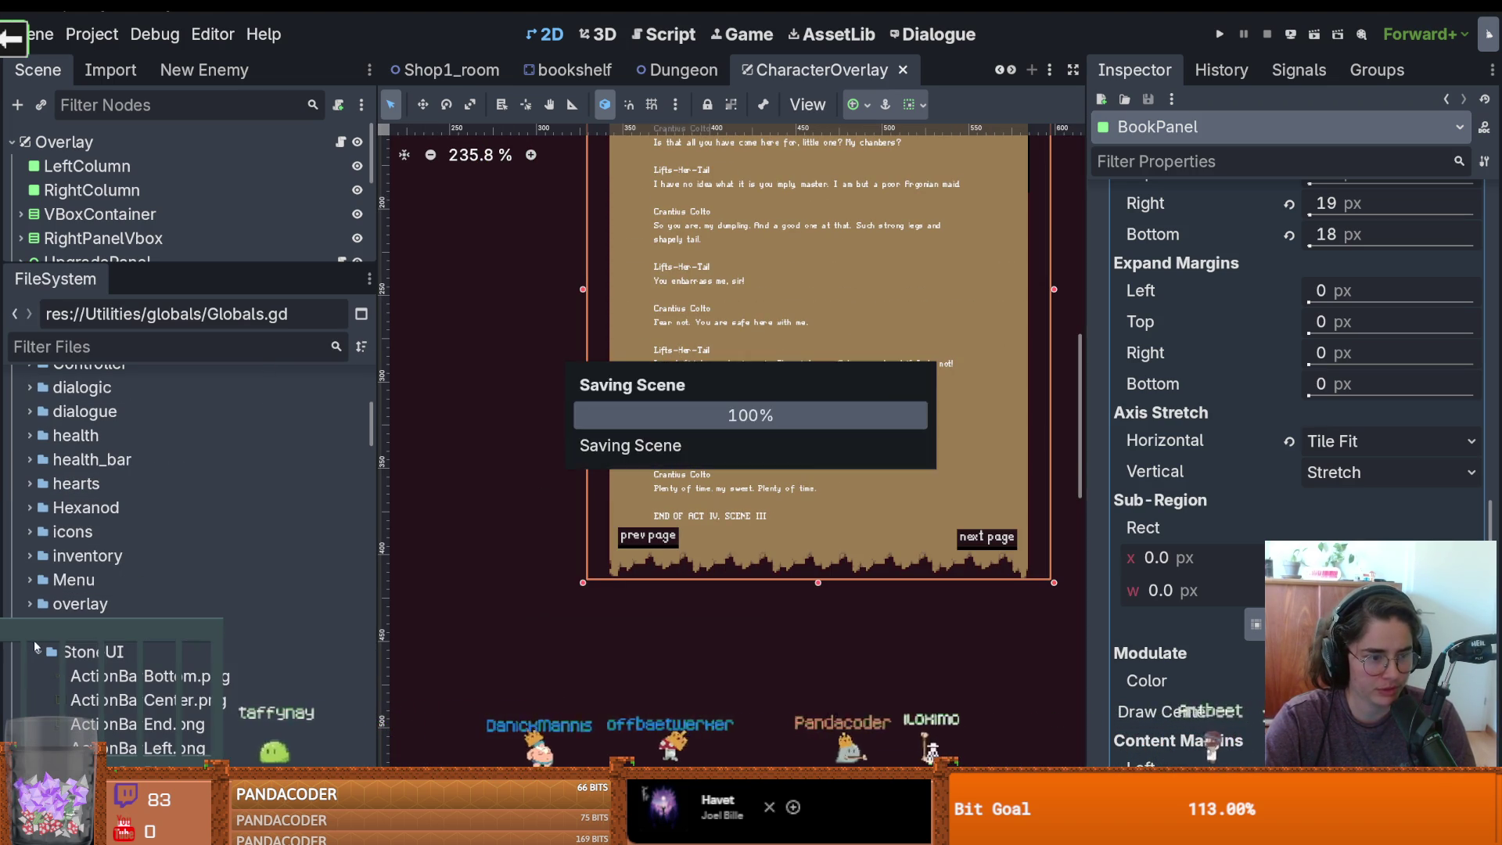
# Save the overlay scene and select LustyArgonionMaidv1.tres in the BooksNScrolls folder
pyautogui.hotkey('ctrl', 's')
pyautogui.scroll(5, 78, 645)
pyautogui.scroll(-1, 117, 644)
pyautogui.scroll(-3, 79, 618)
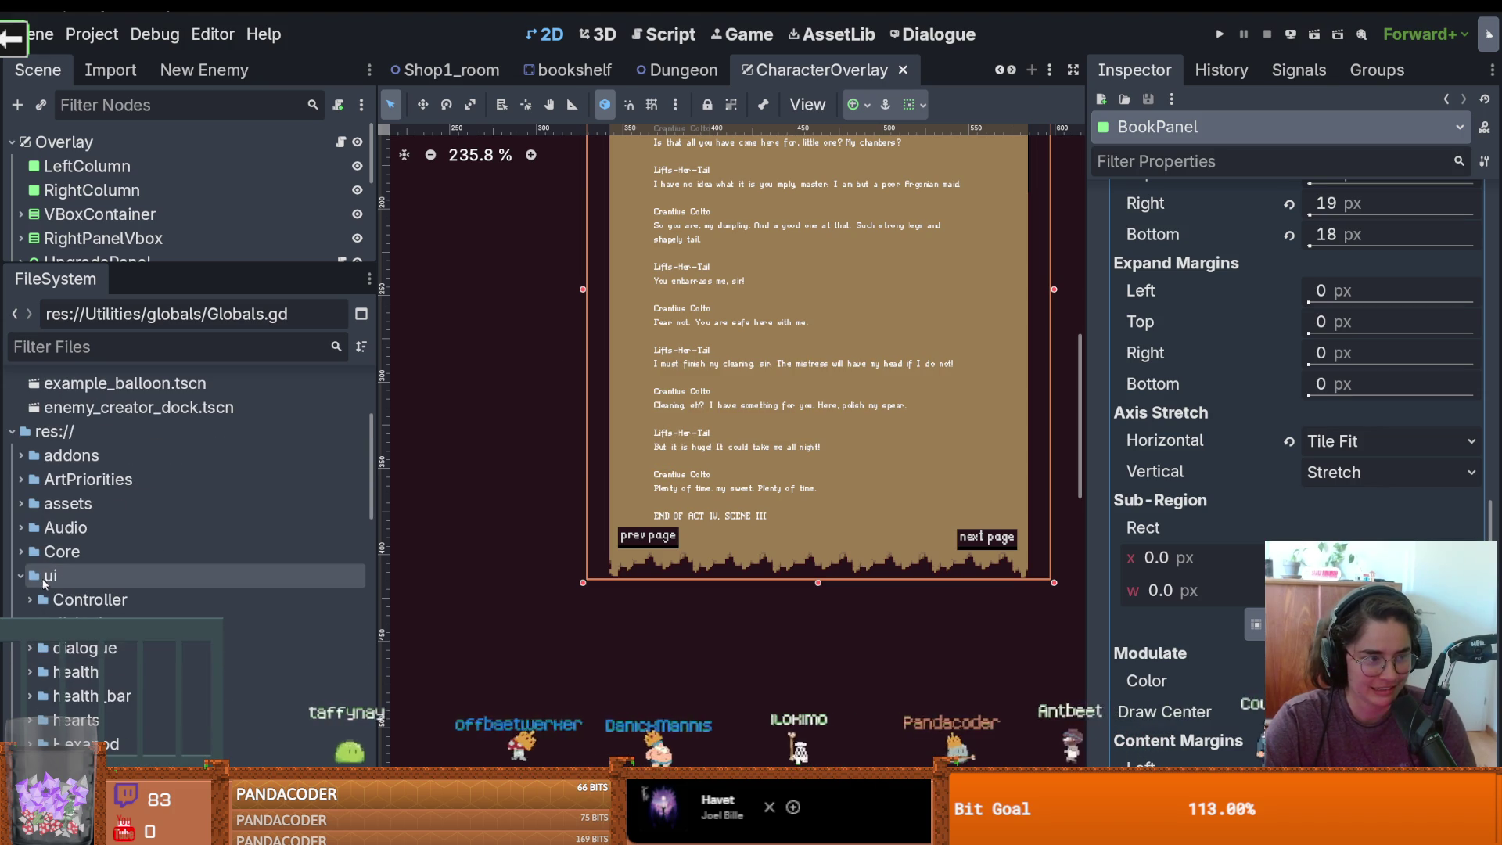
pyautogui.click(17, 578)
pyautogui.scroll(3, 28, 626)
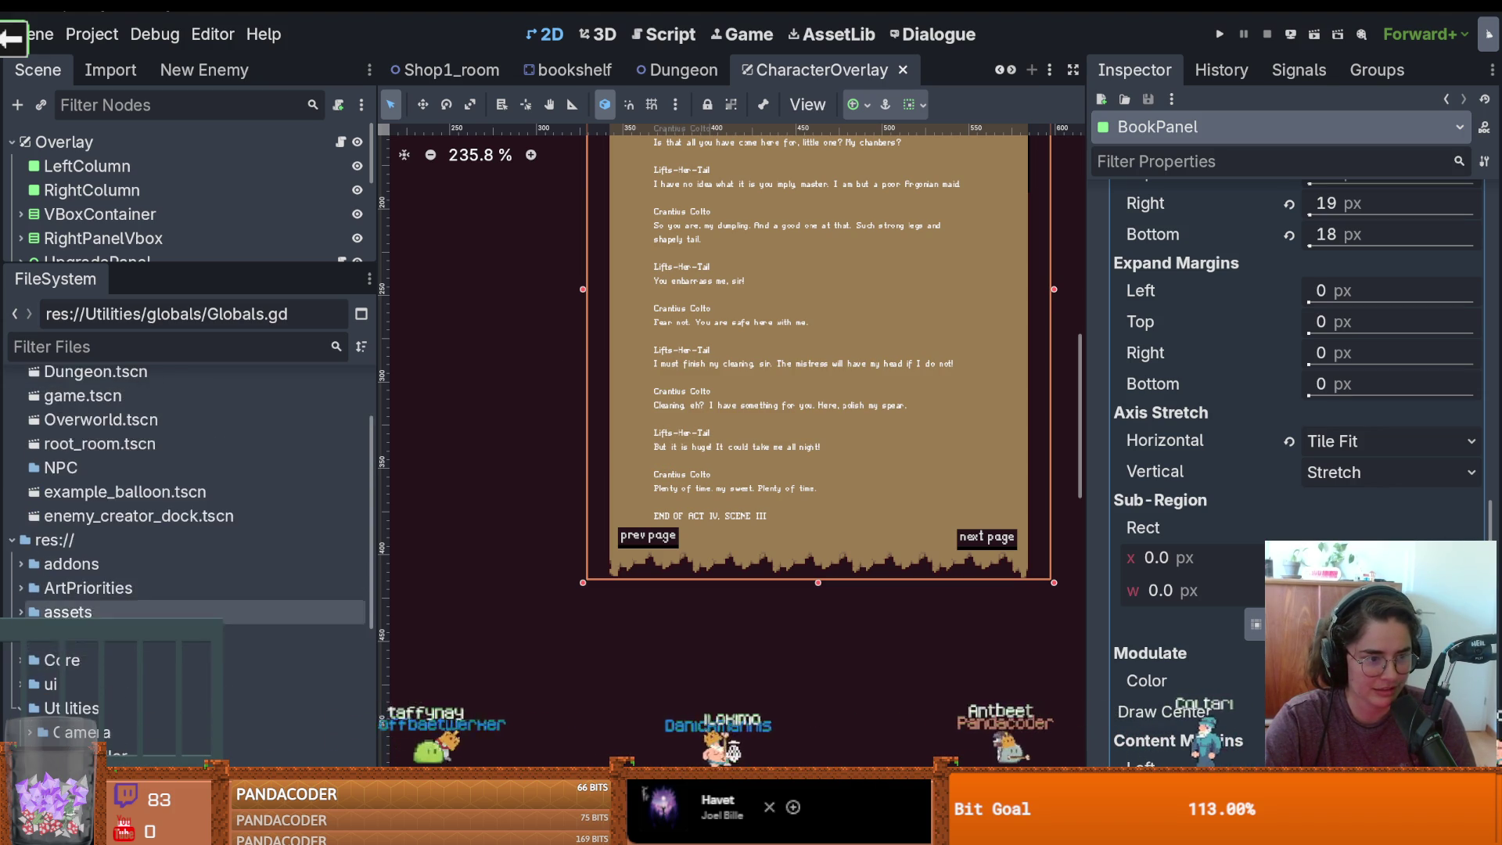
pyautogui.scroll(-1, 27, 665)
pyautogui.click(17, 654)
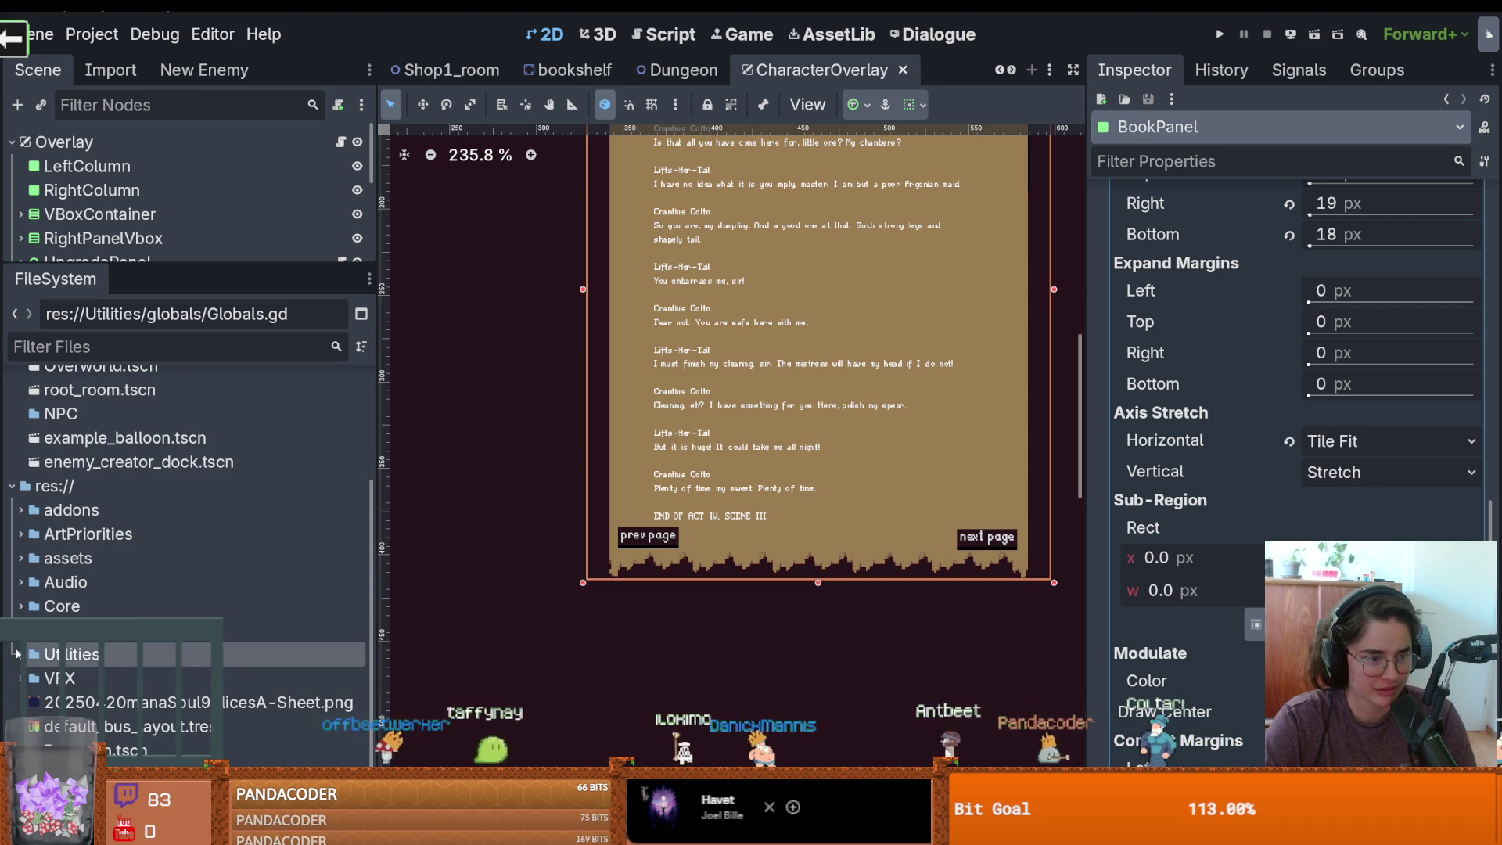
pyautogui.click(17, 606)
pyautogui.scroll(-6, 47, 548)
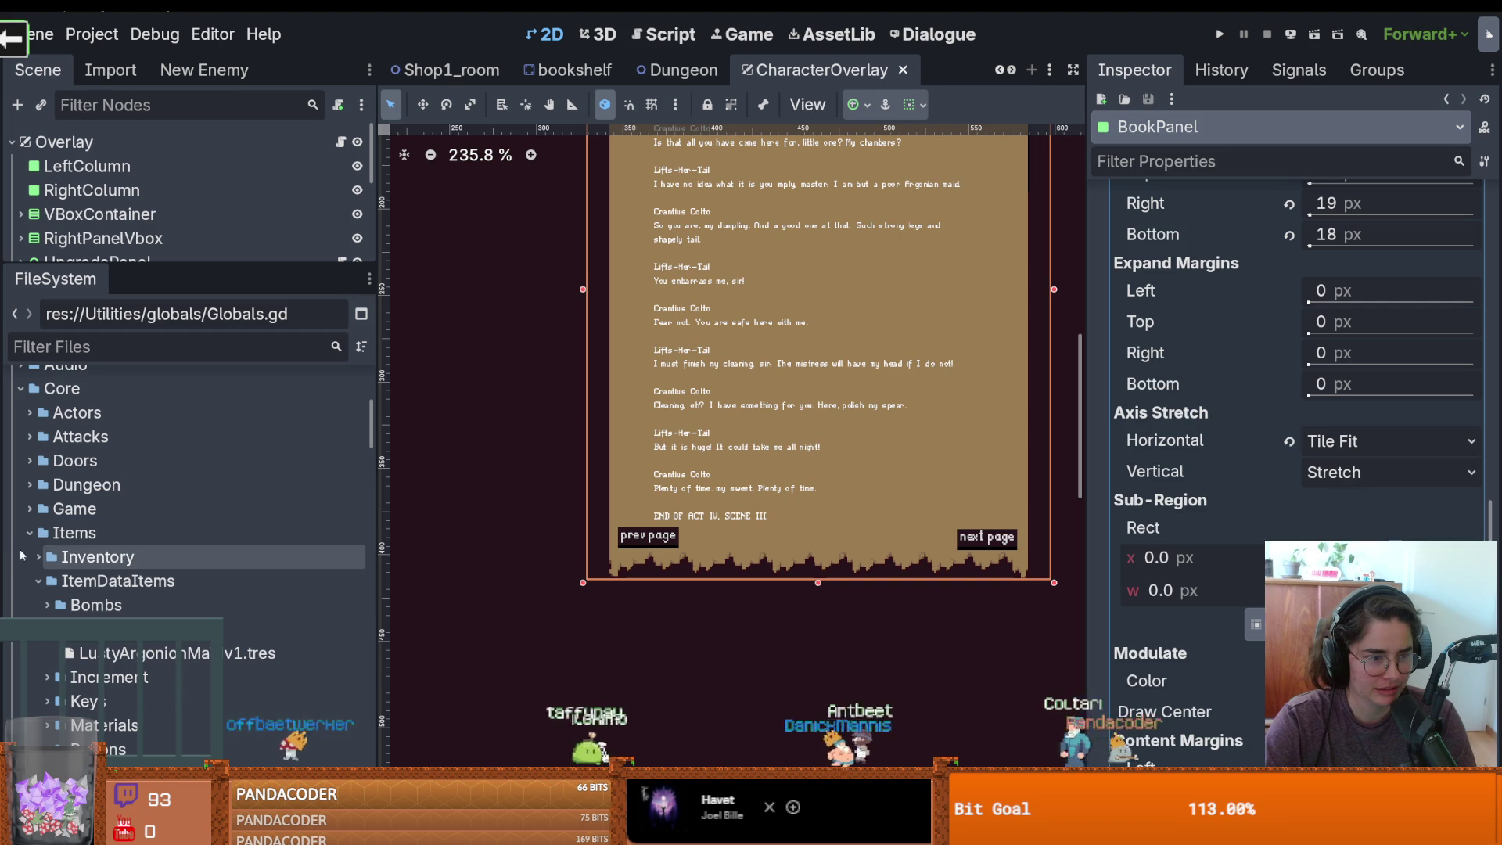
pyautogui.scroll(-3, 93, 583)
pyautogui.click(43, 521)
pyautogui.click(43, 523)
pyautogui.click(151, 550)
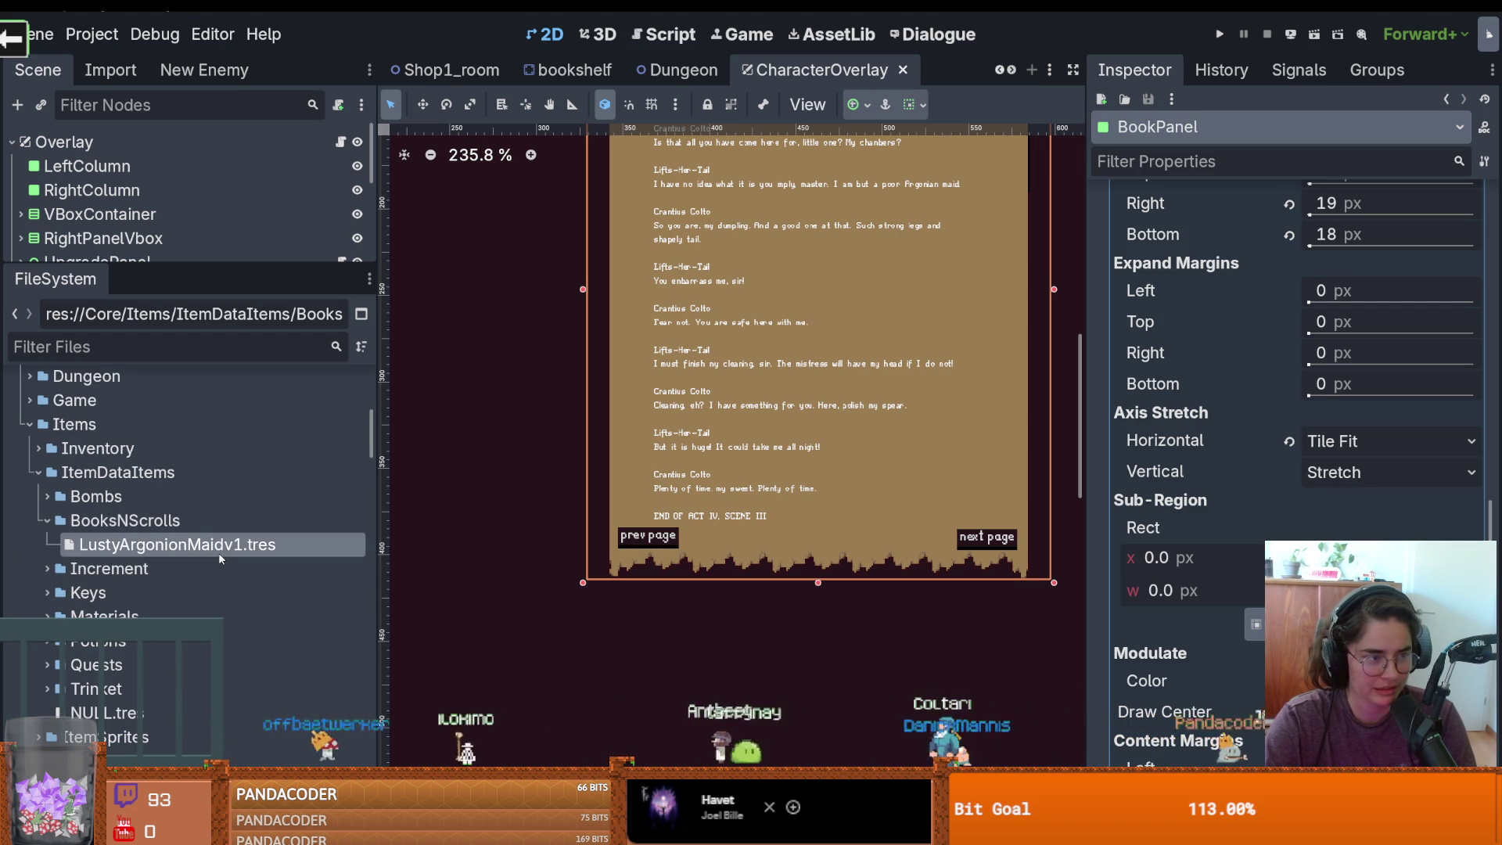
# Duplicate it under the name AncientTalesoftheDwemerpartI.tres
pyautogui.hotkey('ctrl', 'd')
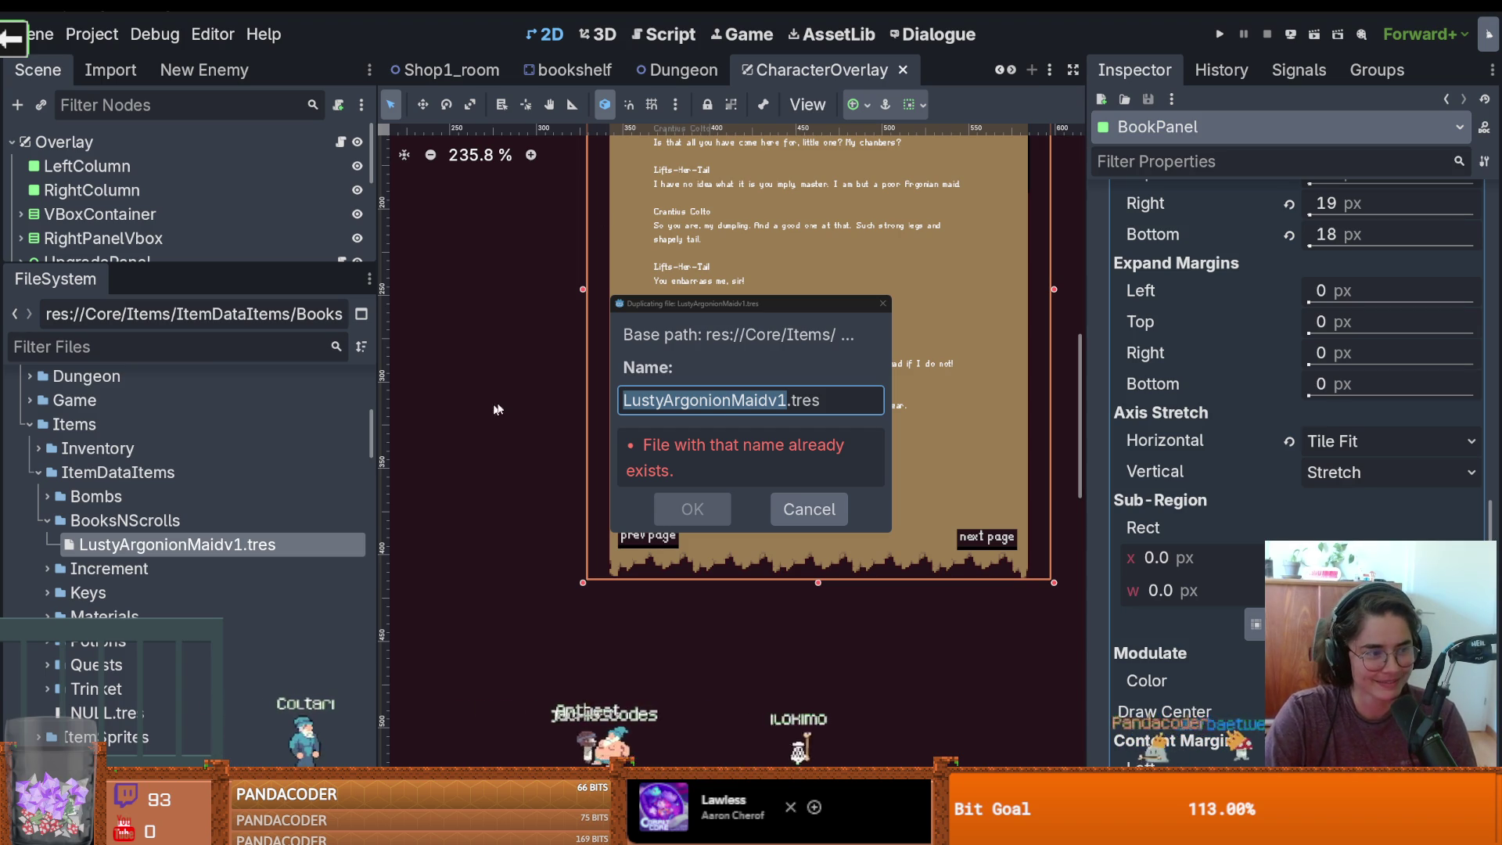
pyautogui.click(777, 403)
pyautogui.hotkey('ctrl', 'a')
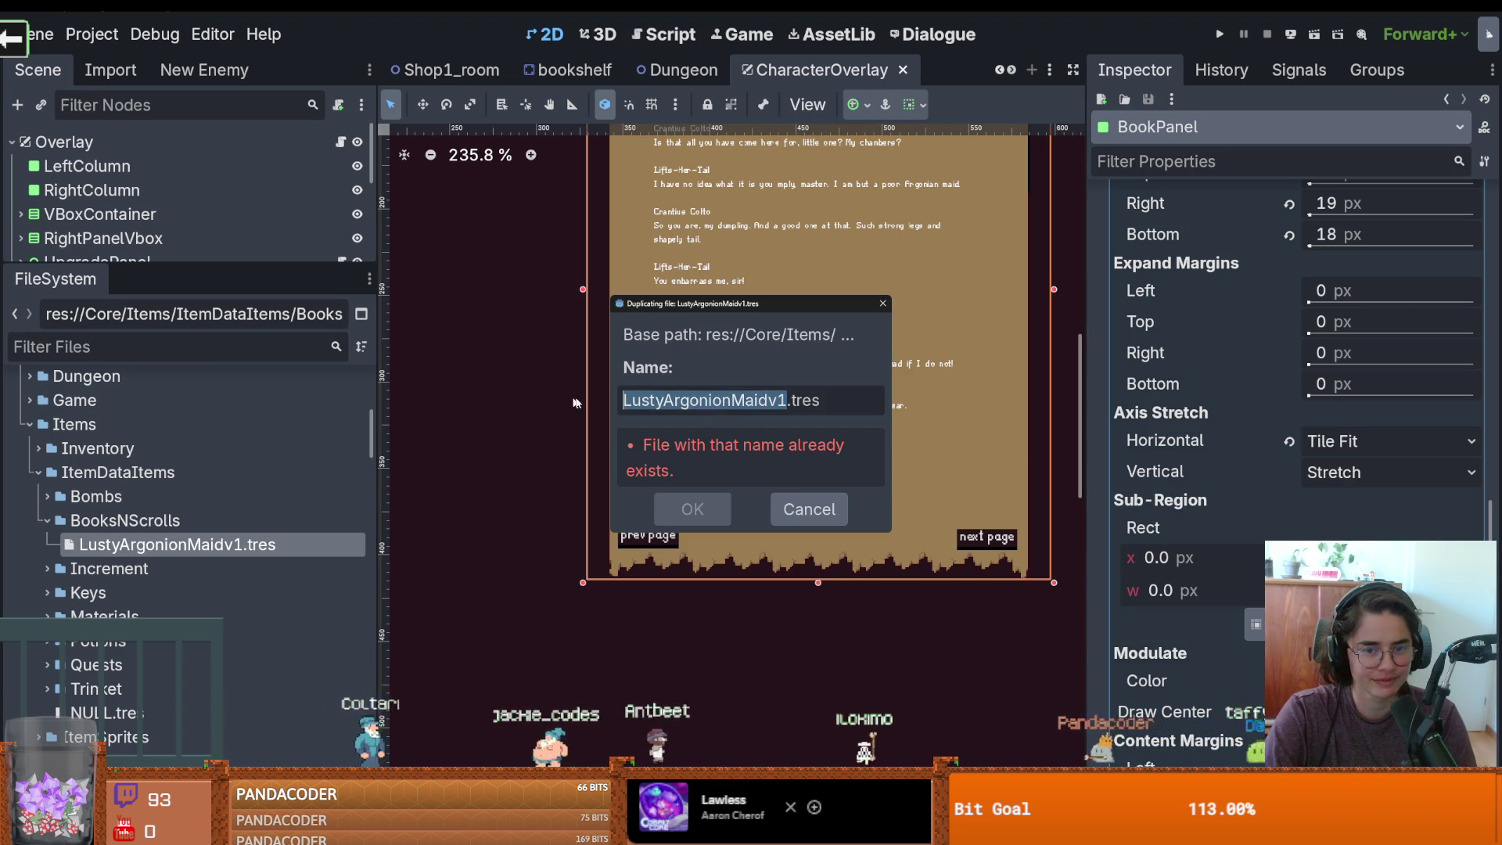
pyautogui.hotkey('ctrl', 'v')
pyautogui.press('BackSpace')
pyautogui.press('BackSpace')
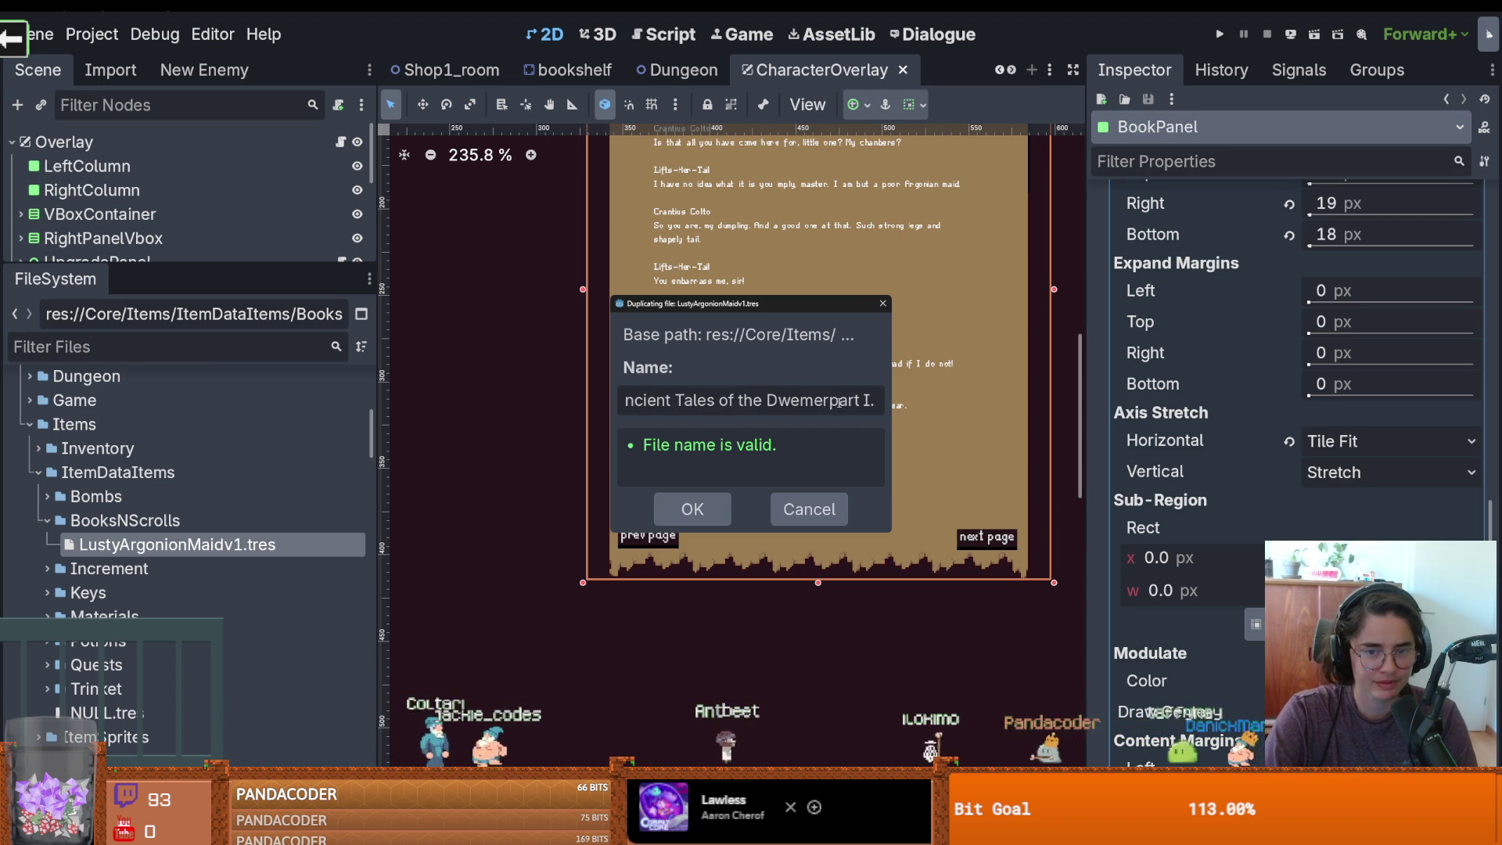
pyautogui.press('BackSpace')
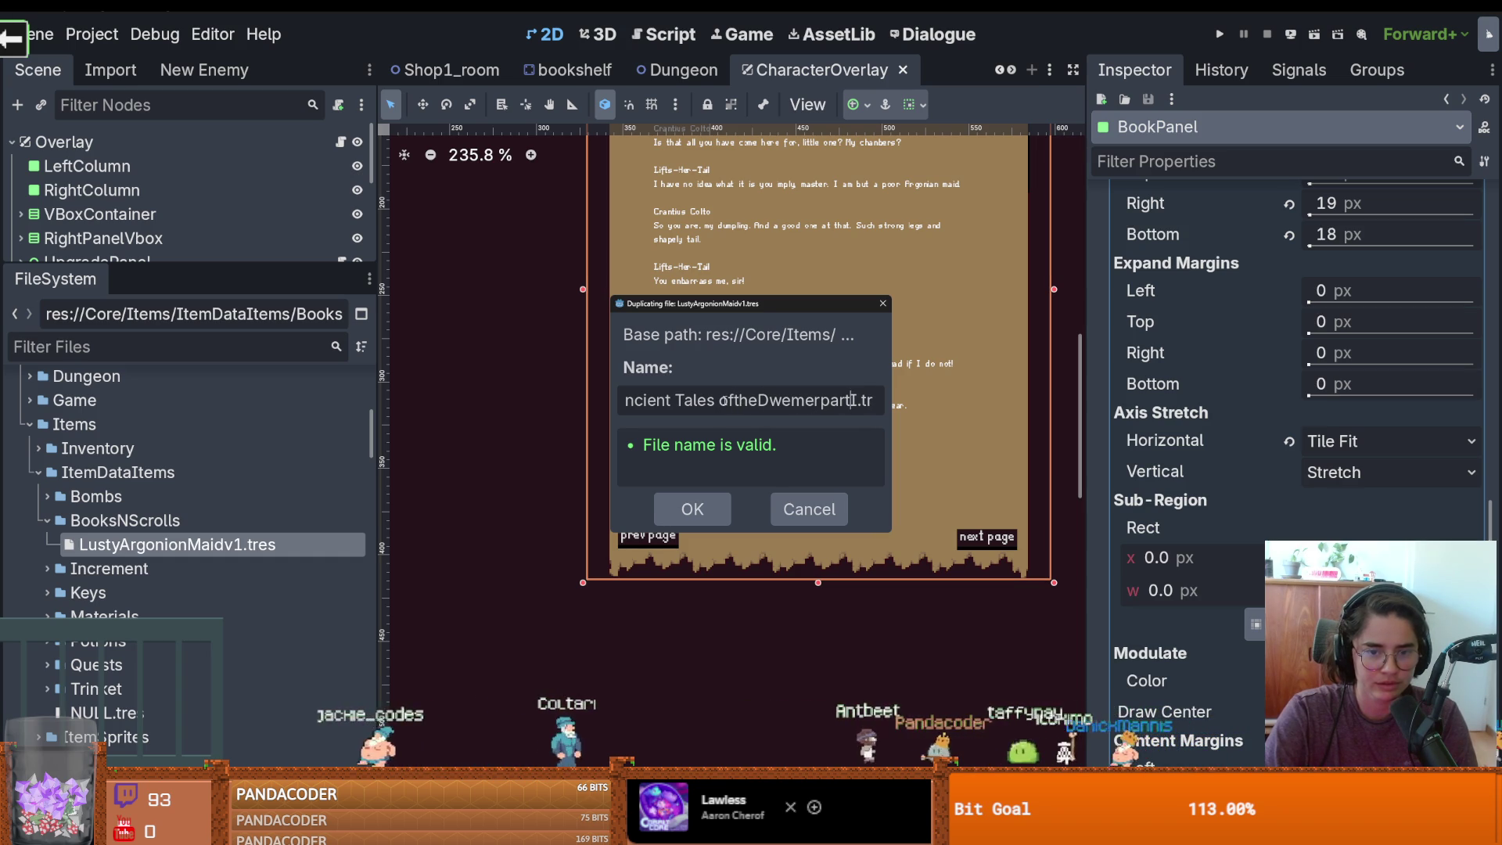
pyautogui.click(722, 401)
pyautogui.press('BackSpace')
pyautogui.click(677, 400)
pyautogui.press('BackSpace')
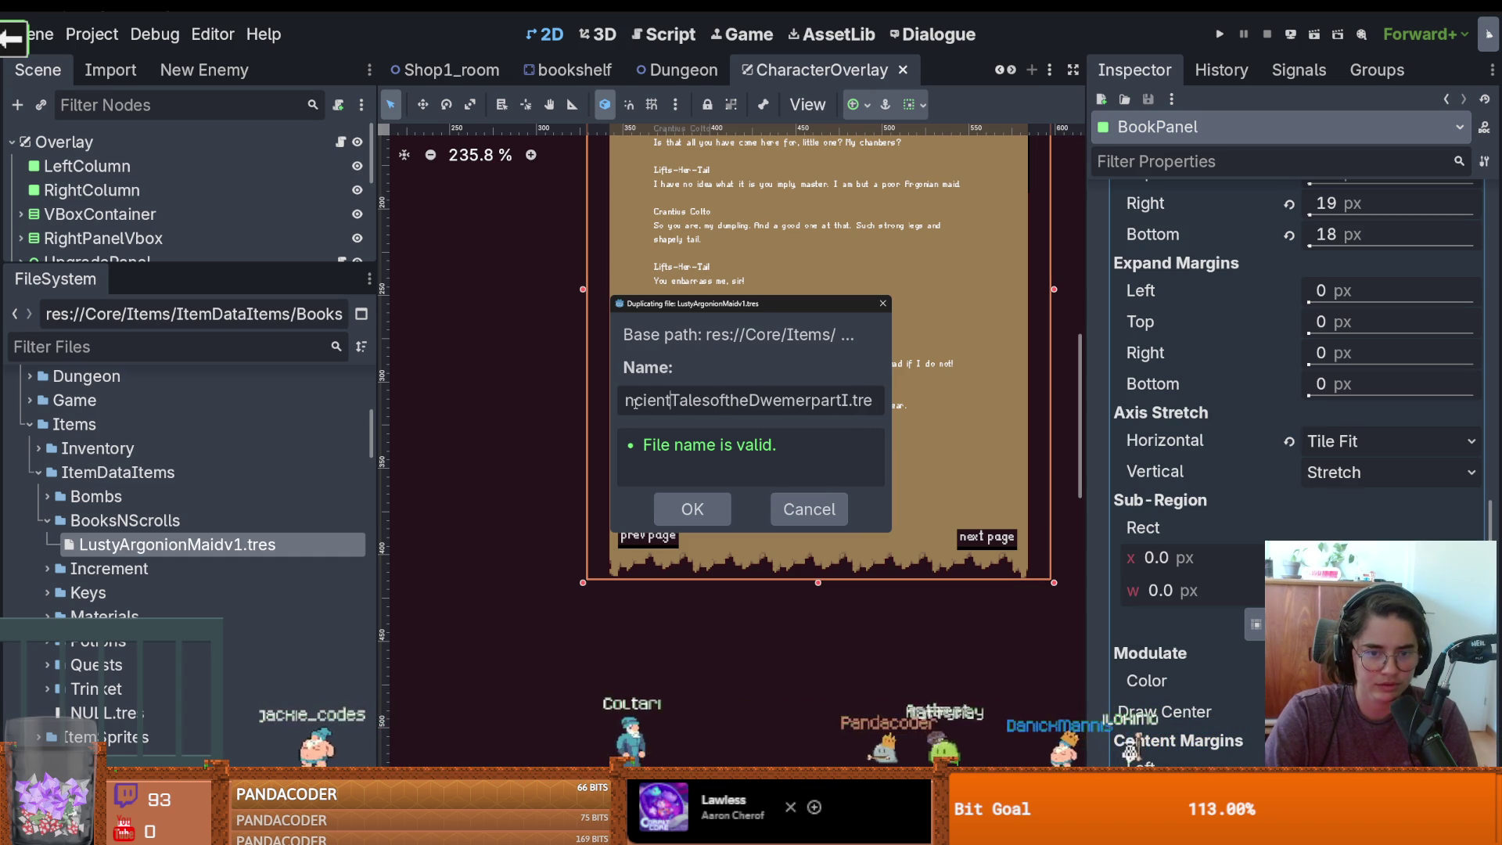
pyautogui.moveTo(744, 400); pyautogui.dragTo(621, 398)
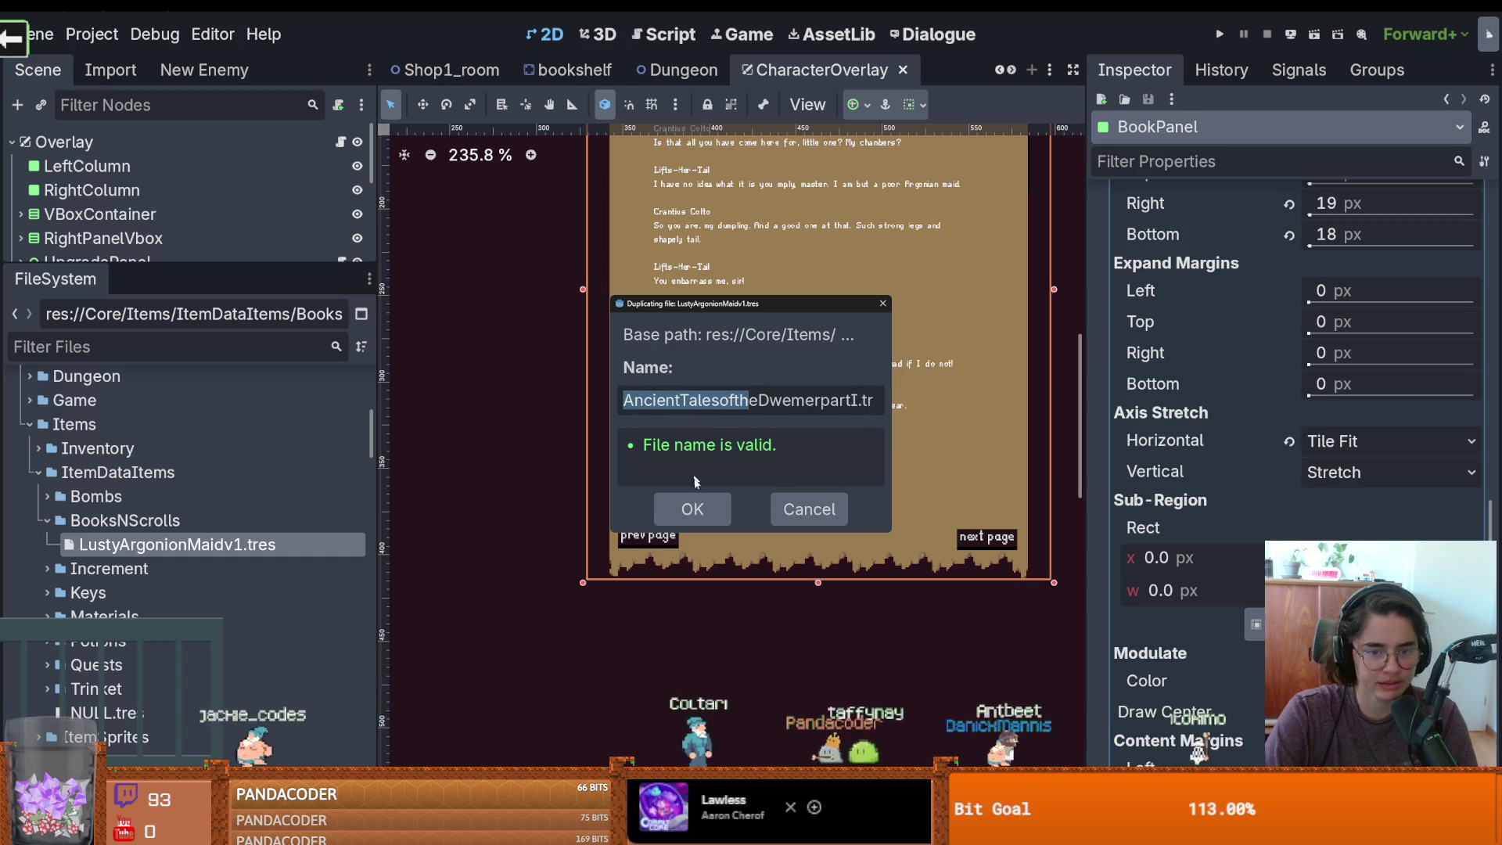
pyautogui.click(692, 509)
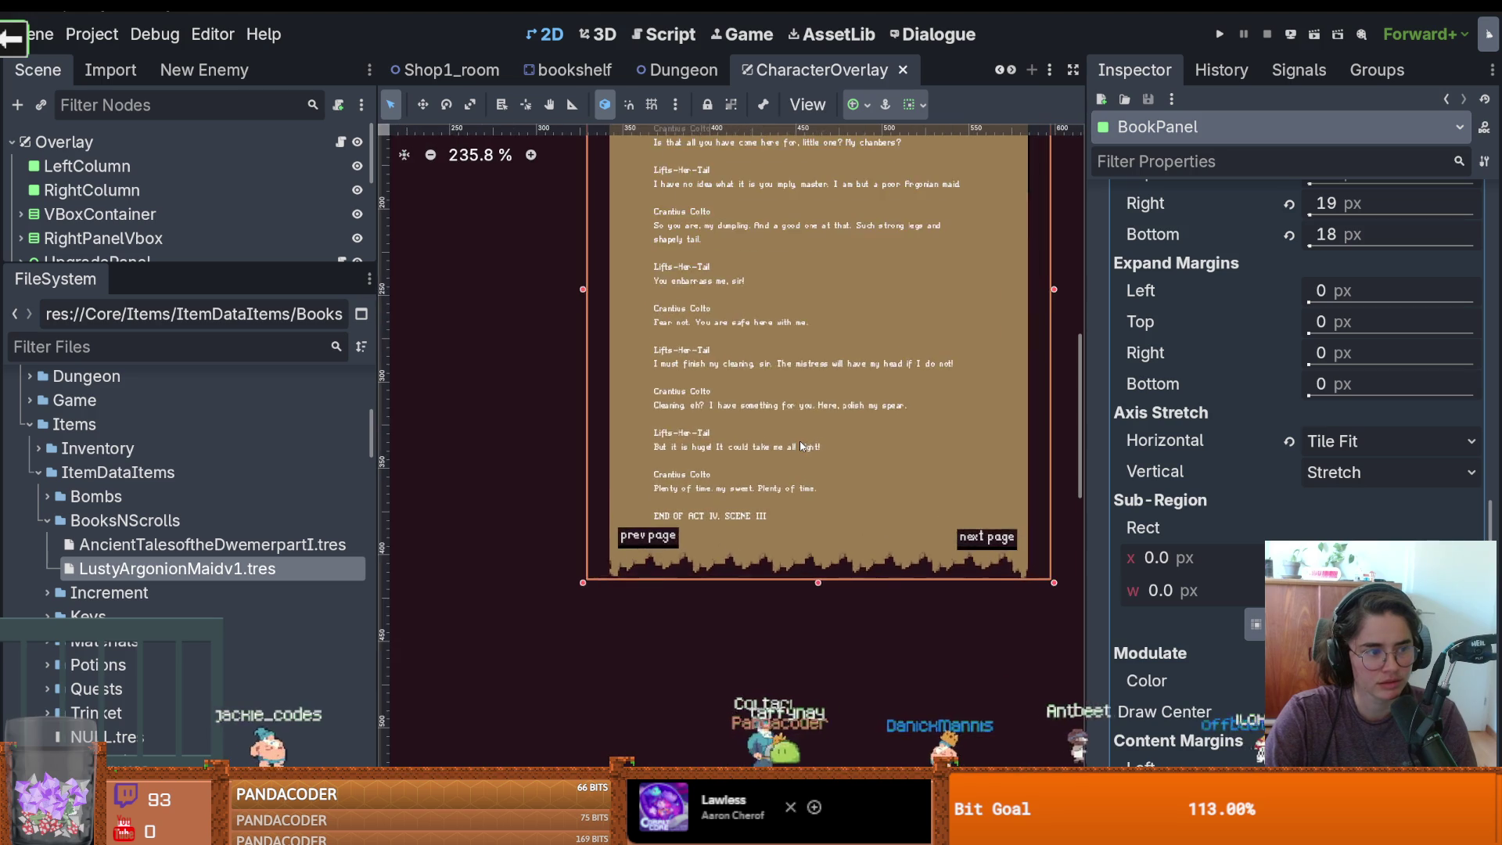
# Save the scene and open AncientTalesoftheDwemerpartI.tres in the Inspector
pyautogui.scroll(-2, 786, 422)
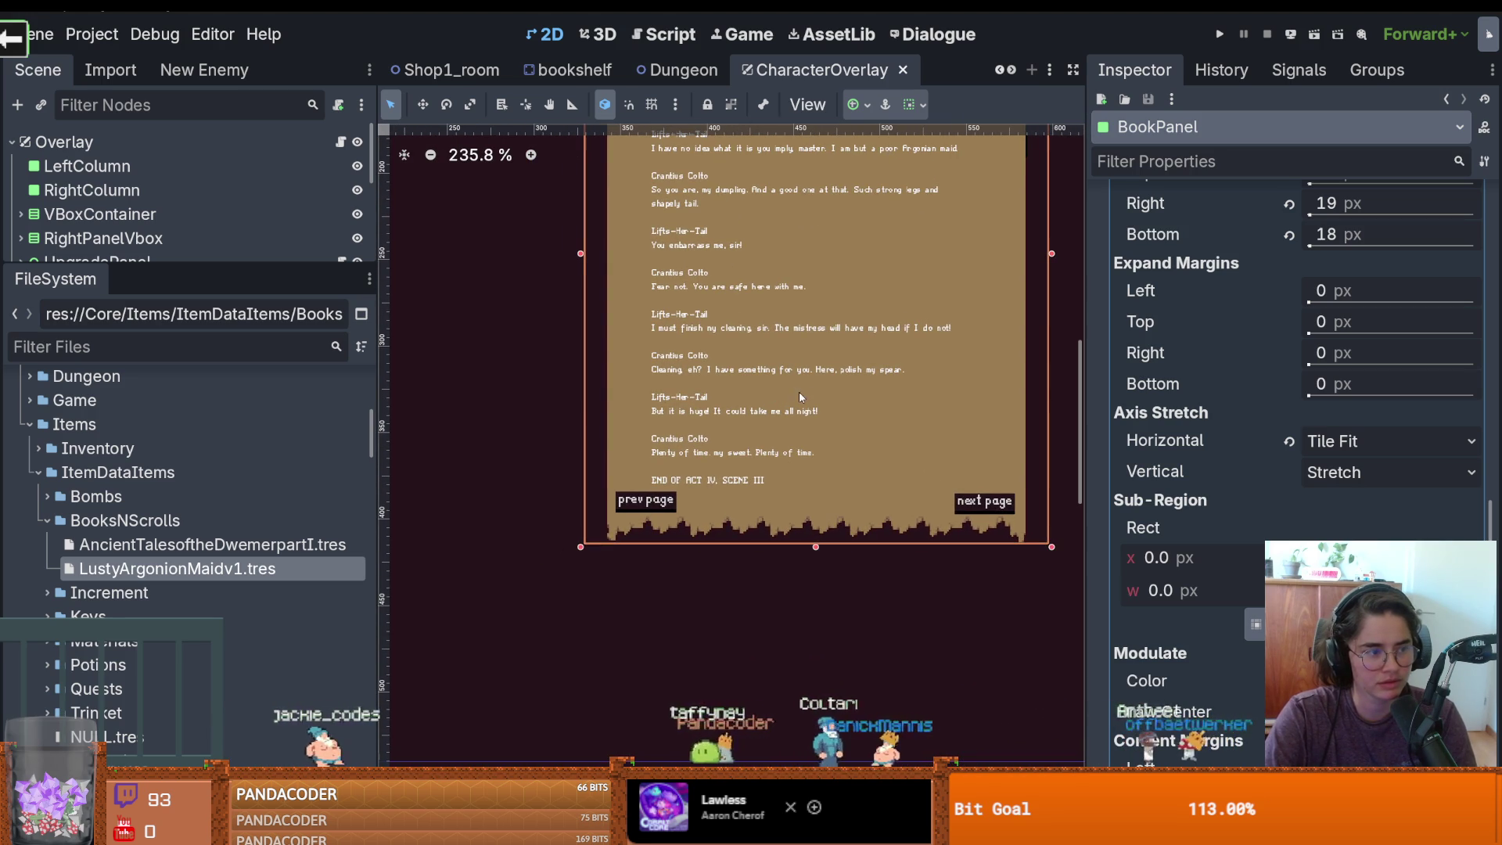
pyautogui.hscroll(2, 818, 397)
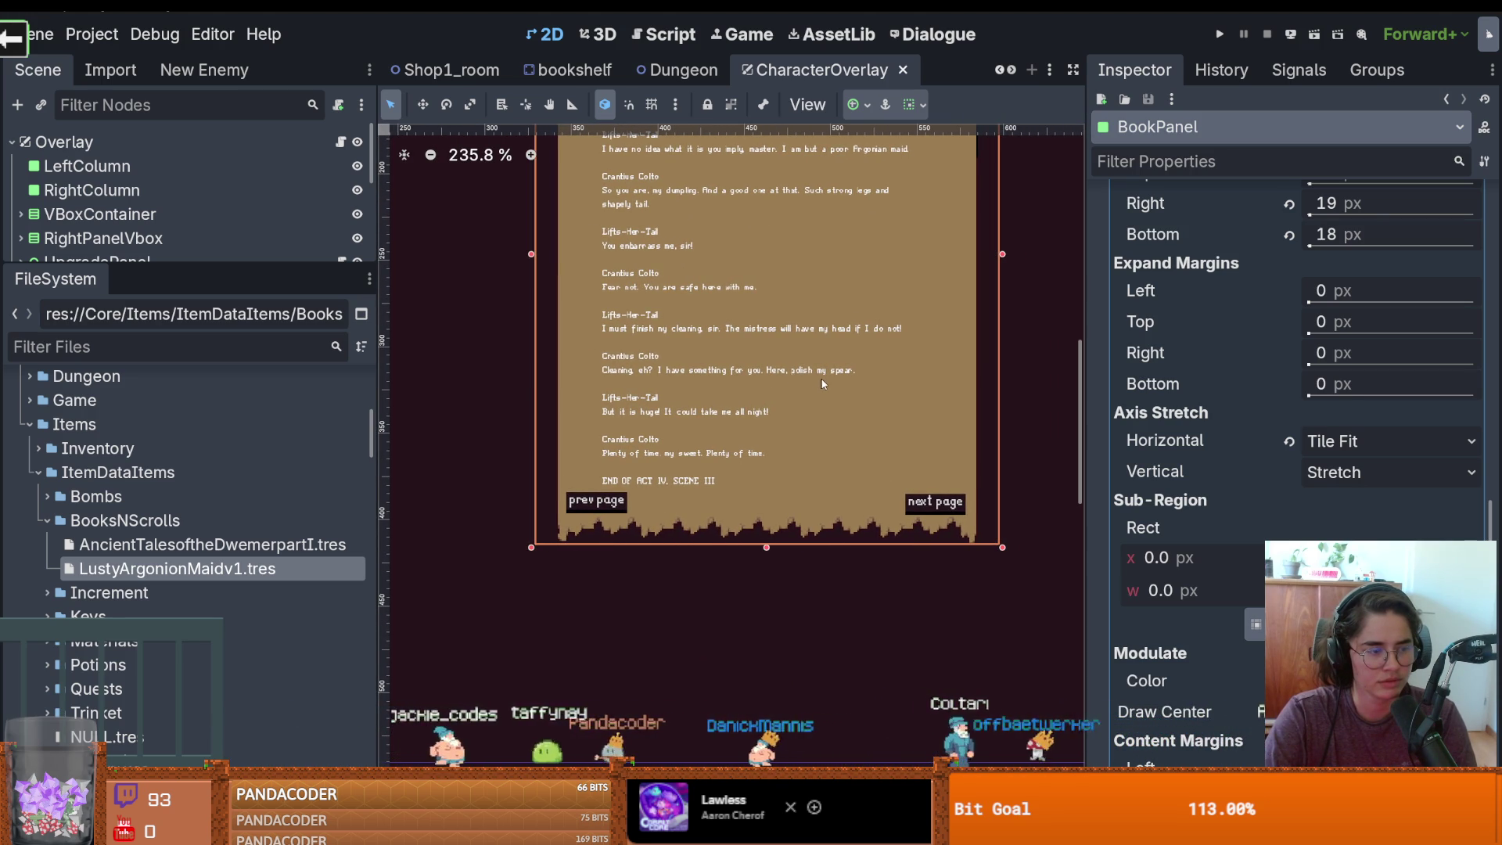
pyautogui.scroll(-2, 804, 328)
pyautogui.hotkey('ctrl', 's')
pyautogui.scroll(1, 739, 407)
pyautogui.scroll(2, 739, 403)
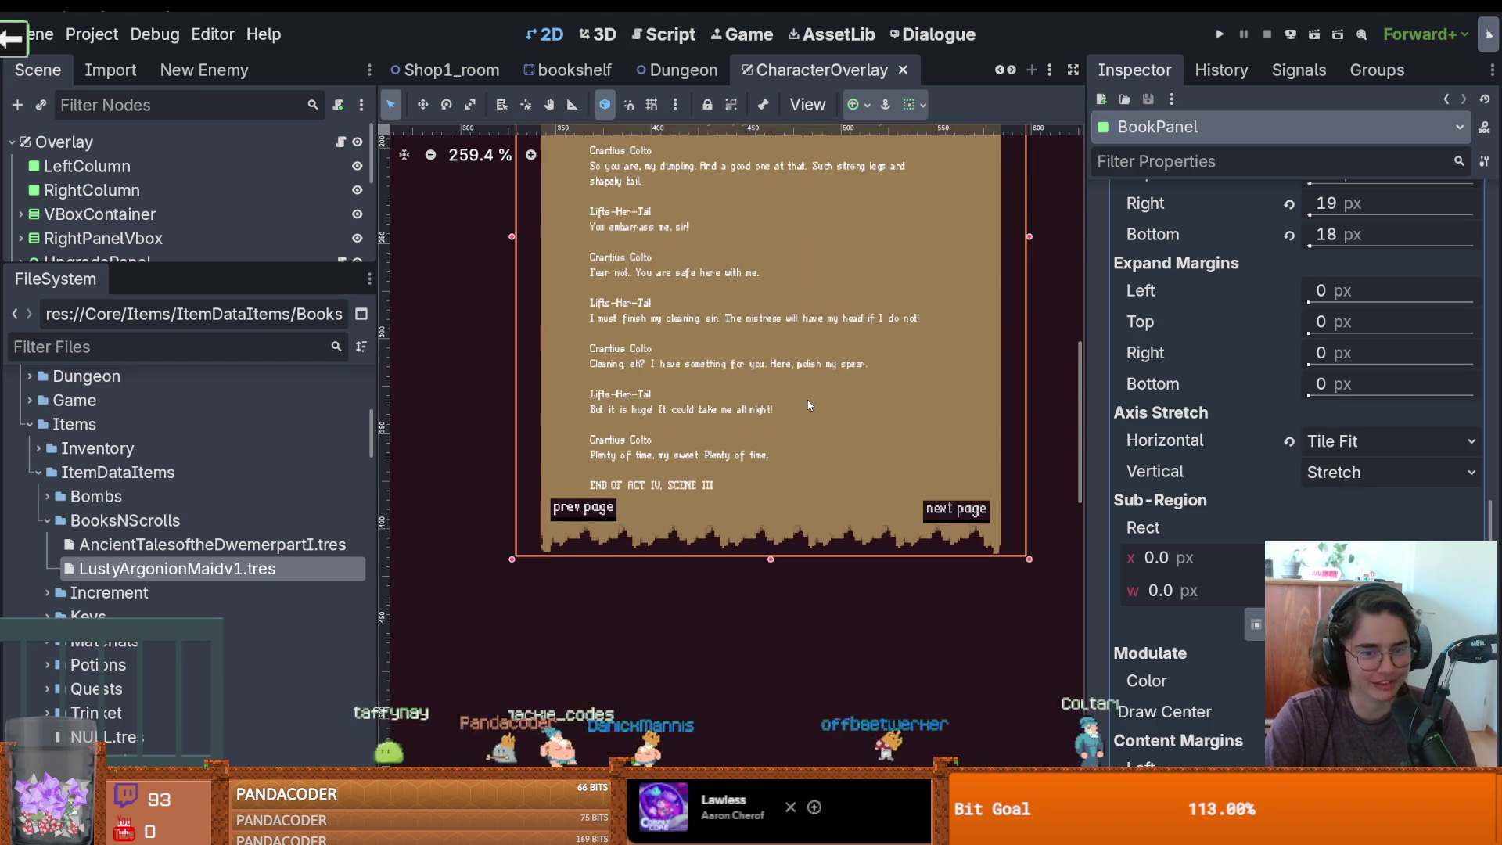
pyautogui.scroll(-4, 782, 403)
pyautogui.scroll(1, 811, 404)
pyautogui.scroll(2, 811, 404)
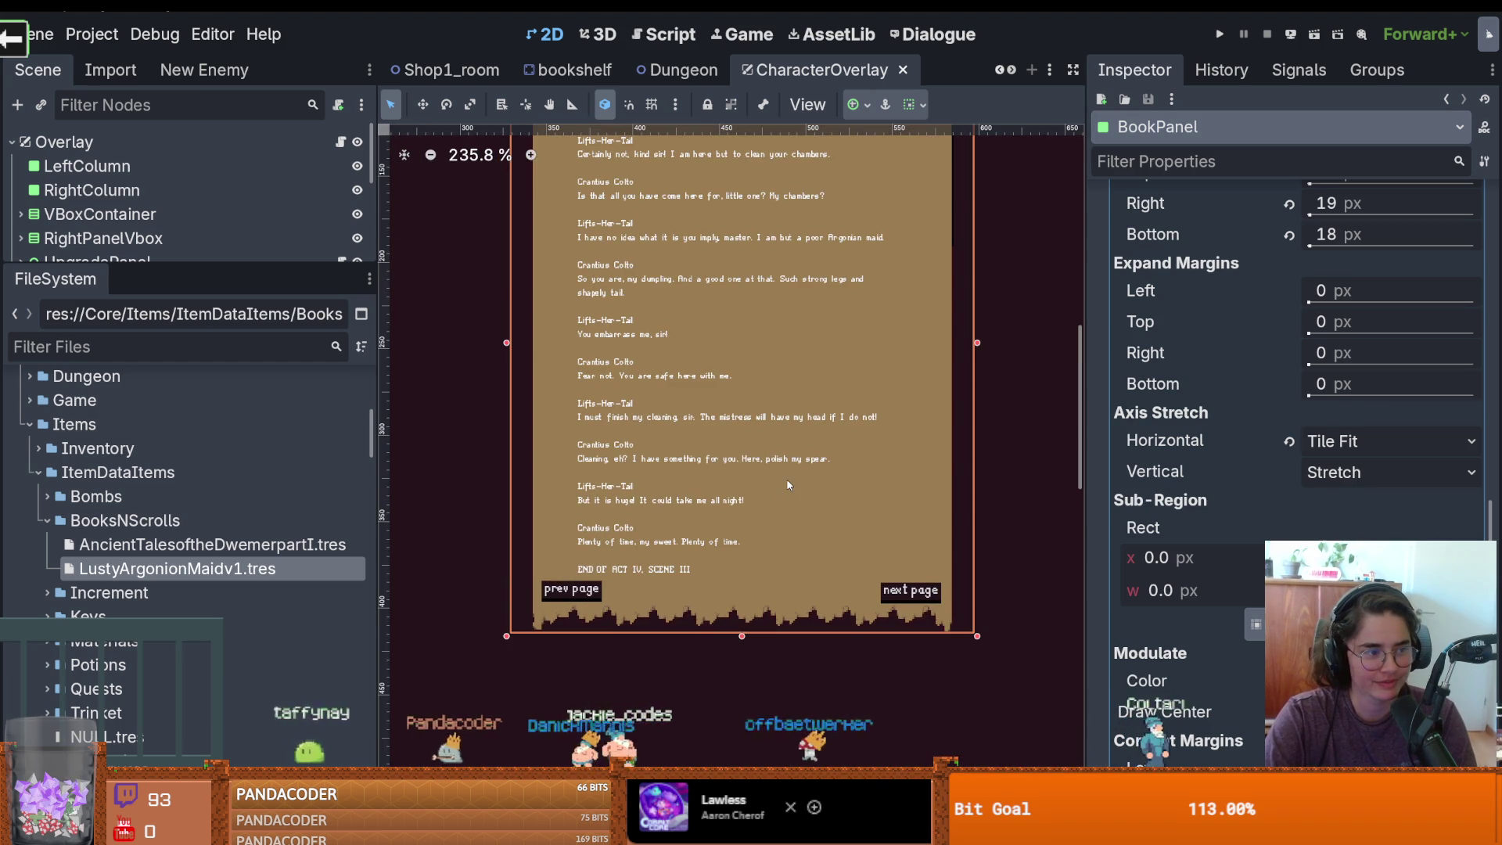
pyautogui.scroll(1, 790, 478)
pyautogui.scroll(-2, 786, 521)
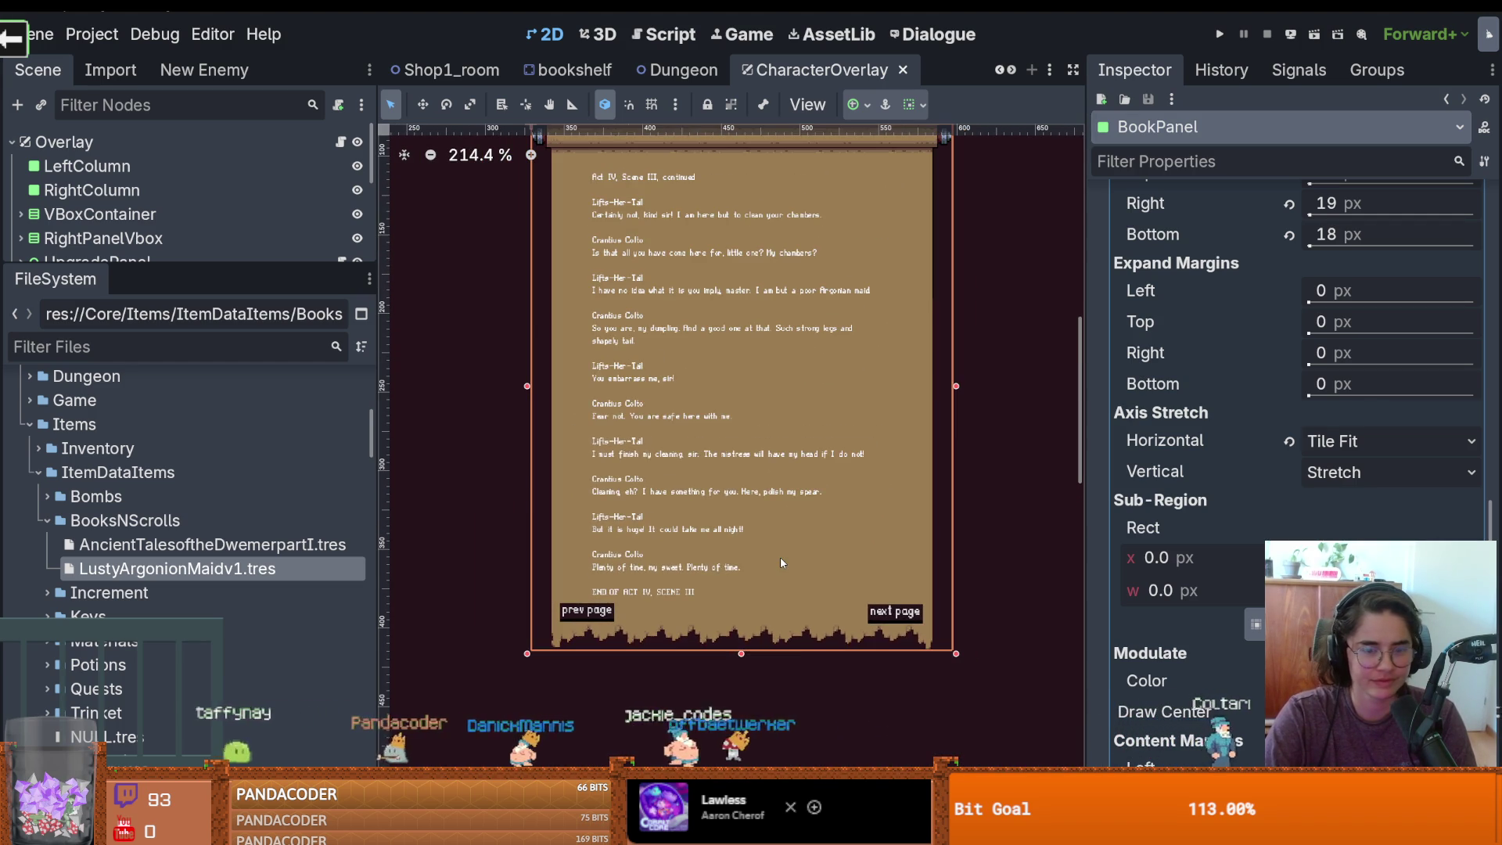
pyautogui.scroll(-10, 1266, 307)
pyautogui.scroll(2, 1266, 352)
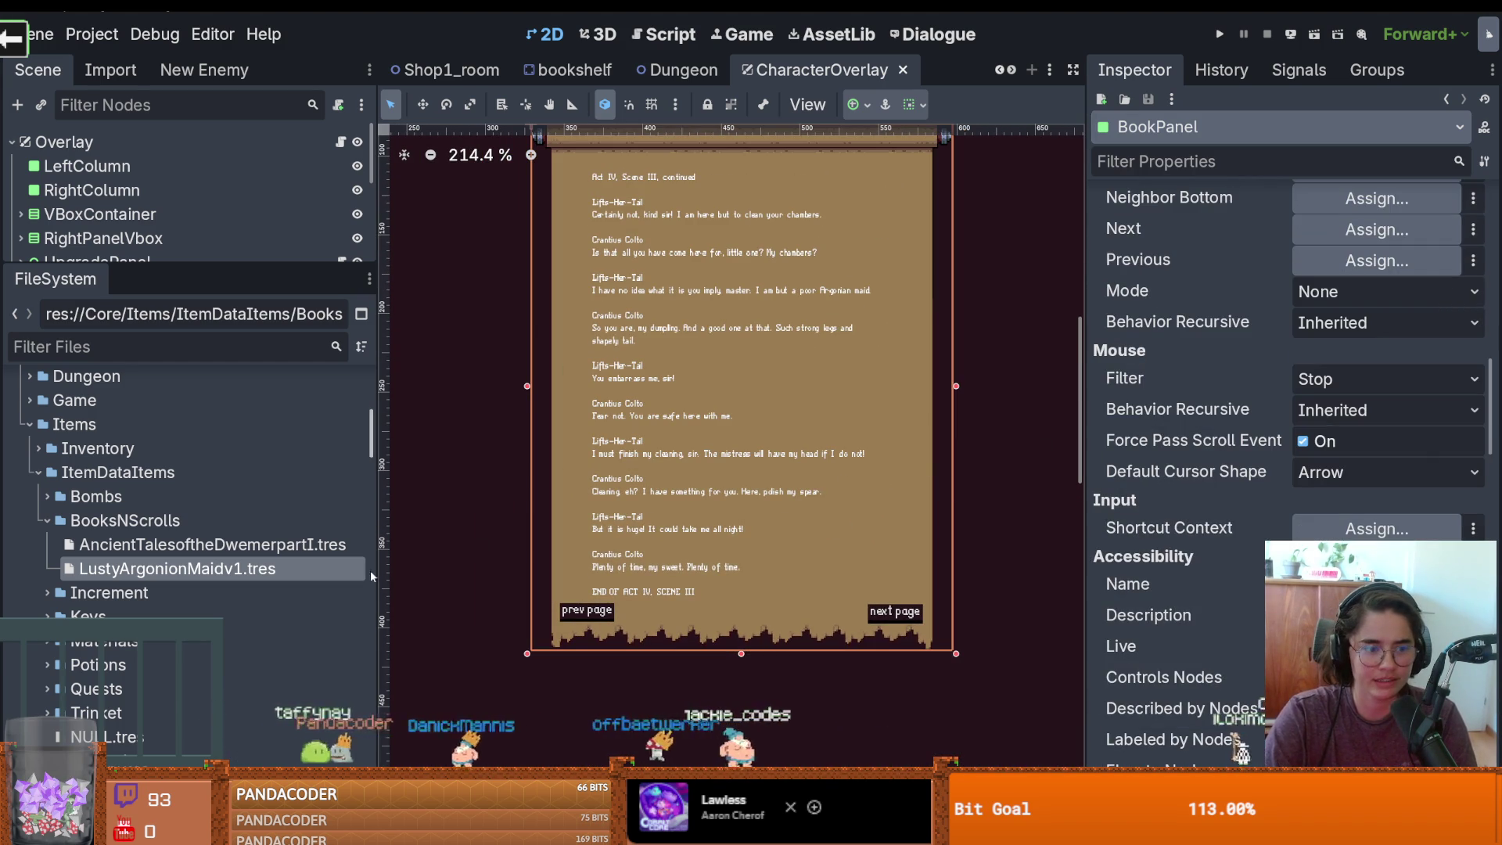
pyautogui.click(211, 544)
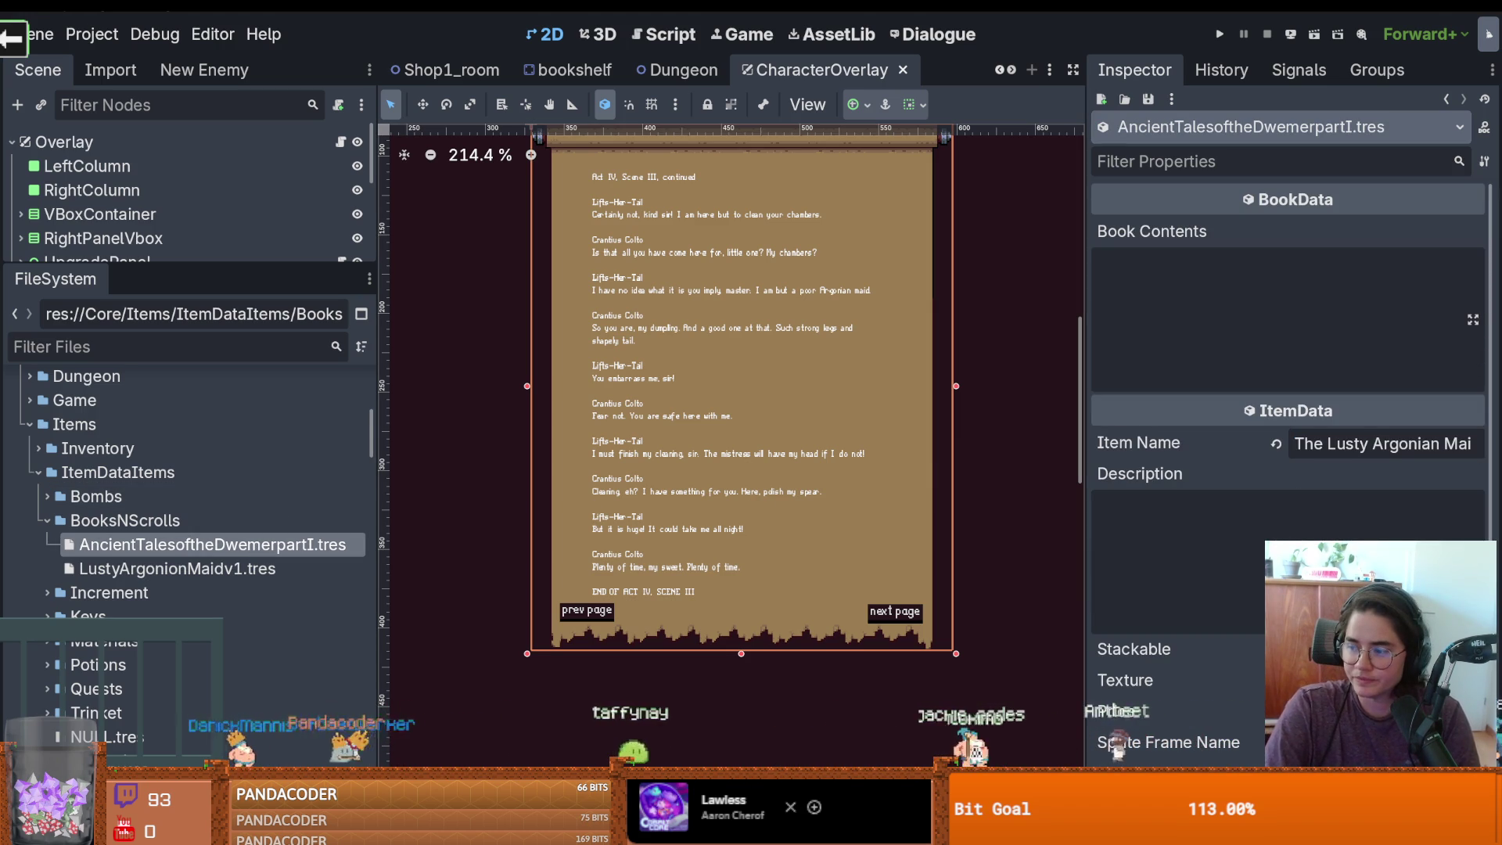
# Paste the French passage into the Dwemer book's Book Contents
pyautogui.click(1260, 309)
pyautogui.hotkey('ctrl', 'v')
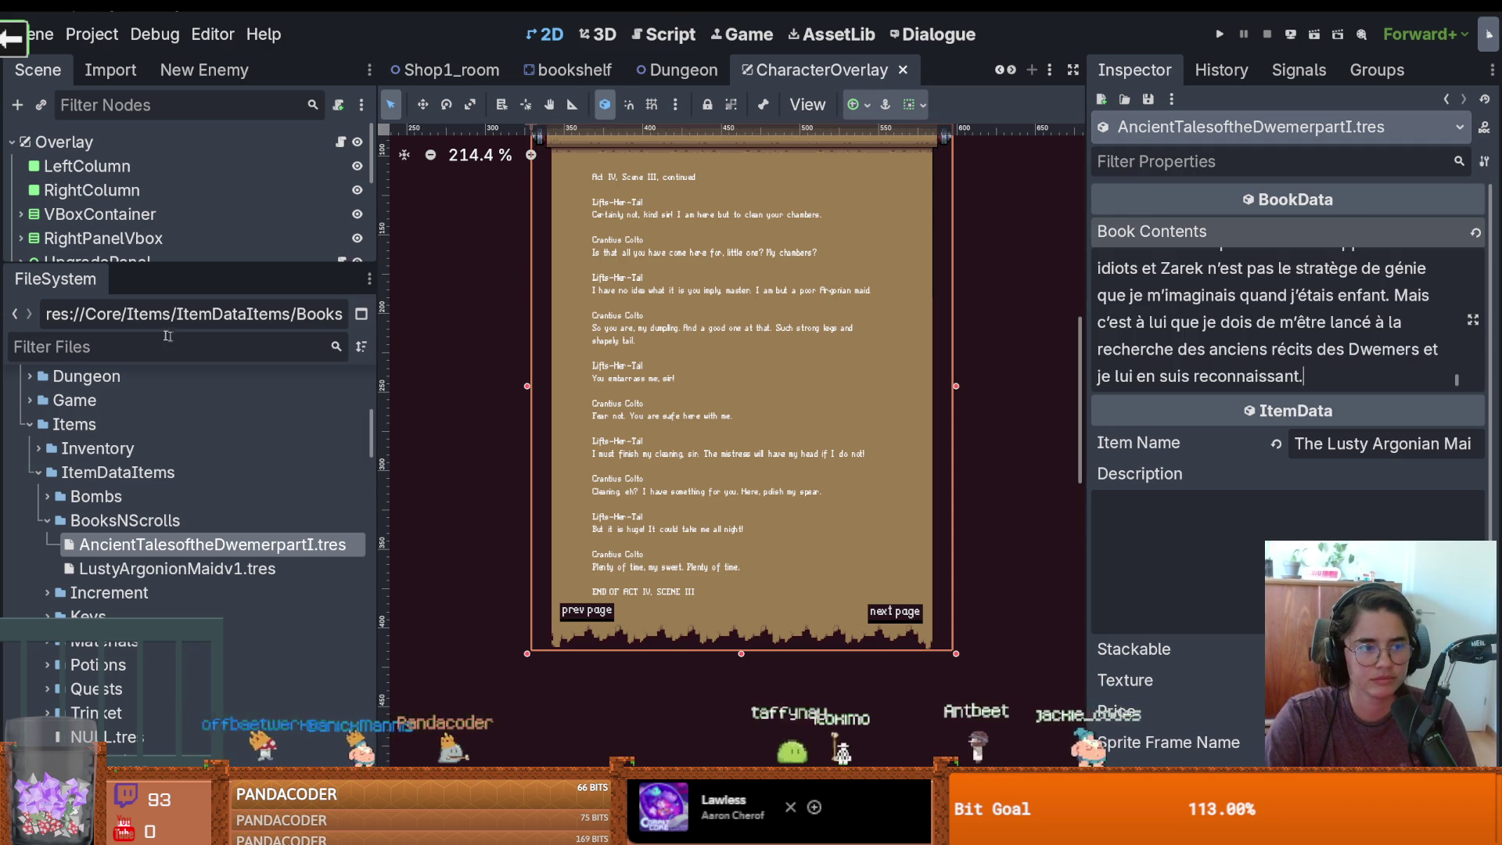
pyautogui.moveTo(216, 261); pyautogui.dragTo(217, 460)
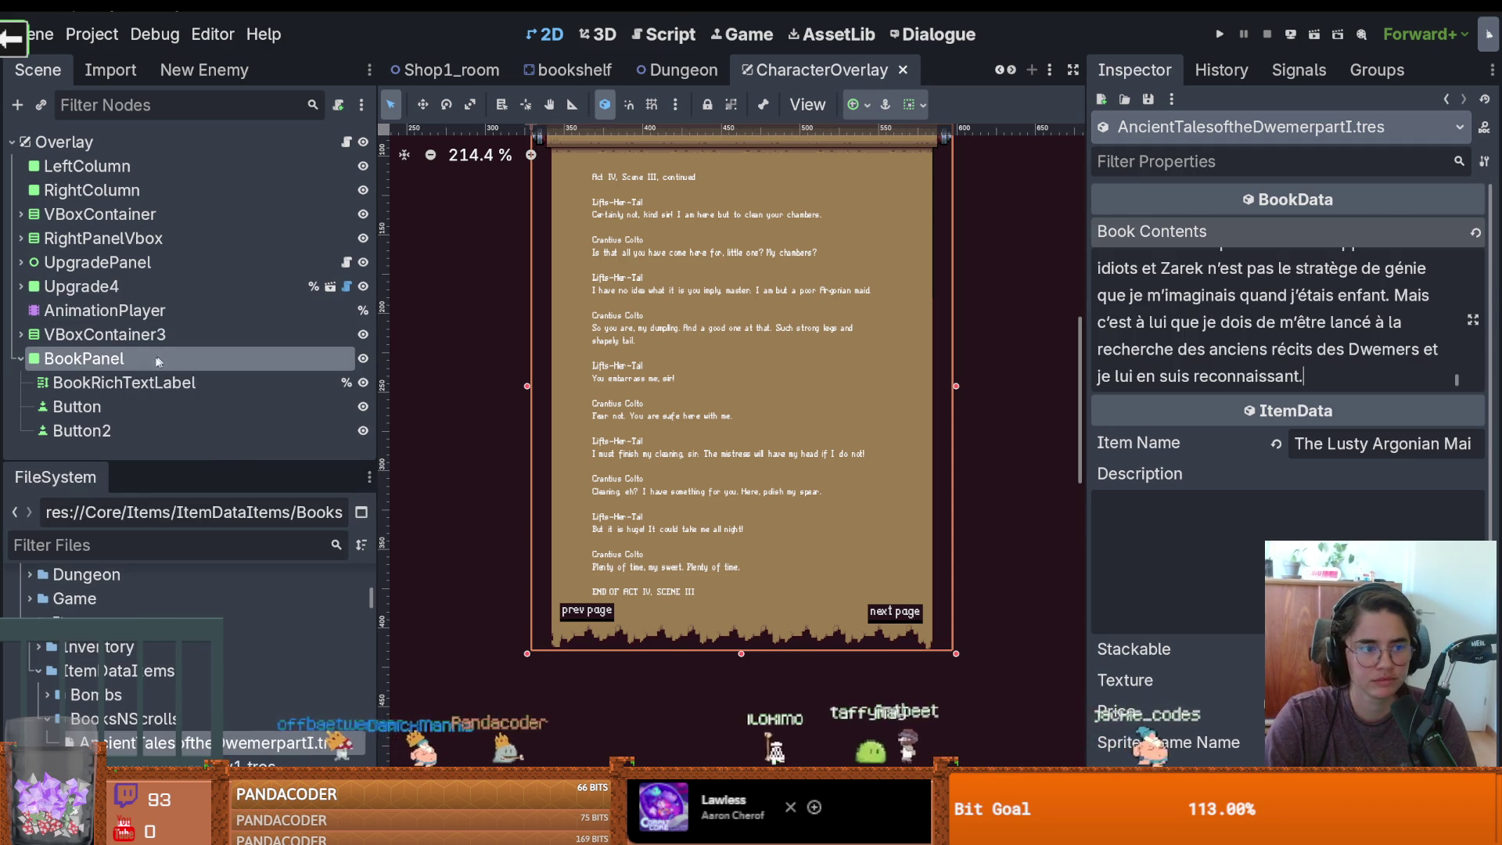
# Replace BookRichTextLabel's text with the French passage, nudge it up, save, and run the game
pyautogui.click(231, 389)
pyautogui.click(1267, 352)
pyautogui.hotkey('ctrl', 'a')
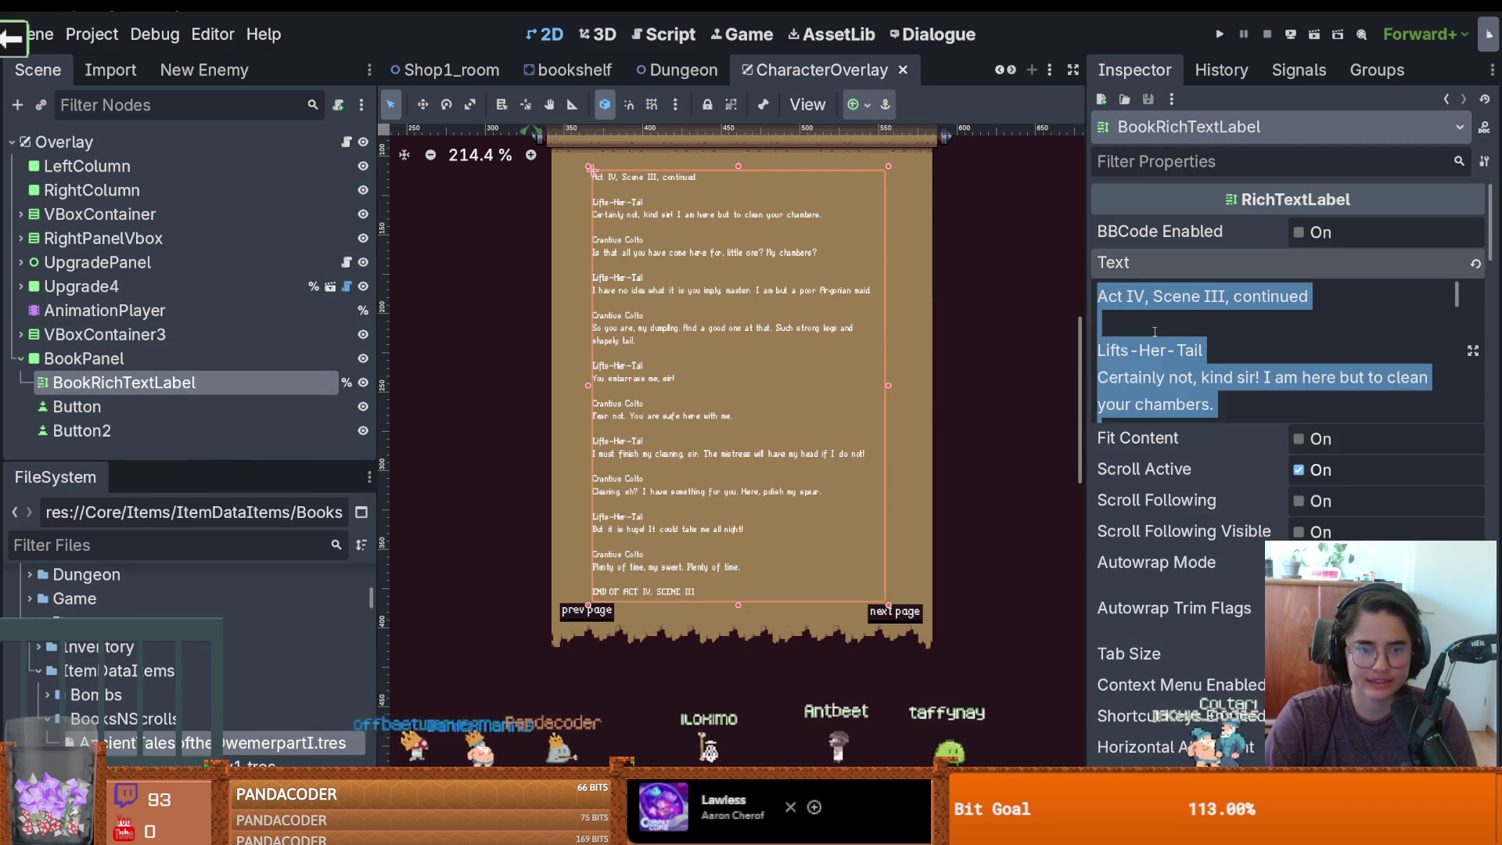
pyautogui.hotkey('ctrl', 'v')
pyautogui.moveTo(877, 251); pyautogui.dragTo(879, 237)
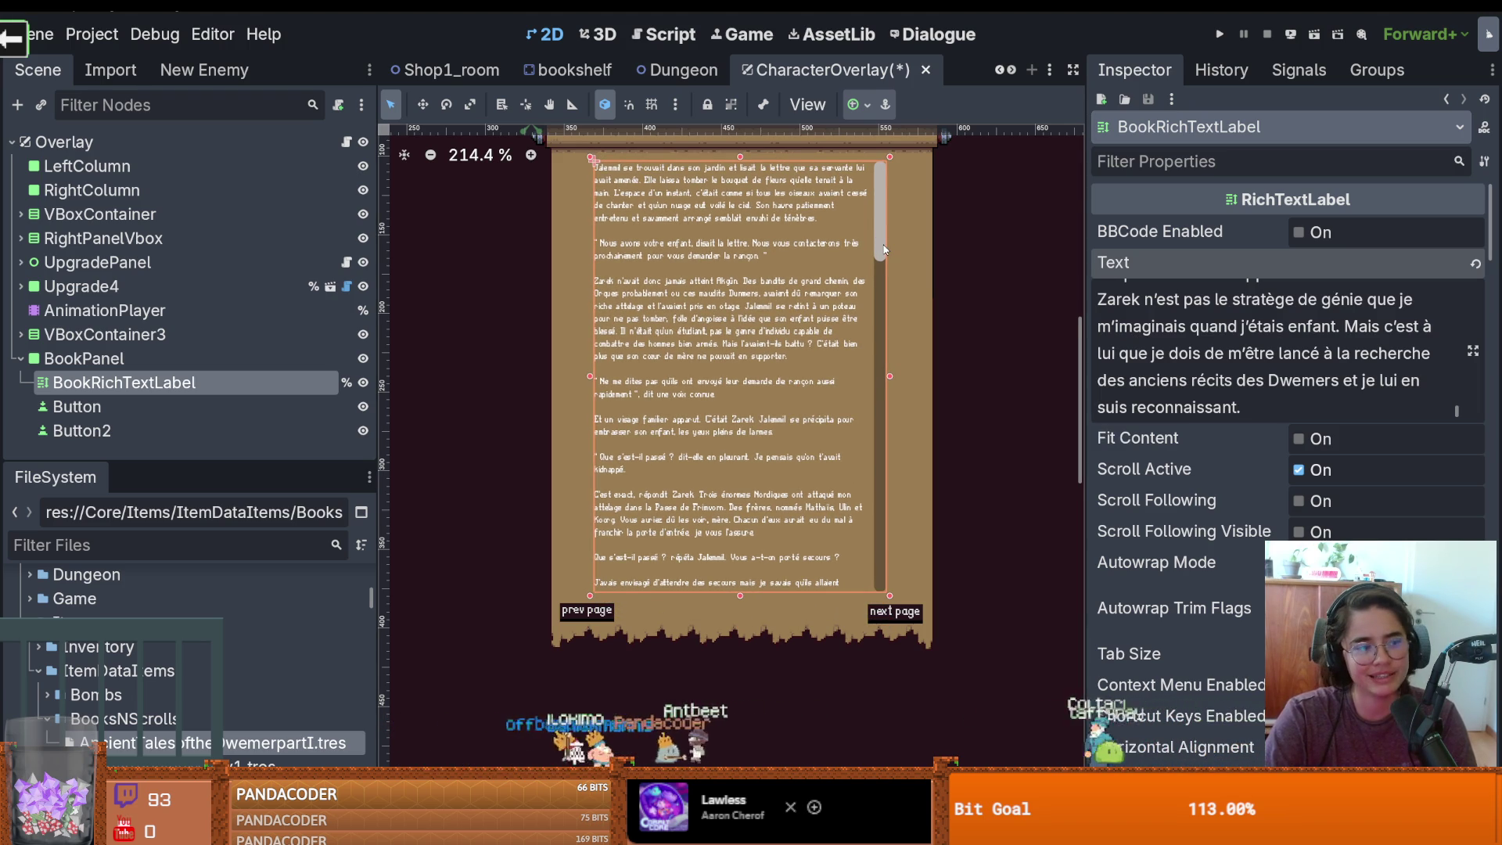
pyautogui.scroll(2, 880, 246)
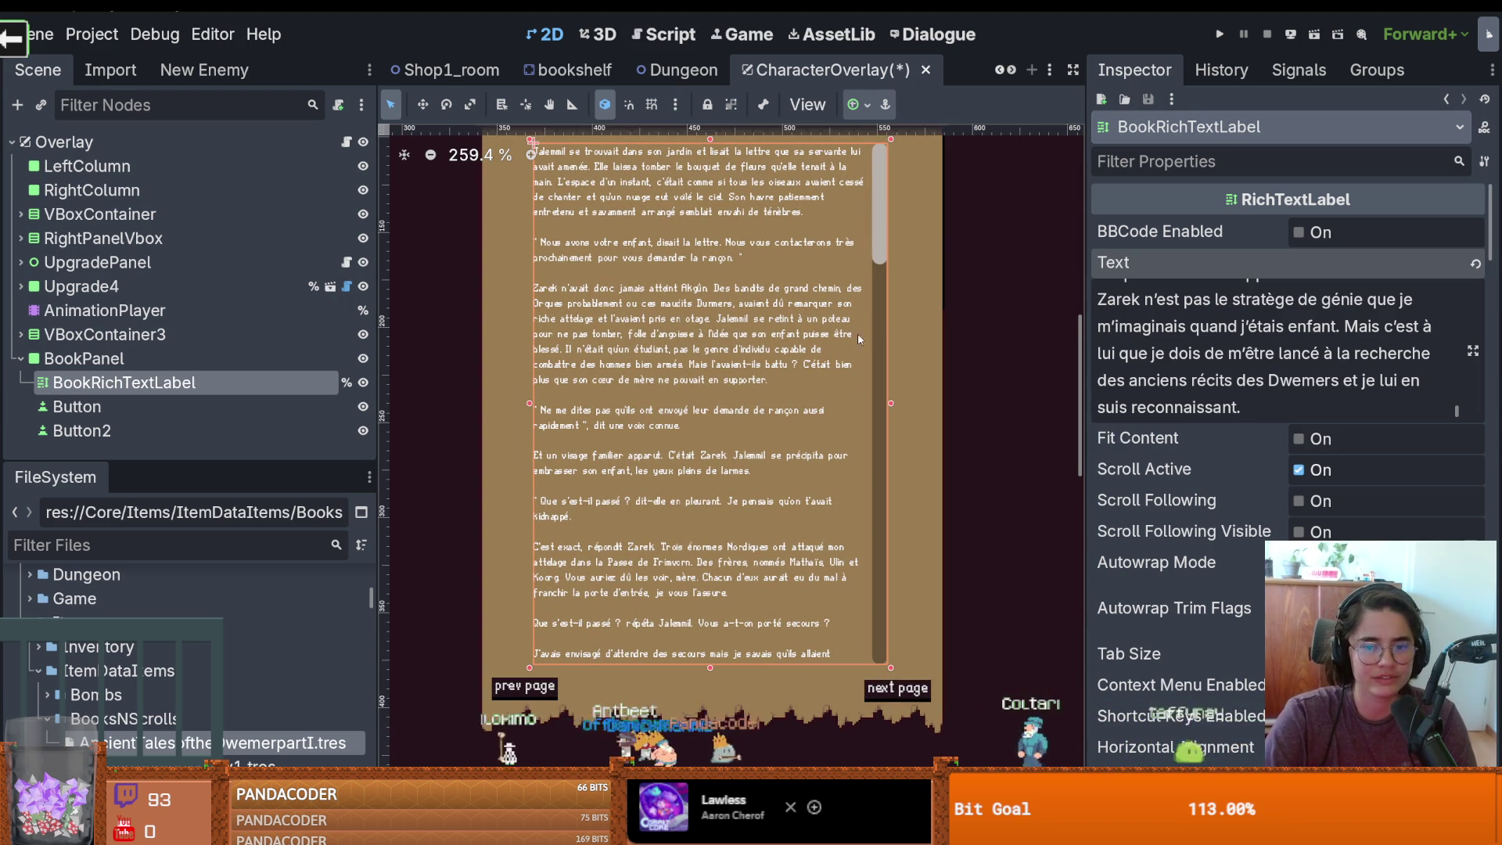
pyautogui.hotkey('ctrl', 's')
pyautogui.click(1219, 33)
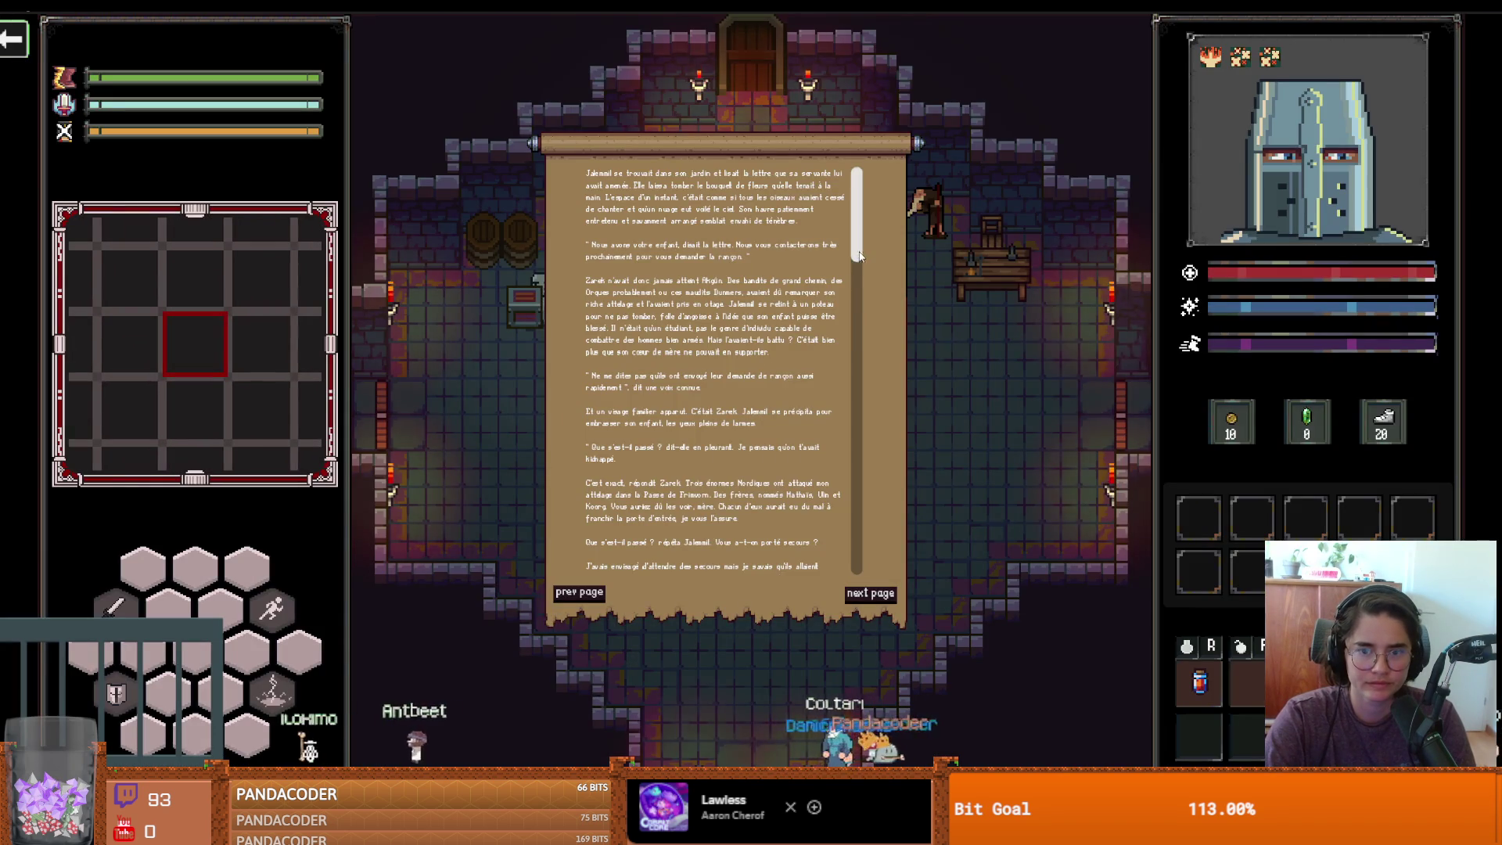
# Scroll the book panel's French text to its end, then exit fullscreen and close the game
pyautogui.scroll(-5, 858, 258)
pyautogui.scroll(-10, 849, 336)
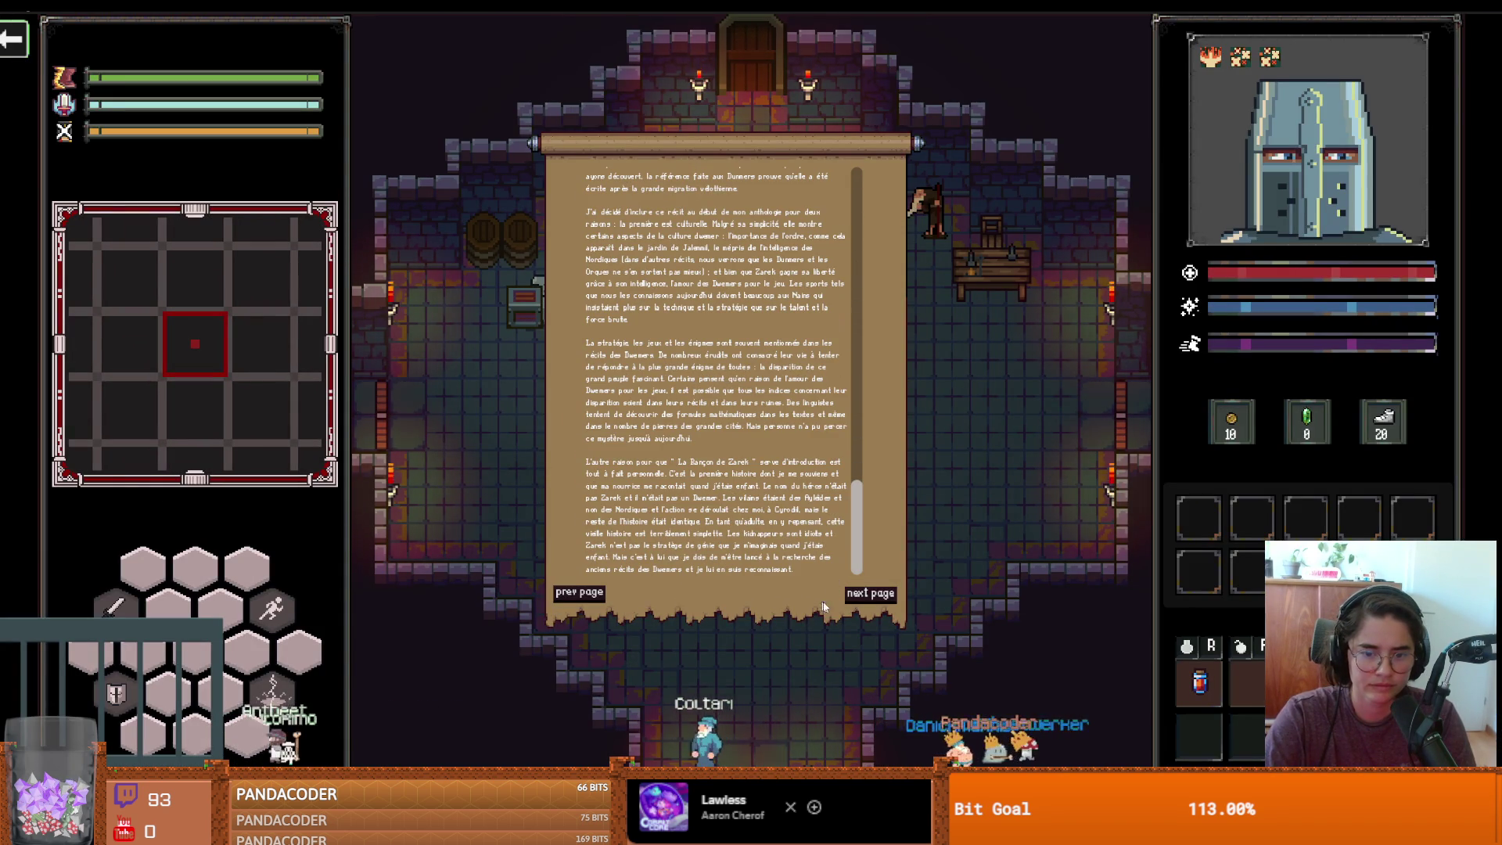
pyautogui.press('F11')
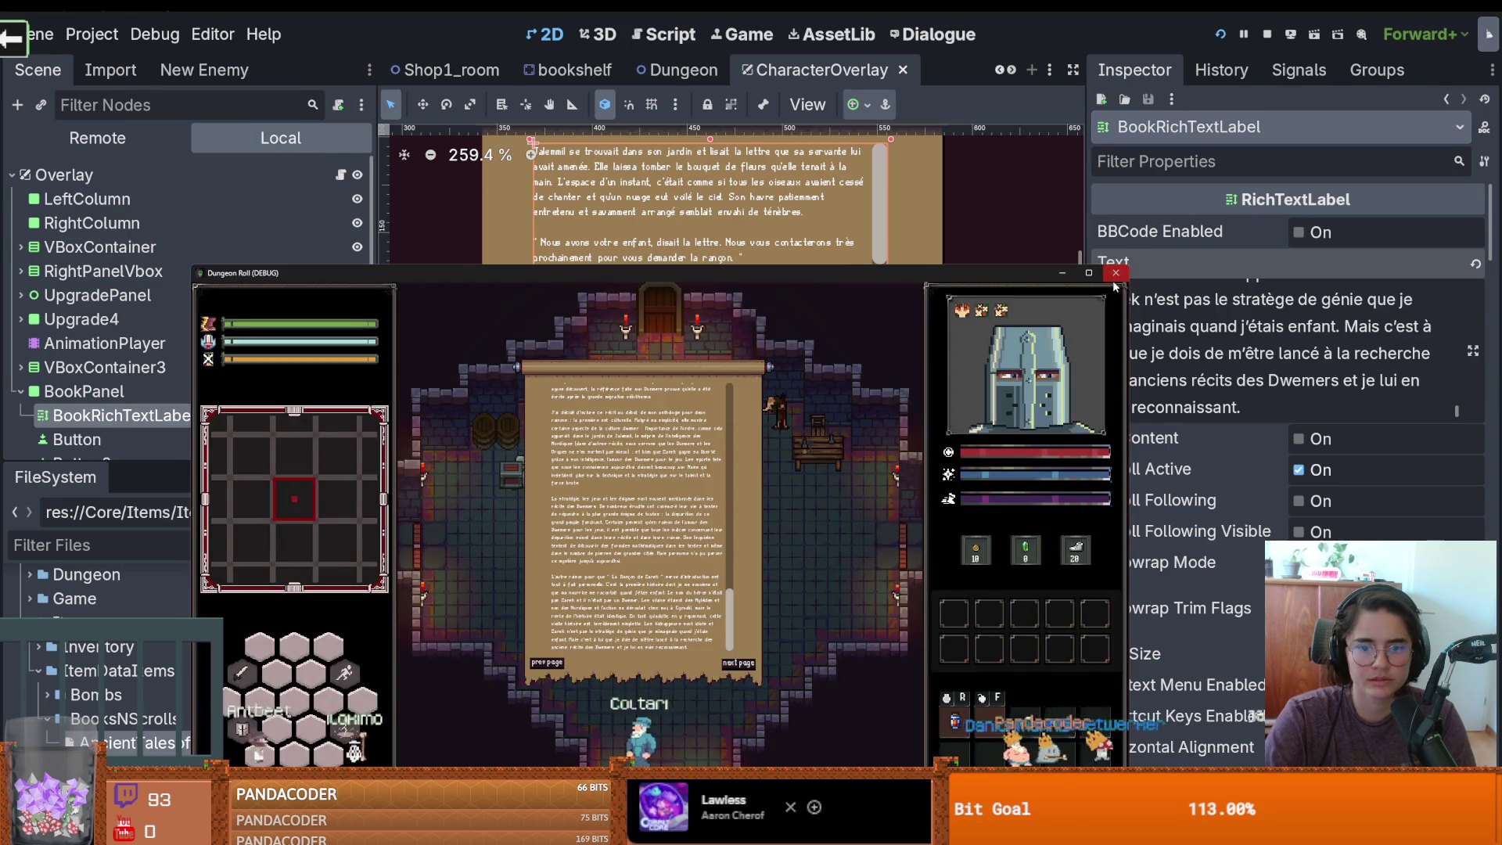
pyautogui.click(1115, 274)
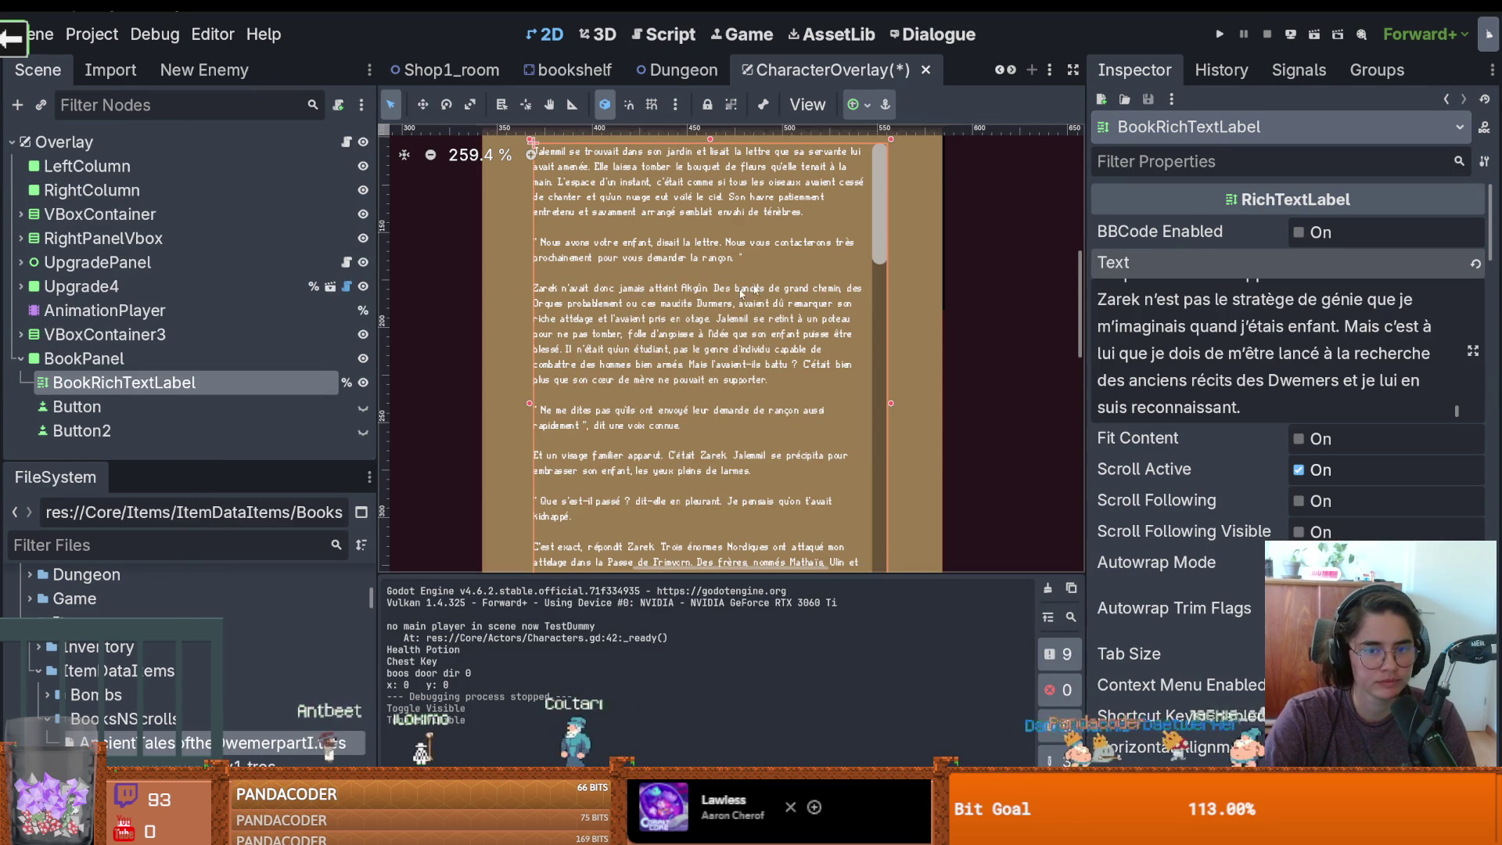
# Drag the dock splitter left to widen the canvas, then save CharacterOverlay
pyautogui.scroll(-3, 701, 307)
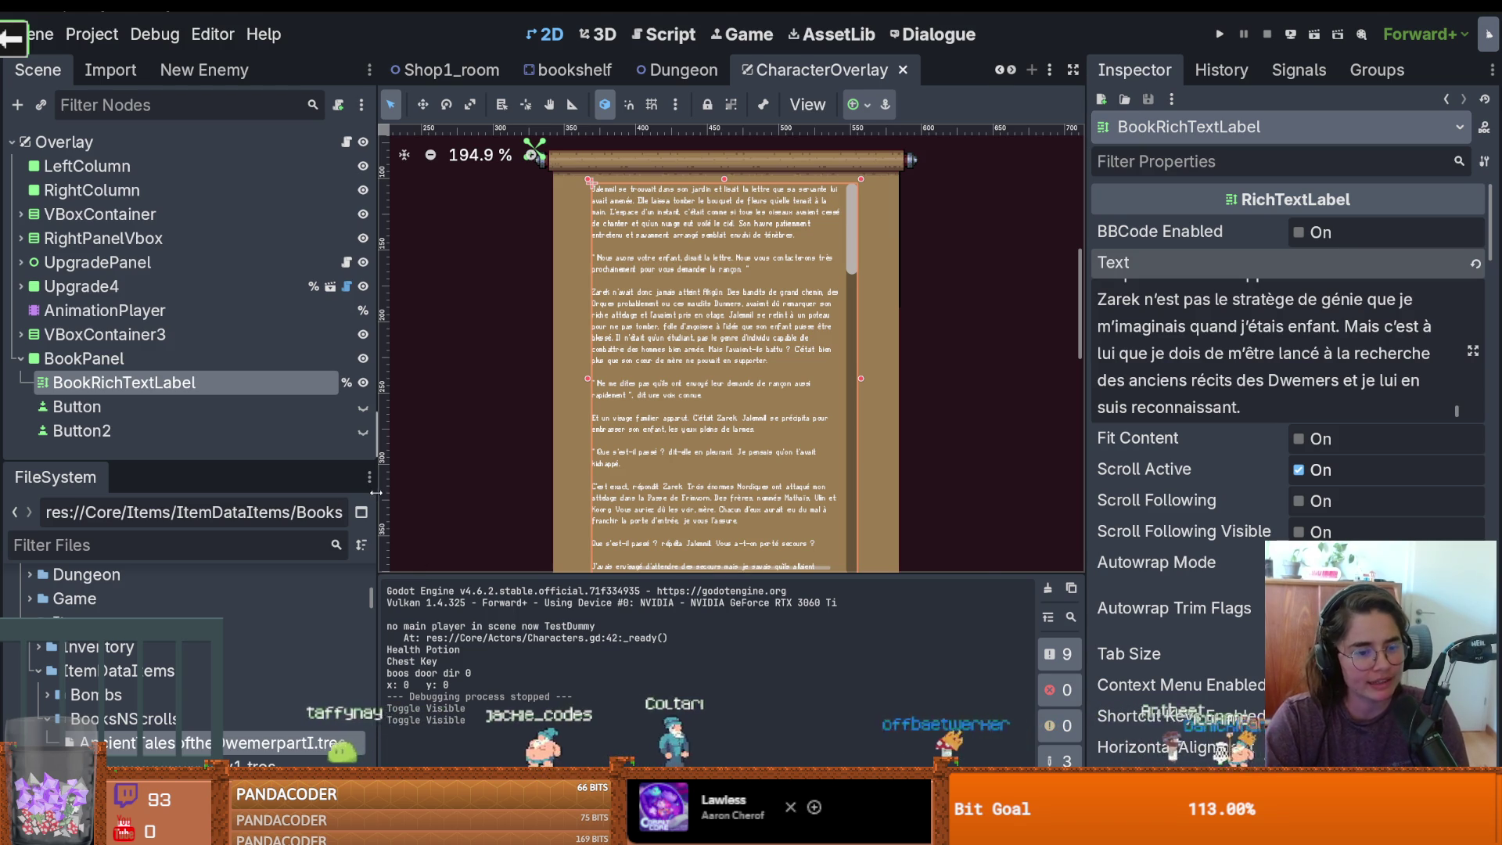
pyautogui.moveTo(375, 492); pyautogui.dragTo(224, 492)
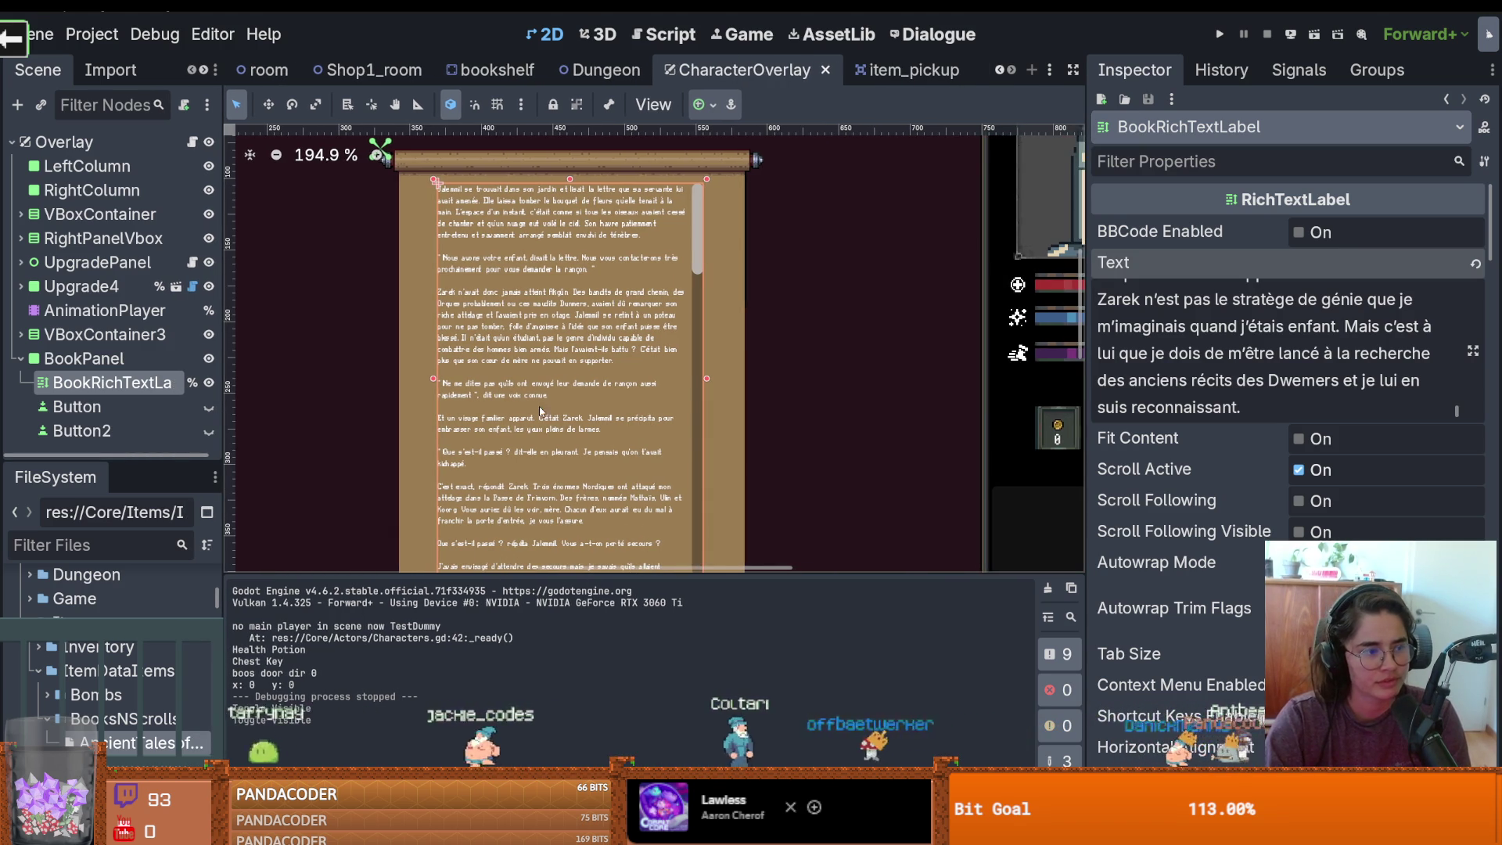
pyautogui.hotkey('ctrl', 's')
pyautogui.scroll(-2, 745, 393)
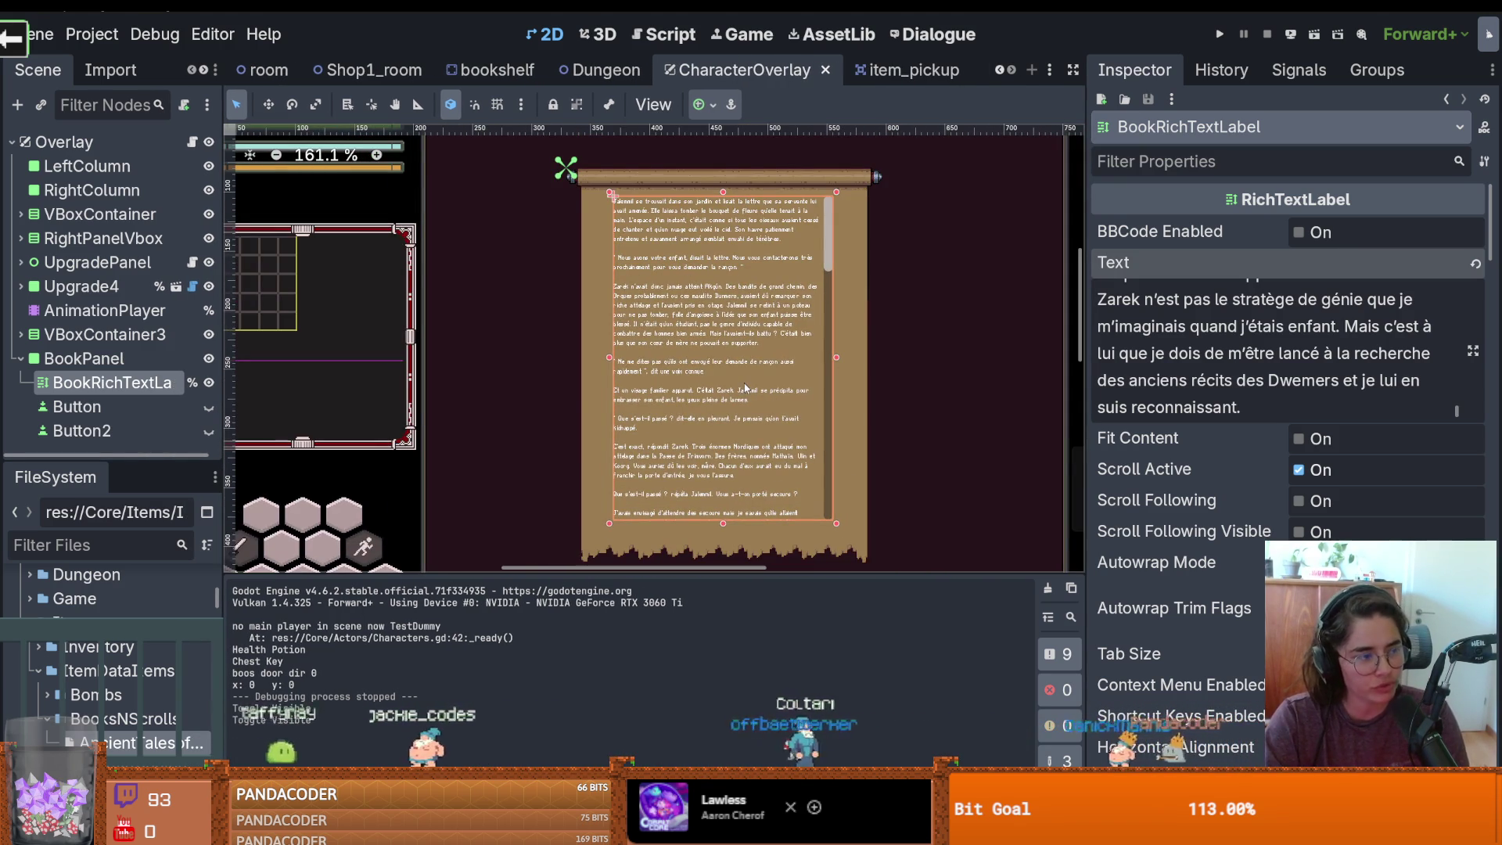
pyautogui.scroll(1, 744, 391)
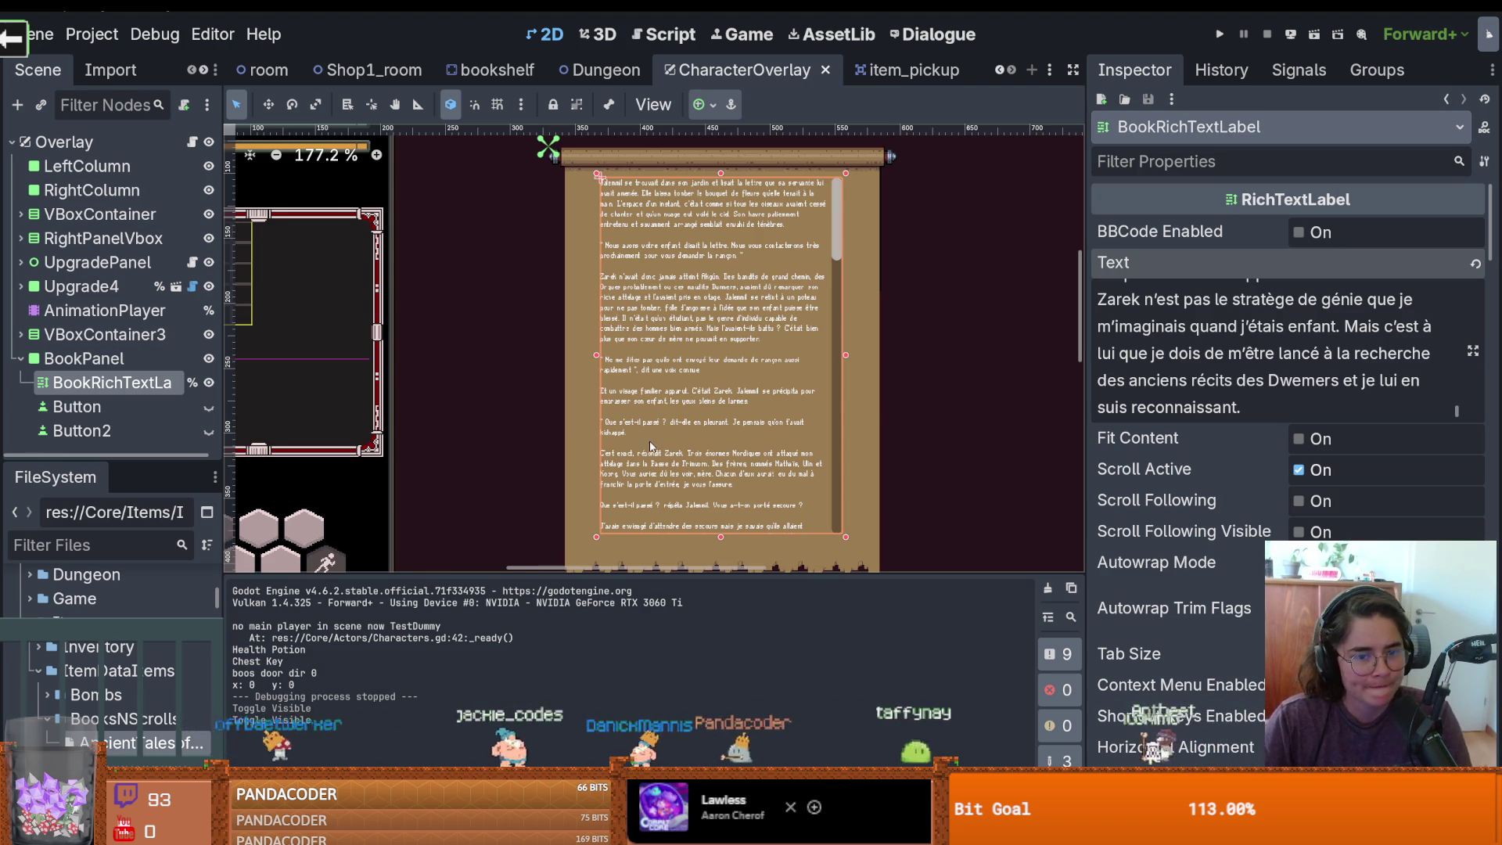
pyautogui.hotkey('ctrl', 's')
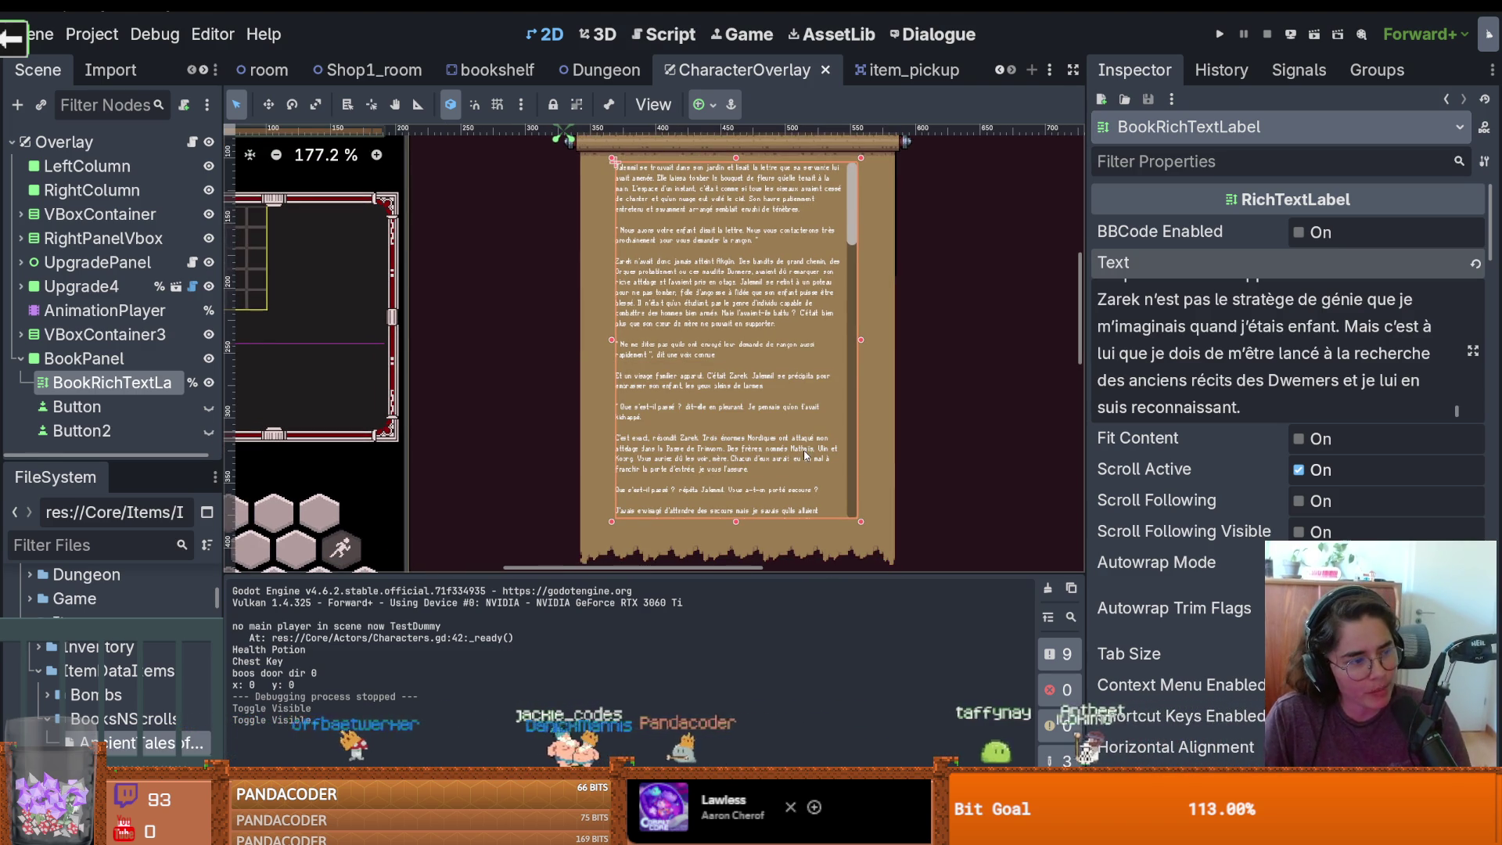
pyautogui.scroll(1, 655, 461)
pyautogui.hotkey('ctrl', 's')
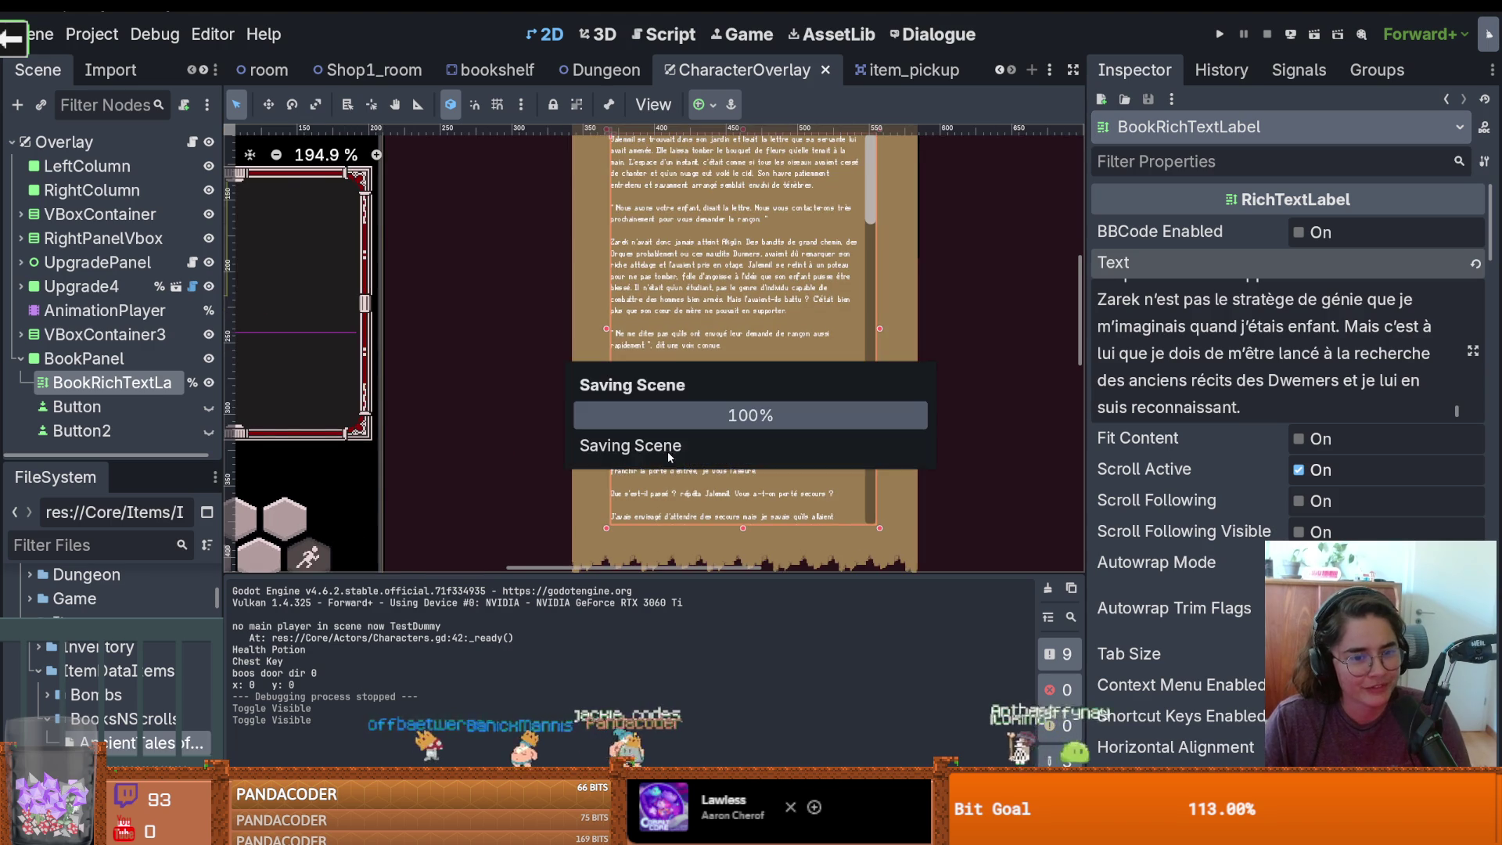
pyautogui.scroll(1, 581, 481)
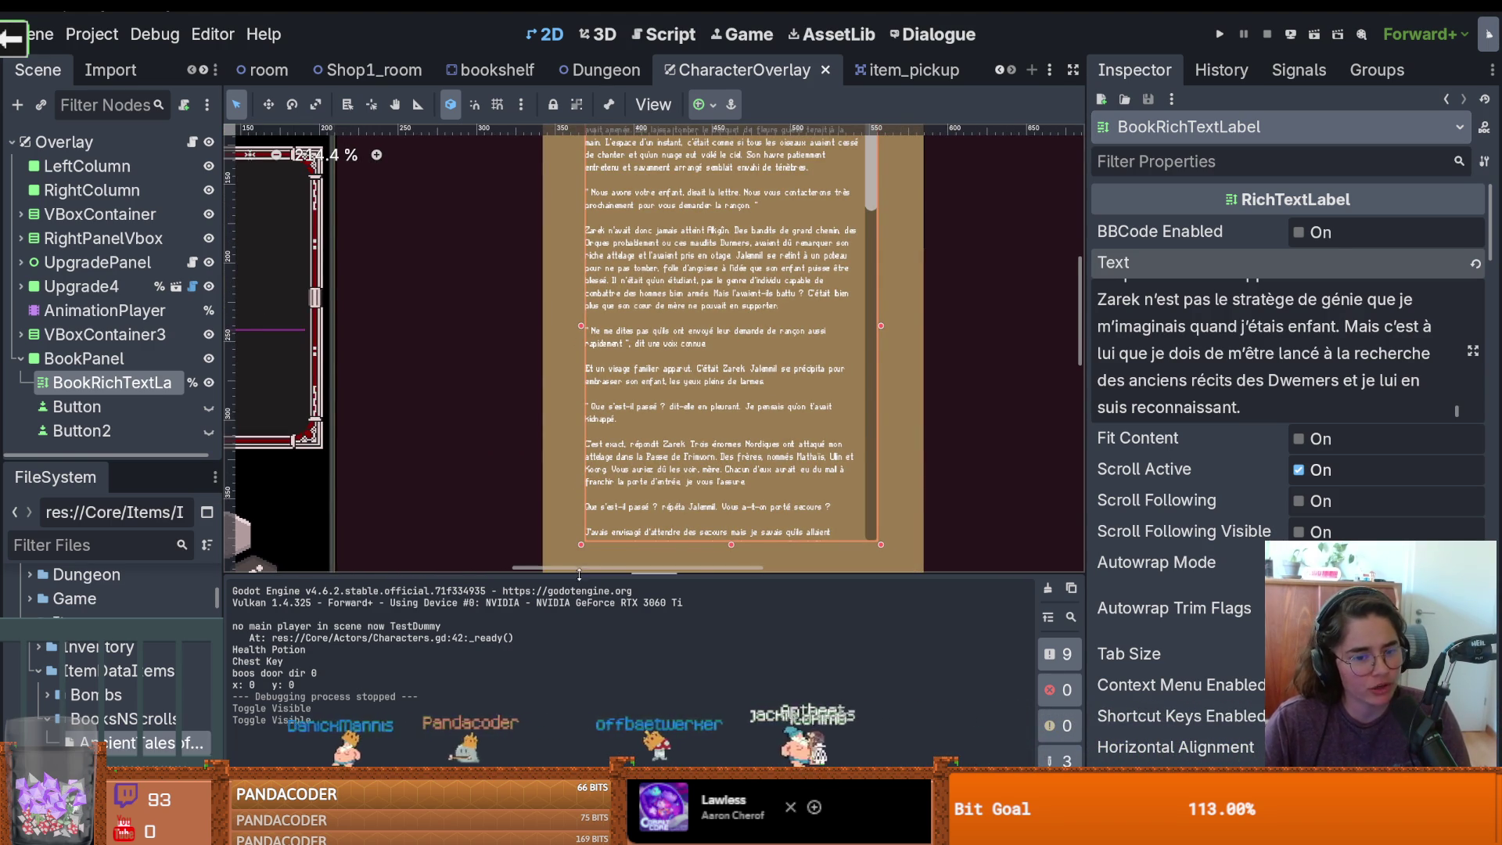
pyautogui.scroll(1, 563, 393)
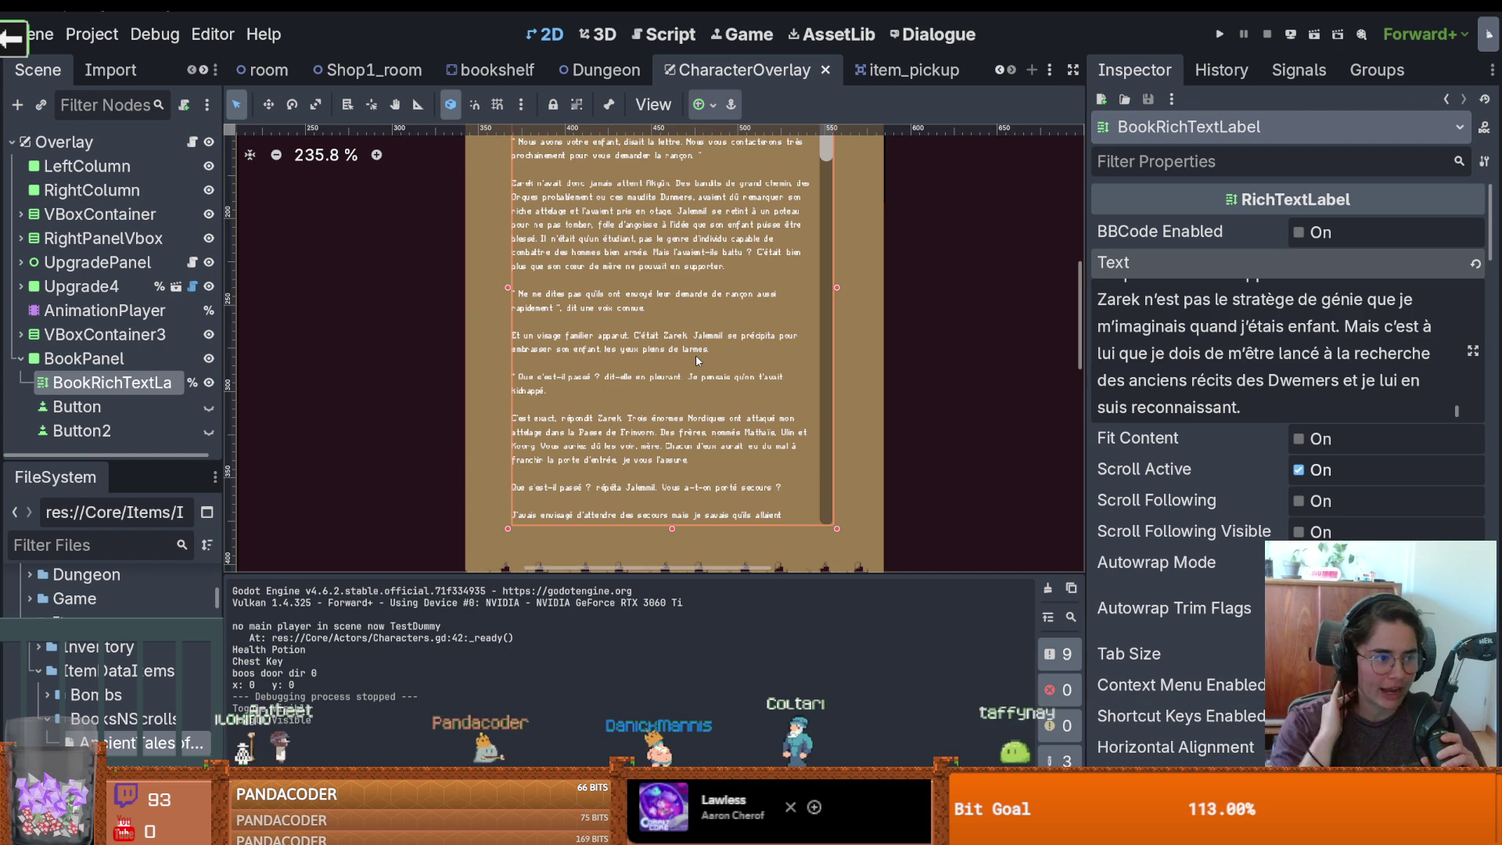
pyautogui.hotkey('ctrl', 's')
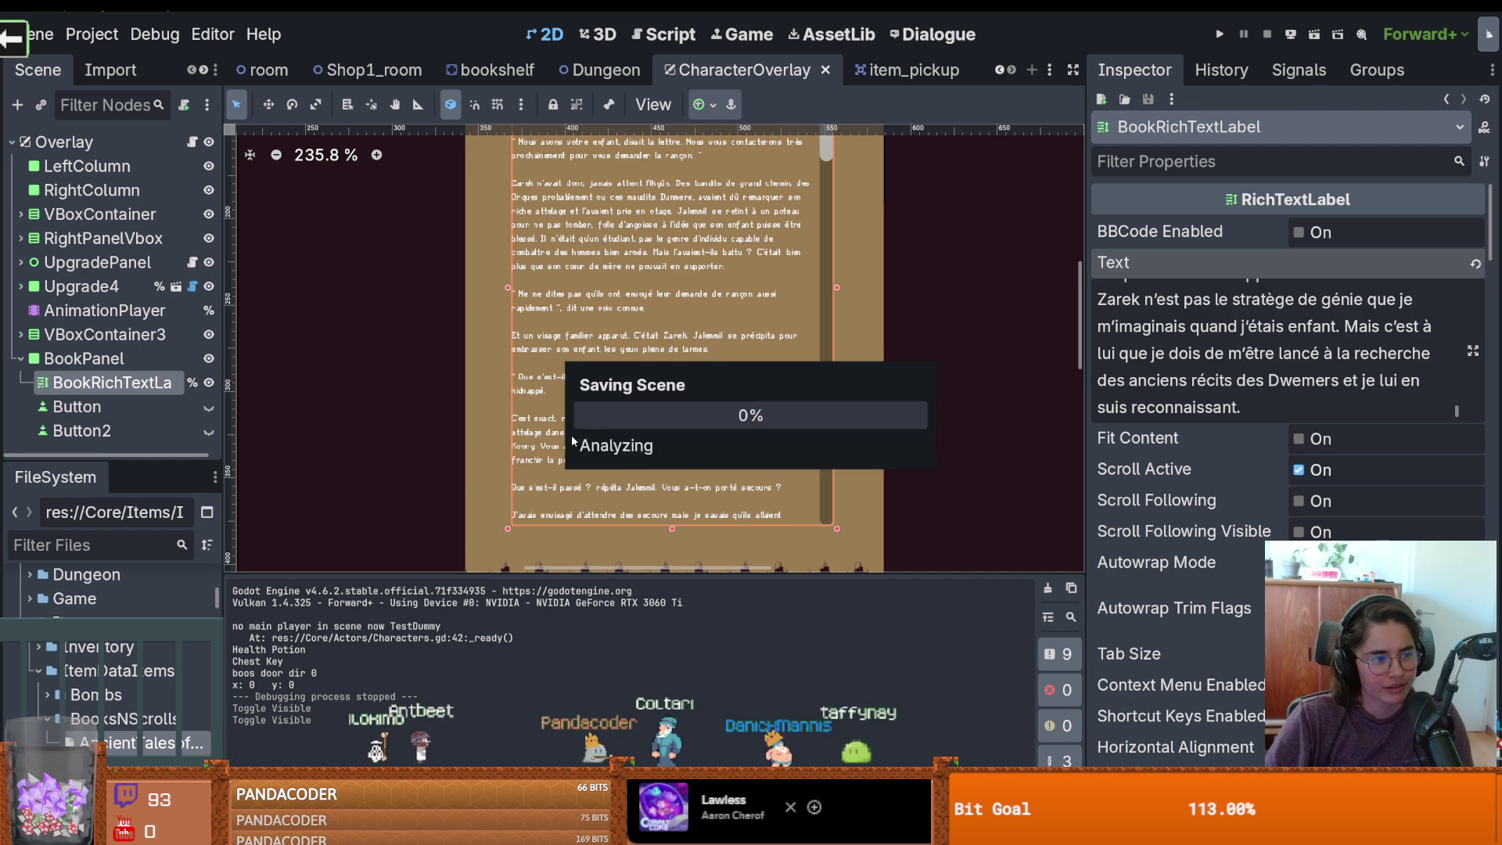
pyautogui.scroll(1, 749, 509)
pyautogui.scroll(-1, 472, 486)
pyautogui.scroll(2, 479, 481)
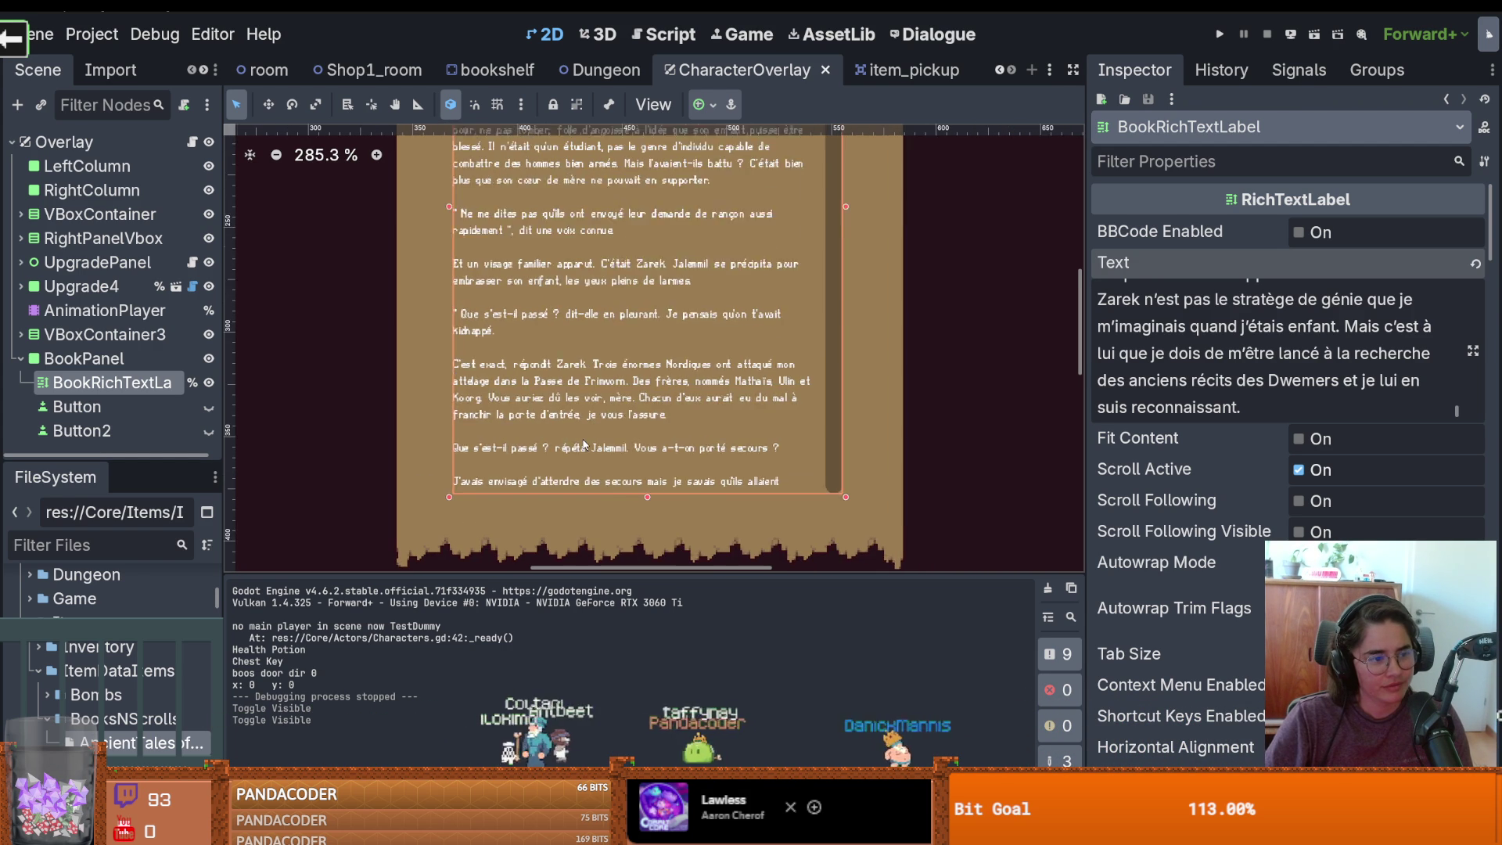
pyautogui.scroll(-2, 586, 454)
pyautogui.hotkey('ctrl', 's')
pyautogui.scroll(-3, 317, 450)
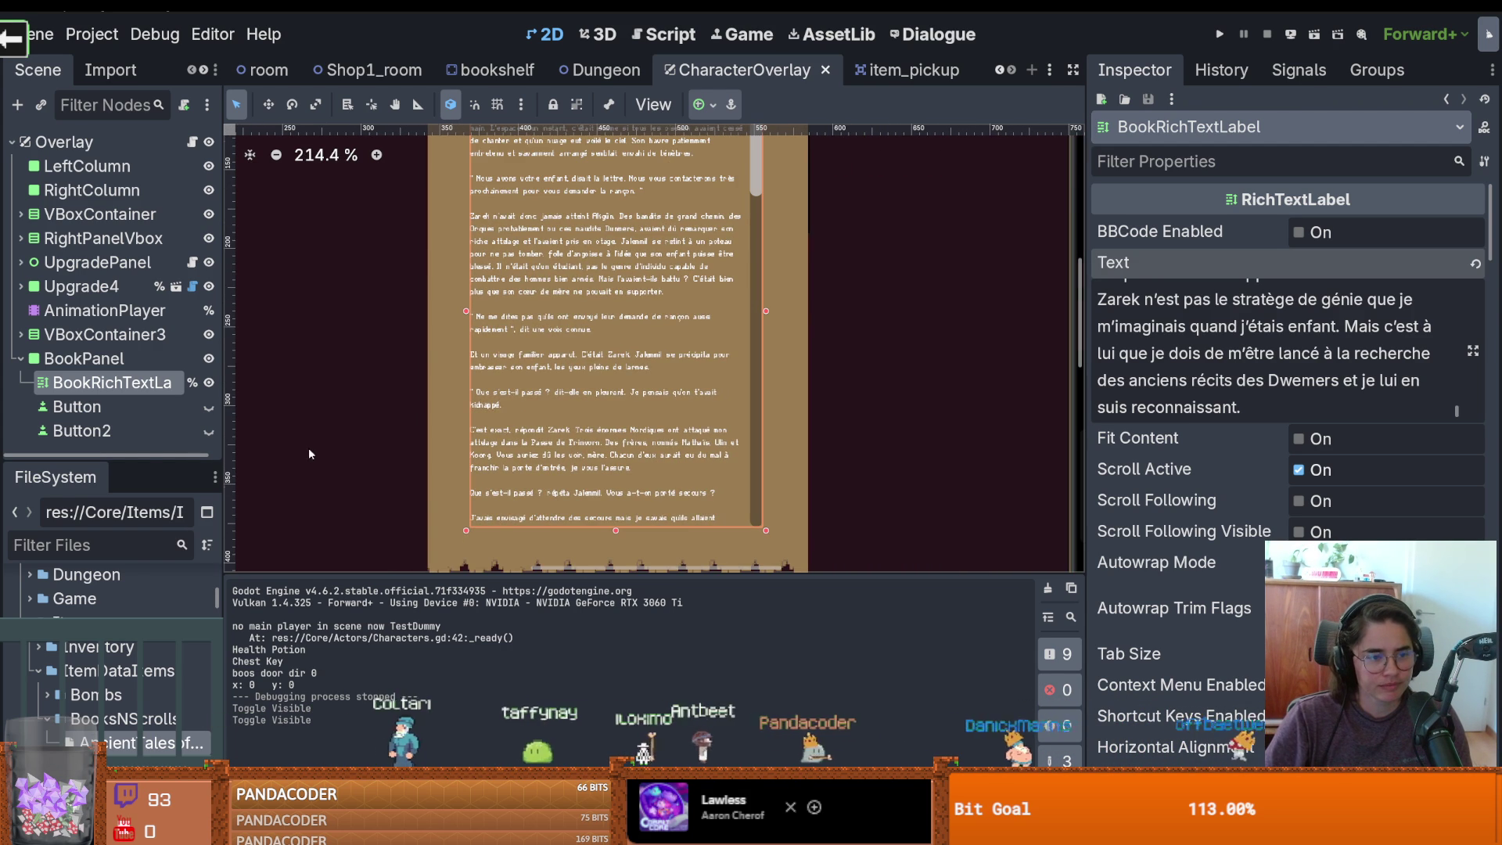
pyautogui.moveTo(148, 459); pyautogui.dragTo(149, 550)
pyautogui.moveTo(219, 465); pyautogui.dragTo(154, 465)
pyautogui.hotkey('ctrl', 's')
pyautogui.scroll(-4, 570, 244)
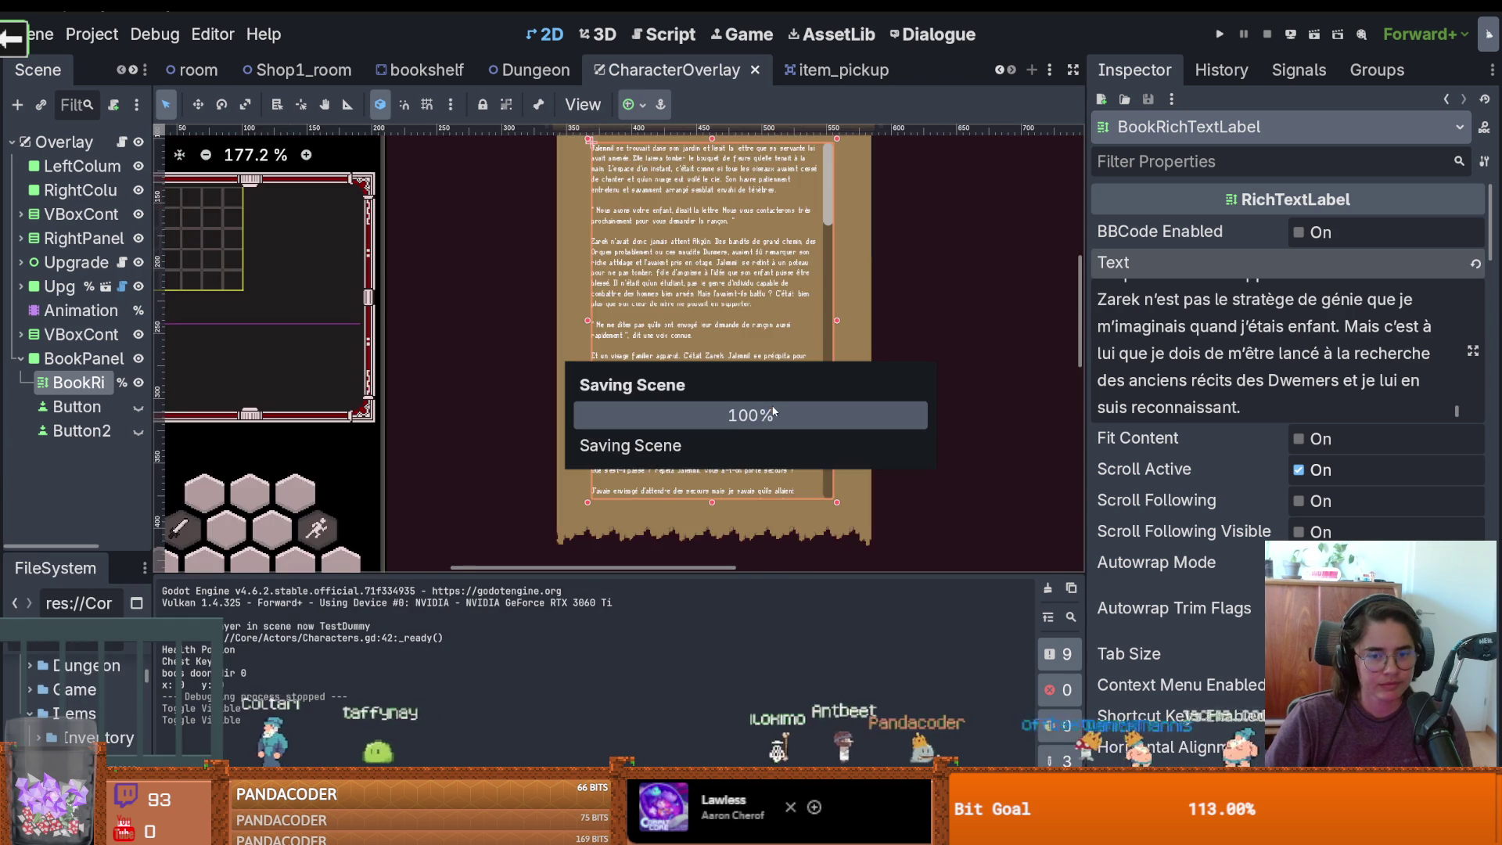
pyautogui.scroll(2, 747, 467)
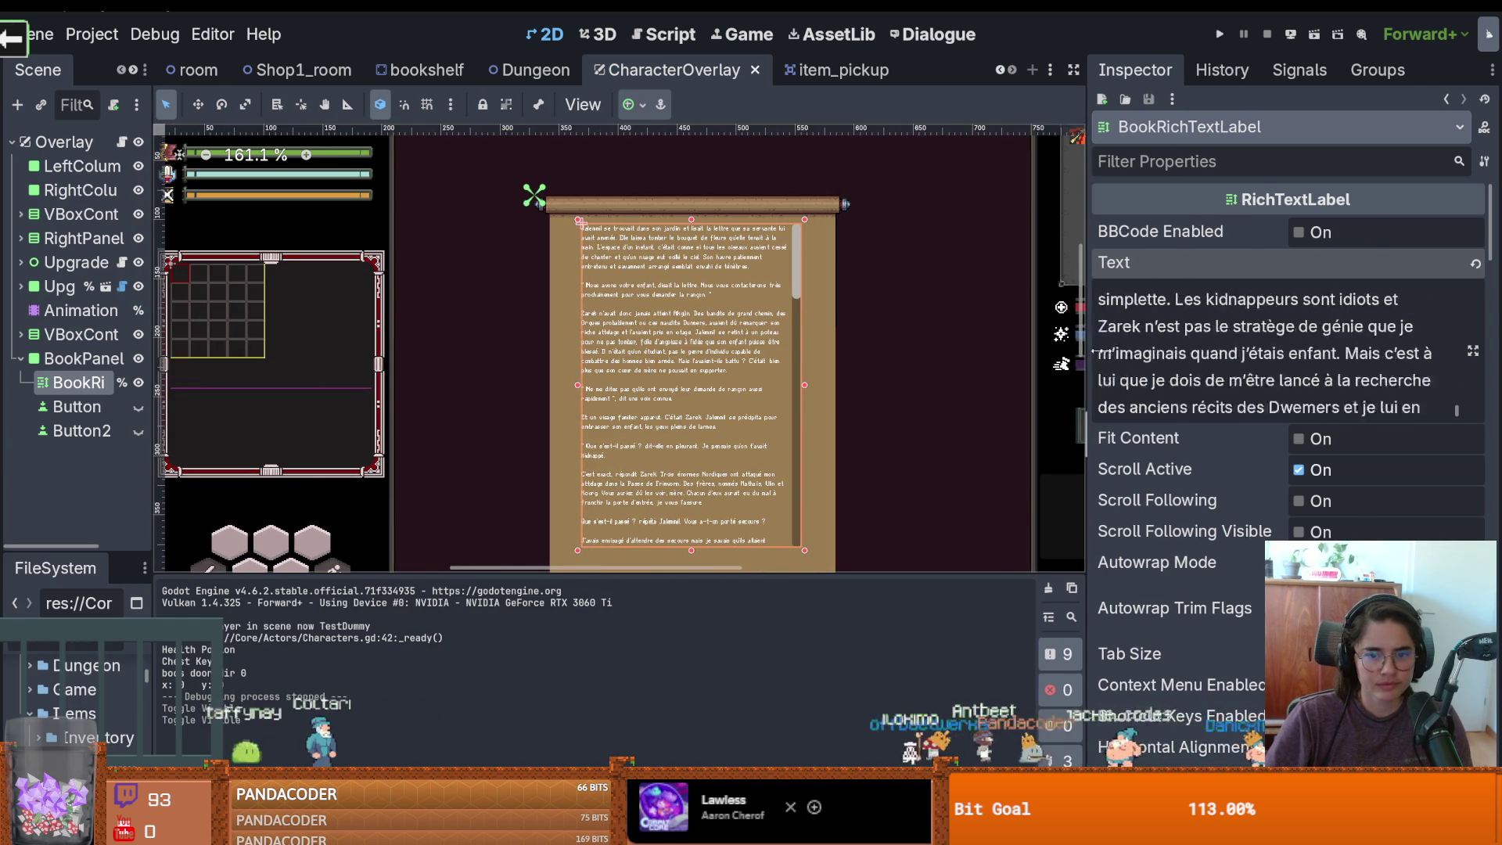
pyautogui.moveTo(1078, 359); pyautogui.dragTo(1235, 359)
pyautogui.scroll(-7, 850, 261)
pyautogui.scroll(1, 851, 261)
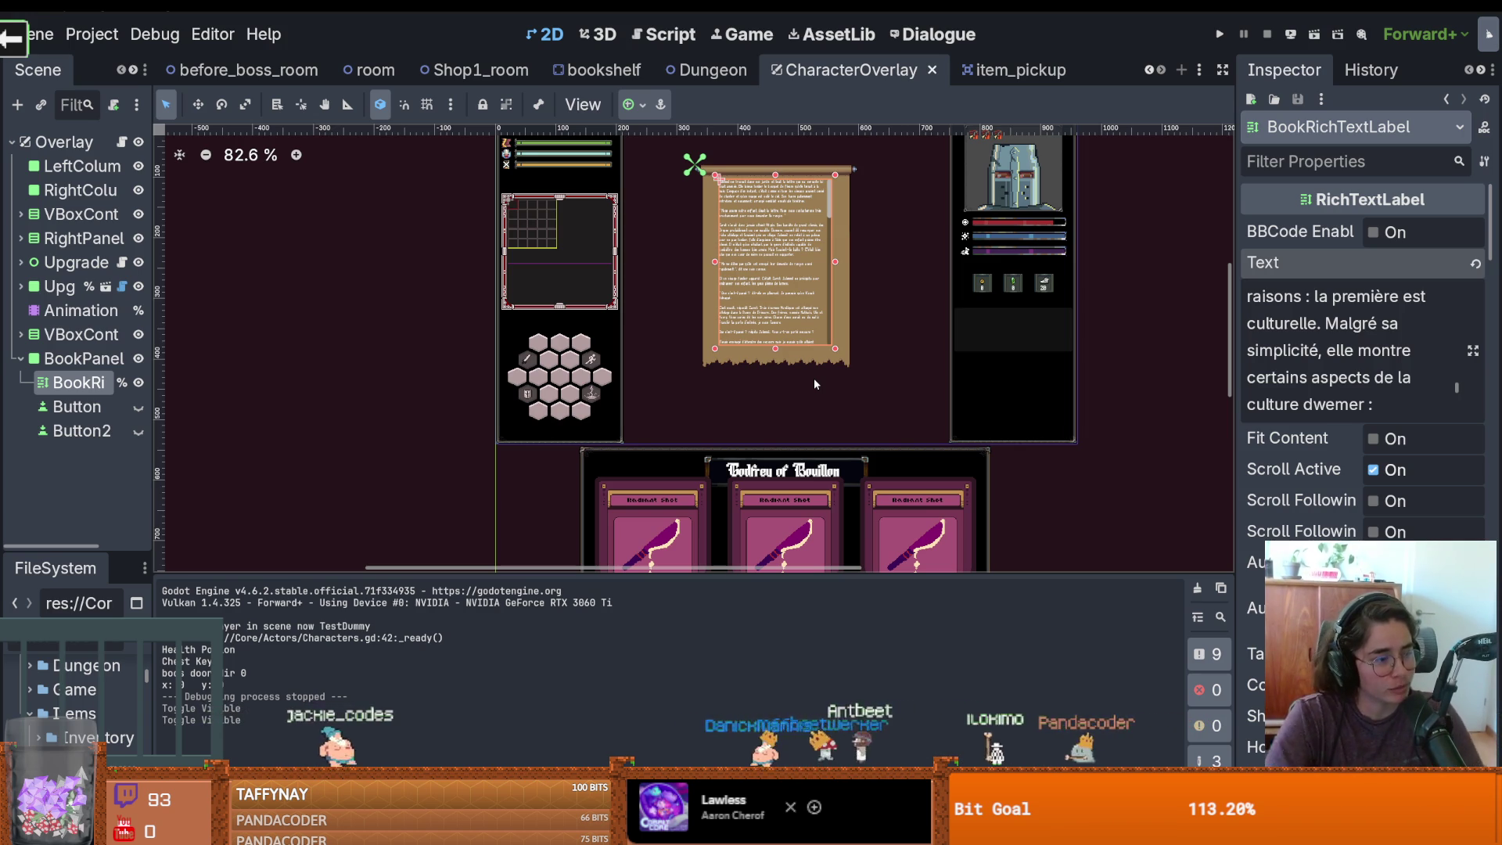
pyautogui.hotkey('ctrl', 's')
pyautogui.scroll(2, 870, 378)
pyautogui.scroll(-1, 876, 406)
pyautogui.scroll(2, 866, 415)
pyautogui.scroll(-1, 945, 440)
pyautogui.scroll(2, 944, 440)
pyautogui.scroll(-1, 940, 440)
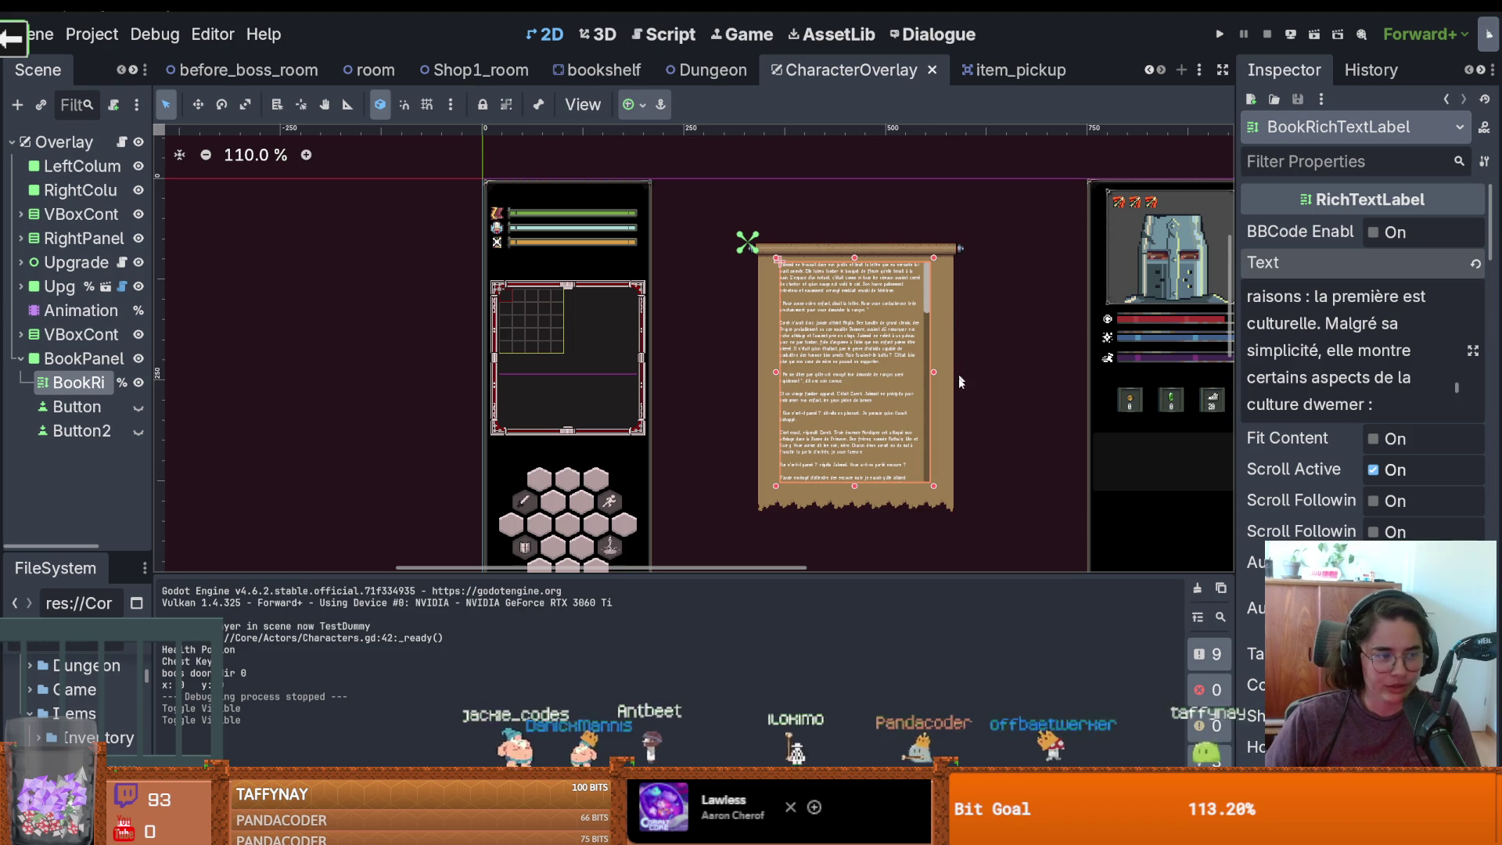
pyautogui.hotkey('ctrl', 's')
pyautogui.scroll(3, 936, 477)
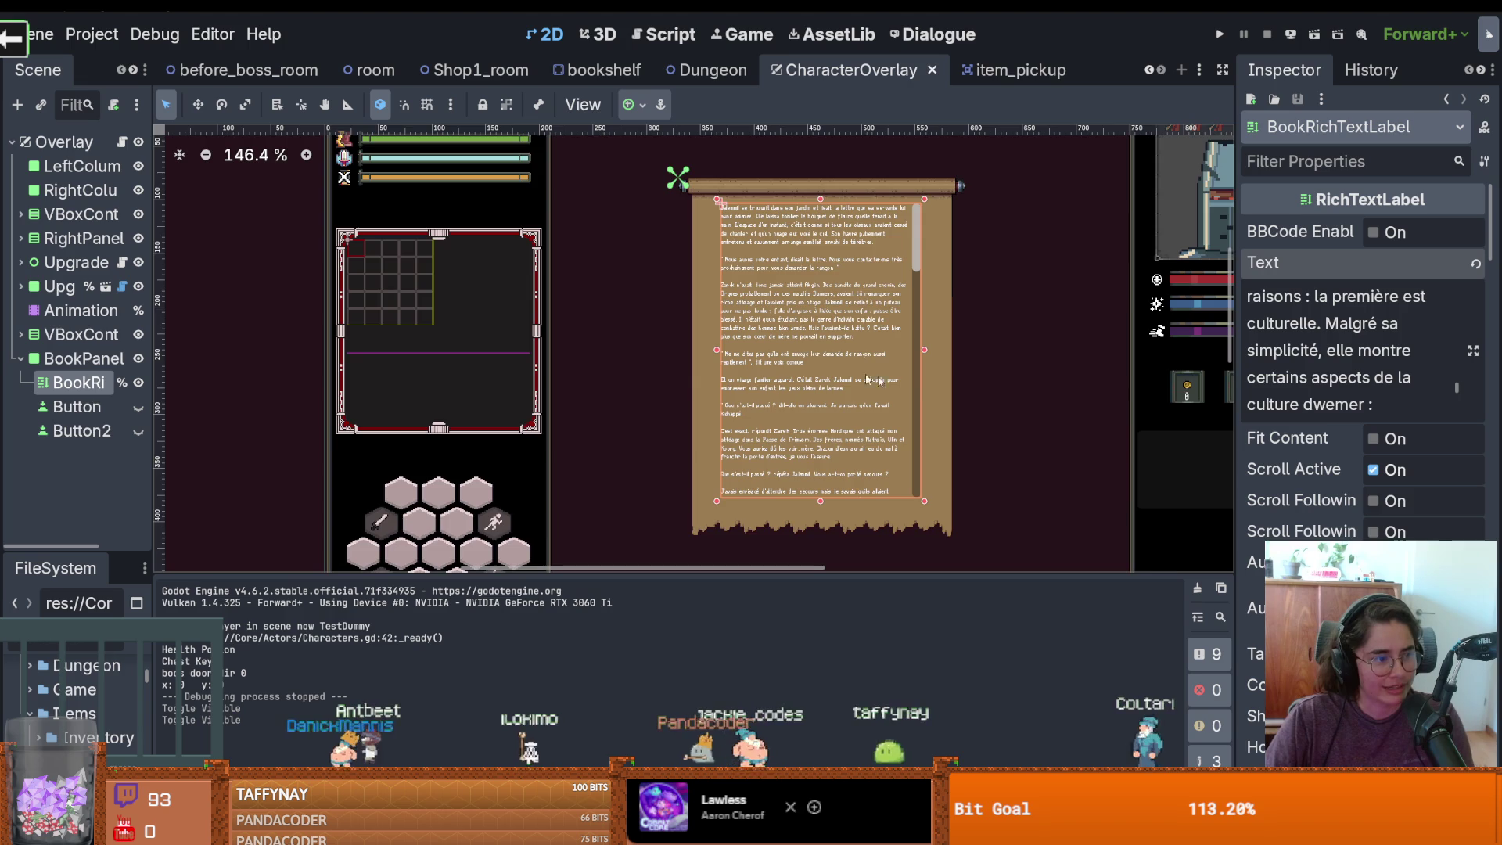
pyautogui.scroll(2, 929, 452)
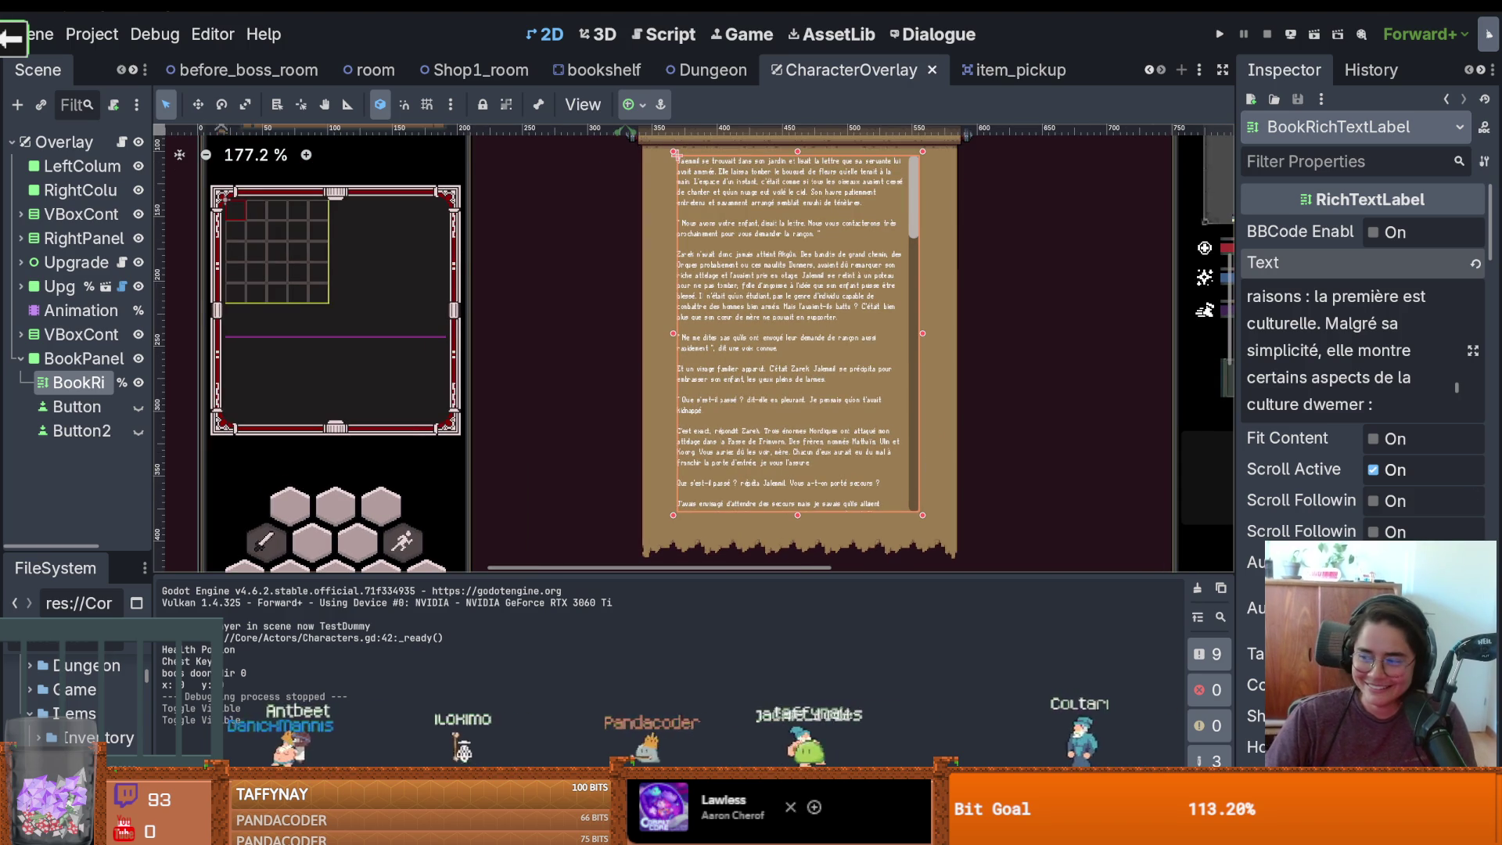
pyautogui.scroll(1, 877, 517)
pyautogui.hotkey('ctrl', 's')
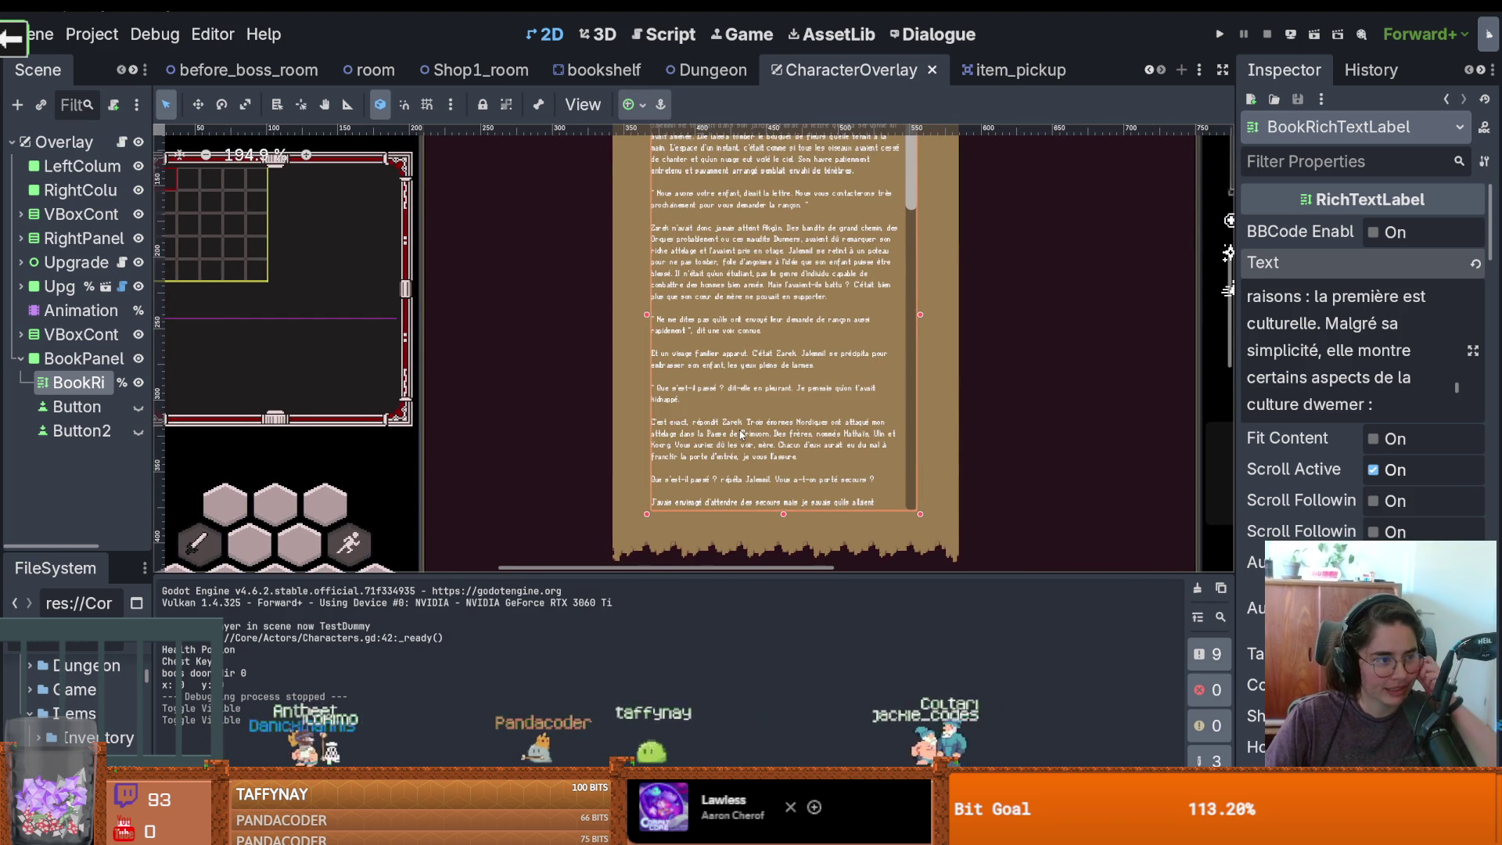
pyautogui.hotkey('ctrl', 's')
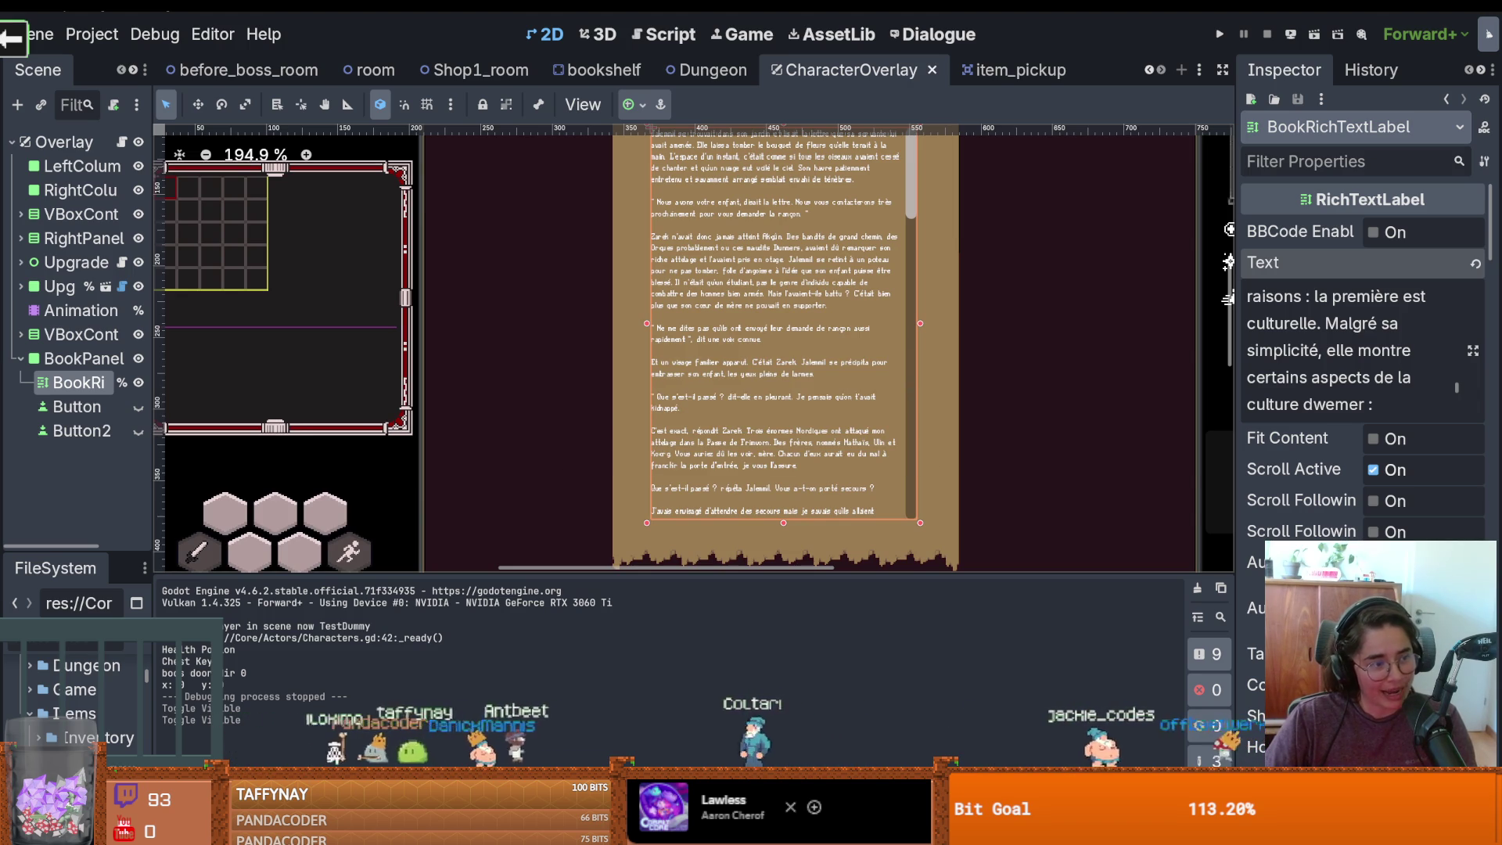
pyautogui.scroll(1, 727, 462)
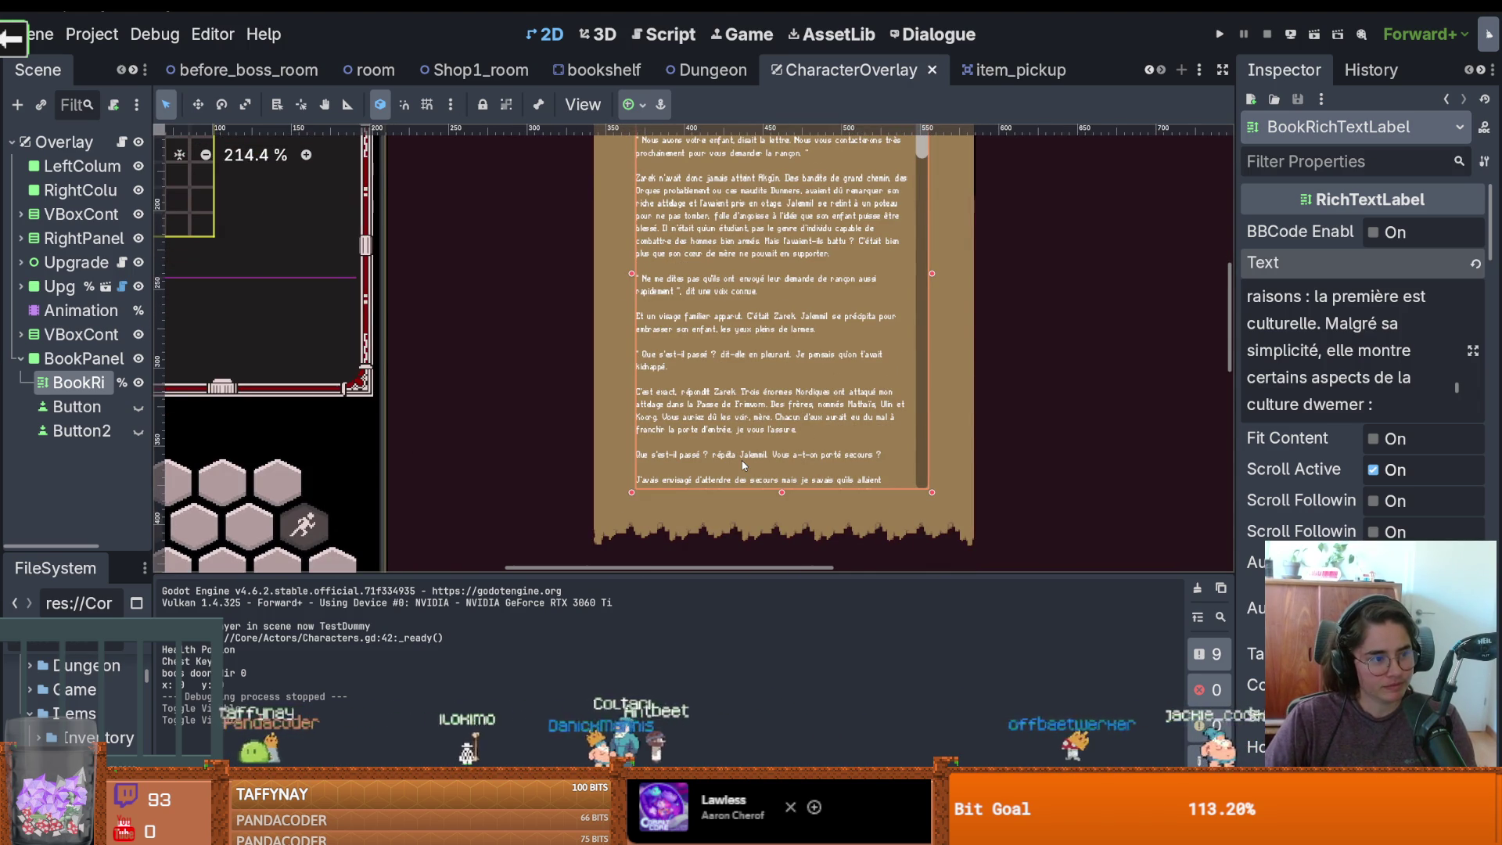
pyautogui.scroll(2, 741, 463)
pyautogui.hotkey('ctrl', 's')
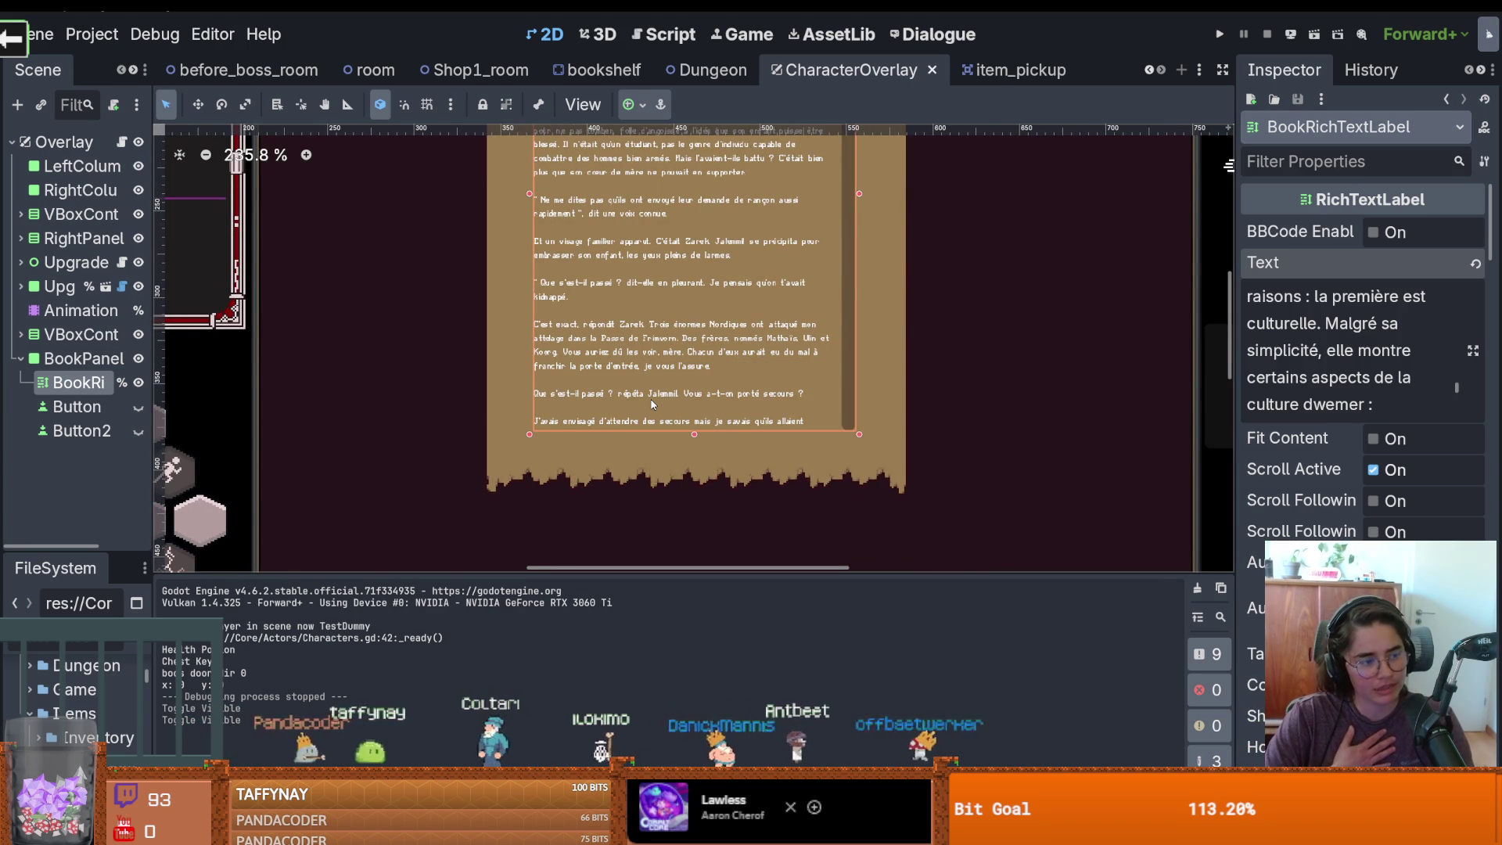
pyautogui.hotkey('ctrl', 's')
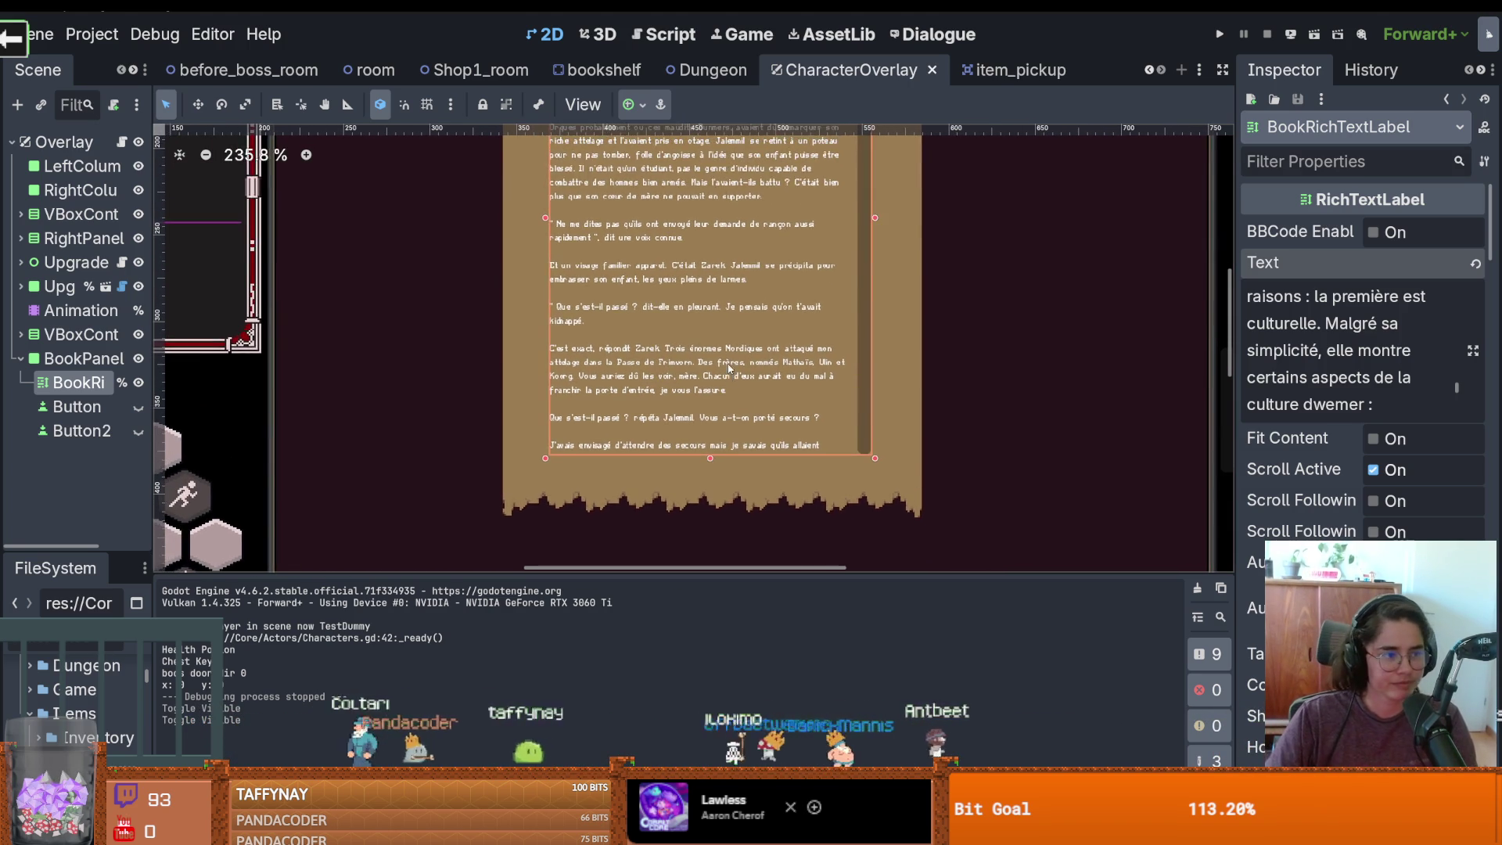
pyautogui.scroll(-1, 731, 384)
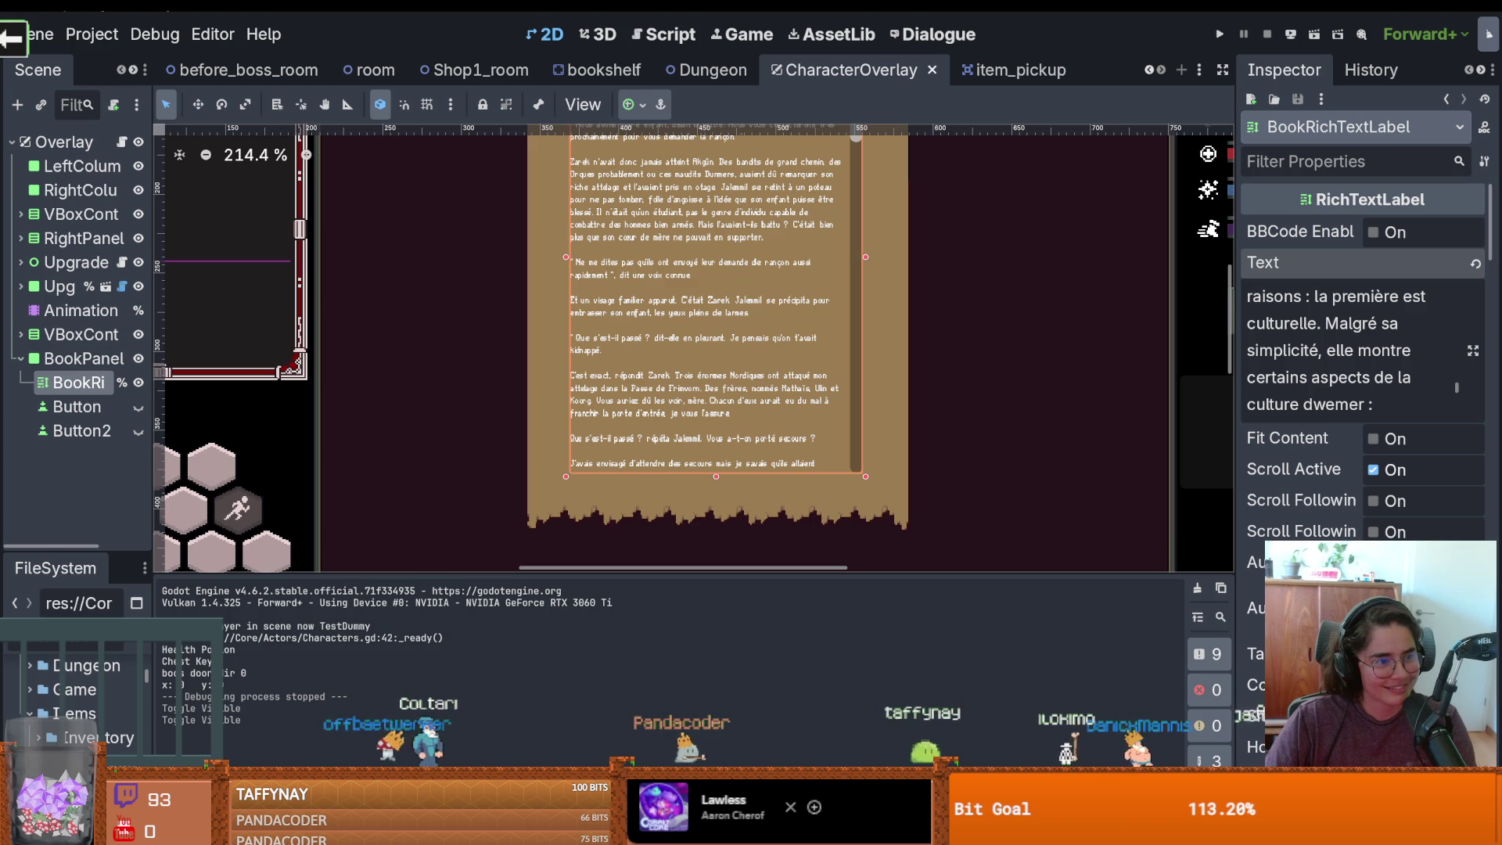
pyautogui.scroll(3, 650, 376)
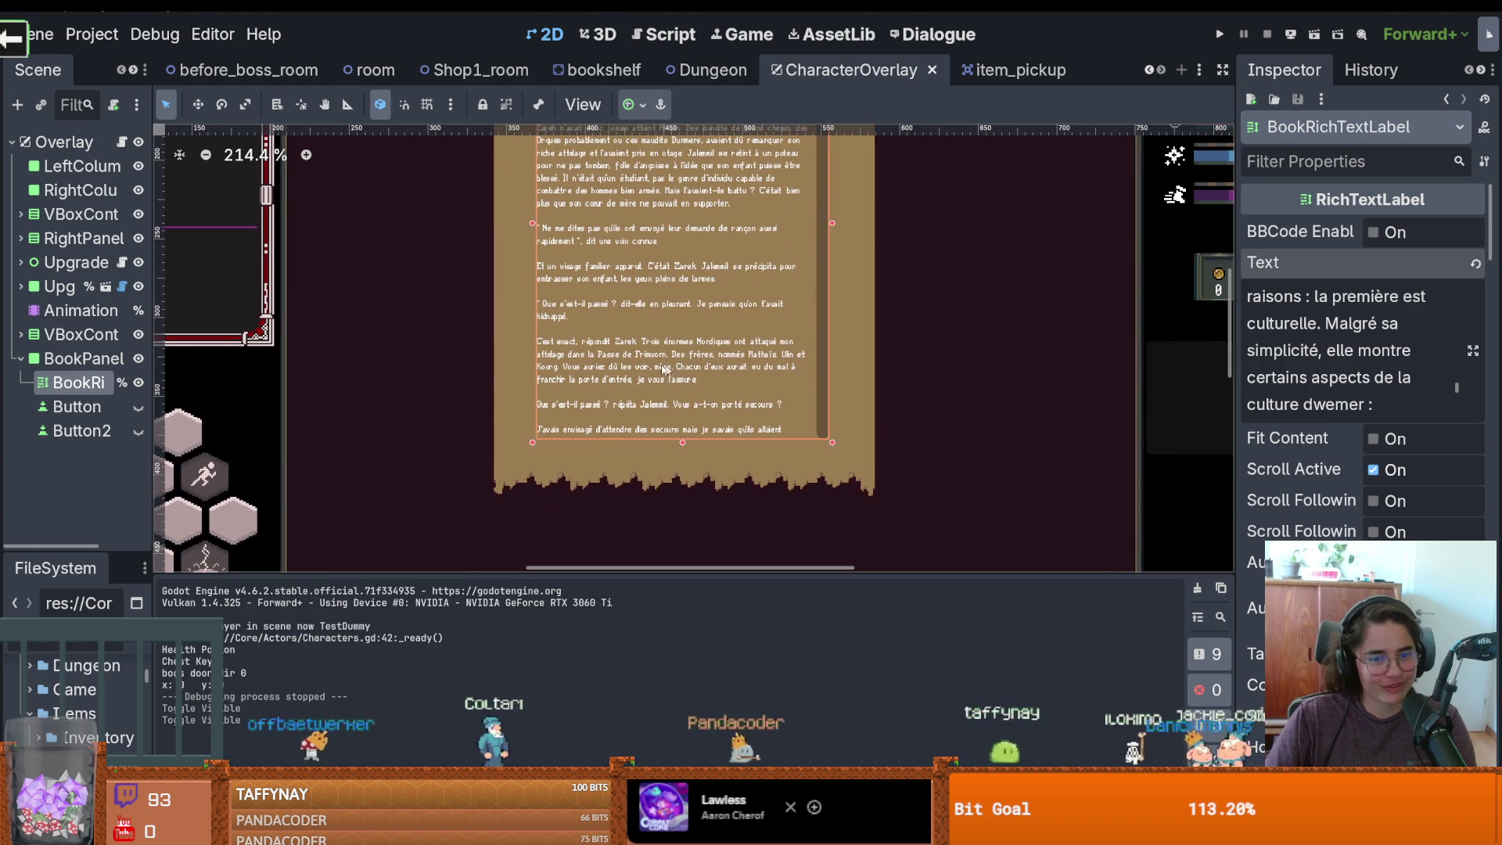
pyautogui.hotkey('ctrl', 's')
pyautogui.moveTo(154, 501); pyautogui.dragTo(266, 505)
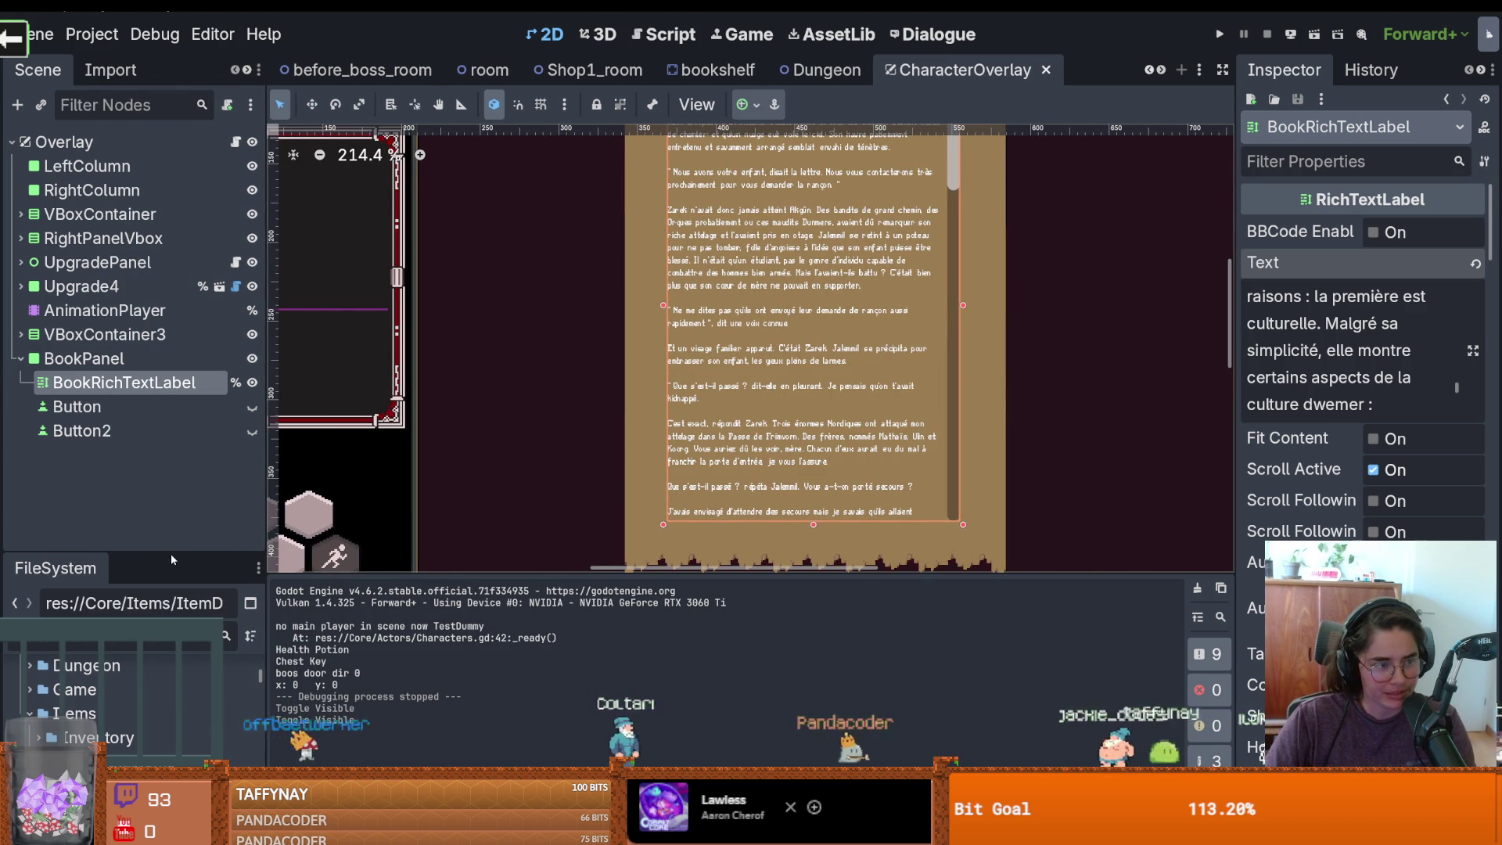
# Enlarge and widen the file browser, collapse BooksNScrolls, and save
pyautogui.moveTo(170, 554); pyautogui.dragTo(171, 219)
pyautogui.hotkey('ctrl', 's')
pyautogui.moveTo(265, 498); pyautogui.dragTo(371, 498)
pyautogui.scroll(3, 47, 485)
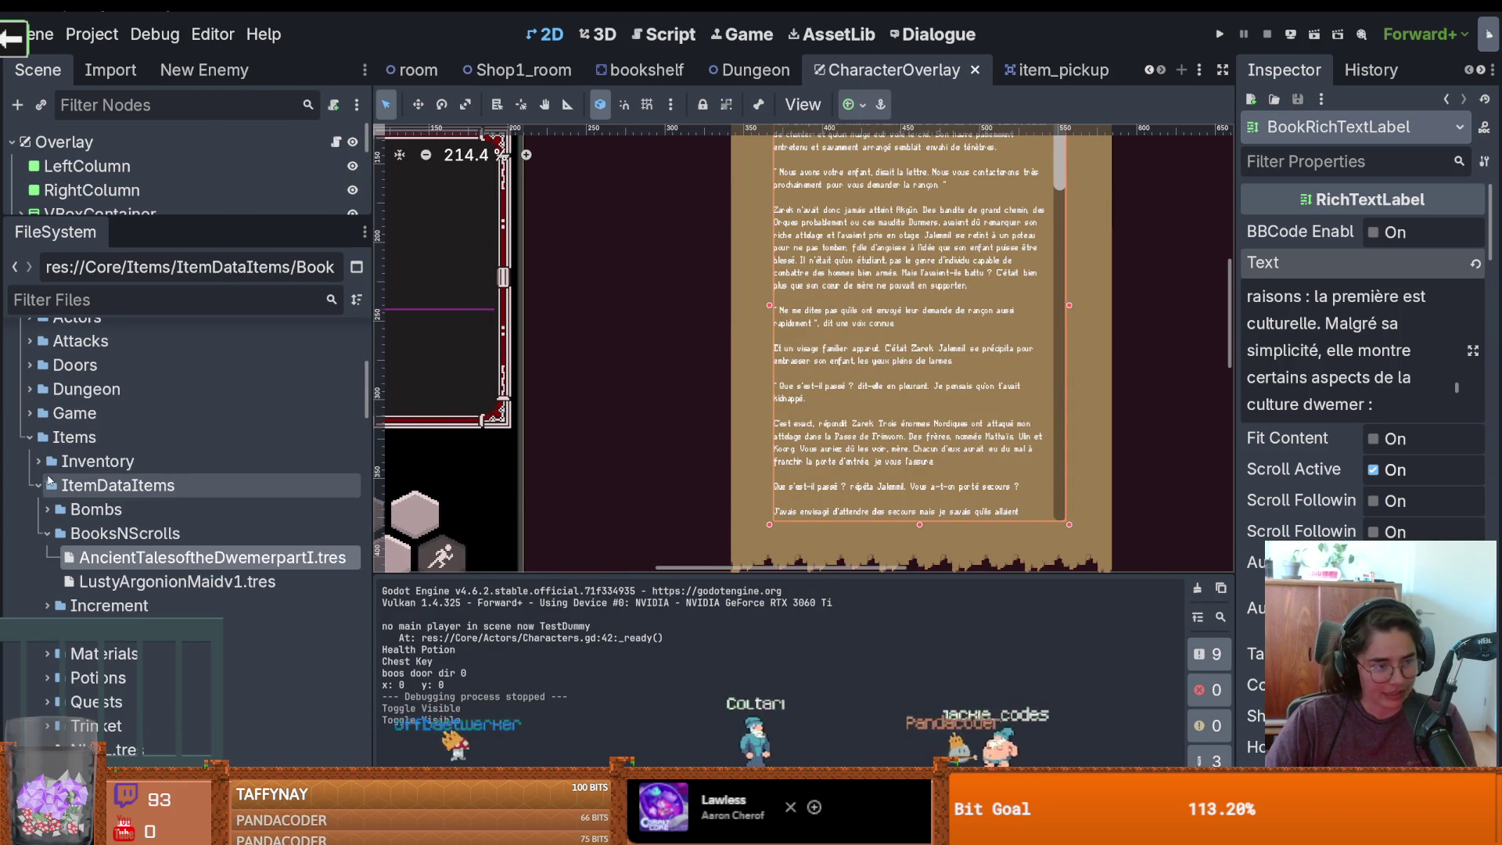
pyautogui.scroll(2, 55, 548)
pyautogui.click(47, 593)
pyautogui.hotkey('ctrl', 's')
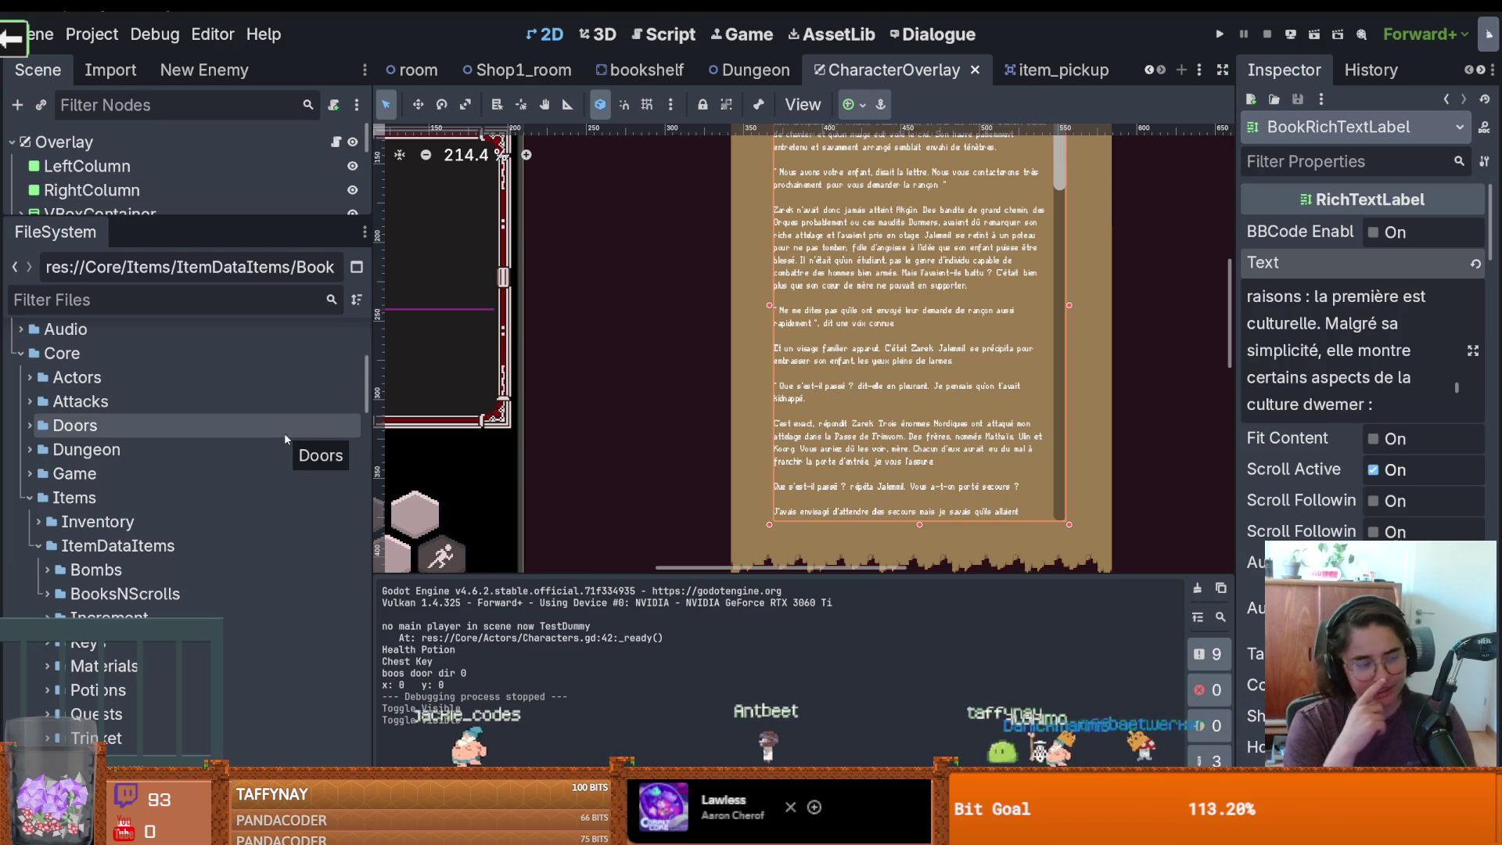
pyautogui.scroll(-2, 458, 329)
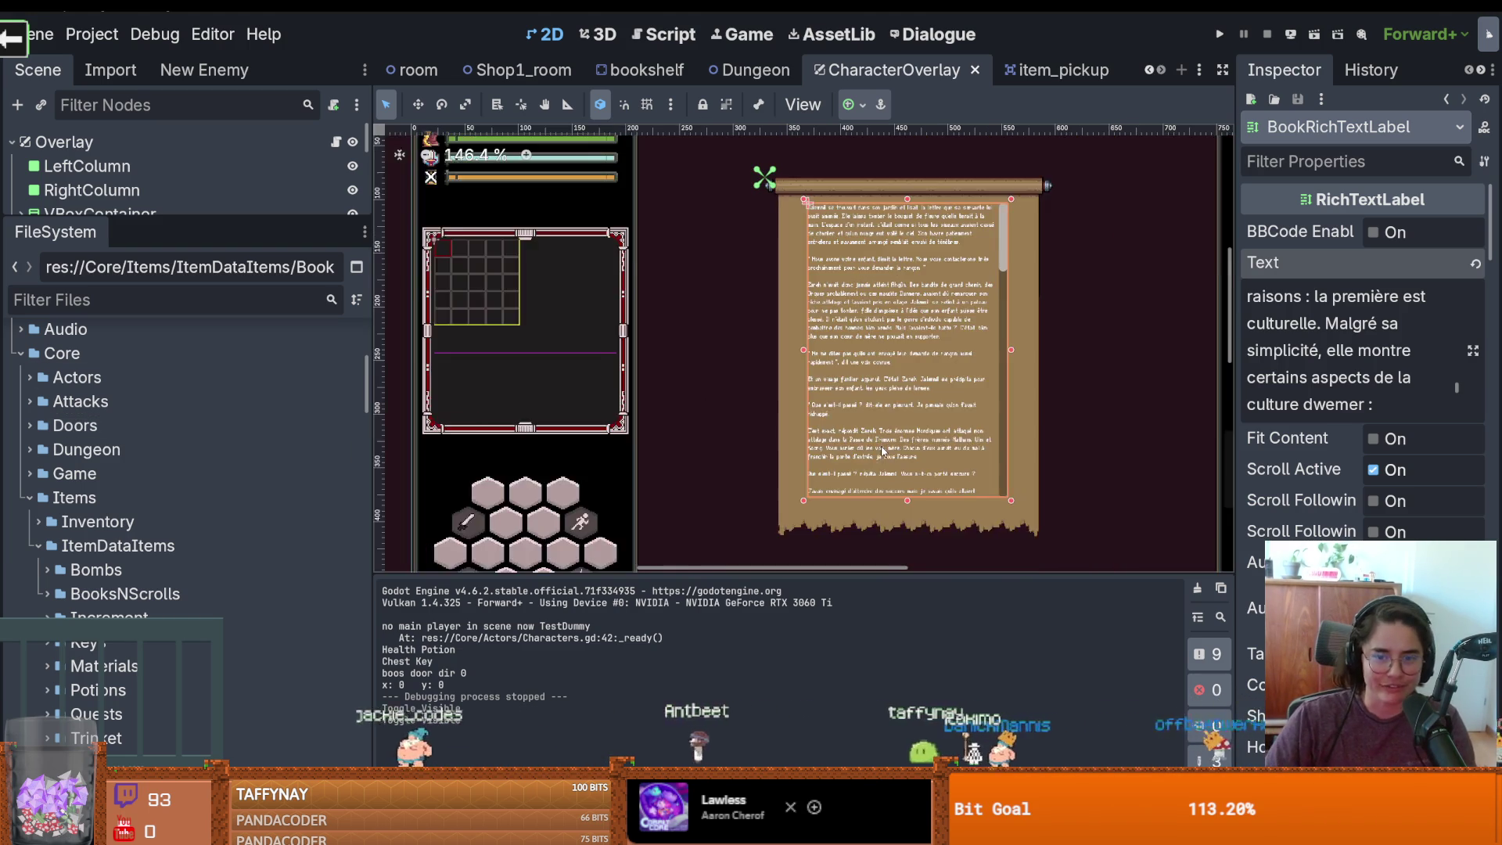
pyautogui.hotkey('ctrl', 's')
# Enlarge the scene tree to reveal Button2 and switch to the item_pickup scene tab
pyautogui.moveTo(282, 217); pyautogui.dragTo(283, 418)
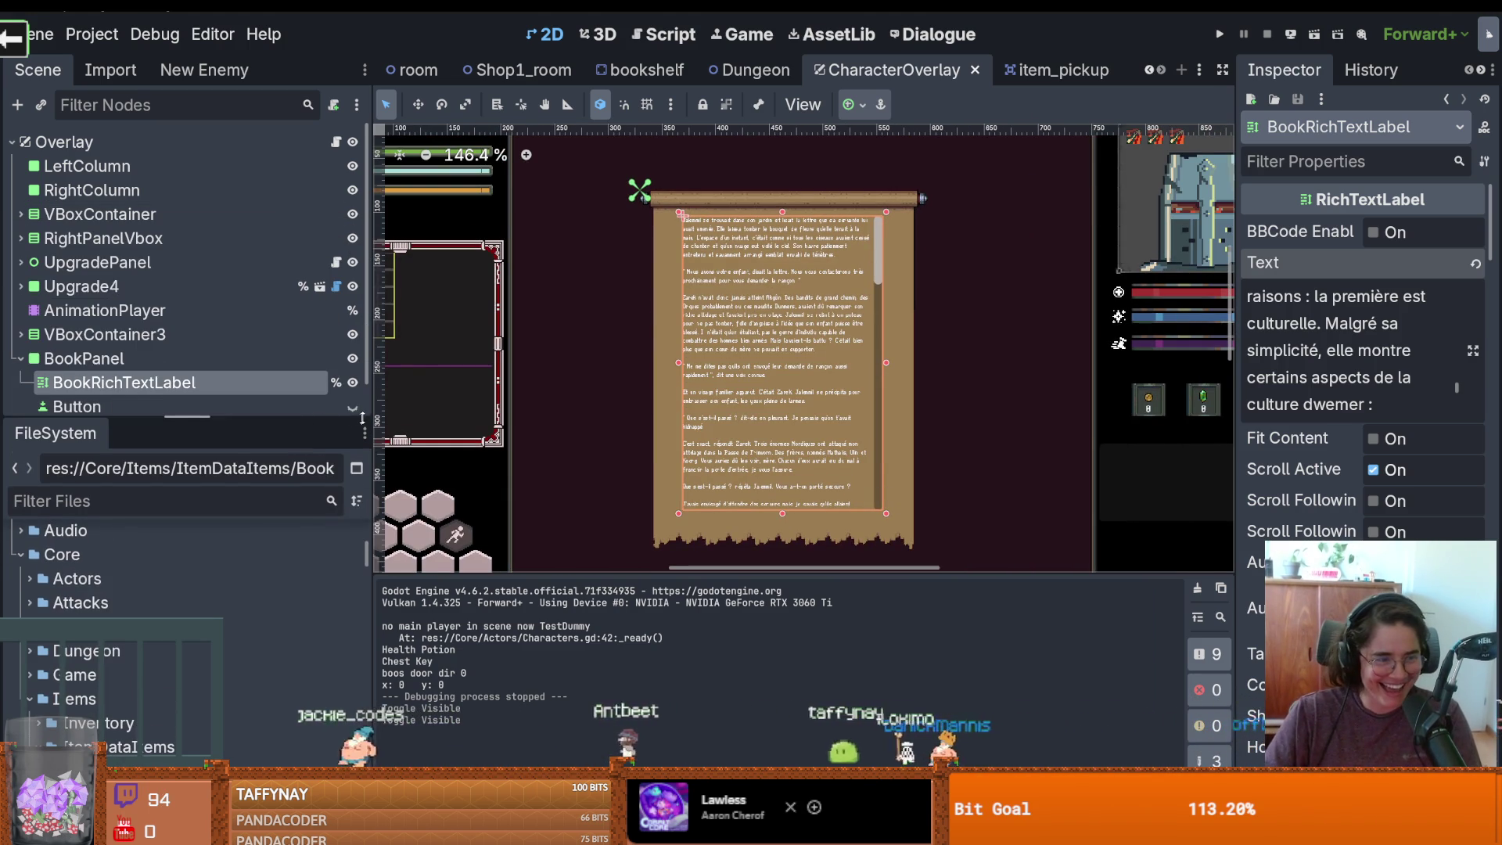
pyautogui.hotkey('ctrl', 's')
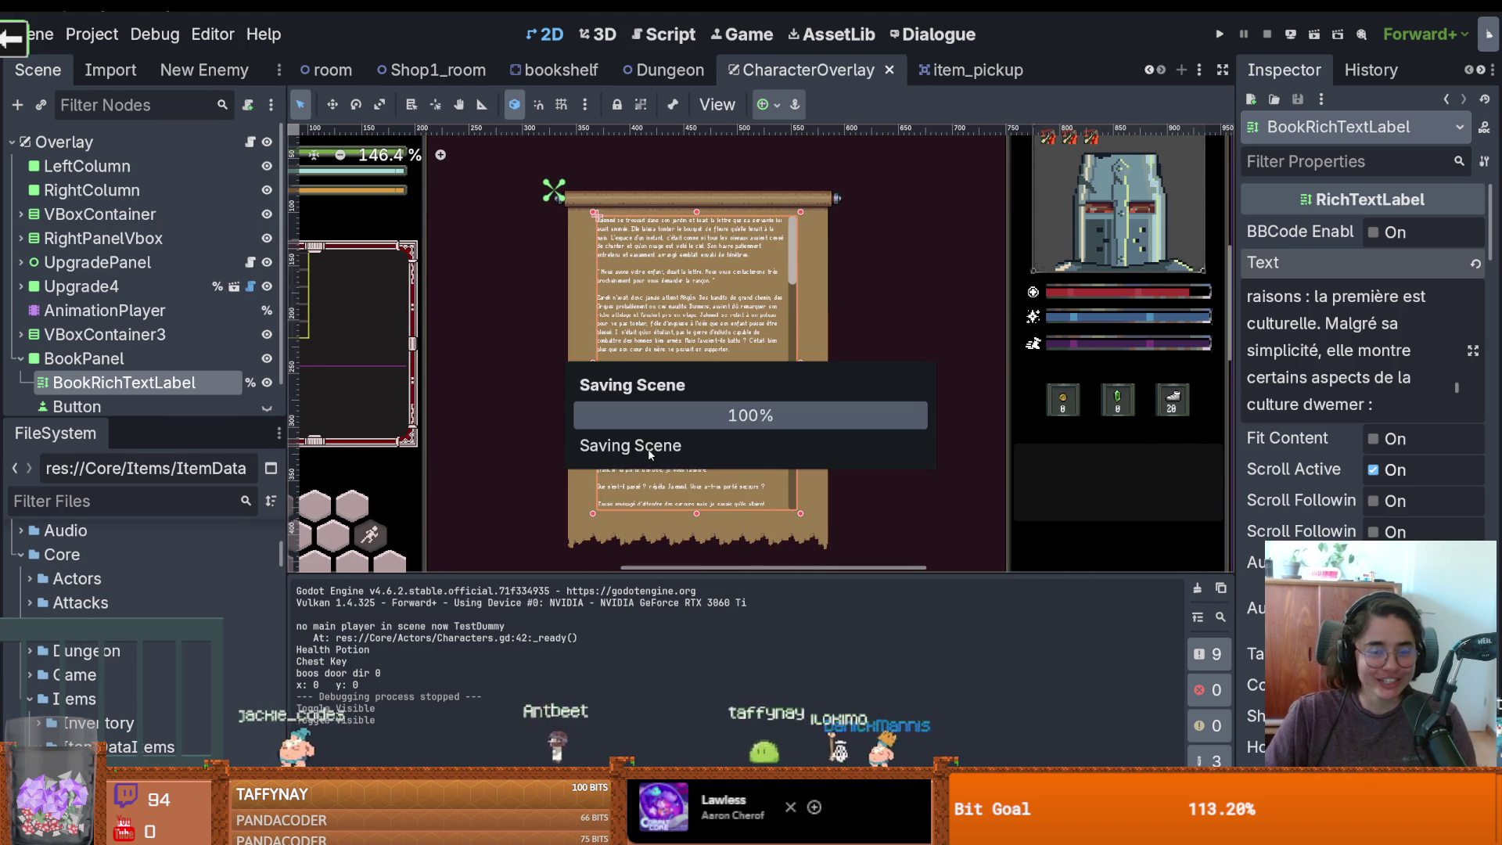
pyautogui.hotkey('ctrl', 's')
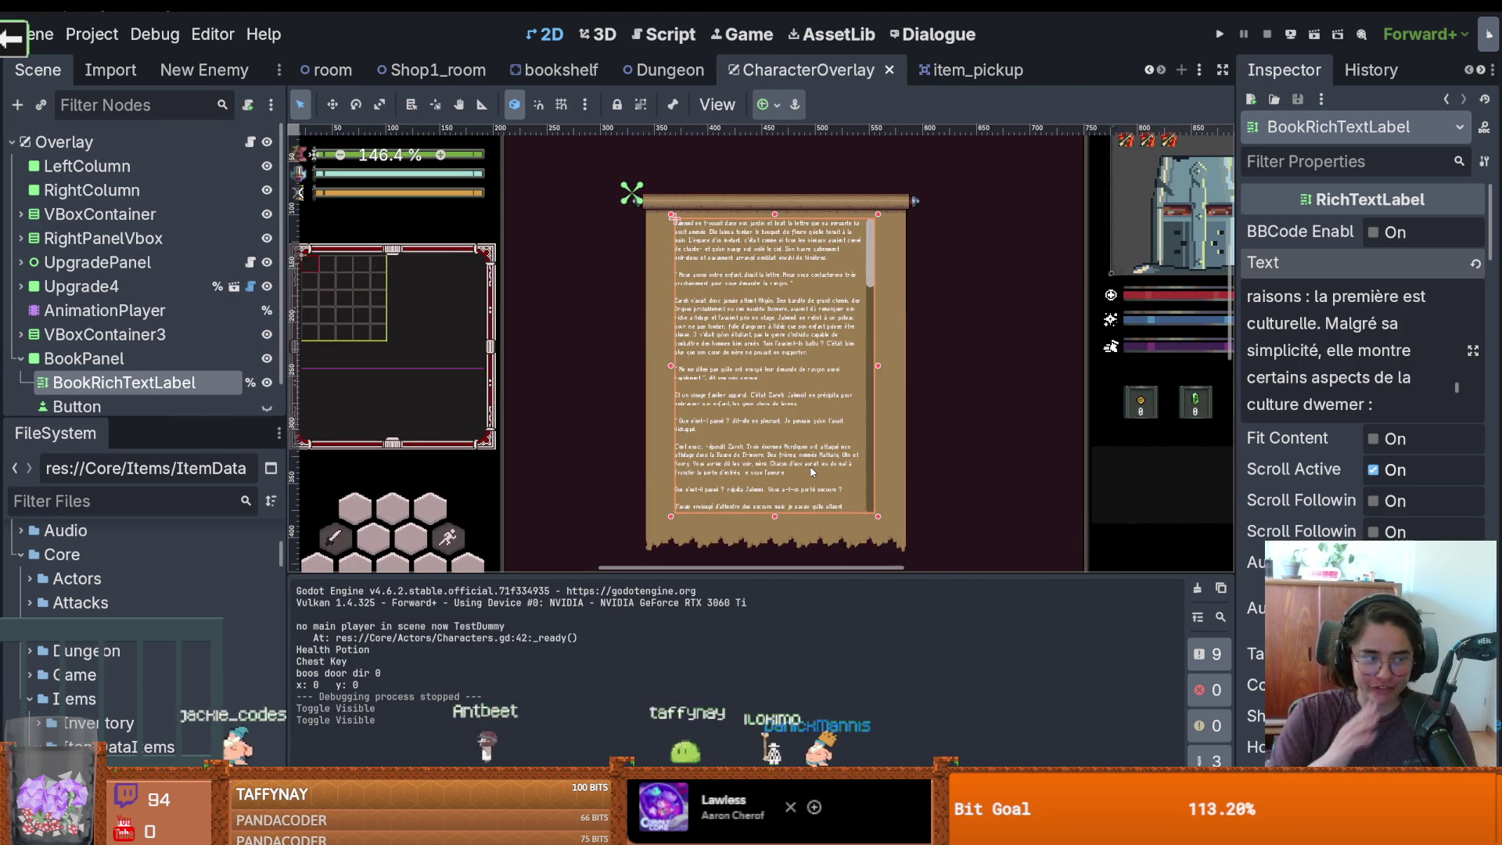
pyautogui.hotkey('ctrl', 's')
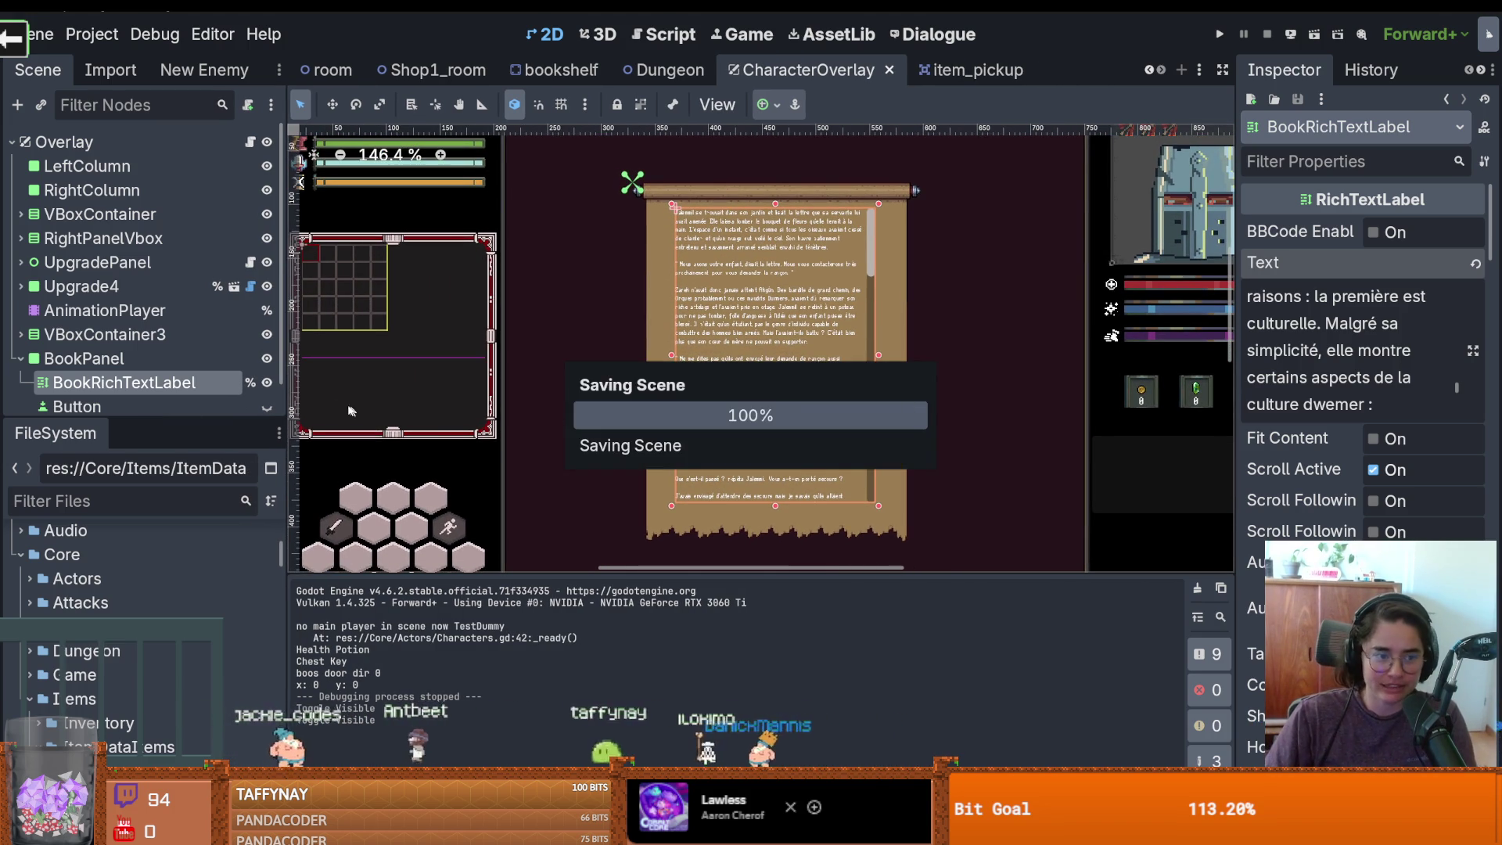
pyautogui.moveTo(212, 423); pyautogui.dragTo(219, 583)
pyautogui.hotkey('ctrl', 's')
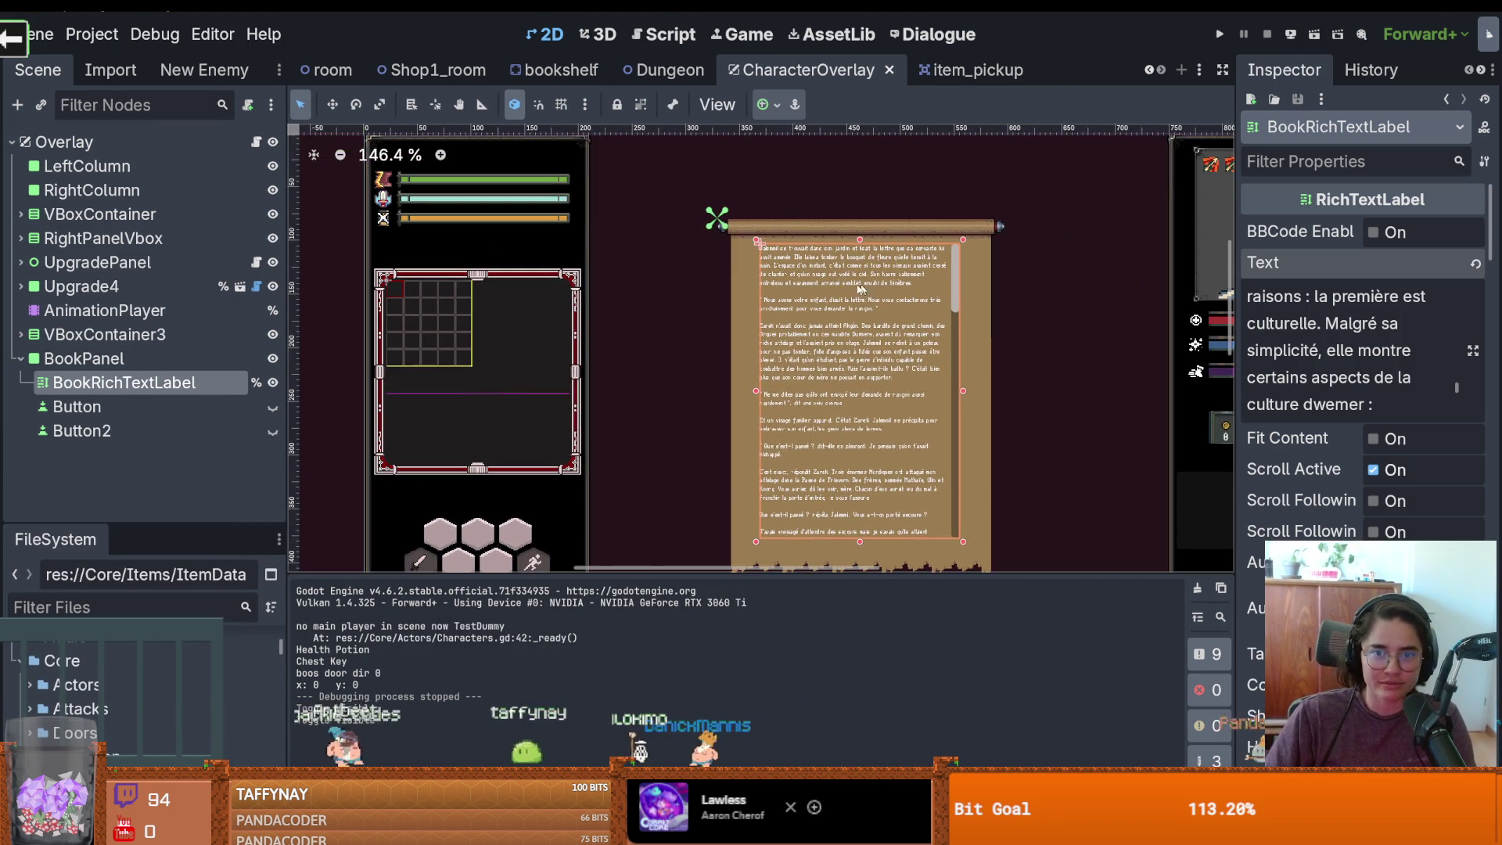
pyautogui.click(951, 72)
pyautogui.hotkey('ctrl', 's')
pyautogui.scroll(-1, 670, 308)
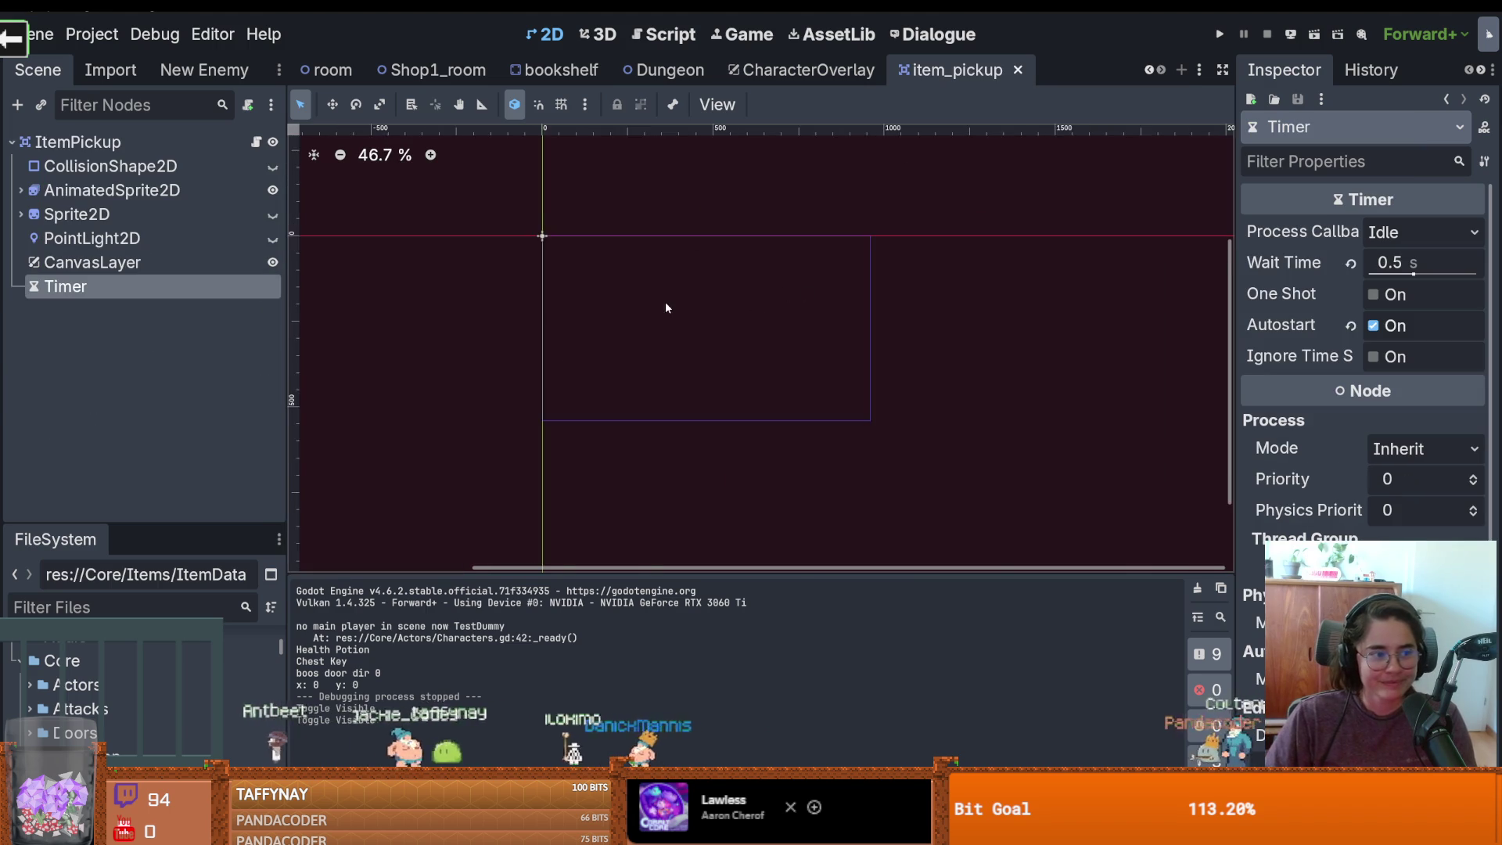
# Reset the canvas to 100% zoom and inspect the open_book emit line in item_pickup.gd
pyautogui.press('1')
pyautogui.scroll(4, 798, 324)
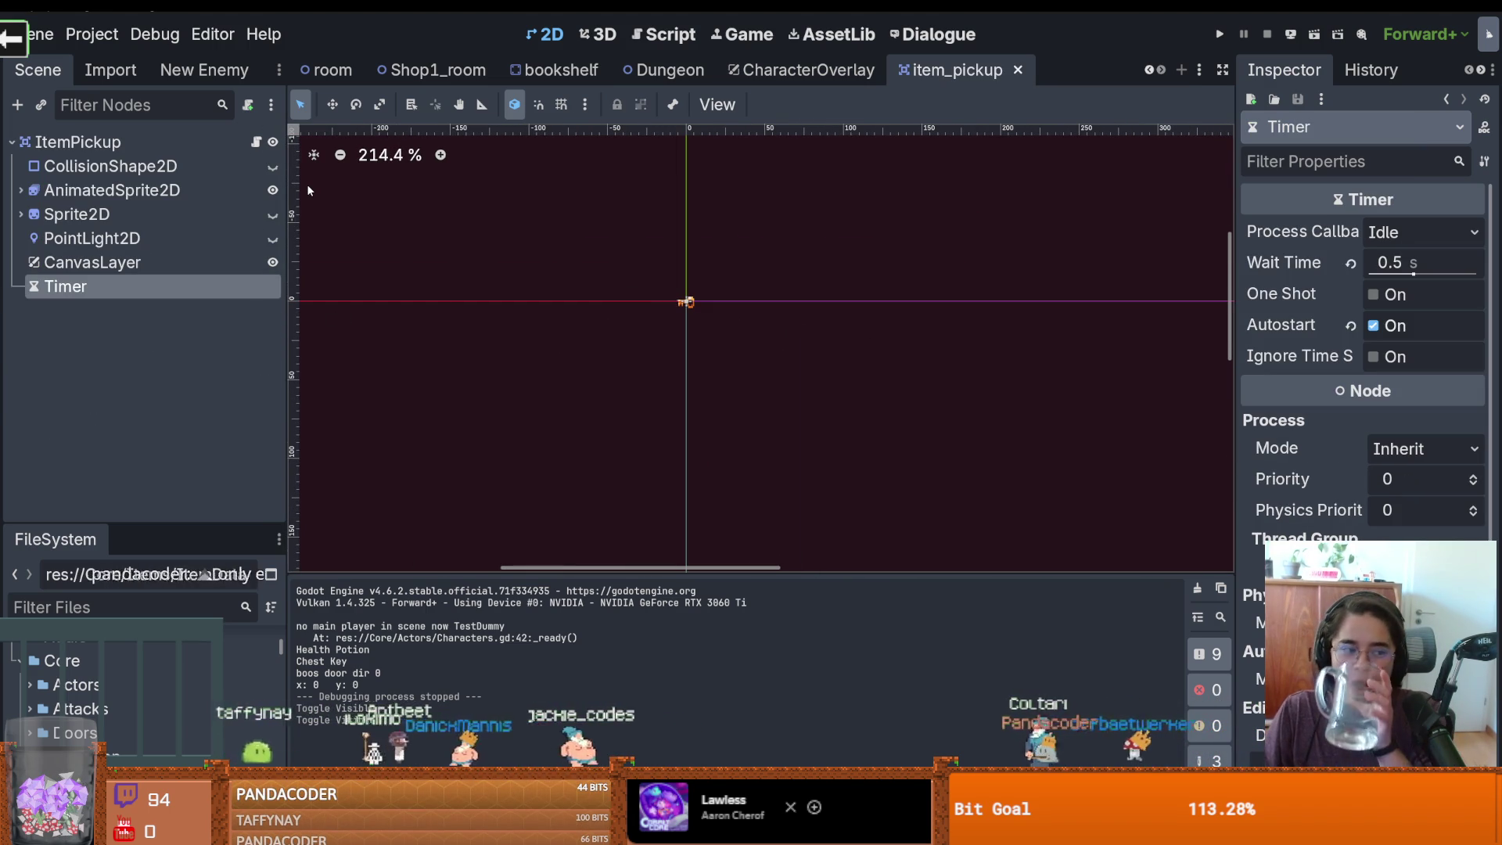
pyautogui.click(256, 142)
pyautogui.click(671, 354)
pyautogui.moveTo(704, 312); pyautogui.dragTo(423, 311)
pyautogui.press('Left')
pyautogui.click(666, 311)
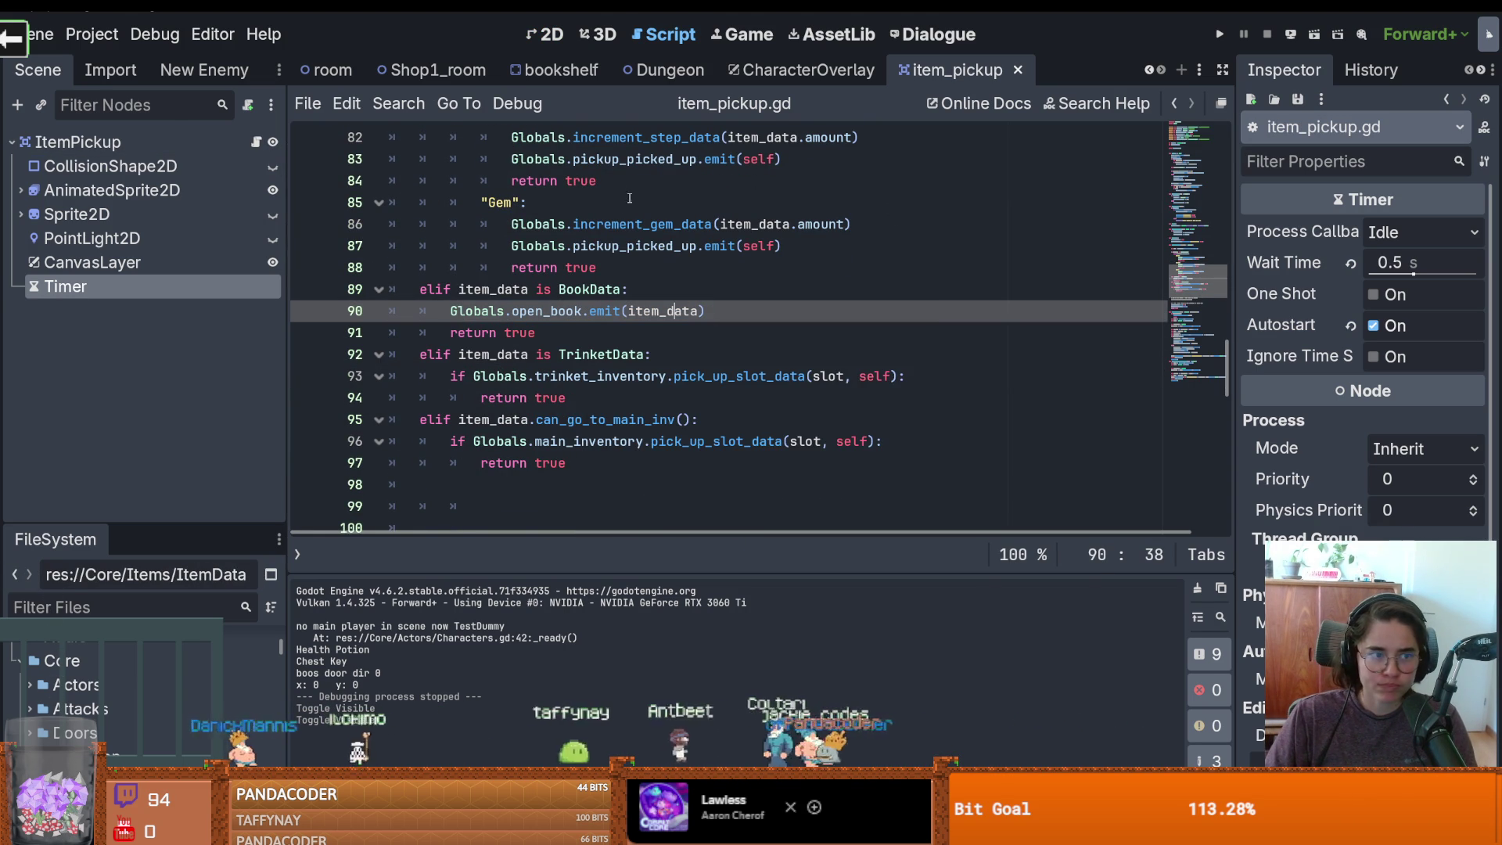
# In character_overlay.gd, add BookPanel.show() on line 62 and save the script
pyautogui.click(805, 69)
pyautogui.scroll(-1, 703, 270)
pyautogui.scroll(1, 704, 270)
pyautogui.click(703, 268)
pyautogui.press('Return')
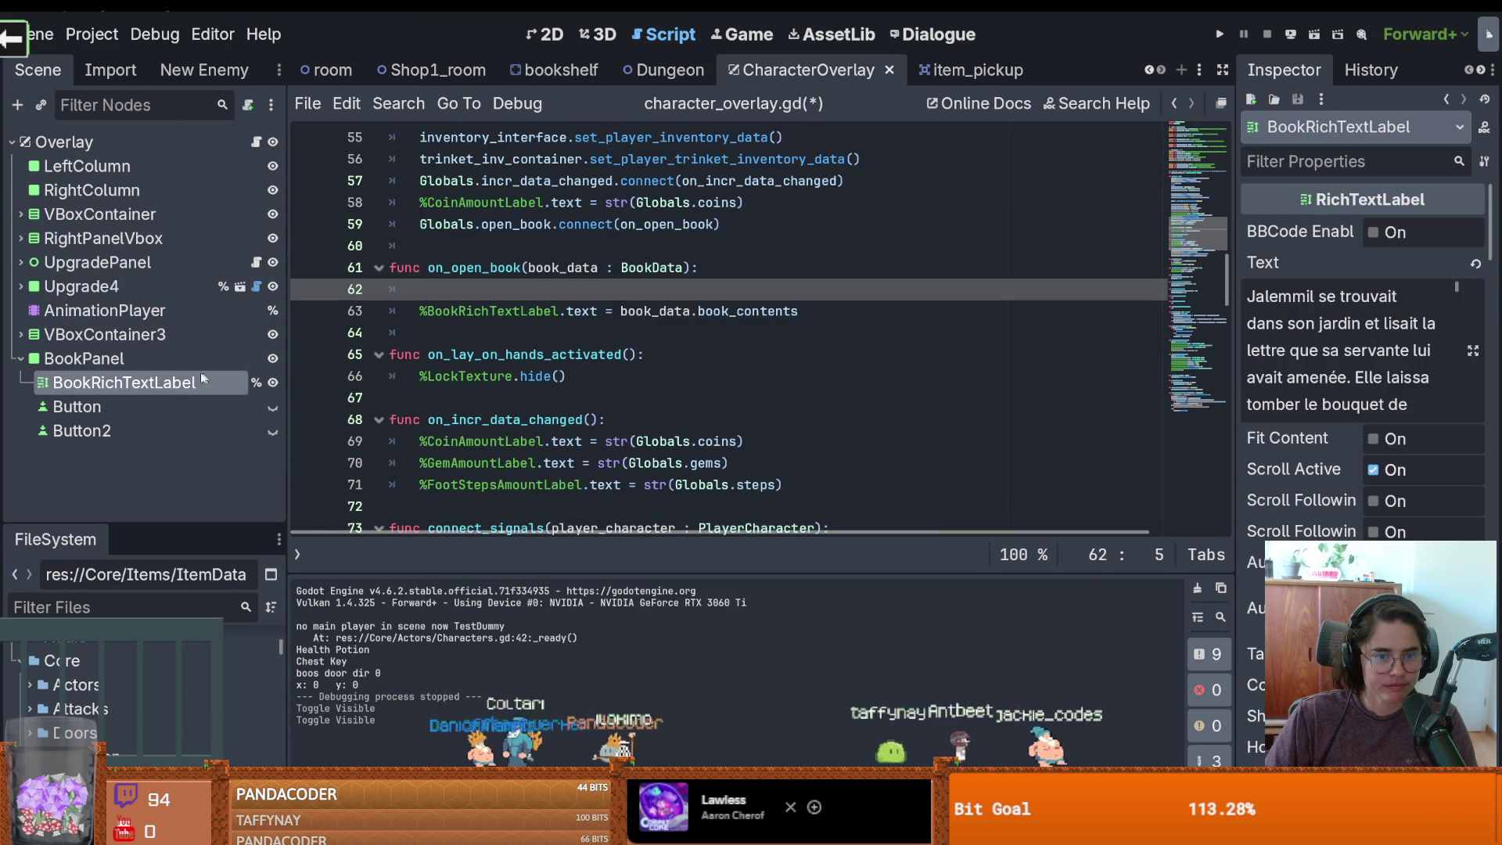
pyautogui.moveTo(84, 358)
pyautogui.mouseDown()
pyautogui.moveTo(258, 368)
pyautogui.moveTo(488, 285)
pyautogui.mouseUp()
pyautogui.write('.show()')
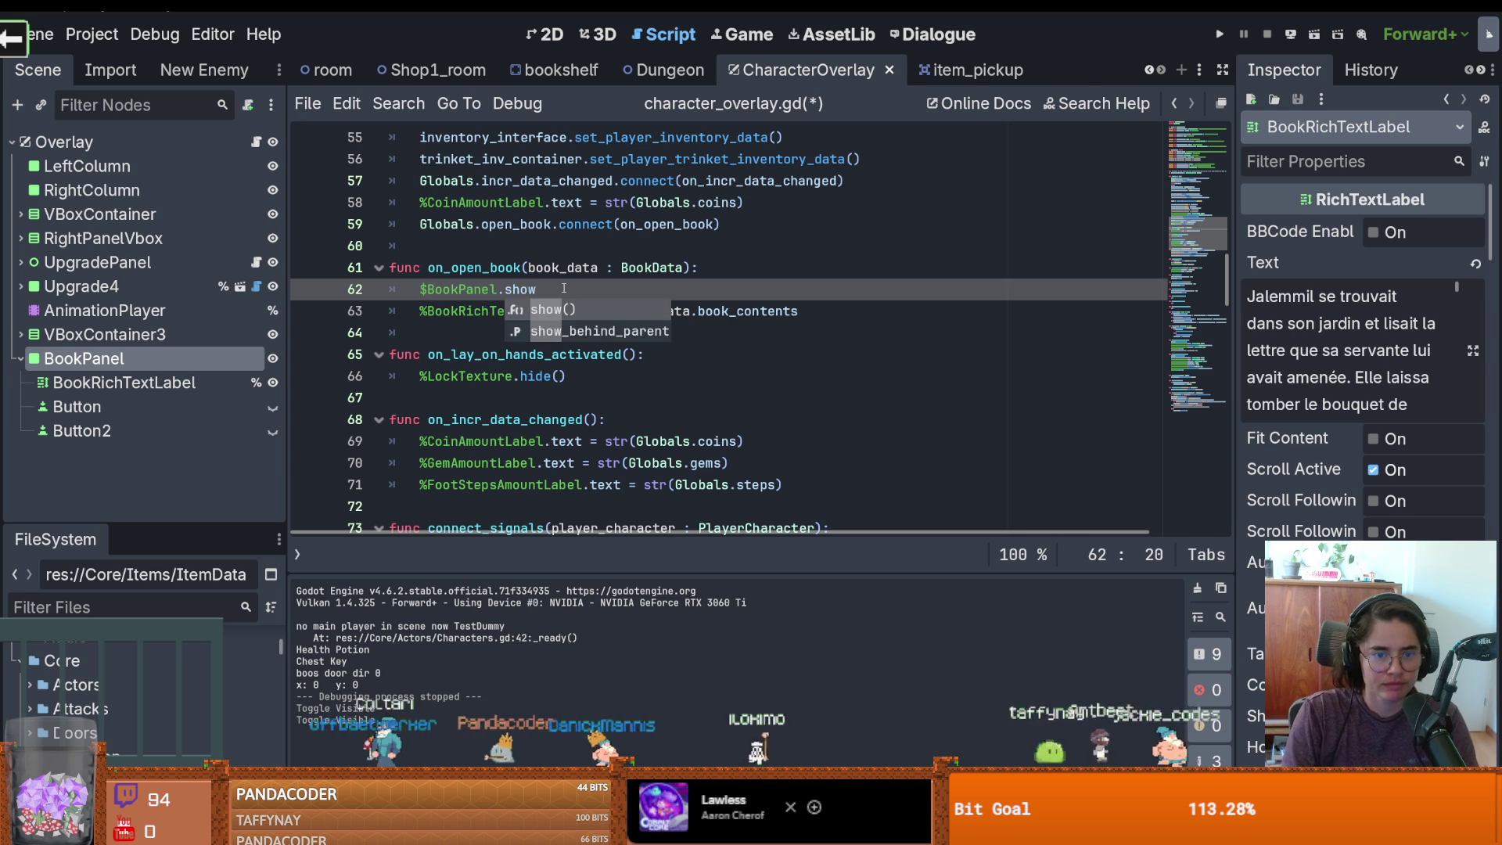
pyautogui.hotkey('ctrl', 's')
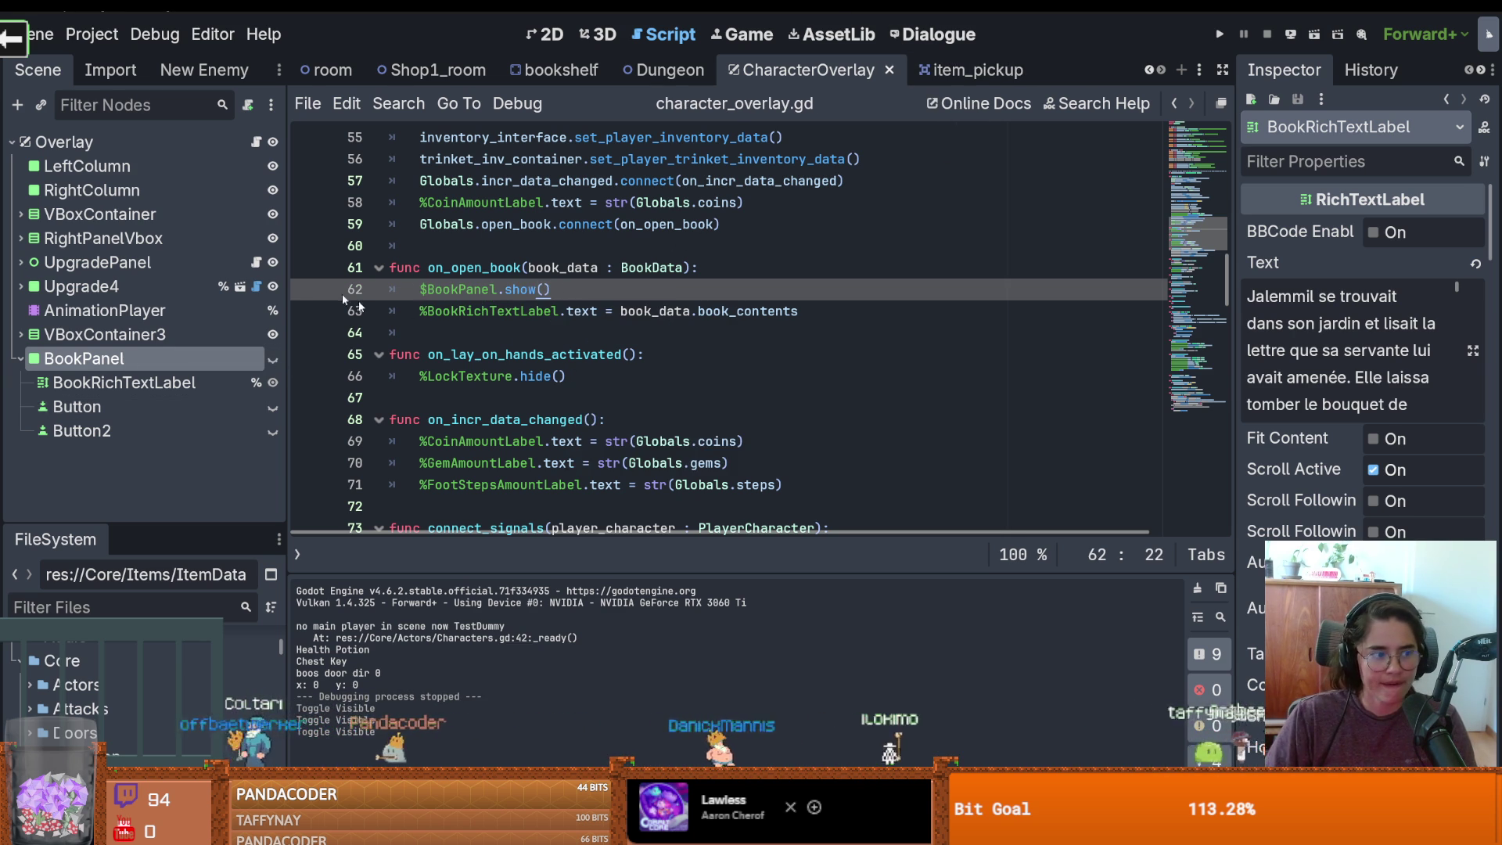
pyautogui.click(557, 70)
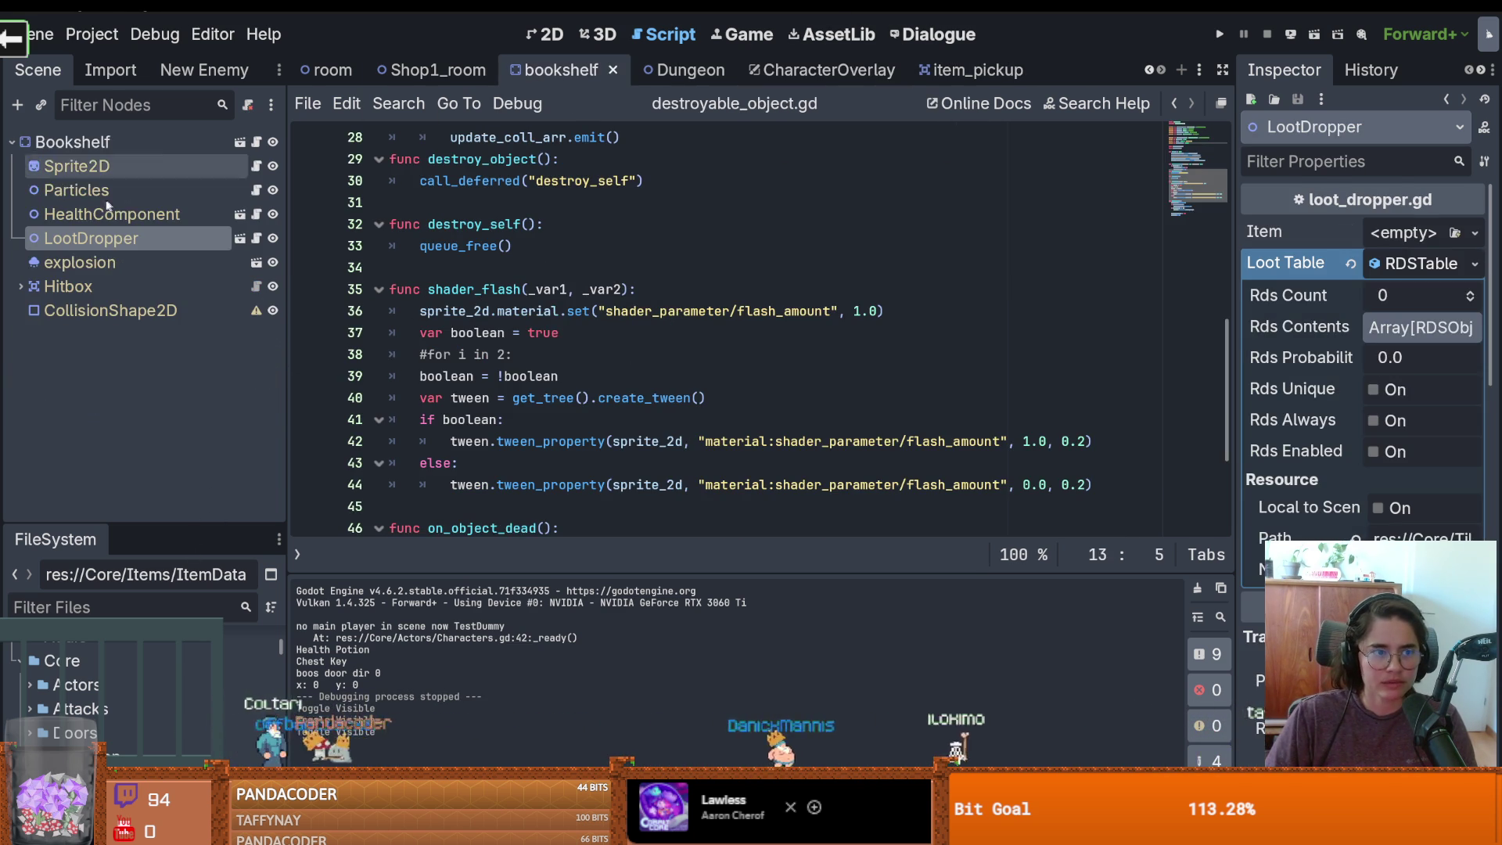
# Set Rds Count to 1, add two contents entries, and assign NULL.tres to the first
pyautogui.click(1469, 291)
pyautogui.click(1398, 329)
pyautogui.click(1468, 354)
pyautogui.click(1468, 354)
pyautogui.click(1468, 354)
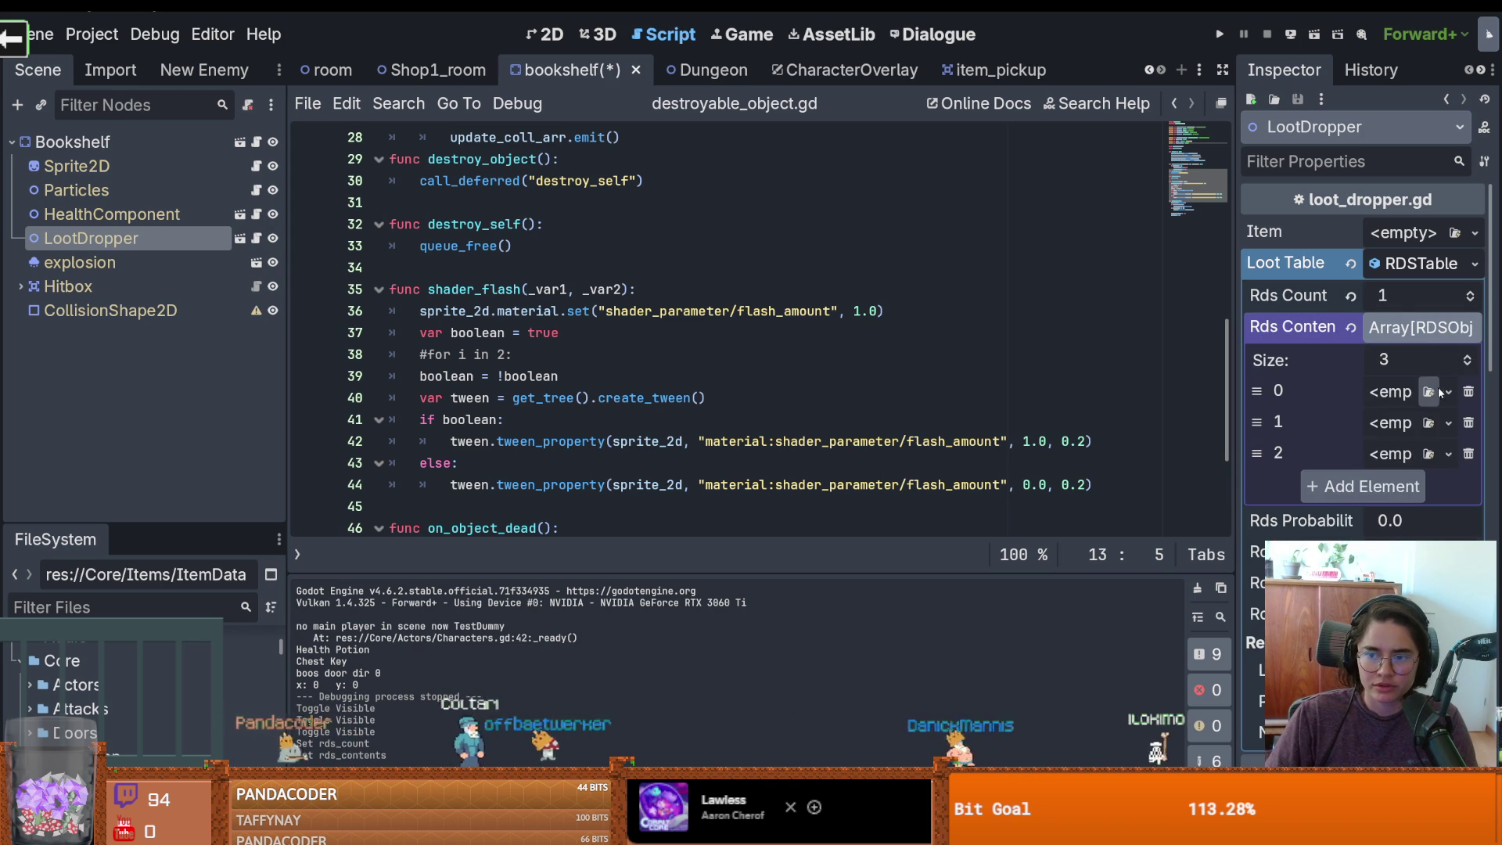
pyautogui.click(1447, 391)
pyautogui.click(1377, 532)
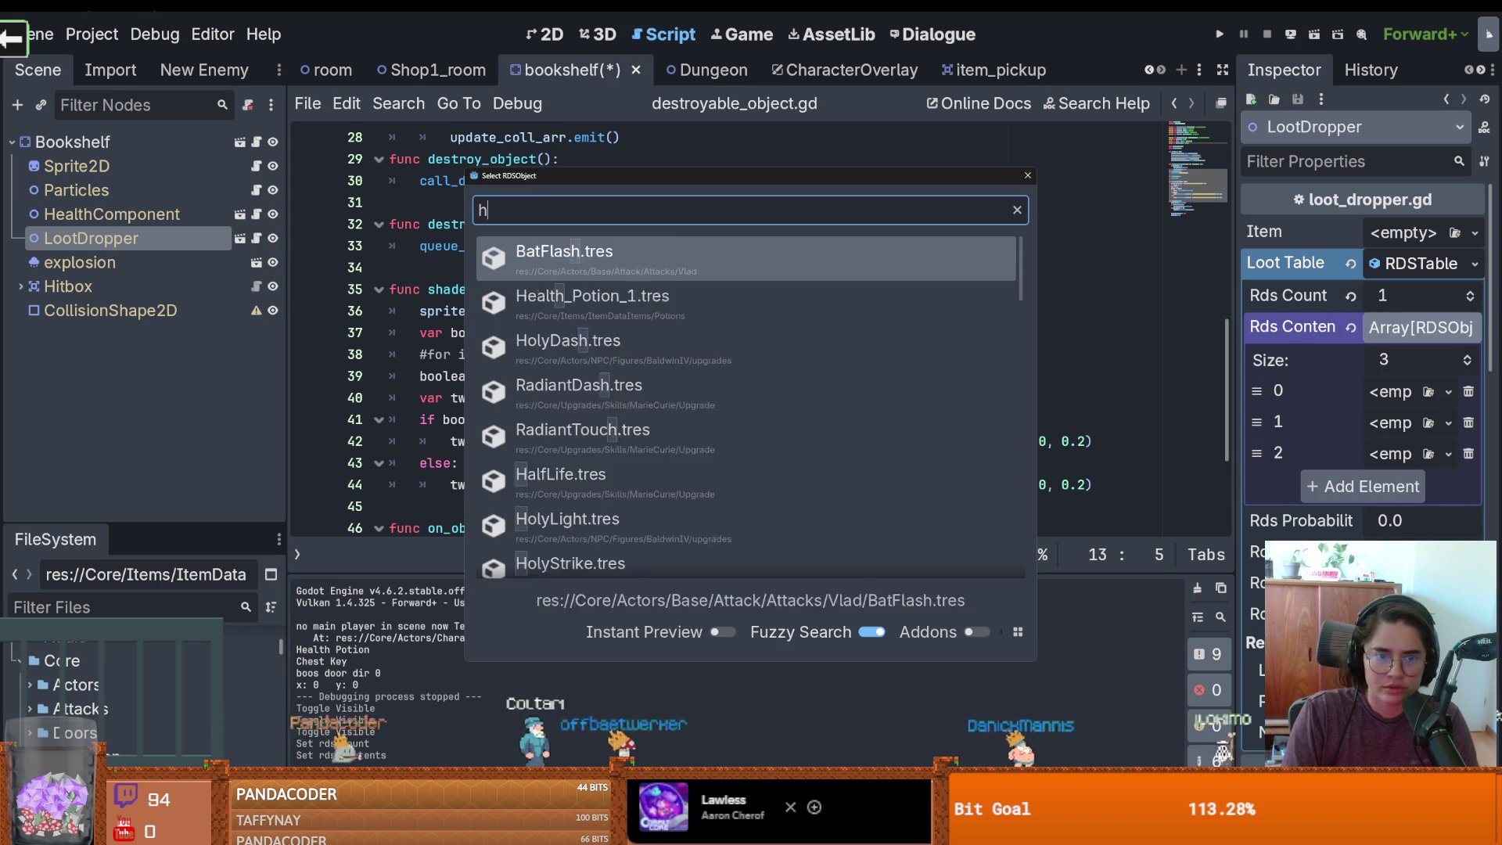
pyautogui.write('nul')
pyautogui.press('Return')
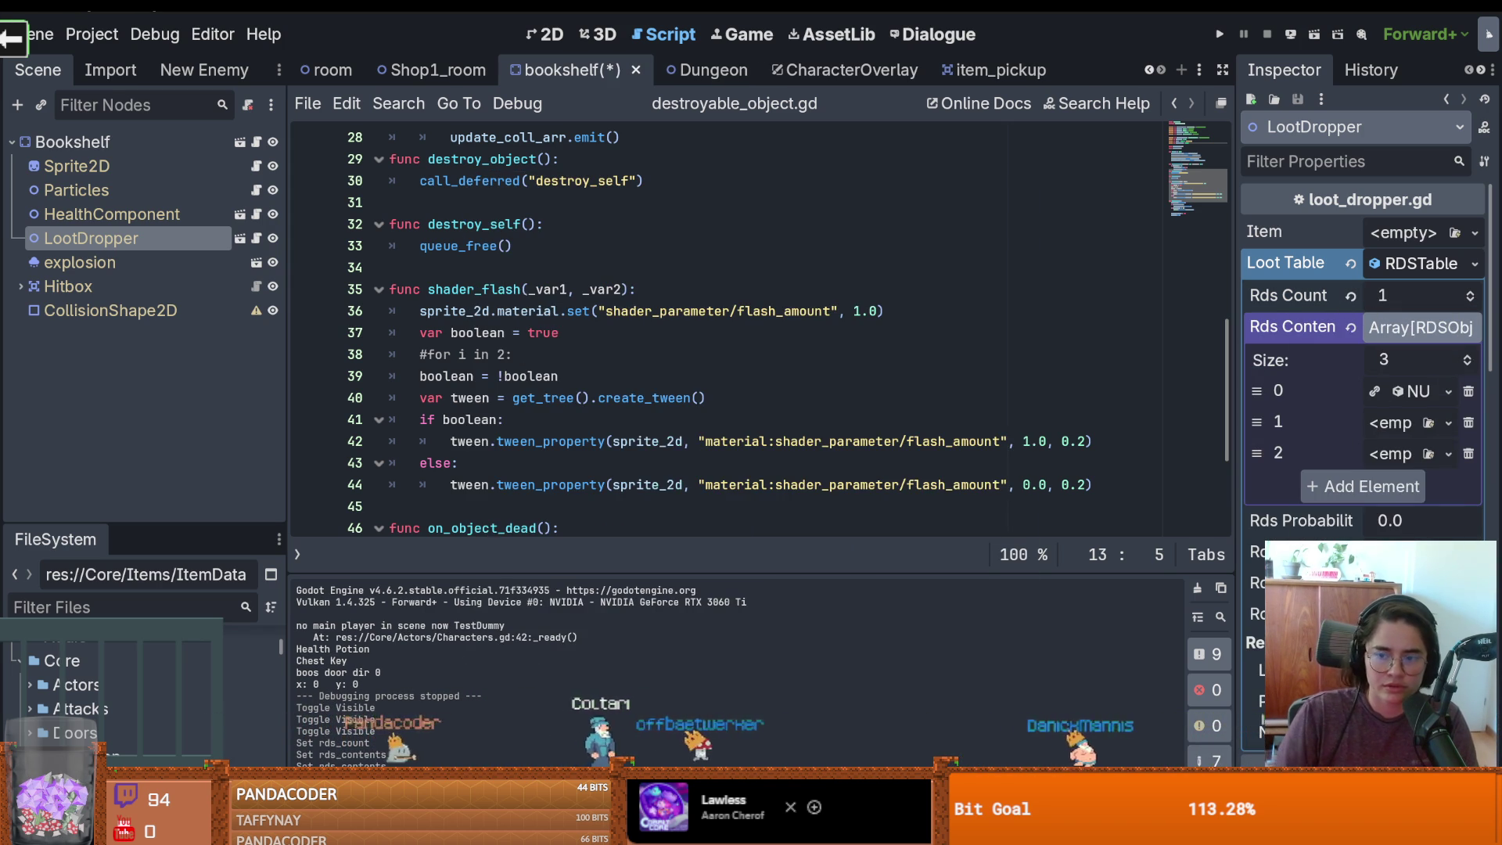
# Drag the two book resources from BooksNScrolls into the contents entries
pyautogui.moveTo(1244, 450); pyautogui.dragTo(1027, 450)
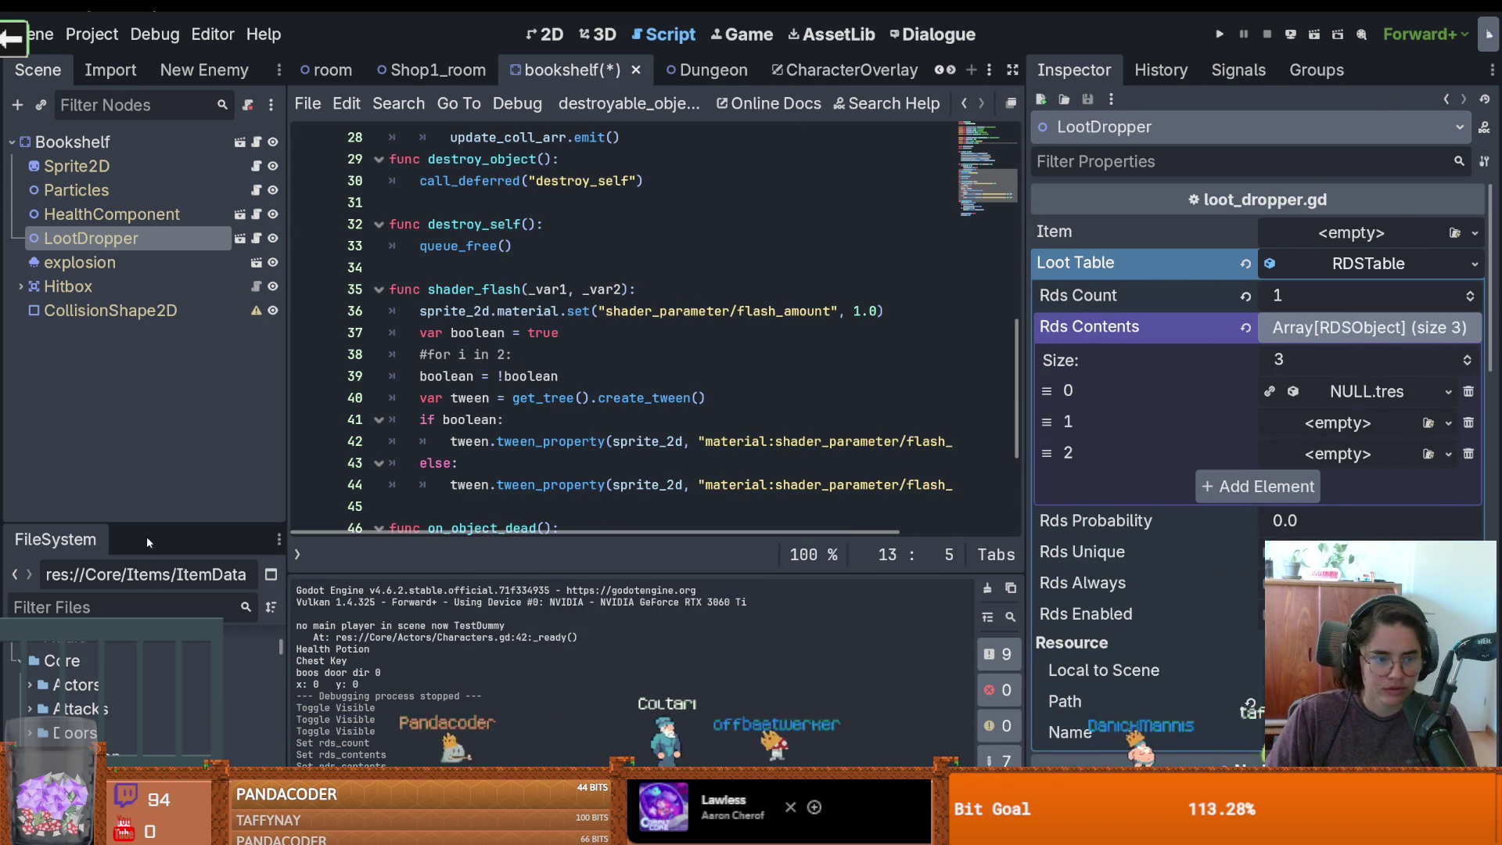
pyautogui.moveTo(158, 521); pyautogui.dragTo(156, 154)
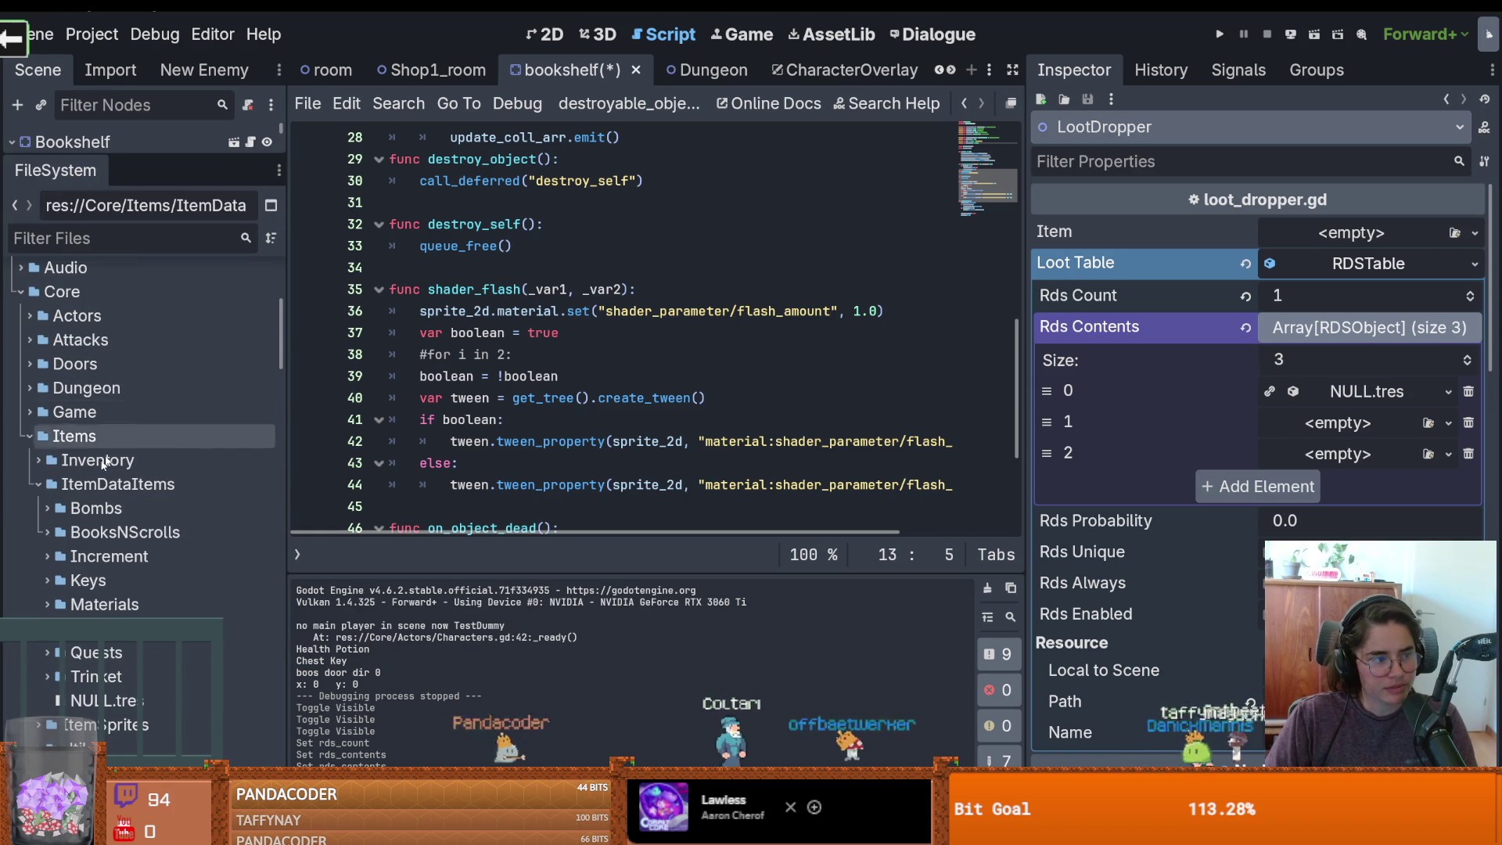
pyautogui.scroll(-3, 148, 602)
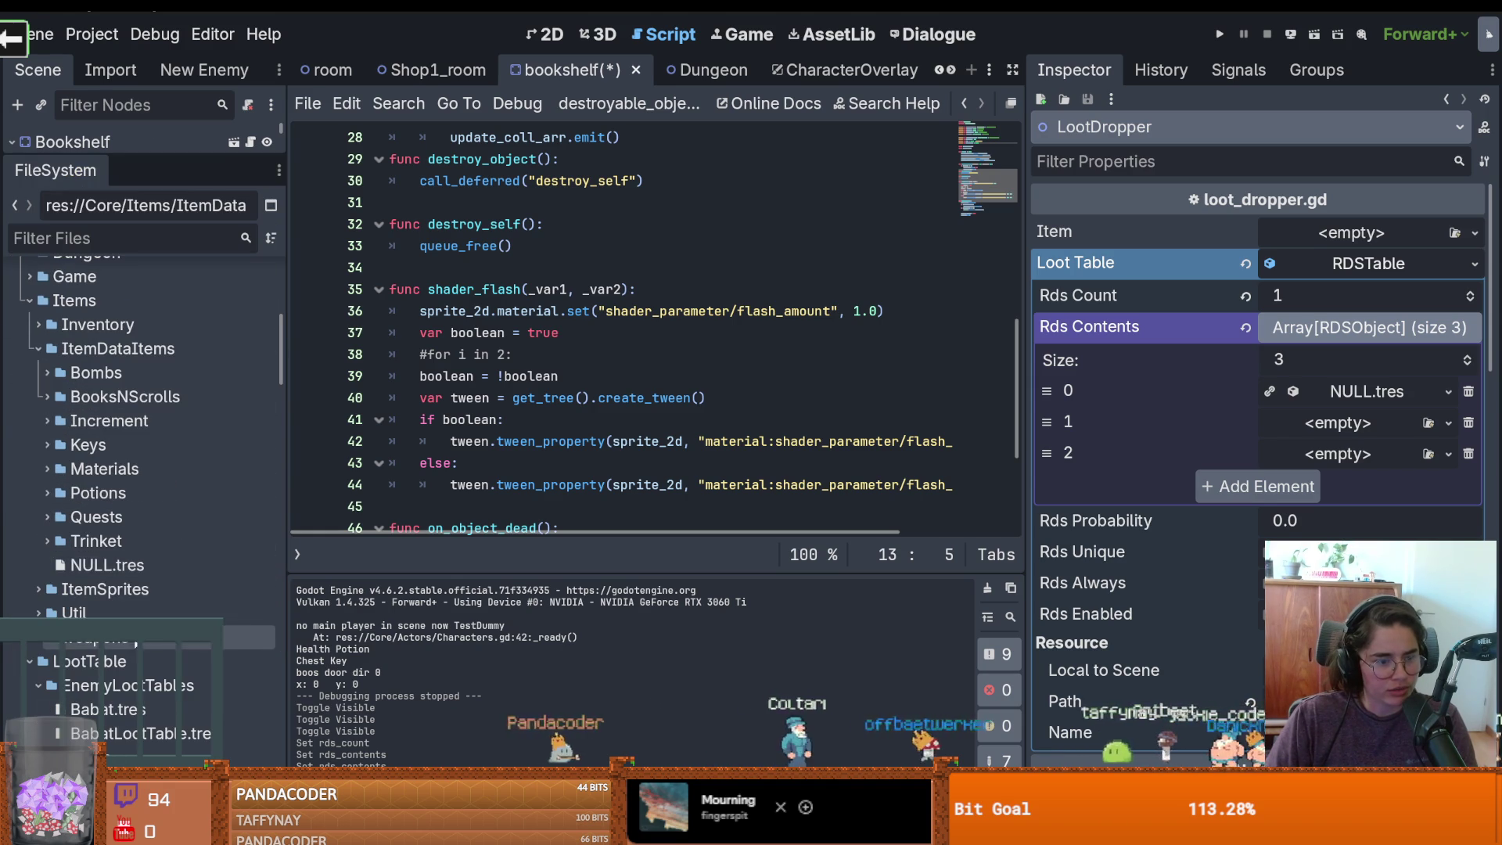
pyautogui.click(47, 396)
pyautogui.moveTo(156, 421); pyautogui.dragTo(1355, 329)
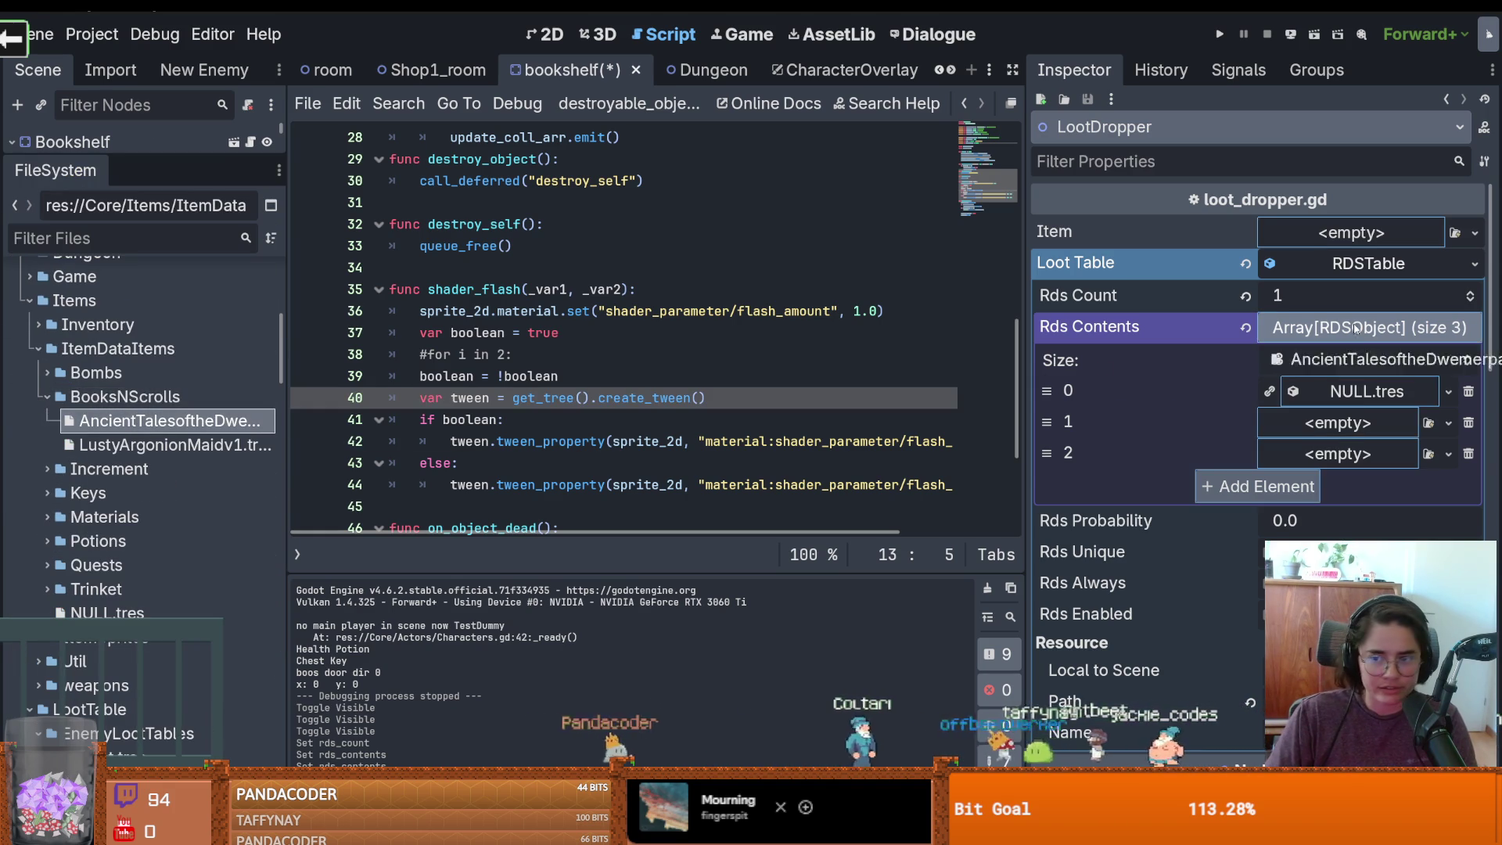
pyautogui.moveTo(1355, 422); pyautogui.dragTo(1356, 422)
pyautogui.moveTo(172, 444); pyautogui.dragTo(1338, 455)
# Set the loot table's Rds Probability to 1 and tick Rds Enabled
pyautogui.click(1365, 326)
pyautogui.click(1358, 263)
pyautogui.click(1357, 262)
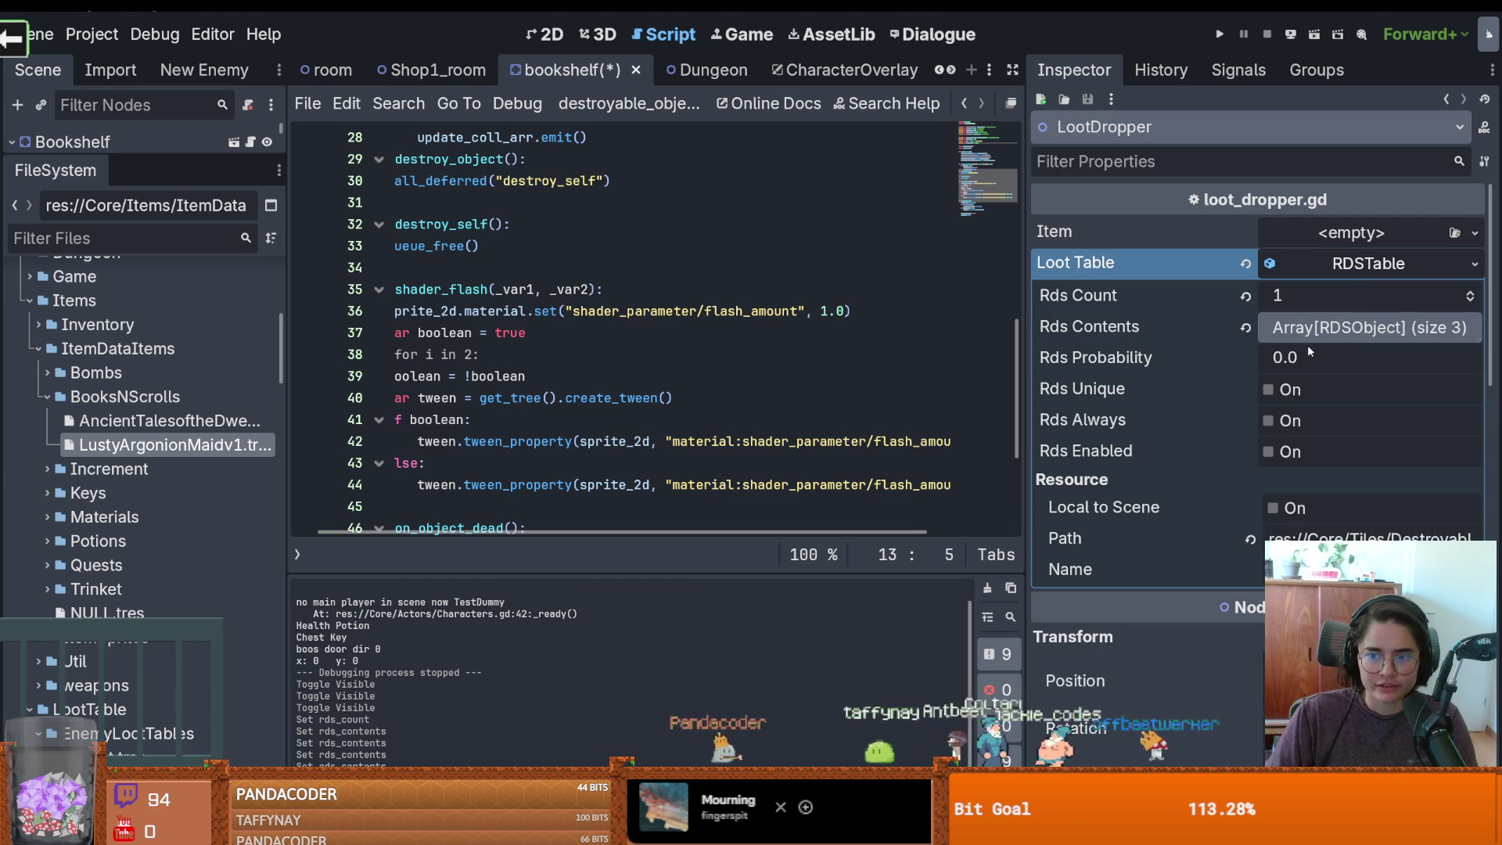
pyautogui.click(1298, 359)
pyautogui.write('1')
pyautogui.click(1267, 452)
# Expand a book entry and enable it as a drop
pyautogui.click(1355, 327)
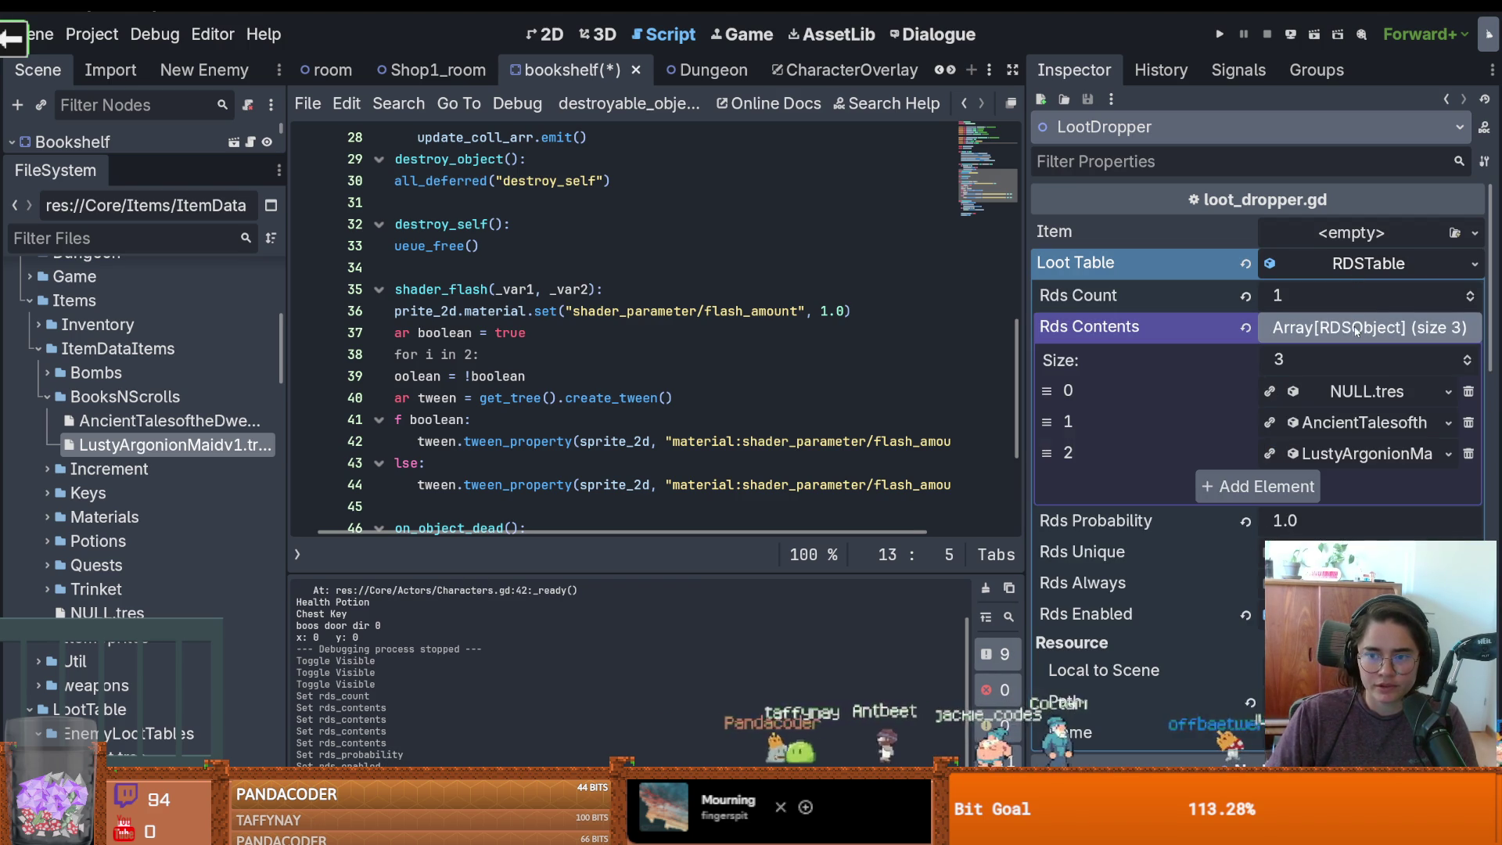
pyautogui.click(1357, 420)
pyautogui.scroll(-5, 1329, 422)
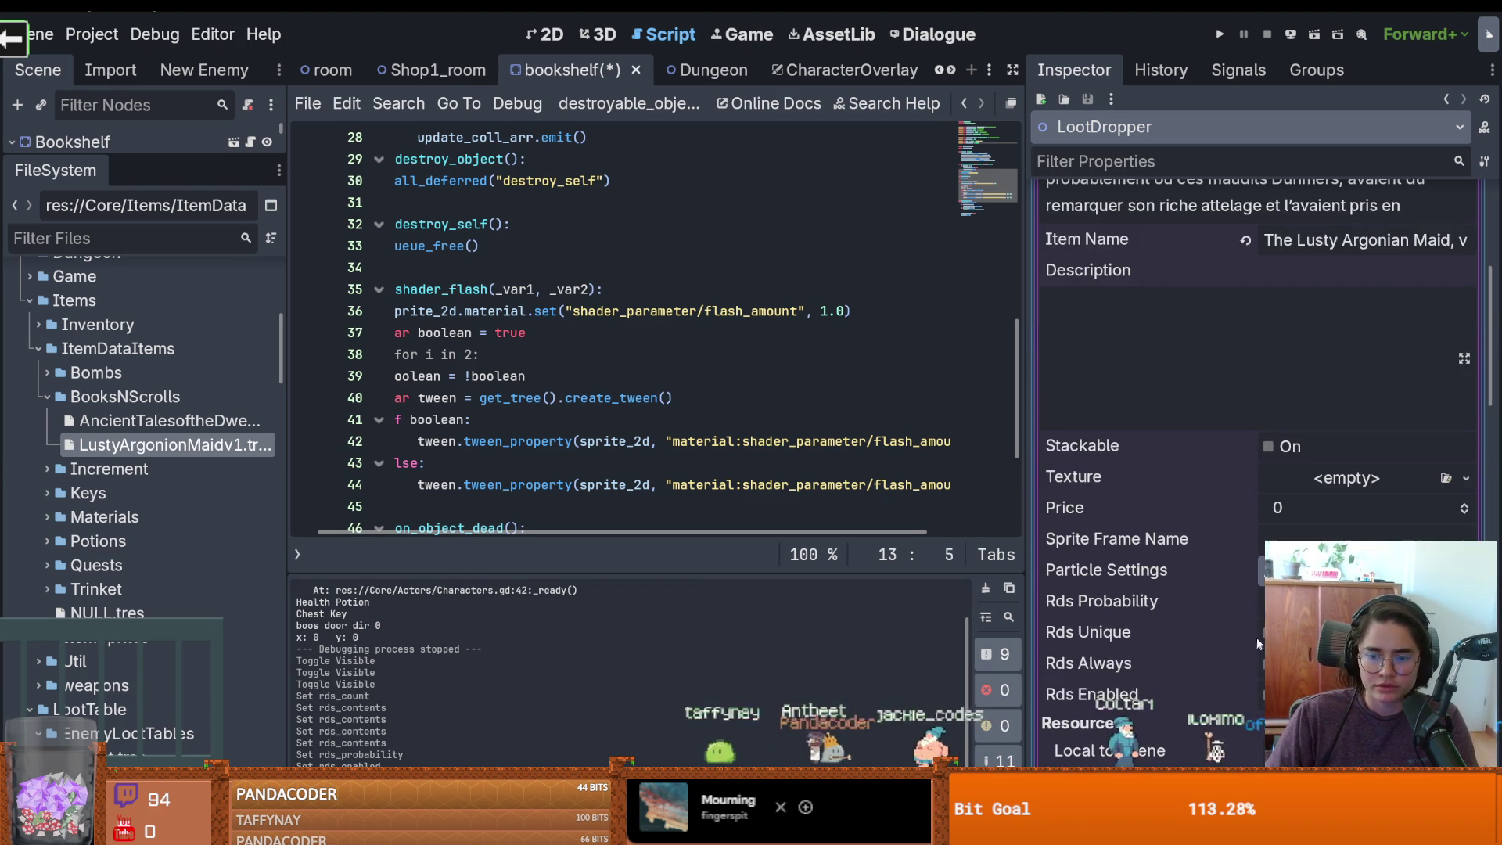
pyautogui.scroll(-5, 1263, 549)
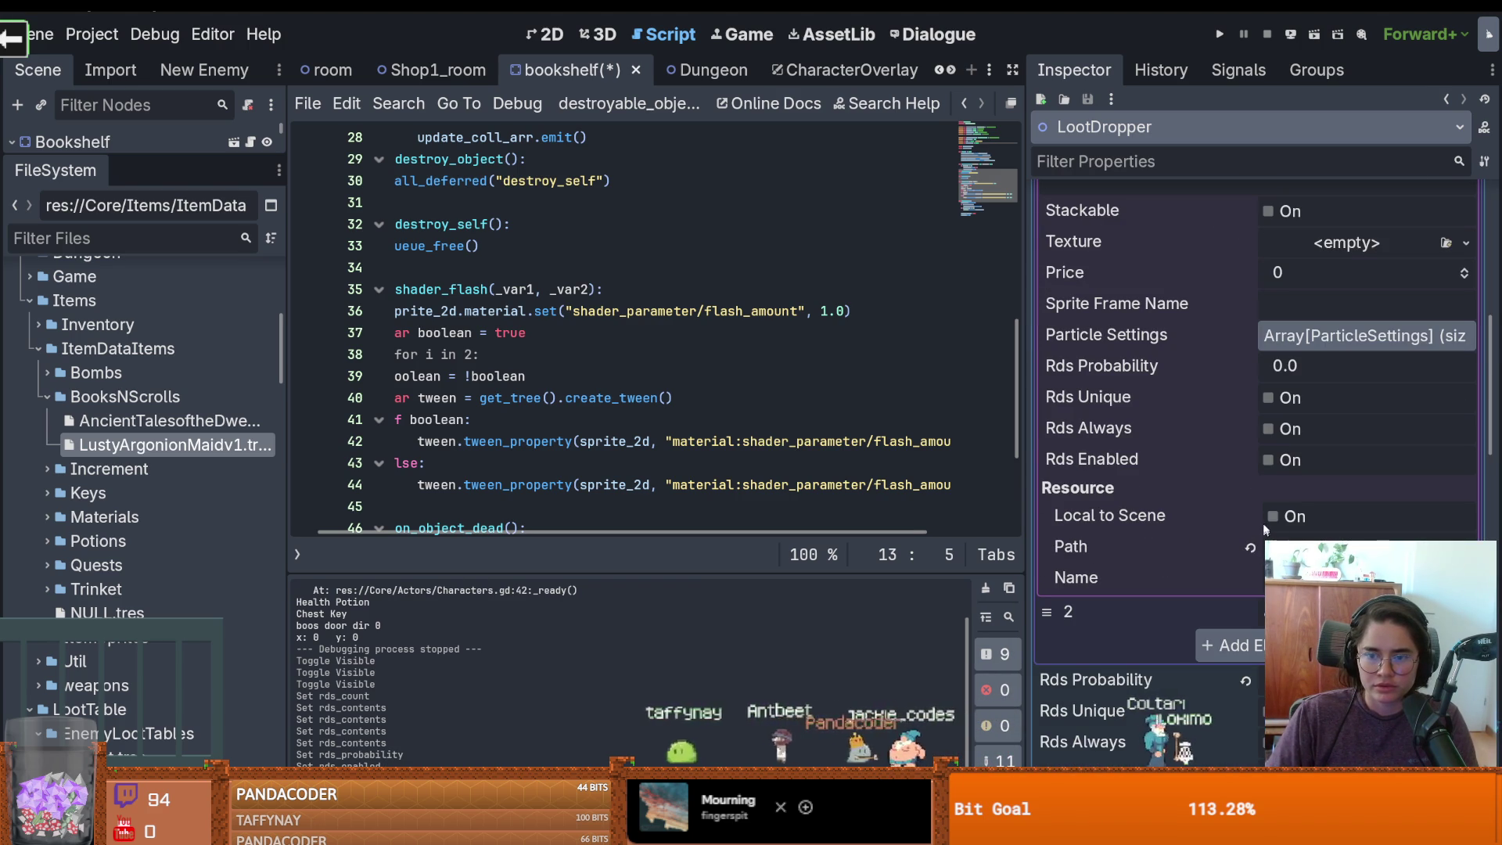
pyautogui.click(1267, 461)
pyautogui.scroll(3, 1186, 430)
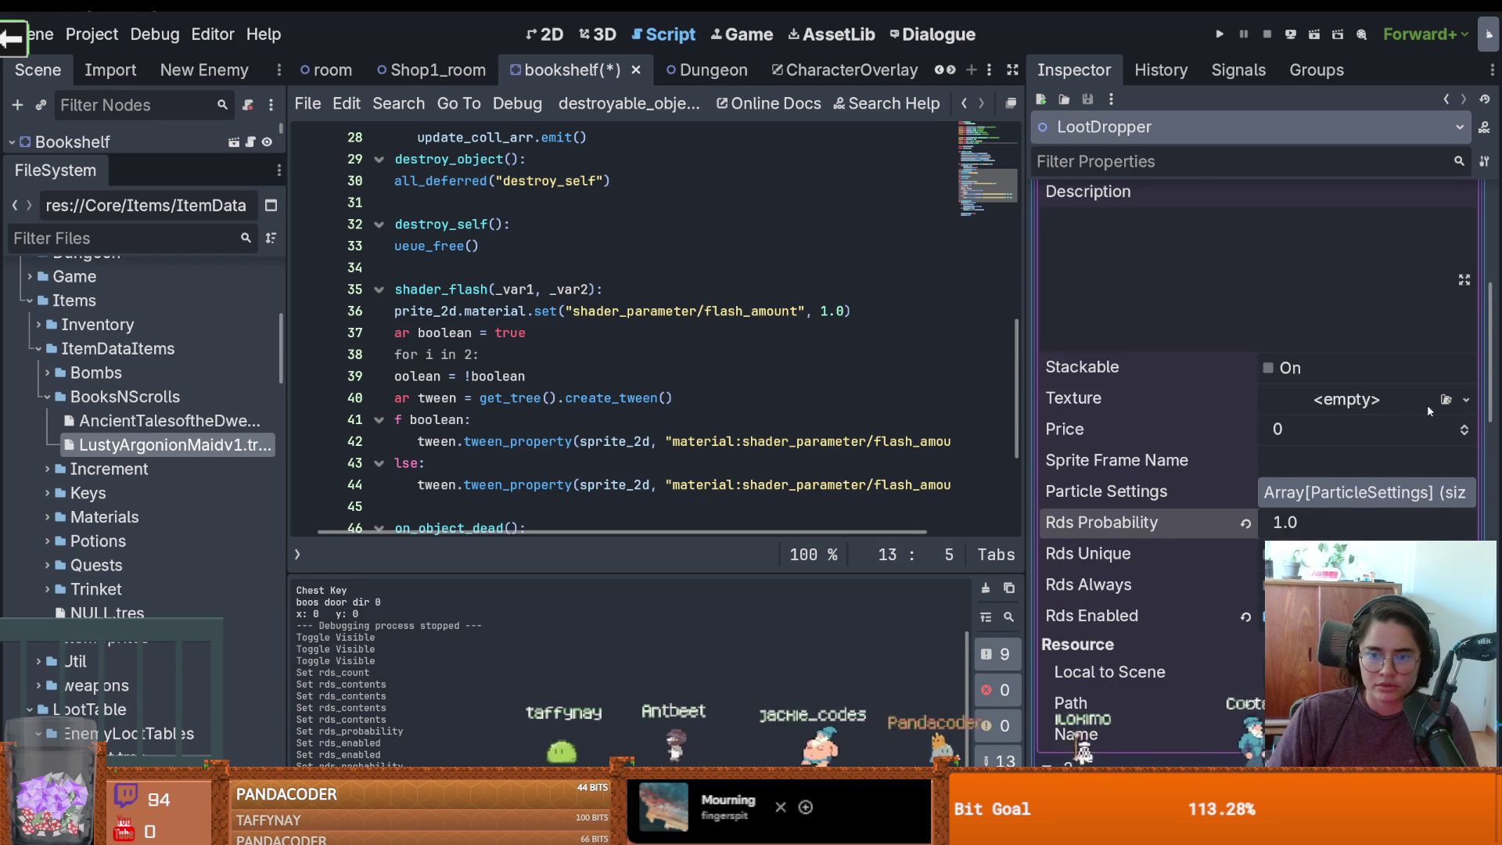
pyautogui.scroll(2, 1250, 466)
# Give the book entry's texture a new AtlasTexture
pyautogui.click(1465, 479)
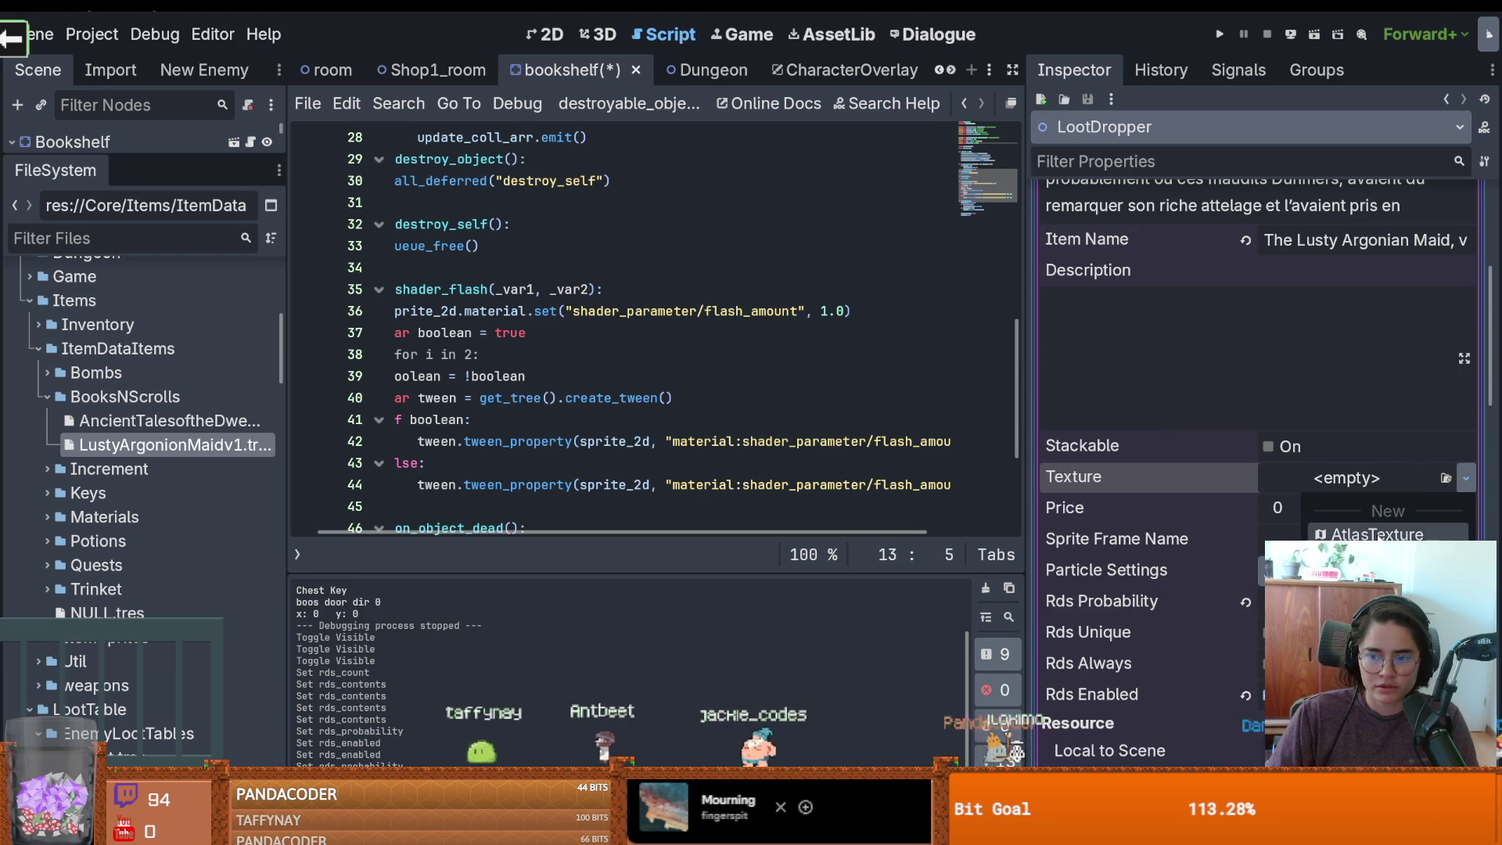
pyautogui.click(1370, 534)
pyautogui.click(1465, 477)
pyautogui.click(106, 478)
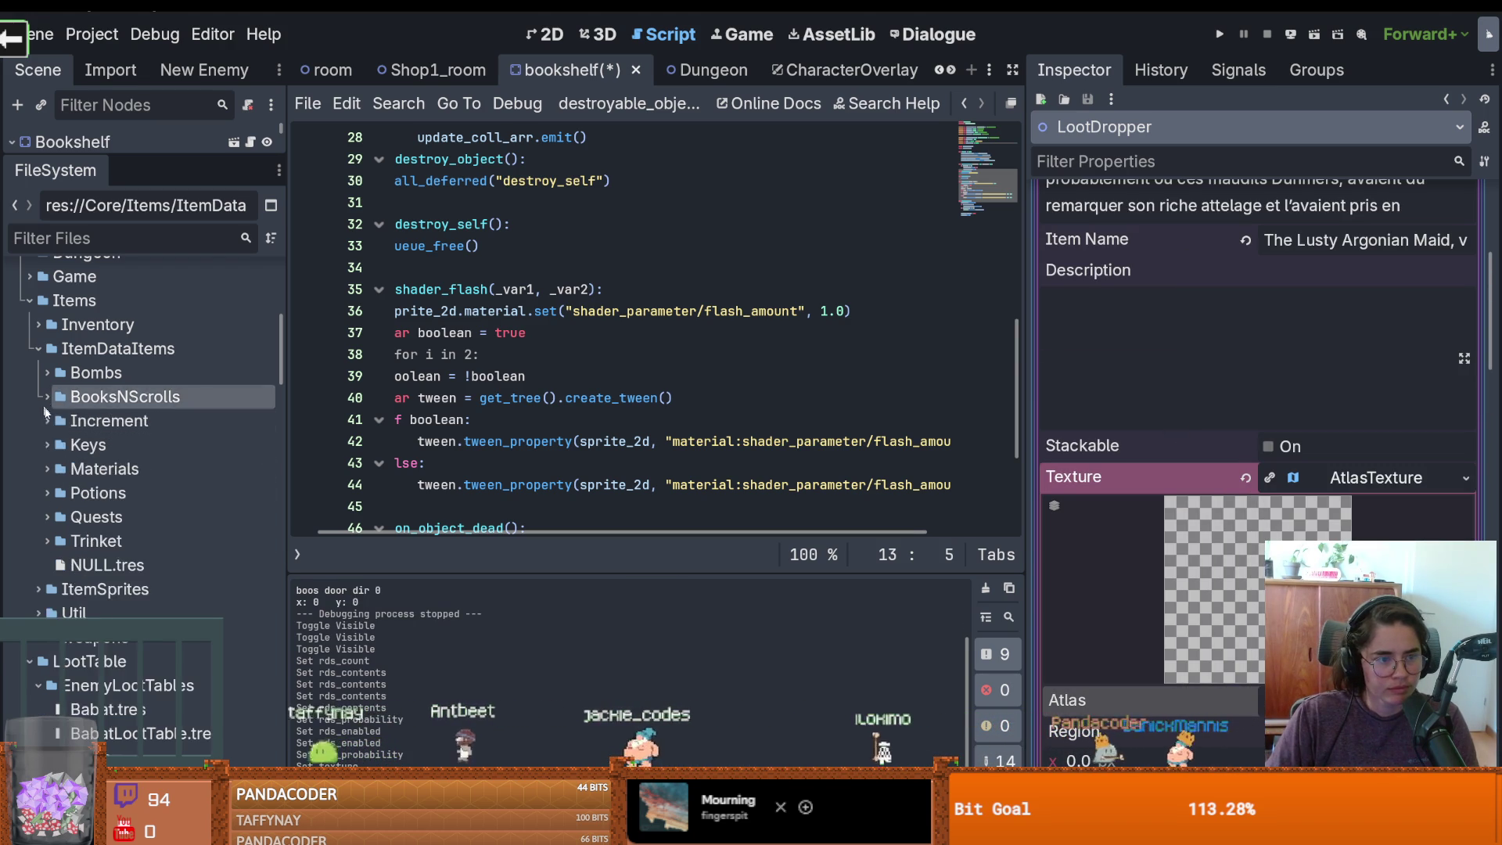
# Filter project files by 'scro' and preview the Scroll_01_02 and Scroll_01_01 sprites
pyautogui.click(93, 239)
pyautogui.write('scrh')
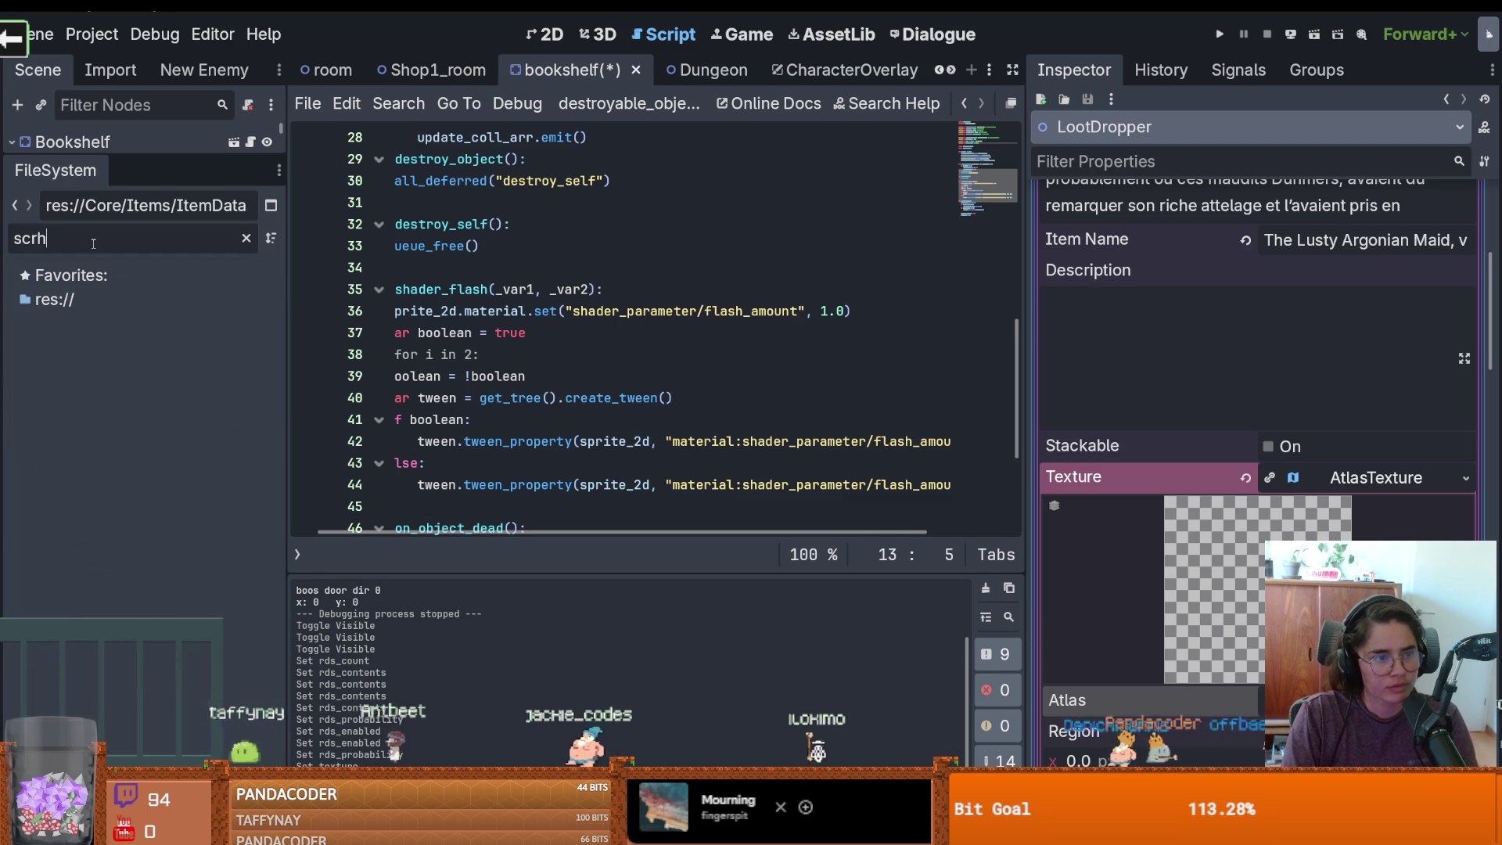
pyautogui.press('BackSpace')
pyautogui.write('oll')
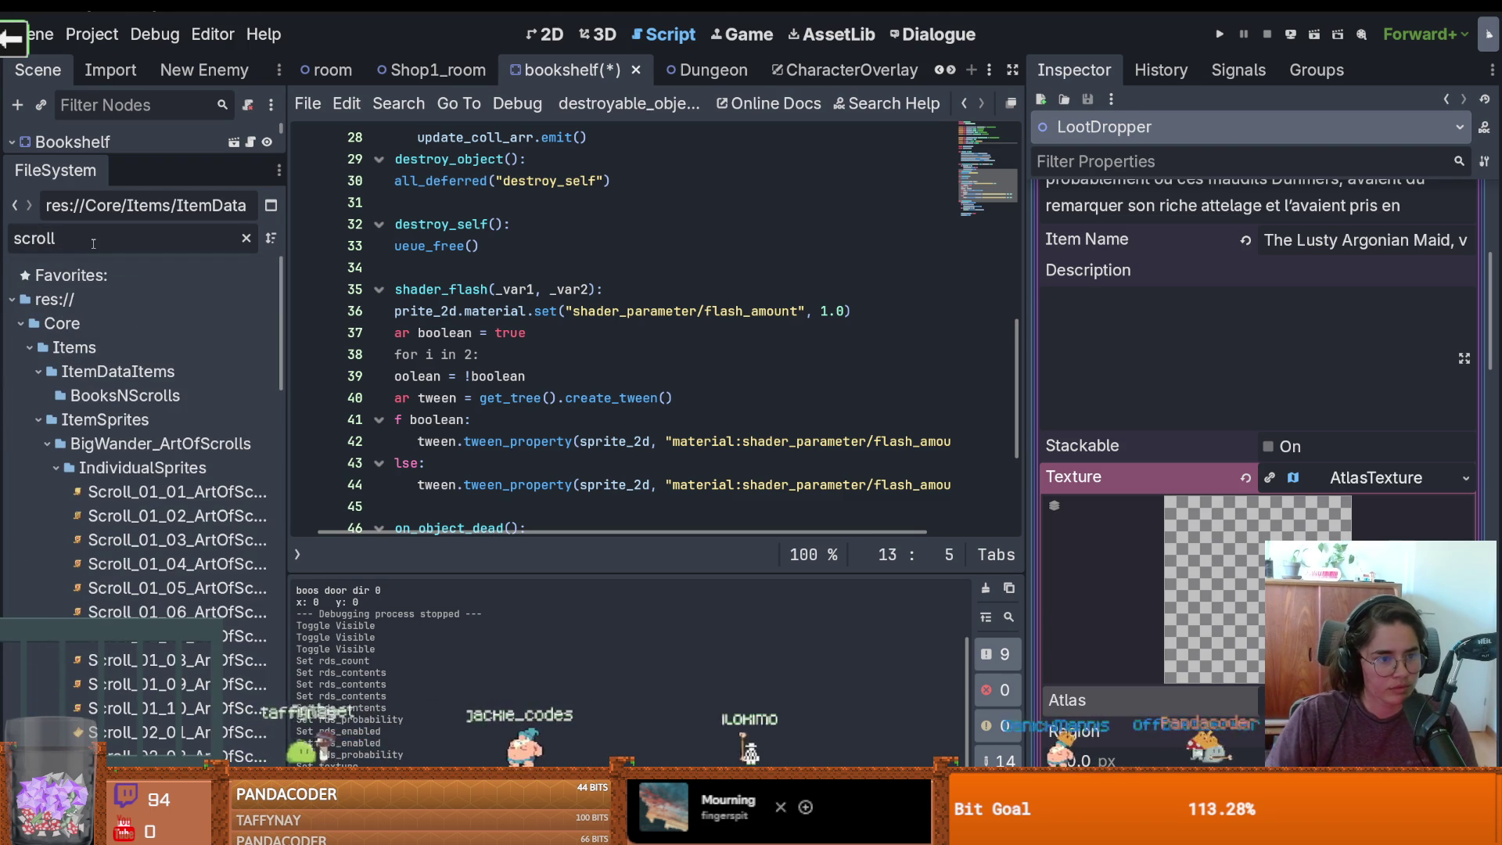
pyautogui.click(51, 469)
pyautogui.click(55, 468)
pyautogui.click(172, 516)
pyautogui.scroll(-2, 185, 582)
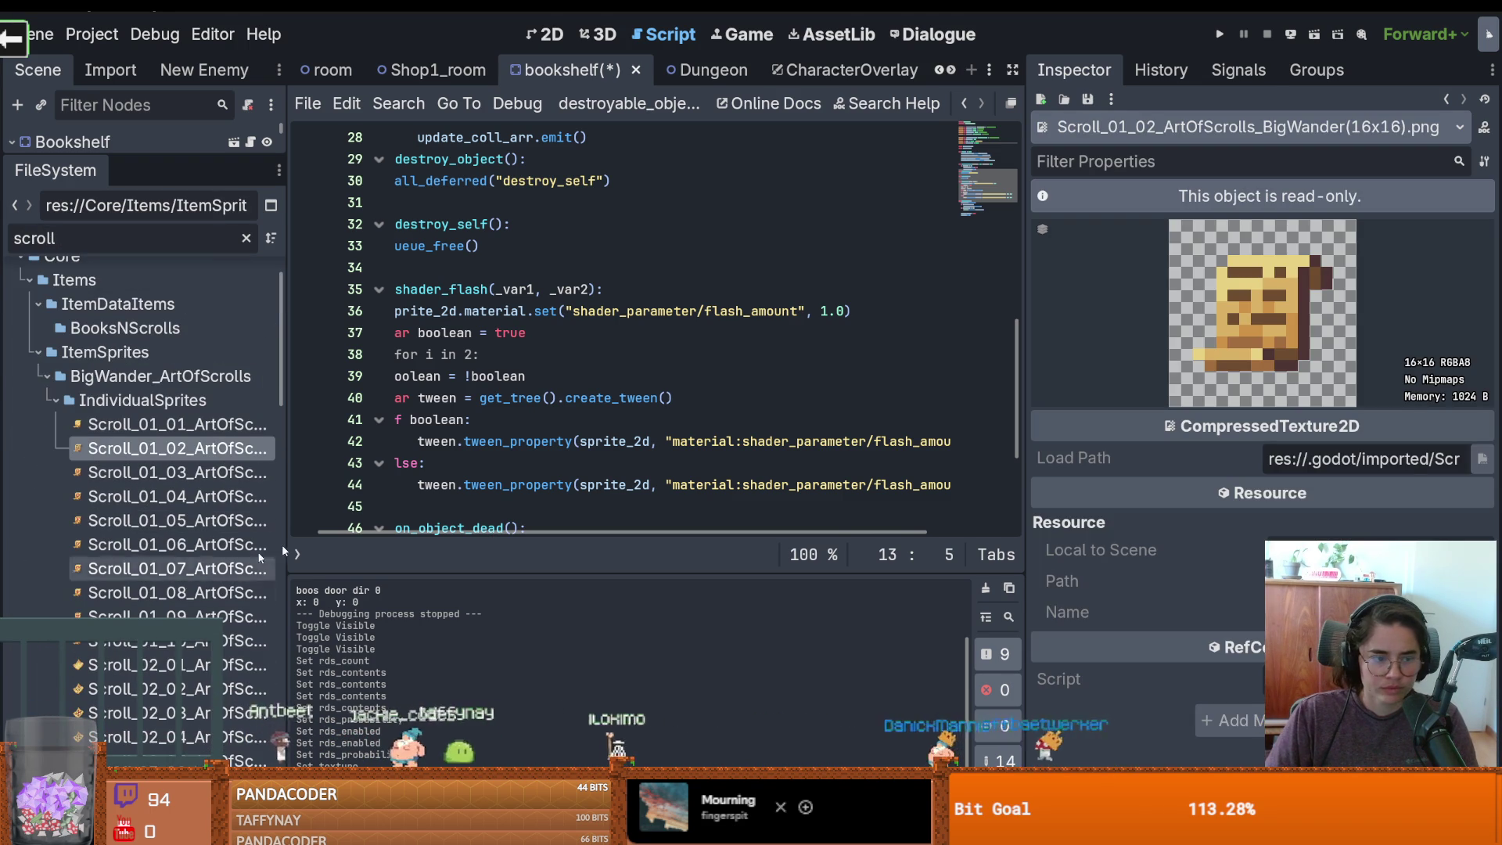
pyautogui.click(137, 424)
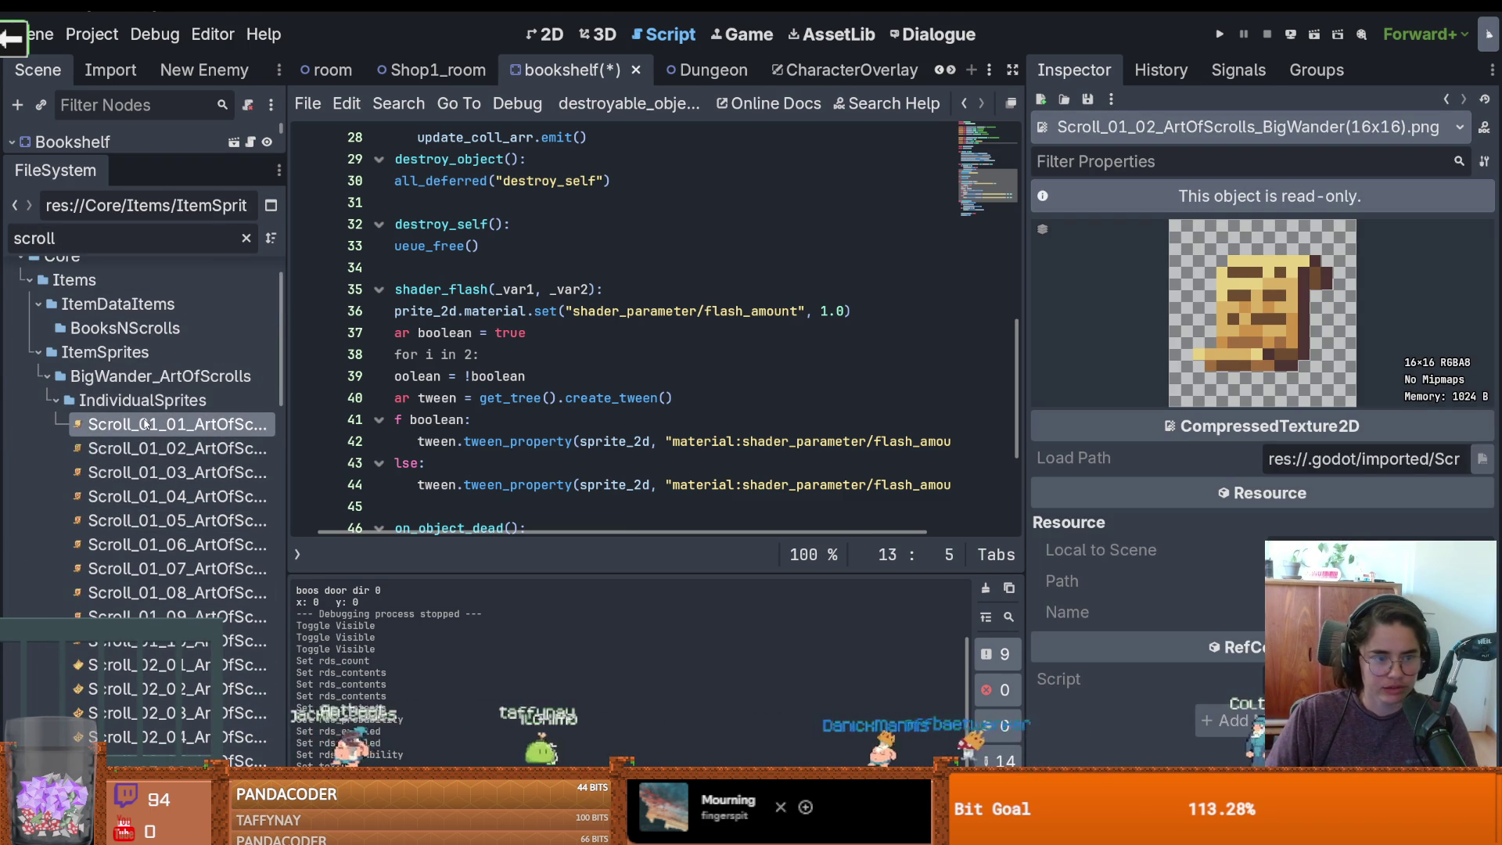
pyautogui.click(66, 146)
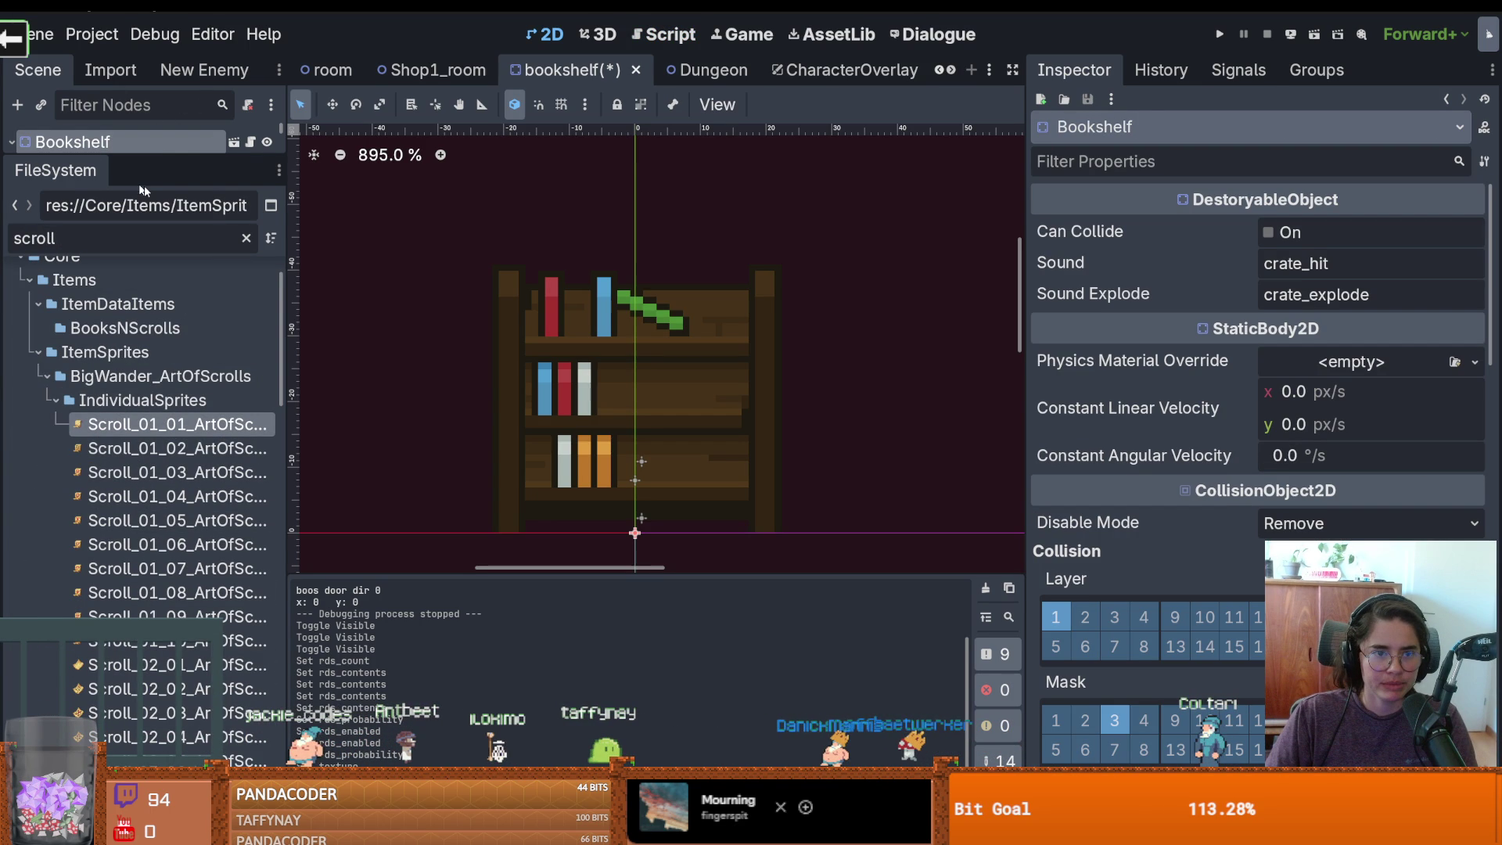
# Select the bookshelf's LootDropper node and expand Rds Contents element 1 to show its French Book Contents
pyautogui.moveTo(144, 157)
pyautogui.mouseDown()
pyautogui.moveTo(157, 306)
pyautogui.moveTo(194, 385)
pyautogui.mouseUp()
pyautogui.click(83, 234)
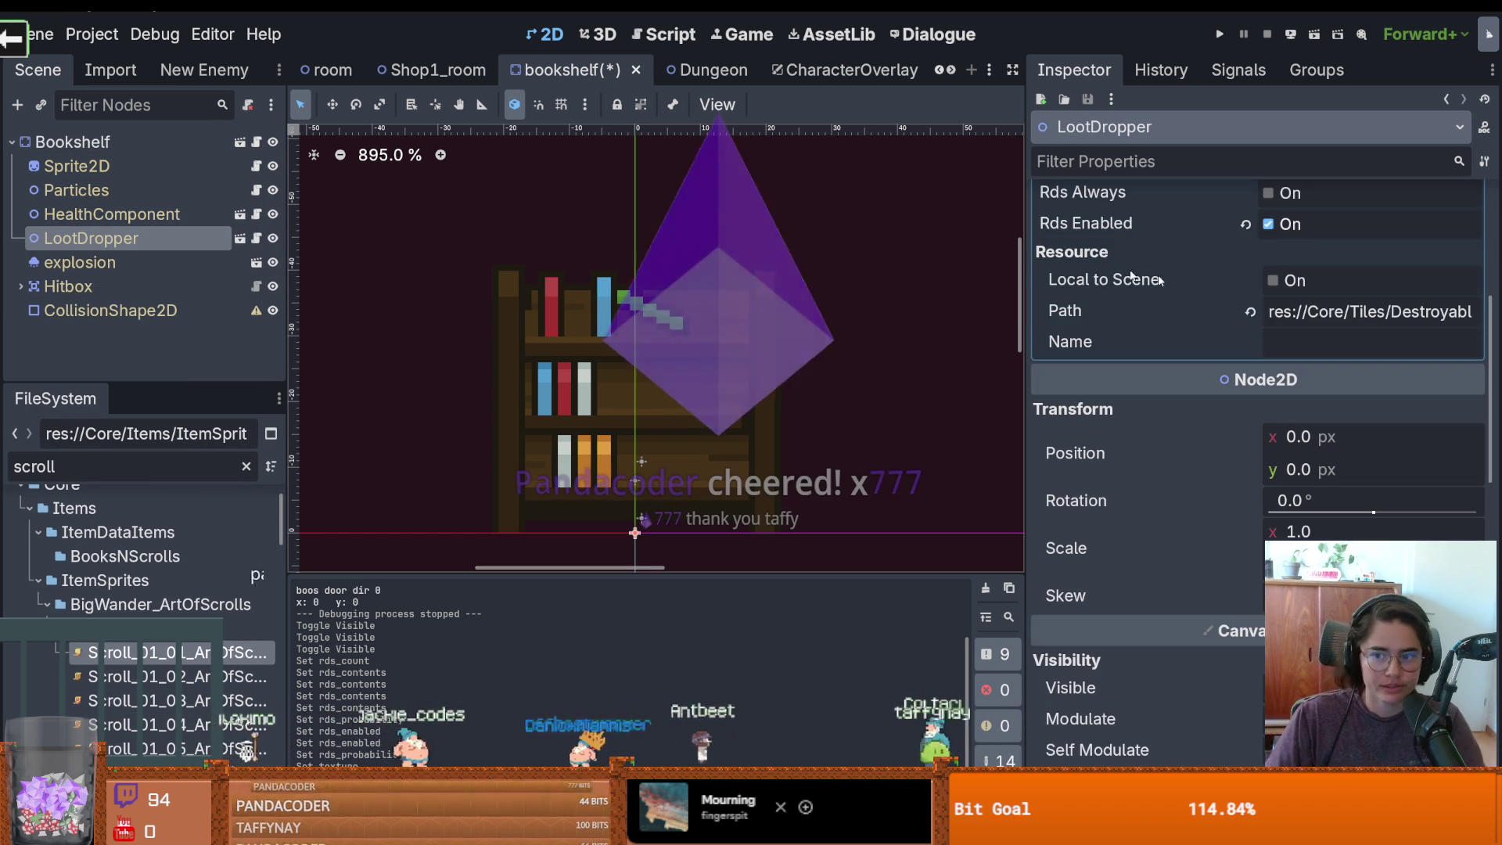
pyautogui.scroll(5, 1182, 421)
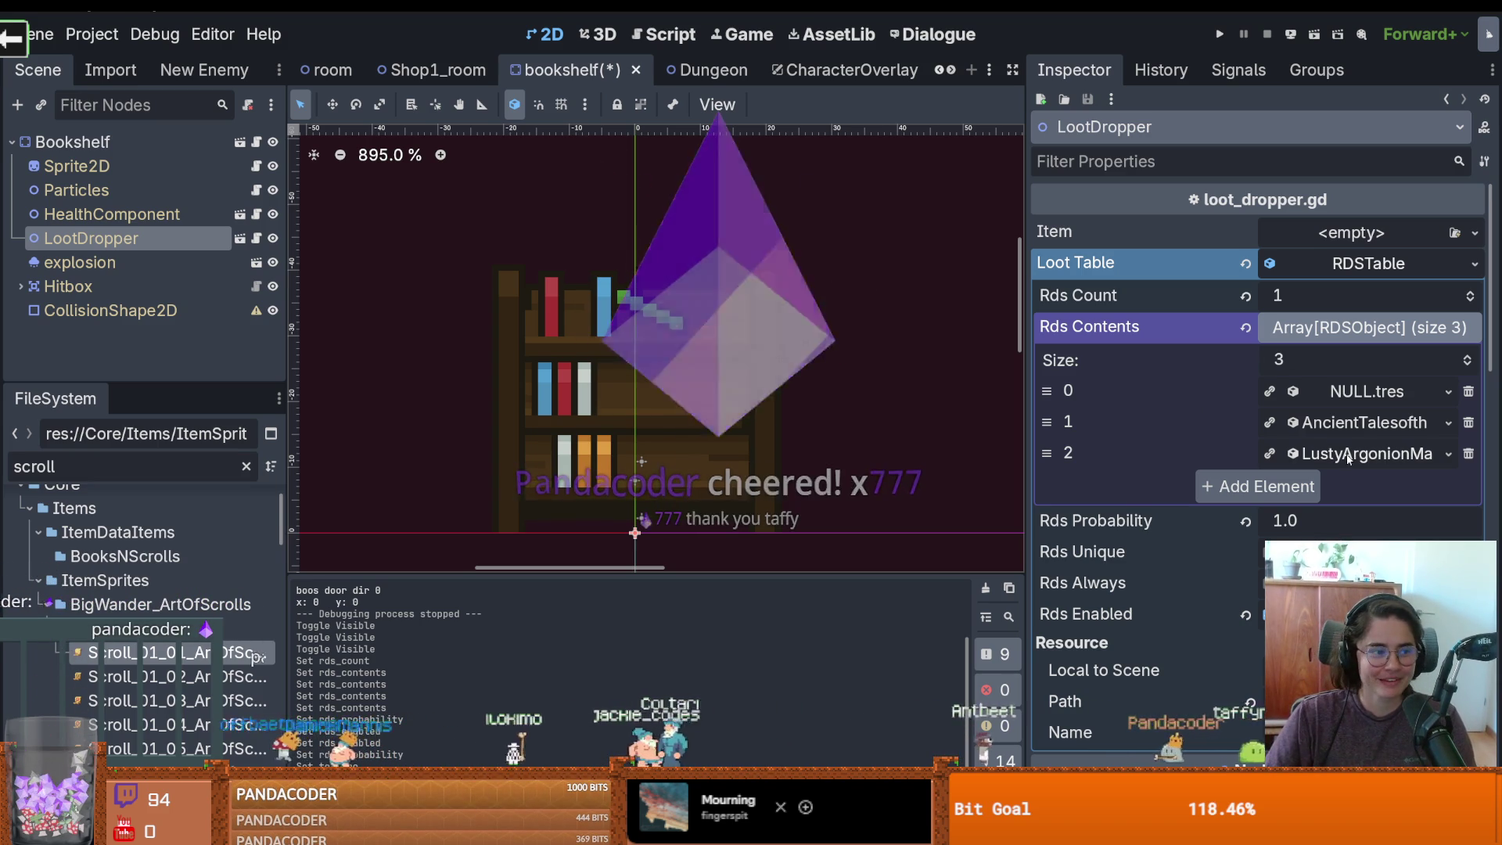
pyautogui.click(1373, 396)
pyautogui.click(1365, 422)
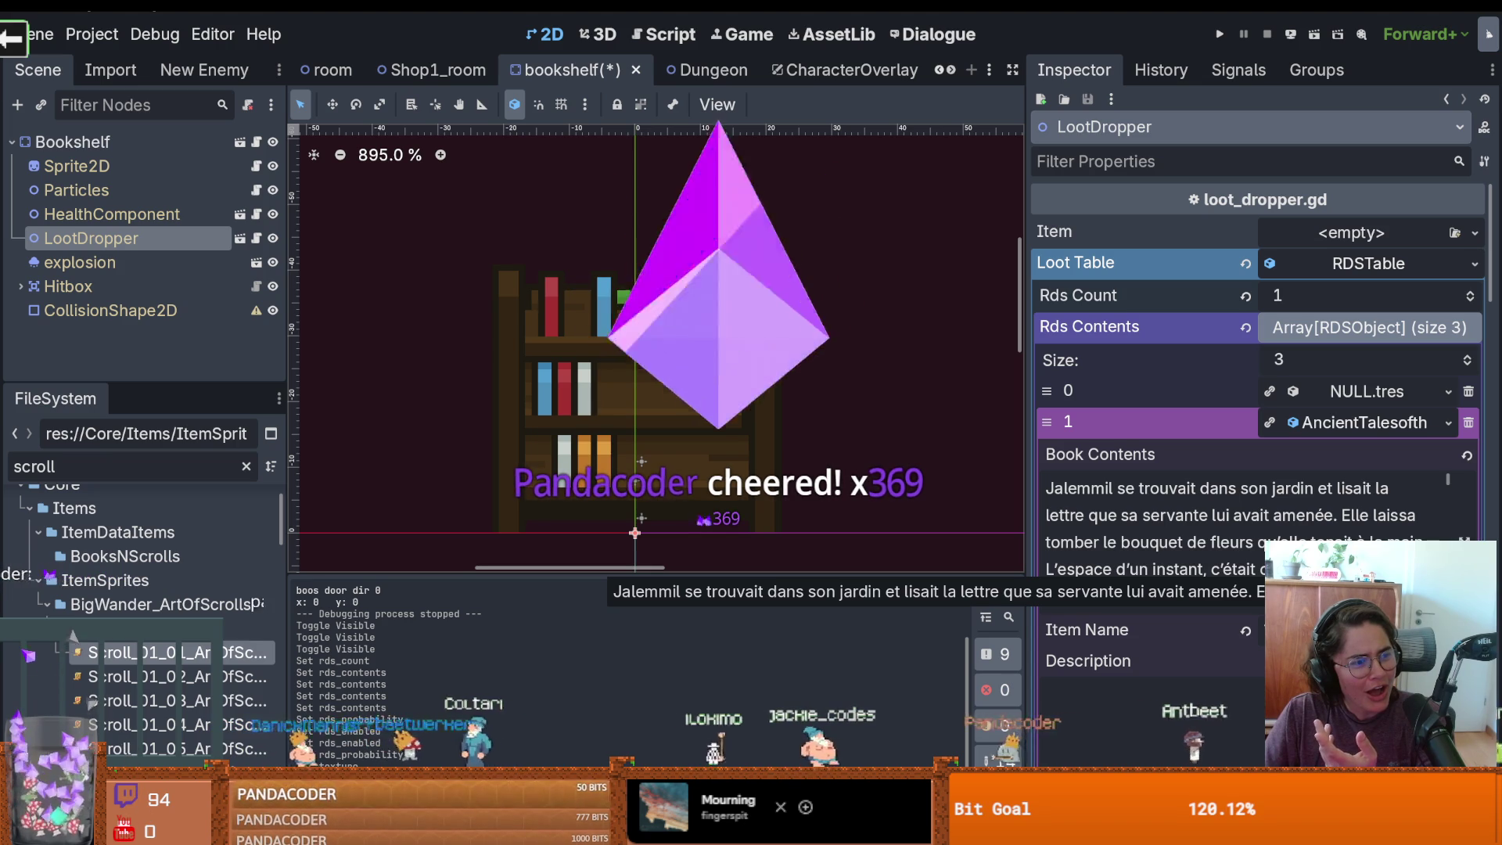
pyautogui.scroll(-1, 1251, 539)
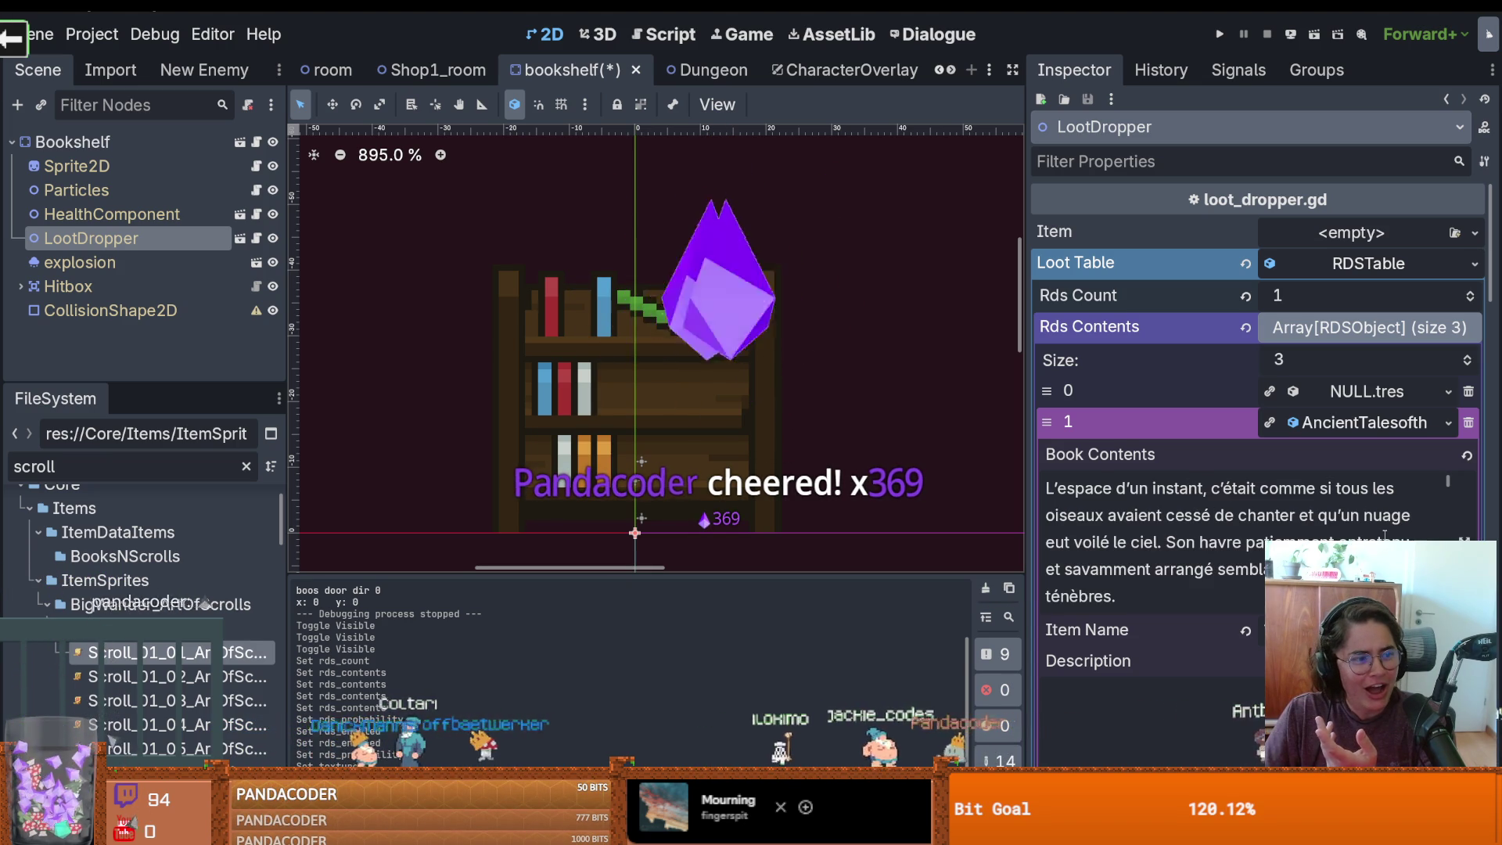
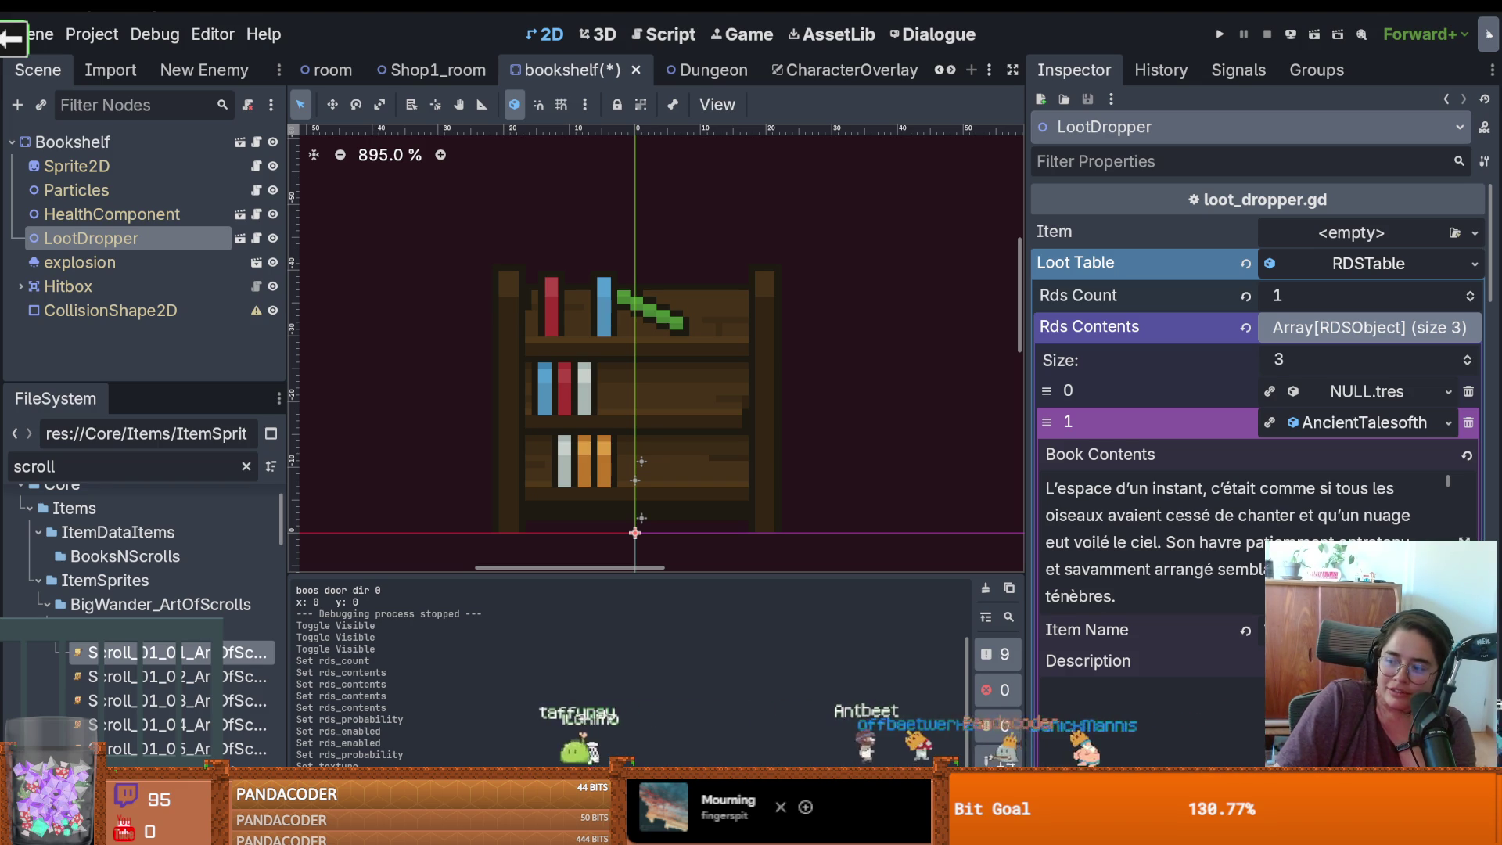
# Switch from Godot to the browser showing the 'Vade Retro Satana' Reddit meme
pyautogui.hotkey('alt', 'Tab')
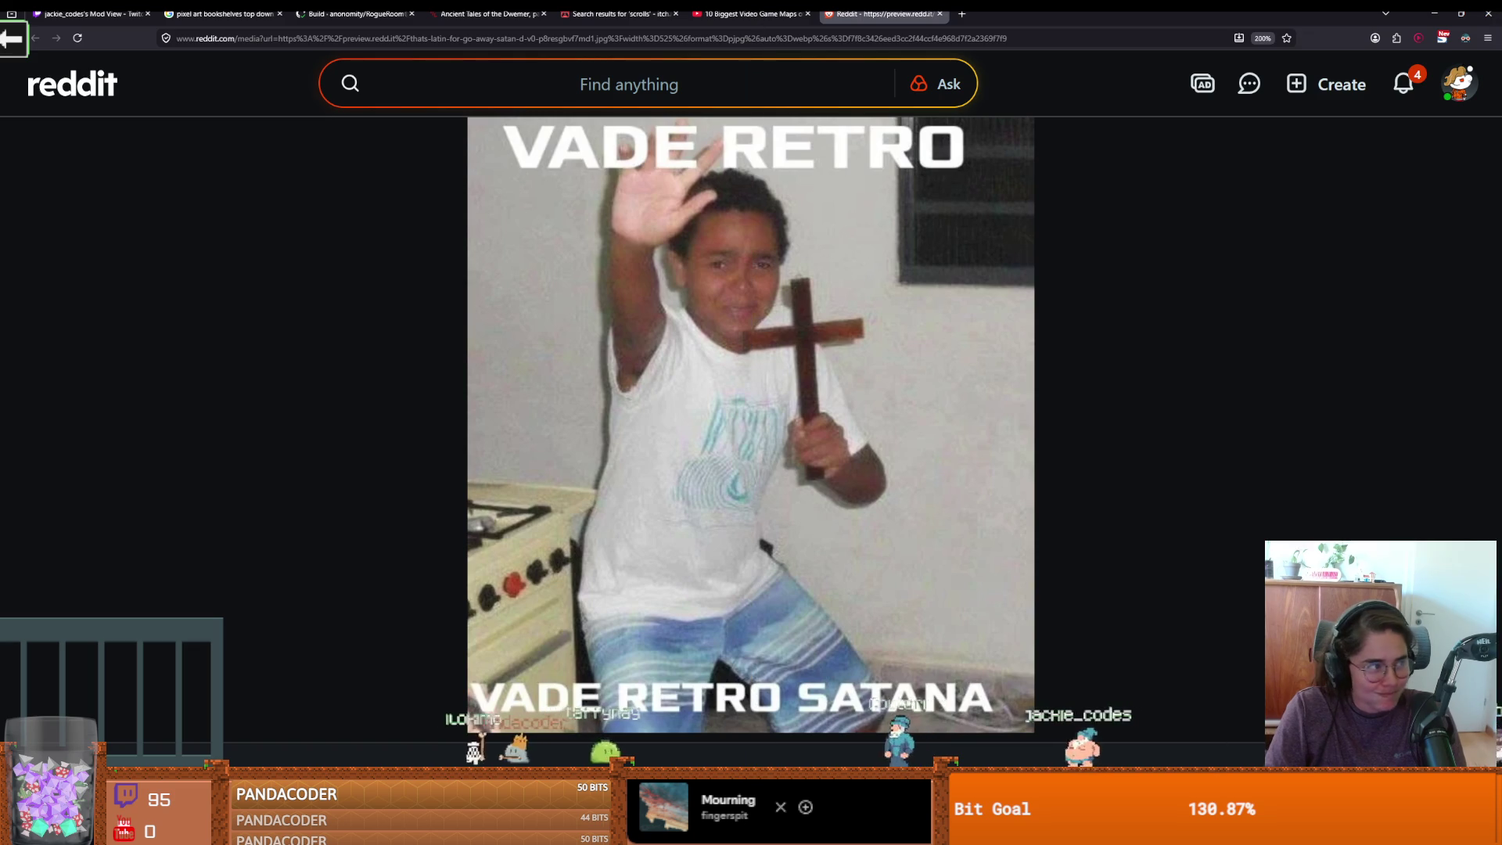
# Return to the Godot editor and save the bookshelf scene with Ctrl+S
pyautogui.hotkey('alt', 'Tab')
pyautogui.scroll(1, 750, 320)
pyautogui.hotkey('ctrl', 's')
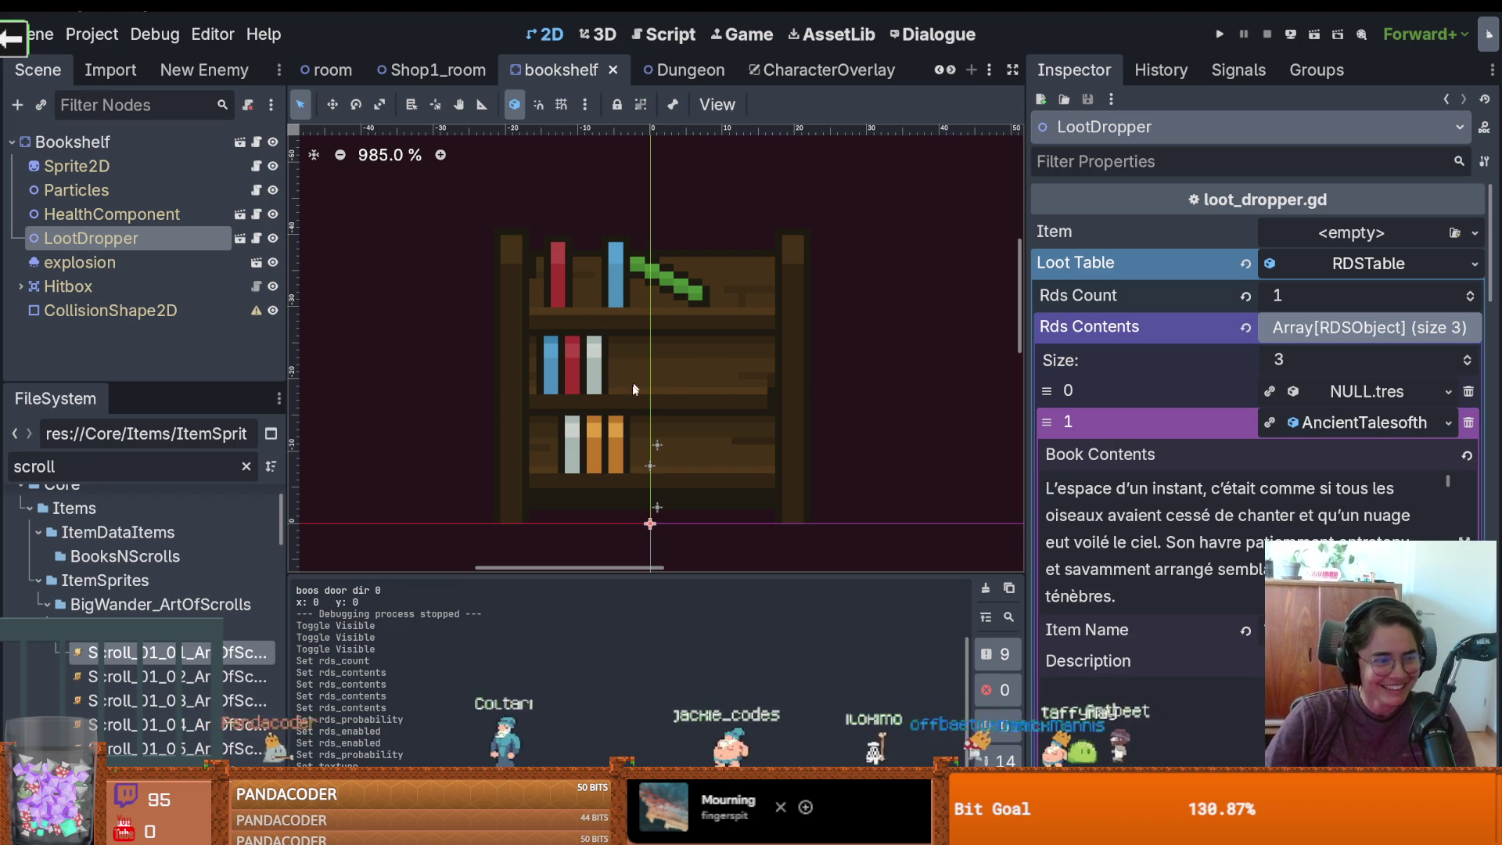
# Shrink the file browser dock and narrow the scene tree dock, saving the scene
pyautogui.scroll(1, 632, 386)
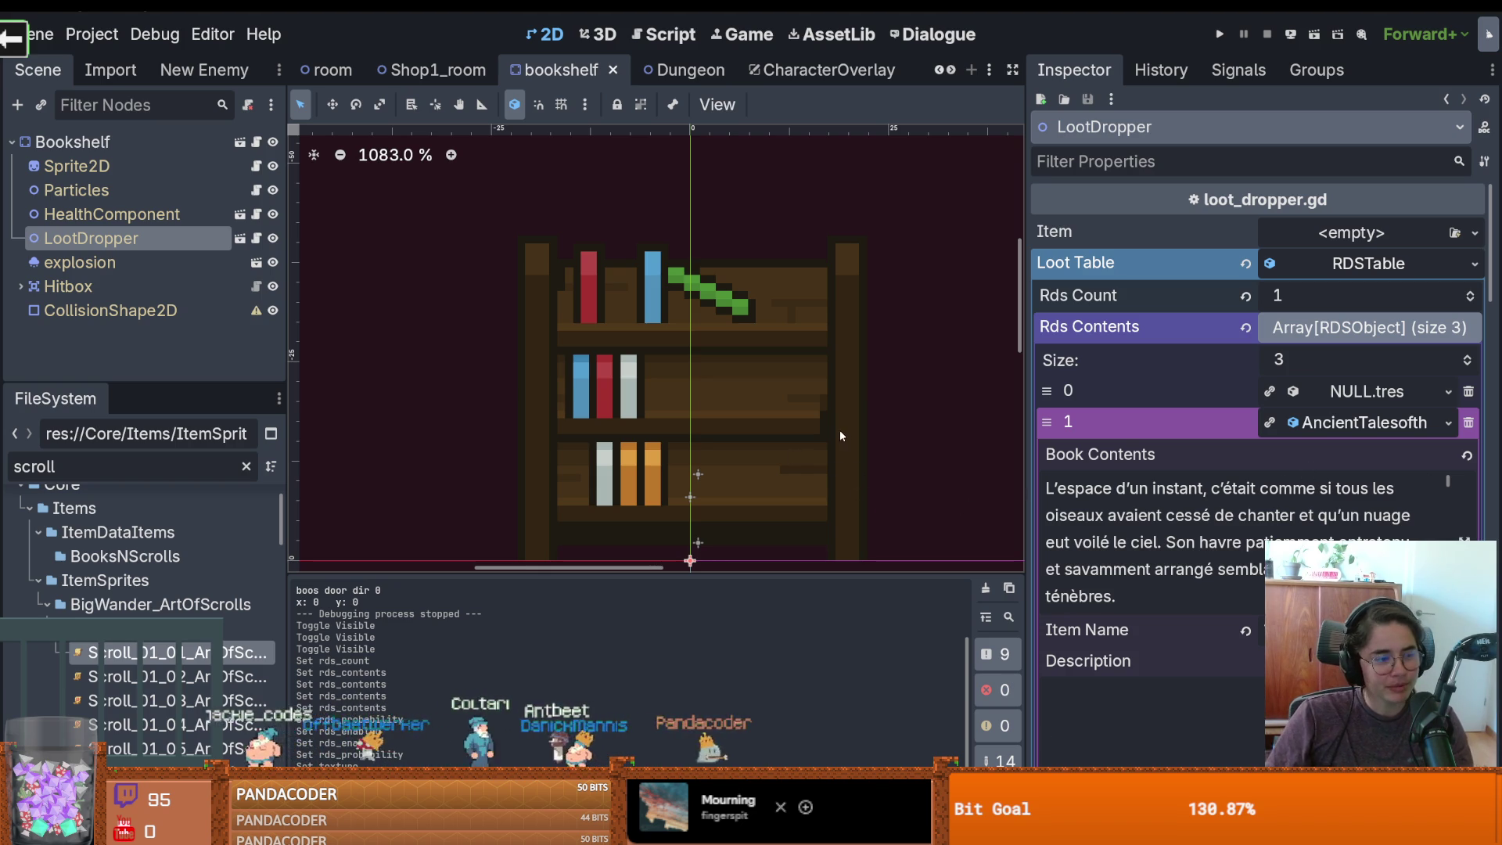
pyautogui.scroll(1, 732, 506)
pyautogui.hotkey('ctrl', 's')
pyautogui.moveTo(135, 389); pyautogui.dragTo(71, 518)
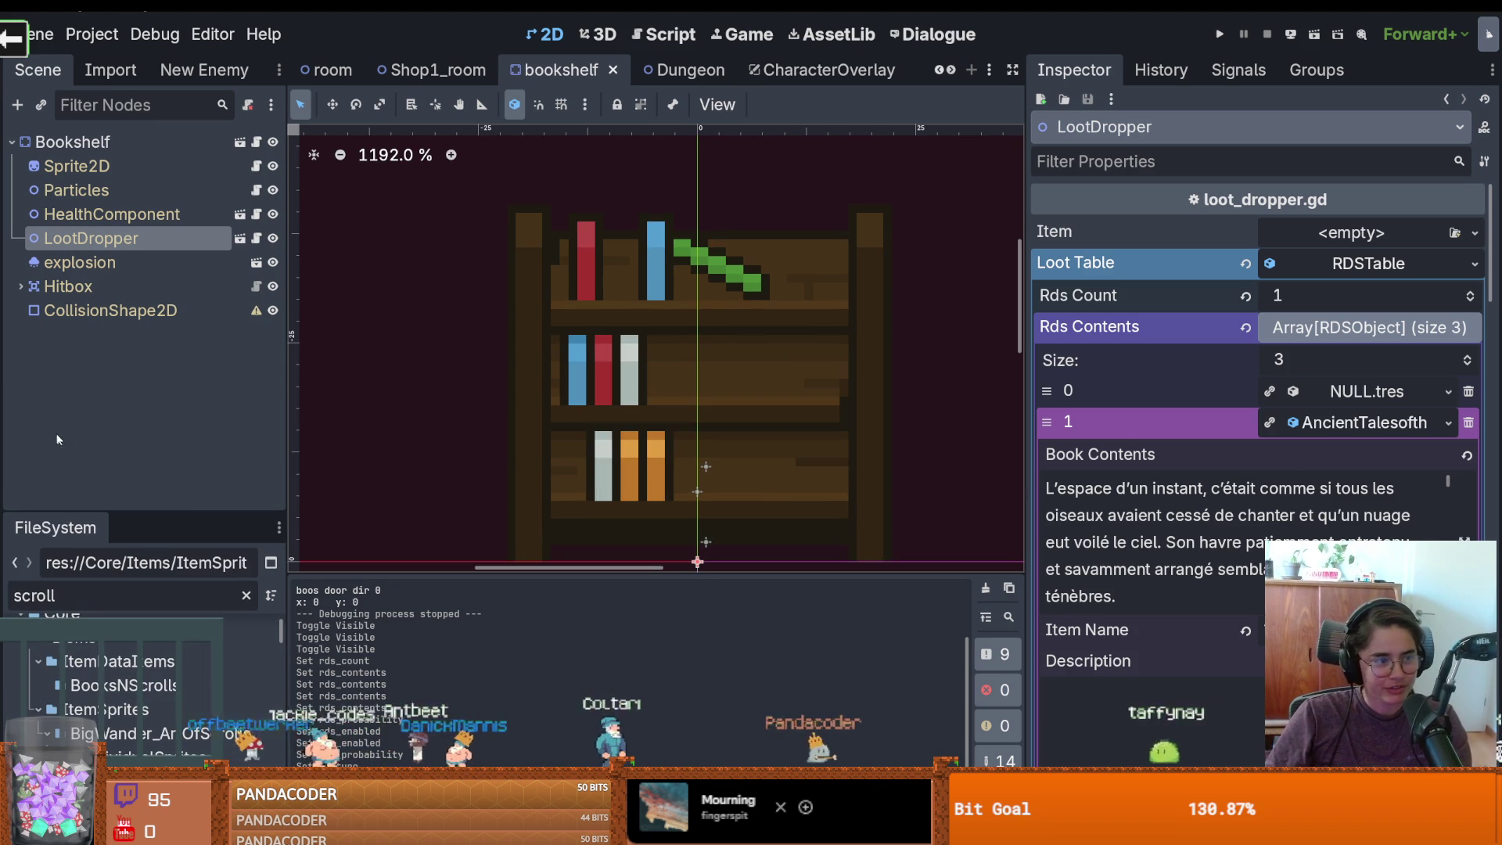
pyautogui.hotkey('ctrl', 's')
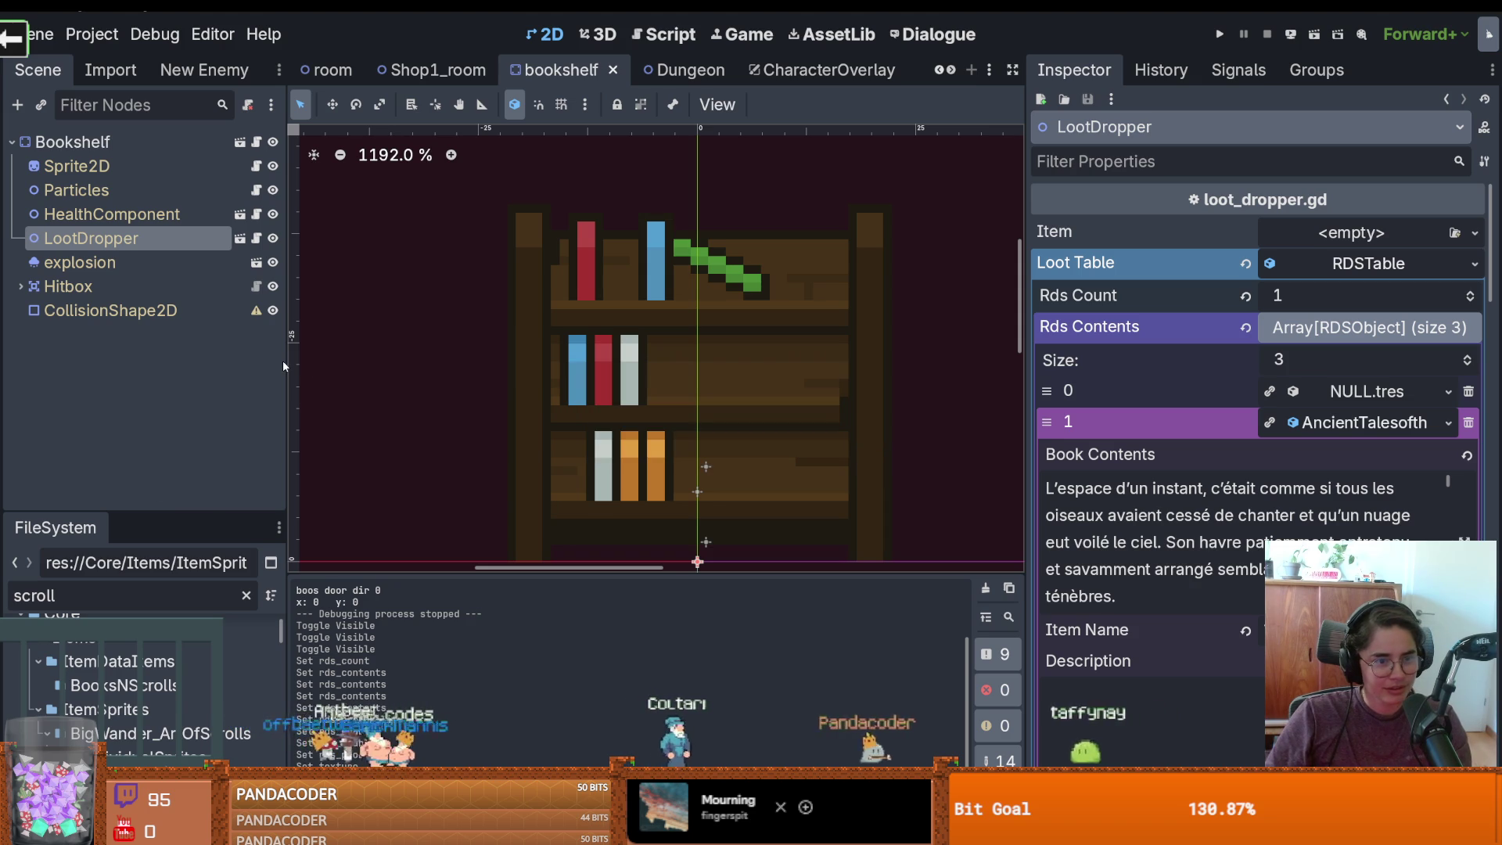
pyautogui.moveTo(286, 363); pyautogui.dragTo(269, 368)
pyautogui.scroll(3, 544, 421)
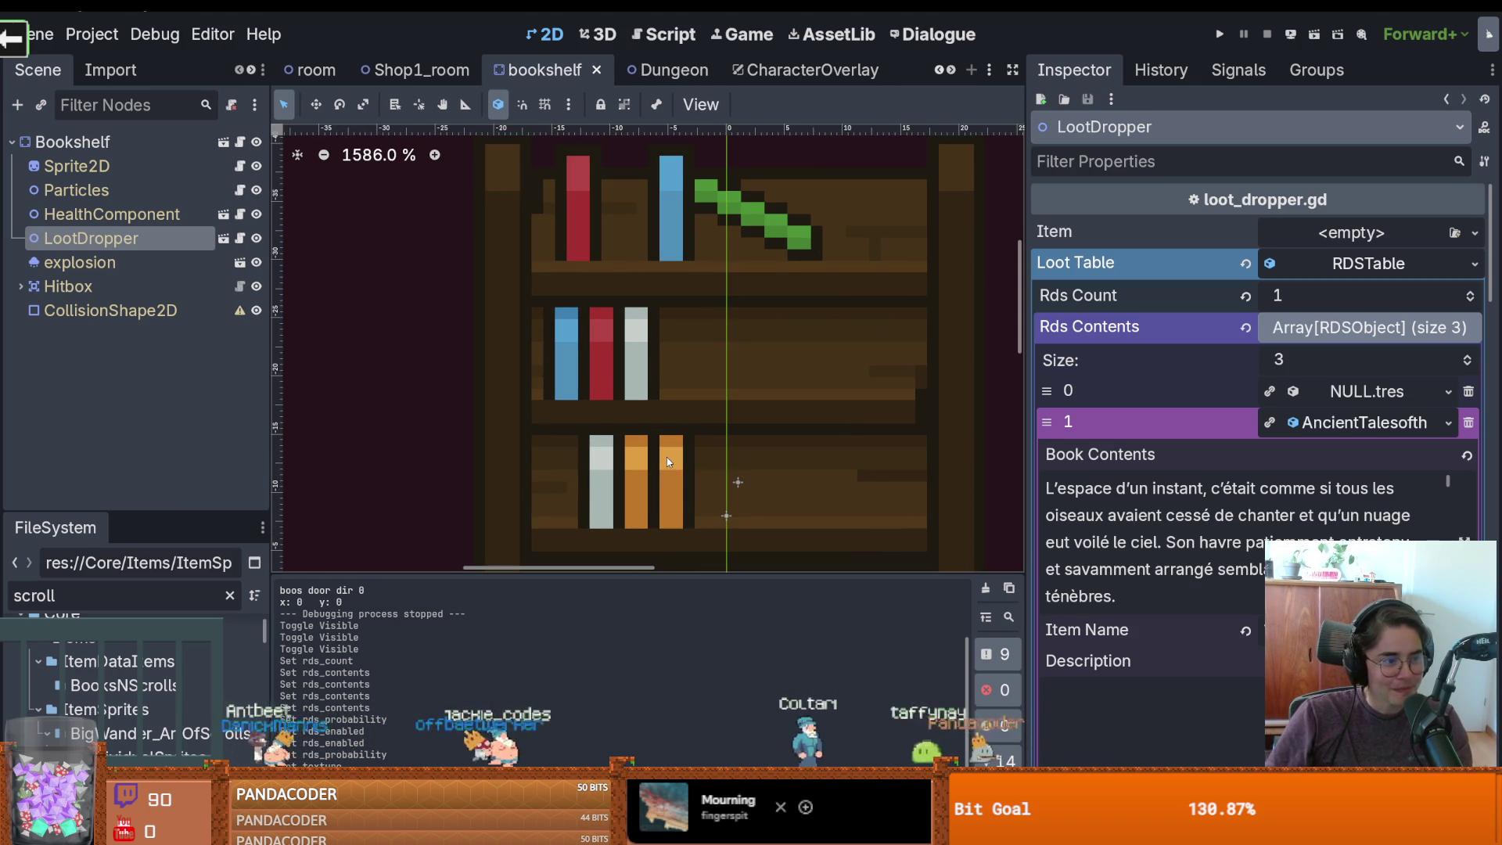
pyautogui.scroll(1, 666, 460)
pyautogui.hotkey('ctrl', 's')
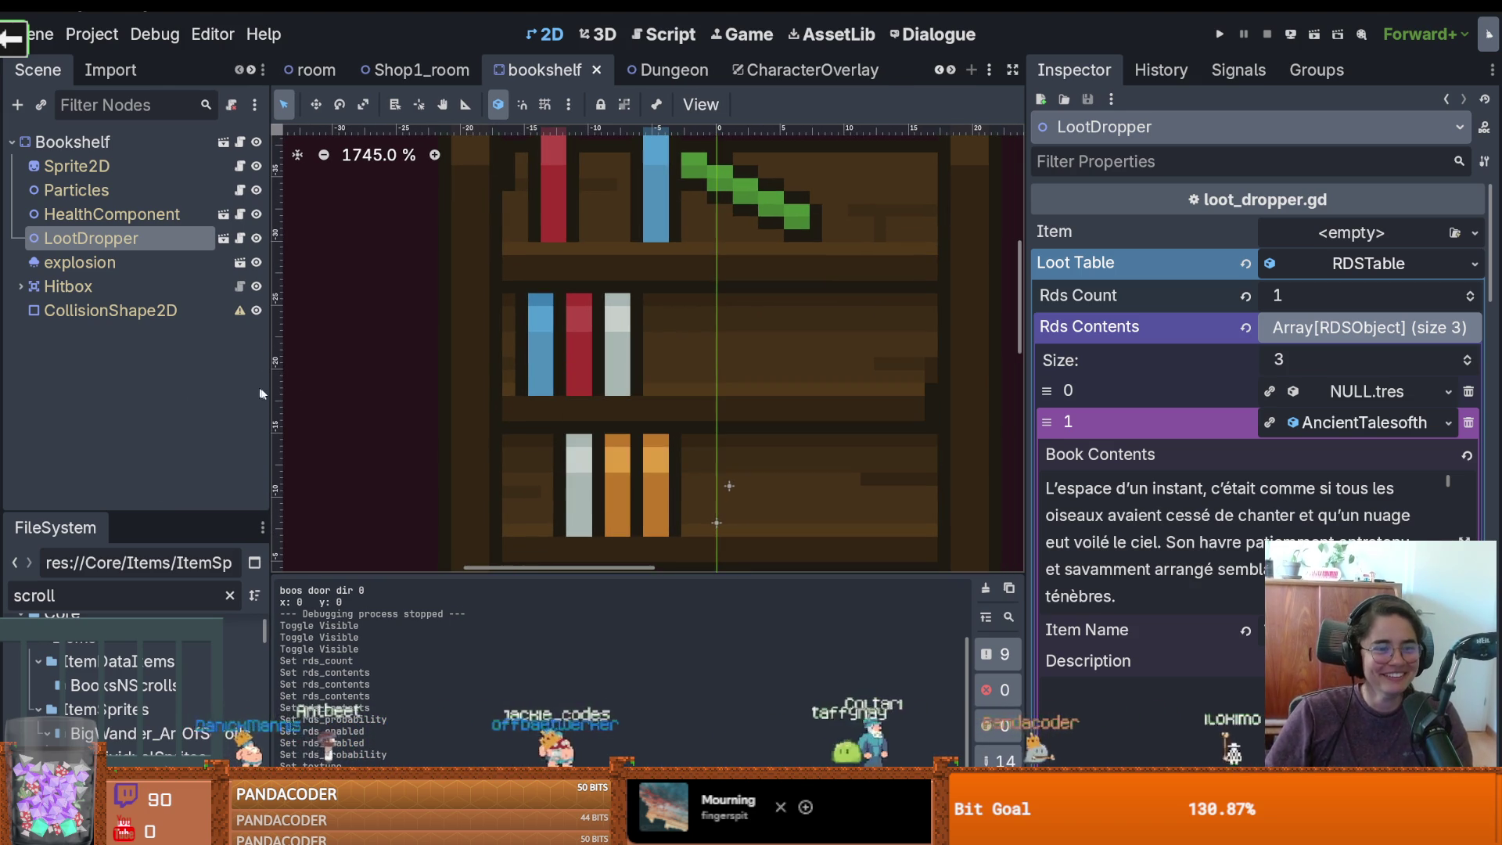
# Widen the scene tree, enlarge the file browser tree, and select the scroll filter text
pyautogui.moveTo(270, 390); pyautogui.dragTo(381, 375)
pyautogui.scroll(-2, 467, 385)
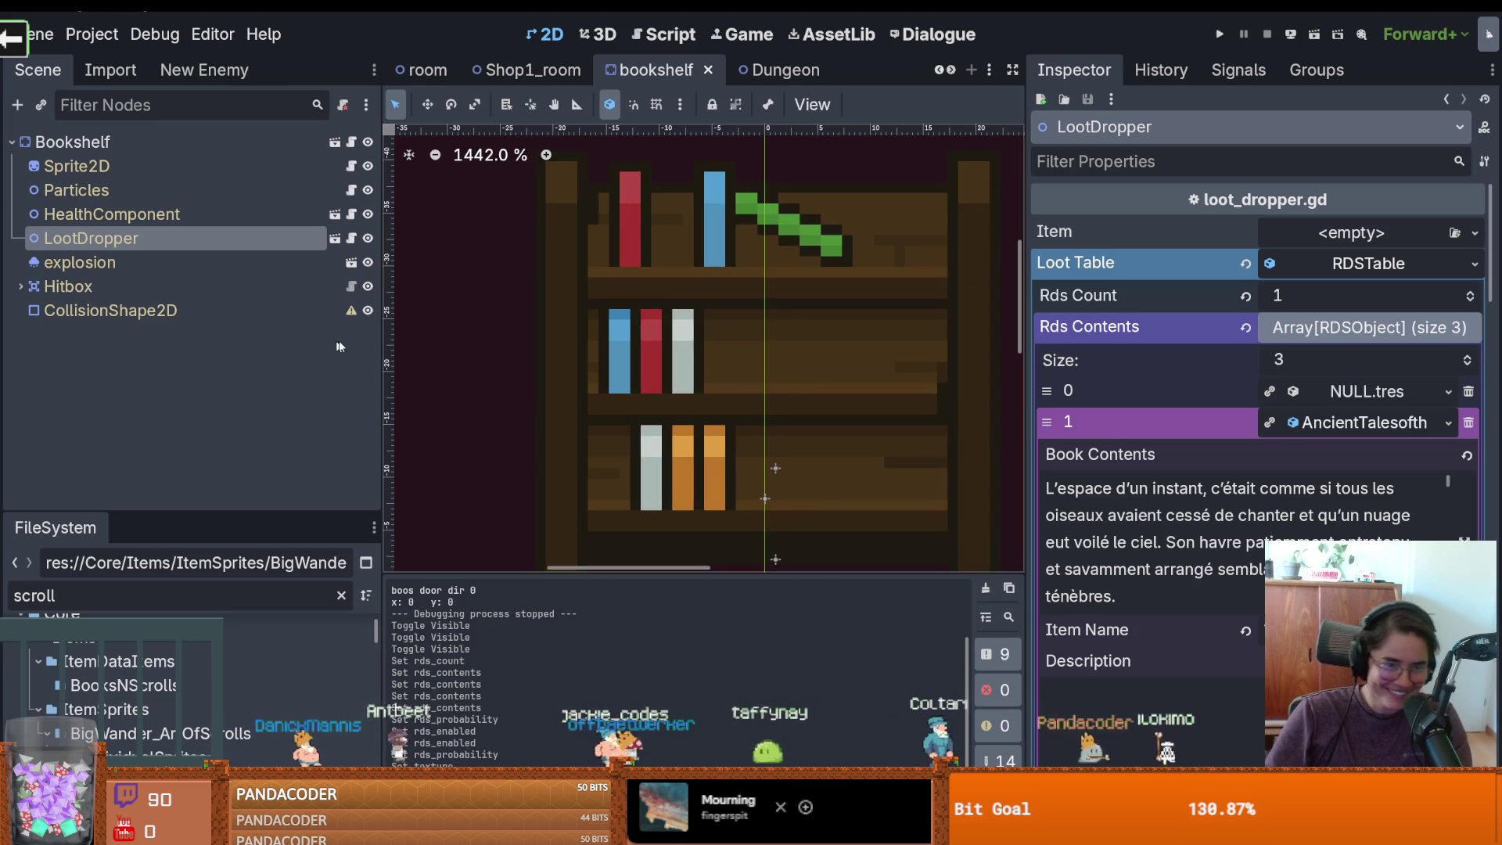
pyautogui.hotkey('ctrl', 's')
pyautogui.moveTo(609, 219); pyautogui.dragTo(560, 278)
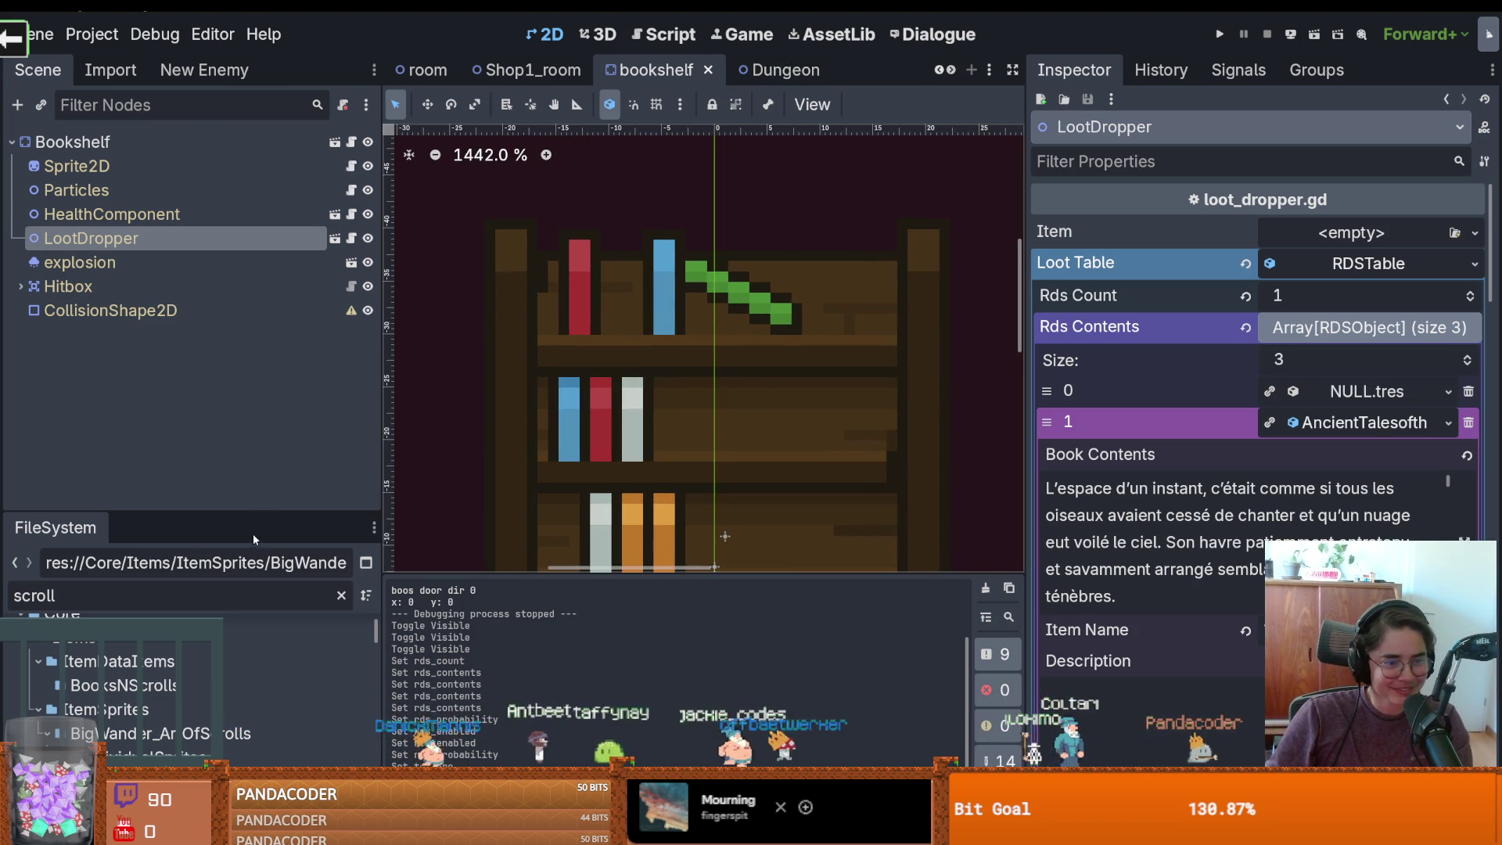
pyautogui.moveTo(266, 514); pyautogui.dragTo(234, 347)
pyautogui.doubleClick(177, 423)
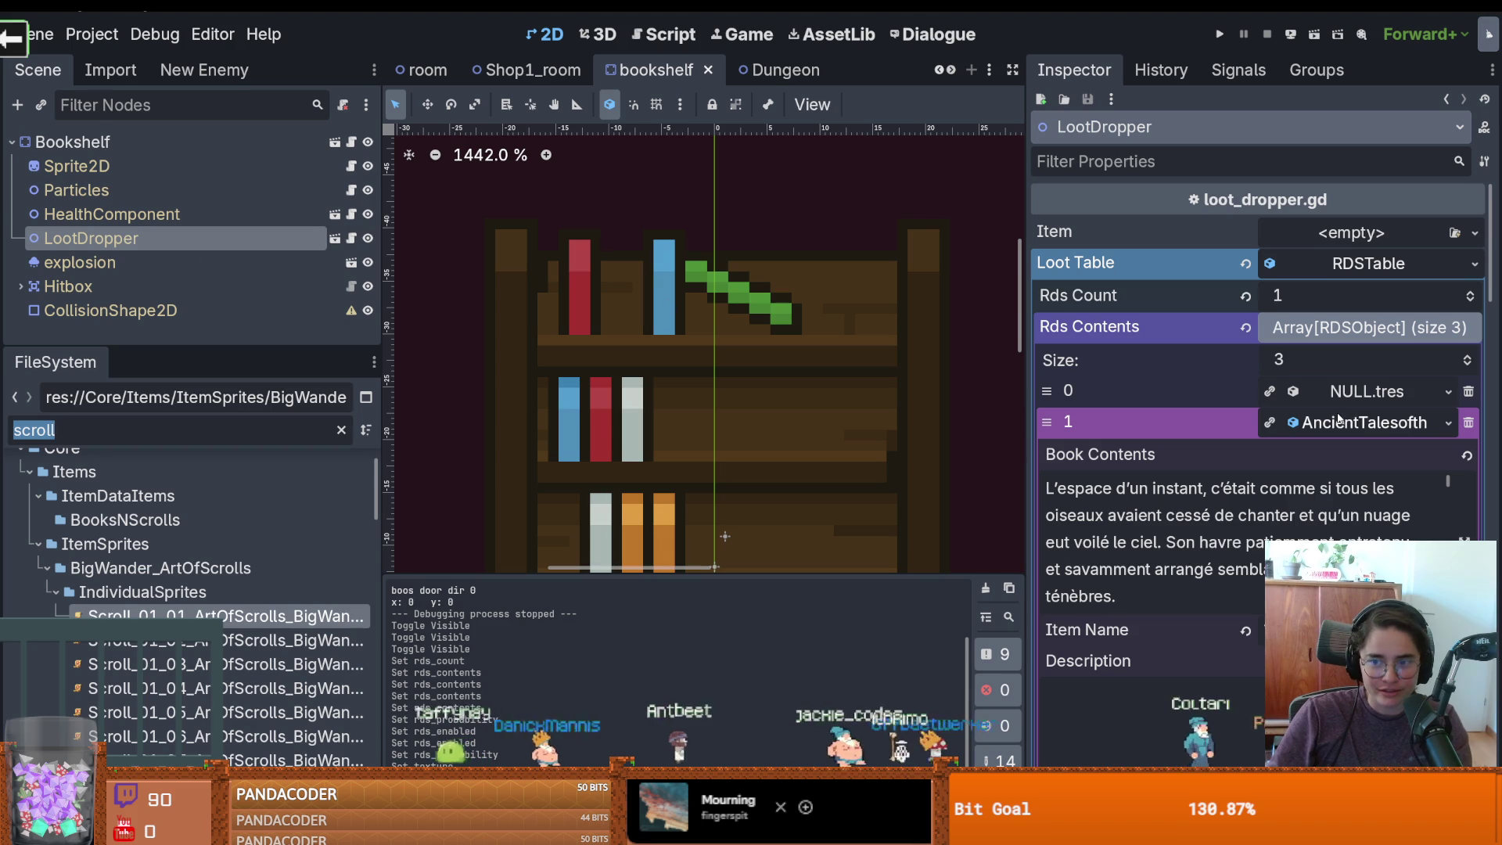
# Drag a scroll sprite onto the first book's Texture in the loot table
pyautogui.scroll(-5, 1340, 429)
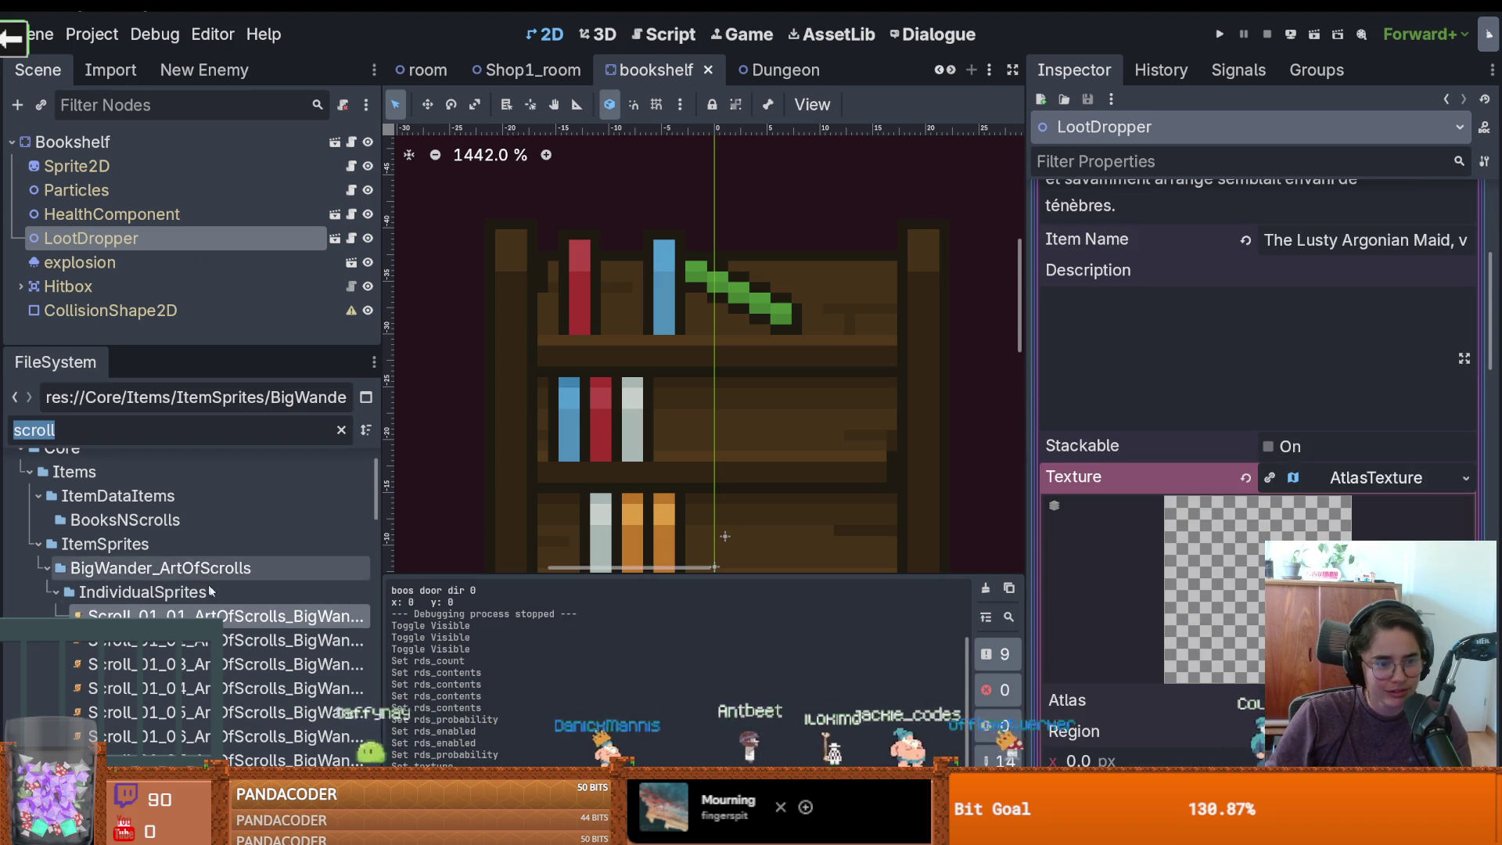
pyautogui.moveTo(1370, 462)
pyautogui.mouseDown()
pyautogui.moveTo(922, 519)
pyautogui.moveTo(1167, 574)
pyautogui.mouseUp()
pyautogui.scroll(-2, 1167, 575)
pyautogui.moveTo(234, 615)
pyautogui.mouseDown()
pyautogui.moveTo(438, 548)
pyautogui.moveTo(938, 508)
pyautogui.moveTo(1329, 545)
pyautogui.mouseUp()
pyautogui.click(1353, 330)
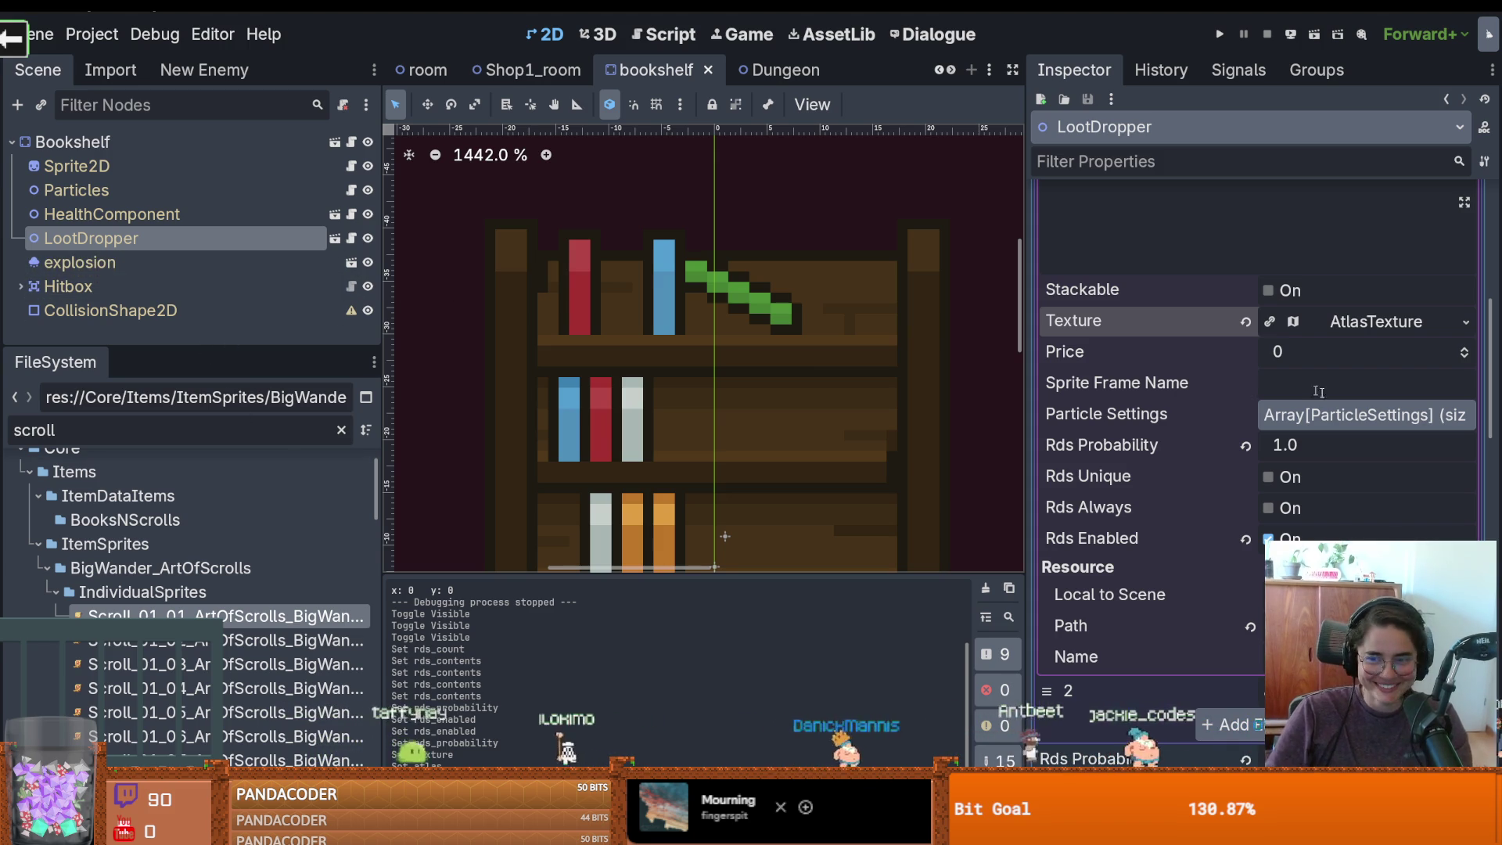
pyautogui.click(1361, 329)
pyautogui.click(1362, 329)
pyautogui.scroll(3, 1349, 323)
pyautogui.scroll(5, 1348, 322)
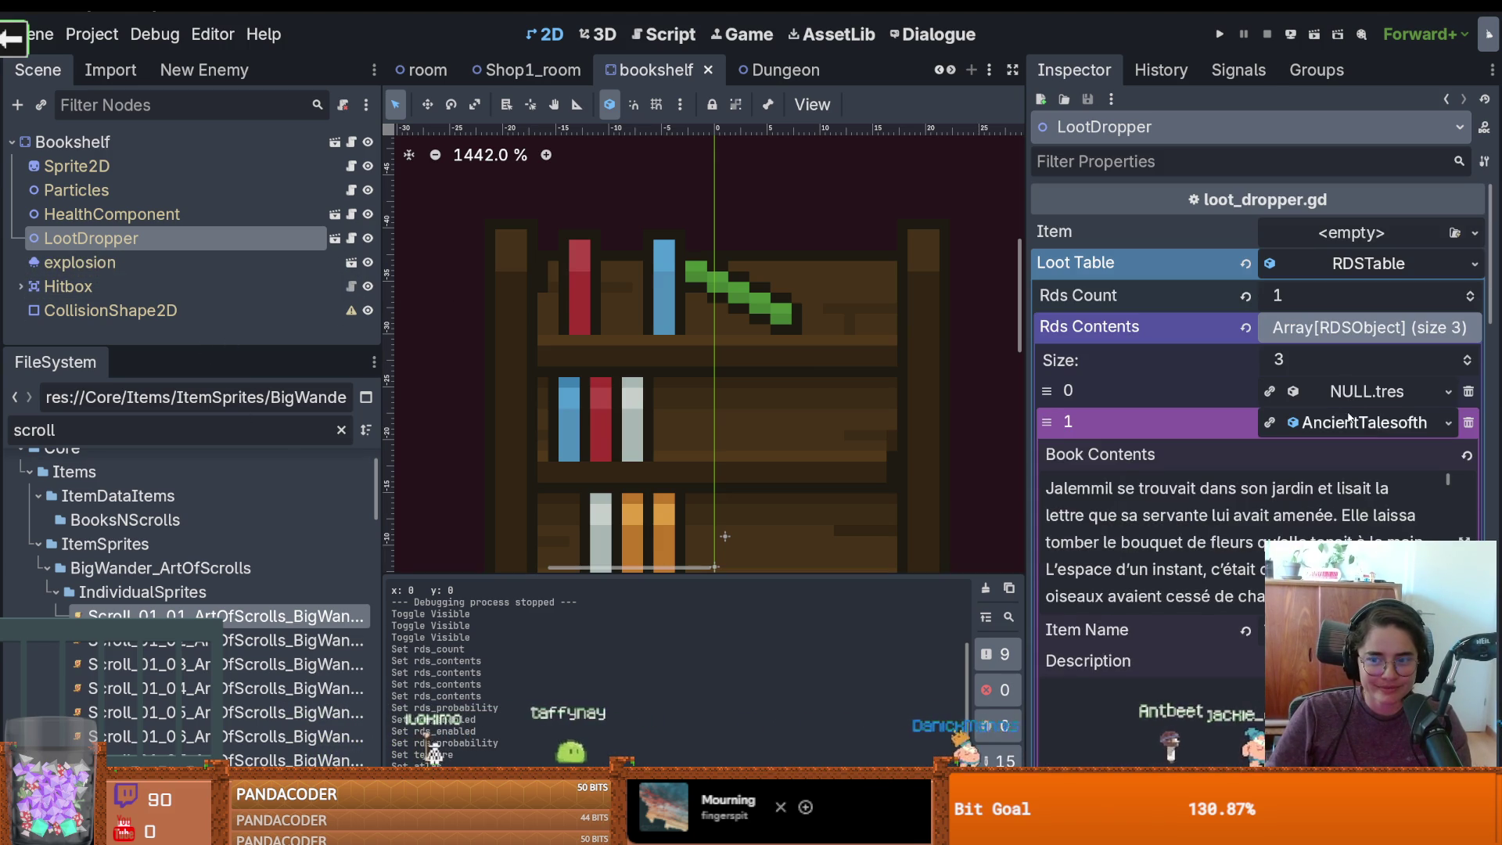
# Give the Lusty Argonian Maid entry a new AtlasTexture with a scroll sprite, save, and run the game
pyautogui.click(1395, 454)
pyautogui.click(1395, 455)
pyautogui.scroll(-2, 1395, 455)
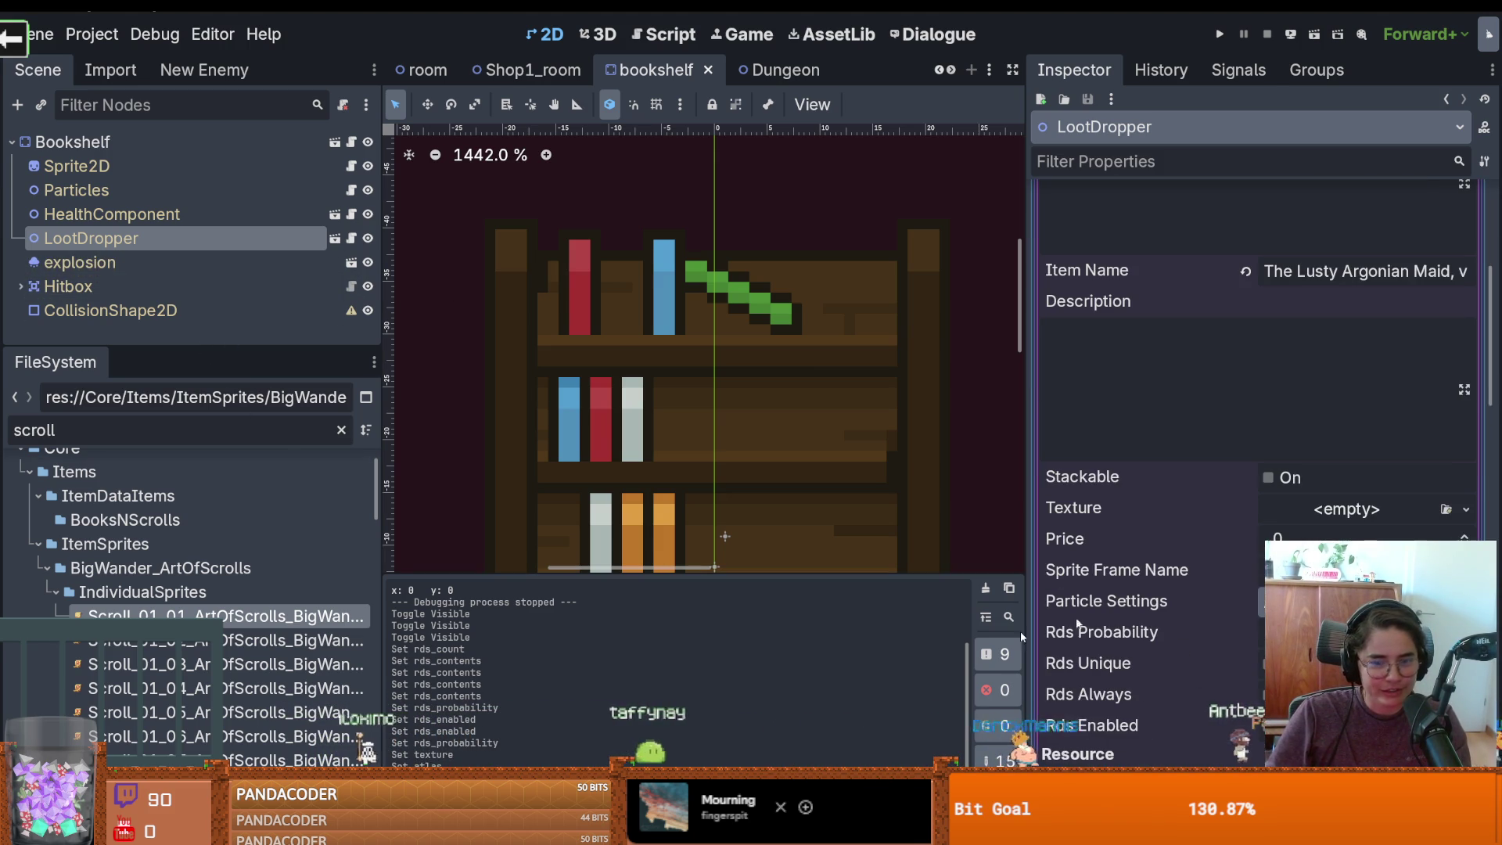
pyautogui.moveTo(298, 640)
pyautogui.mouseDown()
pyautogui.moveTo(864, 634)
pyautogui.moveTo(1347, 508)
pyautogui.mouseUp()
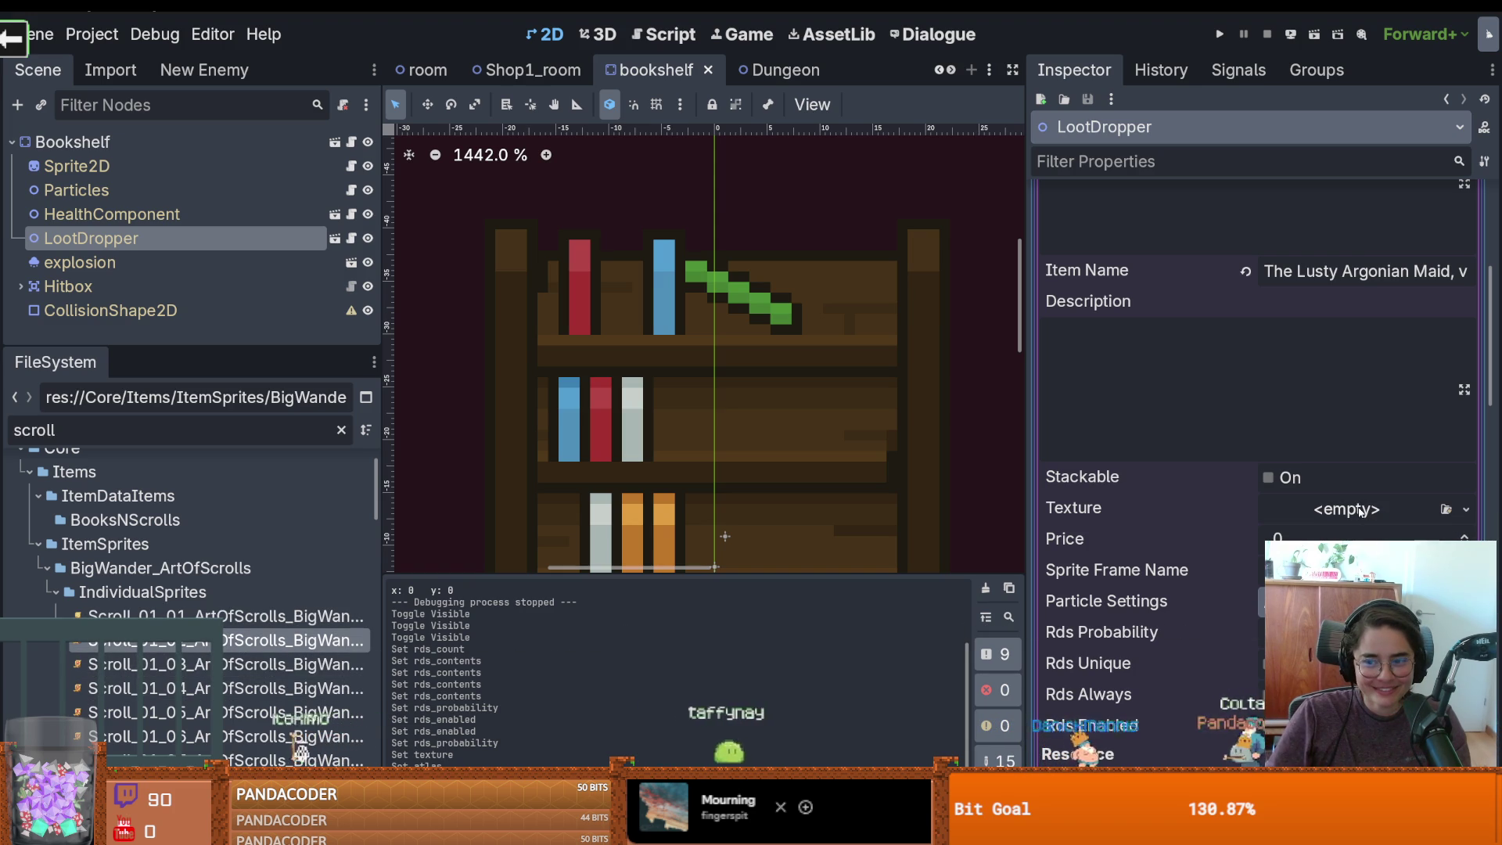
pyautogui.click(1466, 509)
pyautogui.click(1377, 565)
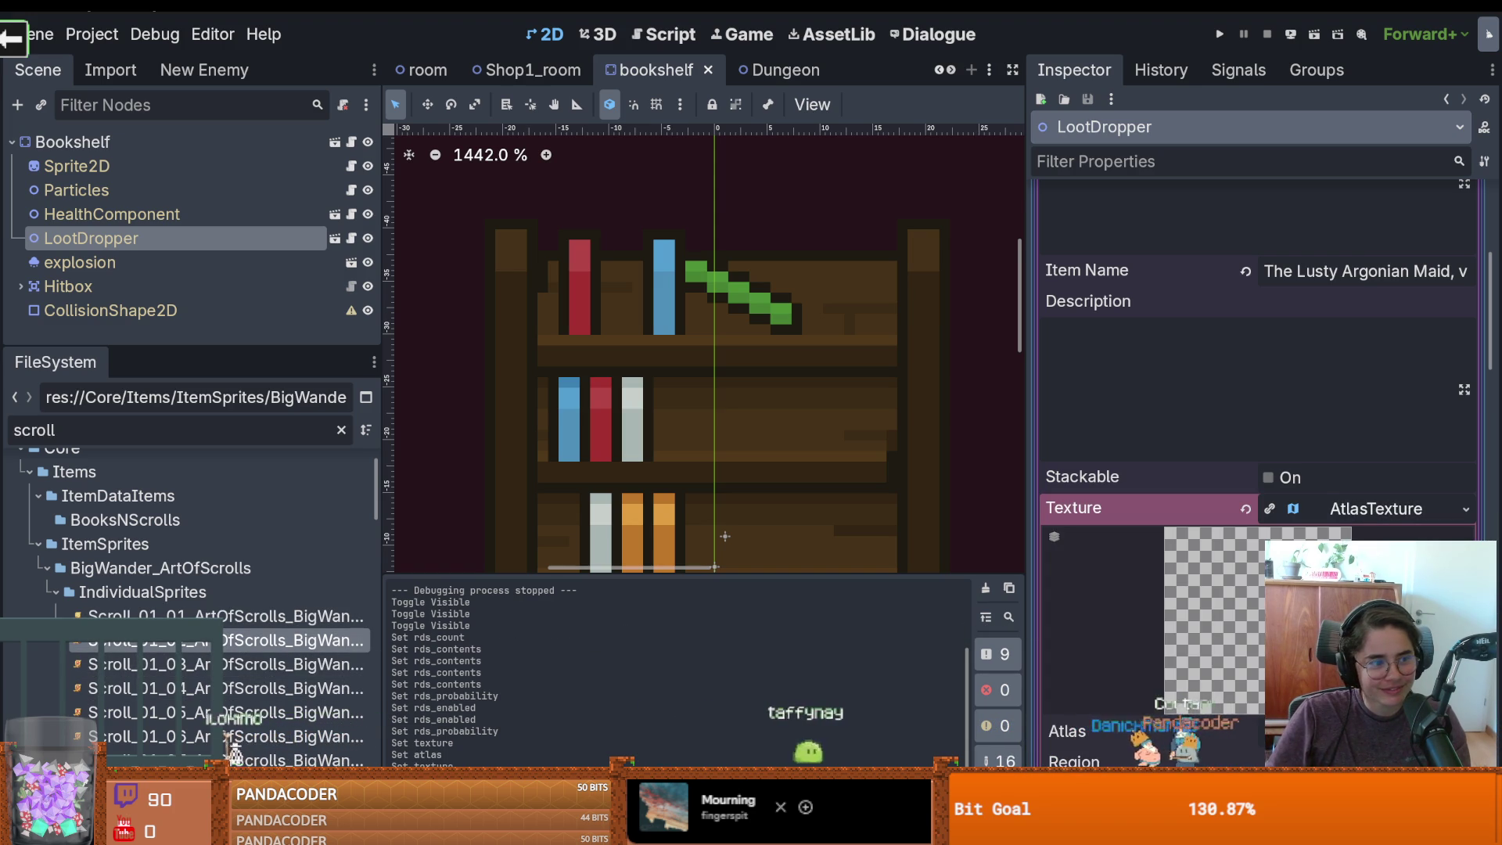
pyautogui.scroll(-3, 1245, 626)
pyautogui.moveTo(298, 640); pyautogui.dragTo(1361, 506)
pyautogui.hotkey('ctrl', 's')
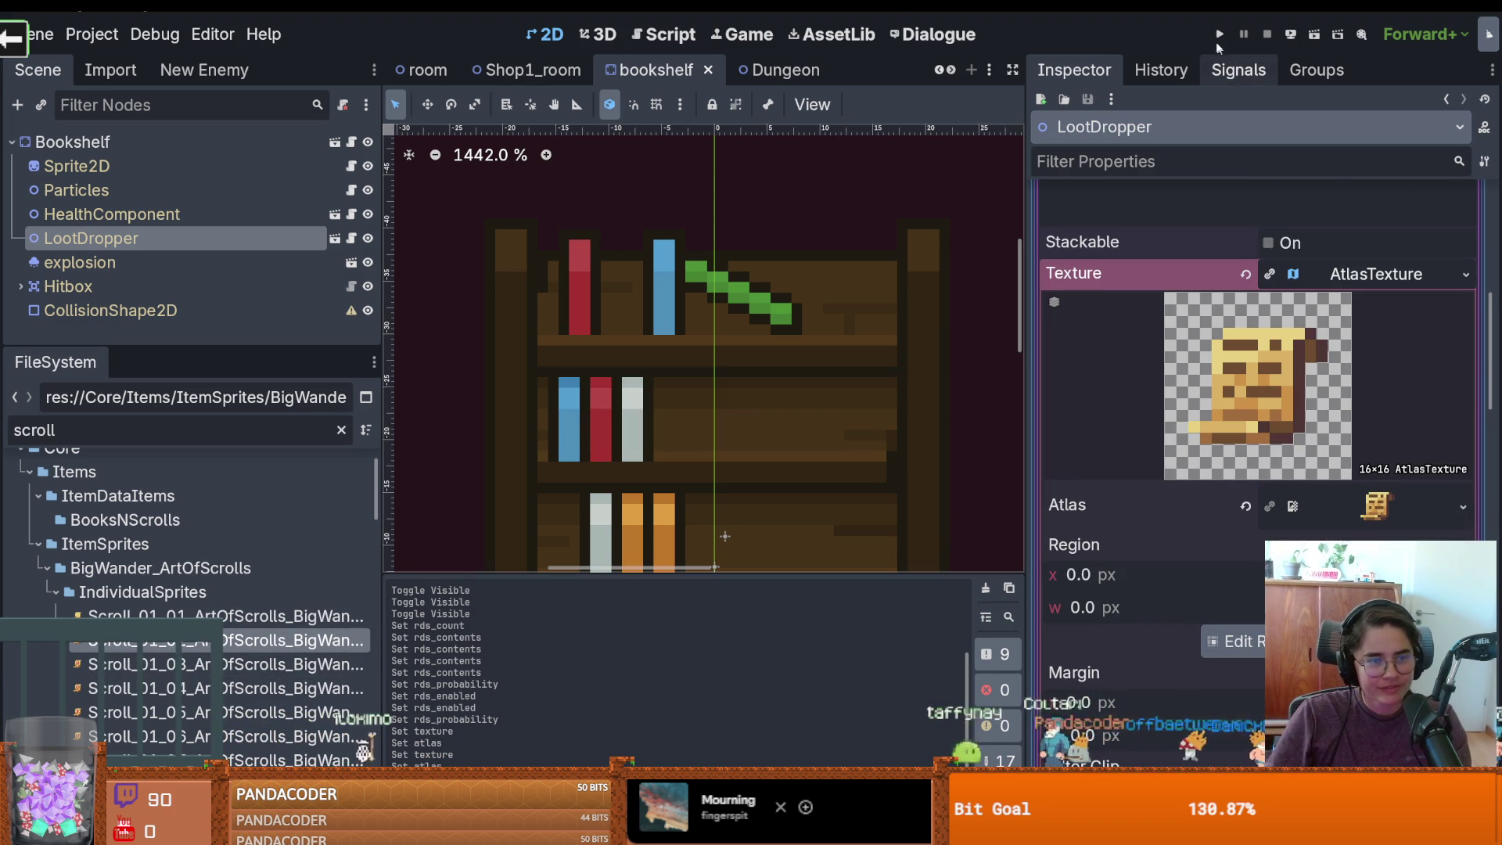
pyautogui.click(1218, 34)
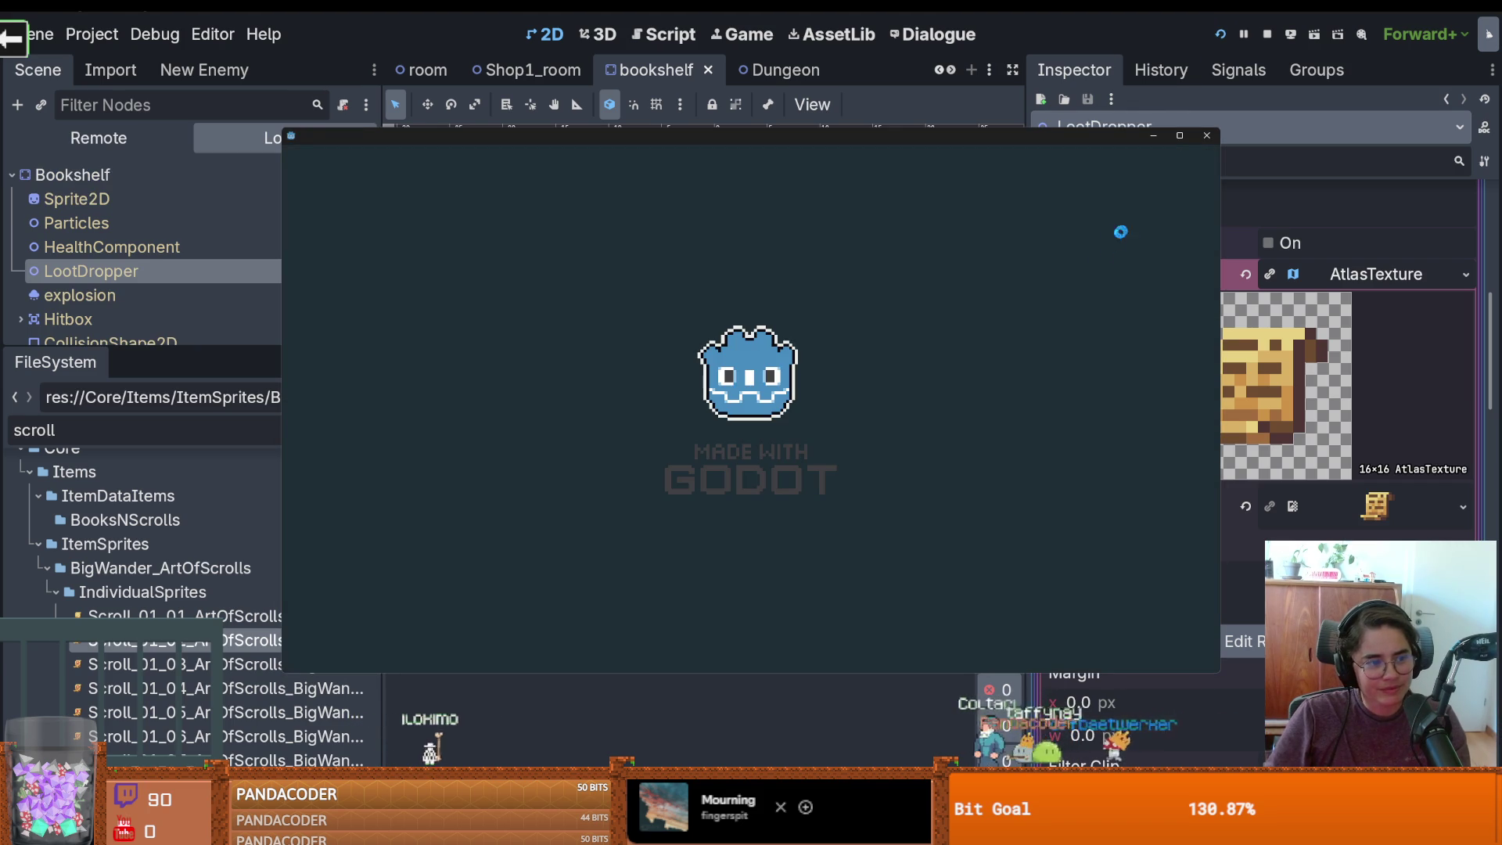
# Walk the knight toward the fountain, stop the test run with F8, and save
pyautogui.press('s')
pyautogui.press('d')
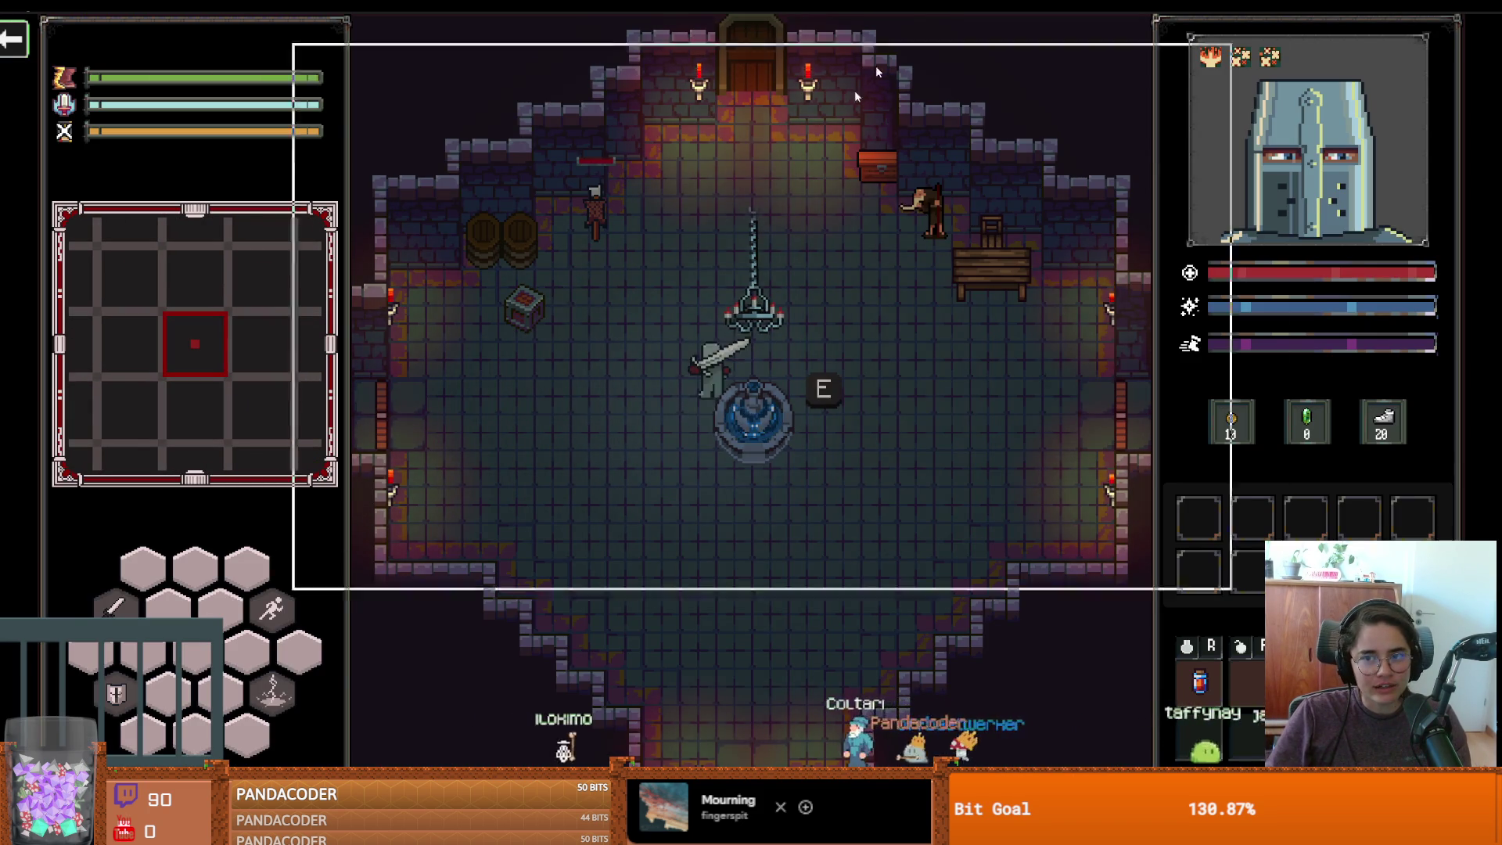
pyautogui.press('F8')
pyautogui.hotkey('ctrl', 's')
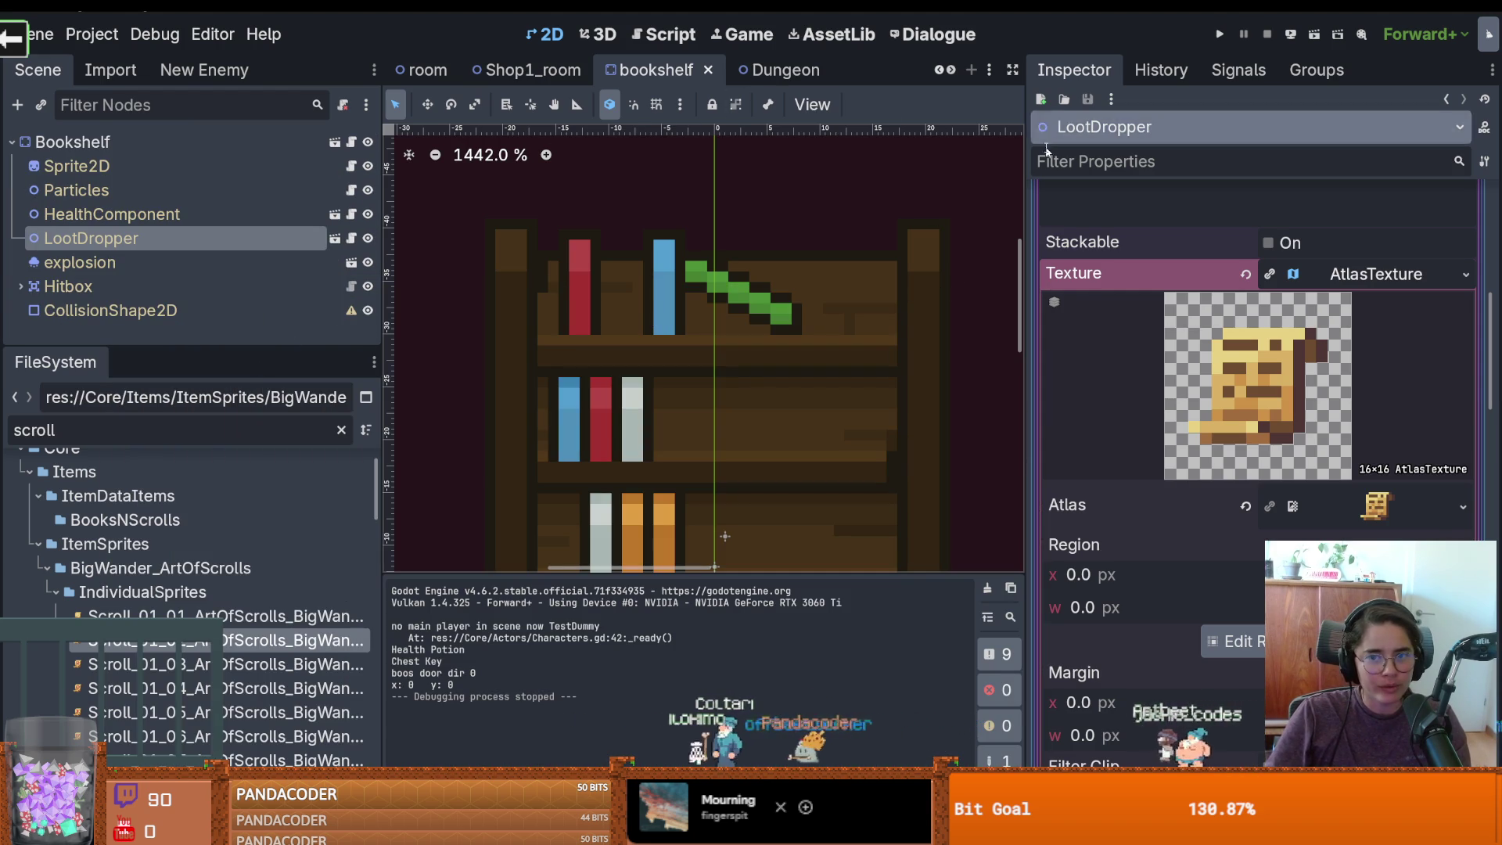
# Narrow the Inspector dock and clear the scroll filter so all project files show
pyautogui.moveTo(1027, 181); pyautogui.dragTo(1278, 181)
pyautogui.hotkey('ctrl', 's')
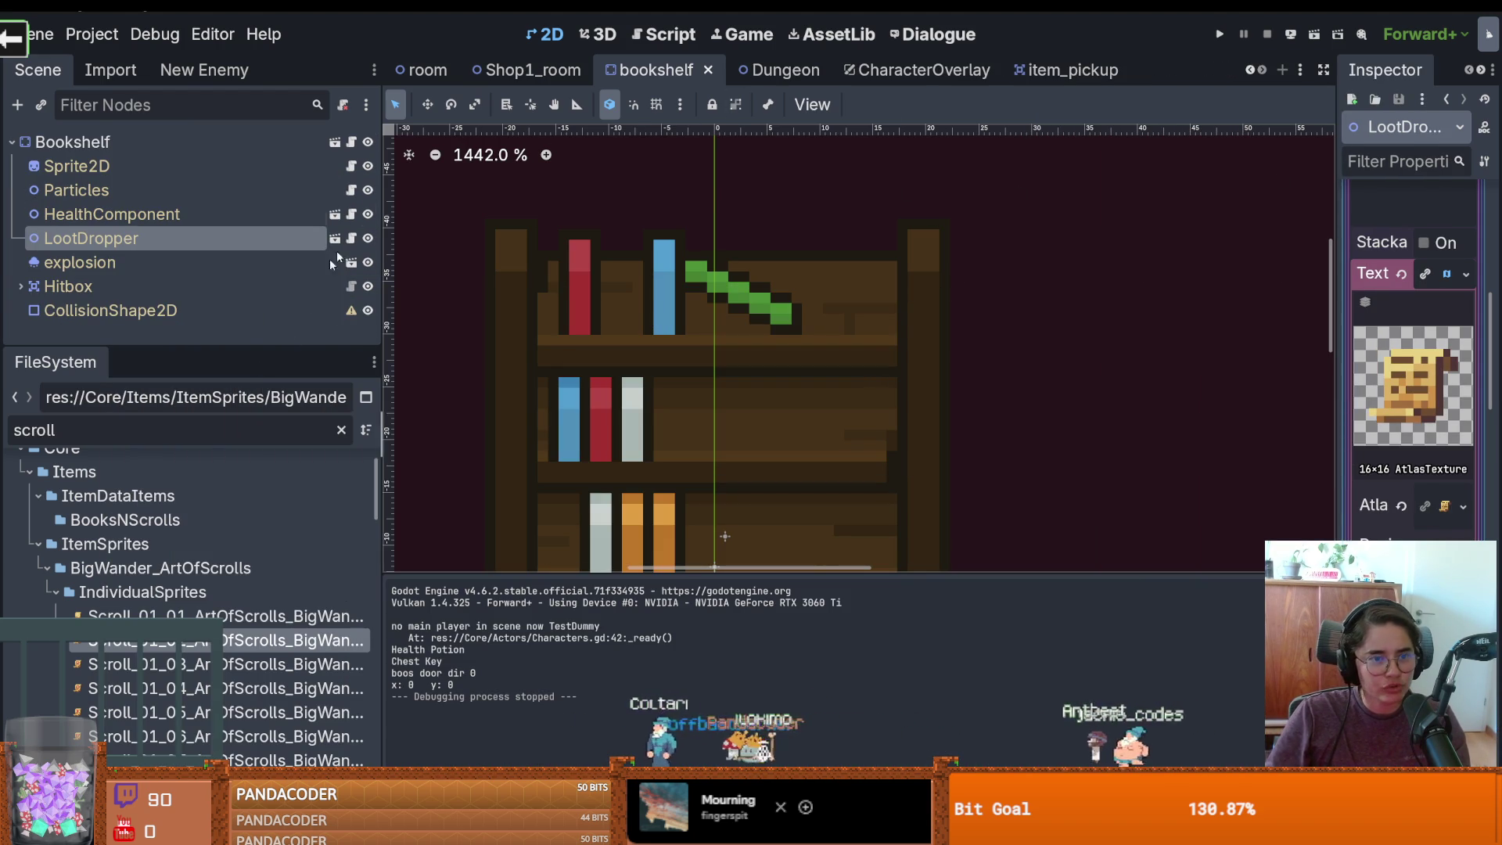
pyautogui.moveTo(244, 362); pyautogui.dragTo(243, 378)
pyautogui.hotkey('ctrl', 'a')
pyautogui.press('BackSpace')
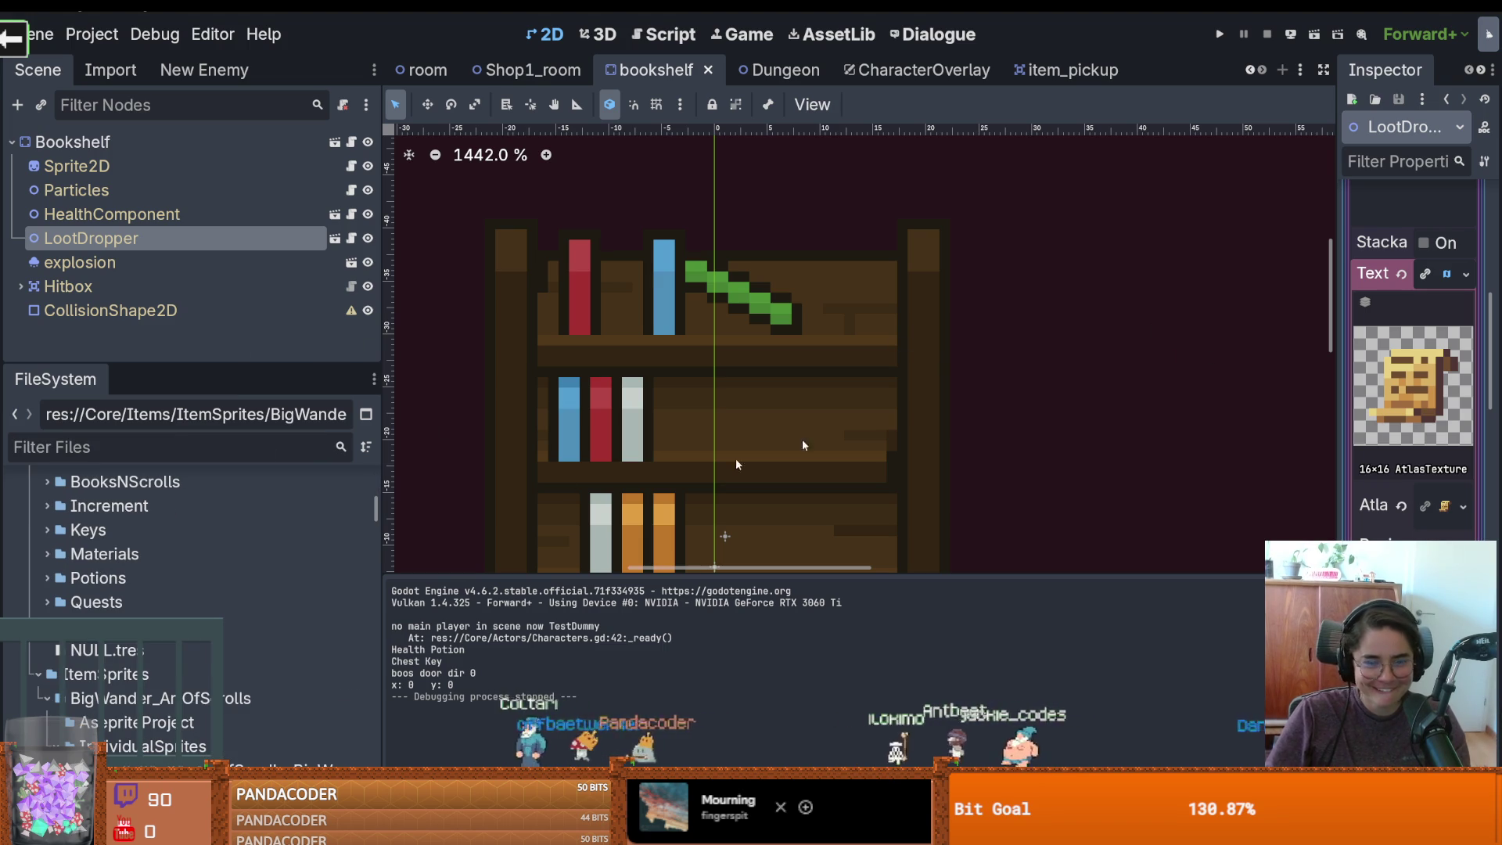
pyautogui.scroll(5, 191, 575)
pyautogui.scroll(3, 188, 568)
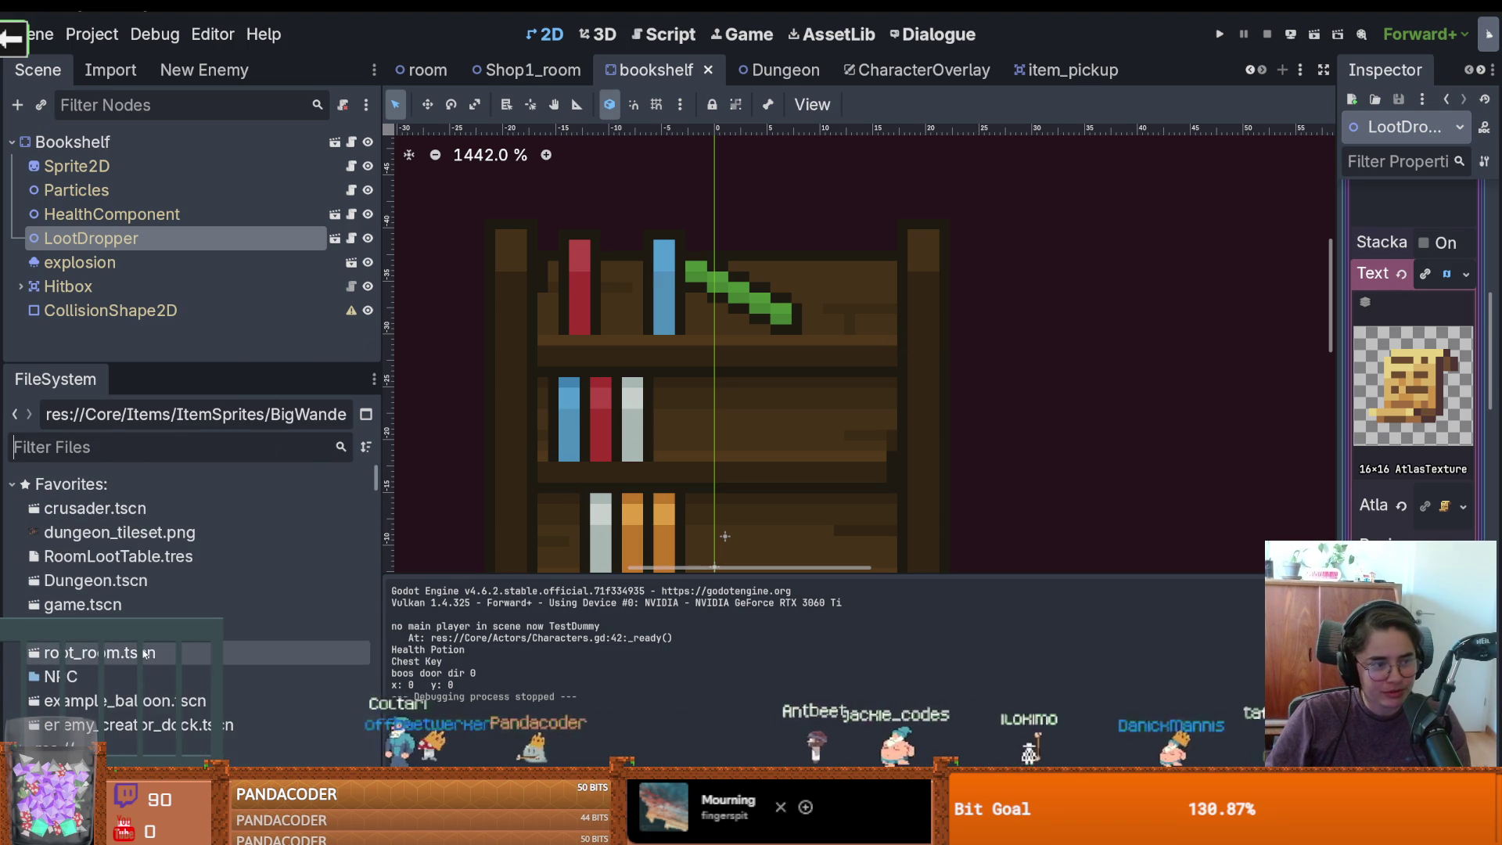
# Open root_room, select the TilemapScenes node, and show the Destroyable tile source's scenes
pyautogui.doubleClick(145, 652)
pyautogui.moveTo(255, 365); pyautogui.dragTo(266, 434)
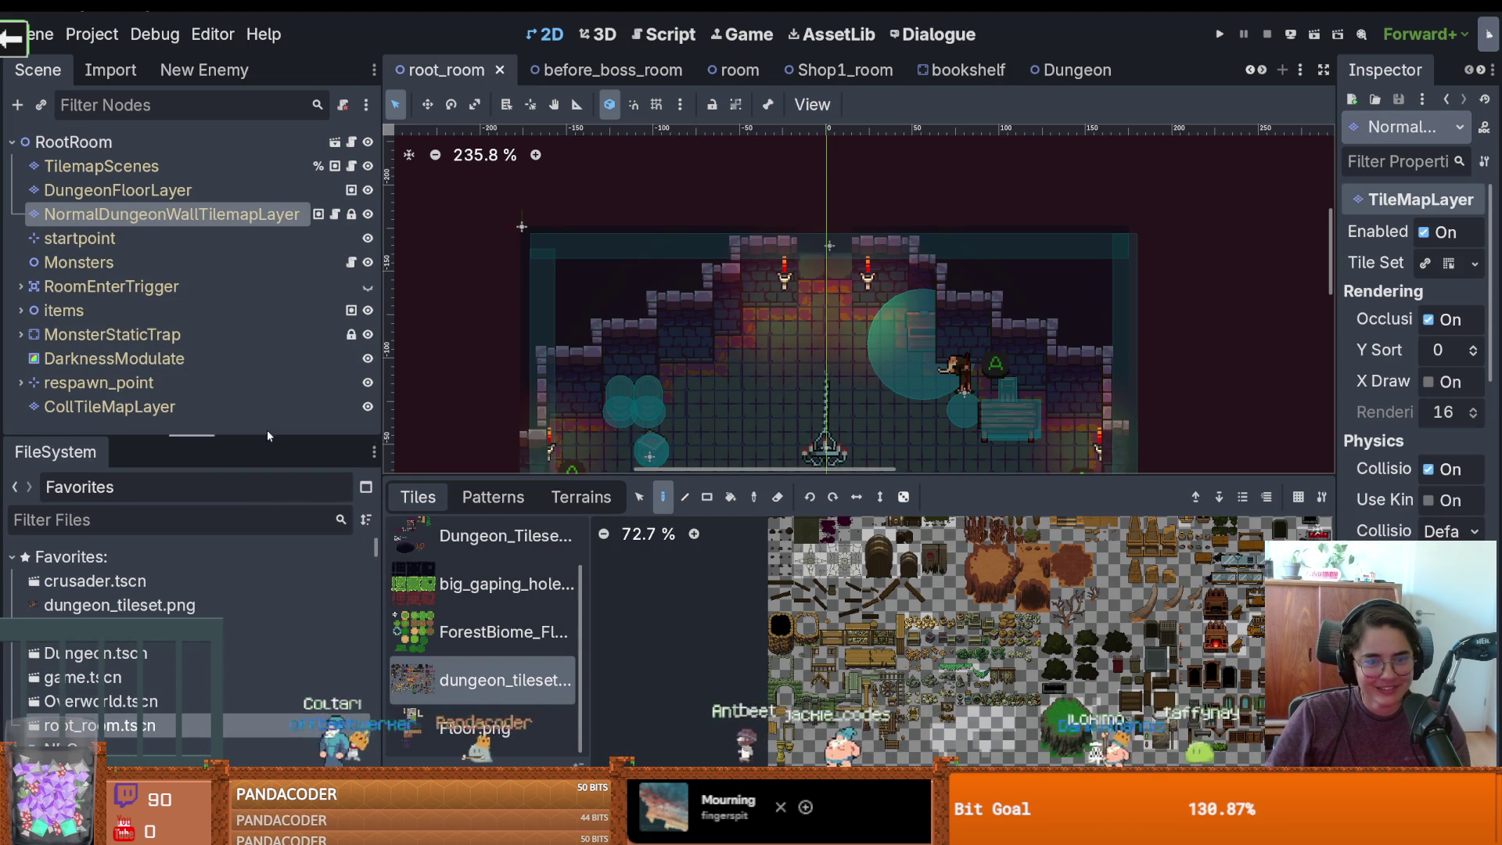
pyautogui.click(117, 190)
pyautogui.click(101, 166)
pyautogui.scroll(-2, 489, 626)
pyautogui.scroll(-2, 488, 626)
pyautogui.click(483, 727)
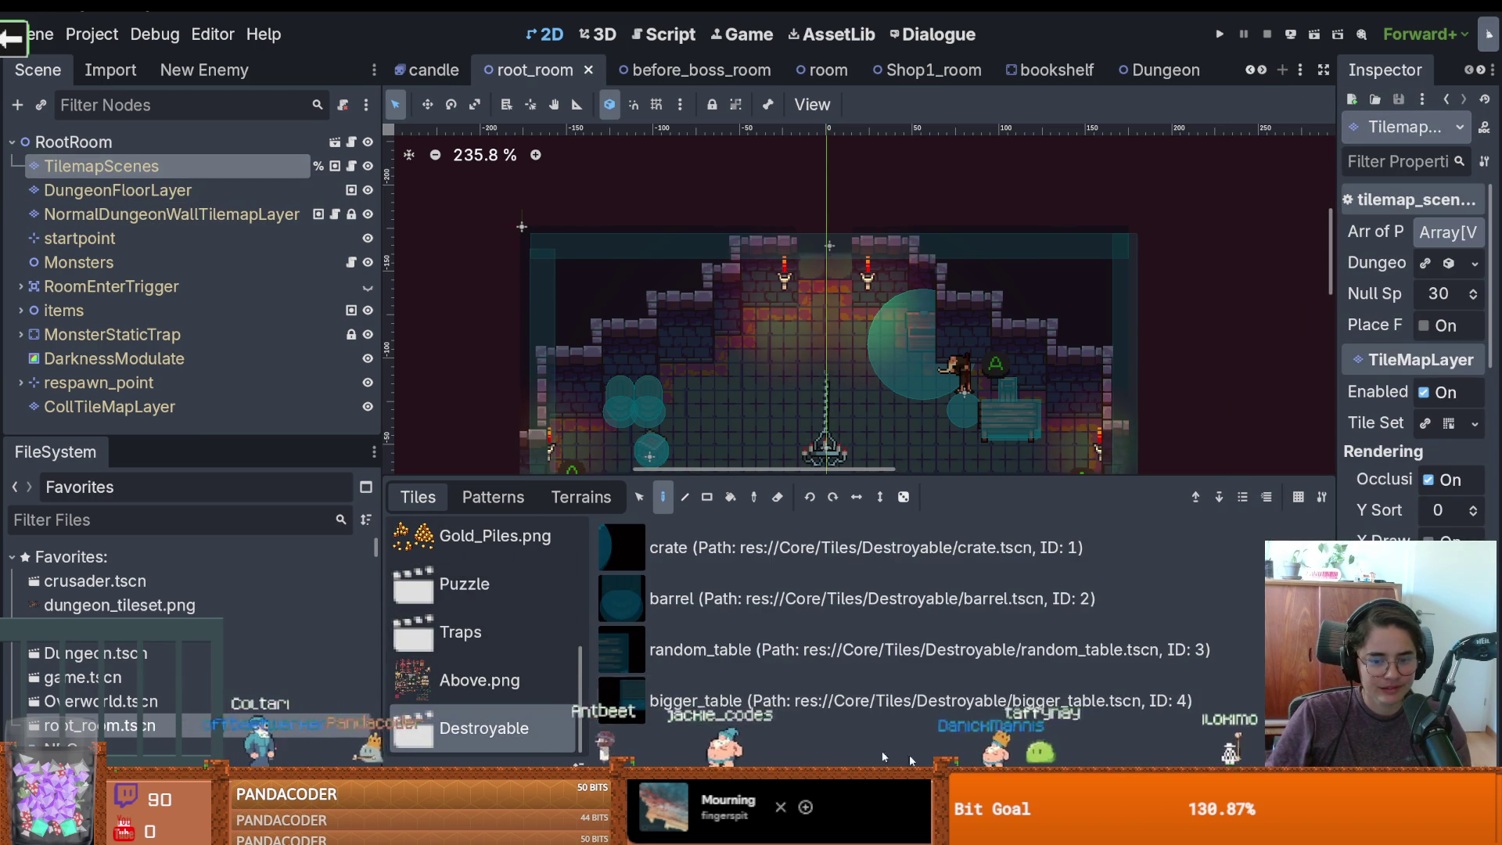
pyautogui.click(825, 745)
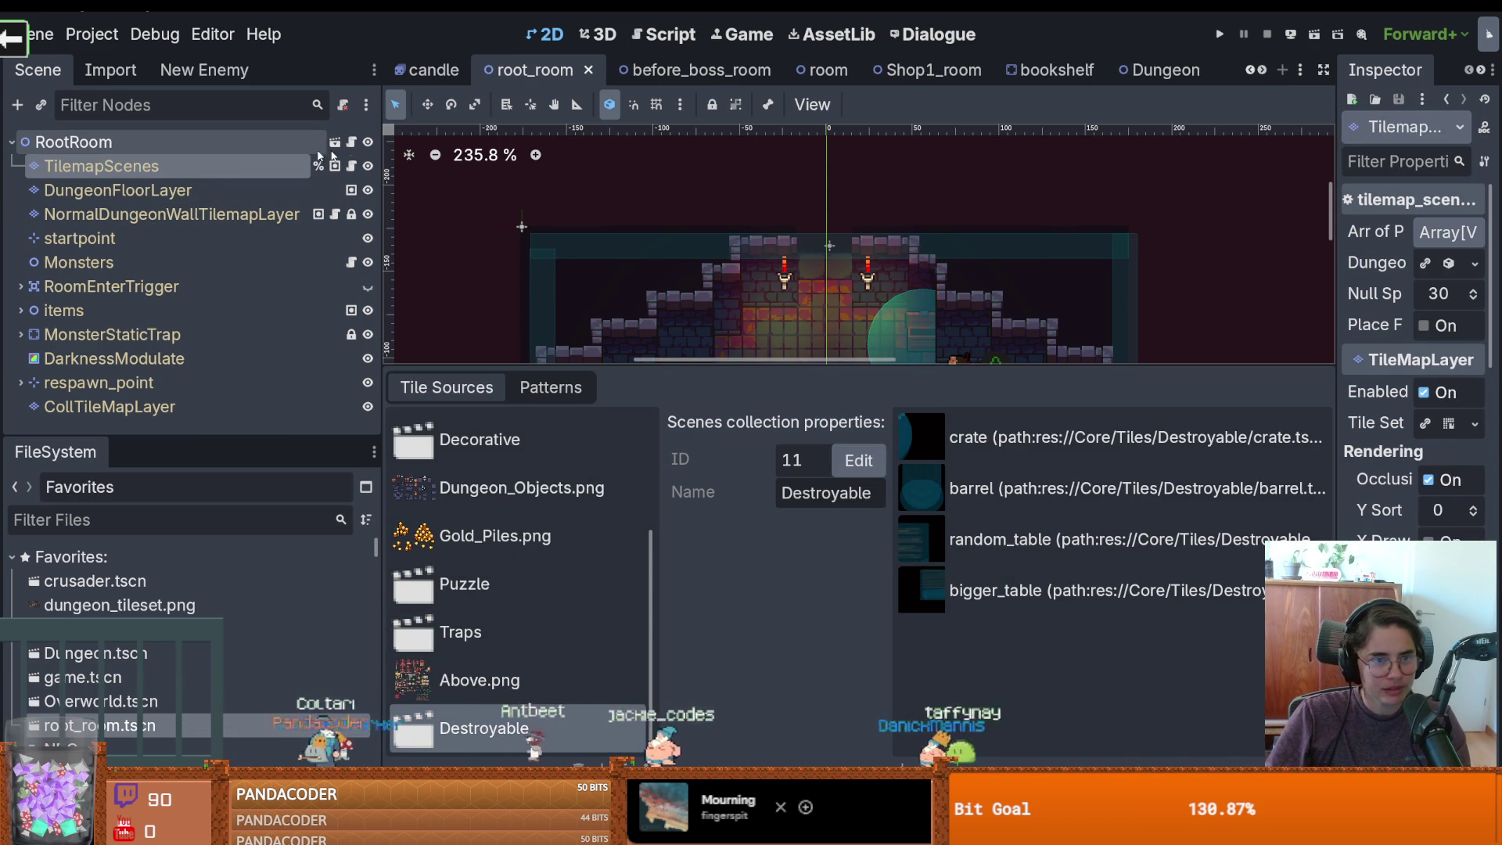
pyautogui.click(808, 69)
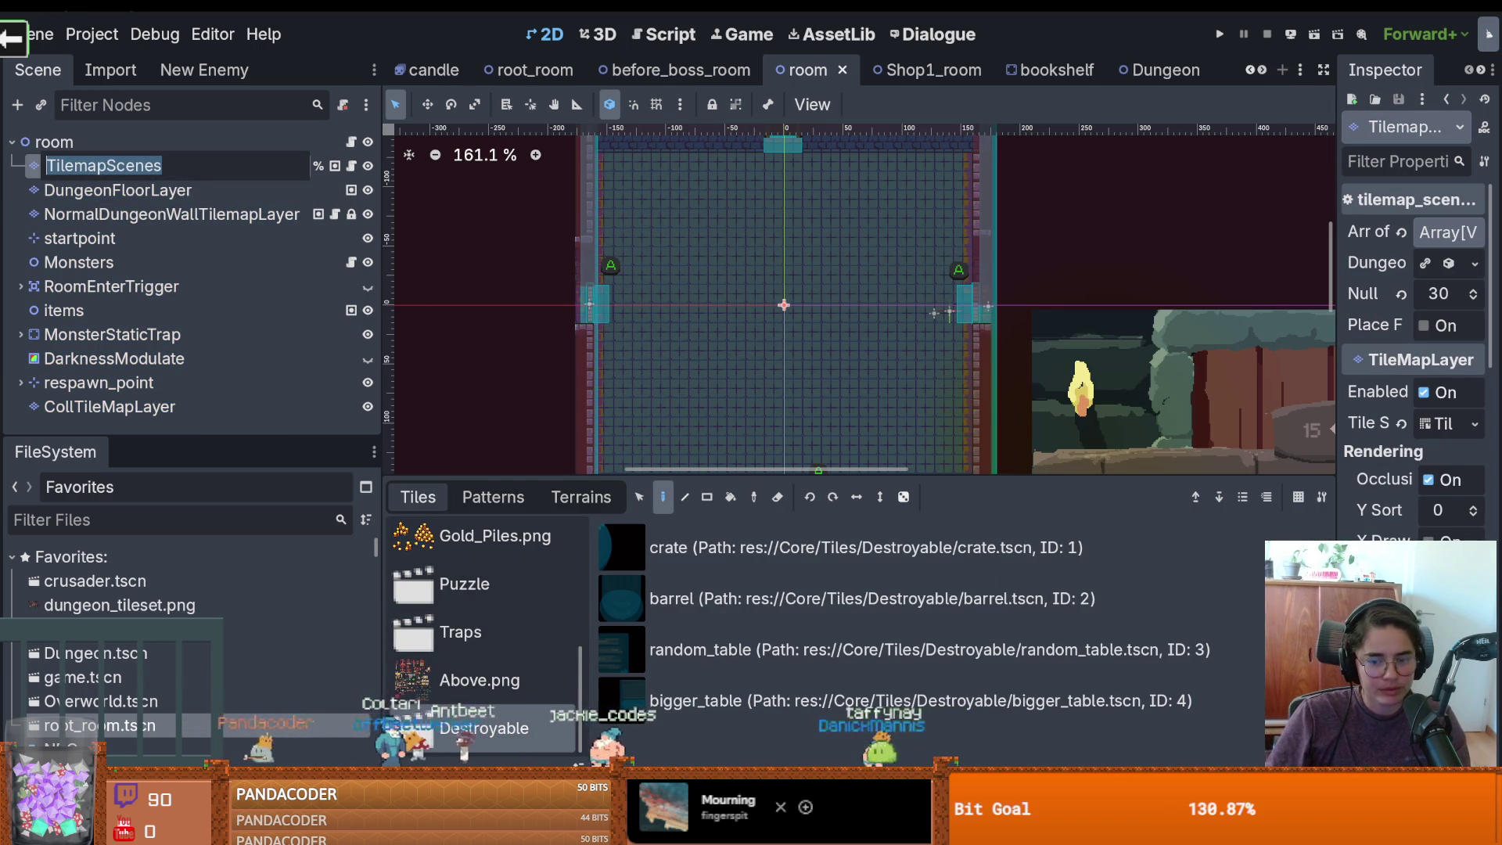
# Add res://Core/Tiles/Destroyable/Bookshelf/bookshelf.tscn to the Destroyable collection as ID 5 and select it
pyautogui.click(985, 733)
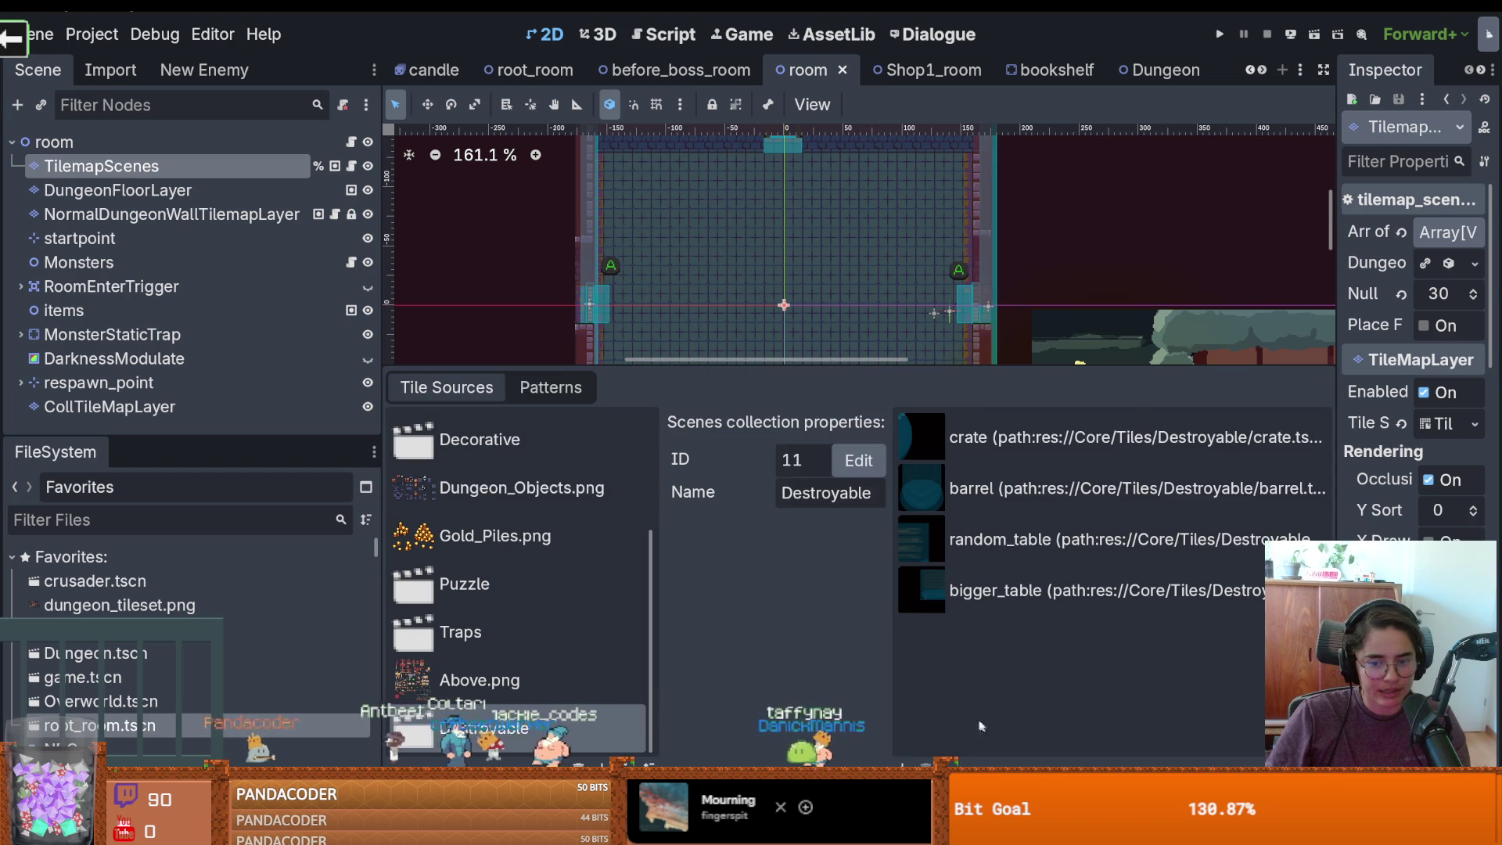
pyautogui.click(984, 733)
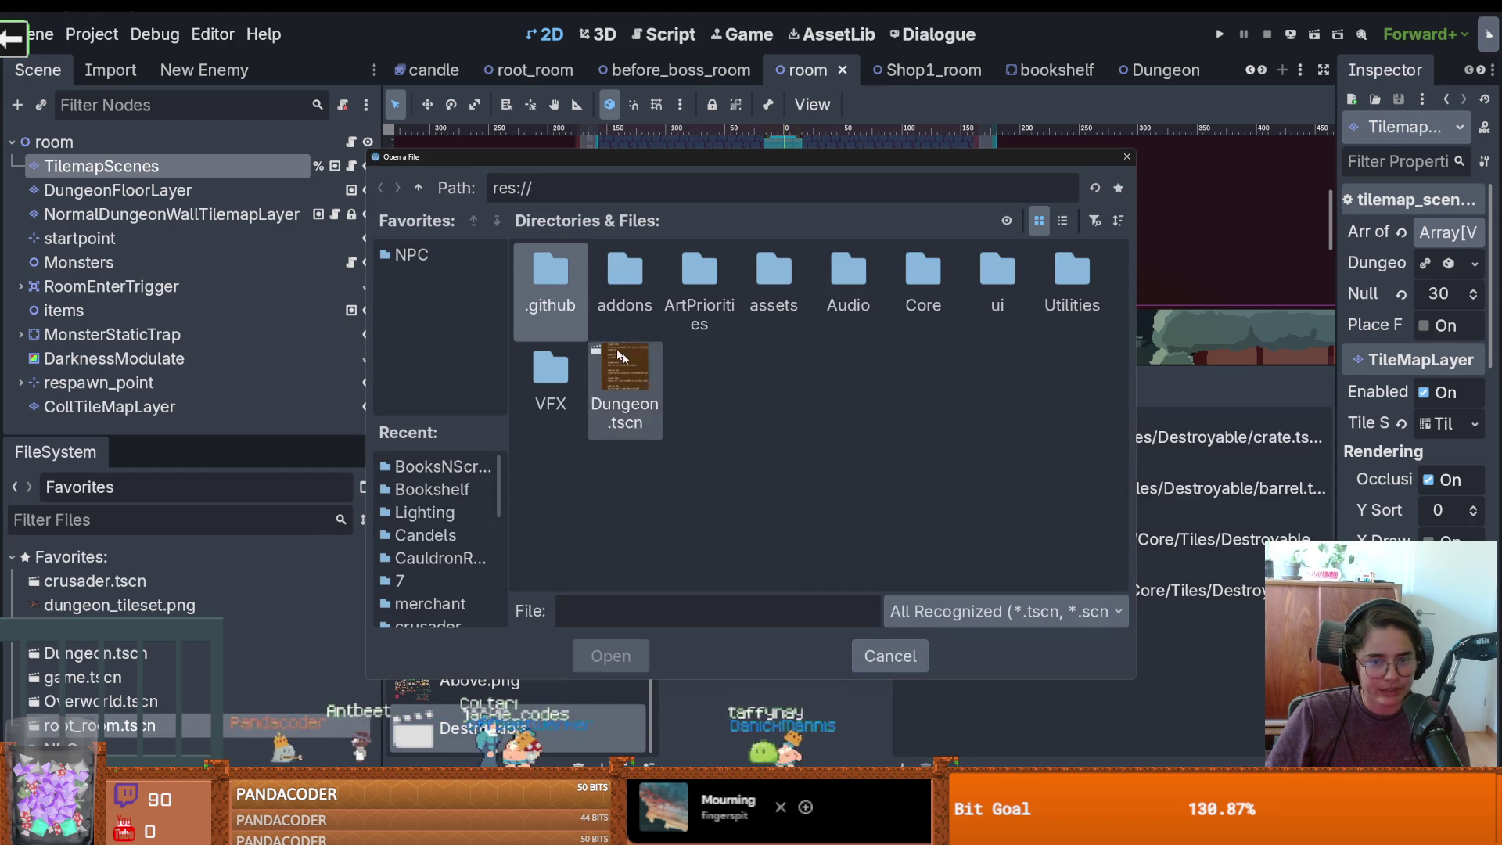
pyautogui.doubleClick(911, 273)
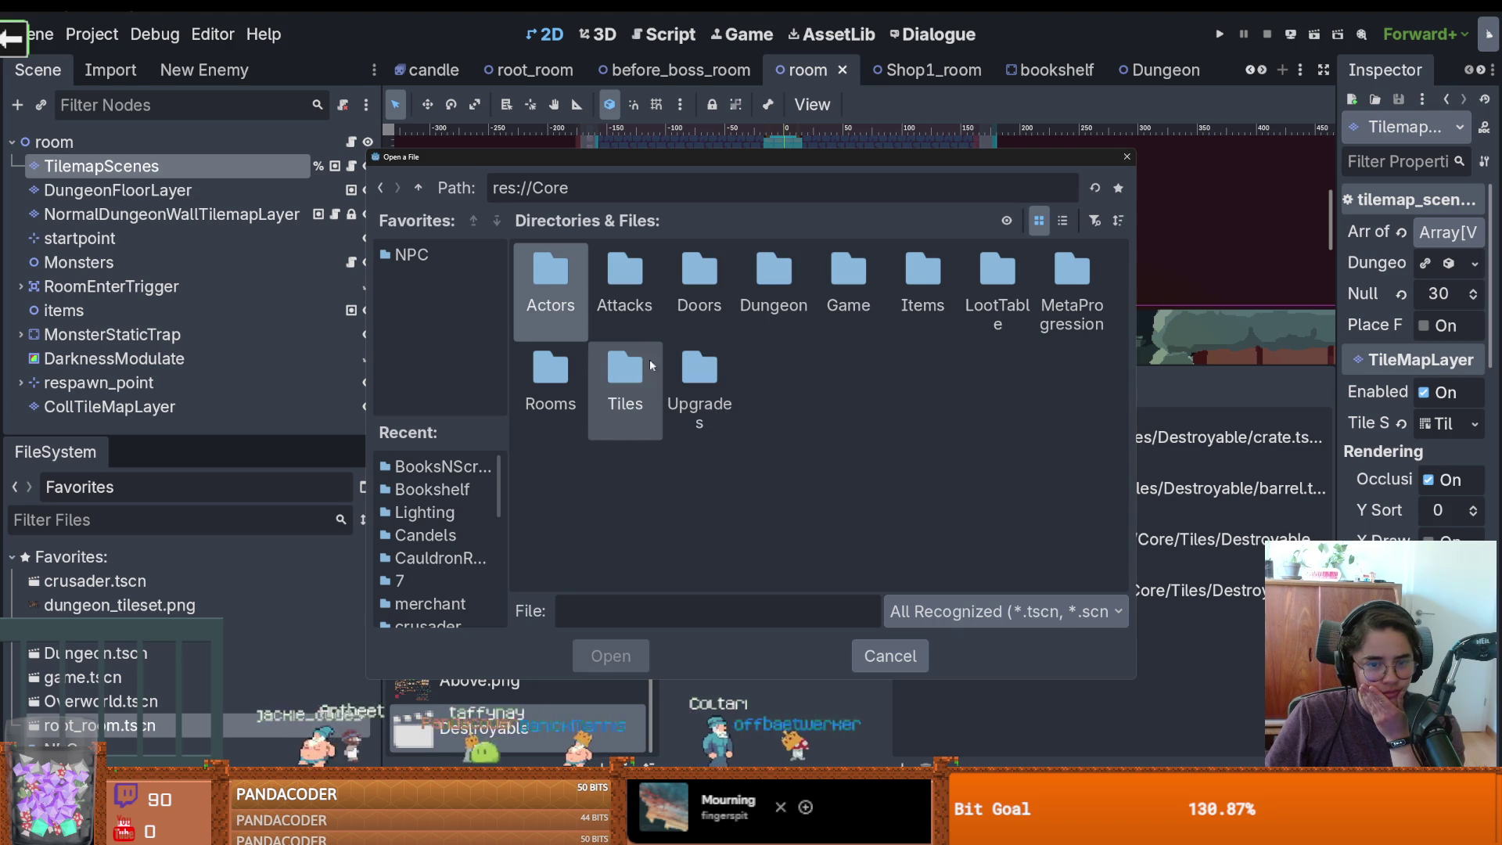
pyautogui.doubleClick(617, 366)
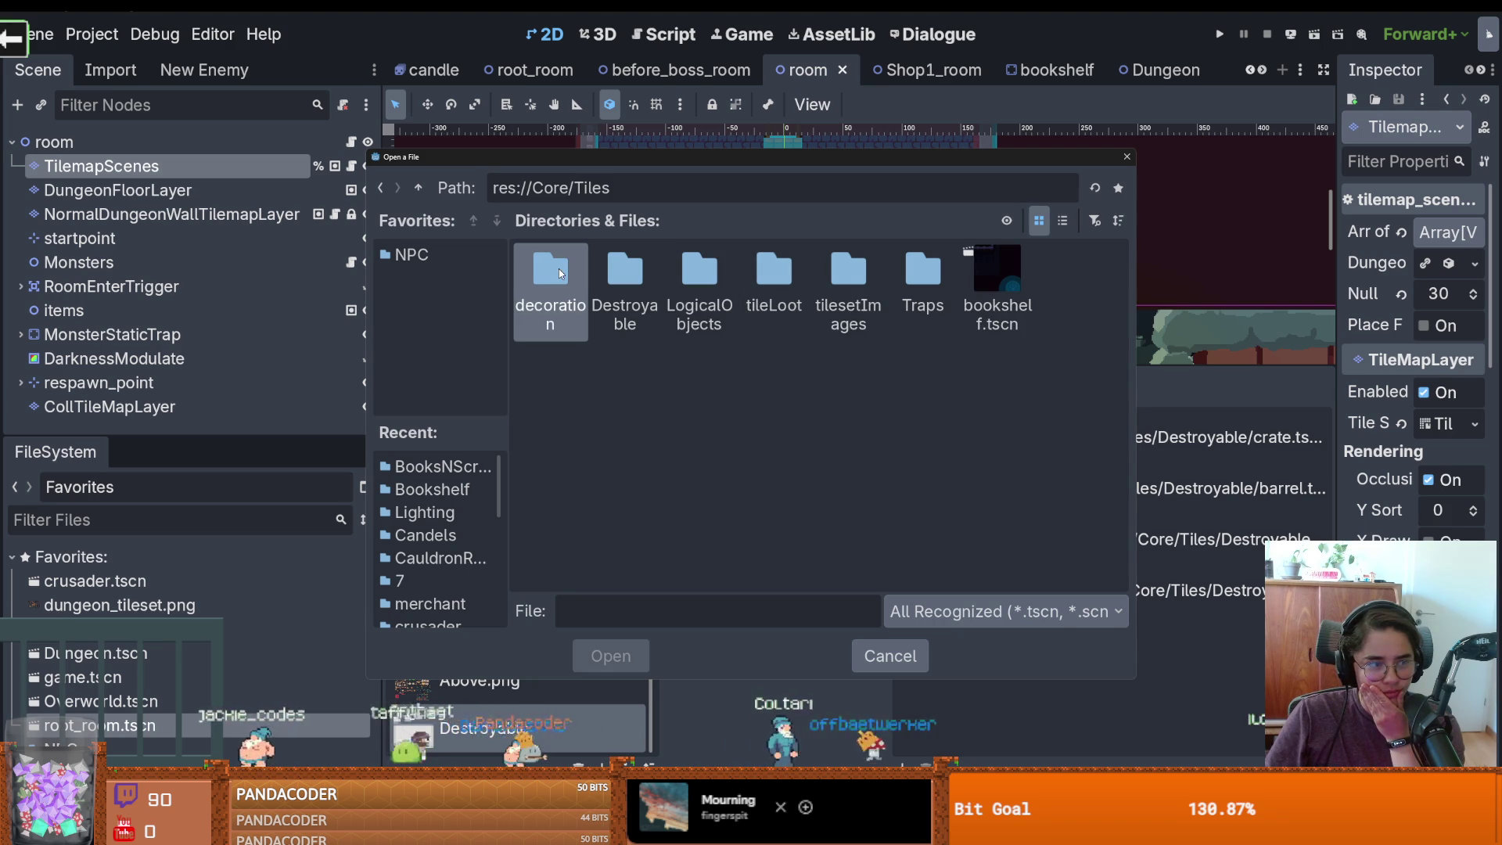
pyautogui.doubleClick(629, 264)
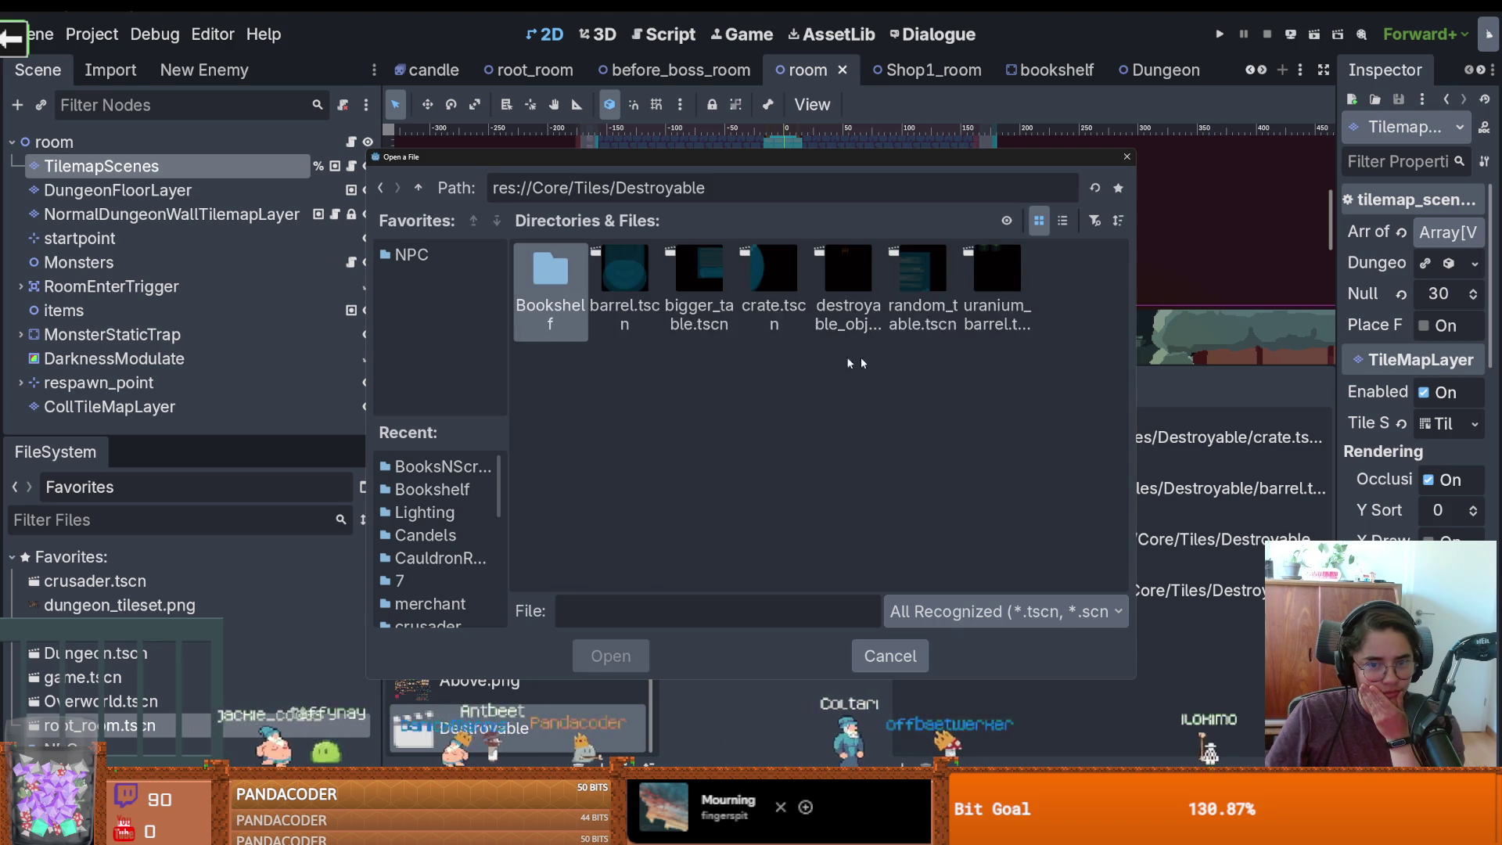
pyautogui.doubleClick(550, 282)
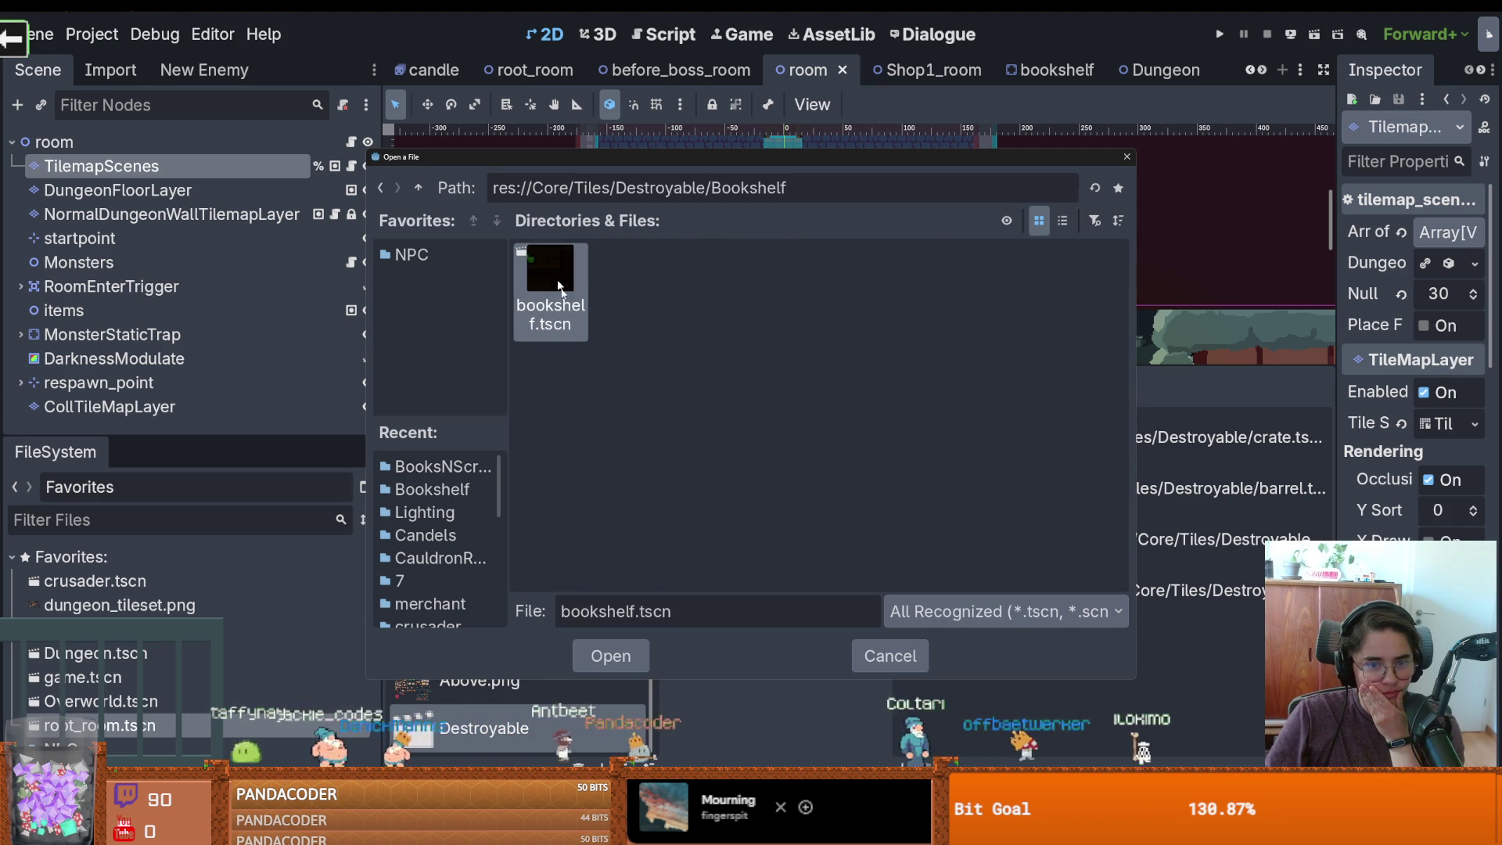
pyautogui.click(618, 661)
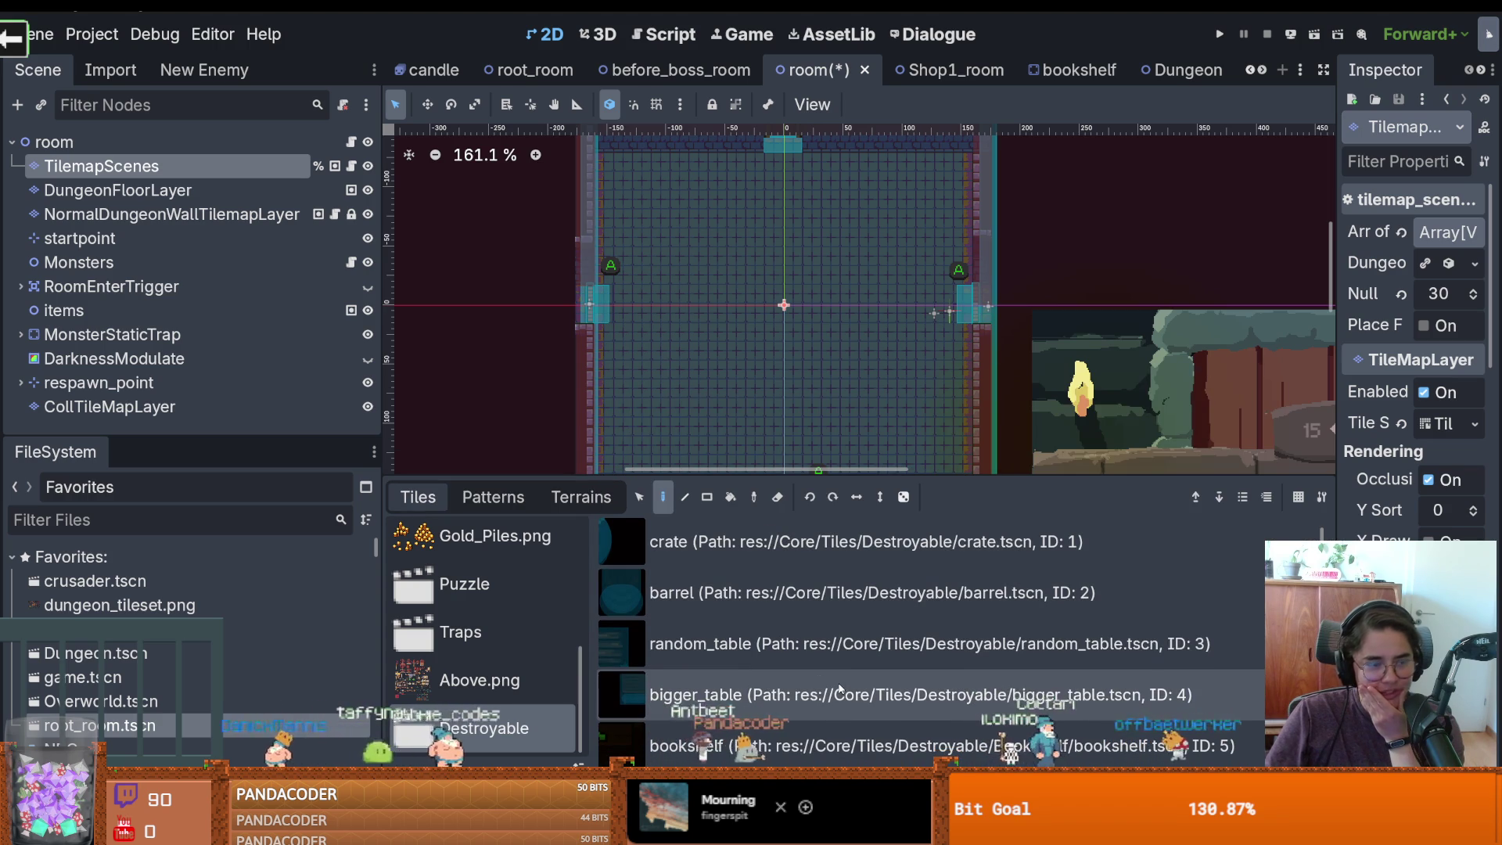
pyautogui.click(782, 743)
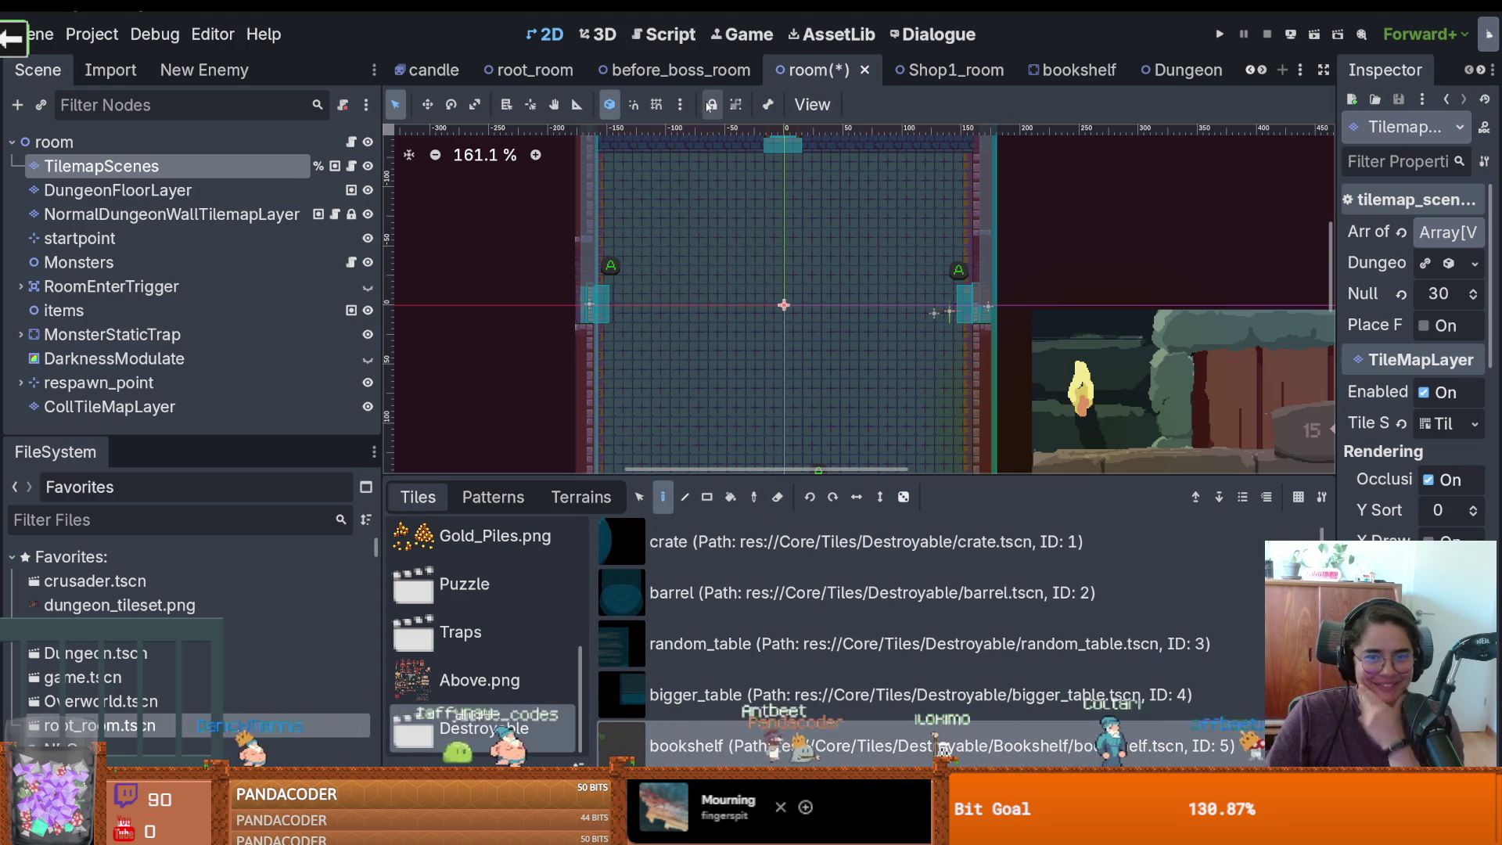
# Save the room scene and find the root_room tab among the open scenes
pyautogui.hotkey('ctrl', 's')
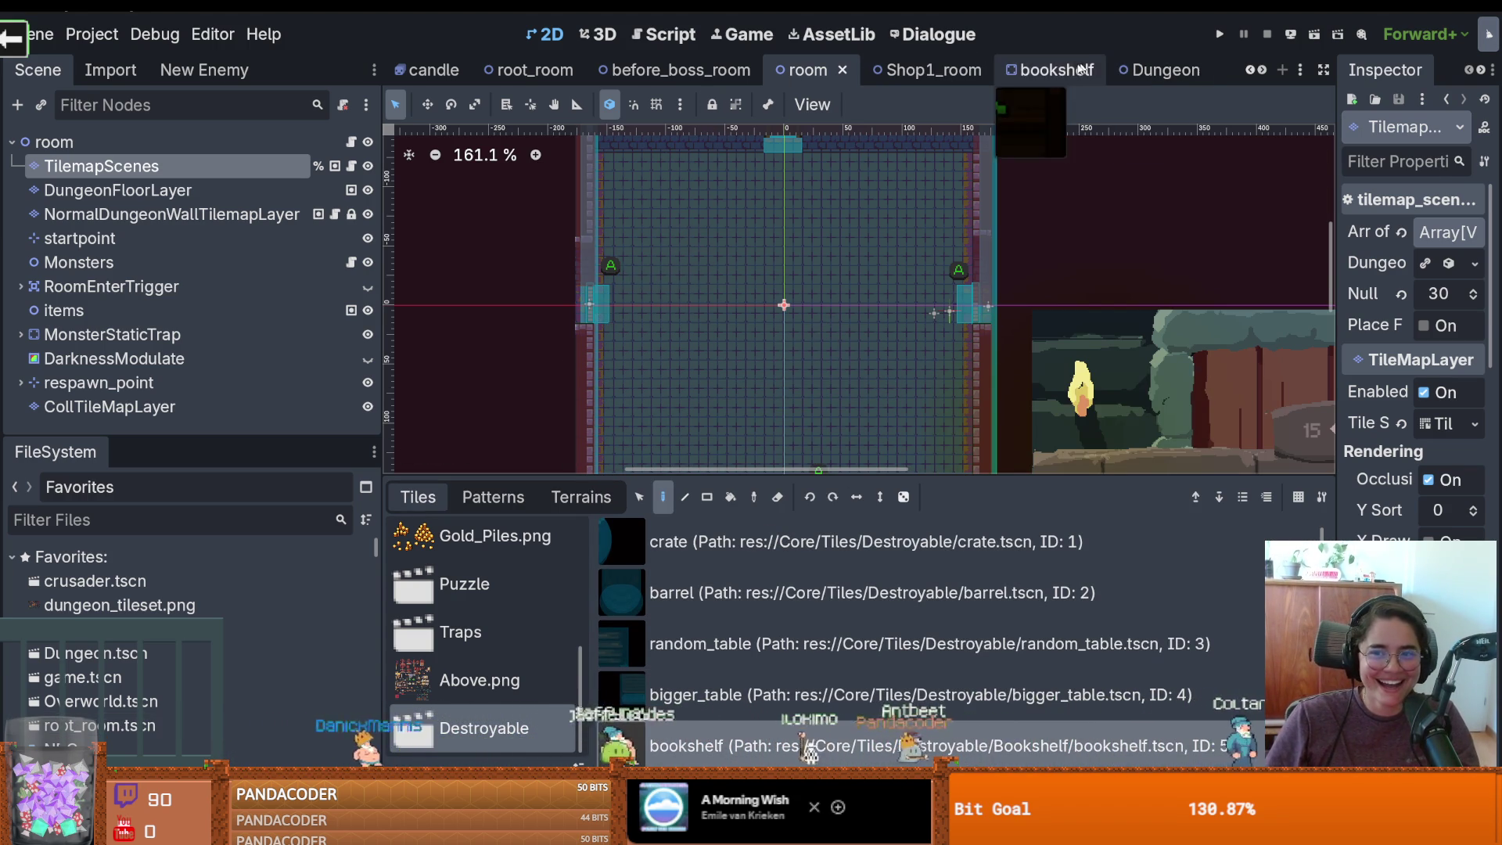
pyautogui.click(1053, 71)
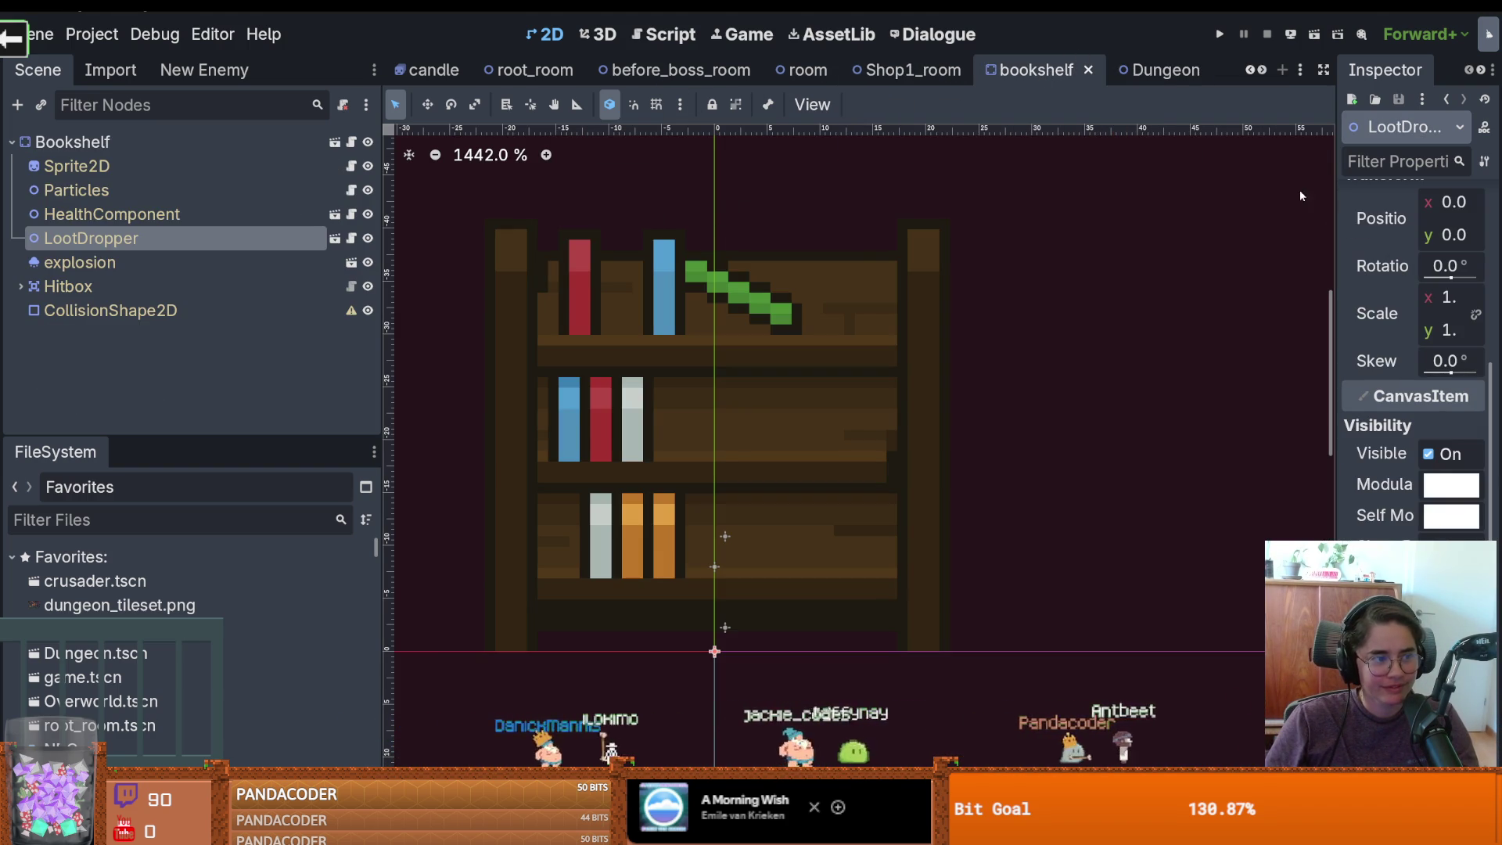
pyautogui.click(1262, 69)
pyautogui.click(1262, 69)
pyautogui.click(1261, 69)
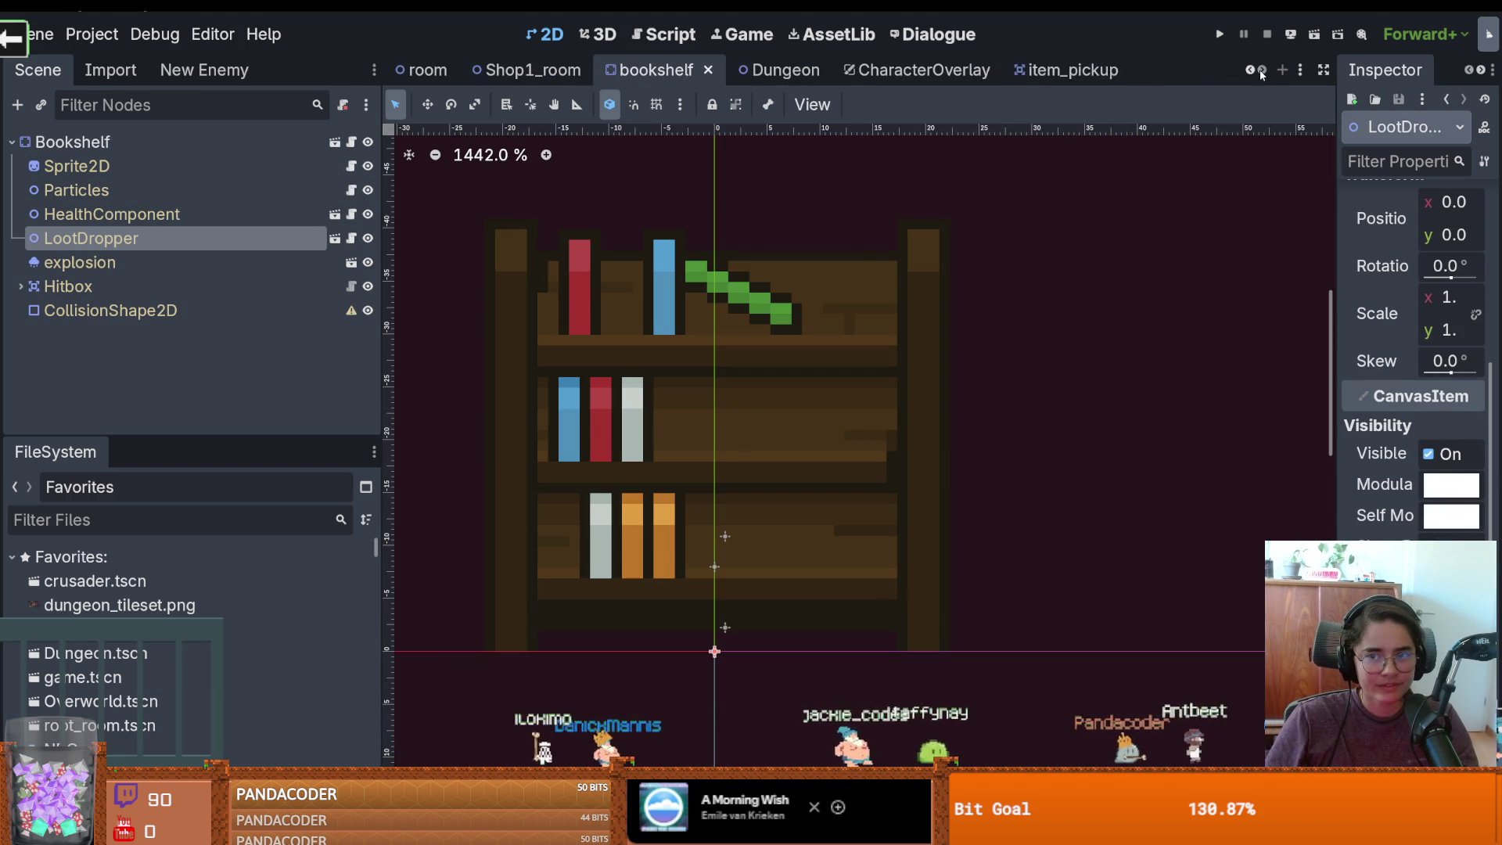
pyautogui.click(786, 69)
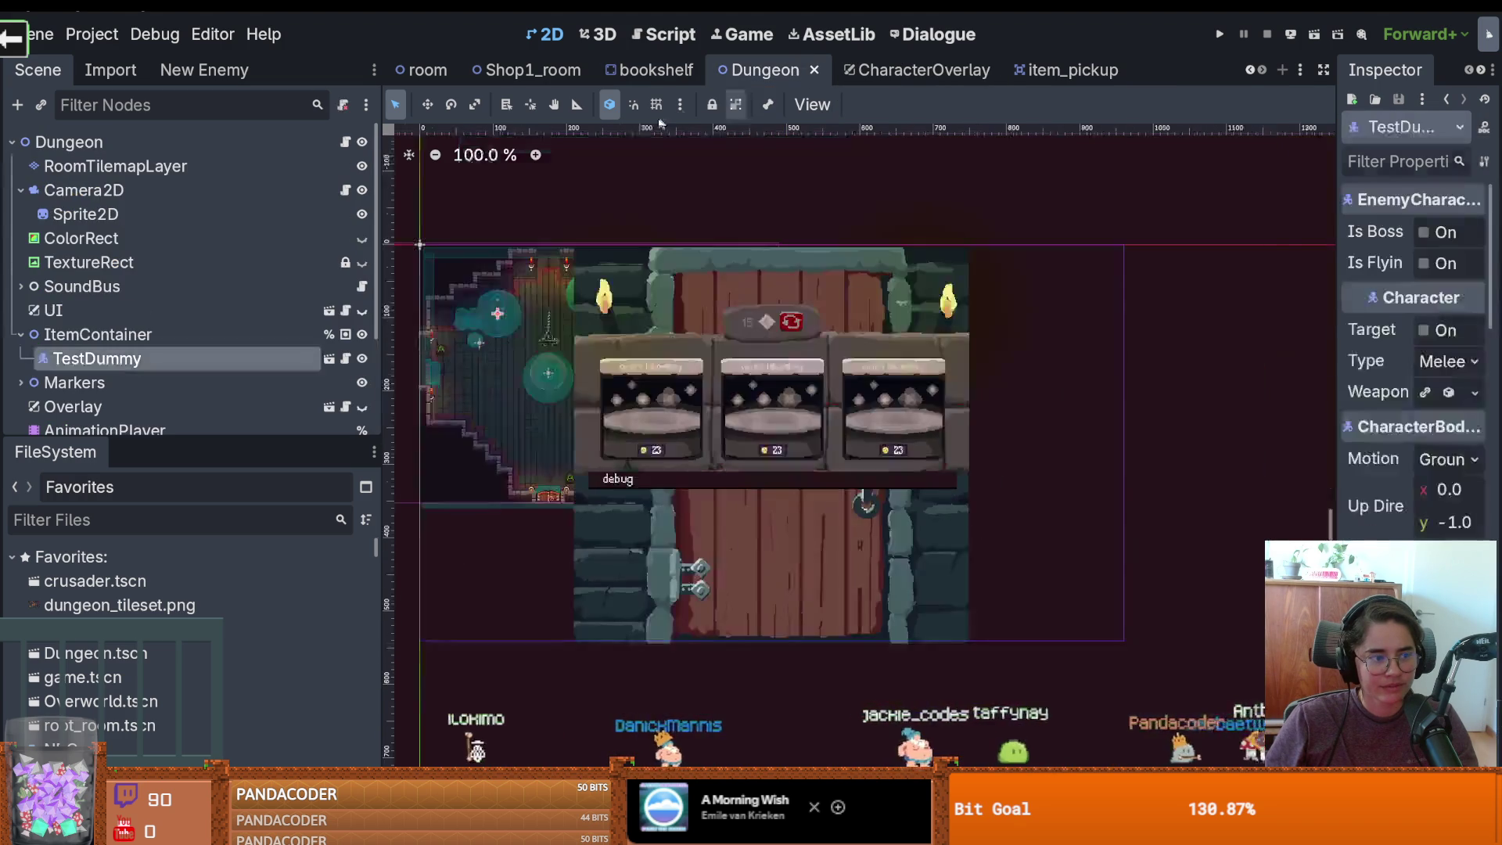
pyautogui.click(1249, 70)
pyautogui.click(1249, 70)
pyautogui.click(1249, 70)
pyautogui.click(1249, 70)
pyautogui.click(659, 70)
# Paint a bookshelf tile near the room's upper right and run the game
pyautogui.scroll(-5, 834, 303)
pyautogui.scroll(-1, 835, 303)
pyautogui.click(876, 254)
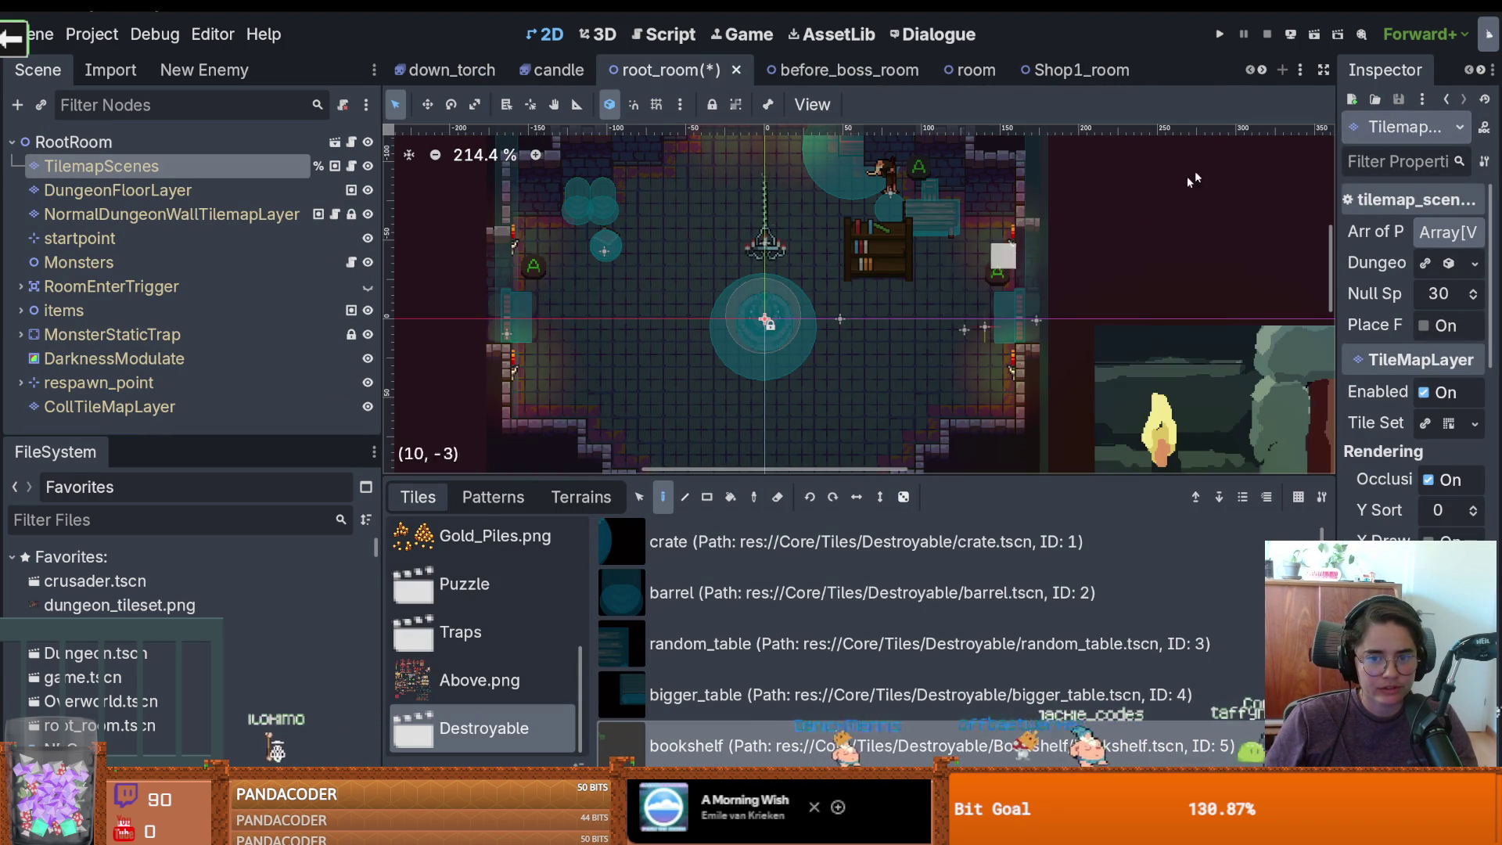
pyautogui.click(1219, 33)
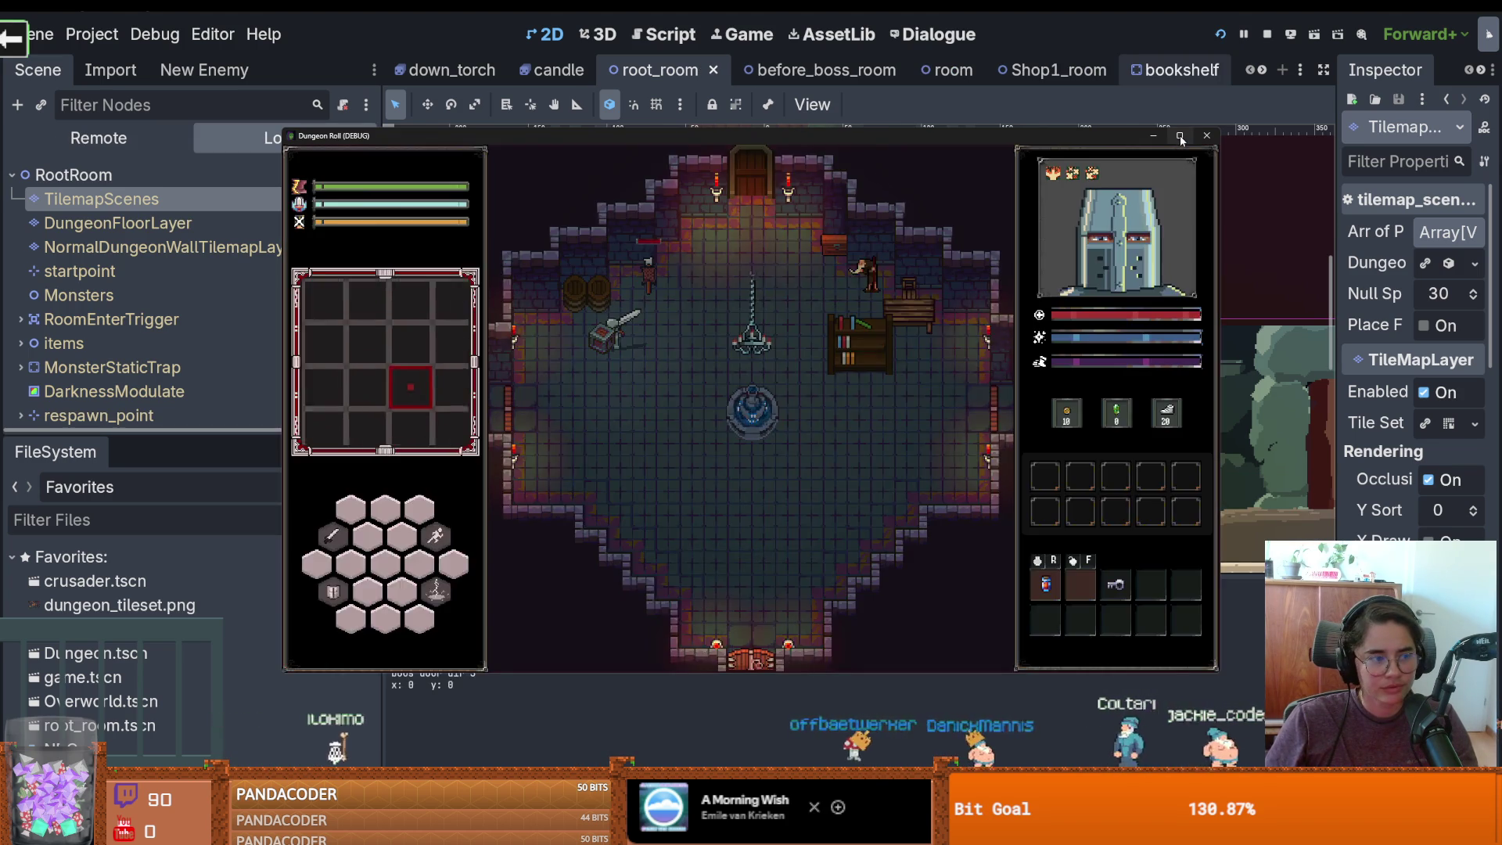
# Walk the knight to the new bookshelf in the maximized game, then stop and reopen the bookshelf scene
pyautogui.click(1180, 135)
pyautogui.press('d')
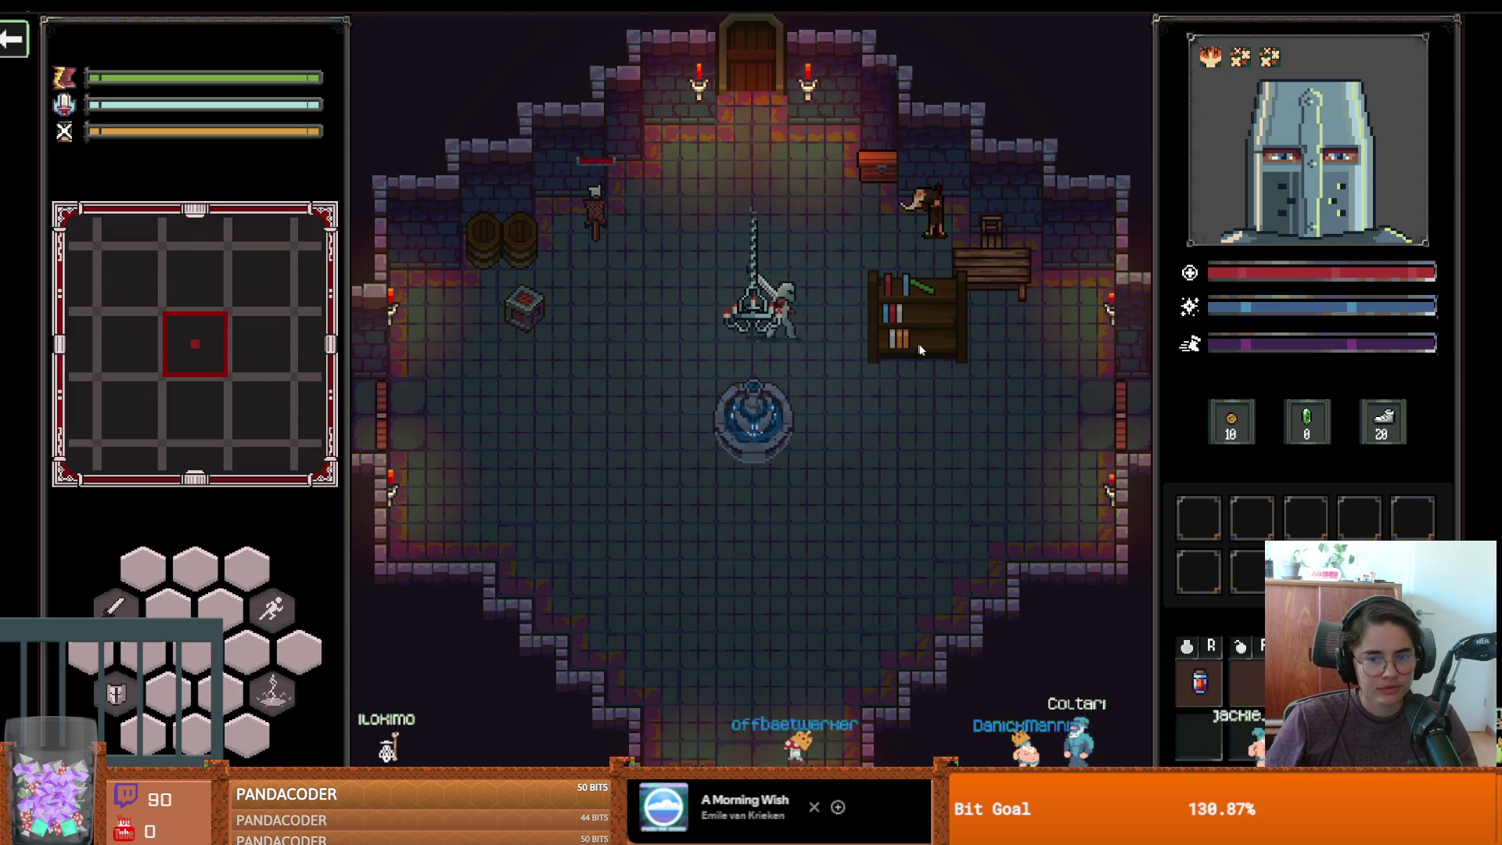
pyautogui.press('super+Down')
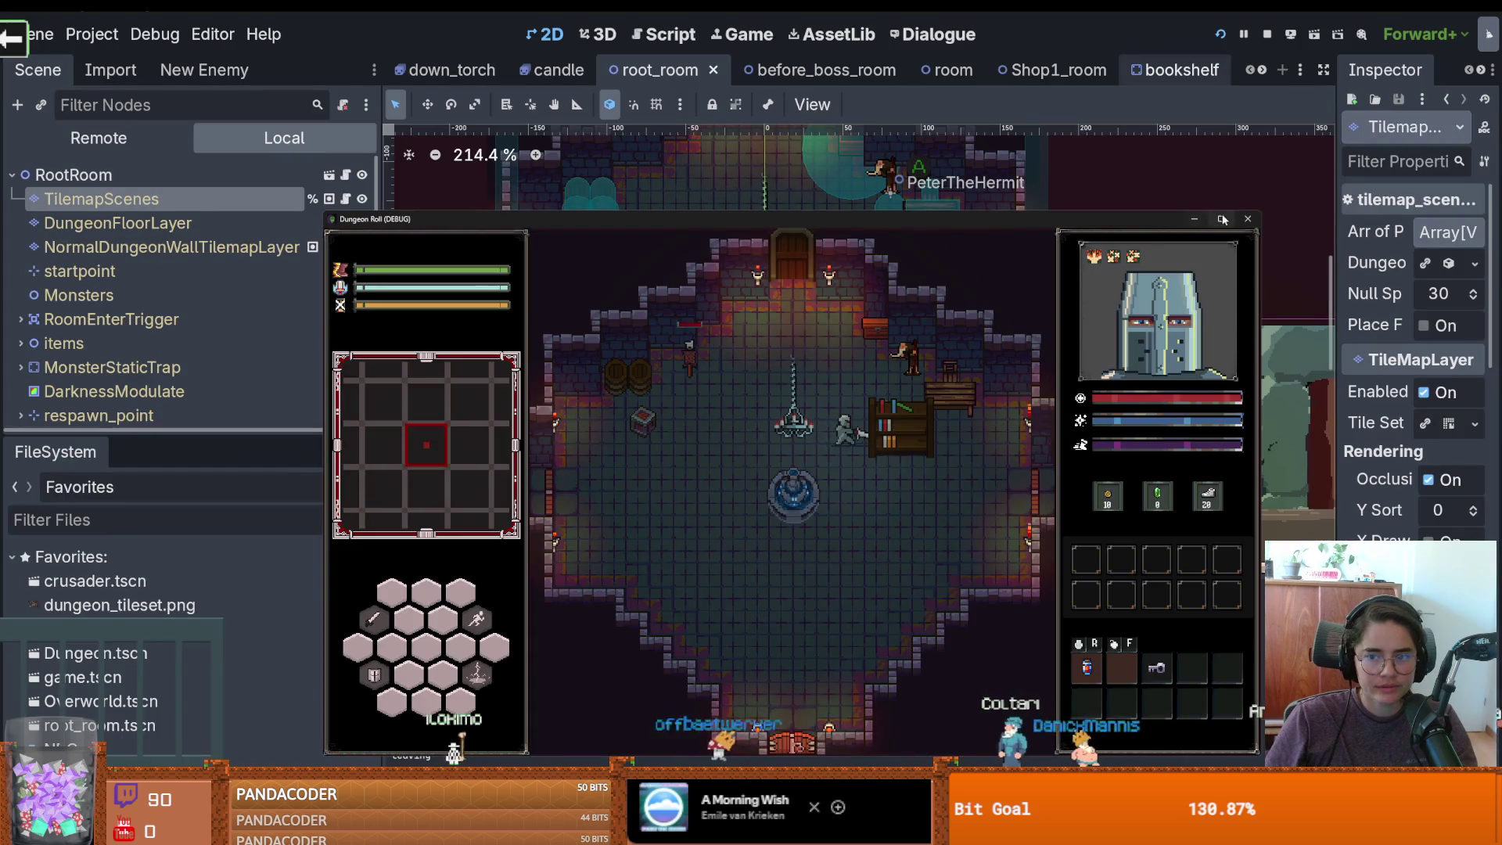
pyautogui.click(1248, 218)
pyautogui.hotkey('ctrl', 's')
pyautogui.click(1183, 71)
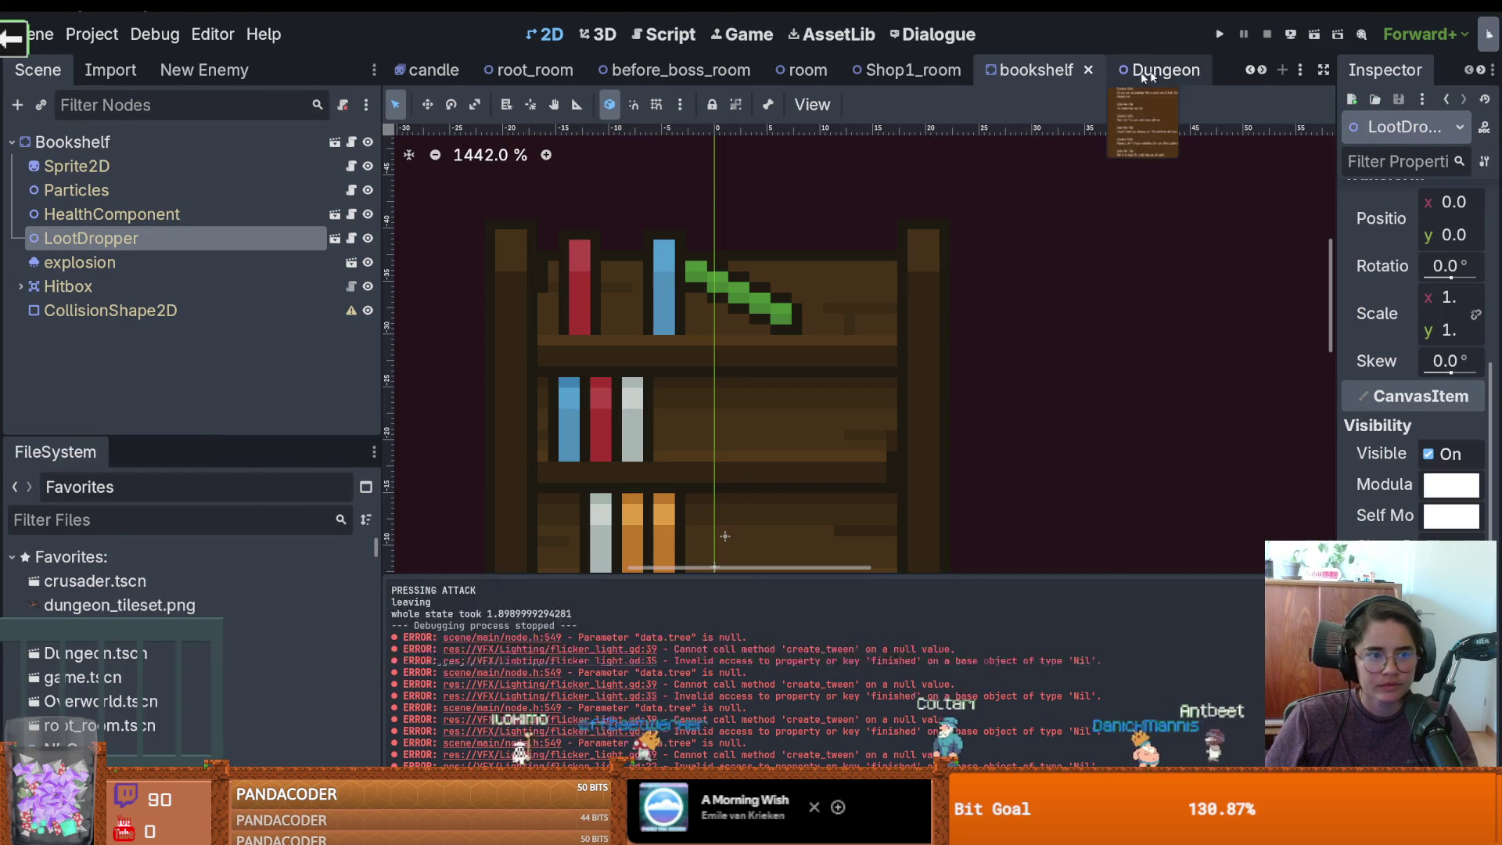
# Give the bookshelf's CollisionShape2D a circle shape, enlarge its radius, and widen the Inspector
pyautogui.click(274, 290)
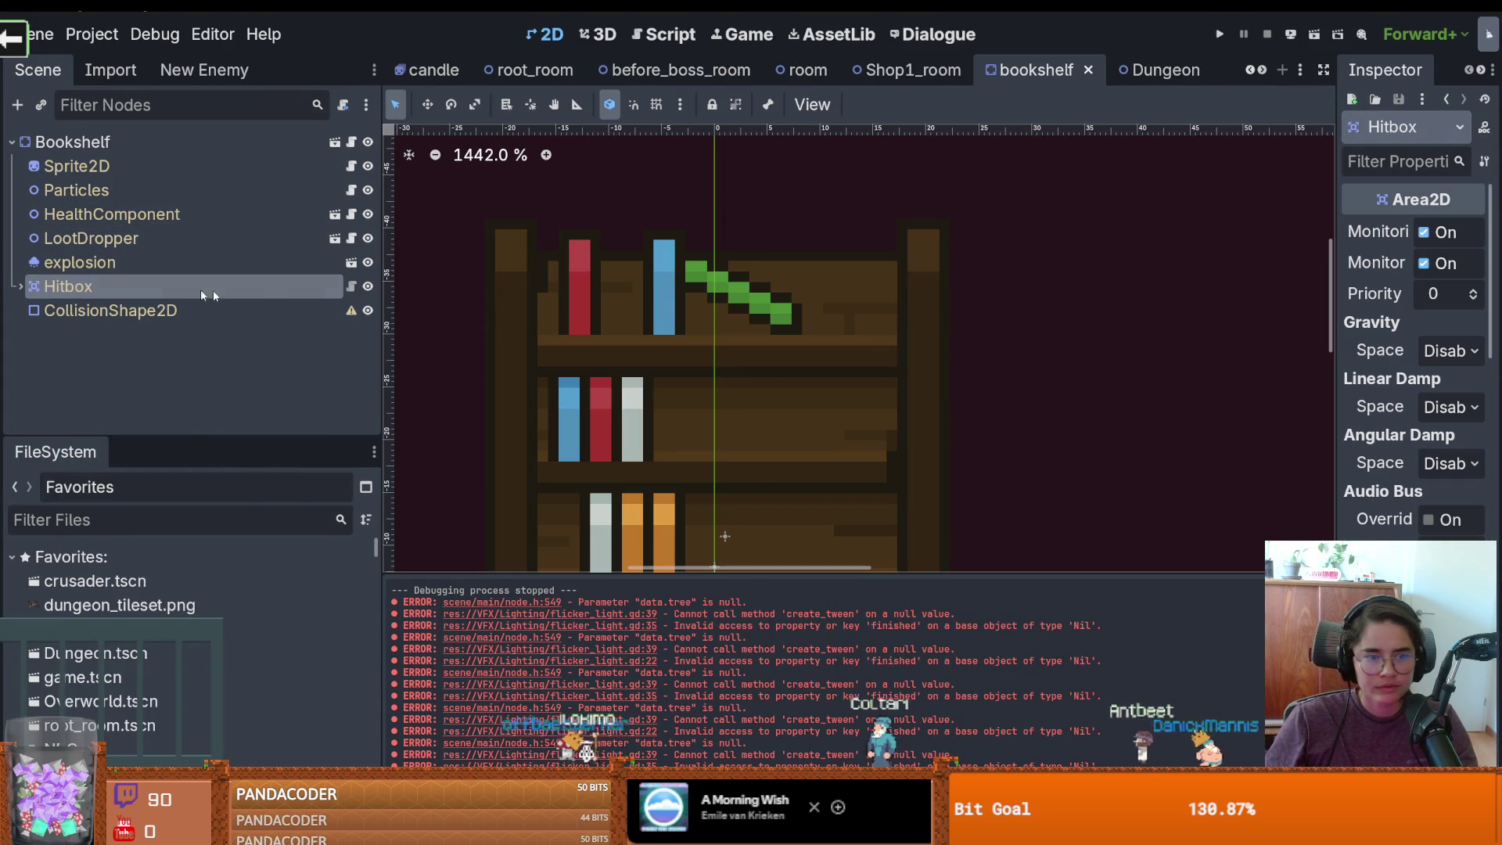
pyautogui.click(29, 311)
pyautogui.scroll(-3, 829, 335)
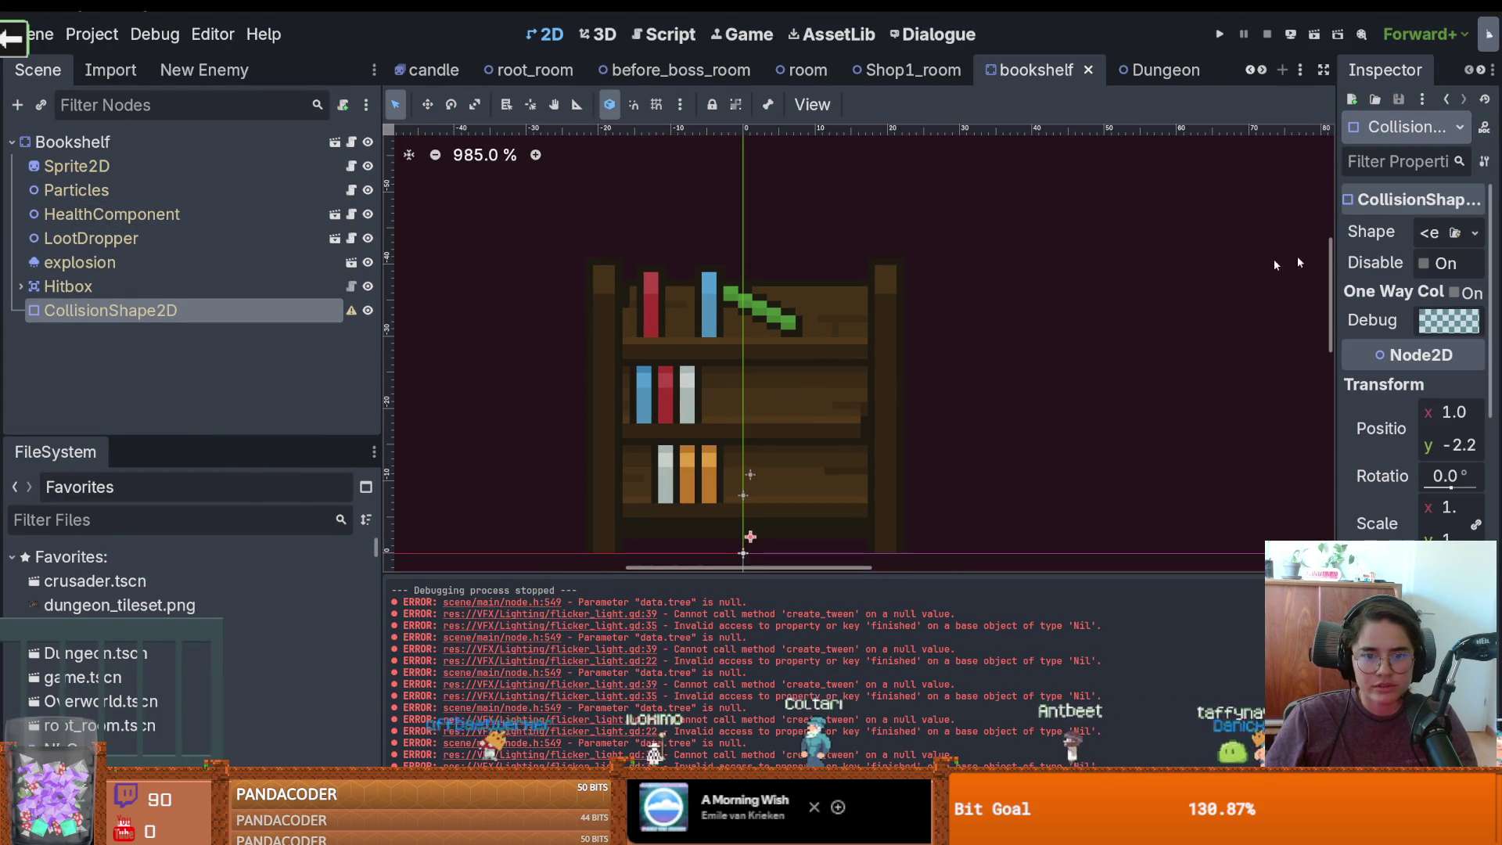
pyautogui.click(1475, 234)
pyautogui.click(1356, 361)
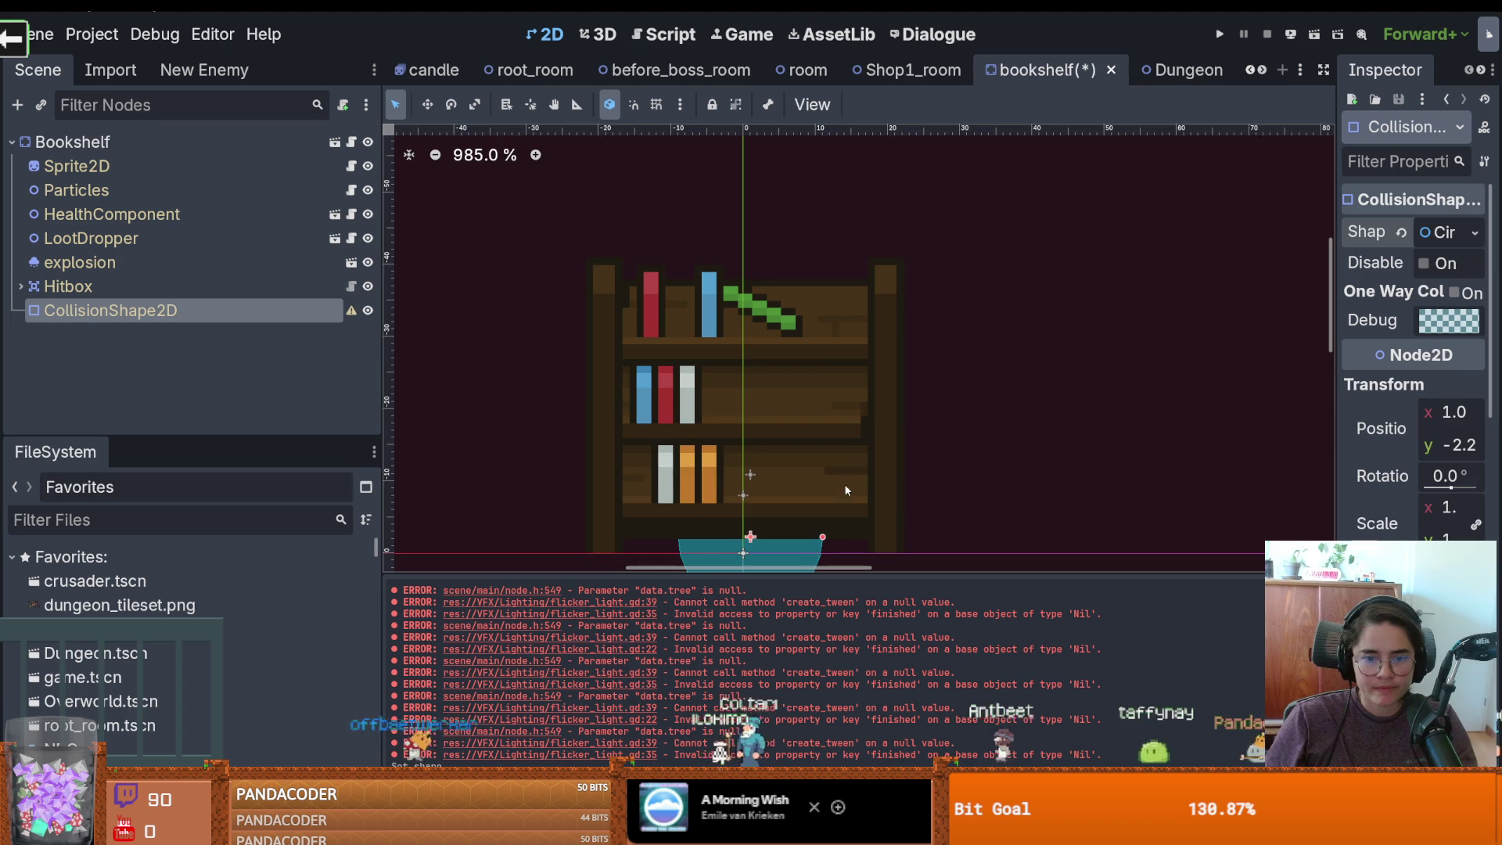
pyautogui.scroll(-1, 804, 354)
pyautogui.moveTo(821, 450); pyautogui.dragTo(937, 449)
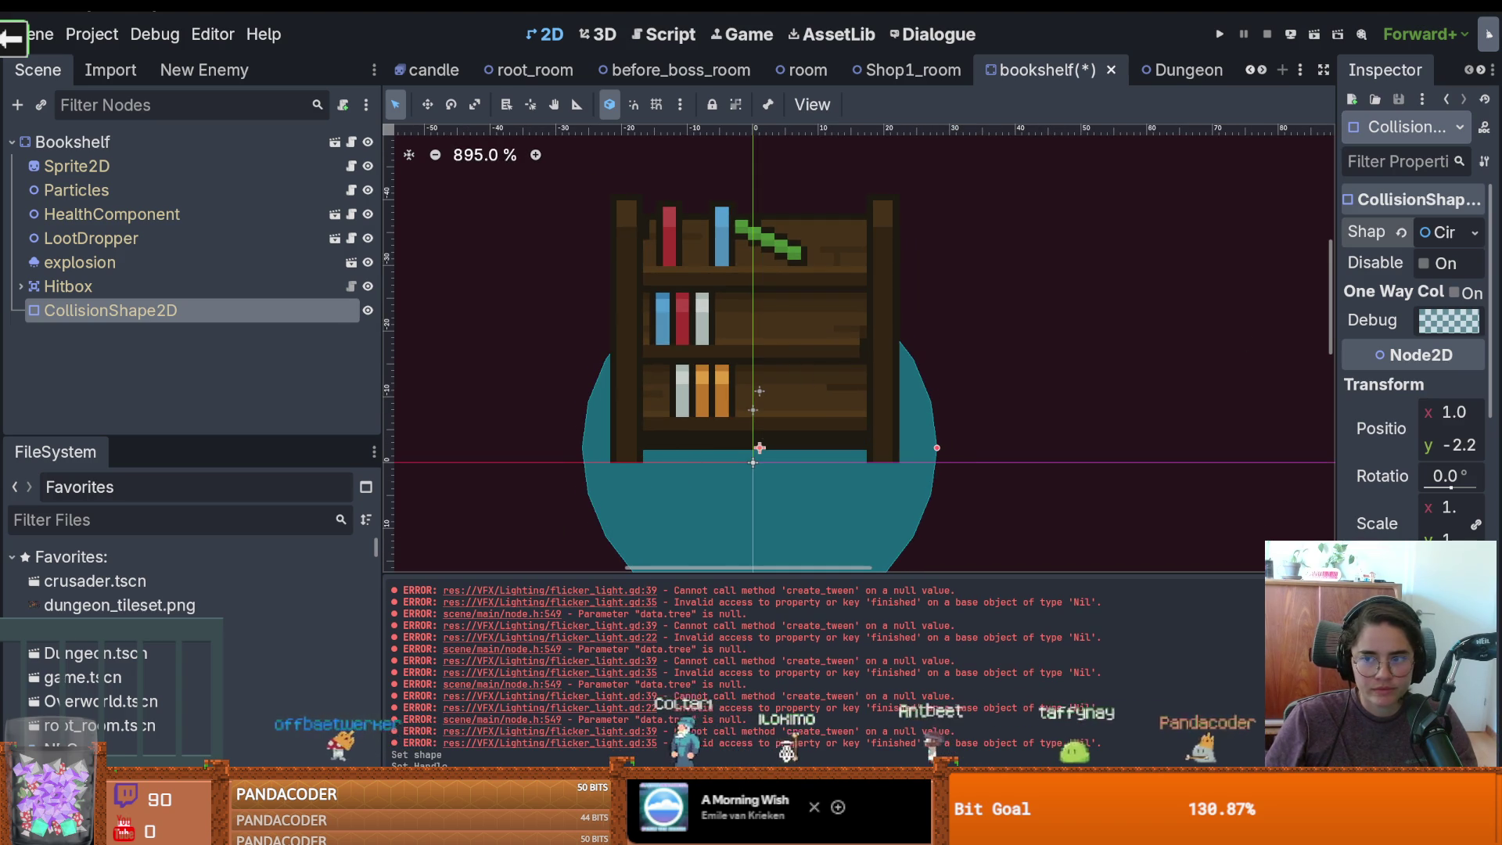
pyautogui.moveTo(1336, 255); pyautogui.dragTo(1131, 250)
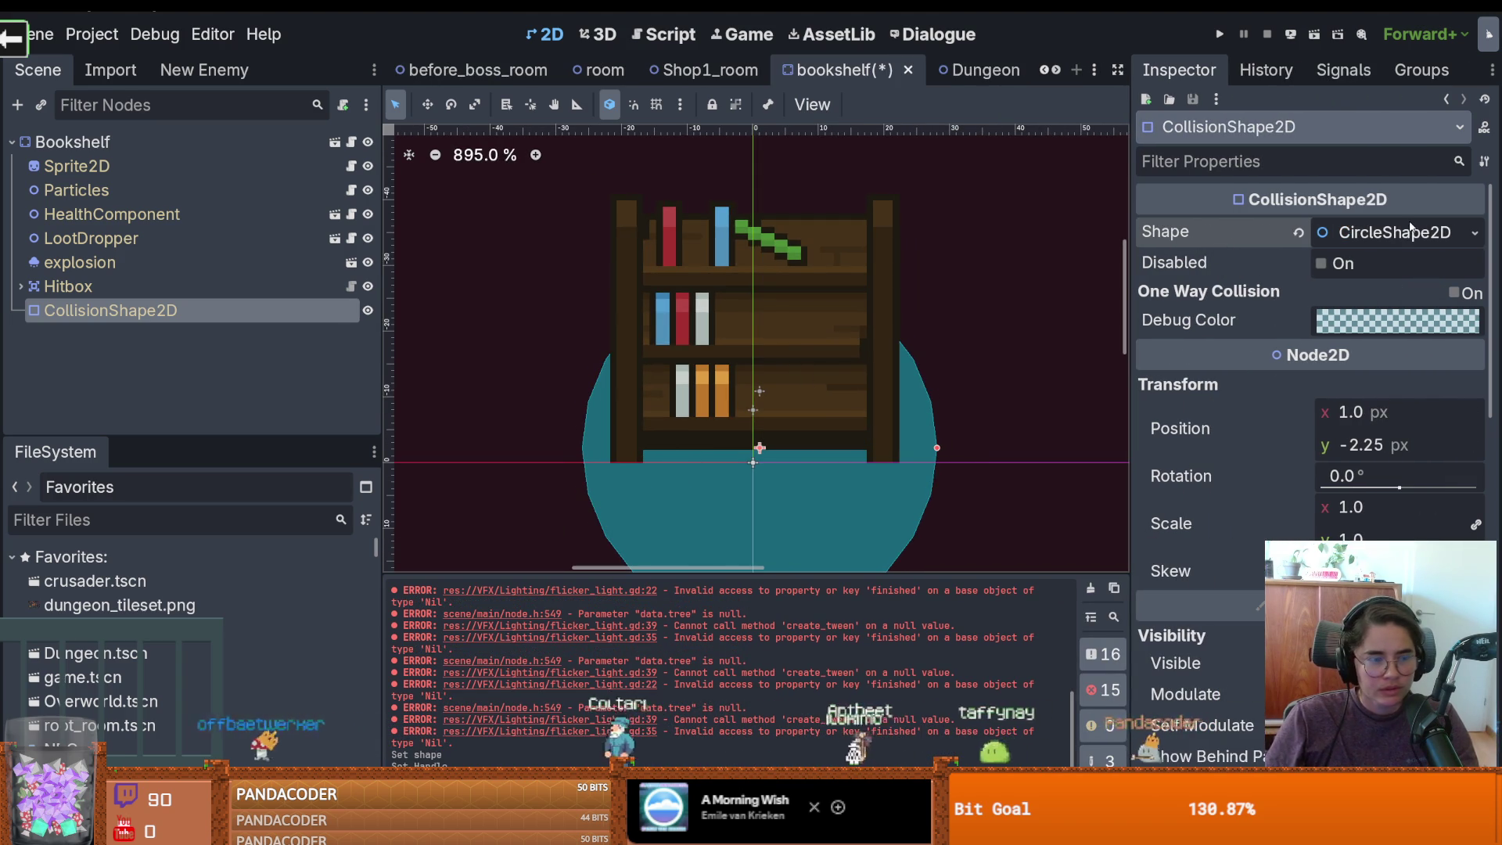
# Change the collider to a CapsuleShape2D rotated 90°, flatten it along the base, and save
pyautogui.click(1472, 234)
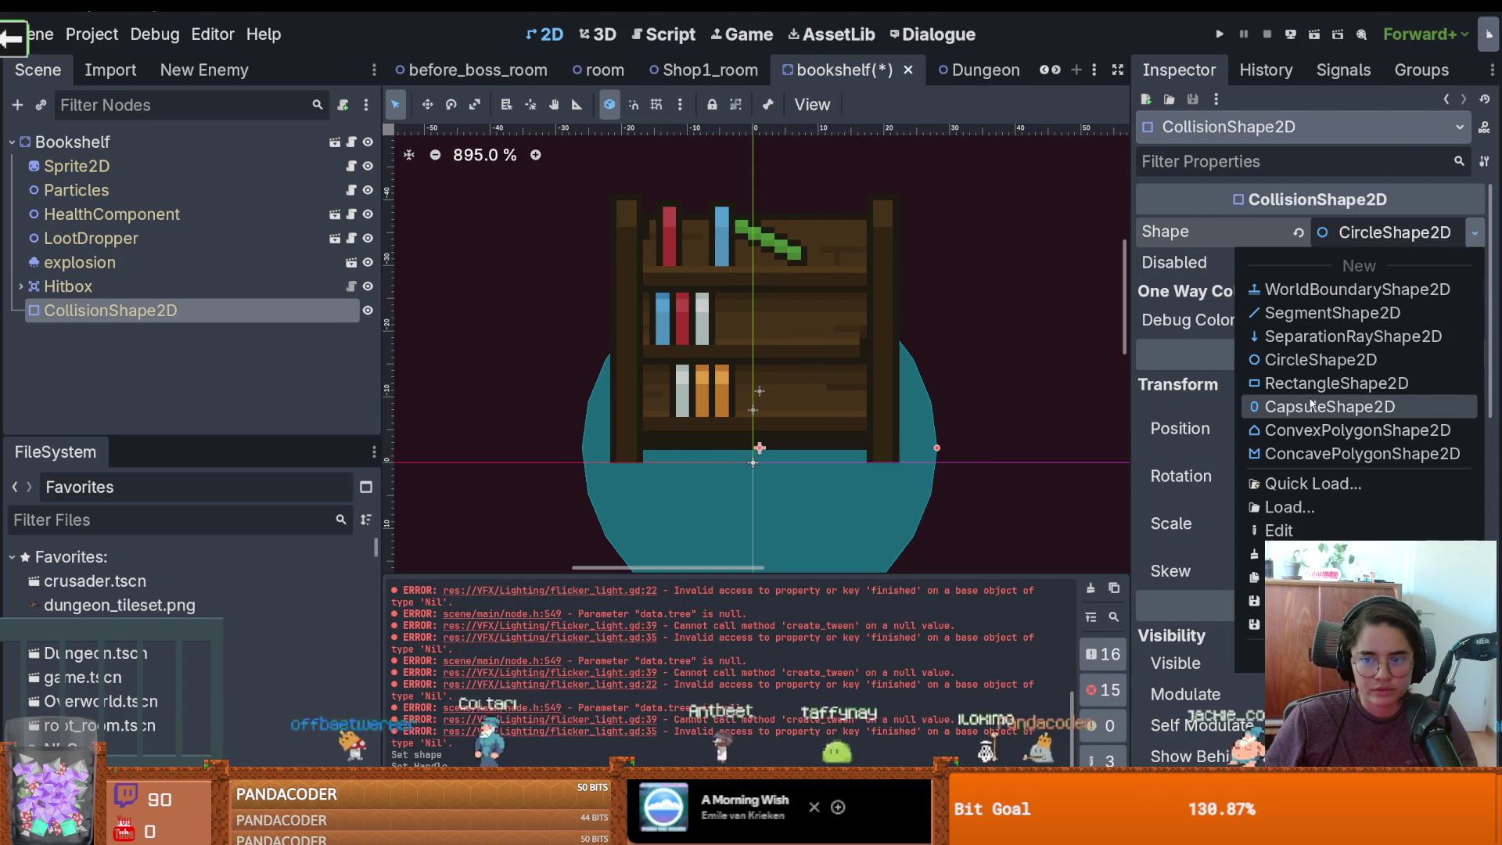
pyautogui.click(1314, 406)
pyautogui.click(1356, 477)
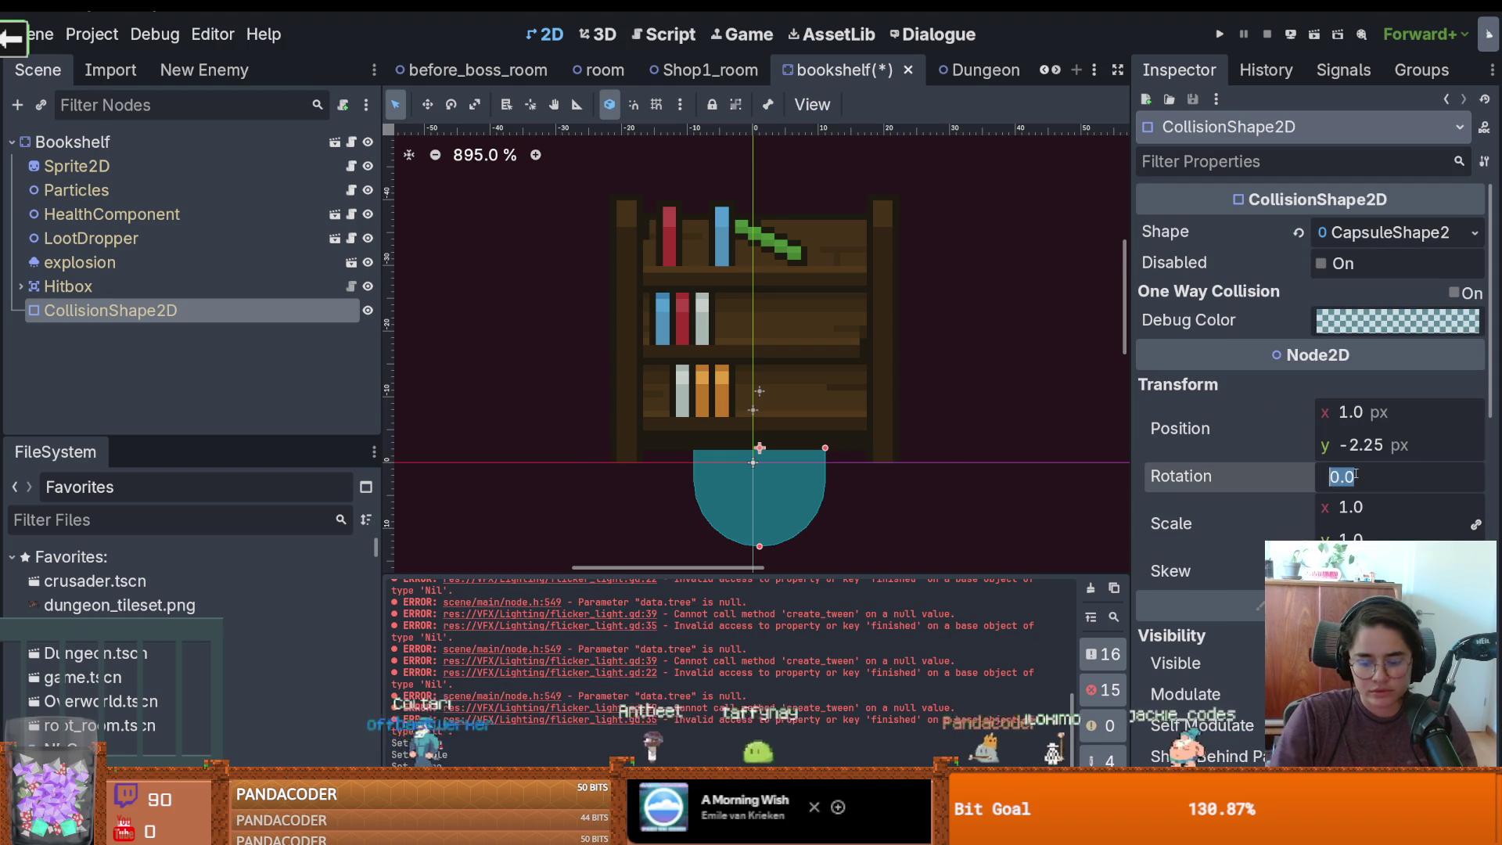
pyautogui.write('90')
pyautogui.press('Return')
pyautogui.click(655, 449)
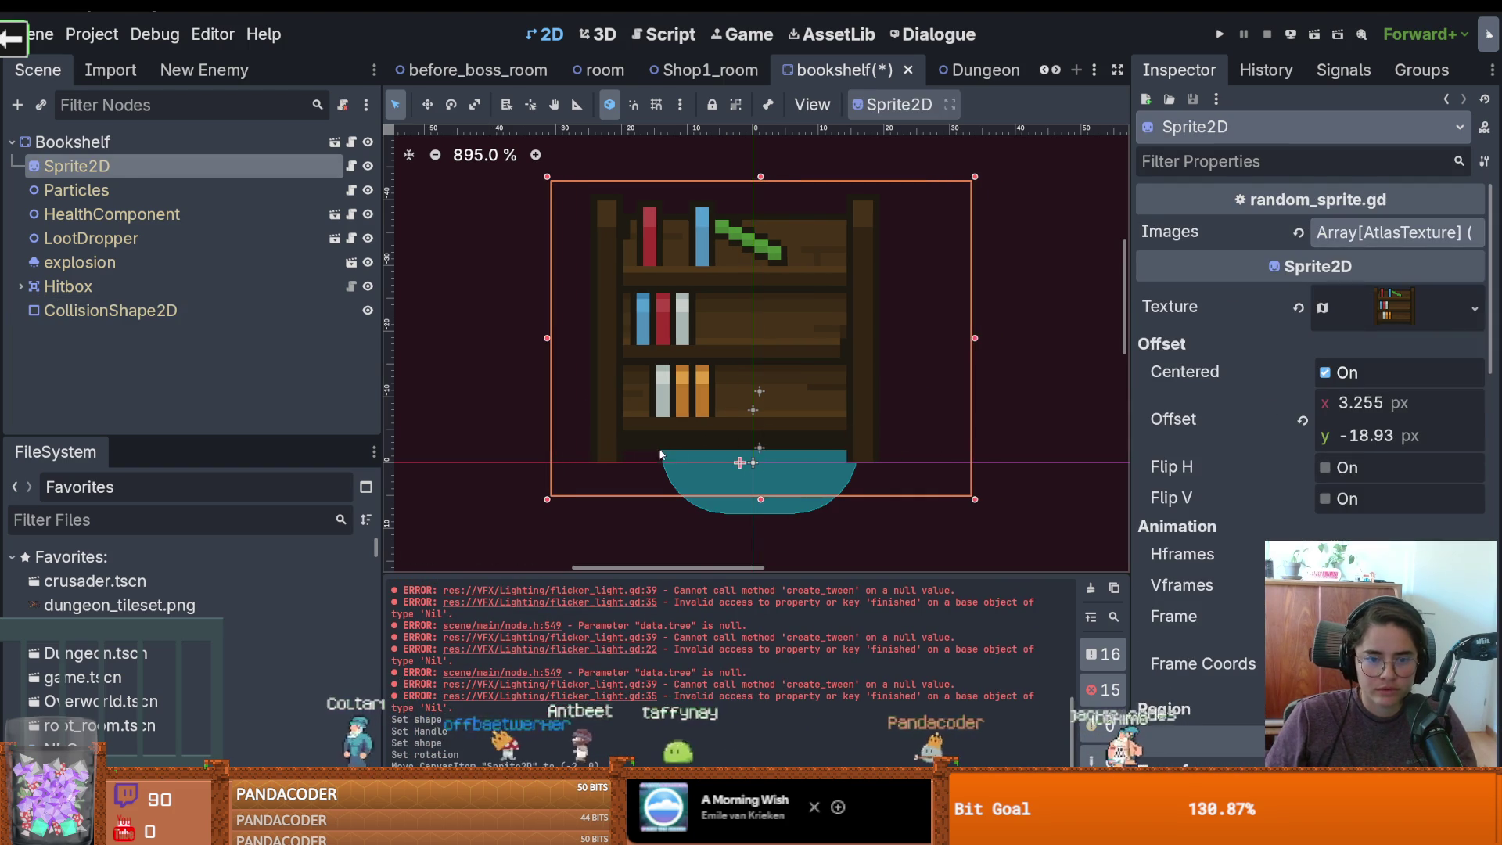
pyautogui.click(208, 316)
pyautogui.moveTo(661, 448); pyautogui.dragTo(621, 447)
pyautogui.moveTo(757, 516); pyautogui.dragTo(760, 472)
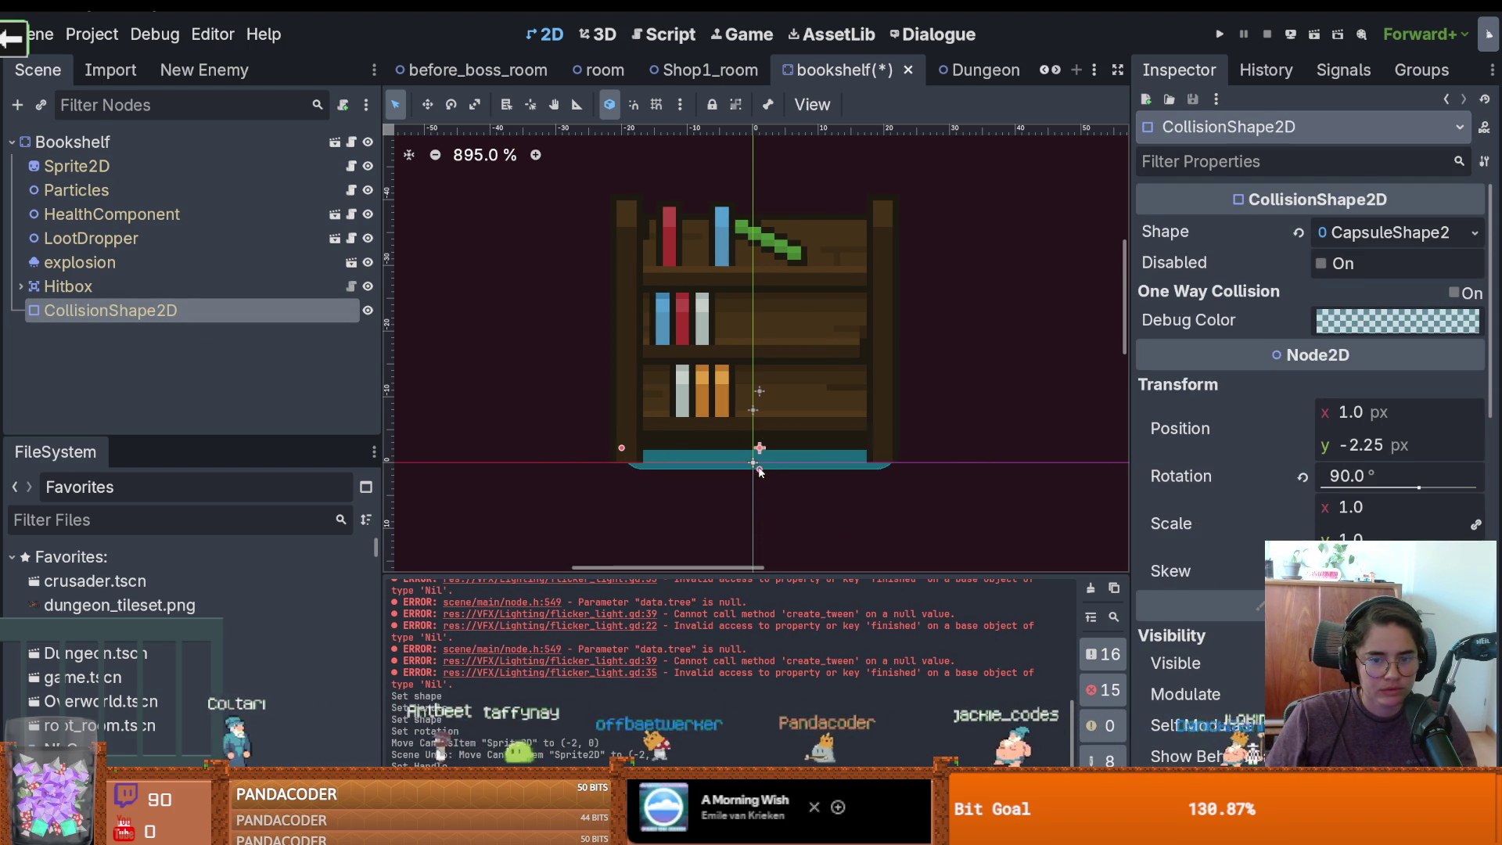
pyautogui.hotkey('ctrl', 's')
# Give the Hitbox's CollisionShape2D a RectangleShape2D covering the shelf front, then run with F5
pyautogui.moveTo(109, 310); pyautogui.dragTo(102, 165)
pyautogui.click(750, 438)
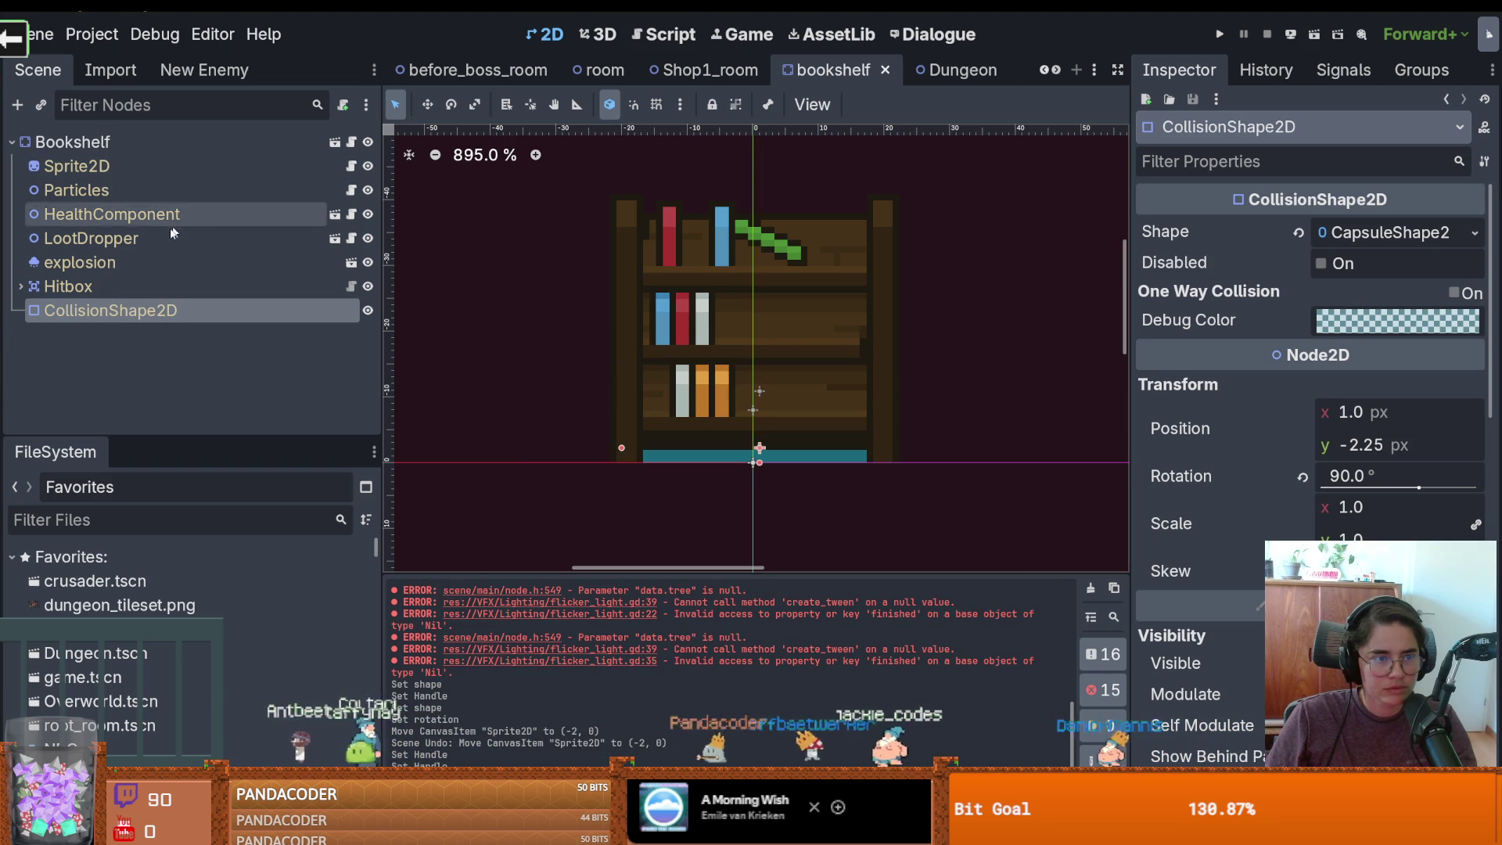
pyautogui.click(27, 285)
pyautogui.click(117, 310)
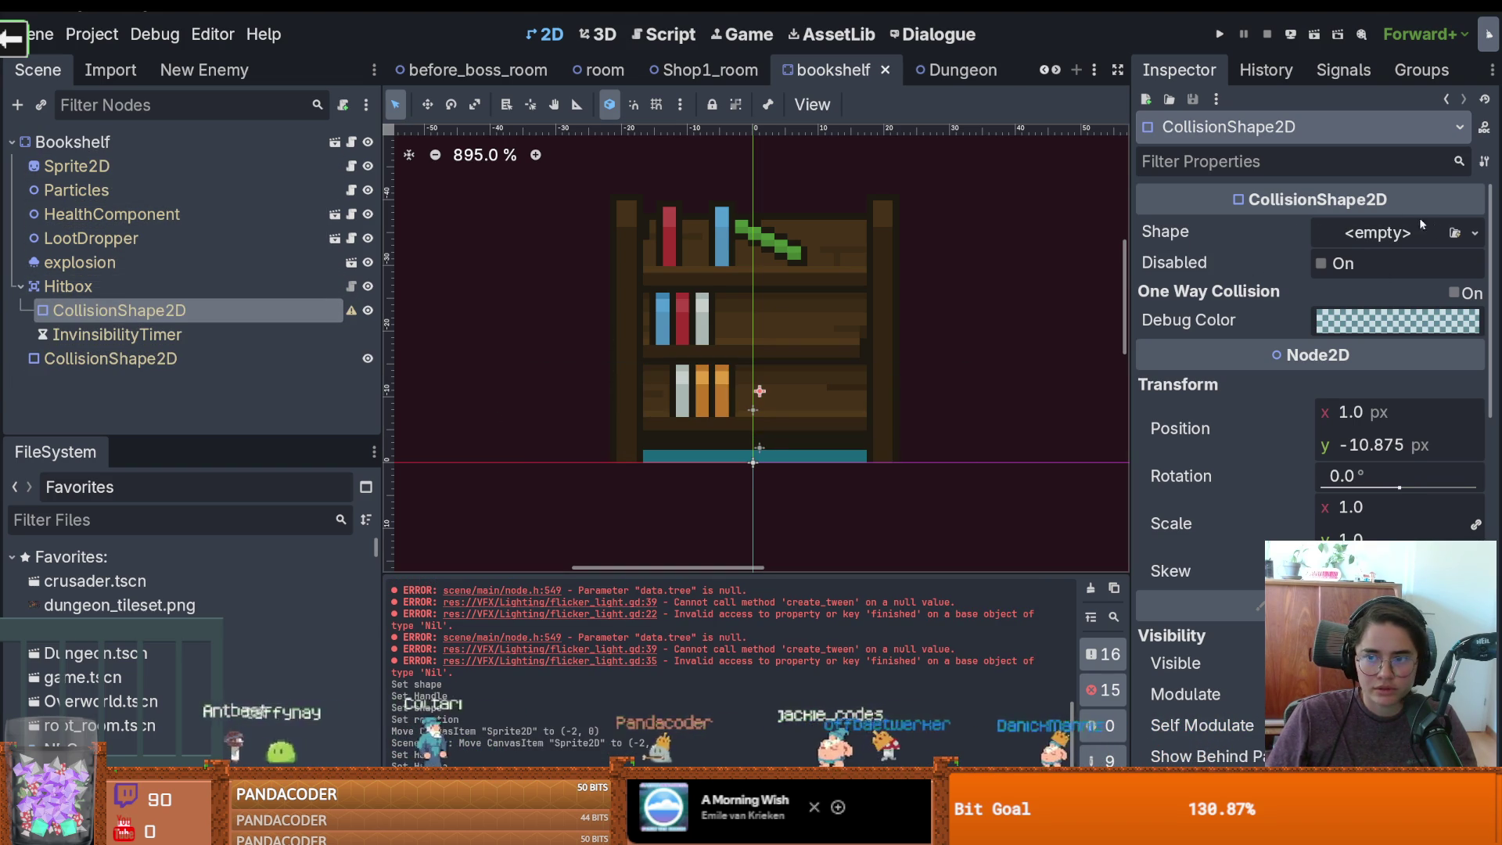
pyautogui.click(1474, 232)
pyautogui.click(1361, 382)
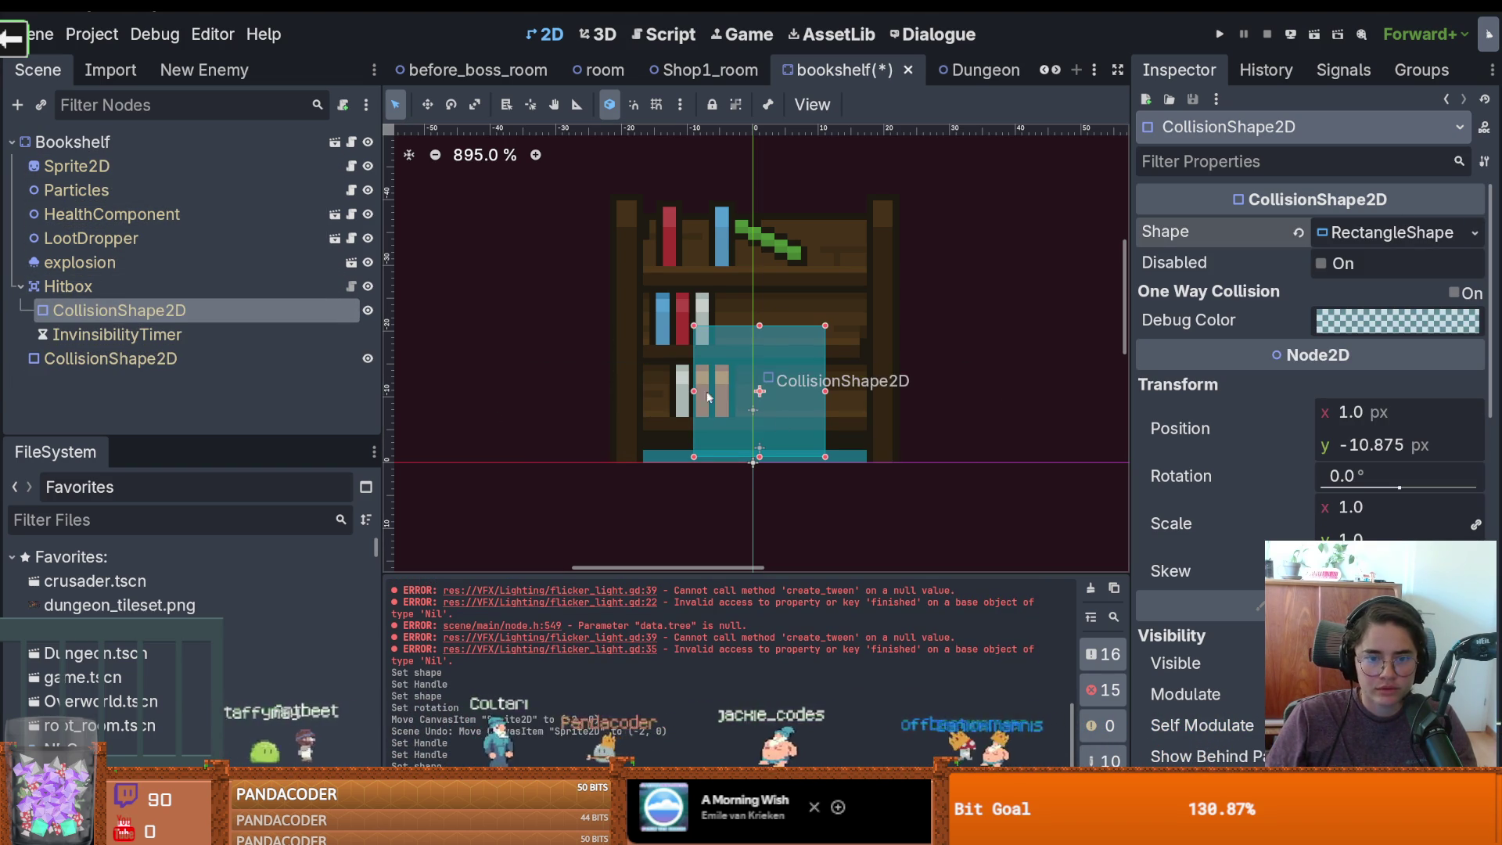
pyautogui.moveTo(692, 394); pyautogui.dragTo(634, 397)
pyautogui.moveTo(828, 393); pyautogui.dragTo(893, 395)
pyautogui.moveTo(755, 325); pyautogui.dragTo(757, 193)
pyautogui.press('F5')
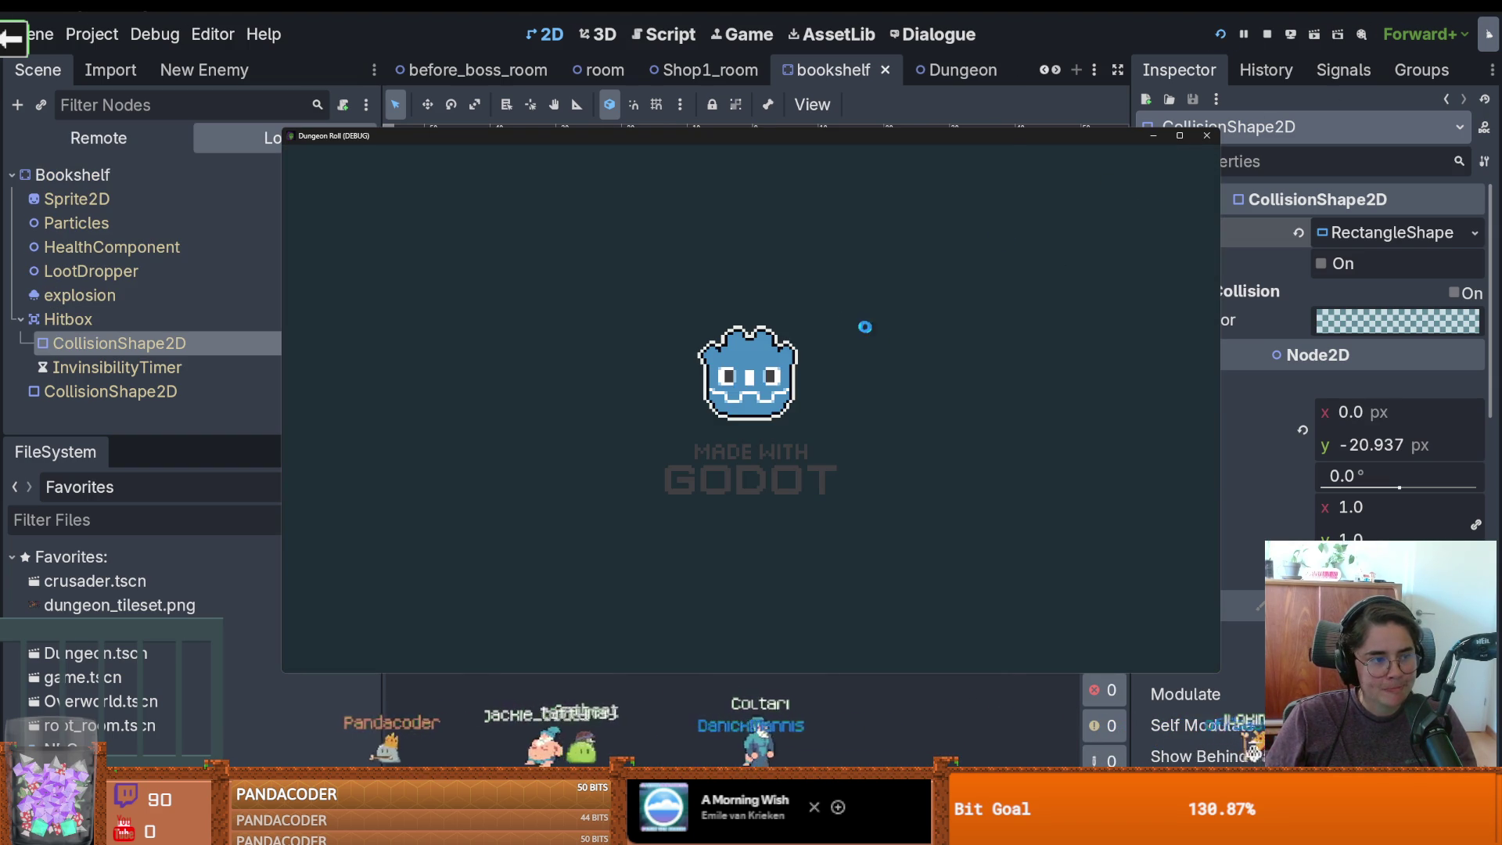
# Attack the bookshelf in-game, then open chair_down.tscn and select wood_particle_1–3
pyautogui.press('d')
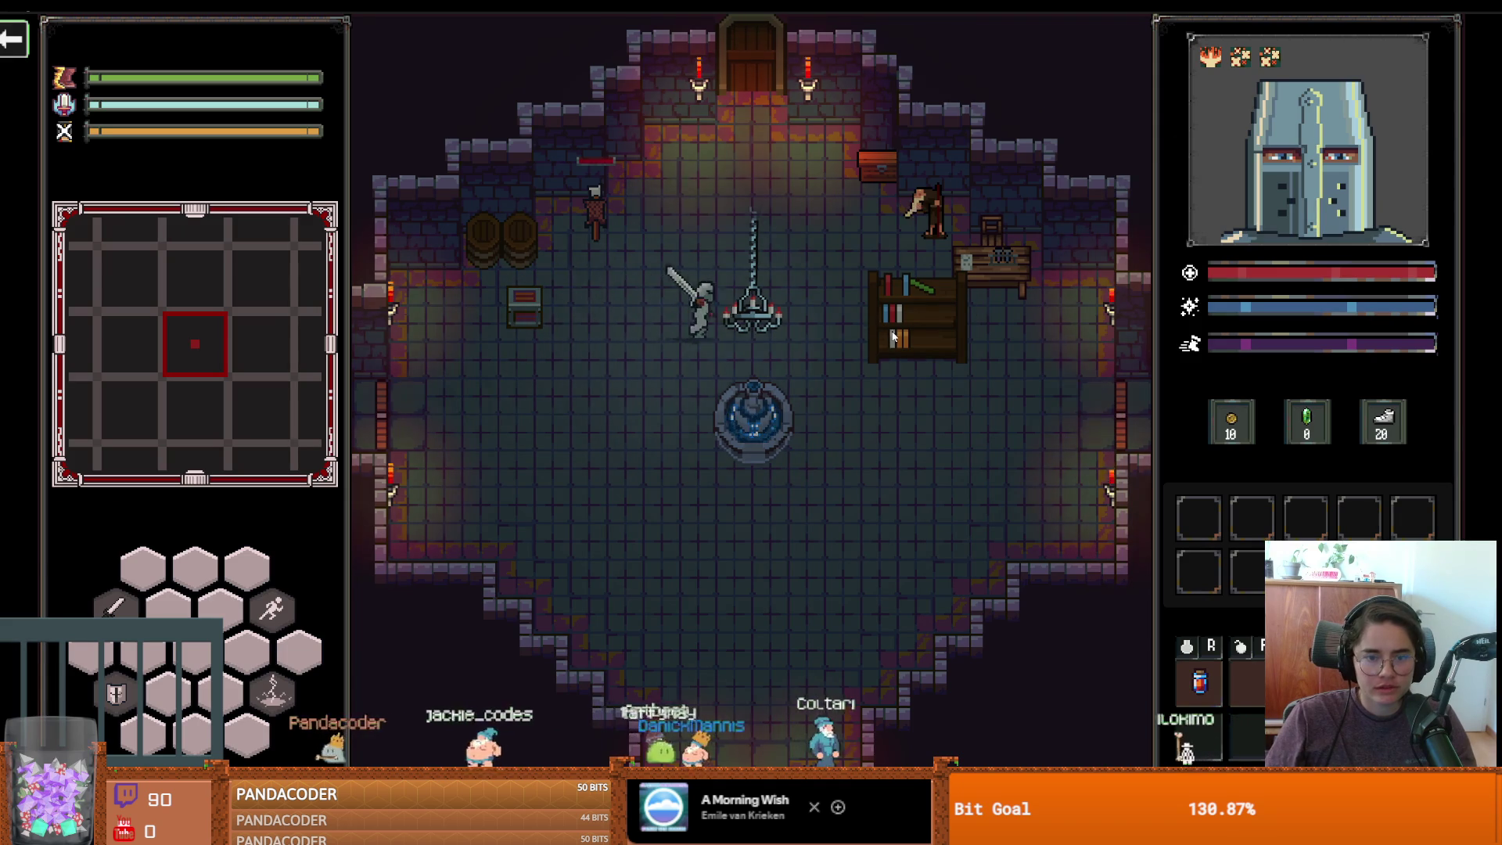
pyautogui.click(908, 330)
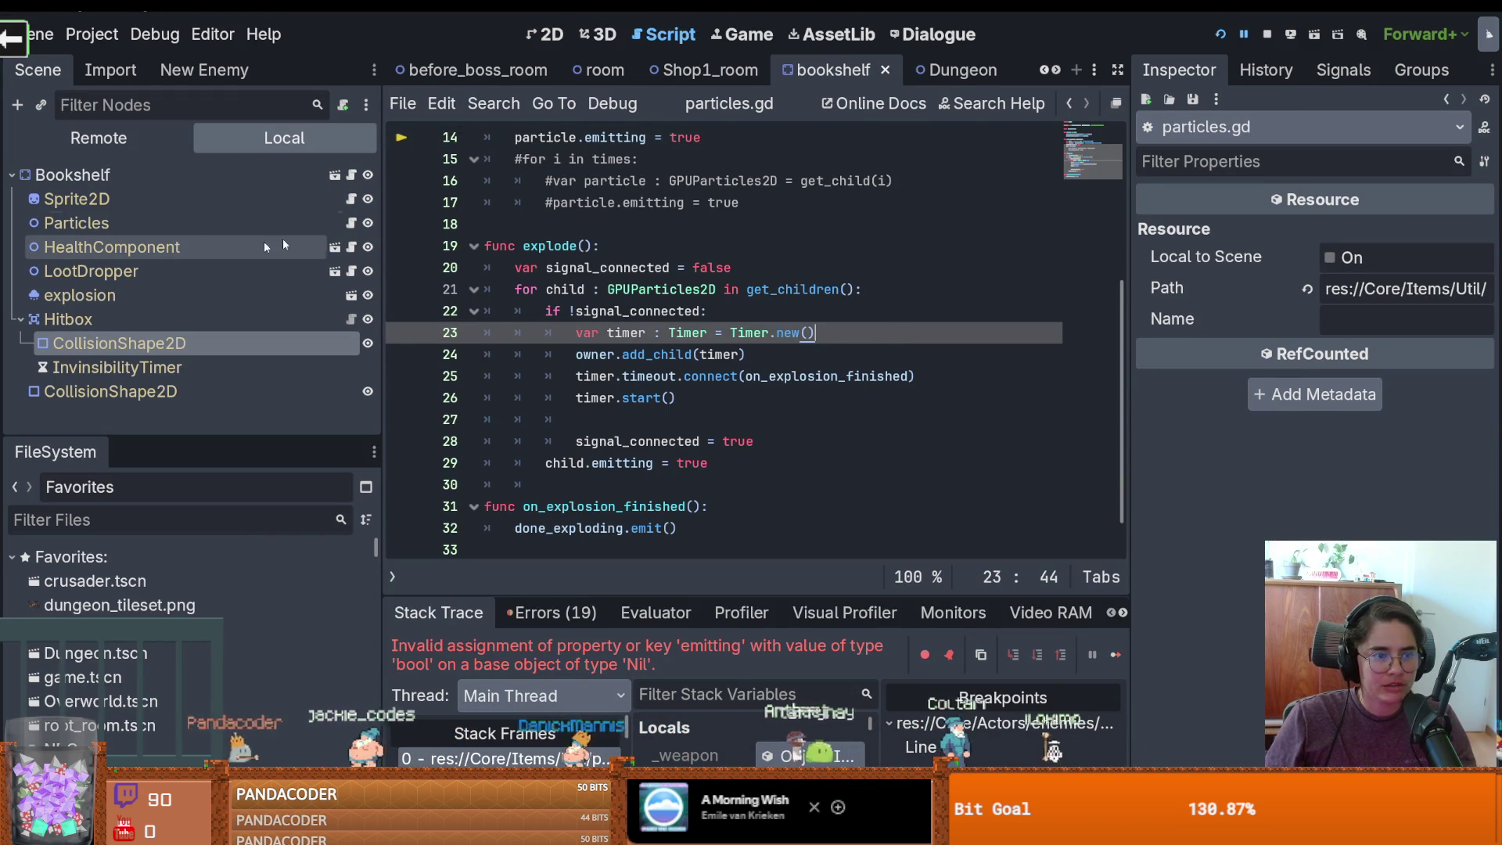
pyautogui.click(143, 518)
pyautogui.write('chair')
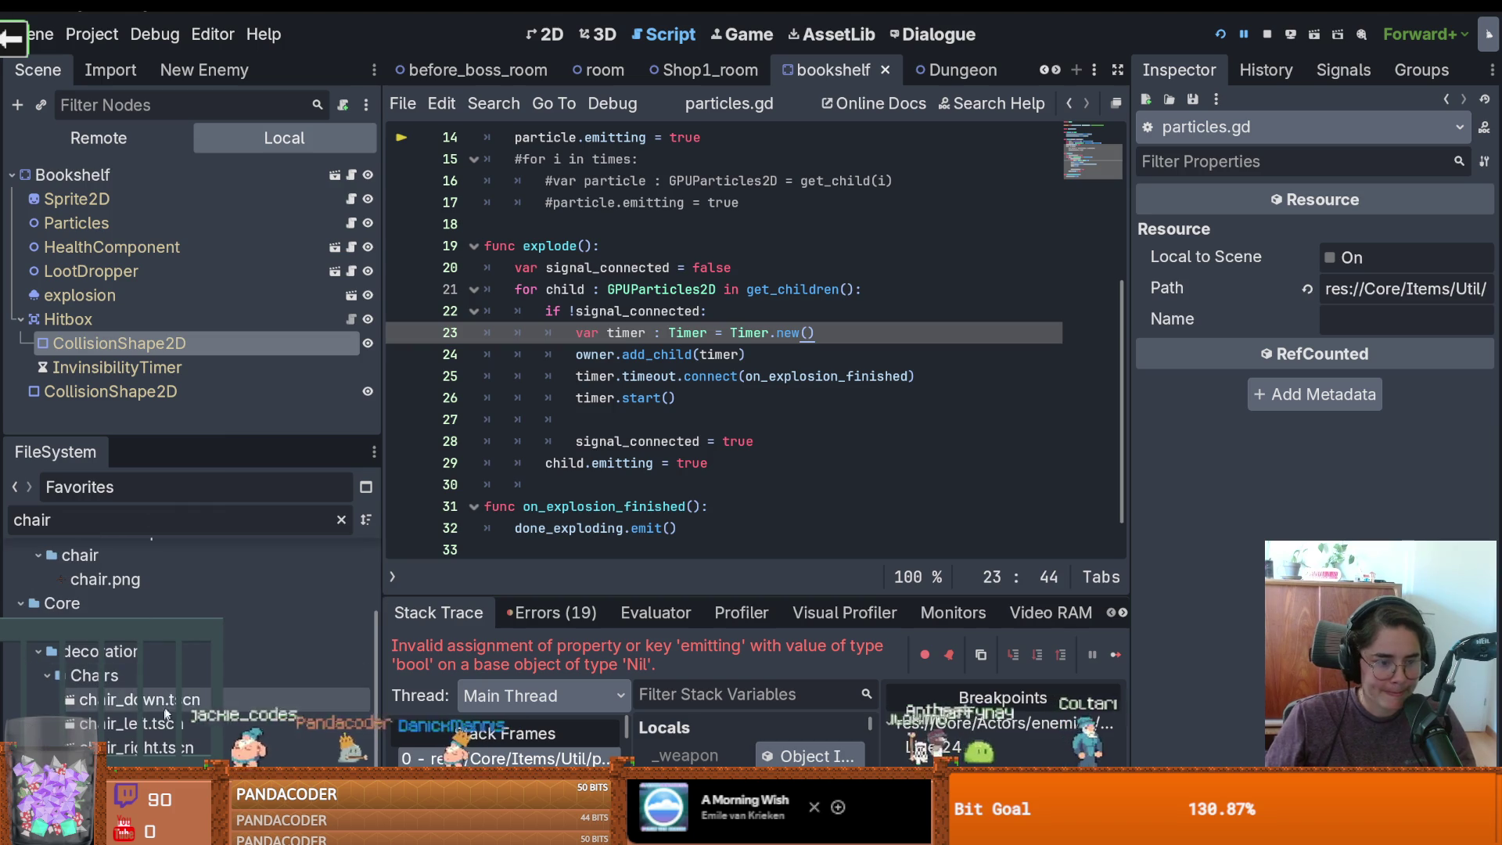
pyautogui.doubleClick(133, 699)
pyautogui.click(125, 199)
pyautogui.keyDown('shift'); pyautogui.click(149, 246); pyautogui.keyUp('shift')
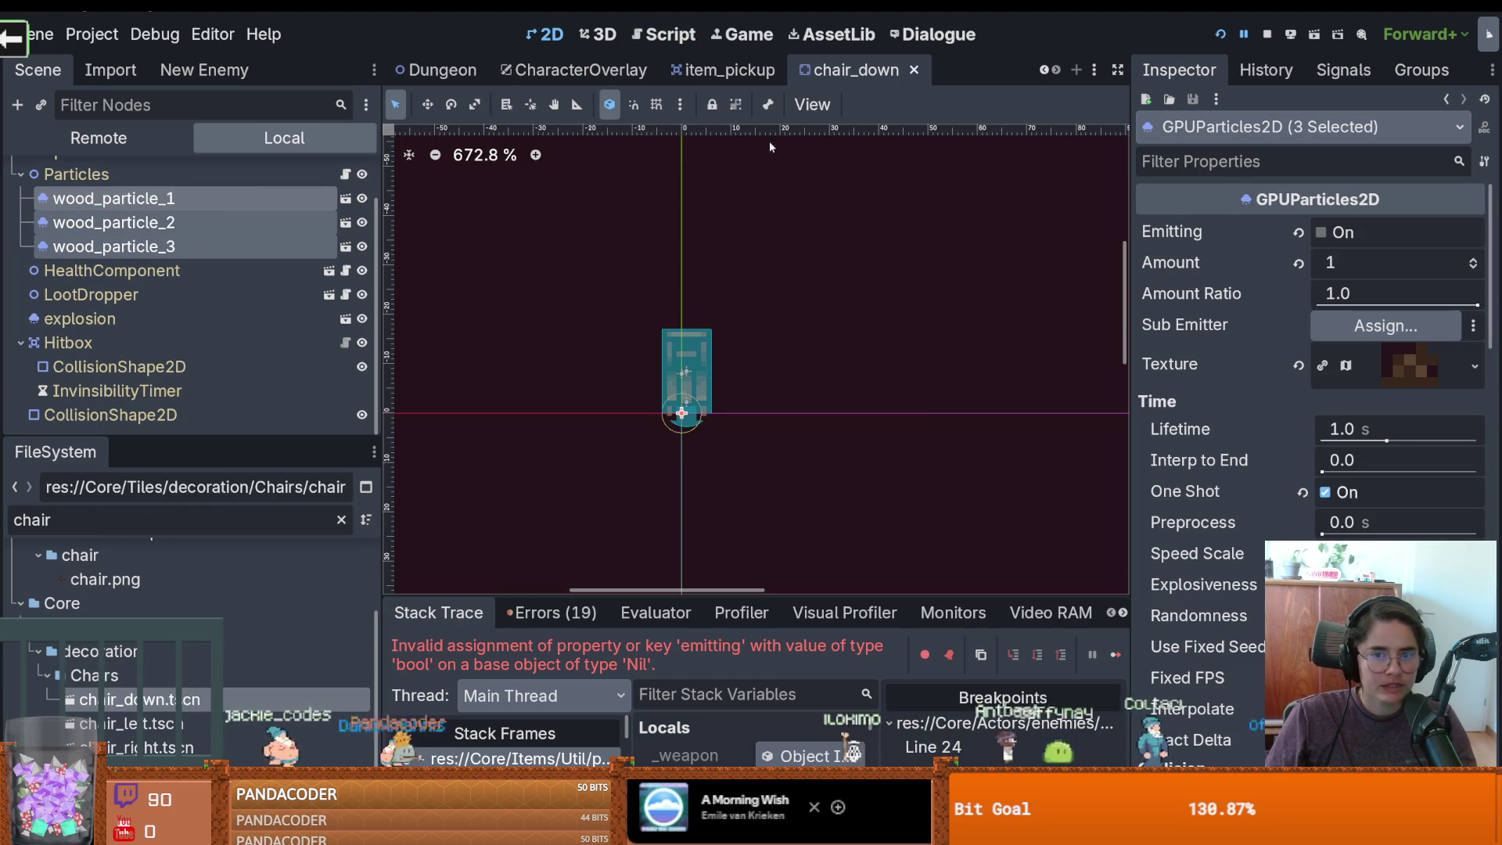
# Paste the three wood particles under the bookshelf's Particles node, save, and rerun the game
pyautogui.click(1045, 70)
pyautogui.click(1045, 70)
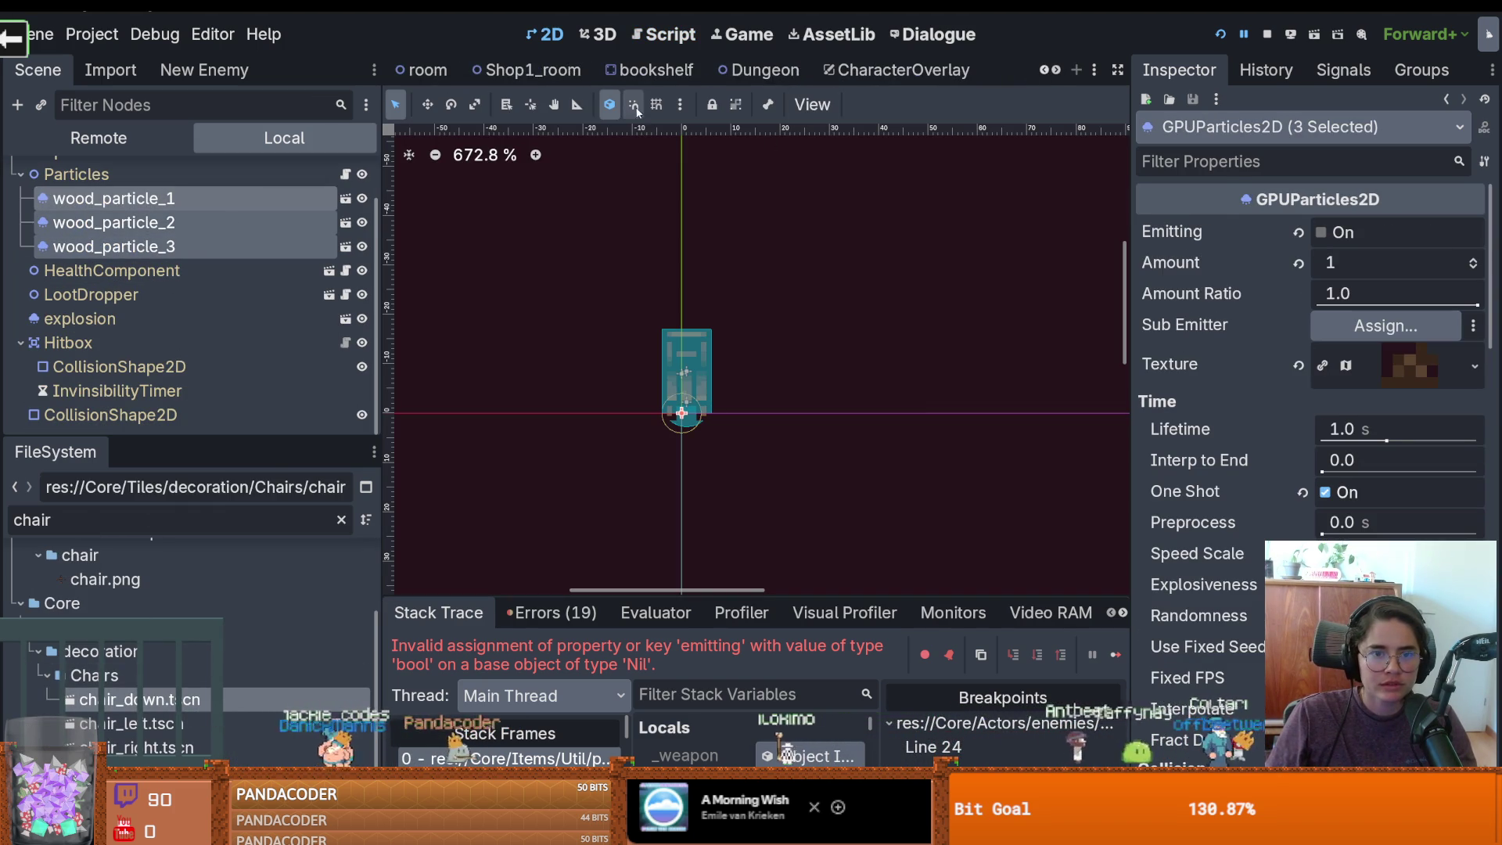
pyautogui.click(653, 70)
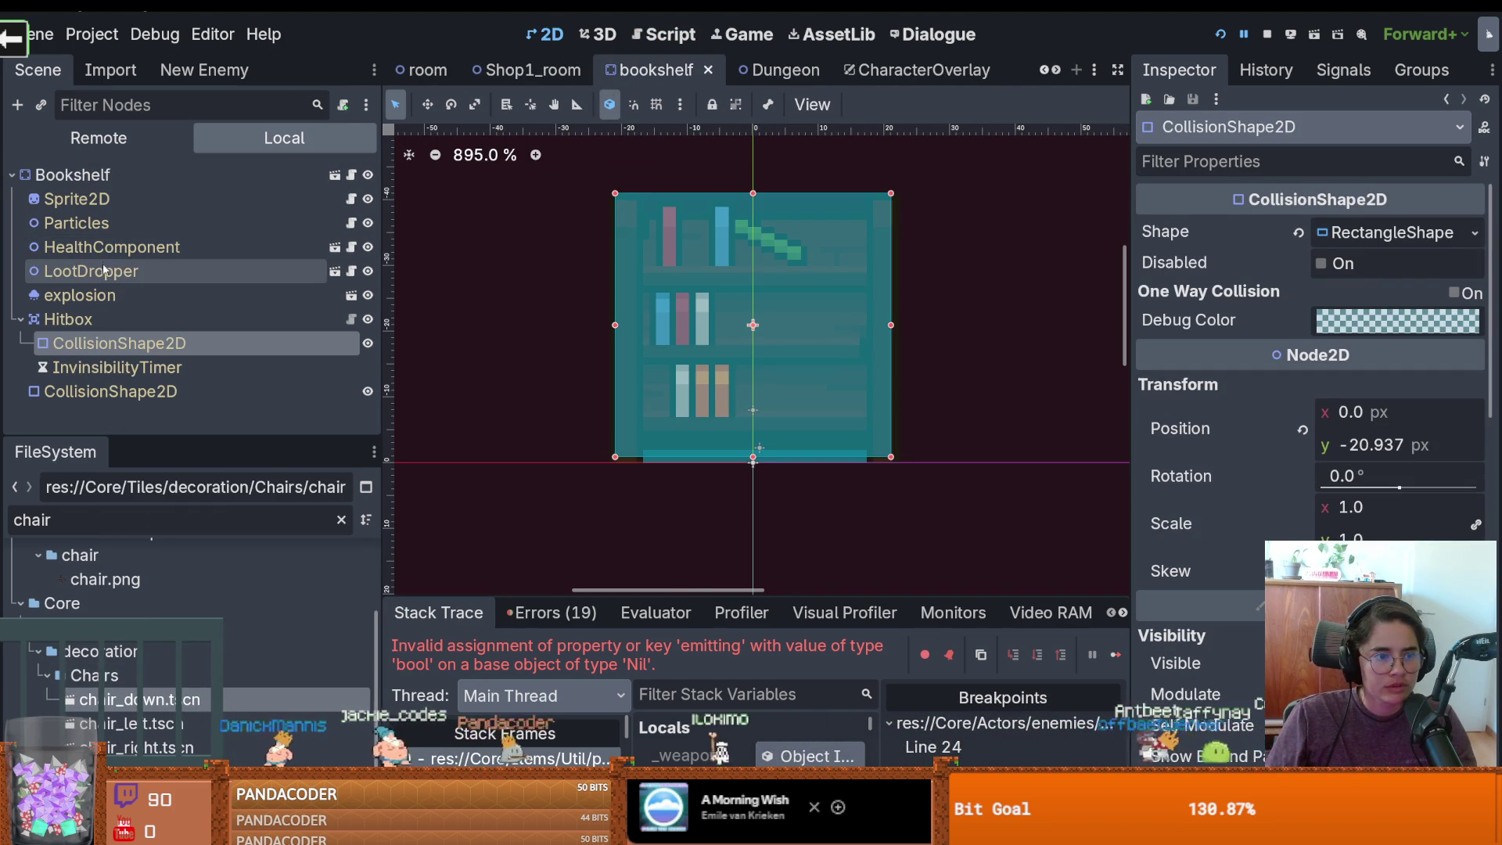
pyautogui.click(157, 223)
pyautogui.hotkey('ctrl', 'v')
pyautogui.hotkey('ctrl', 's')
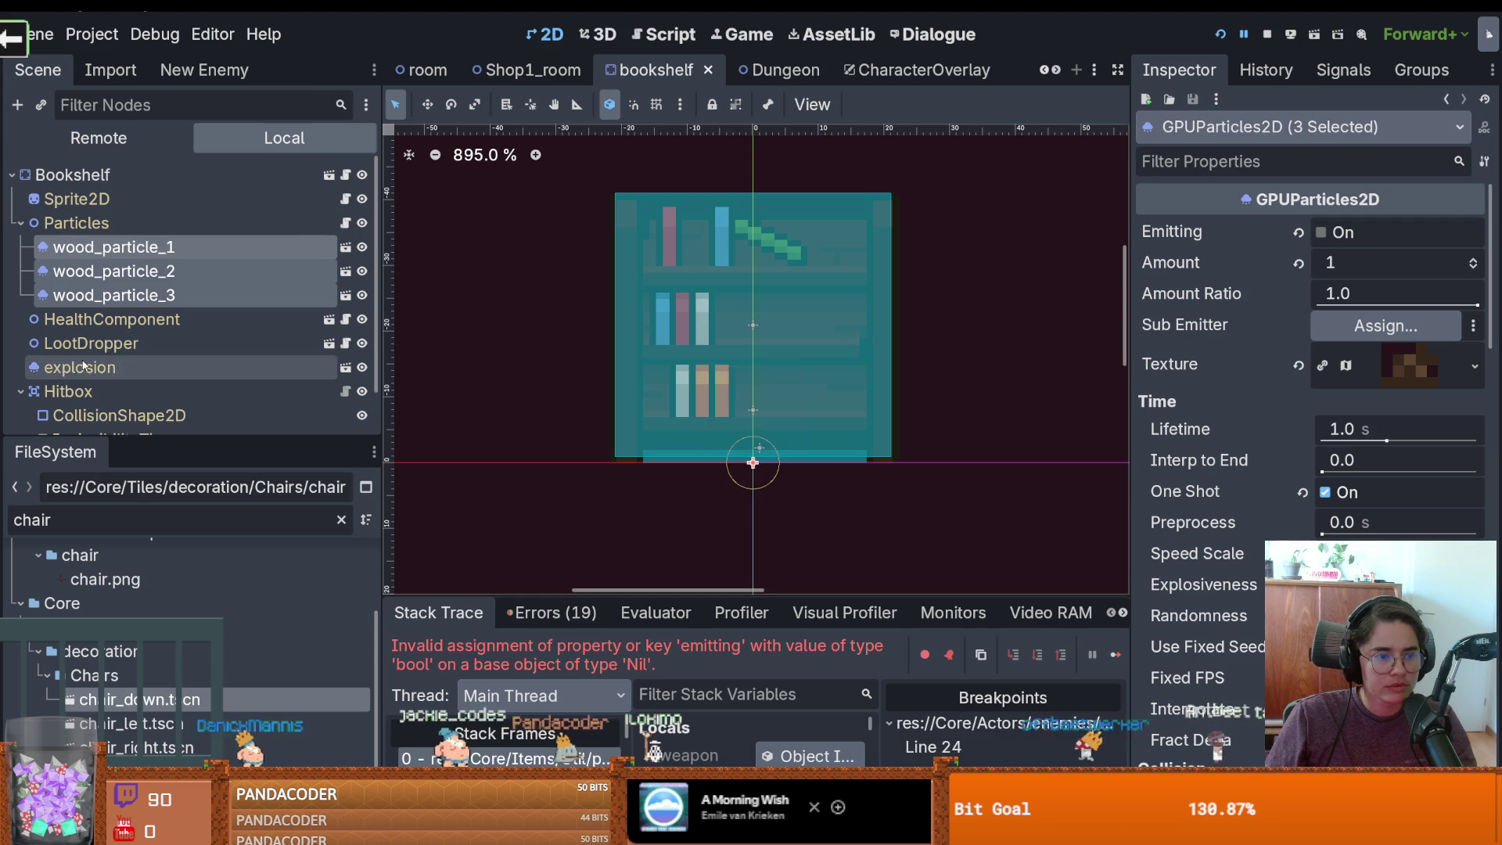
pyautogui.click(117, 367)
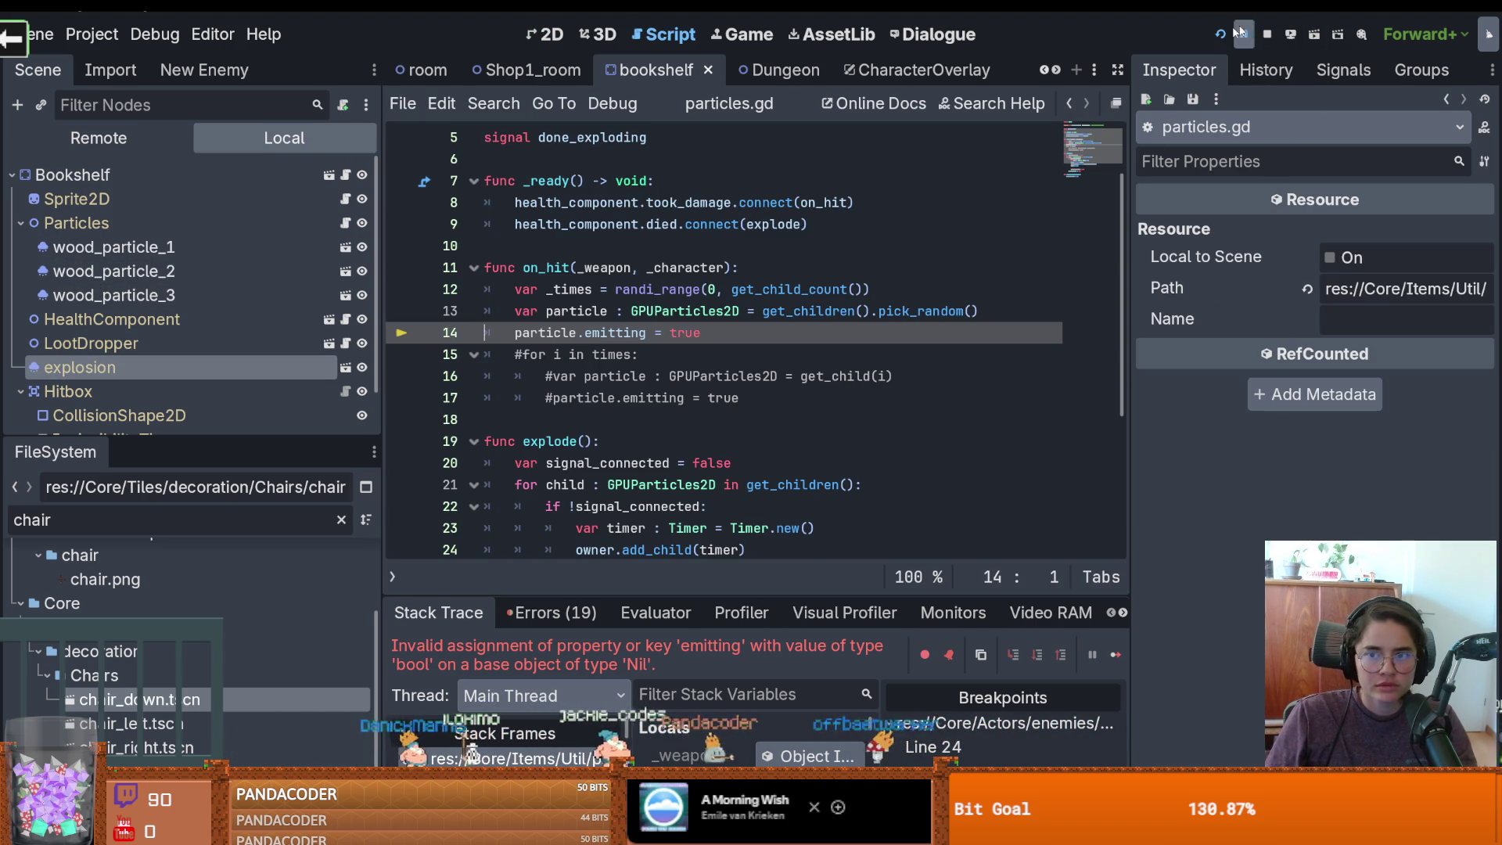
pyautogui.click(1219, 34)
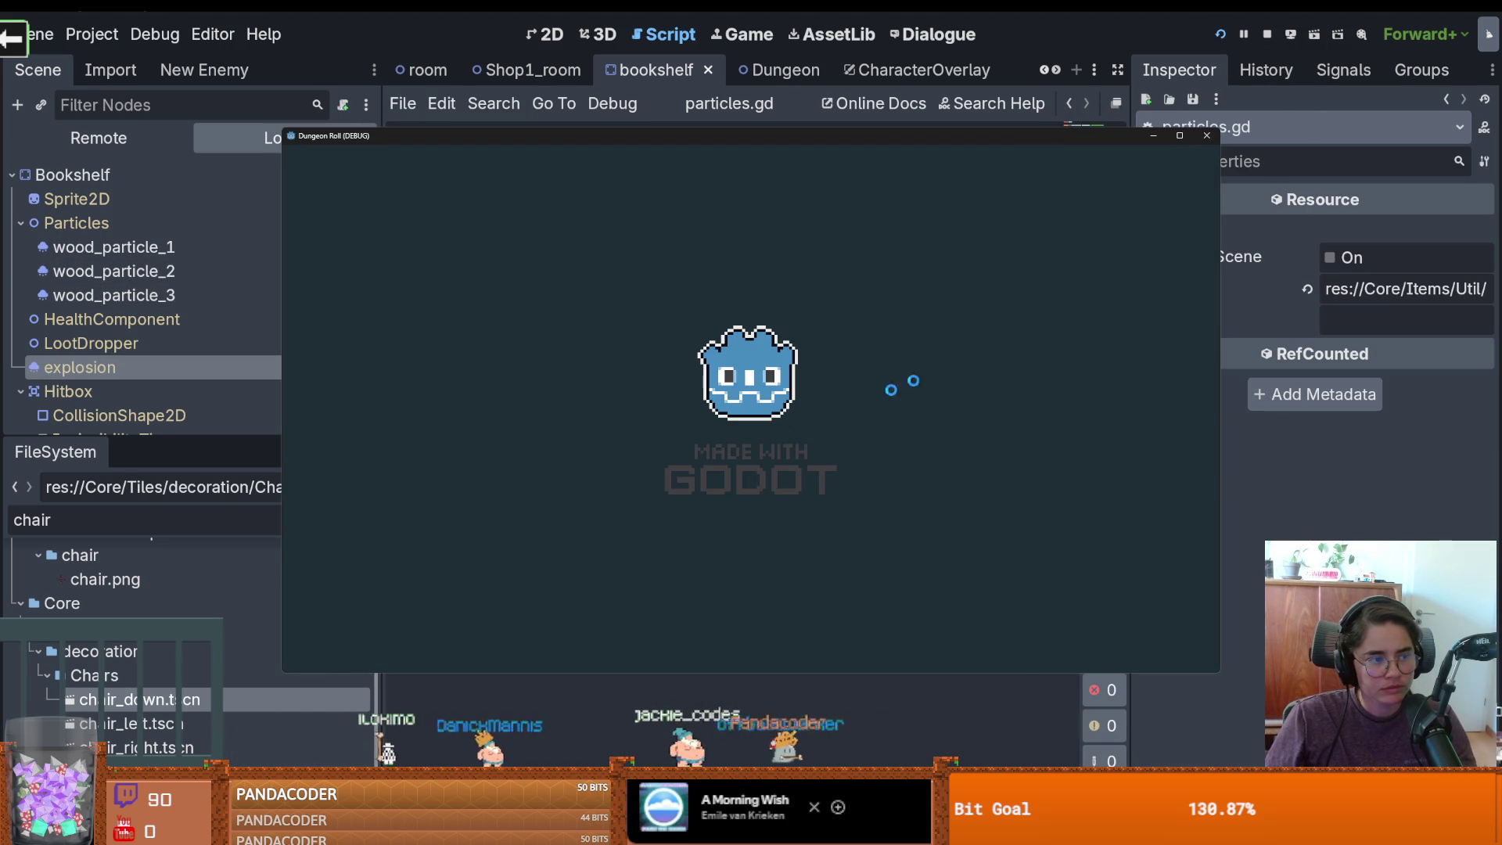
# Walk the knight to the bookshelf and strike it twice with the sword
pyautogui.press('d')
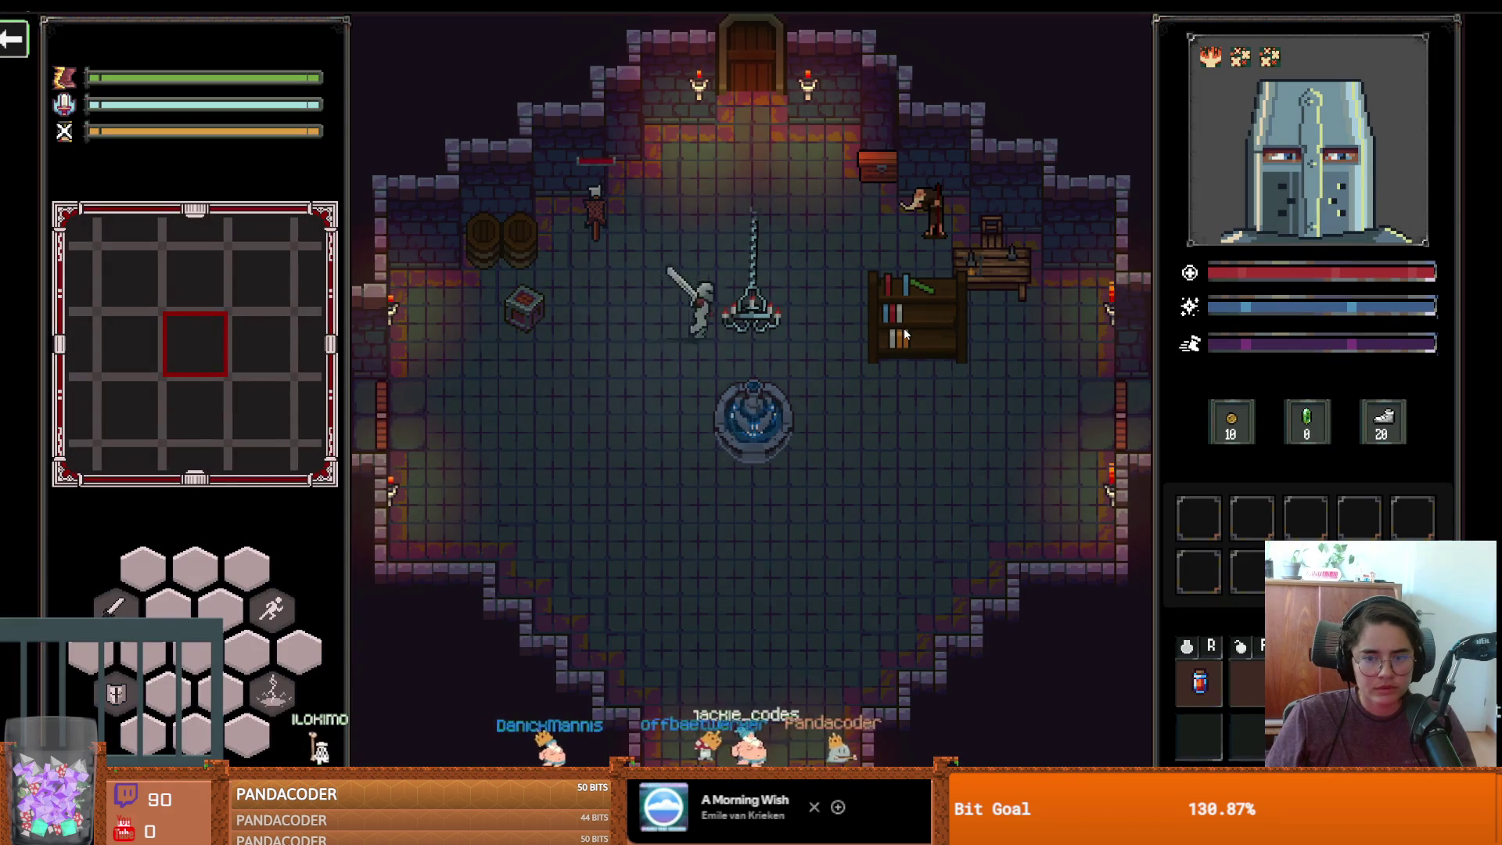
pyautogui.press('d')
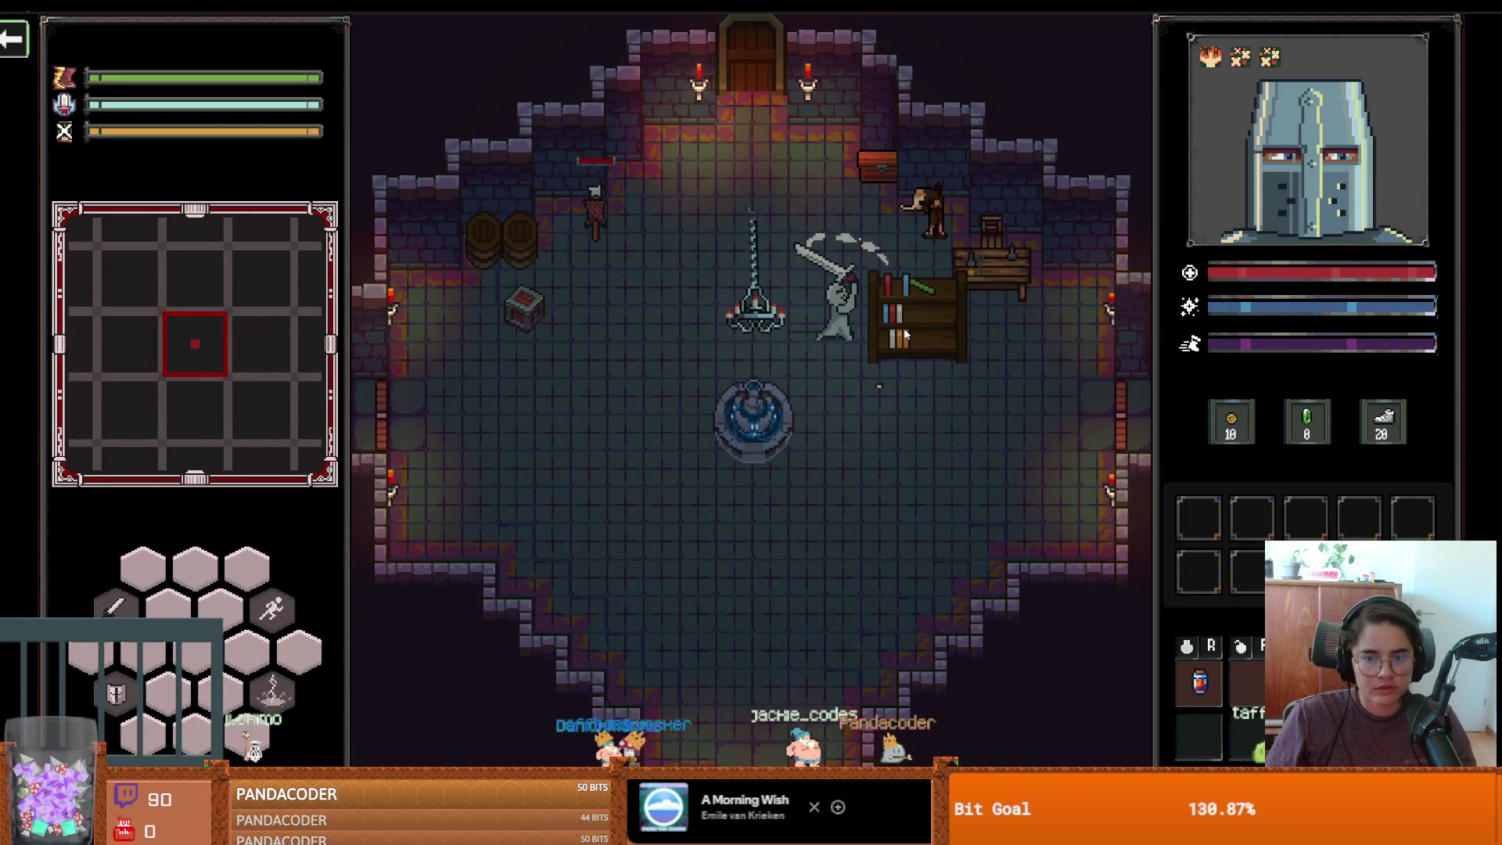
pyautogui.click(903, 327)
pyautogui.click(927, 274)
# Stop the running game and select the bookshelf's HealthComponent and LootDropper nodes
pyautogui.press('F11')
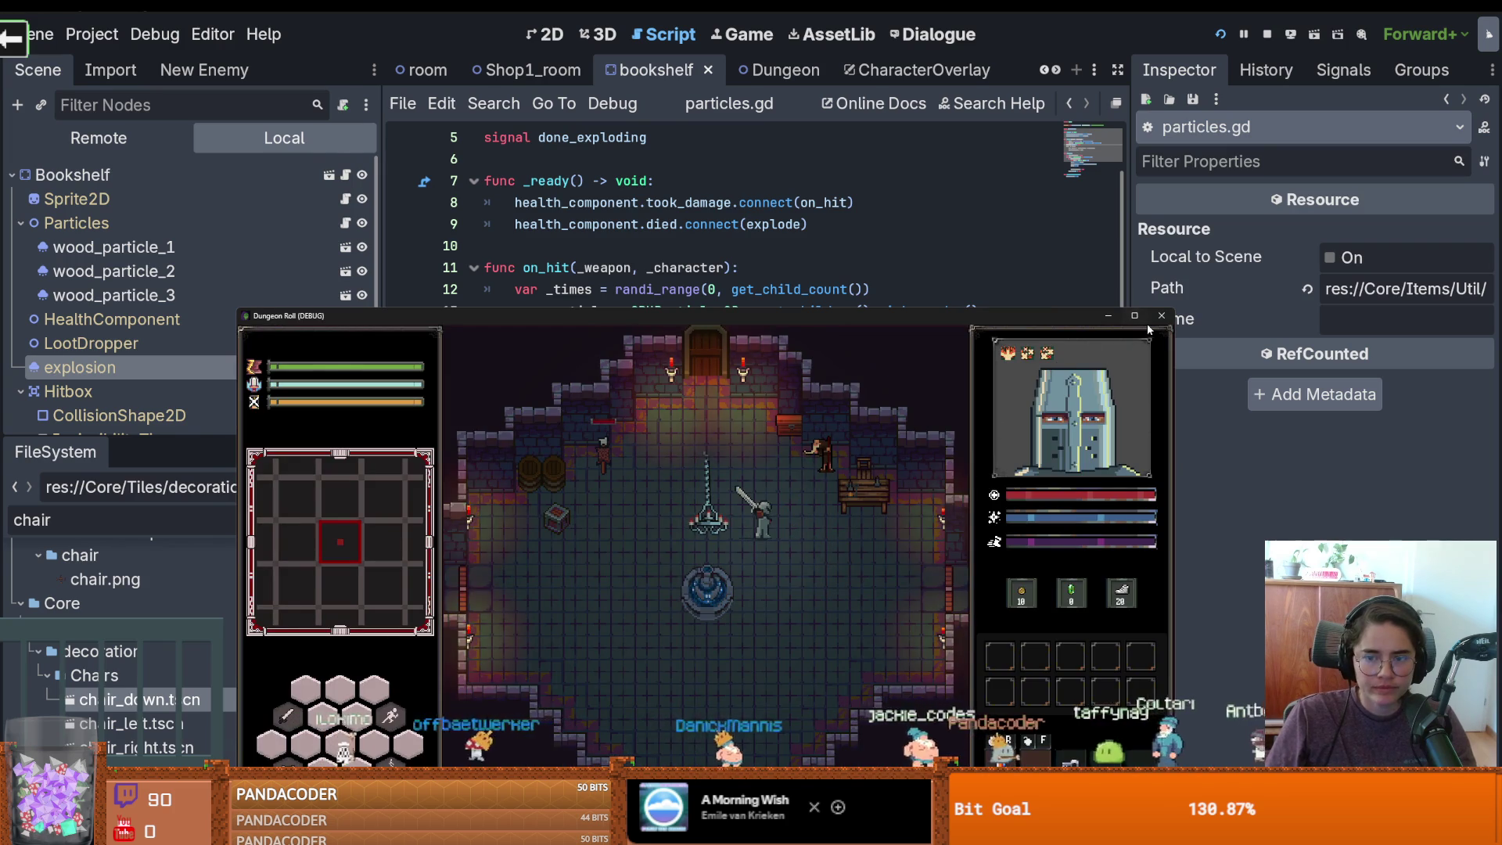
pyautogui.click(1160, 315)
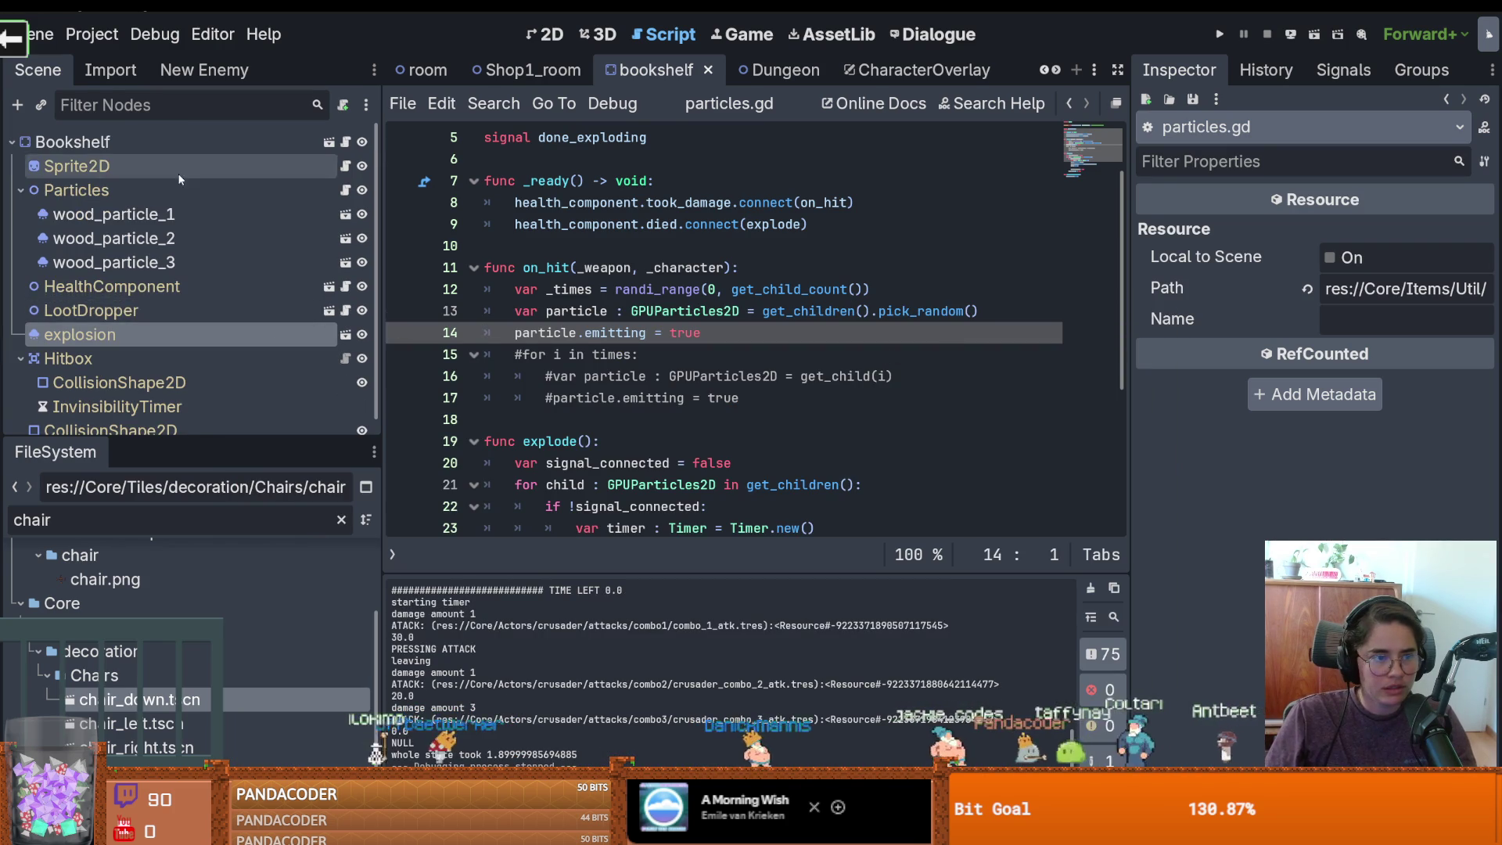
pyautogui.click(21, 190)
pyautogui.click(87, 217)
pyautogui.click(88, 237)
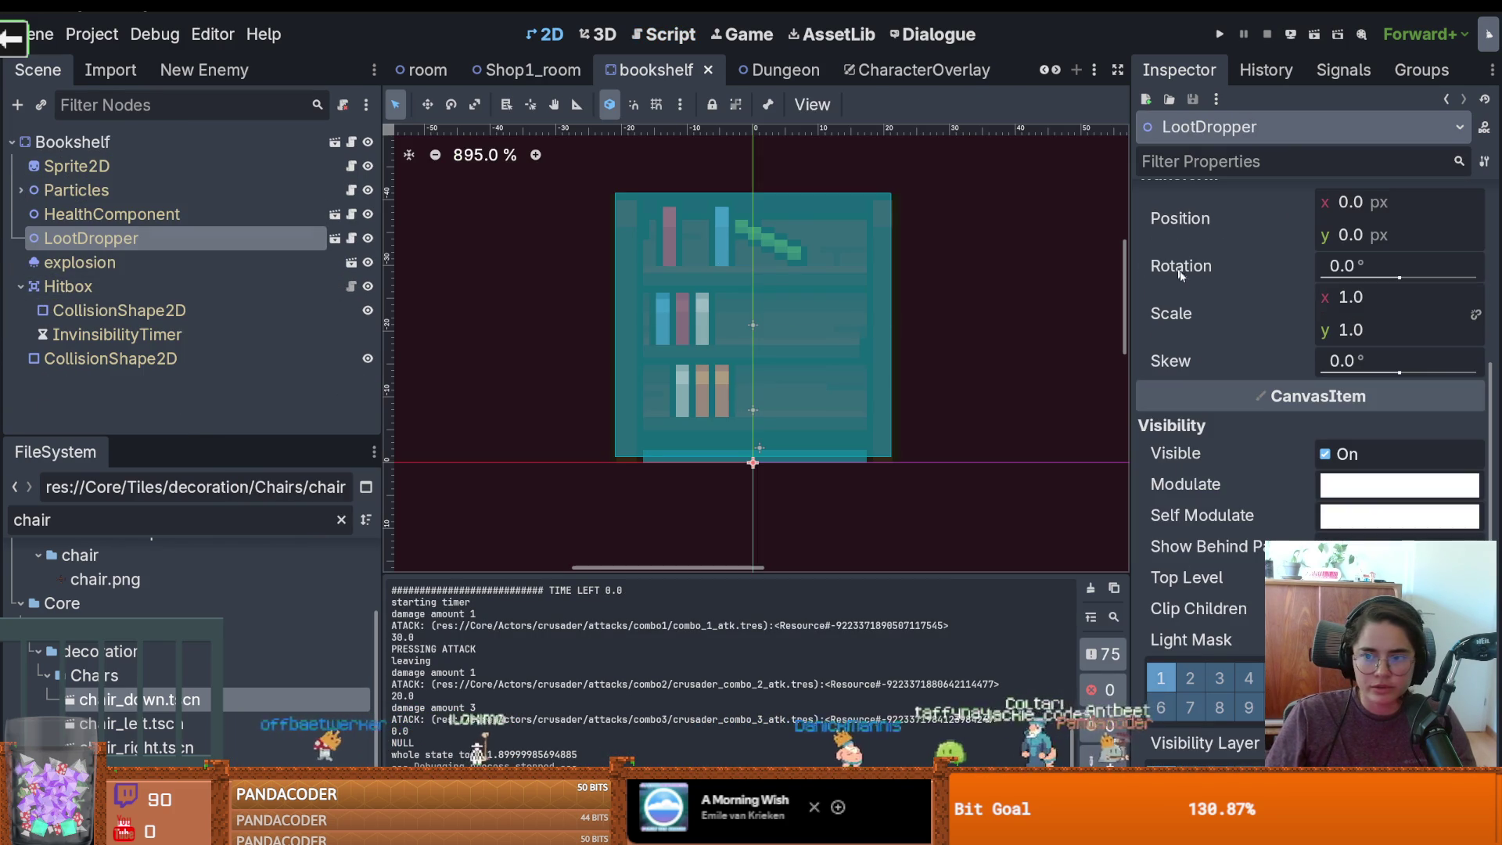
# Delete the empty NULL.tres entry from the bookshelf's loot table and test-run the game
pyautogui.scroll(3, 1218, 393)
pyautogui.scroll(5, 1217, 393)
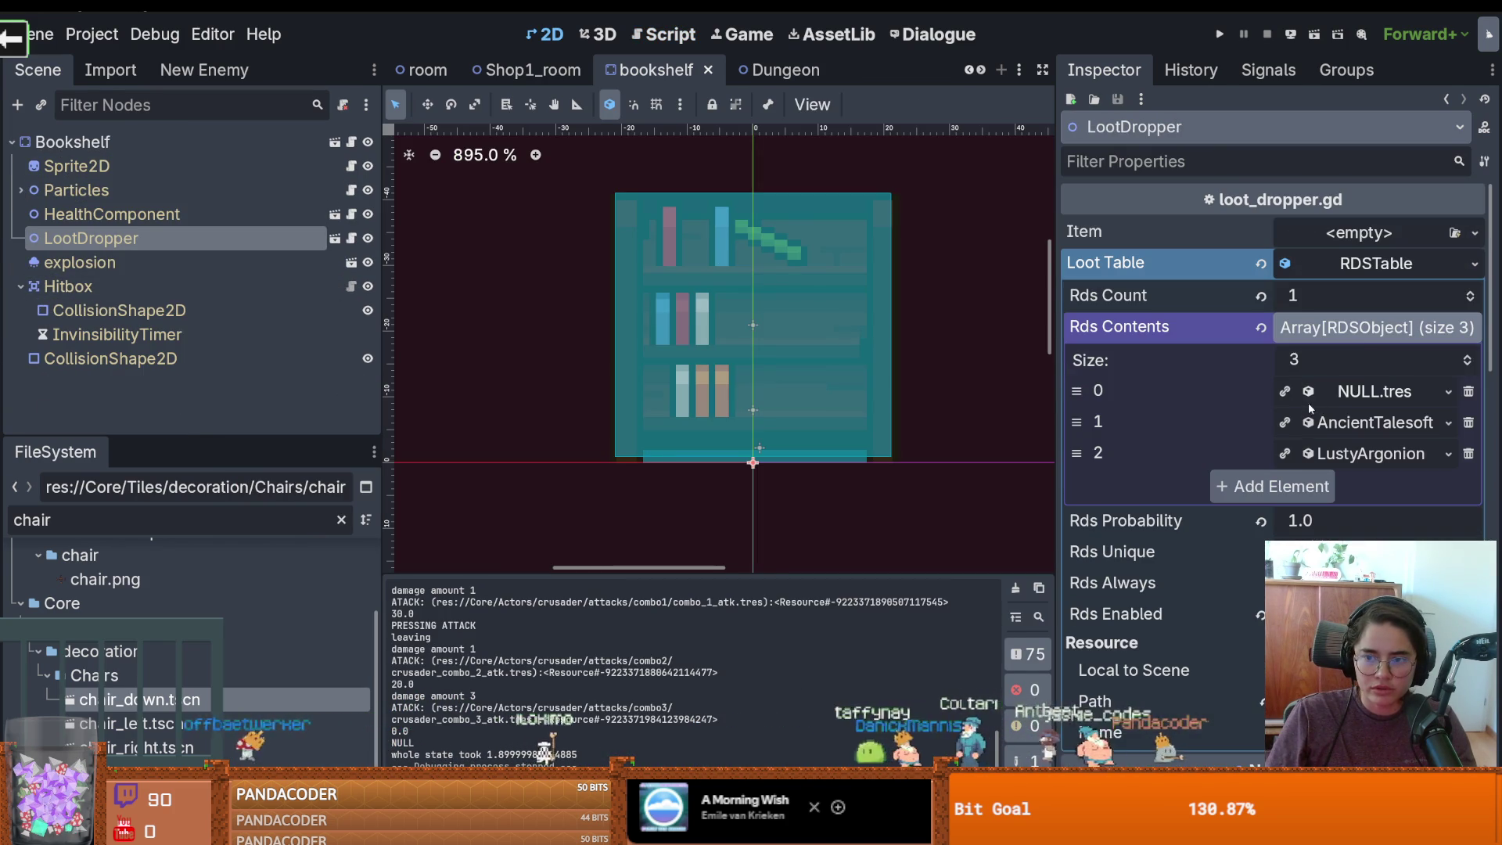
pyautogui.click(1468, 390)
pyautogui.press('F5')
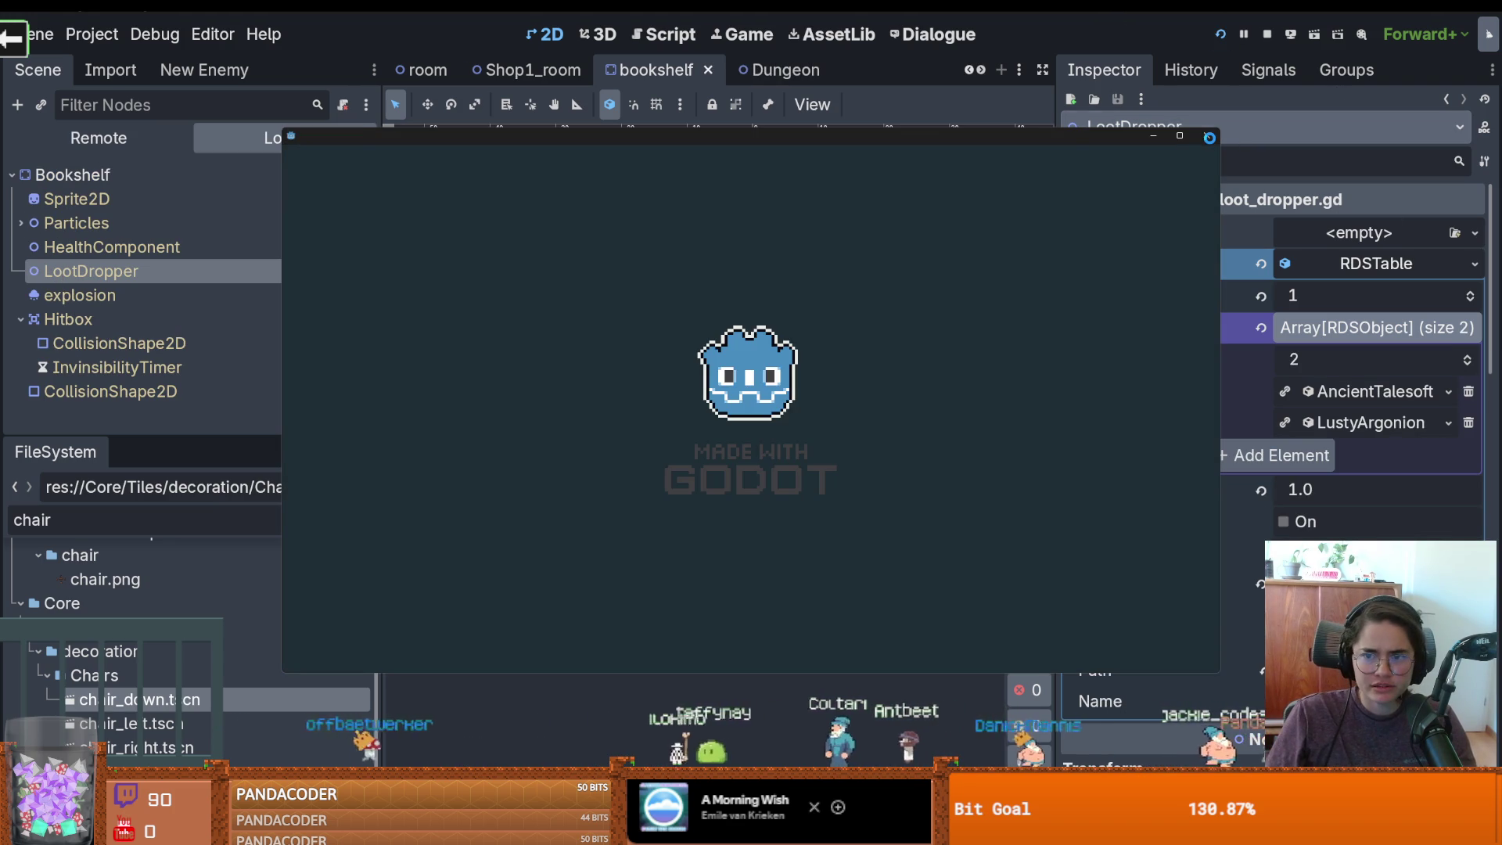
pyautogui.click(1206, 136)
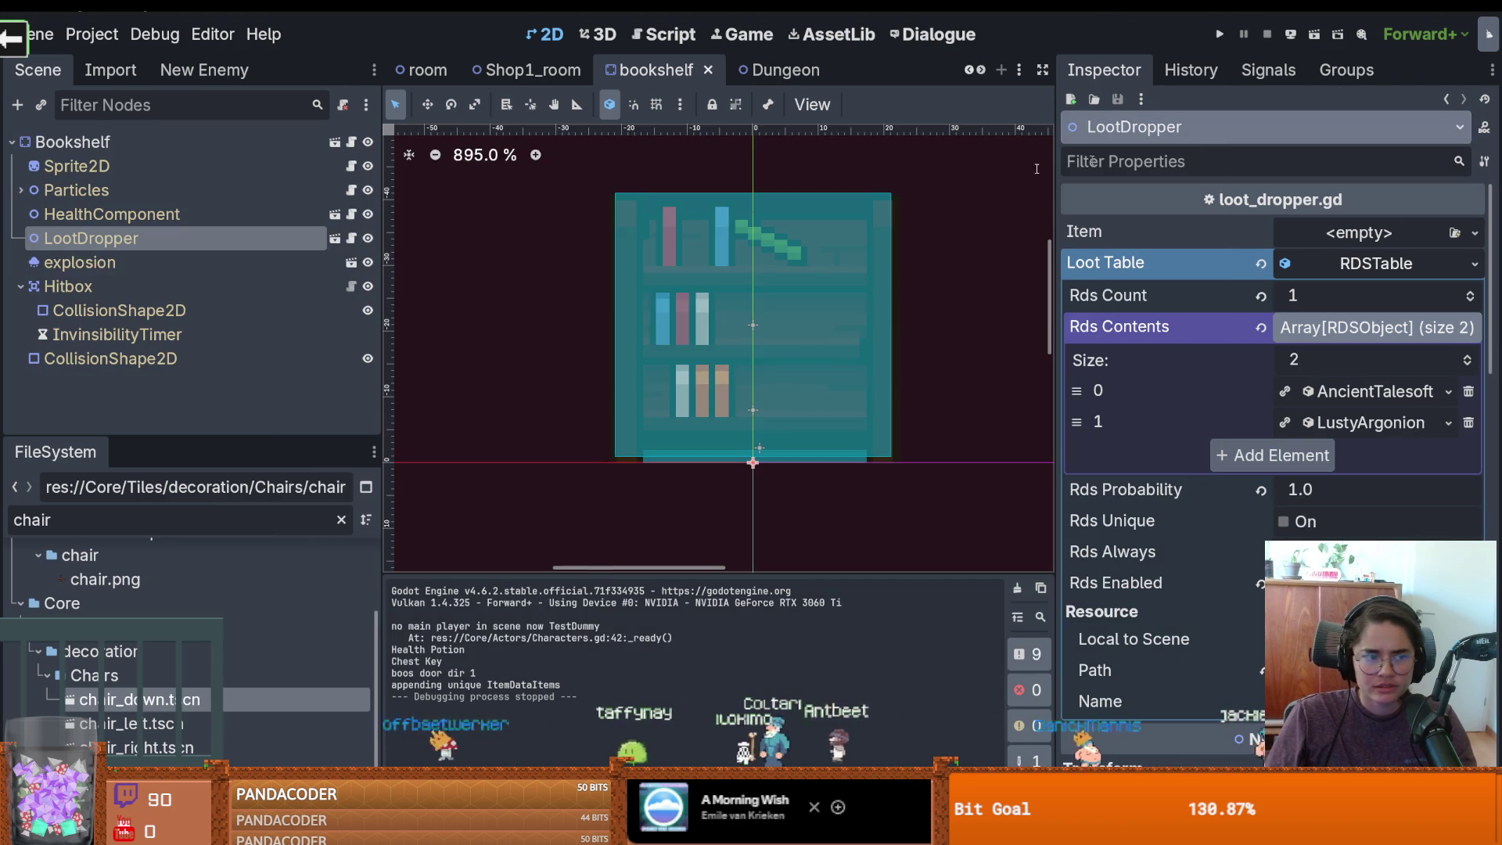
# Set the HealthComponent's Max Health to 2 and relaunch the game
pyautogui.click(112, 214)
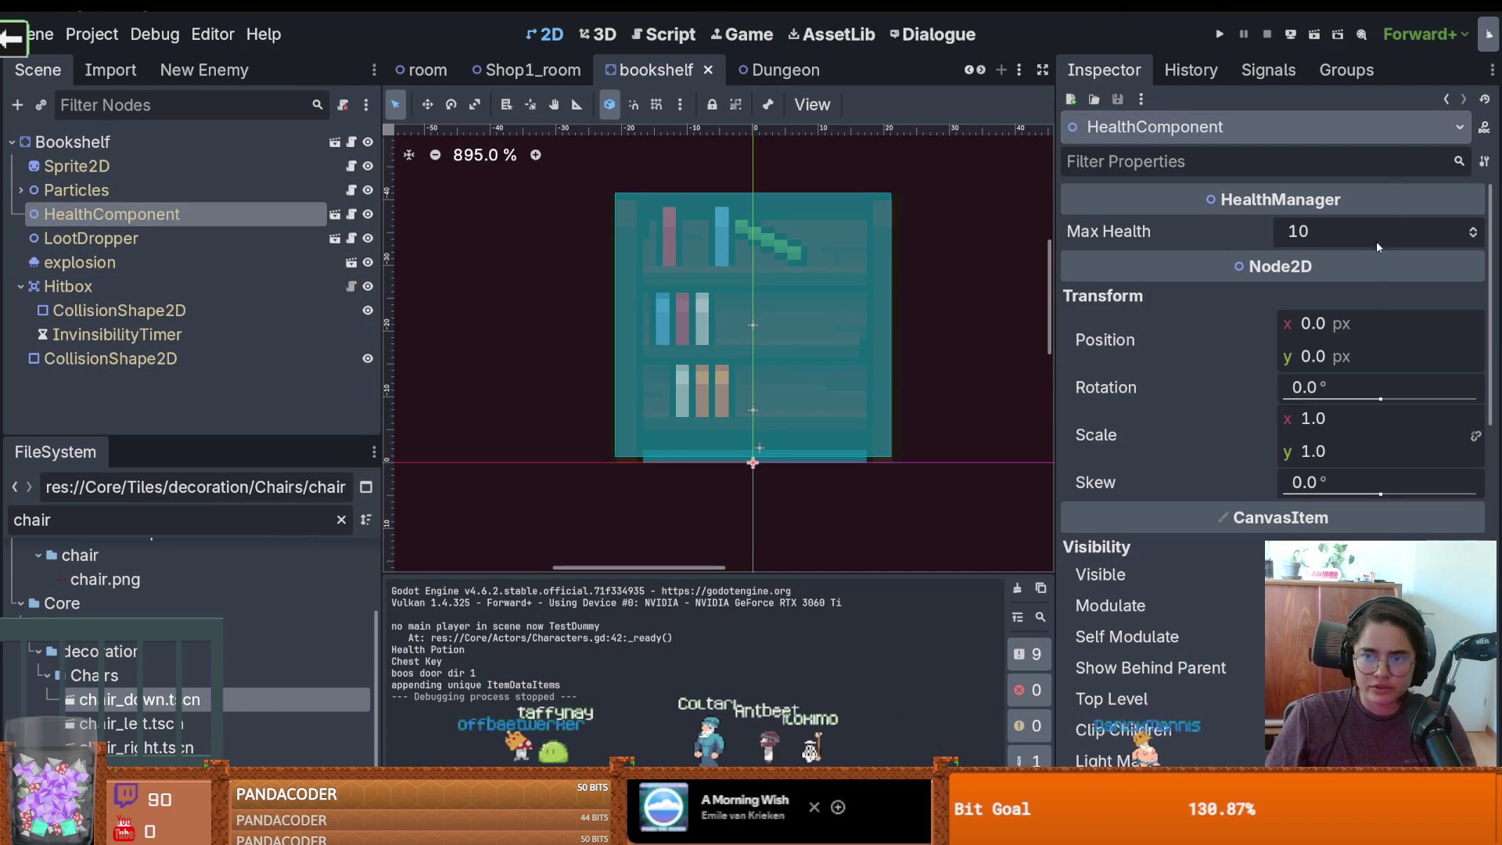
pyautogui.click(1330, 231)
pyautogui.write('2')
pyautogui.press('Return')
pyautogui.press('F5')
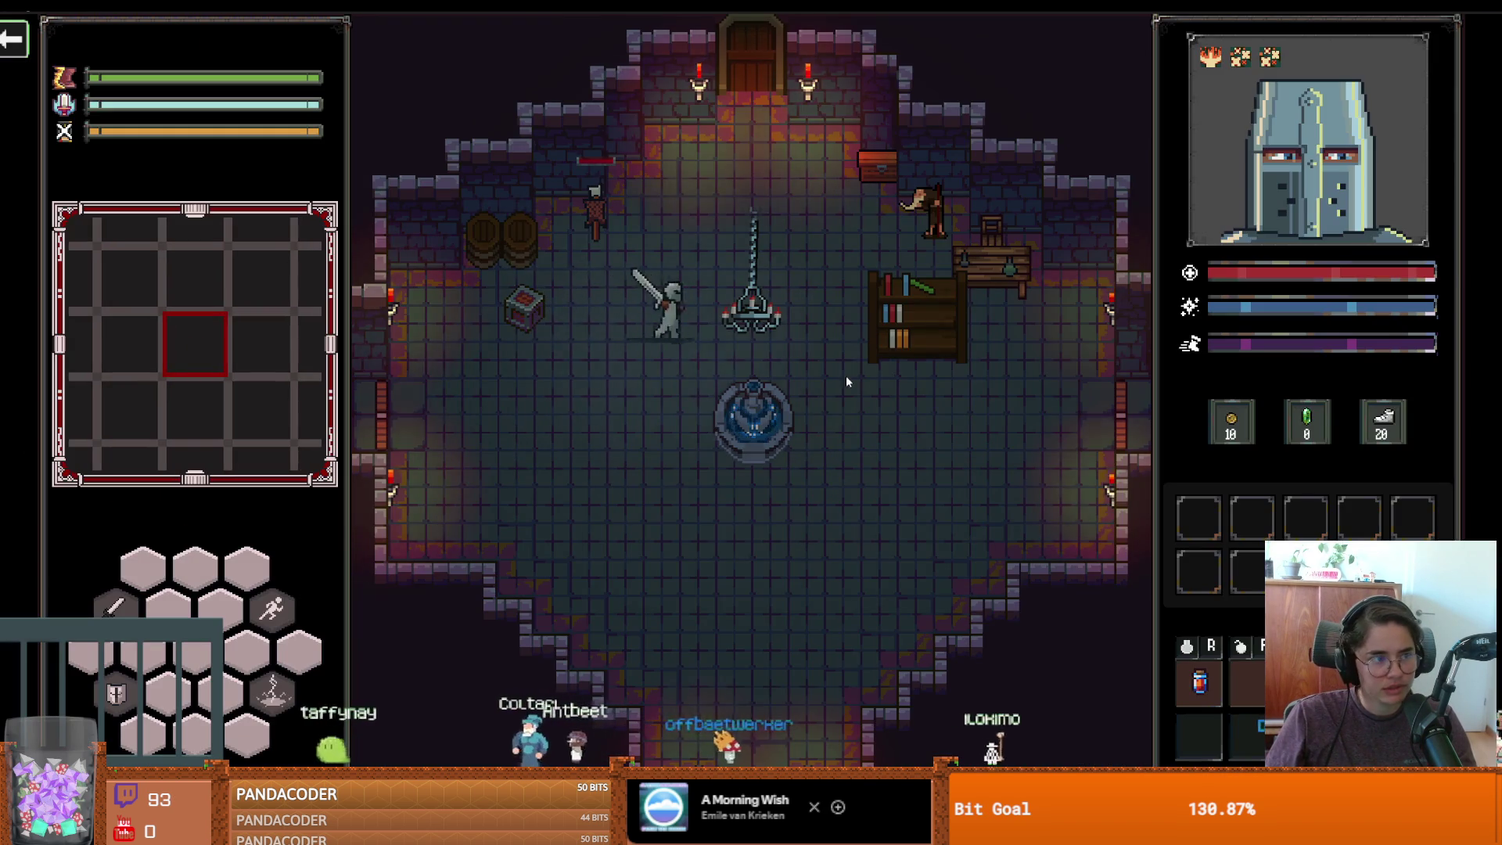
# Walk up to the bookshelf and break it with two sword hits
pyautogui.press('d')
pyautogui.click(871, 361)
pyautogui.click(936, 358)
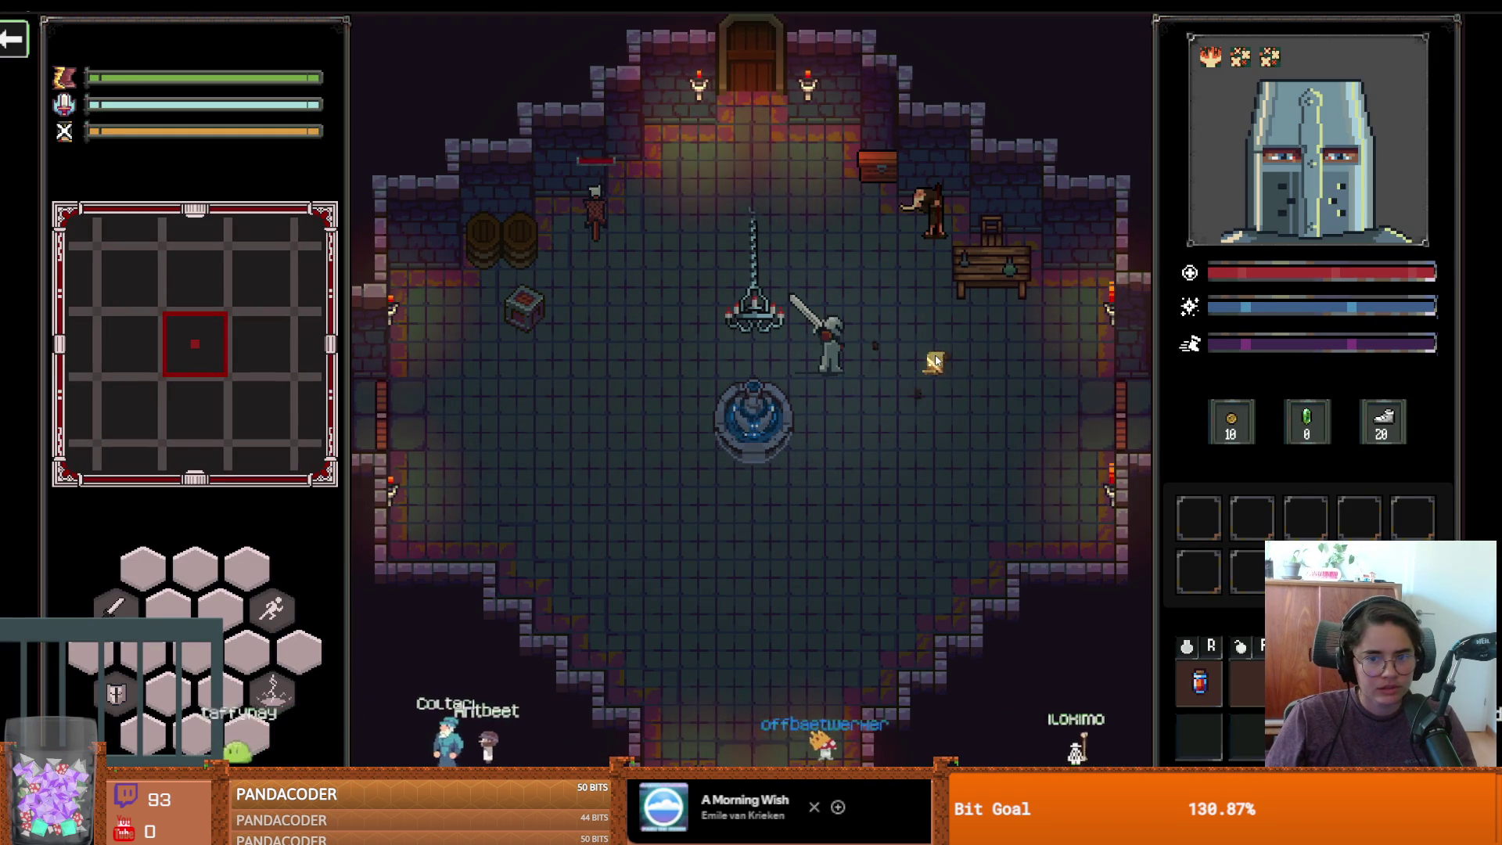
# Pick up the dropped scroll, scroll through its book text, then return to the editor
pyautogui.press('d')
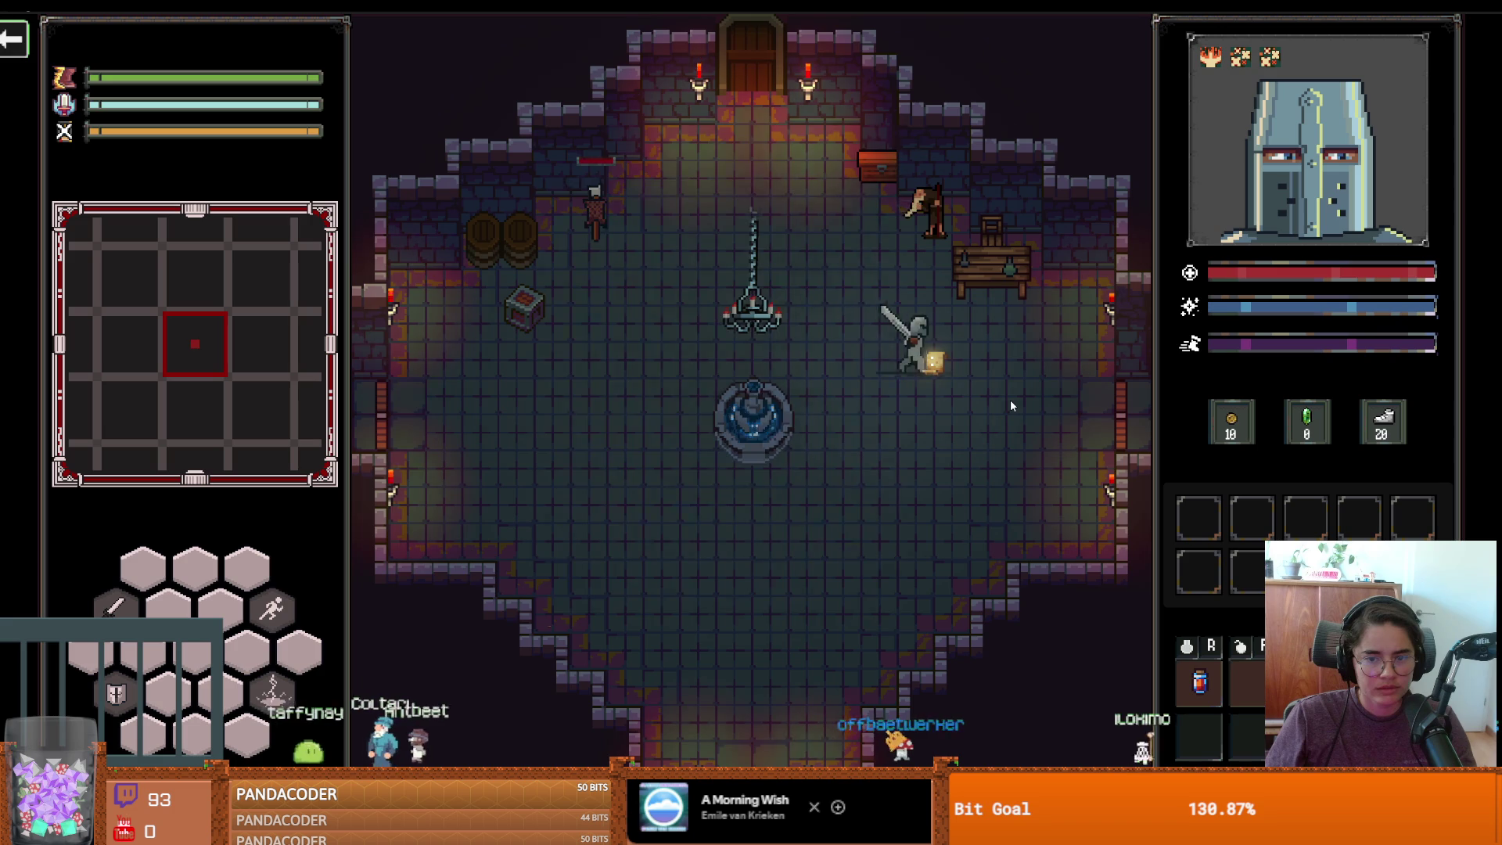
pyautogui.press('e')
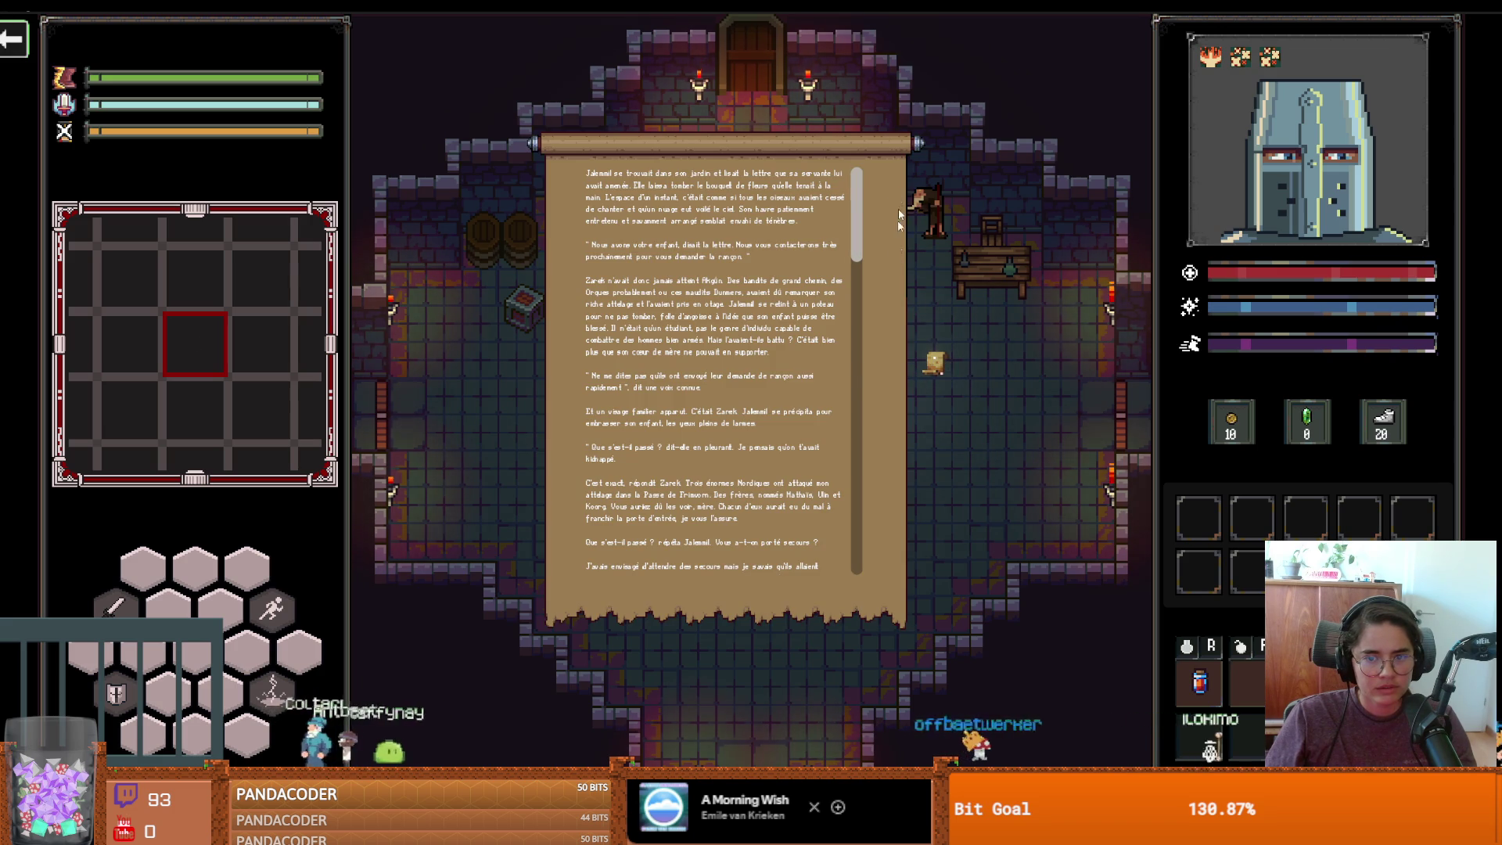
pyautogui.scroll(-10, 851, 215)
pyautogui.scroll(10, 851, 214)
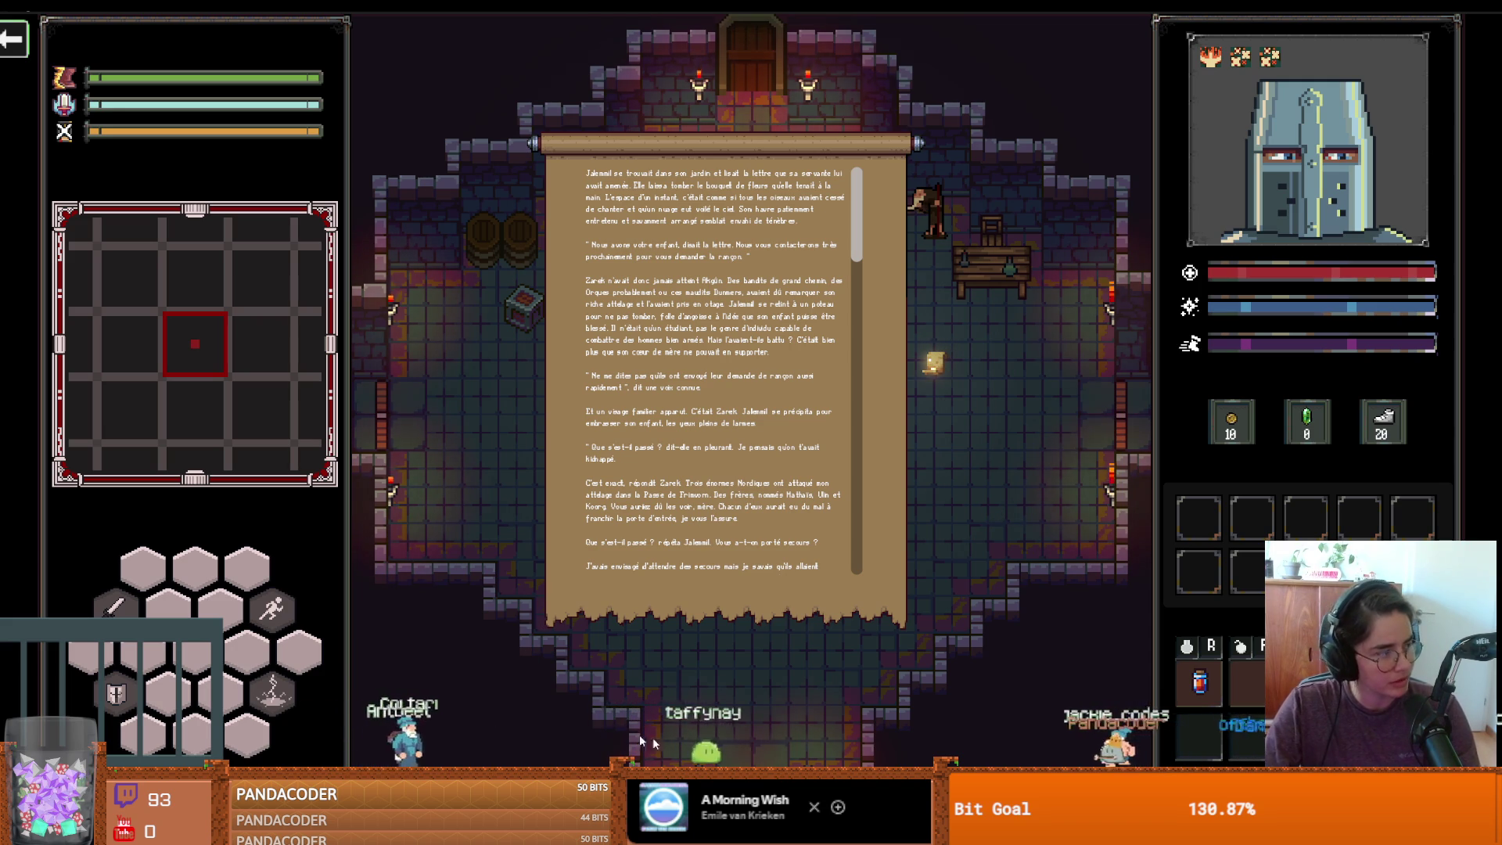
pyautogui.click(1165, 743)
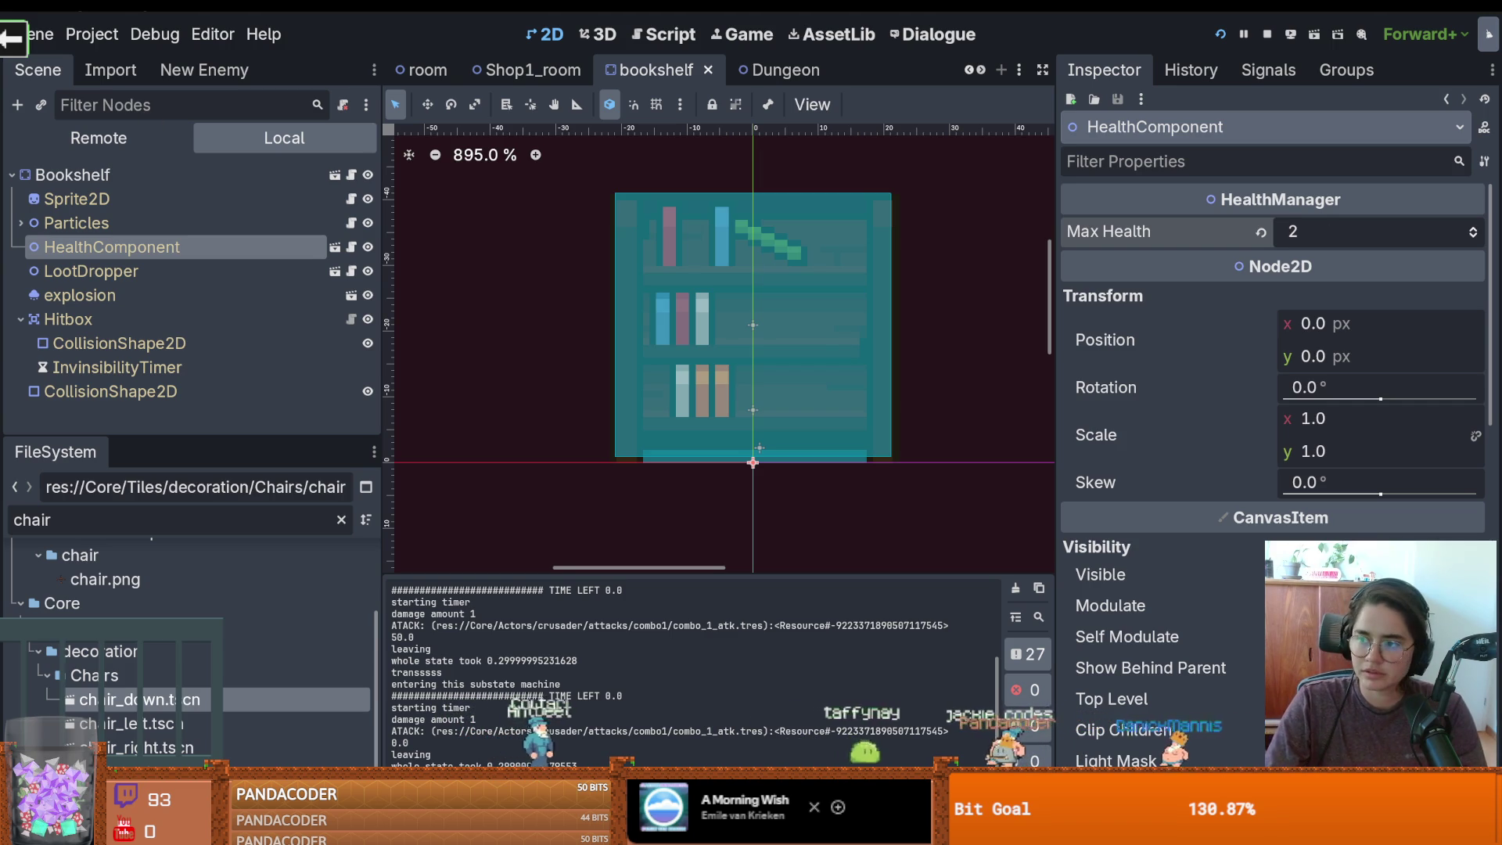
pyautogui.press('F5')
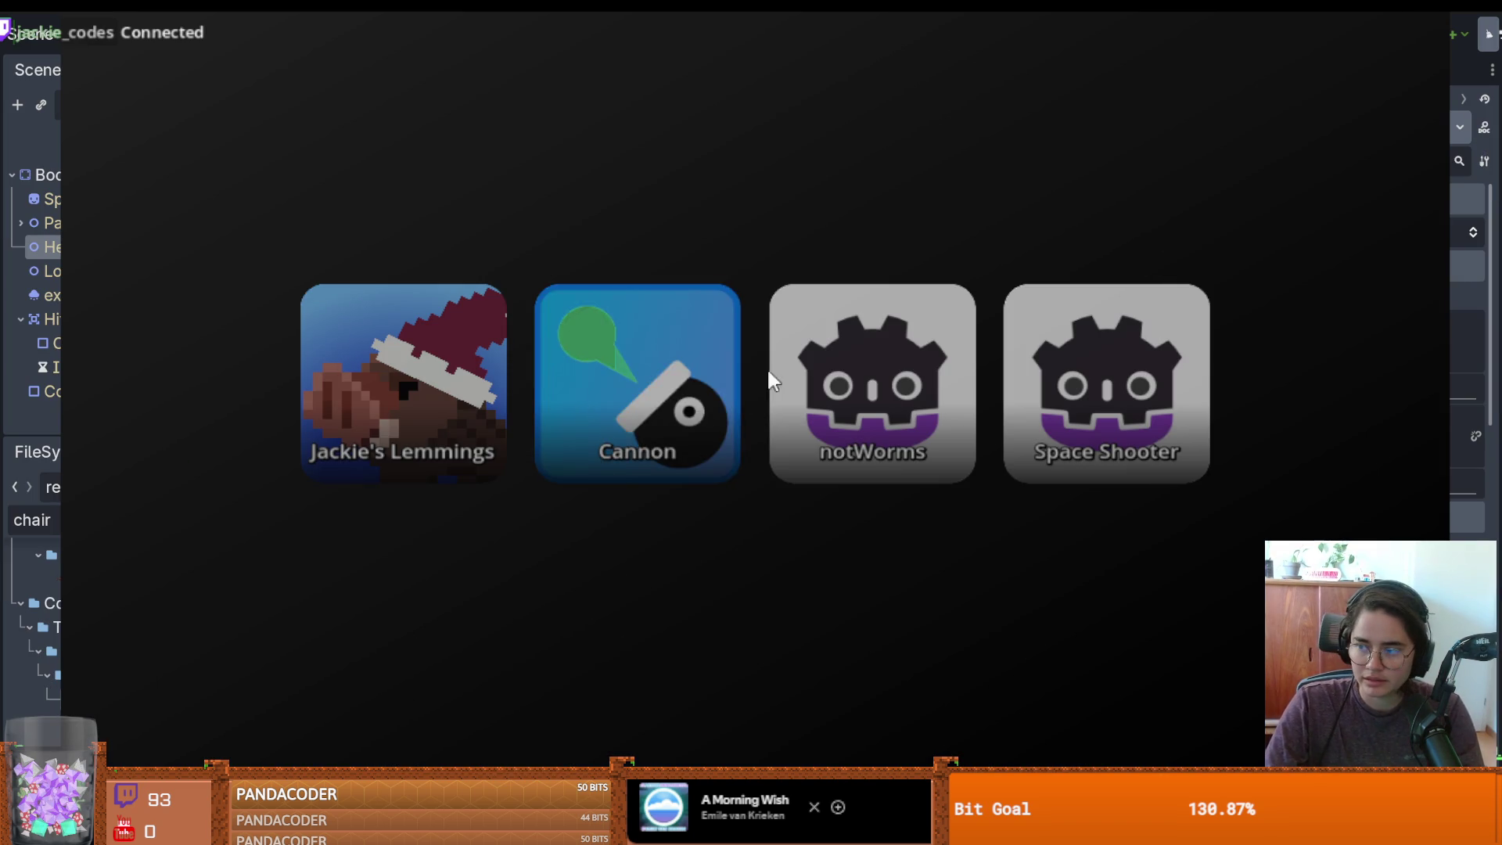
# Start the Cannon game, then later exit to the game menu and relaunch Cannon
pyautogui.click(669, 384)
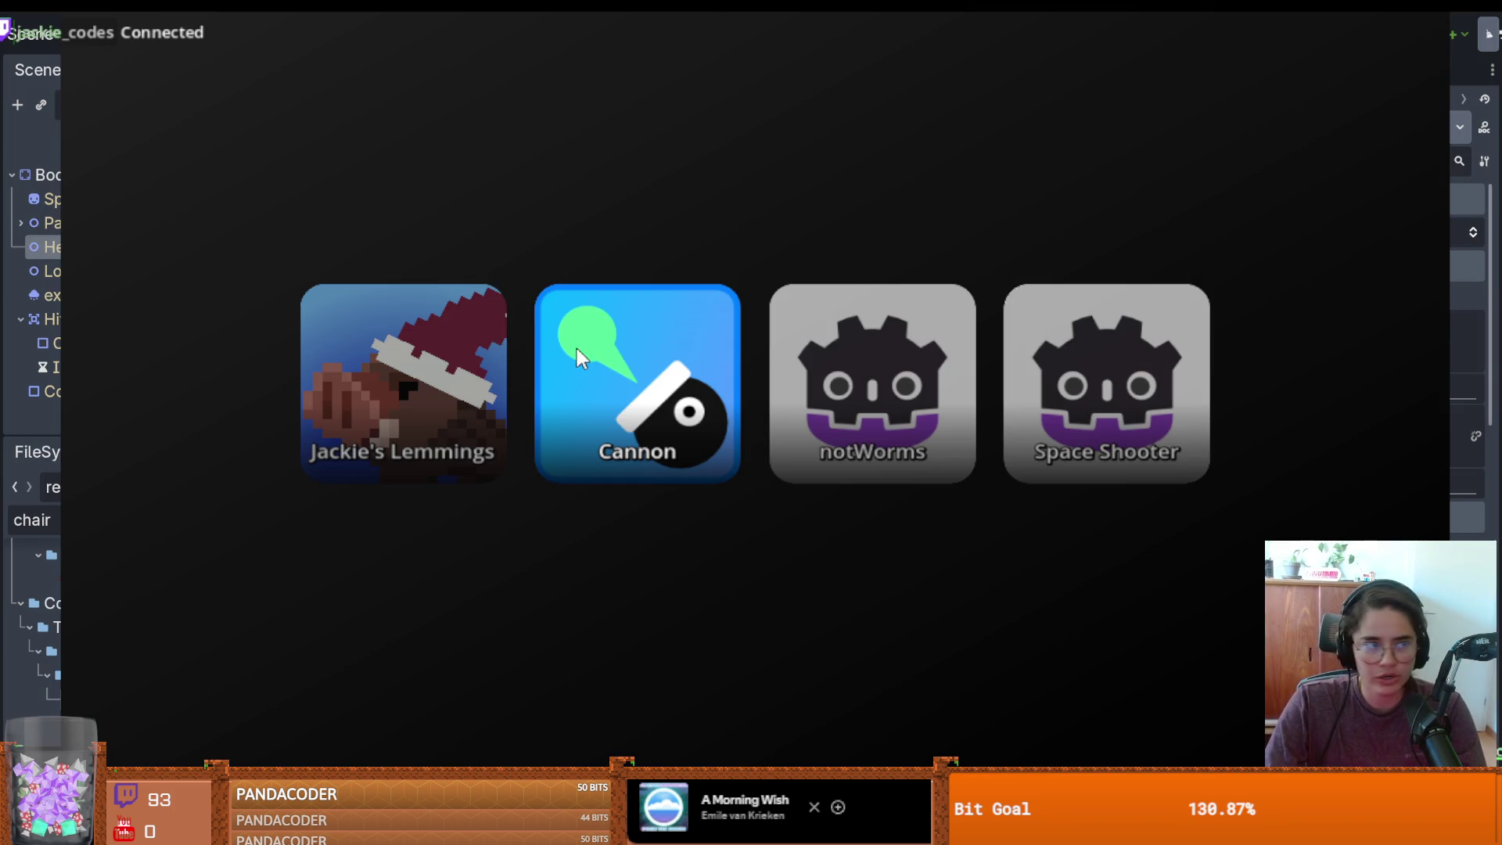
pyautogui.click(576, 387)
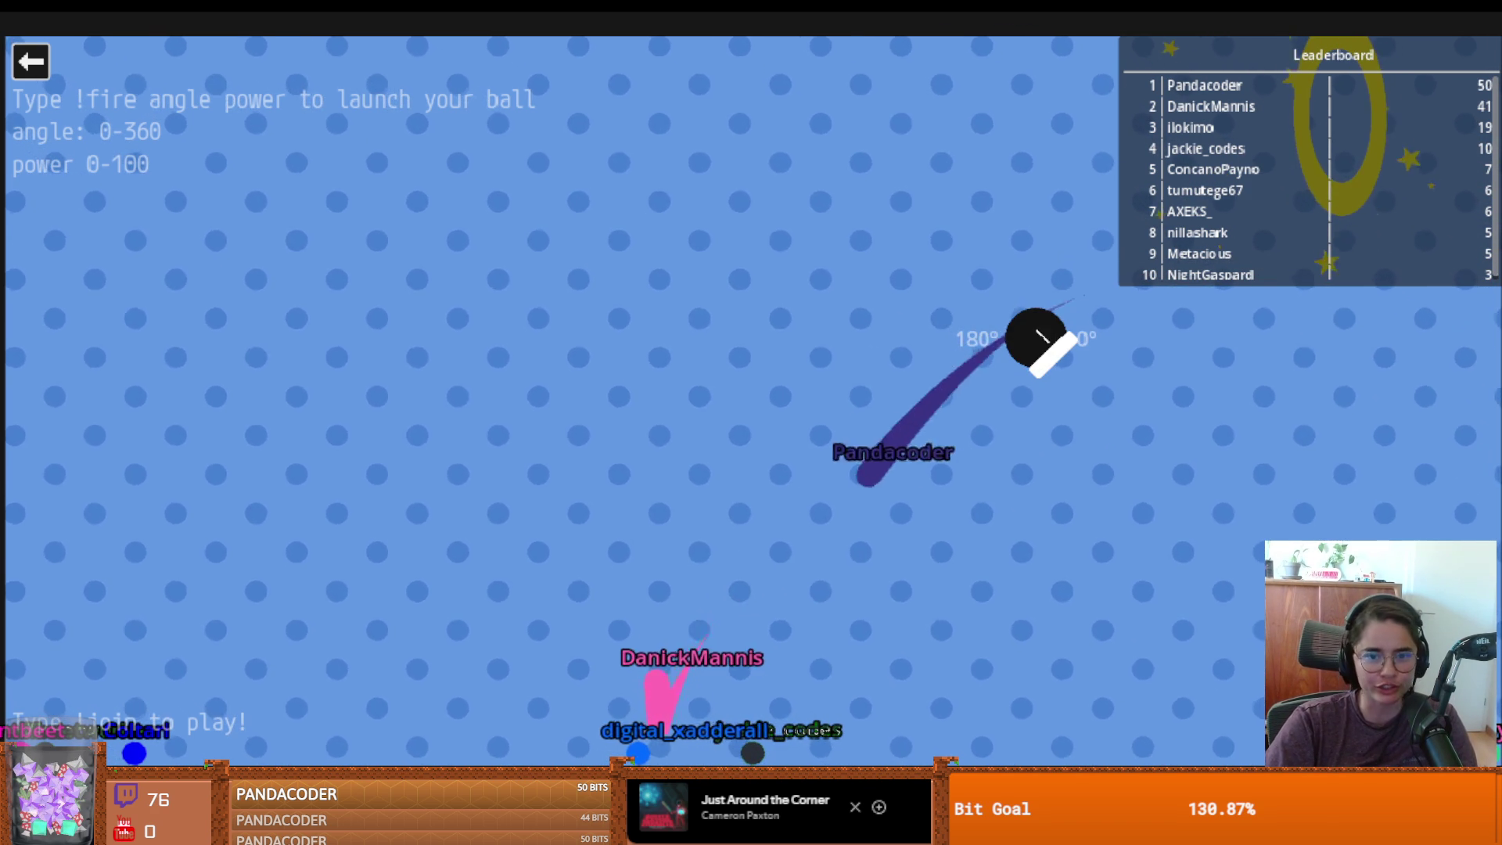
pyautogui.click(25, 69)
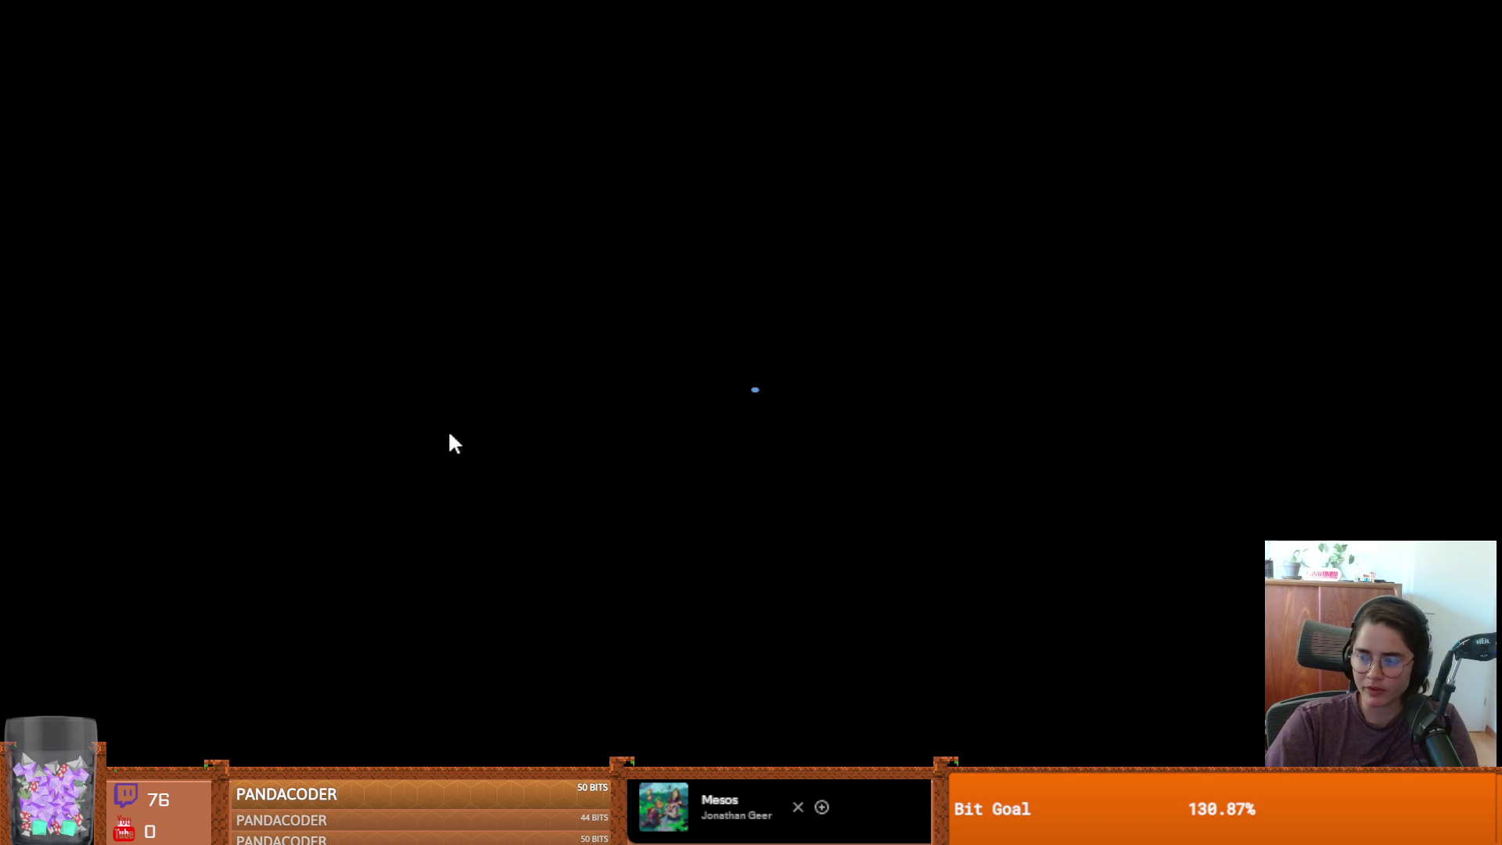
pyautogui.click(613, 365)
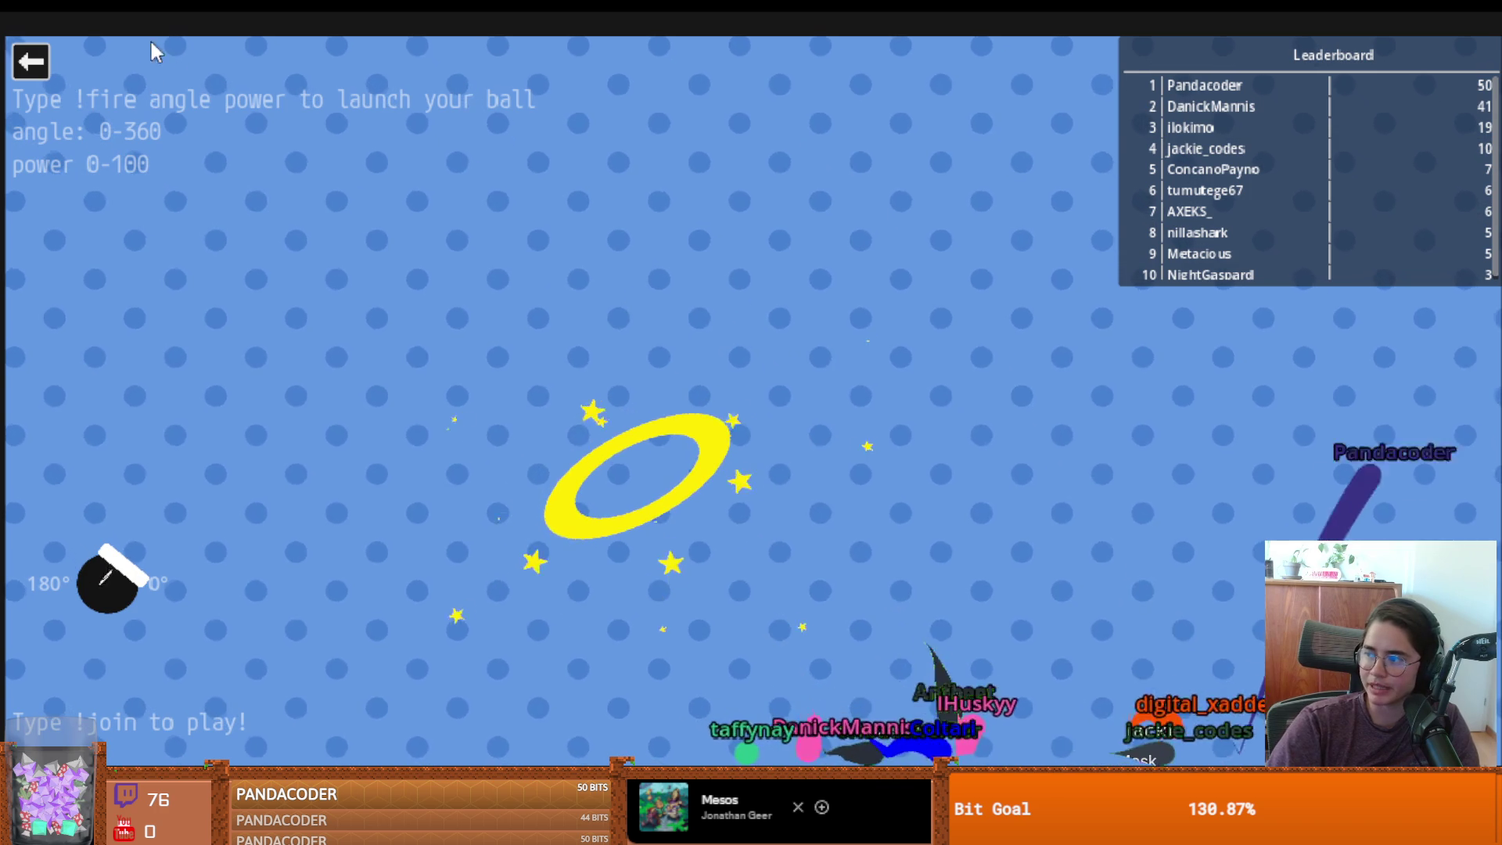
# Leave the Cannon game, save the bookshelf scene, enlarge the FileSystem panel and narrow the left dock
pyautogui.click(29, 61)
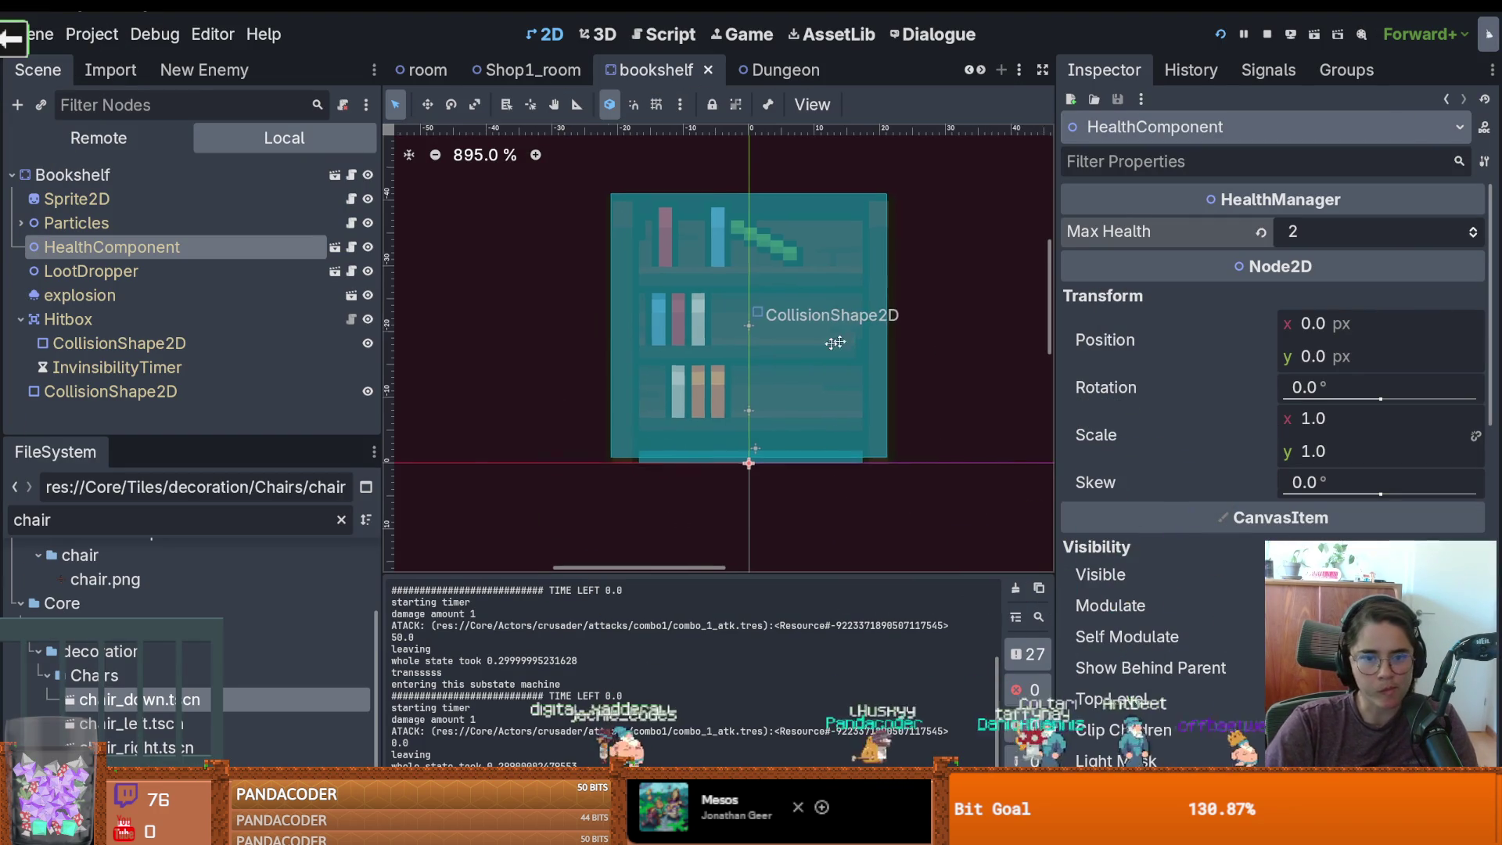
pyautogui.hotkey('ctrl', 's')
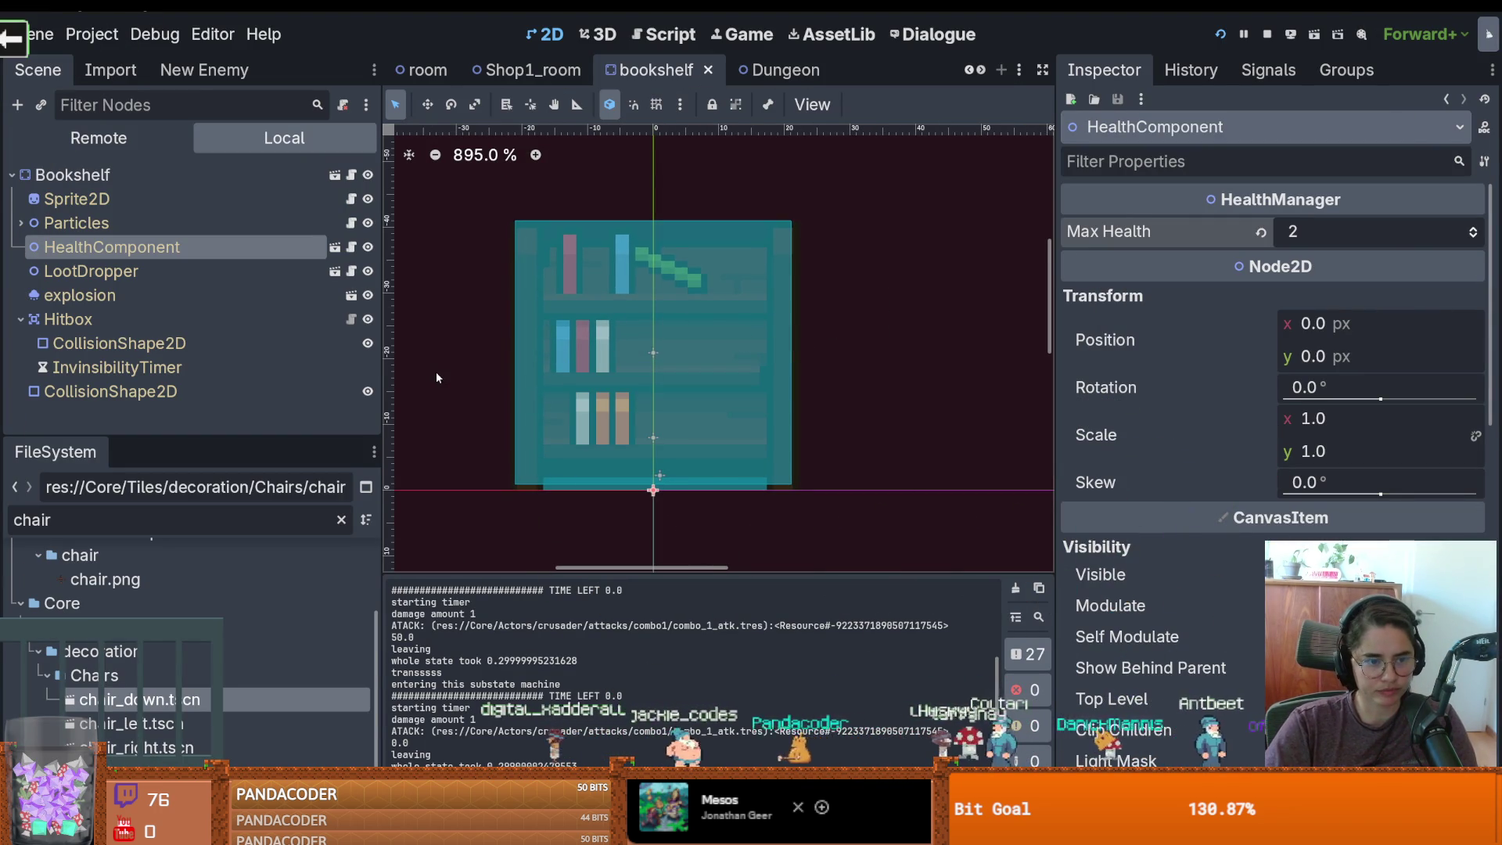
pyautogui.moveTo(196, 435); pyautogui.dragTo(195, 366)
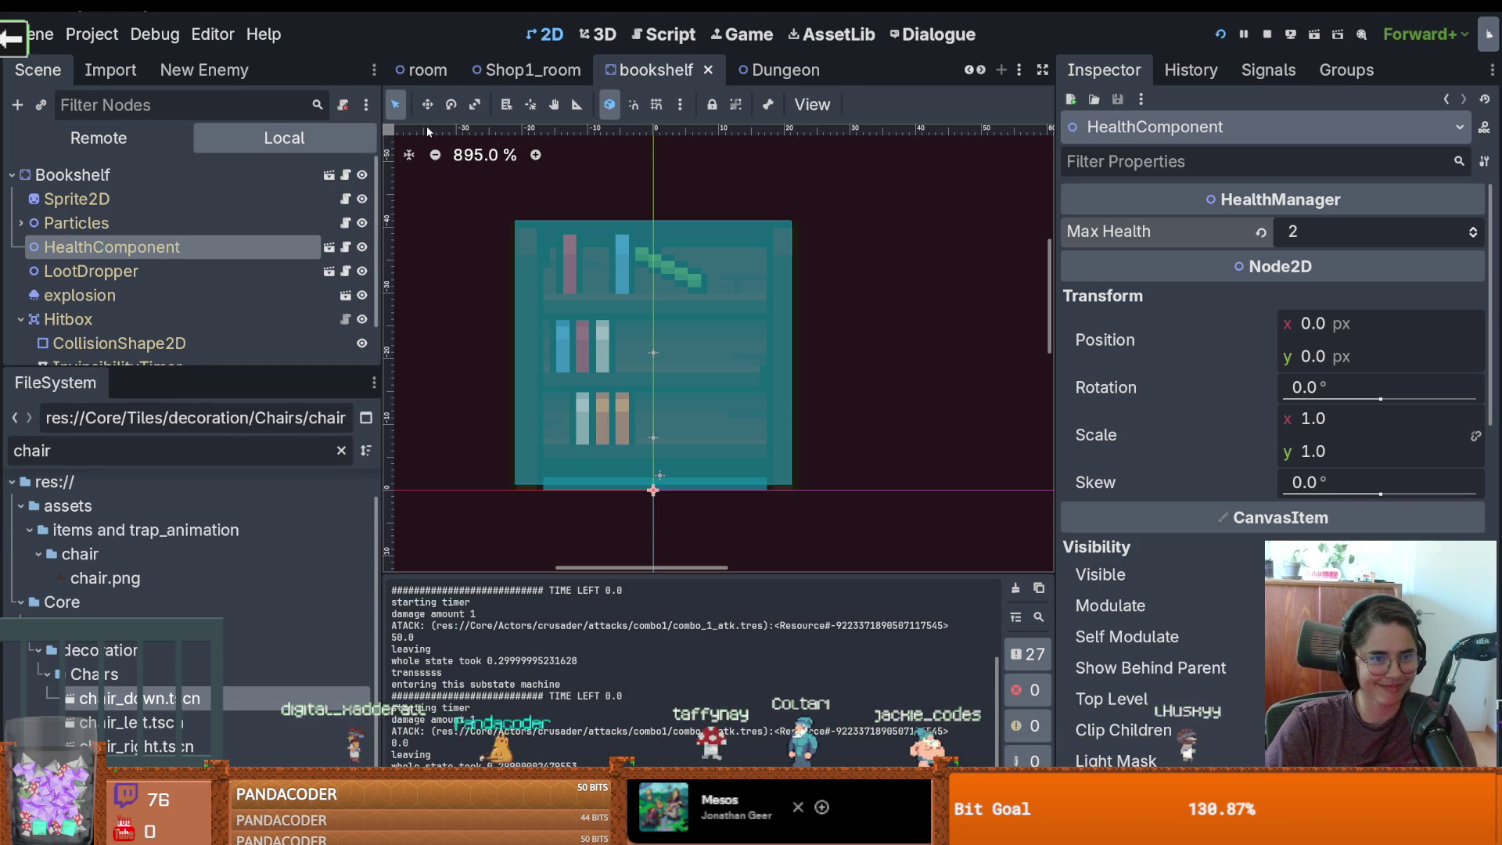
pyautogui.moveTo(380, 172); pyautogui.dragTo(196, 172)
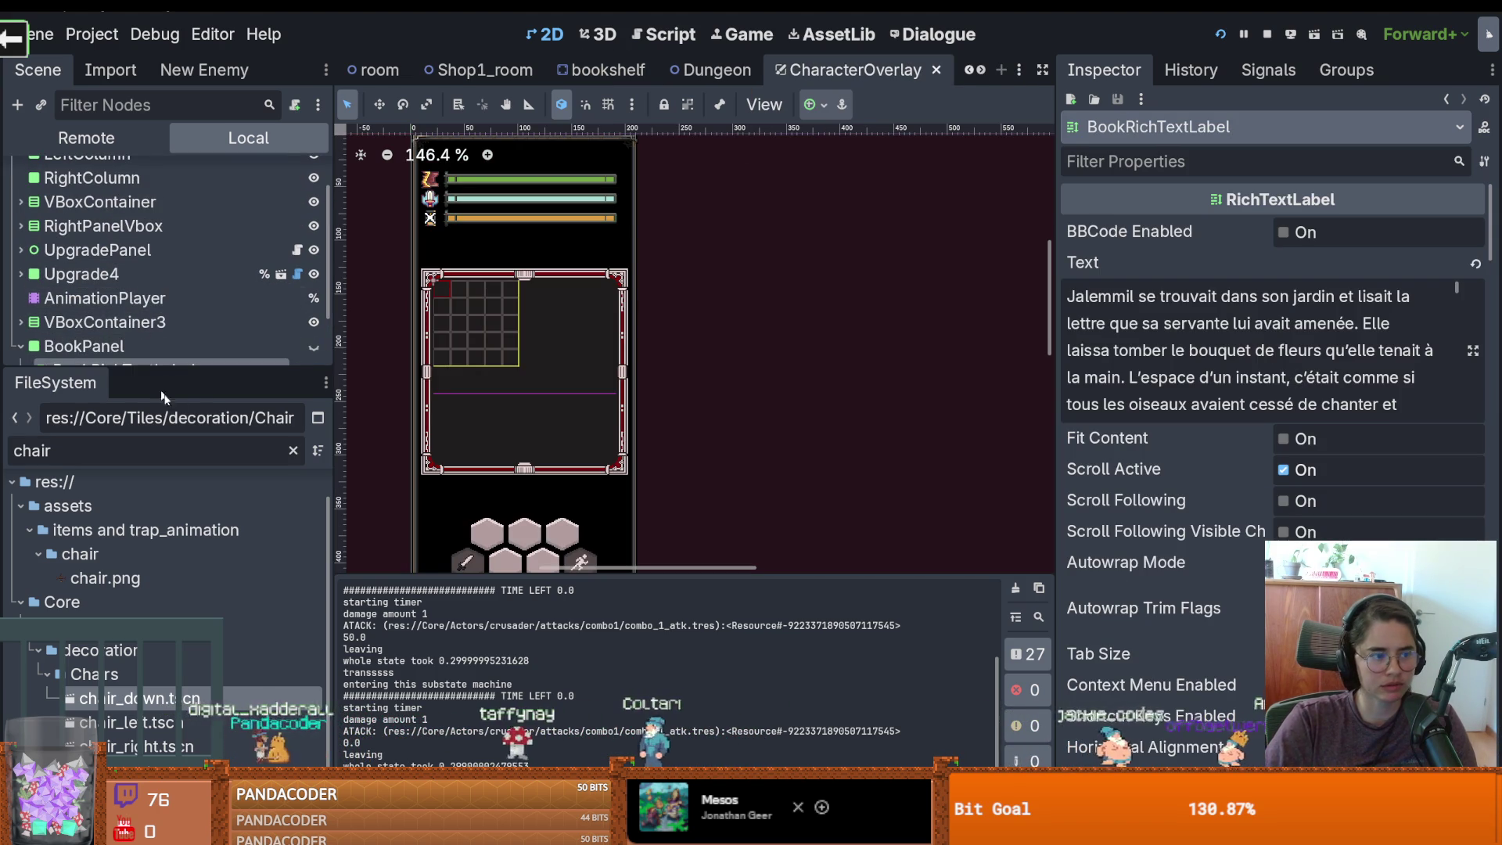
# Expand the scene tree to show every node, then open character_overlay.gd from the Overlay node
pyautogui.moveTo(192, 365); pyautogui.dragTo(195, 532)
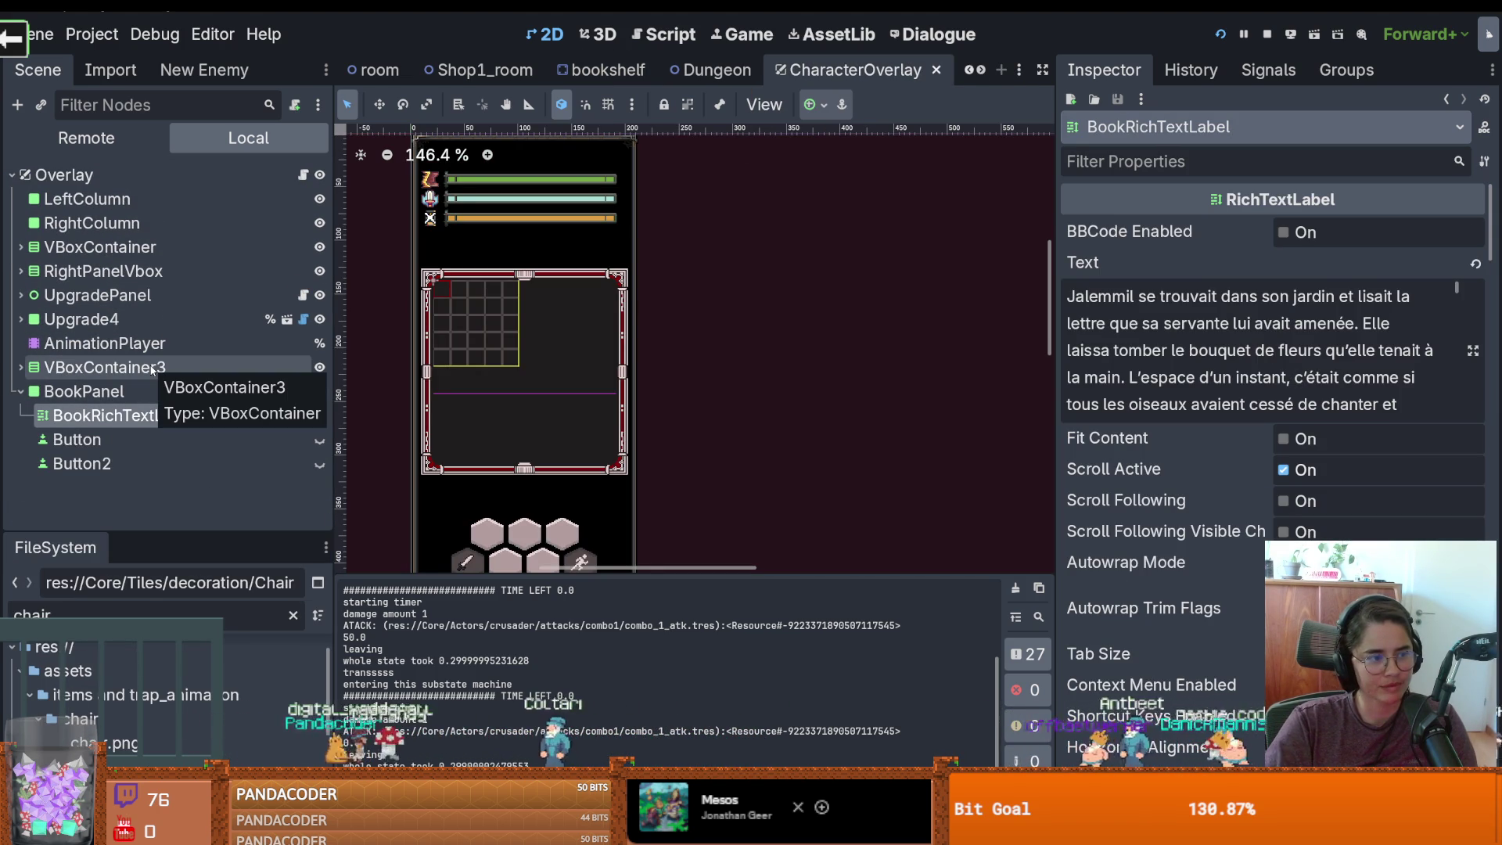
pyautogui.click(302, 174)
pyautogui.scroll(10, 739, 295)
pyautogui.scroll(-5, 719, 332)
pyautogui.scroll(1, 719, 333)
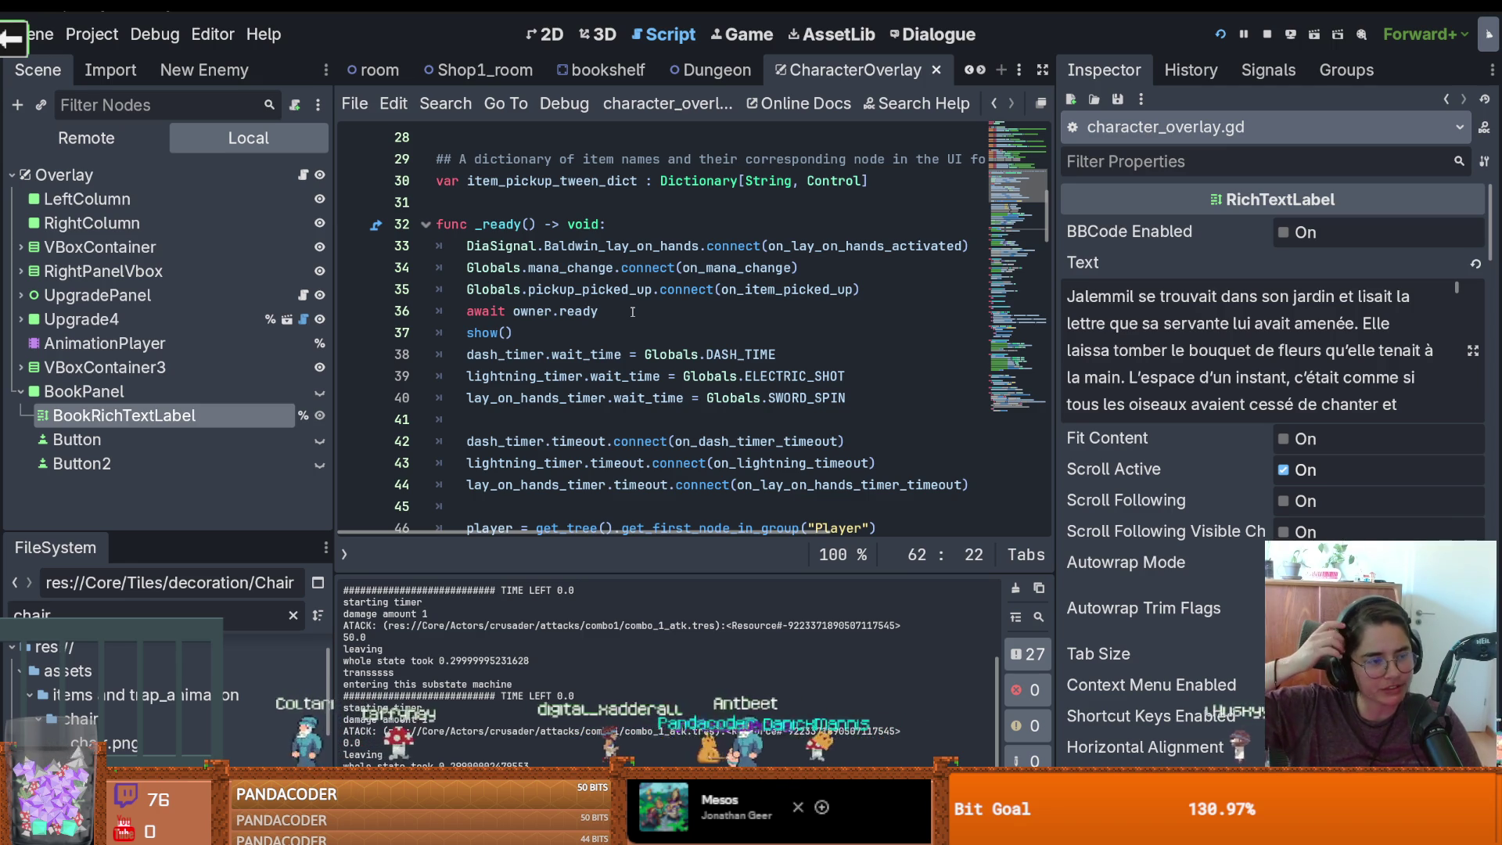
# In on_open_book, move the blank line above the book text assignment and save the script
pyautogui.scroll(4, 618, 305)
pyautogui.scroll(-4, 602, 354)
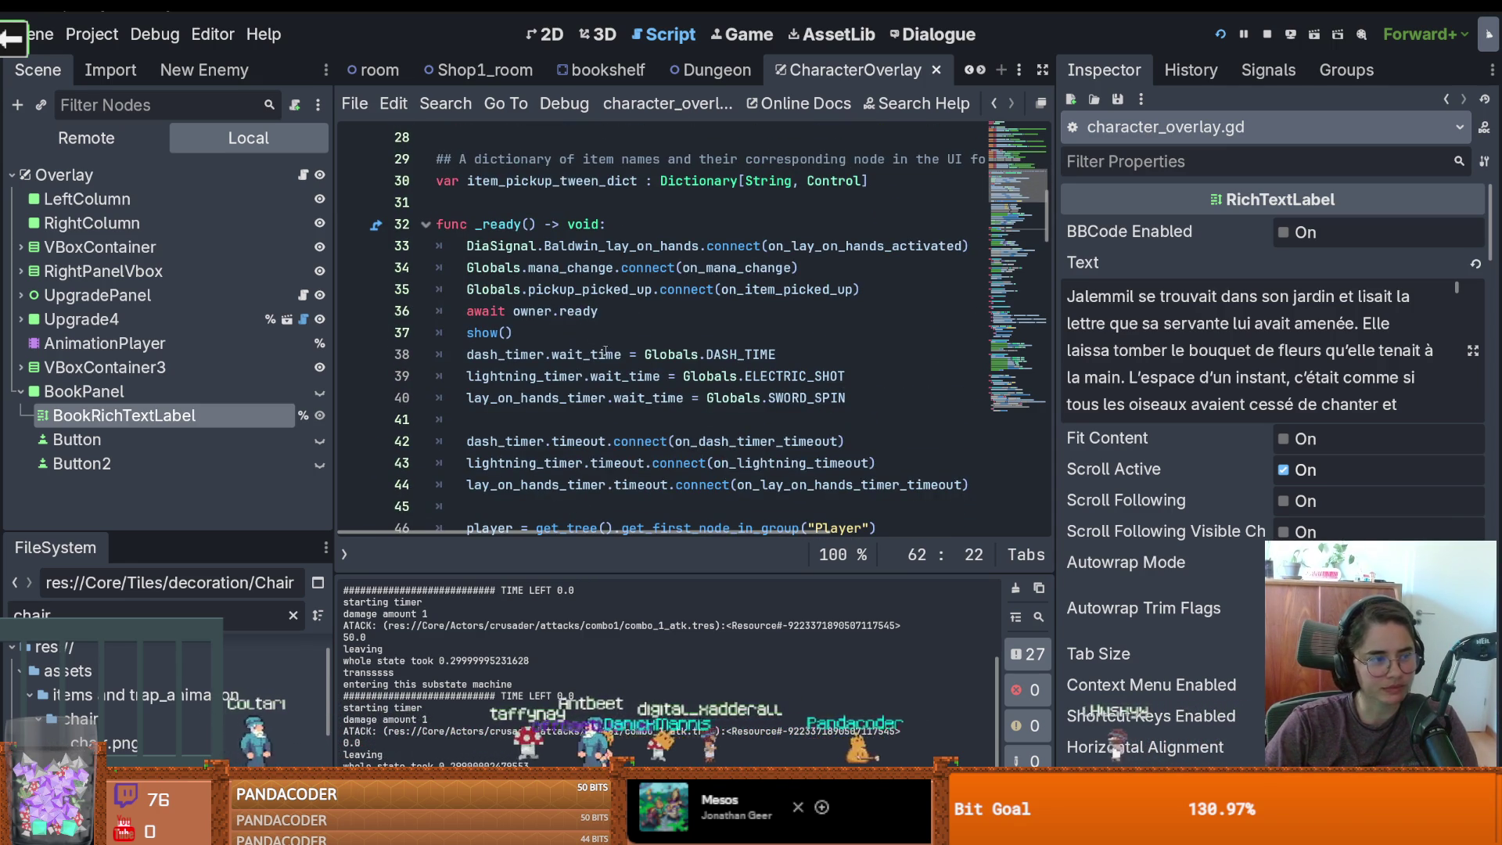
pyautogui.moveTo(606, 355)
pyautogui.scroll(-1, 516, 336)
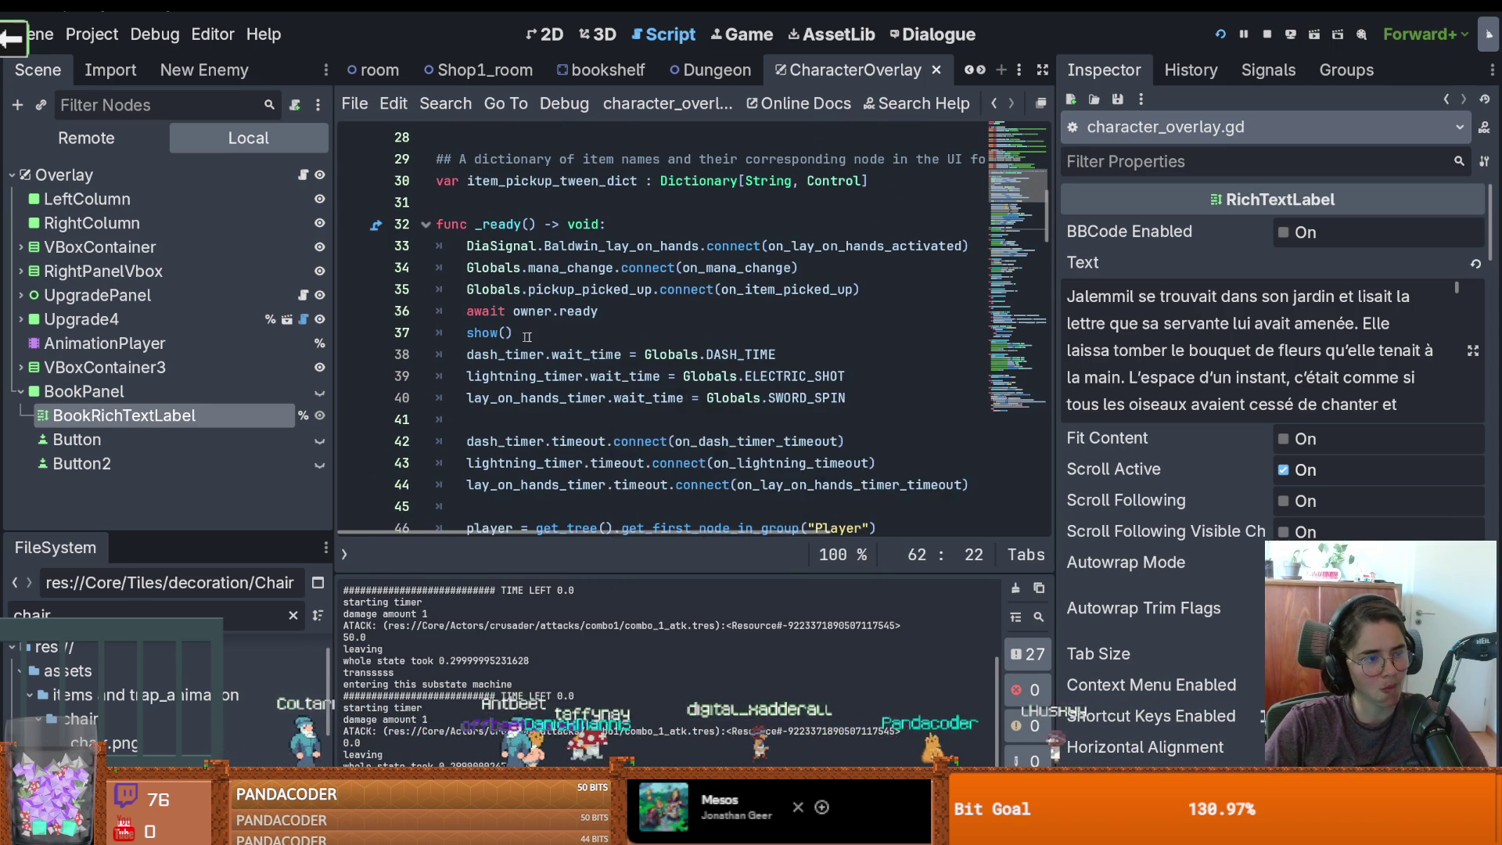
pyautogui.scroll(2, 598, 373)
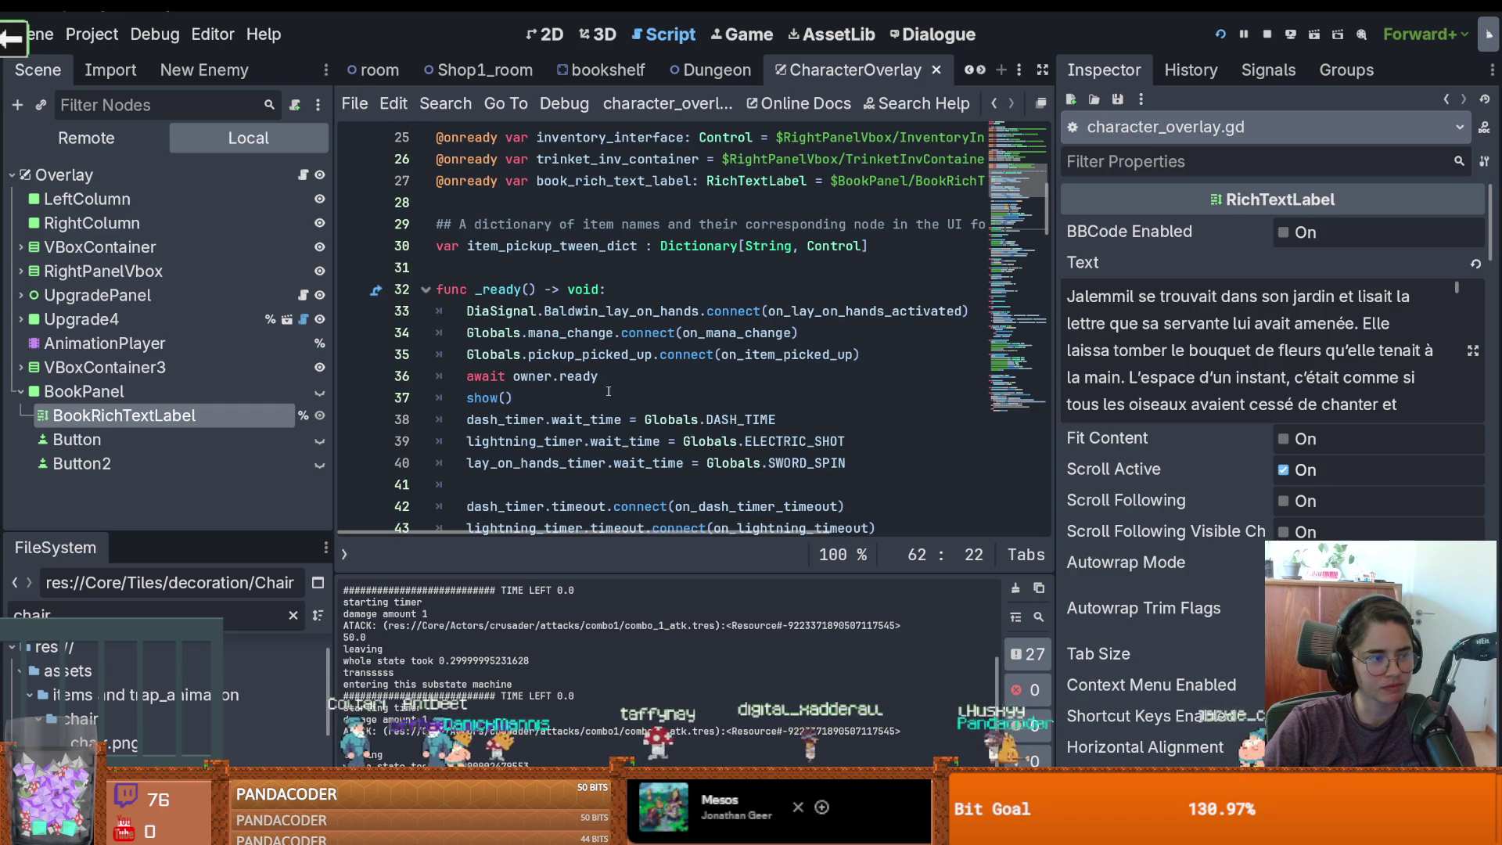
pyautogui.scroll(-9, 571, 402)
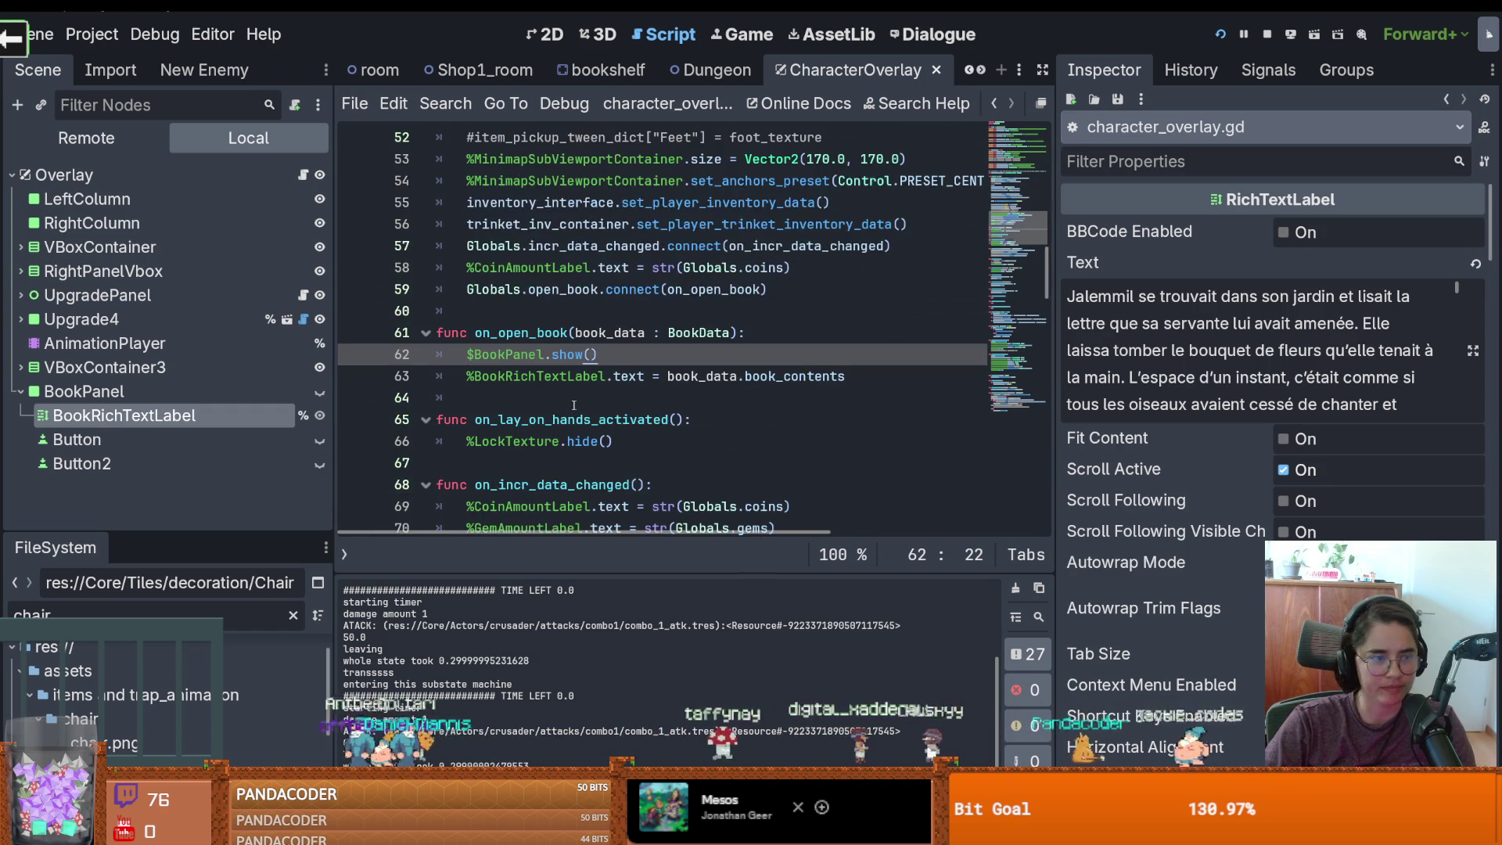
pyautogui.click(613, 400)
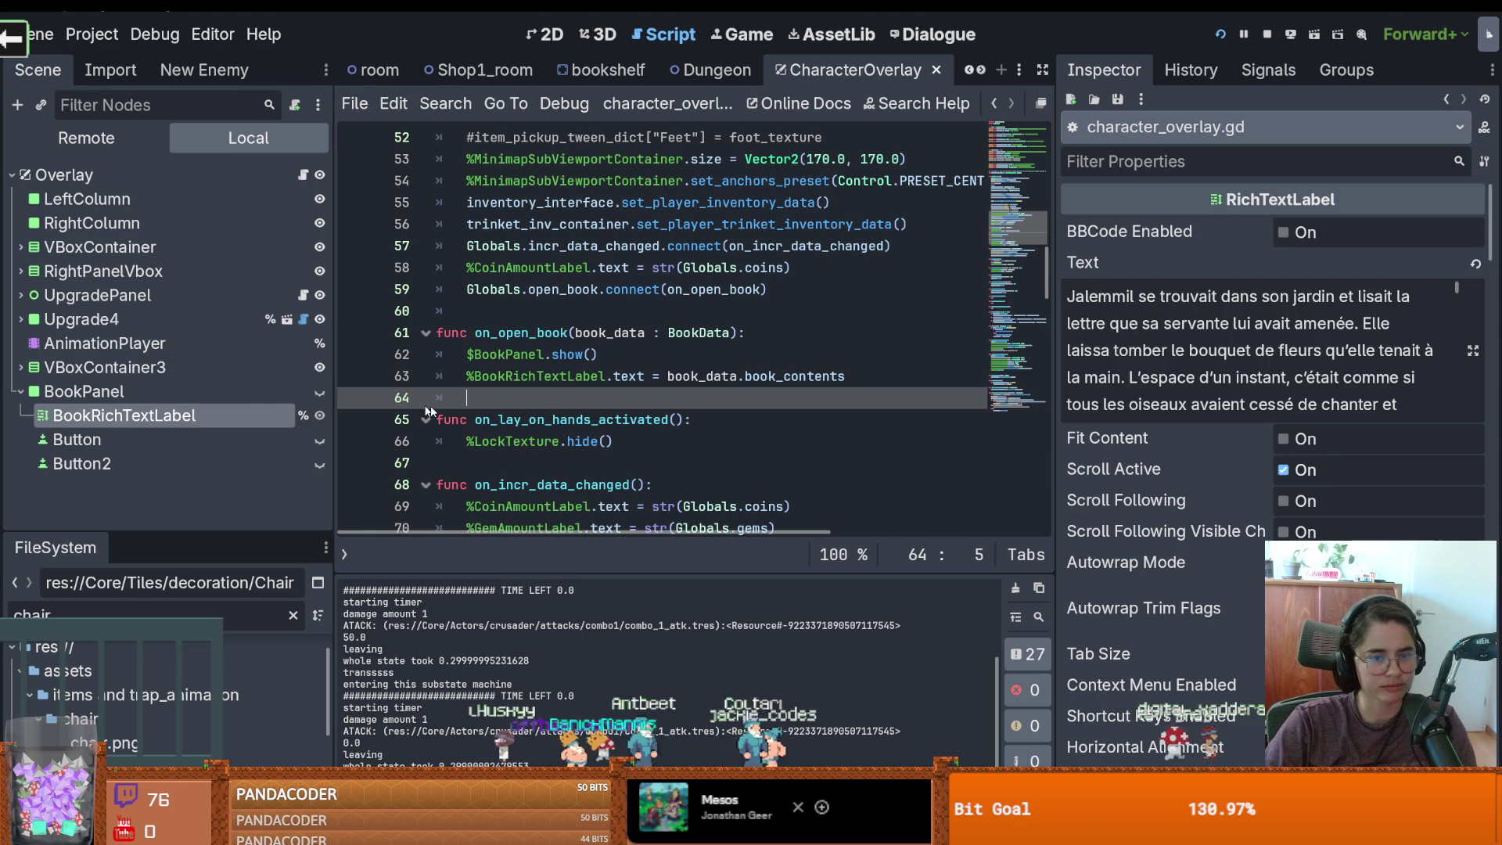
pyautogui.hotkey('ctrl', 's')
pyautogui.press('Up')
pyautogui.hotkey('ctrl', 'shift', 'Return')
pyautogui.hotkey('ctrl', 's')
# Back in the 2D view, toggle the BookPanel's visibility and save the overlay scene
pyautogui.click(551, 35)
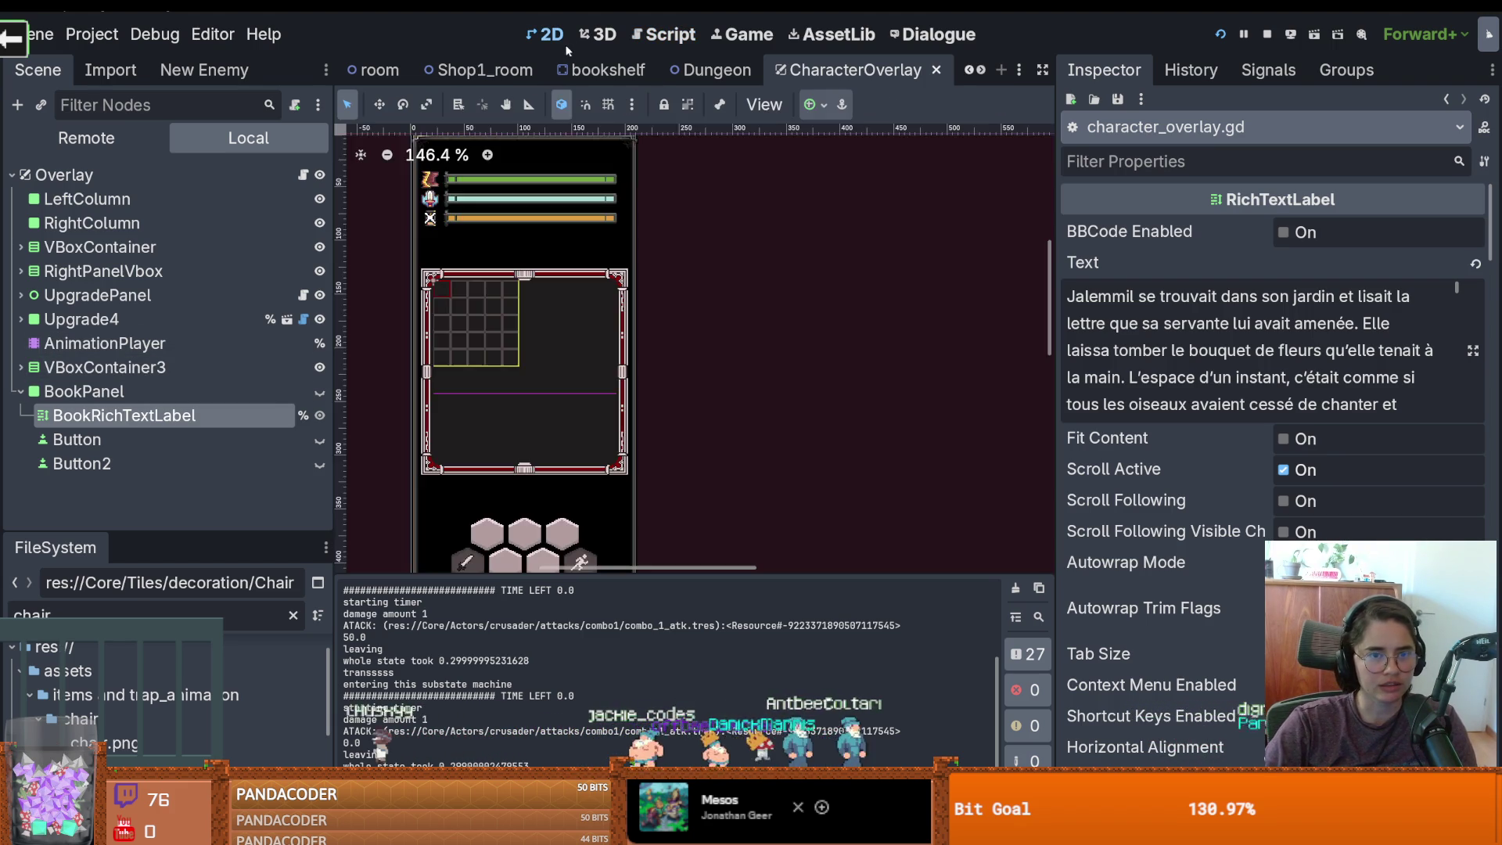
pyautogui.scroll(-5, 707, 276)
pyautogui.scroll(2, 612, 321)
pyautogui.scroll(3, 686, 342)
pyautogui.scroll(1, 654, 372)
pyautogui.scroll(1, 672, 372)
pyautogui.scroll(-1, 681, 373)
pyautogui.hotkey('ctrl', 's')
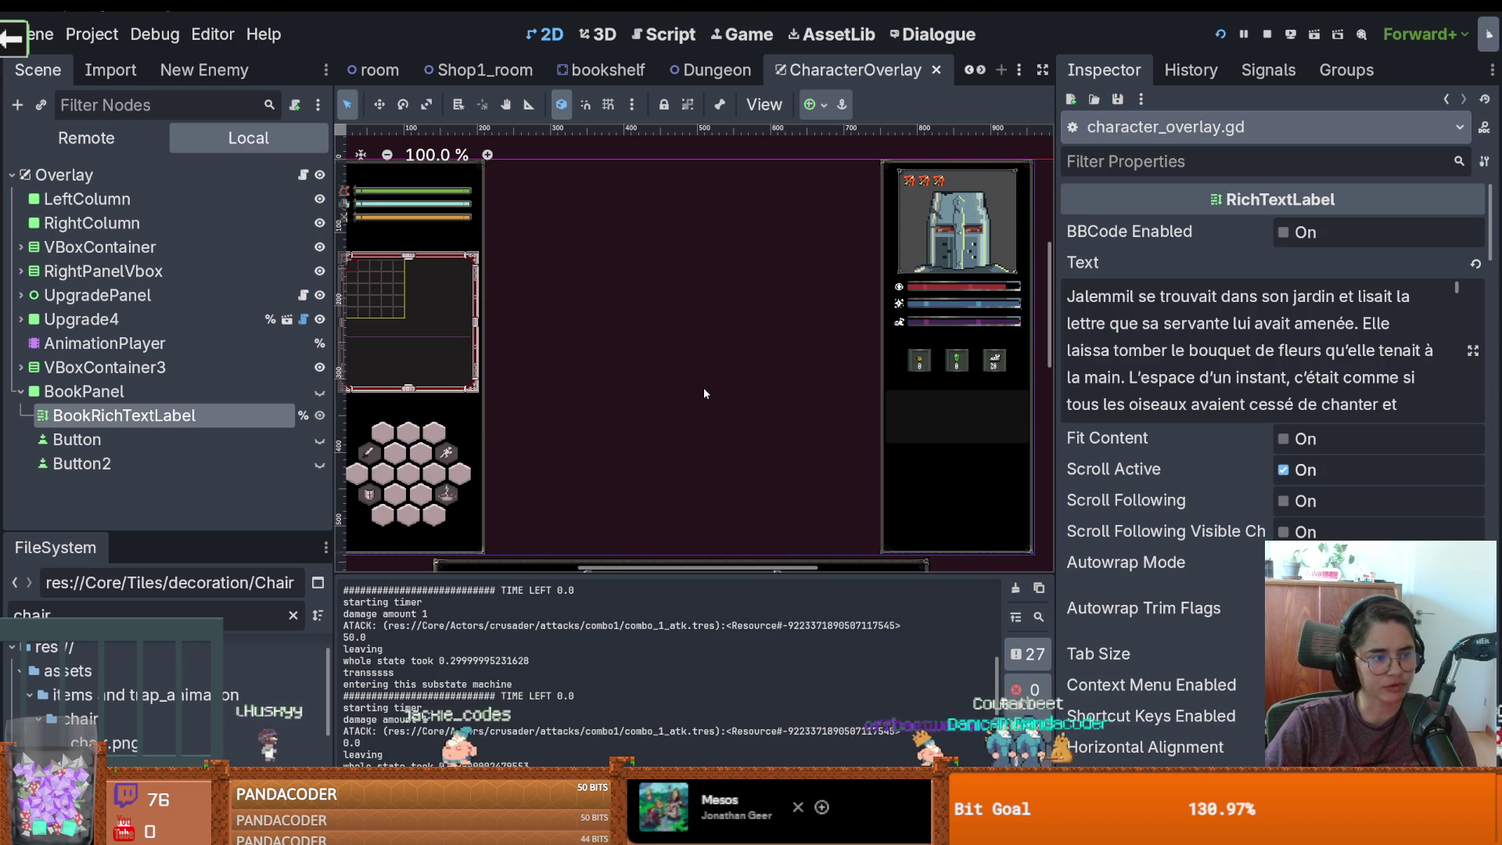
pyautogui.click(320, 392)
pyautogui.hotkey('ctrl', 's')
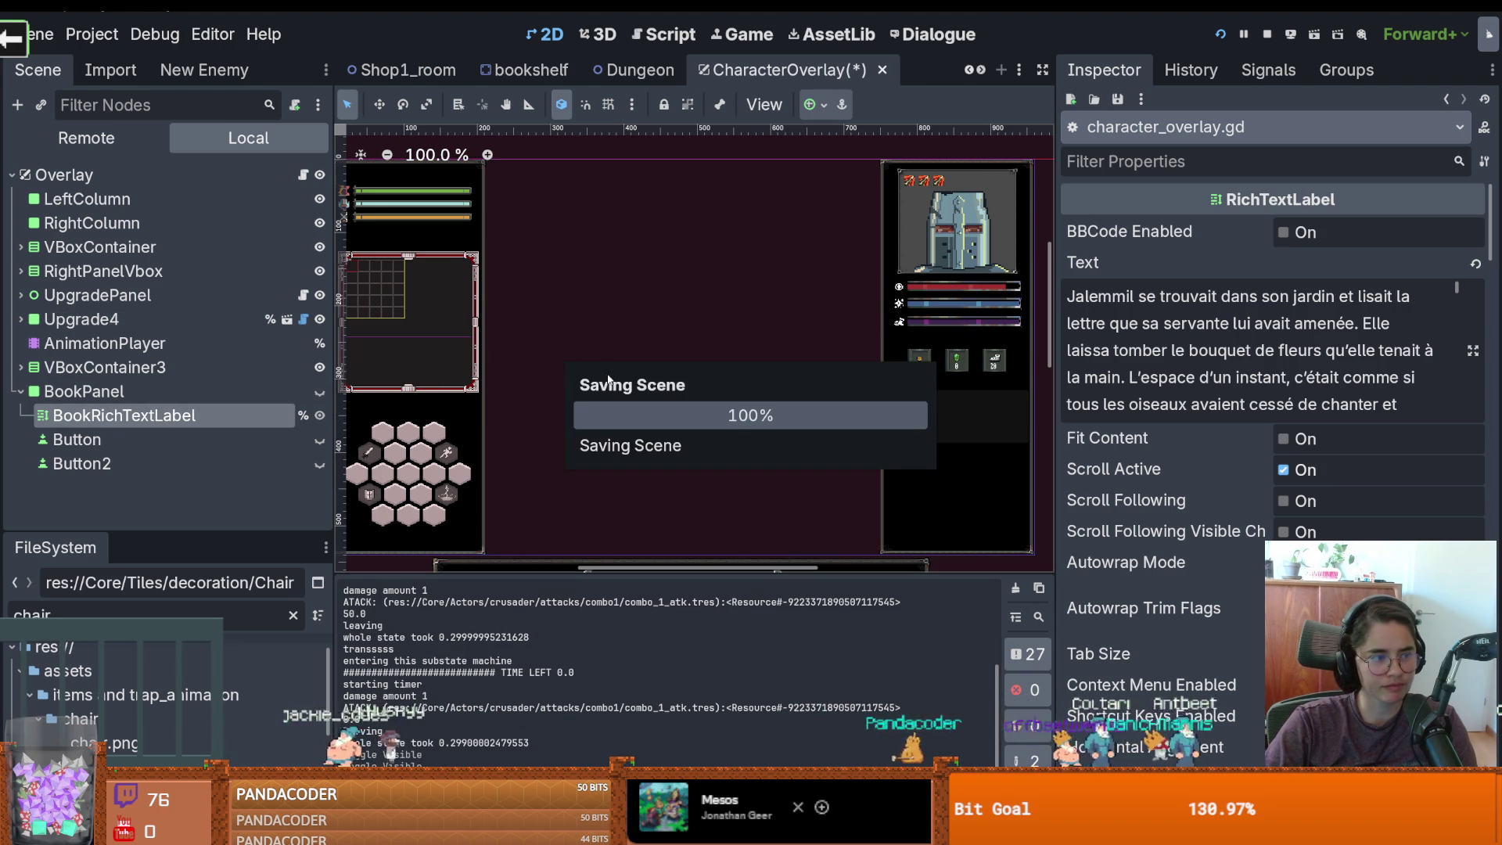
# Look over the book text, save again, then select BookPanel and reopen character_overlay.gd
pyautogui.scroll(1, 635, 365)
pyautogui.moveTo(635, 364)
pyautogui.mouseDown()
pyautogui.moveTo(651, 357)
pyautogui.moveTo(643, 384)
pyautogui.mouseUp()
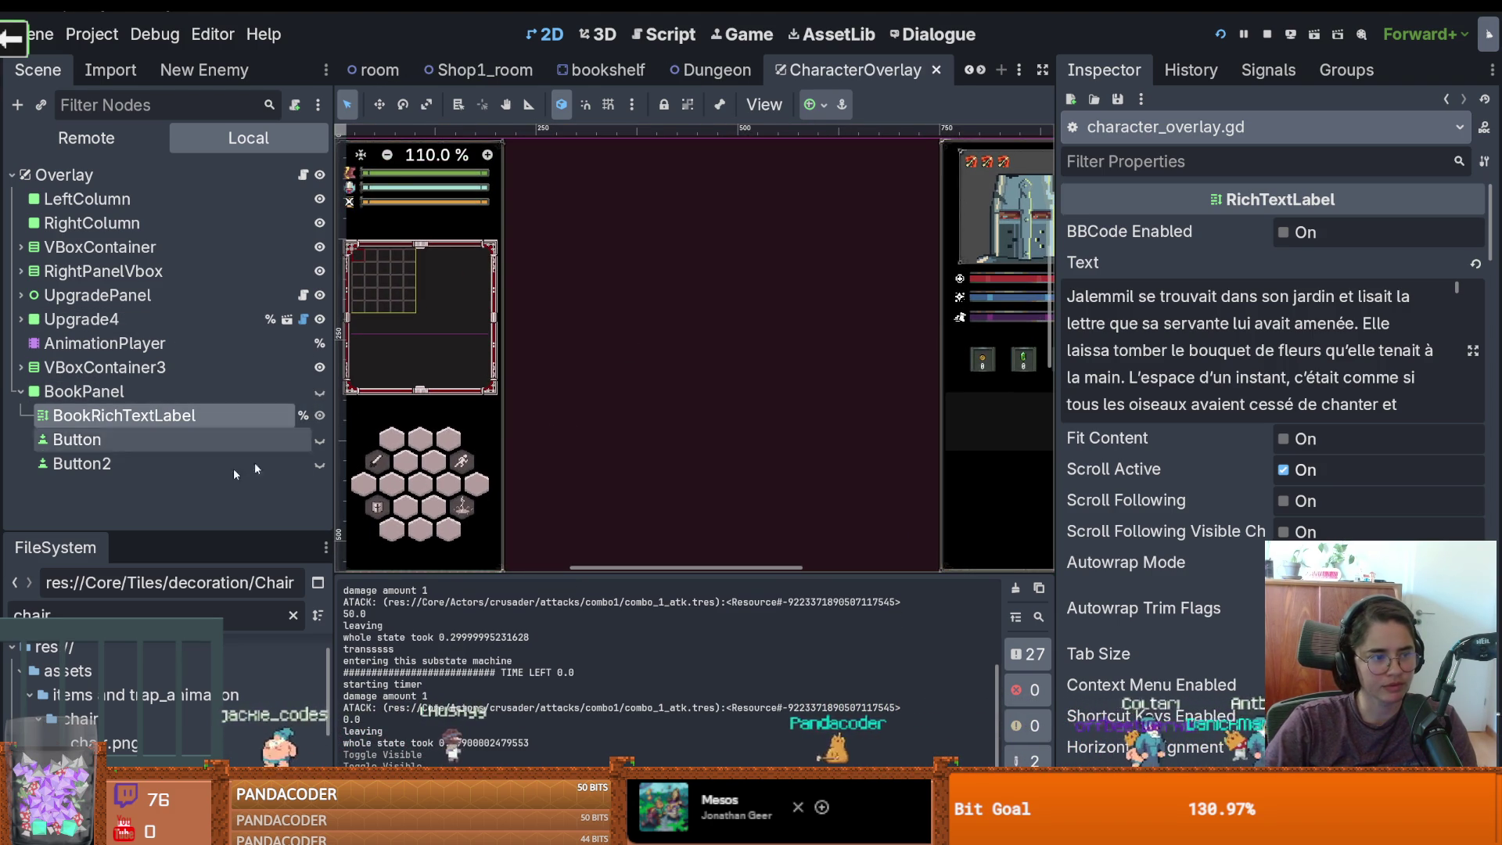
pyautogui.moveTo(1069, 297)
pyautogui.mouseDown()
pyautogui.moveTo(1114, 637)
pyautogui.moveTo(1195, 452)
pyautogui.mouseUp()
pyautogui.click(1458, 378)
pyautogui.scroll(-5, 1458, 378)
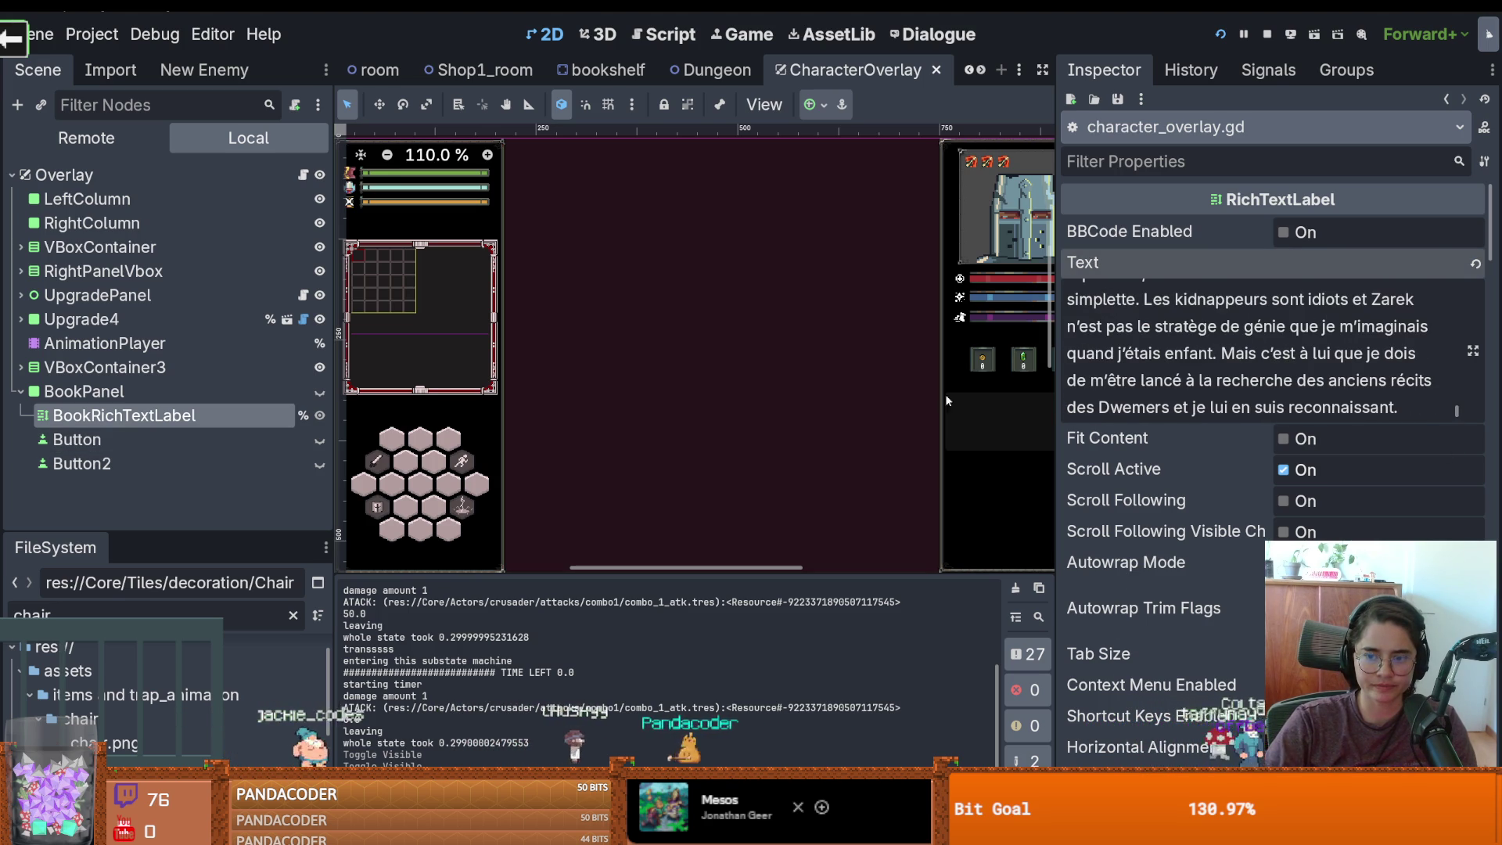
pyautogui.hotkey('ctrl', 's')
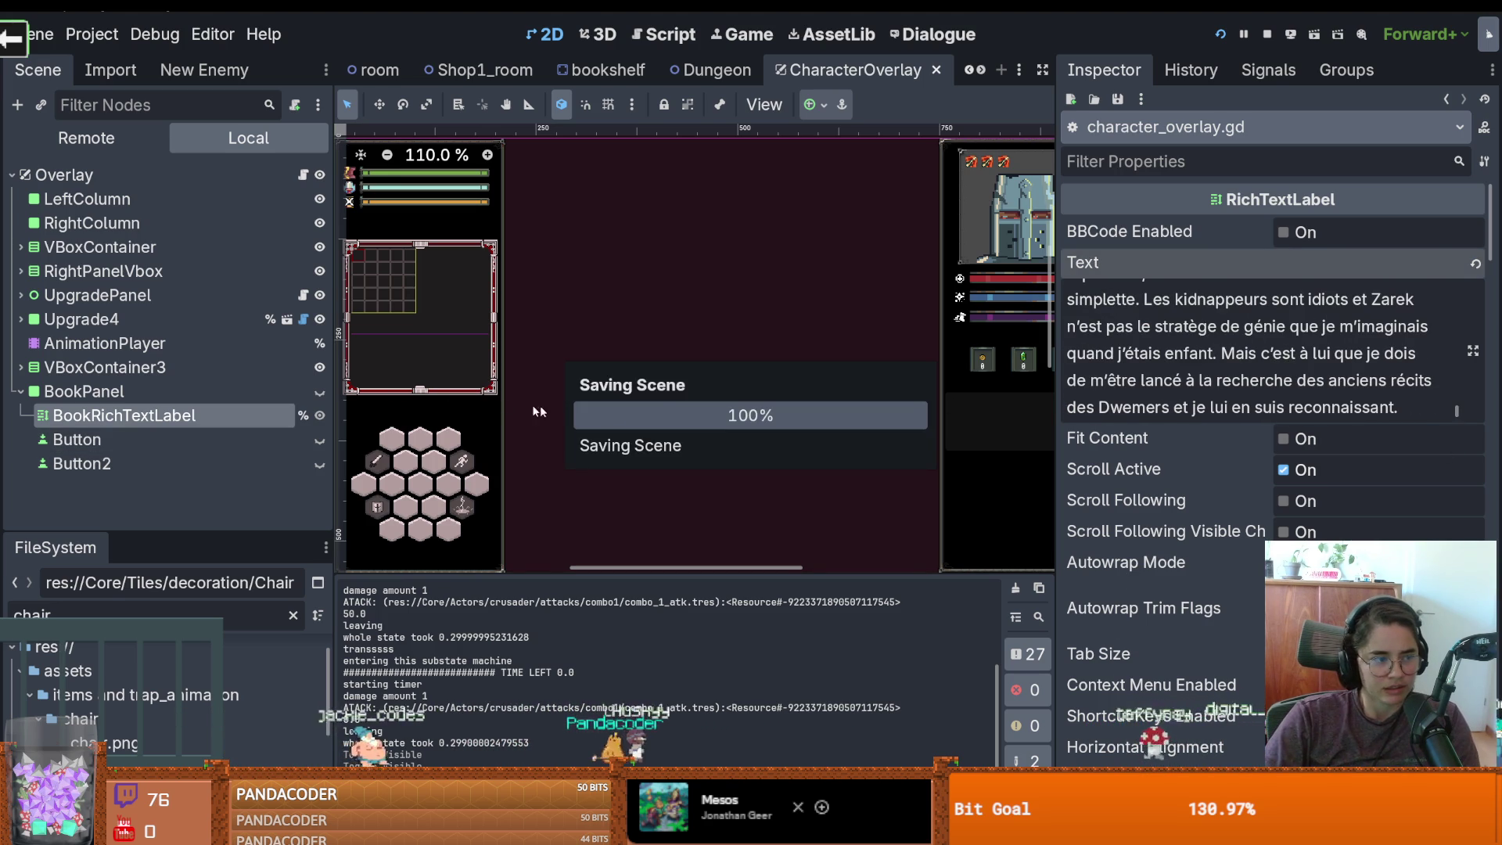
pyautogui.click(202, 391)
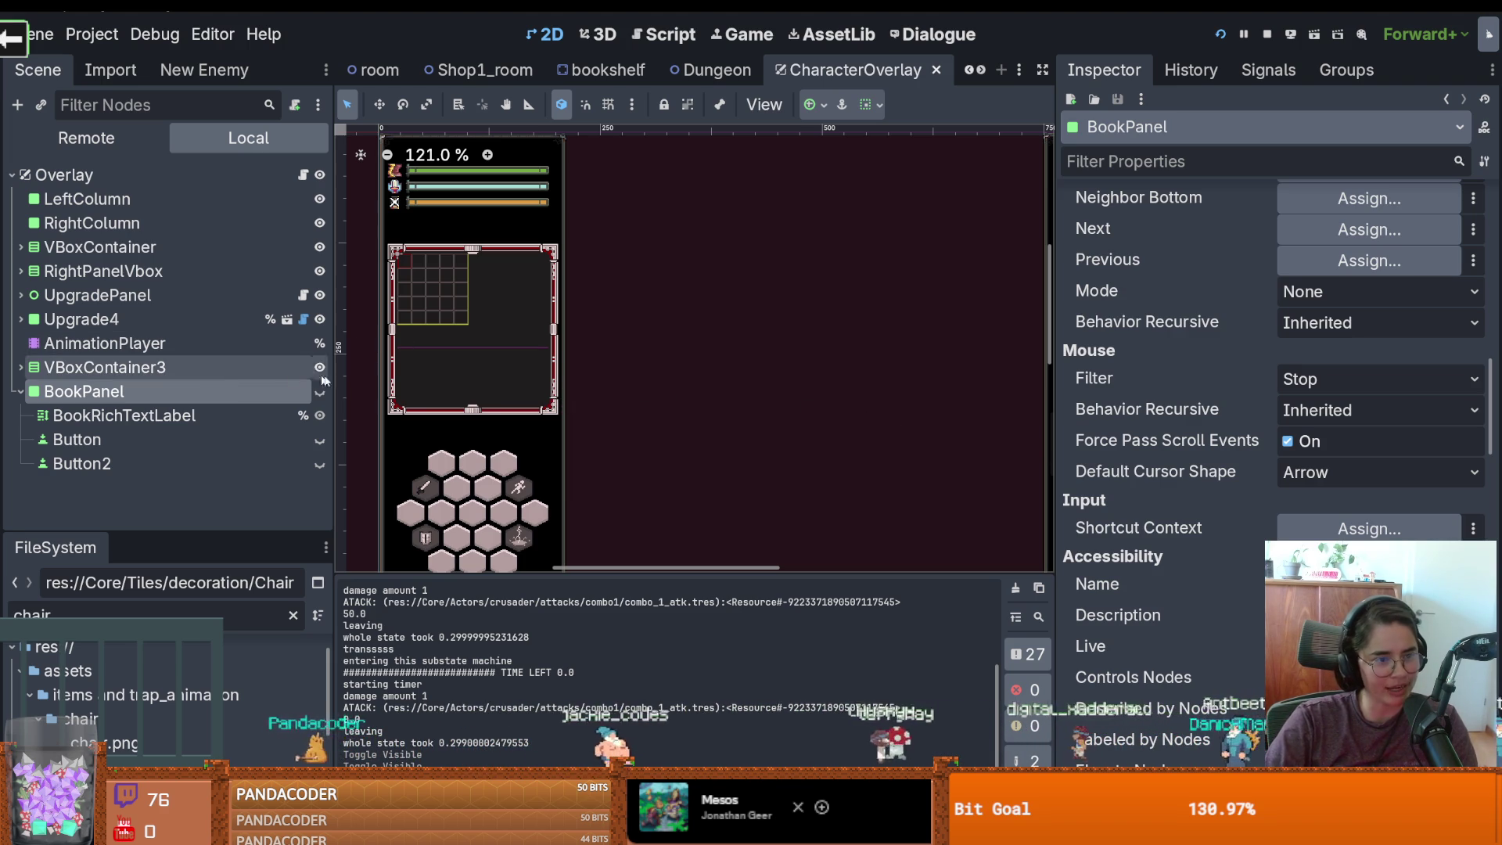
pyautogui.click(302, 175)
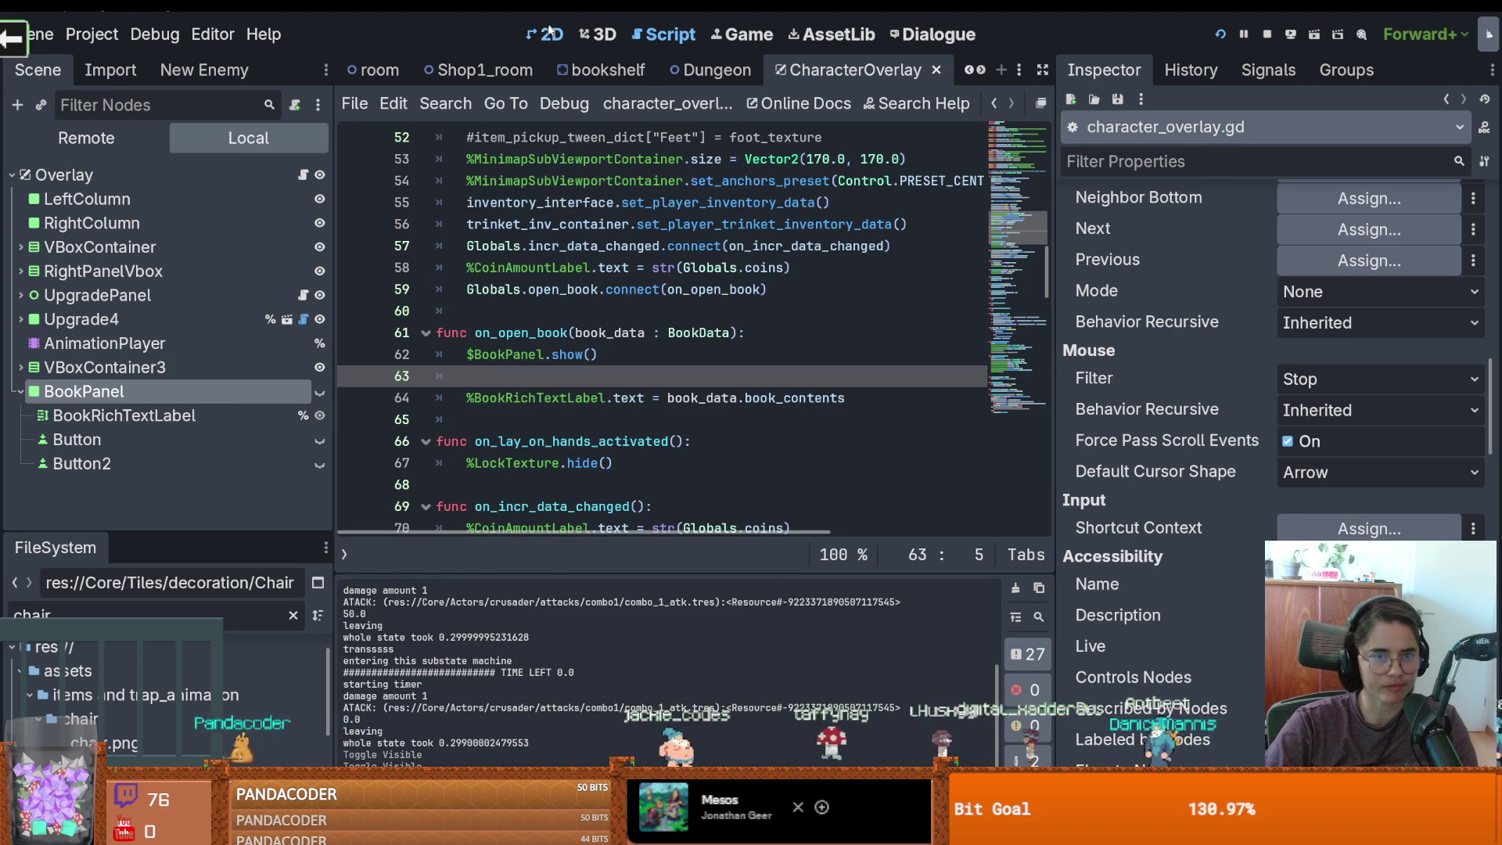
# From the 2D view, add a Button child to BookPanel using Add Child Node and a 'butt' search
pyautogui.hotkey('ctrl', 'F1')
pyautogui.hscroll(5, 731, 306)
pyautogui.scroll(7, 731, 307)
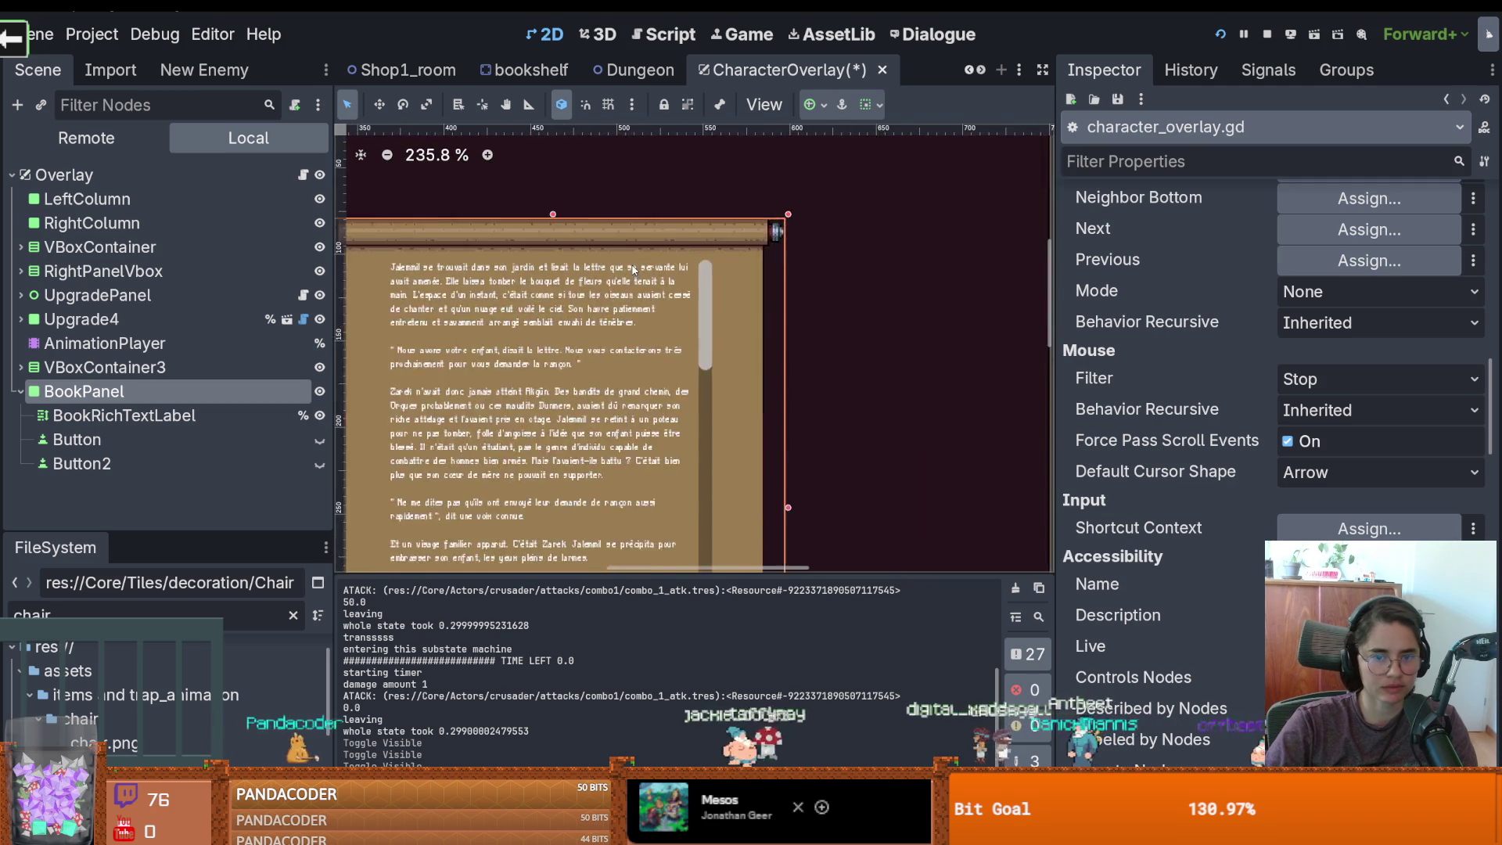
pyautogui.rightClick(156, 397)
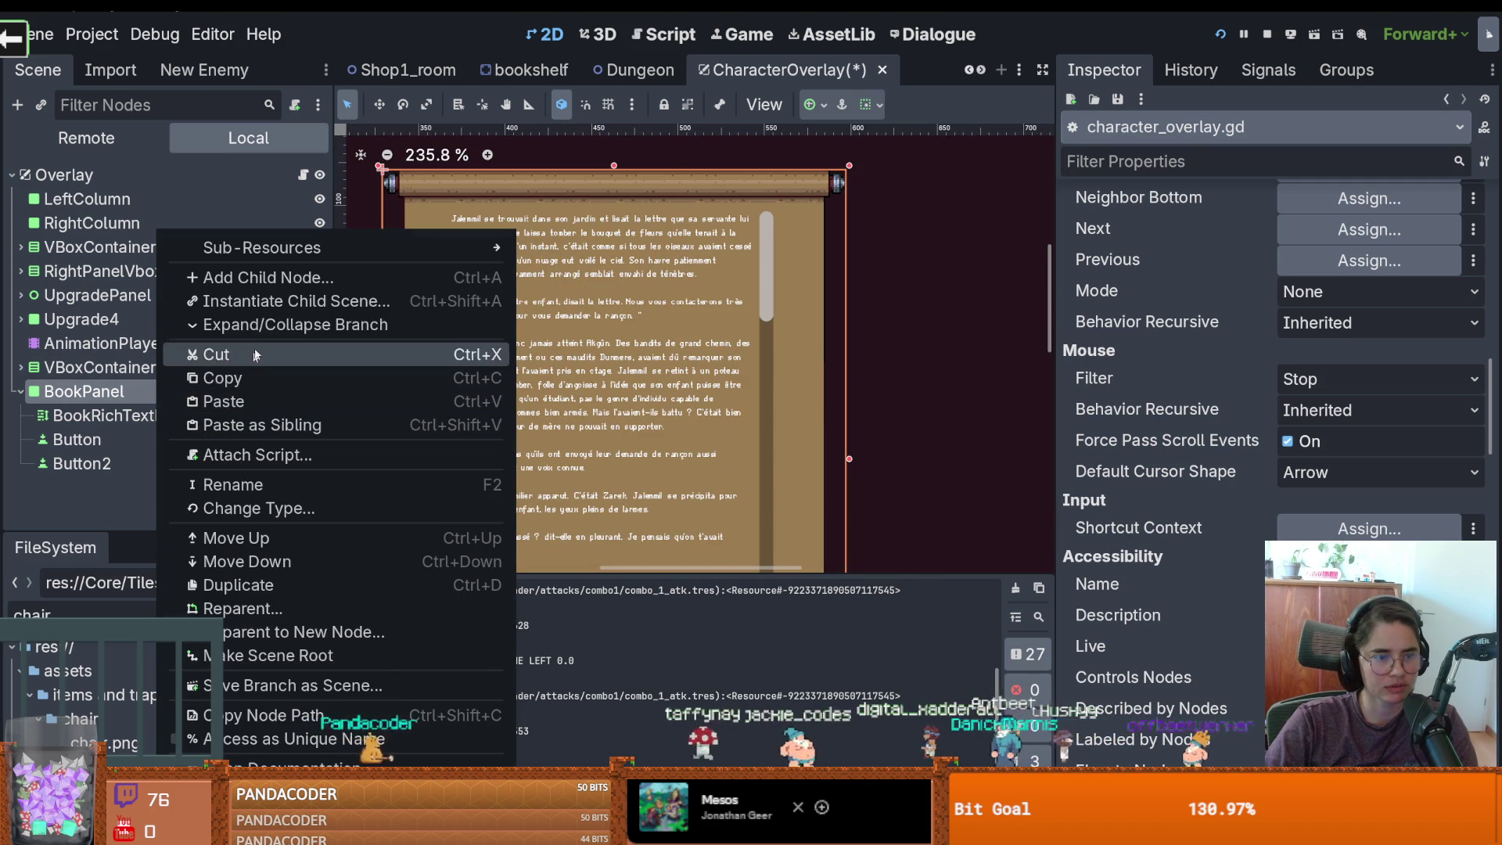
pyautogui.click(242, 283)
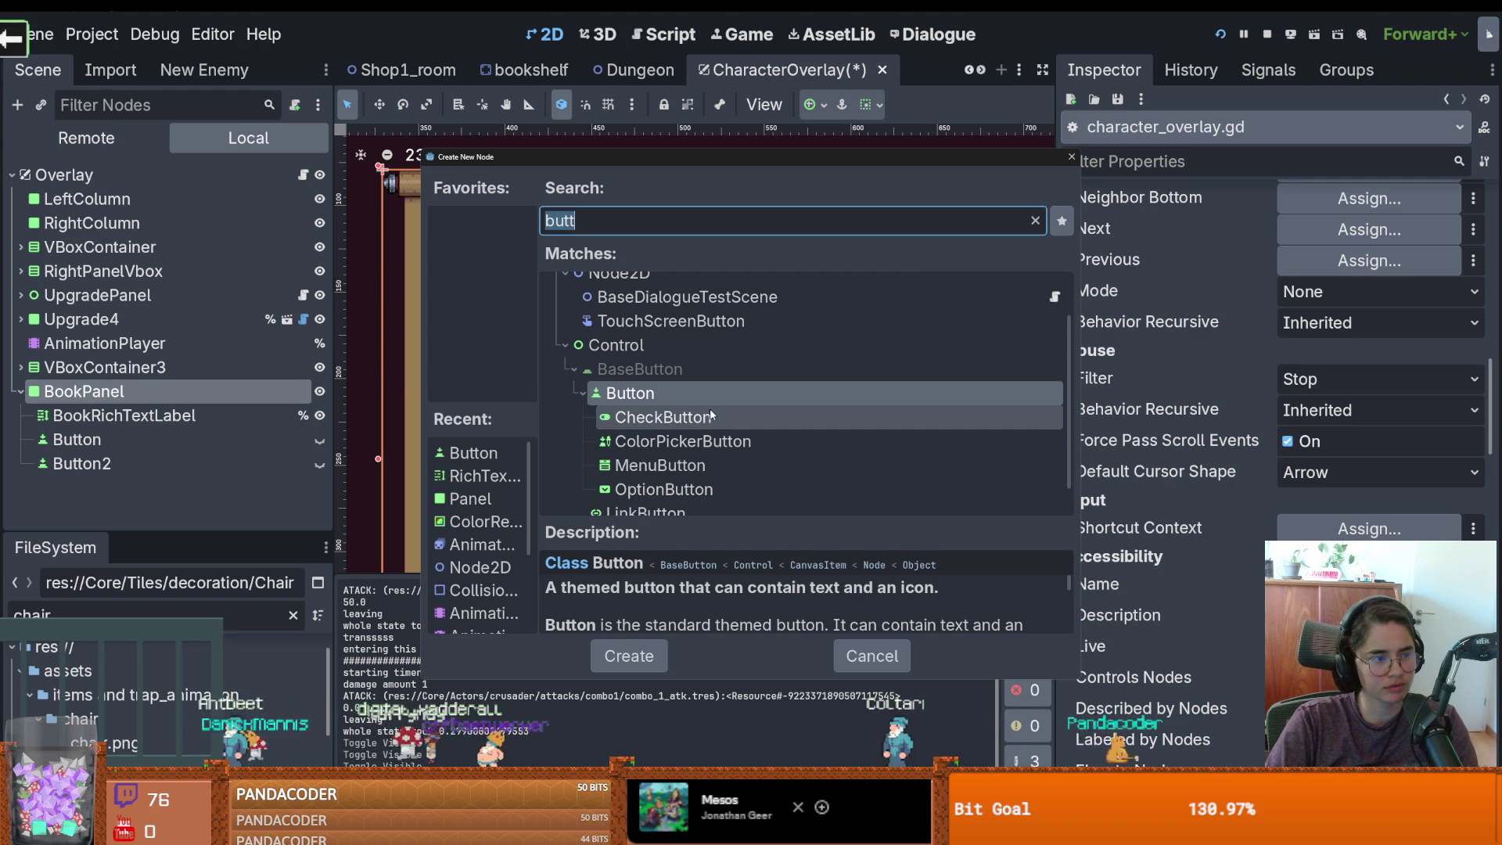
pyautogui.press('Return')
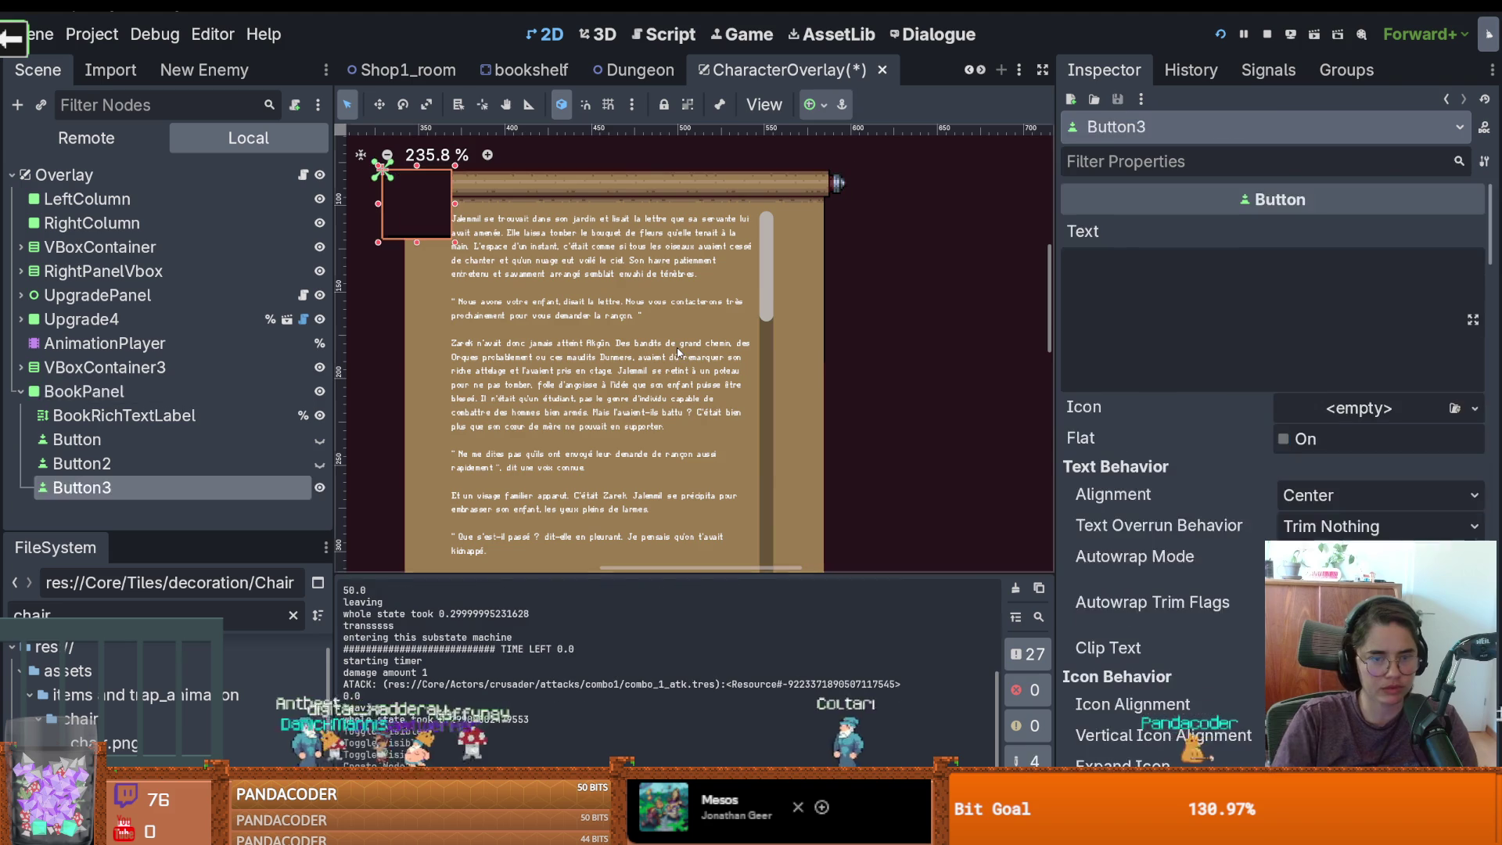
# Undo an accidental BookPanel move and rename Button3 to closeButton
pyautogui.moveTo(448, 245); pyautogui.dragTo(442, 227)
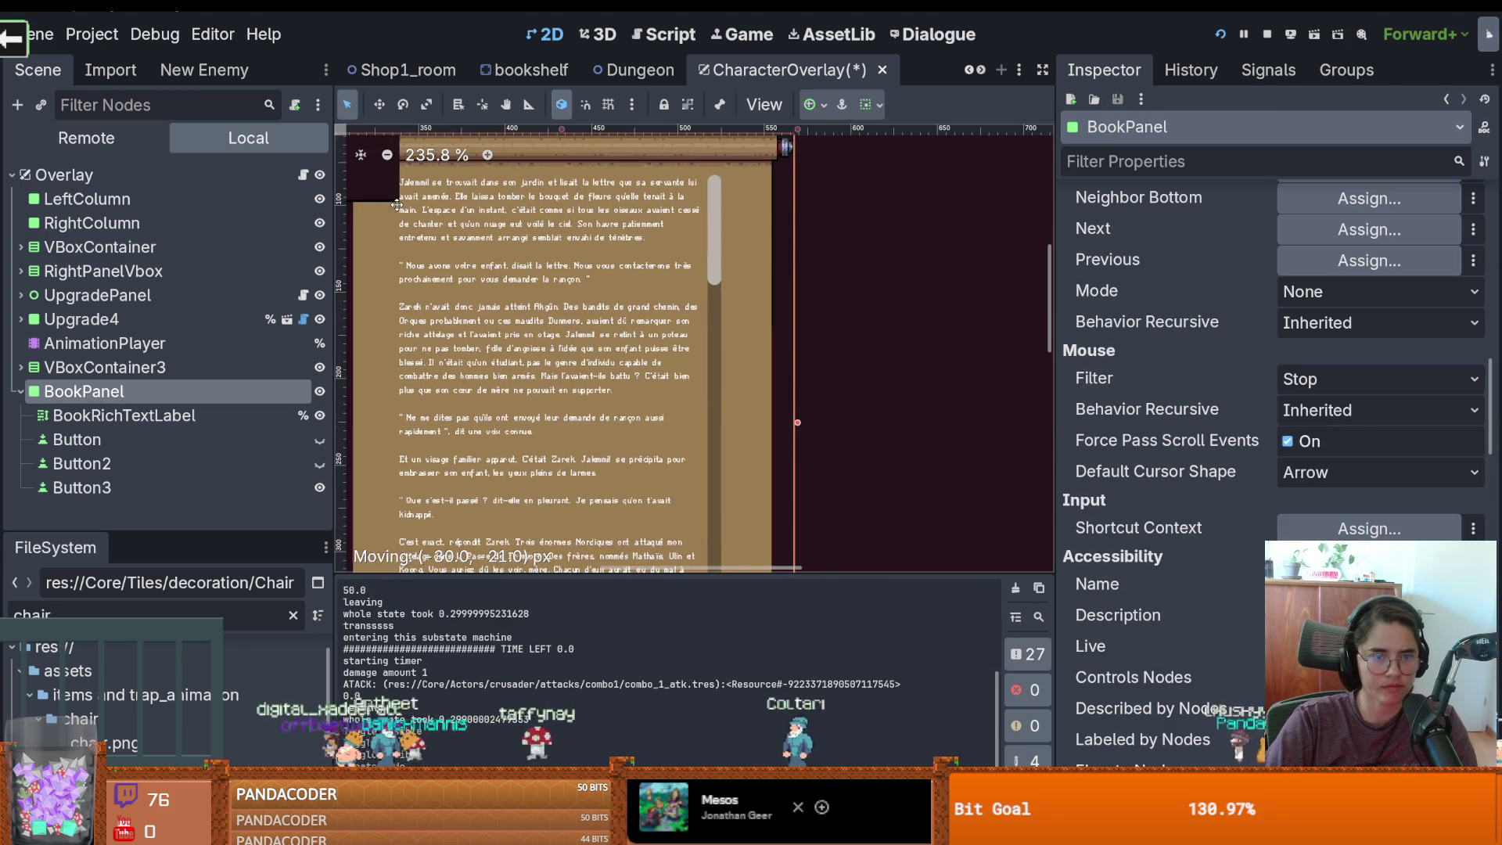
pyautogui.hotkey('ctrl', 'z')
pyautogui.click(167, 439)
pyautogui.press('Down')
pyautogui.press('Down')
pyautogui.click(169, 487)
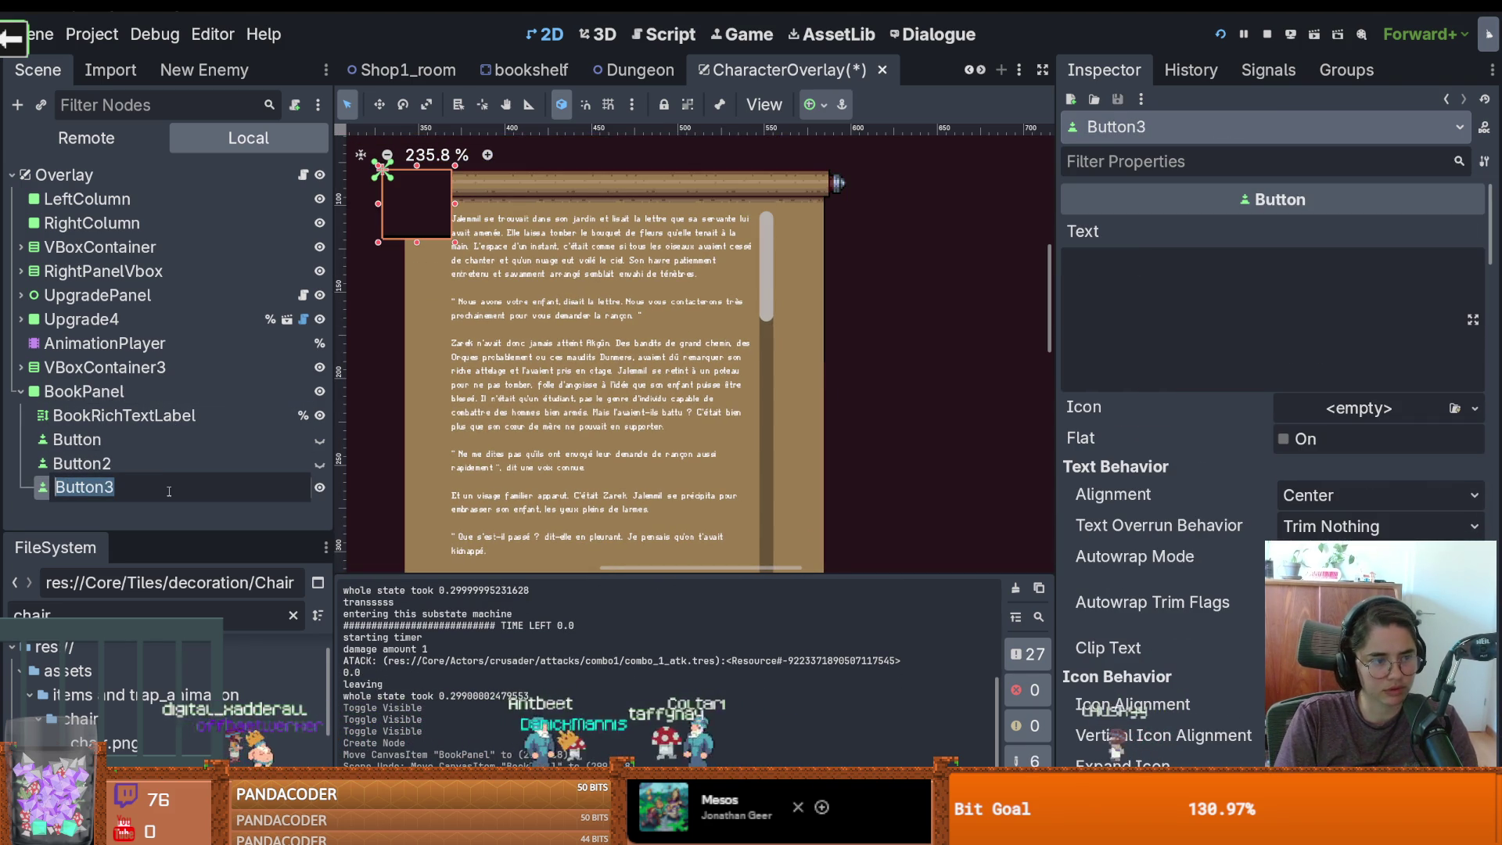
pyautogui.write('Button')
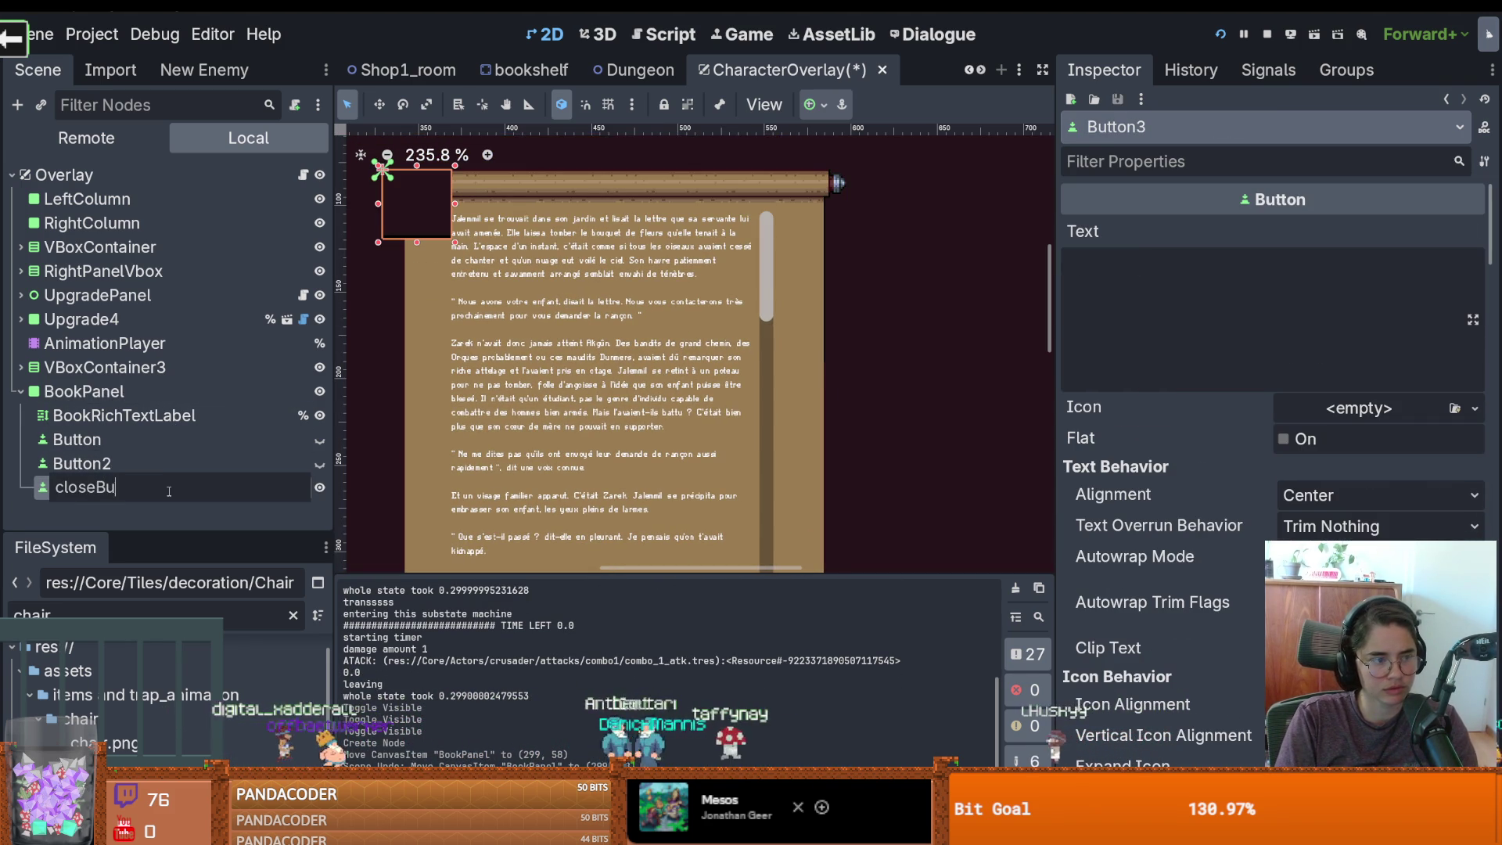
pyautogui.press('Return')
# Set the button's text to x and drag it to the BookPanel's top-right corner
pyautogui.moveTo(464, 217); pyautogui.dragTo(725, 299)
pyautogui.write('c')
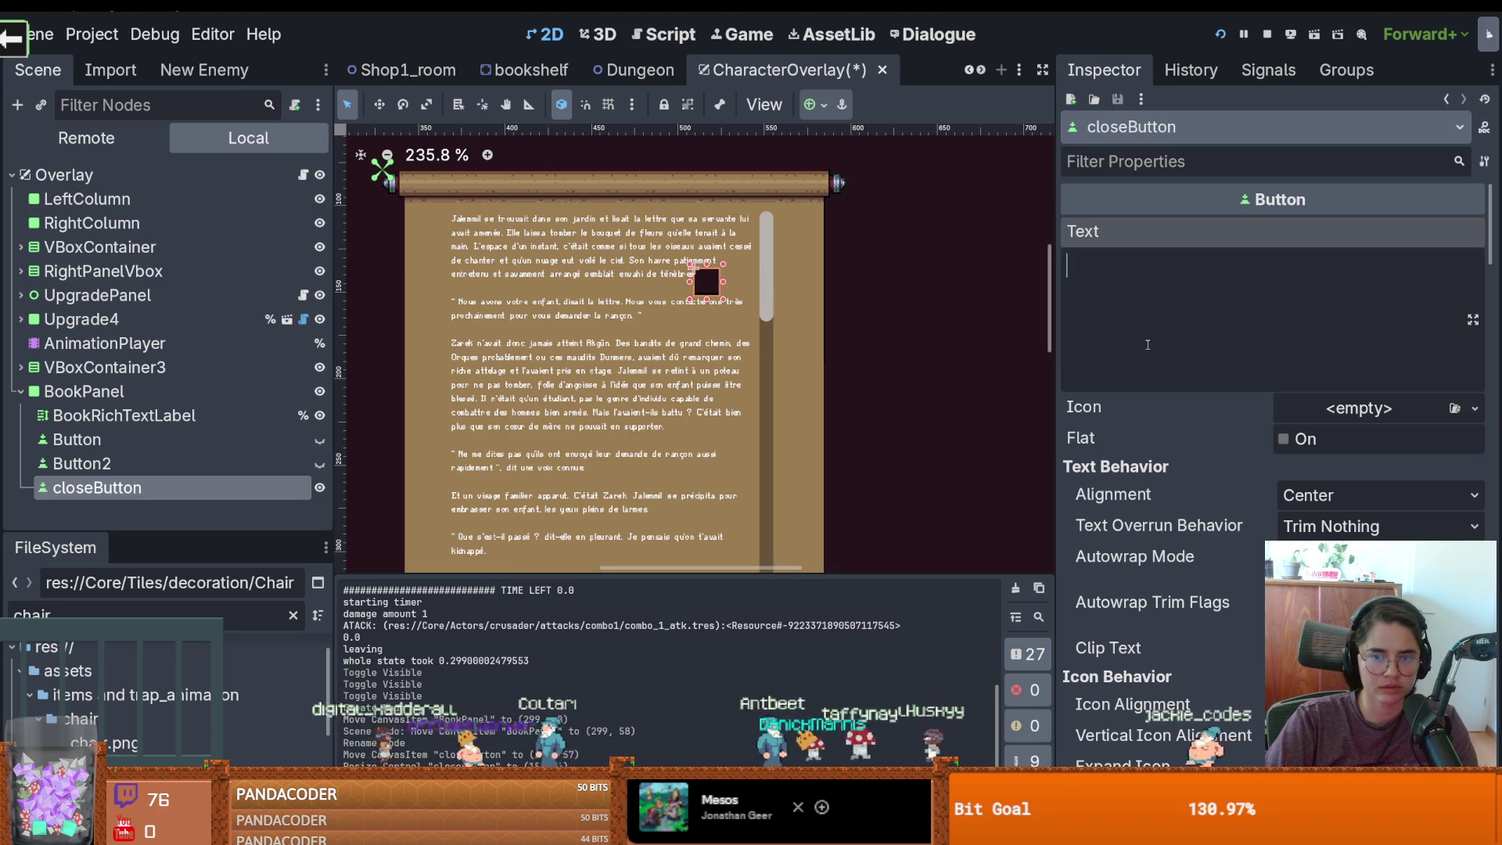
pyautogui.press('BackSpace')
pyautogui.write('x')
pyautogui.scroll(2, 768, 317)
pyautogui.moveTo(752, 293)
pyautogui.mouseDown()
pyautogui.moveTo(841, 213)
pyautogui.moveTo(851, 221)
pyautogui.mouseUp()
pyautogui.scroll(3, 854, 221)
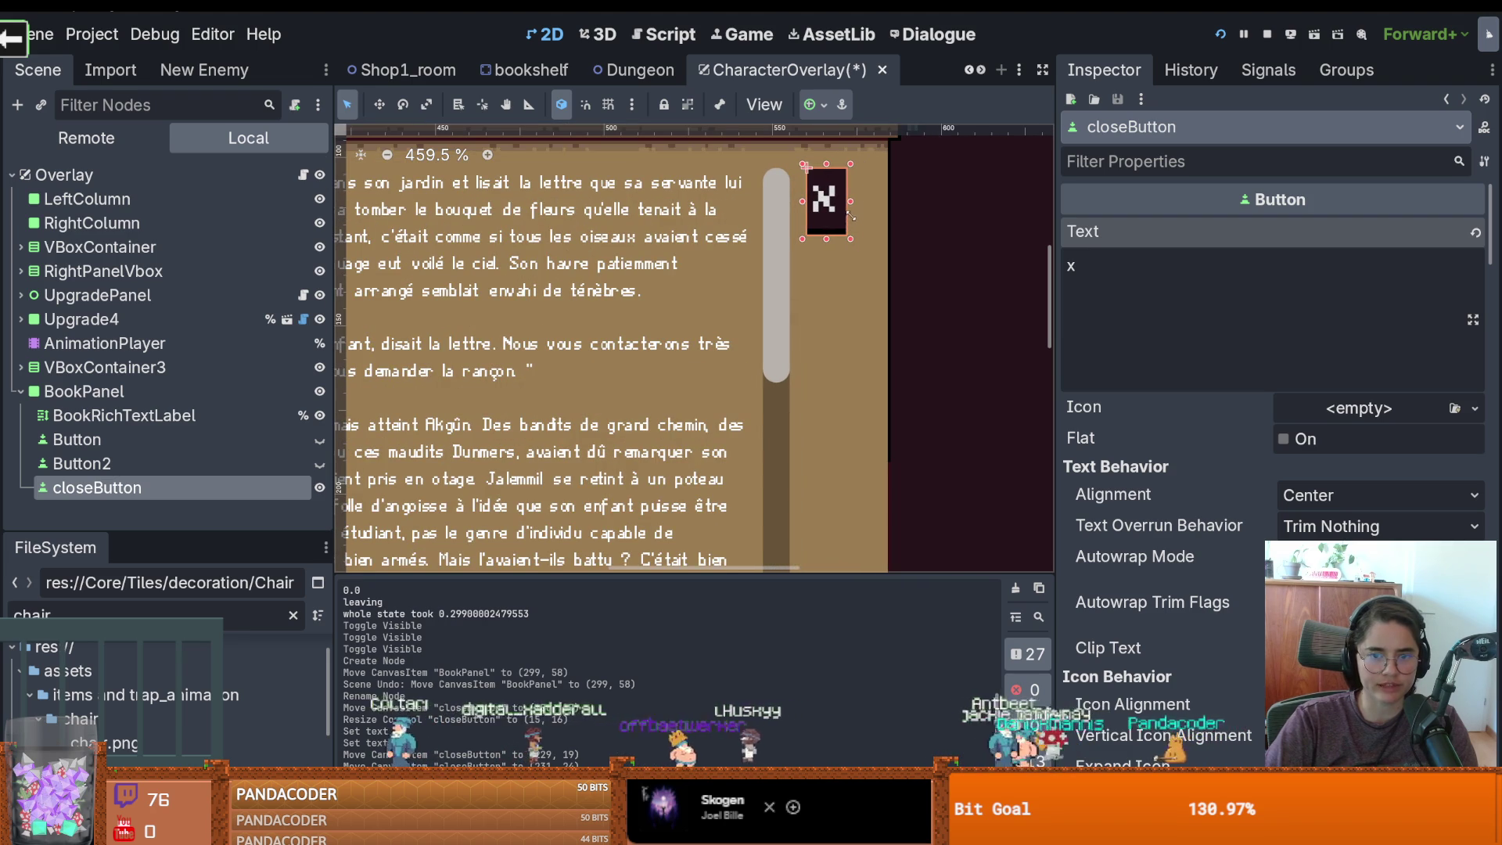
pyautogui.scroll(-15, 1251, 563)
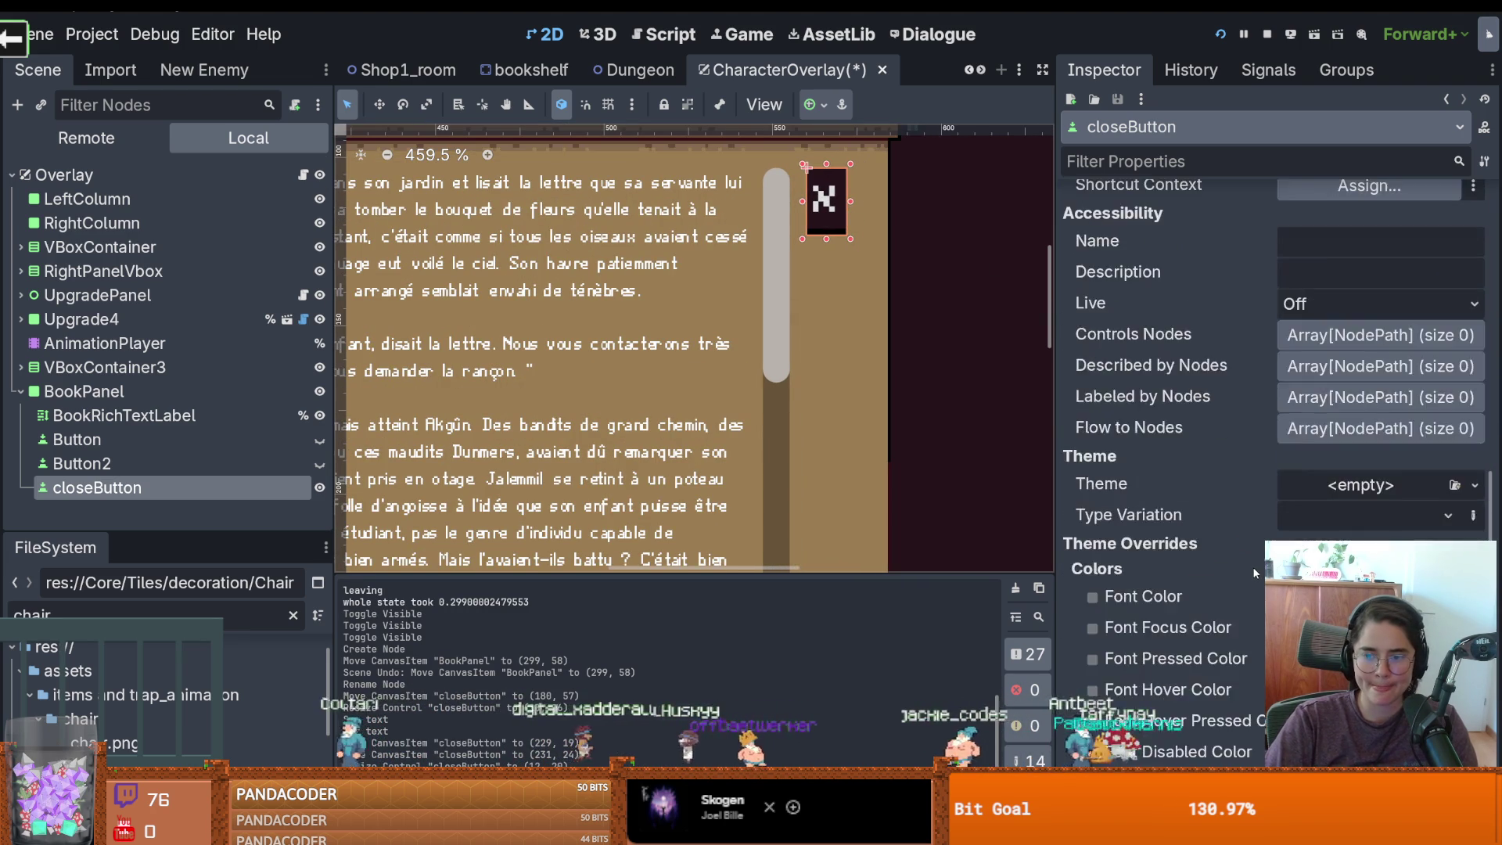
# Give closeButton an 11 px font size override, shrink it to fit the x, and save
pyautogui.scroll(-10, 1254, 566)
pyautogui.click(1092, 420)
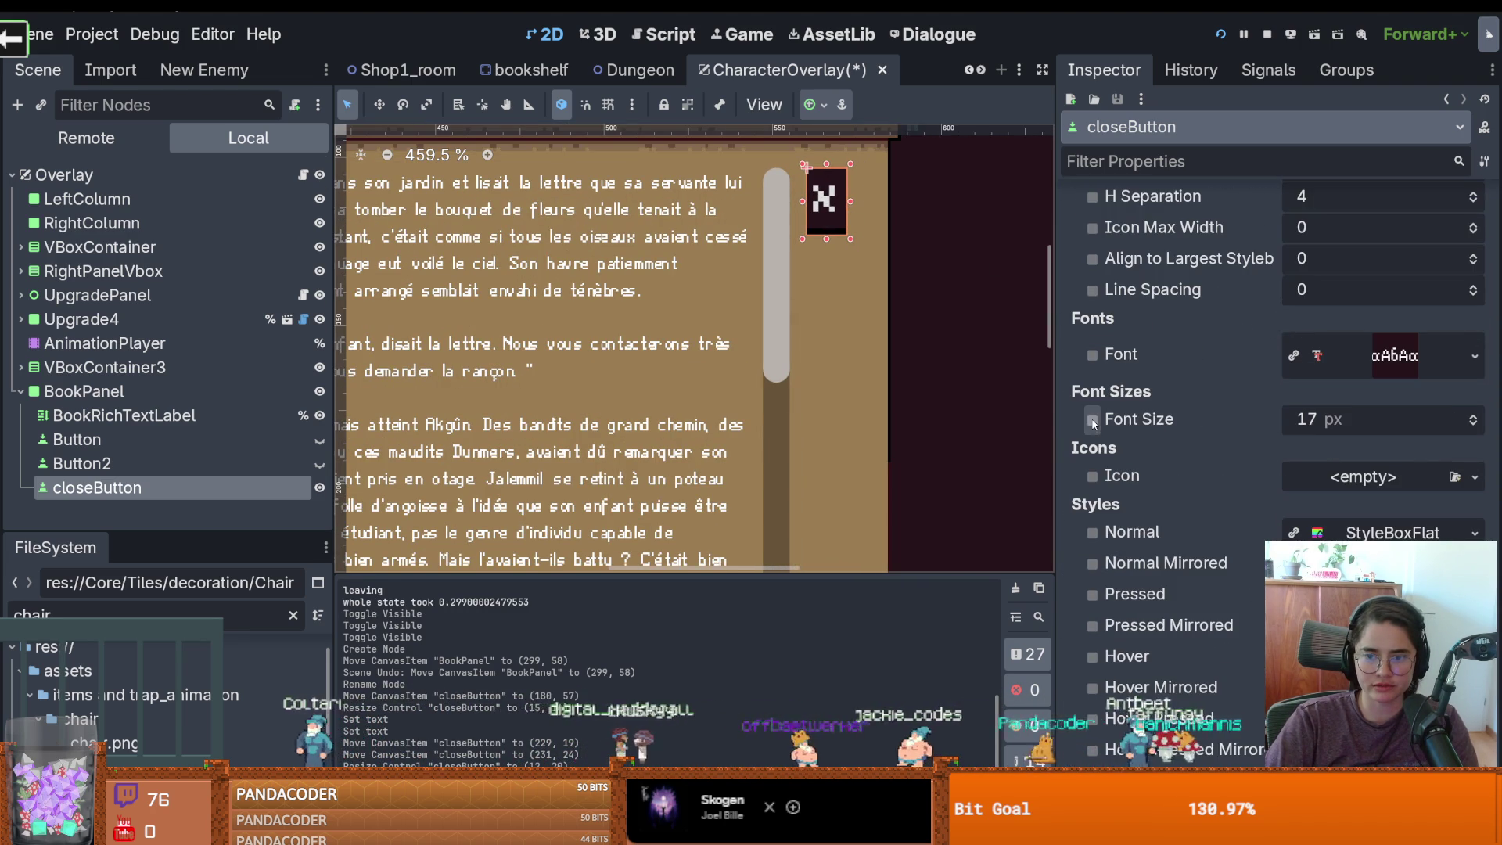
pyautogui.click(1474, 426)
pyautogui.click(1474, 426)
pyautogui.click(1474, 426)
pyautogui.click(1473, 426)
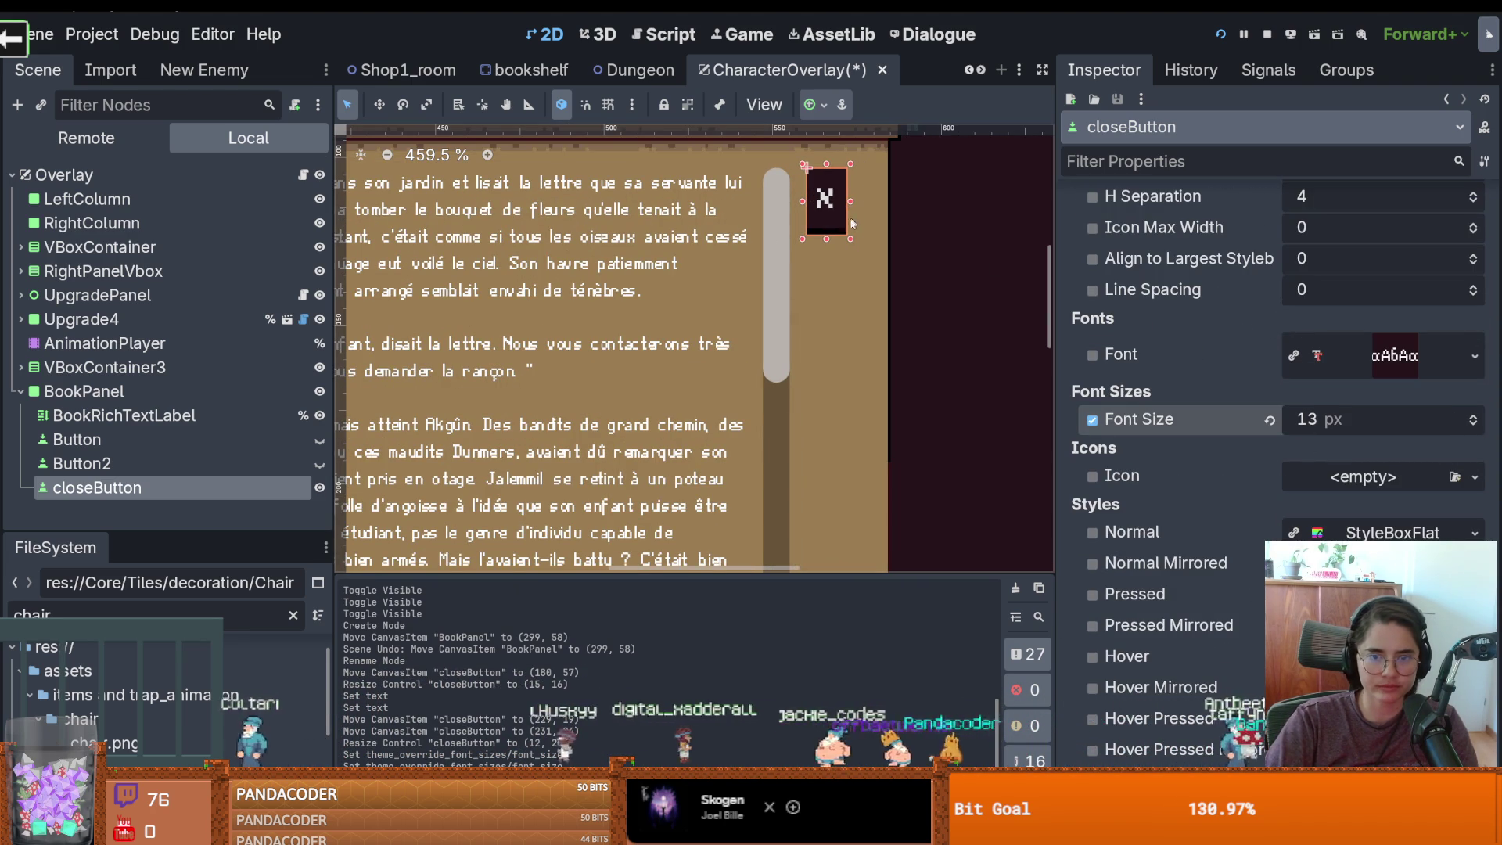
pyautogui.moveTo(831, 242); pyautogui.dragTo(829, 229)
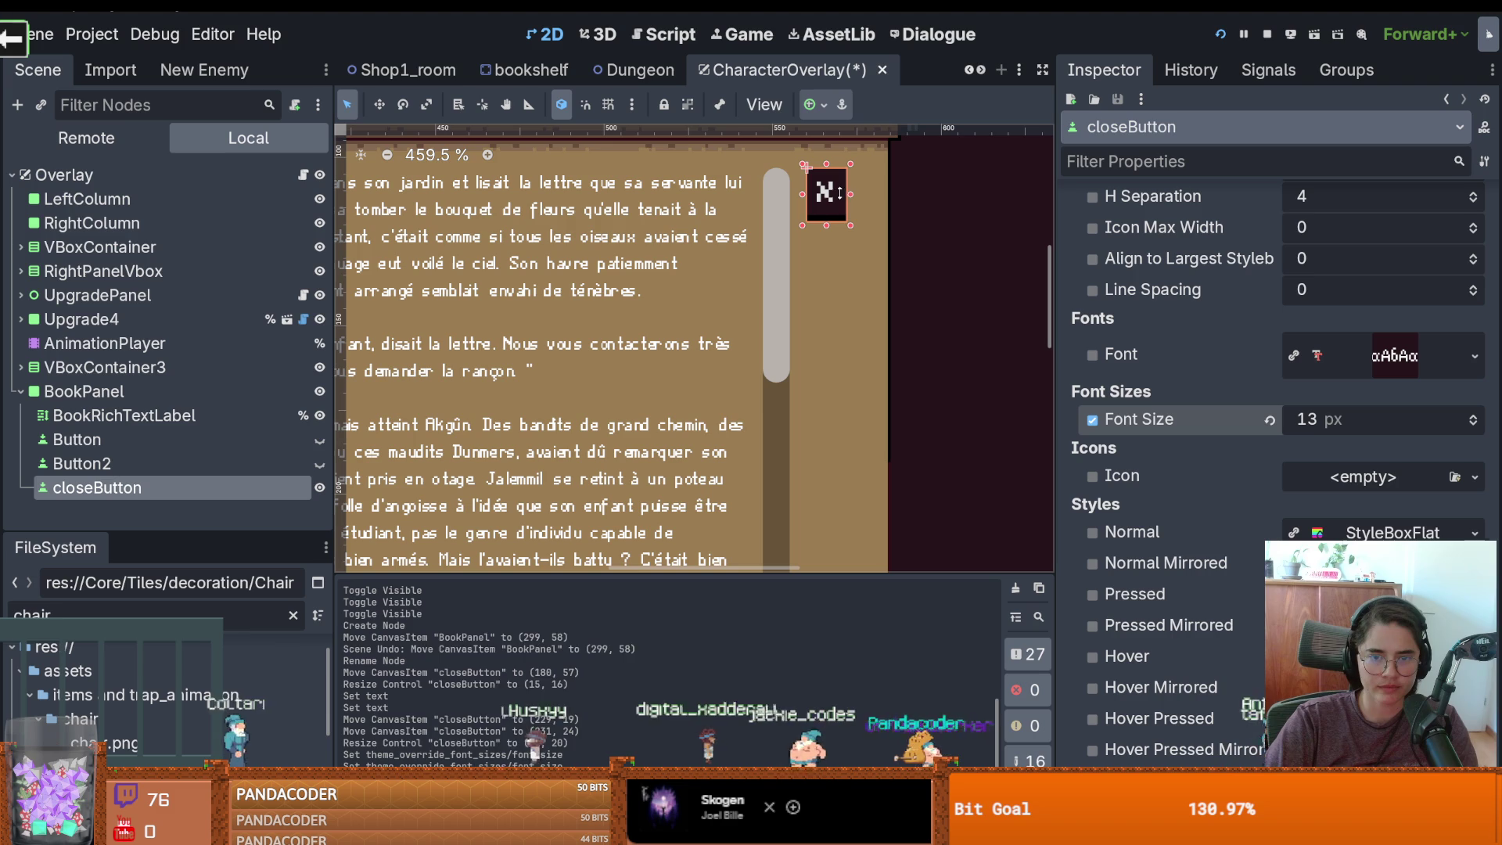
pyautogui.click(1479, 424)
pyautogui.click(1479, 423)
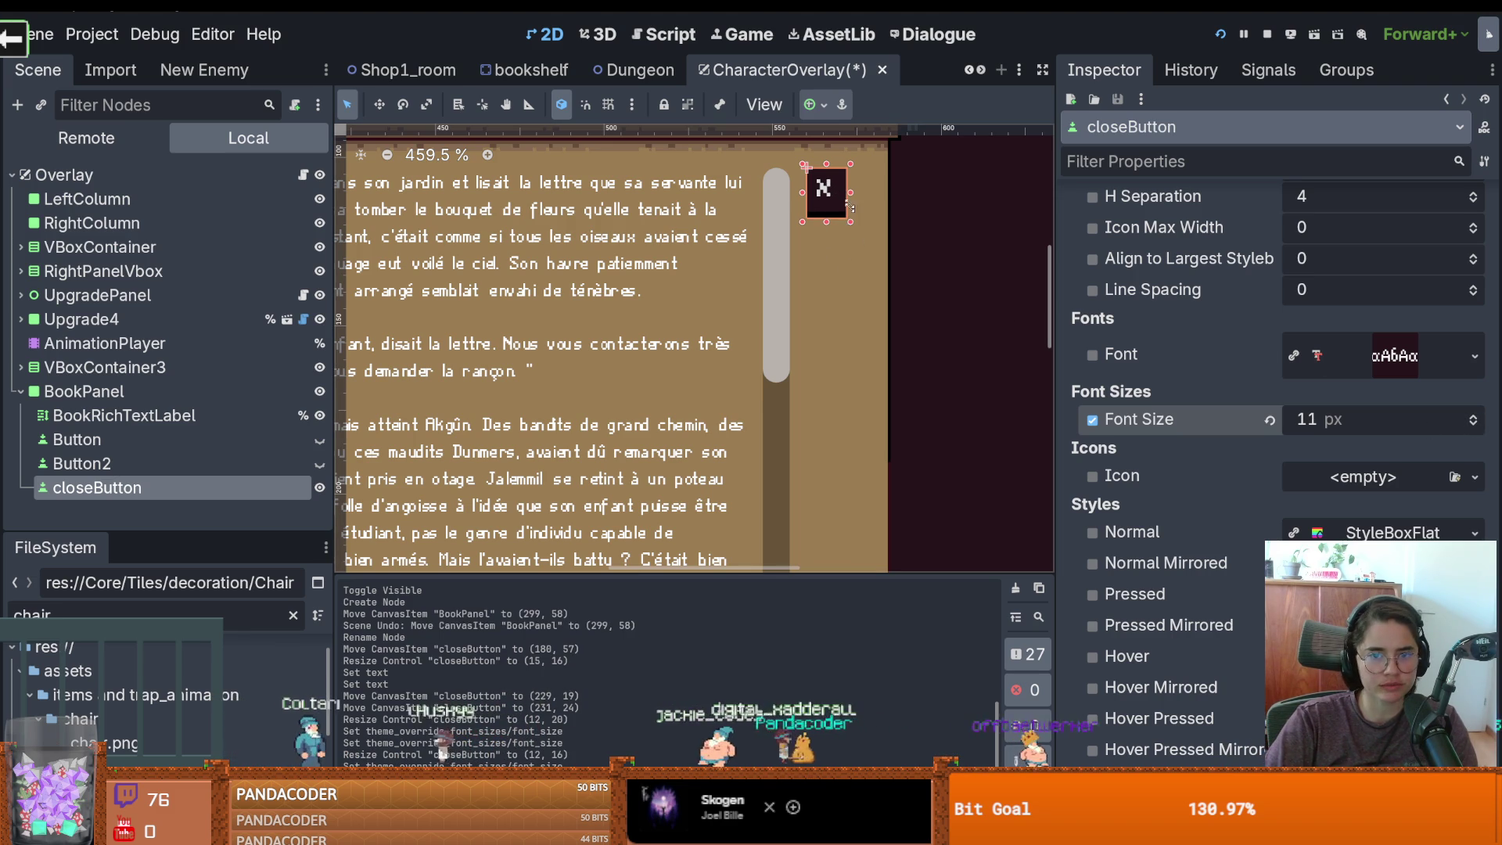
pyautogui.moveTo(849, 220); pyautogui.dragTo(835, 214)
pyautogui.scroll(4, 837, 211)
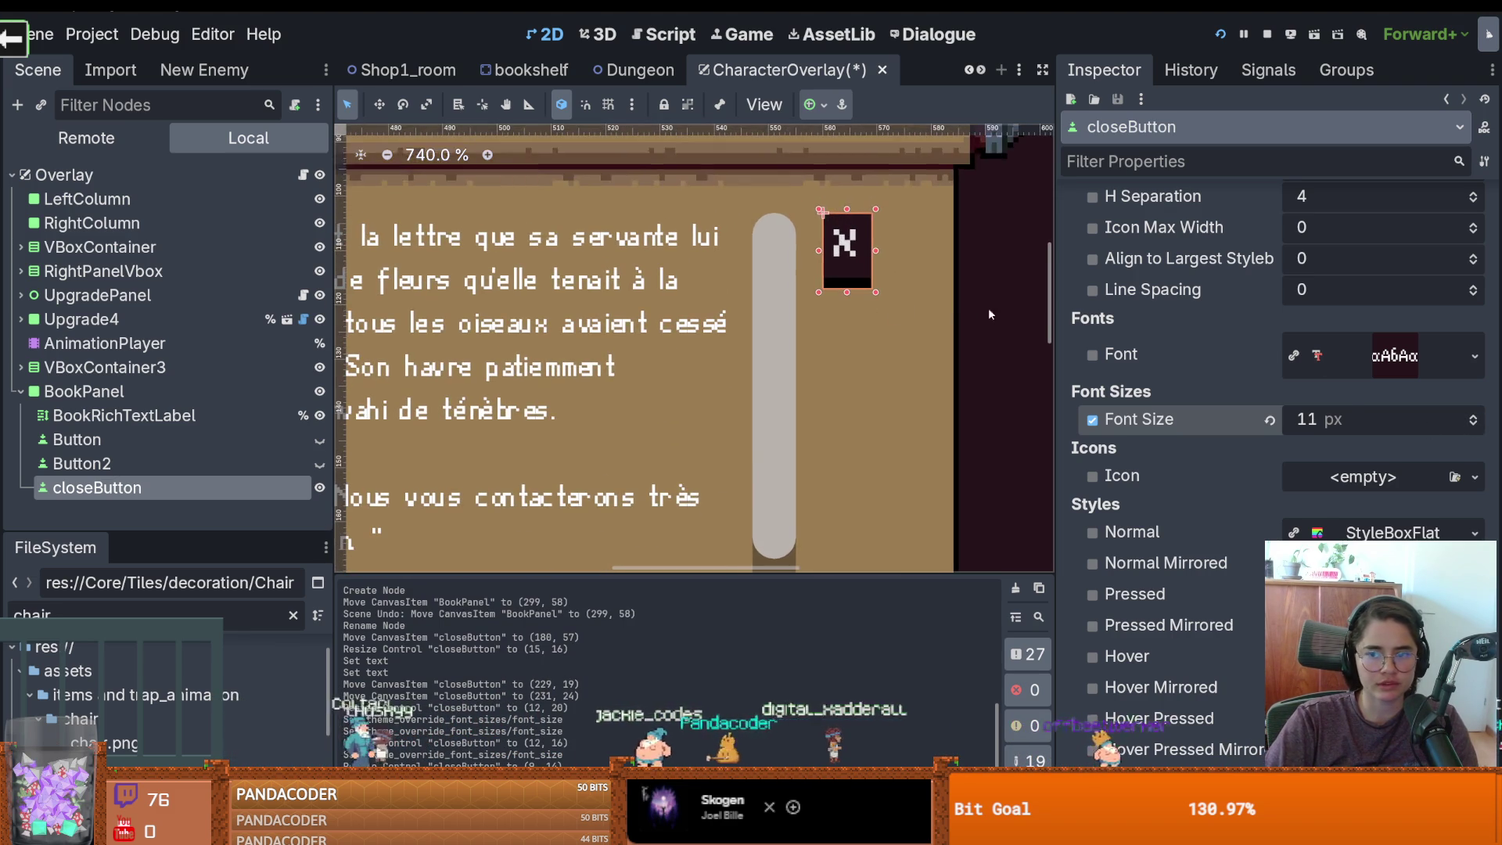
pyautogui.scroll(-2, 1168, 359)
pyautogui.scroll(10, 1173, 359)
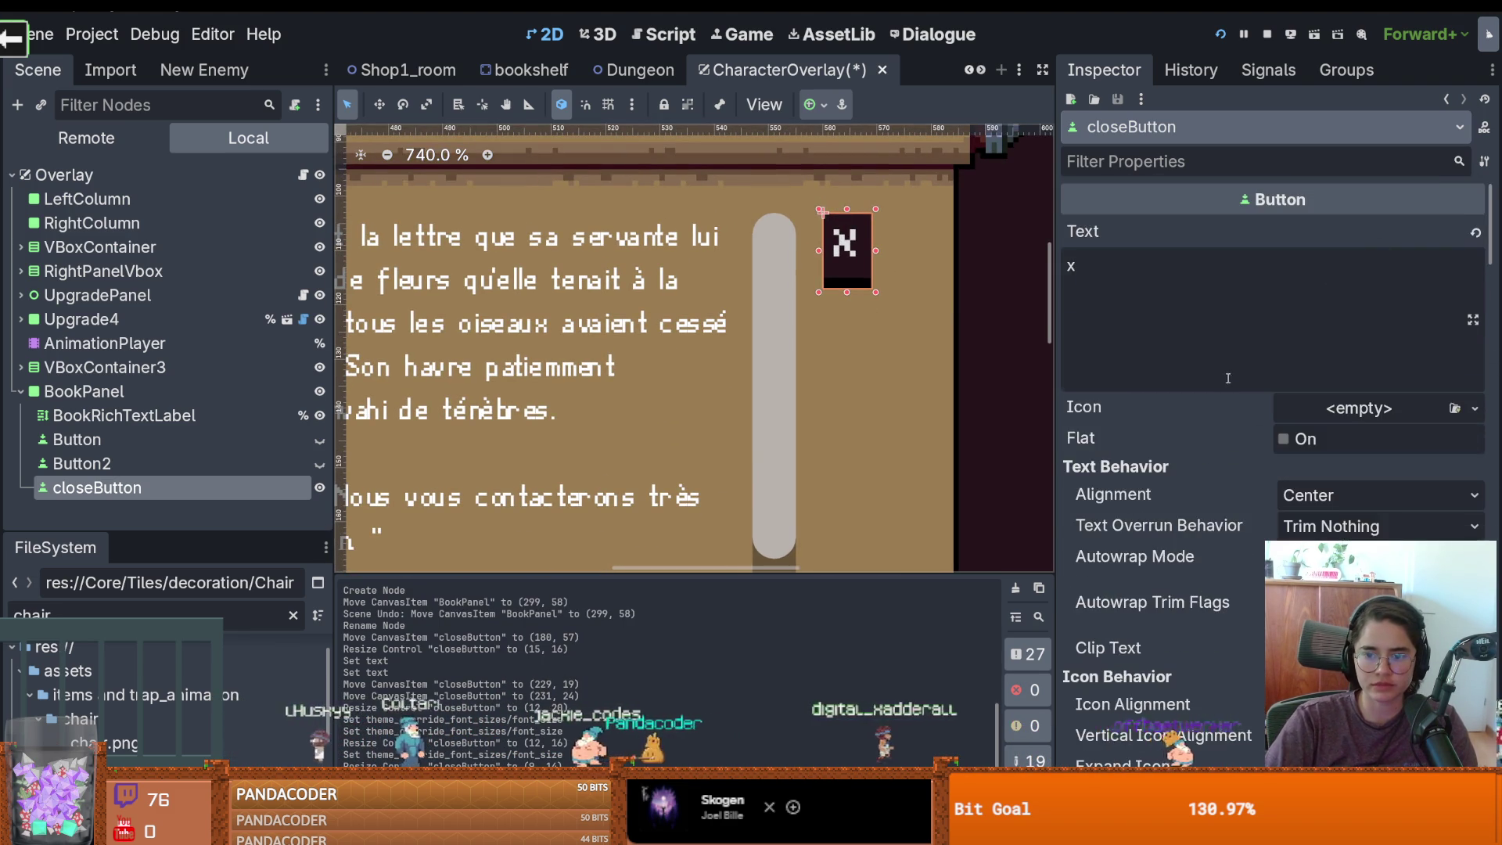
pyautogui.hotkey('ctrl', 's')
# Nudge the close button slightly up and left on the book panel
pyautogui.scroll(-2, 856, 268)
pyautogui.moveTo(865, 286); pyautogui.dragTo(858, 272)
pyautogui.scroll(-4, 1251, 495)
pyautogui.scroll(2, 1251, 495)
pyautogui.scroll(-4, 1251, 496)
pyautogui.scroll(4, 1251, 496)
pyautogui.scroll(4, 1059, 604)
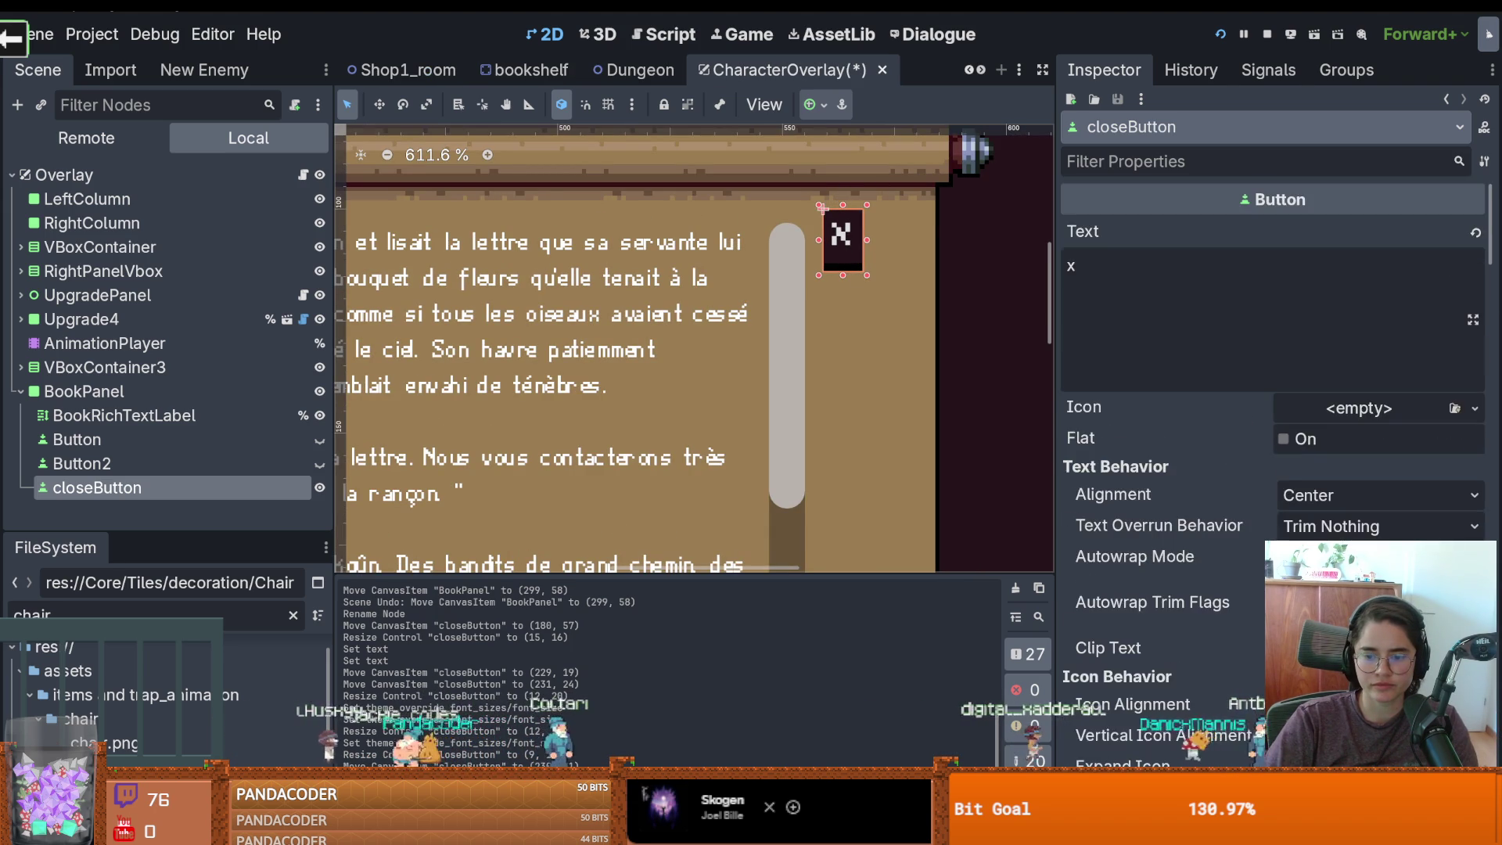
pyautogui.scroll(-6, 1059, 604)
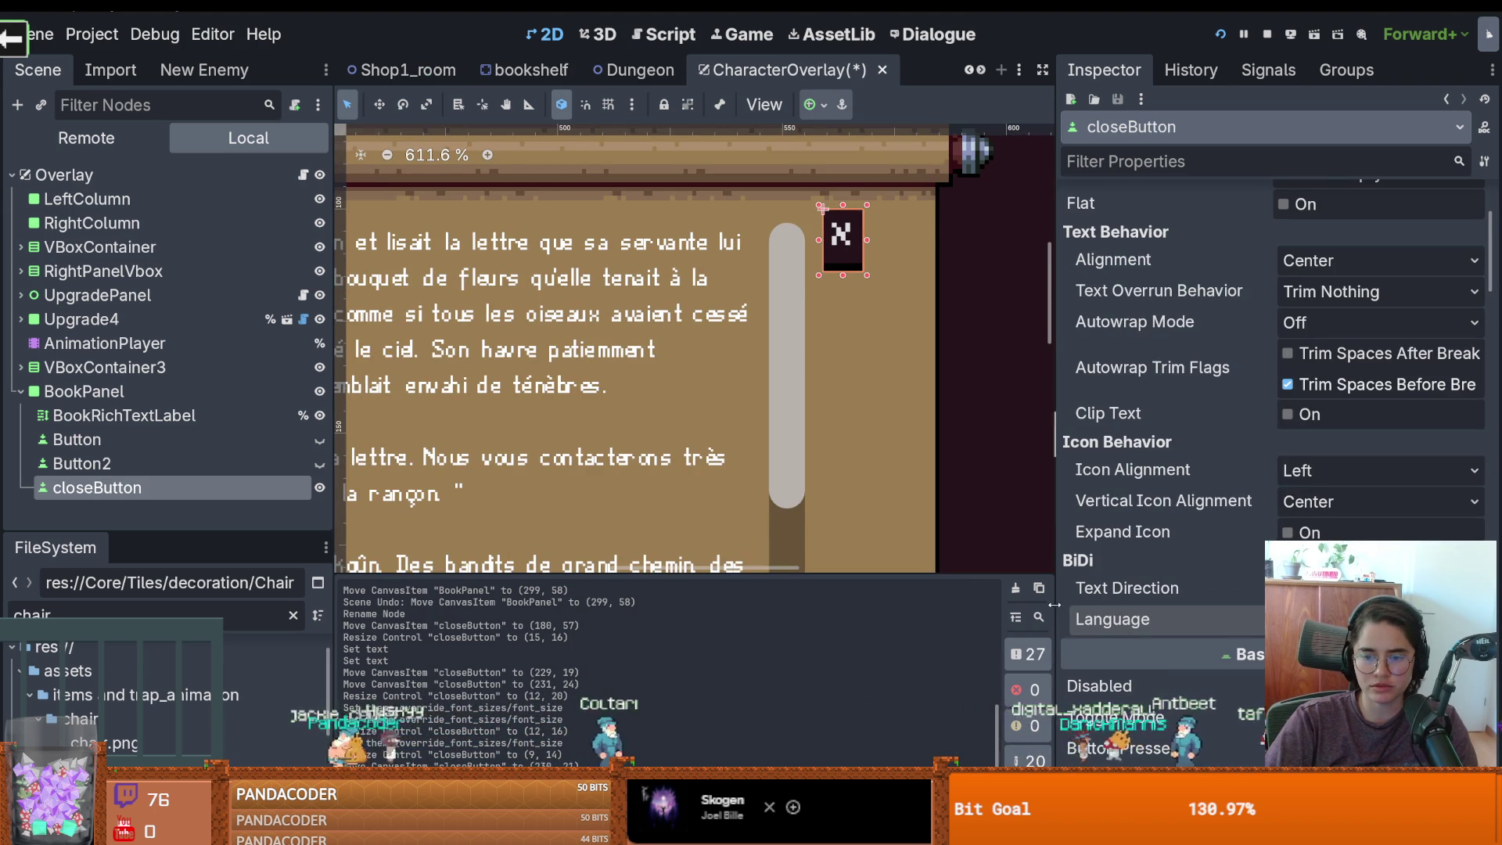
# Widen the Inspector and open the Language locale picker, then dismiss it without choosing
pyautogui.moveTo(1059, 604); pyautogui.dragTo(847, 604)
pyautogui.click(1216, 620)
pyautogui.scroll(-4, 604, 392)
pyautogui.scroll(4, 621, 381)
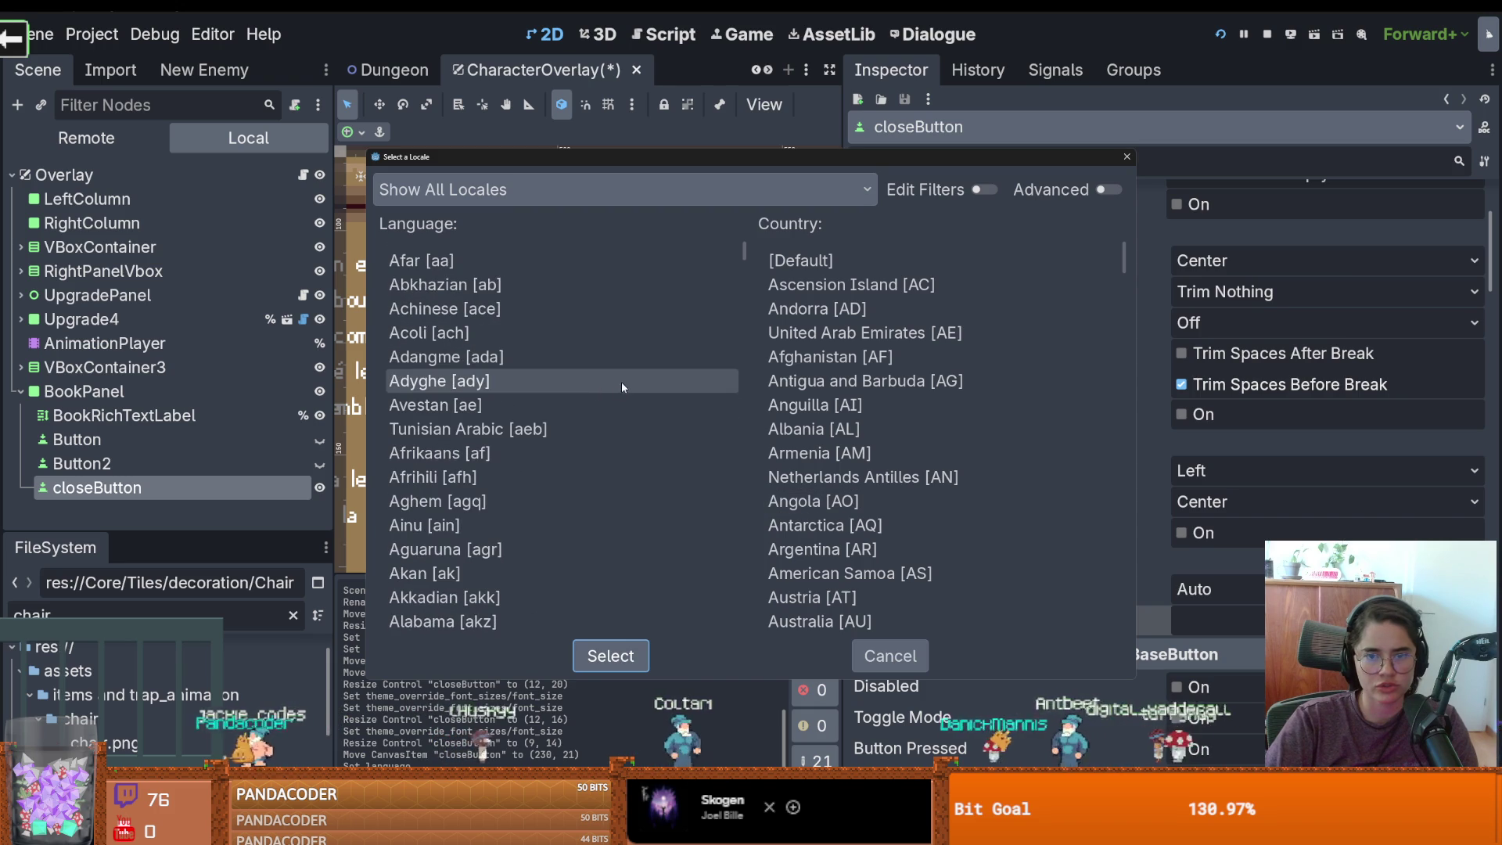
pyautogui.click(1126, 157)
pyautogui.scroll(3, 1238, 538)
pyautogui.scroll(-6, 560, 413)
pyautogui.scroll(1, 559, 412)
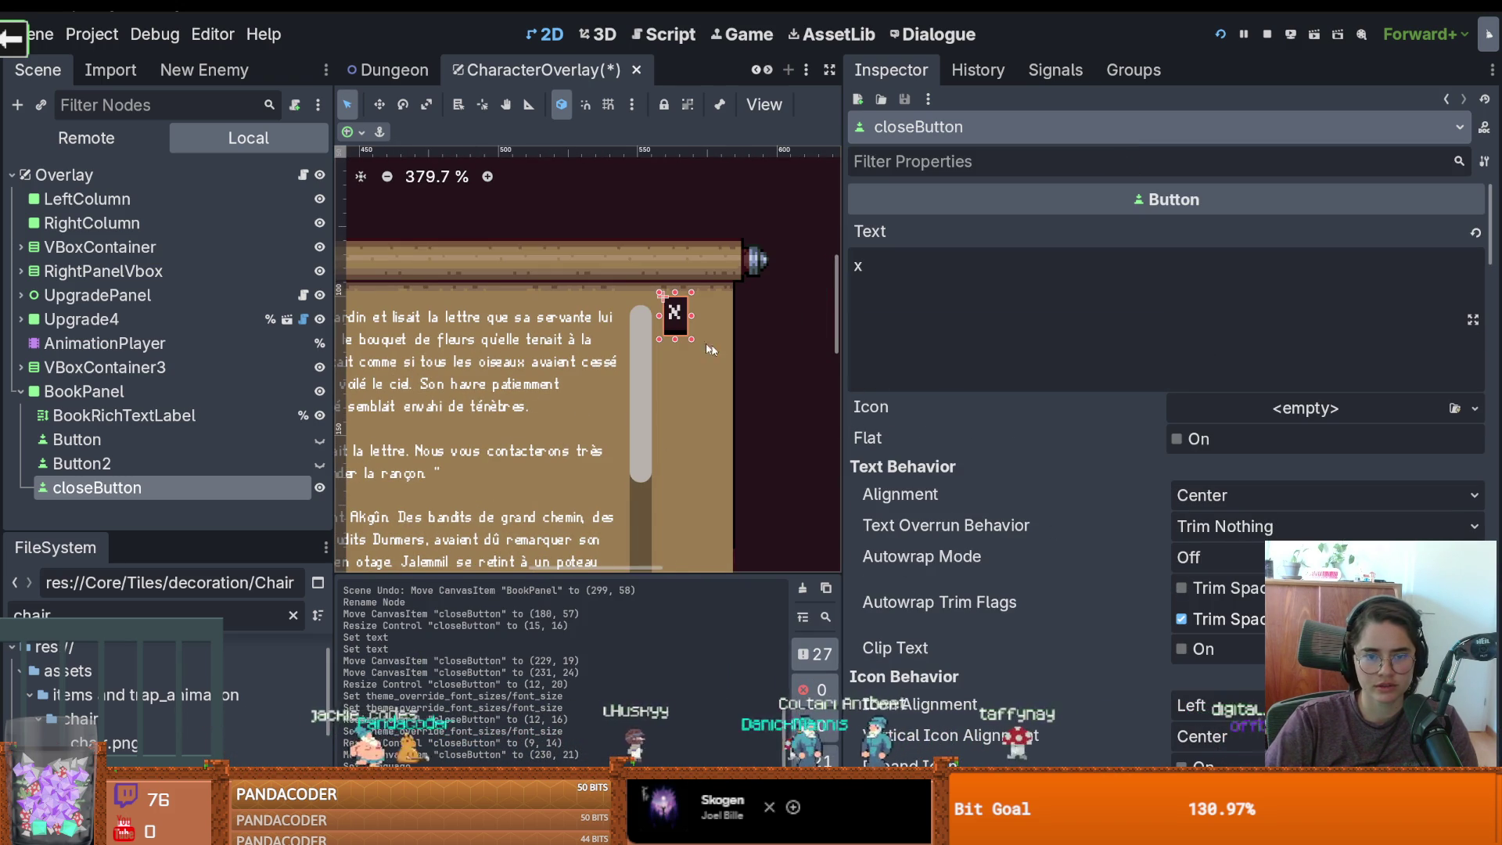
# Save the overlay scene and open its character_overlay.gd script
pyautogui.moveTo(1095, 417)
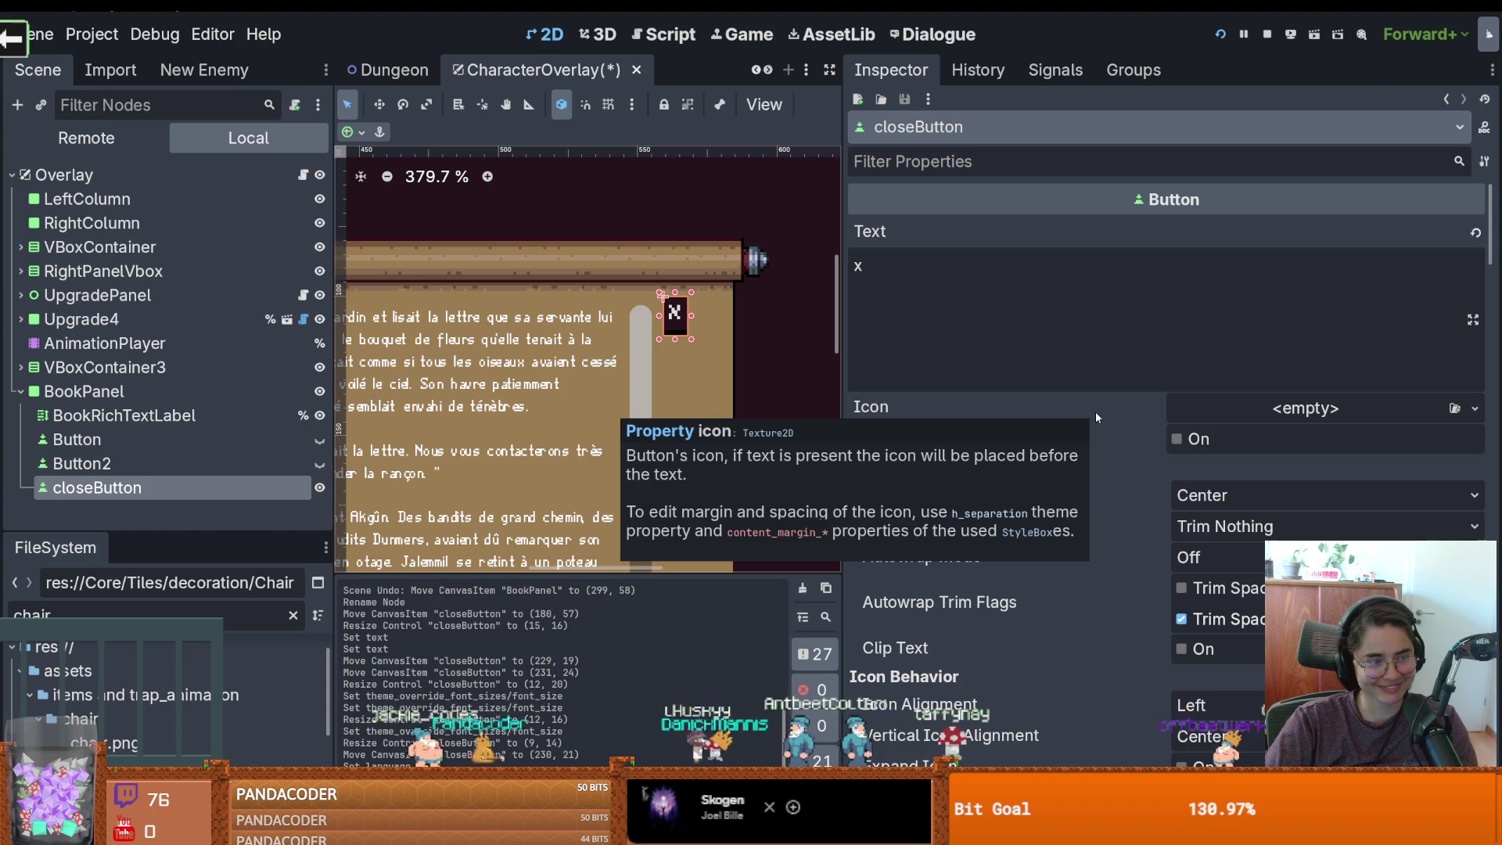
pyautogui.hotkey('ctrl', 's')
pyautogui.scroll(-1, 663, 339)
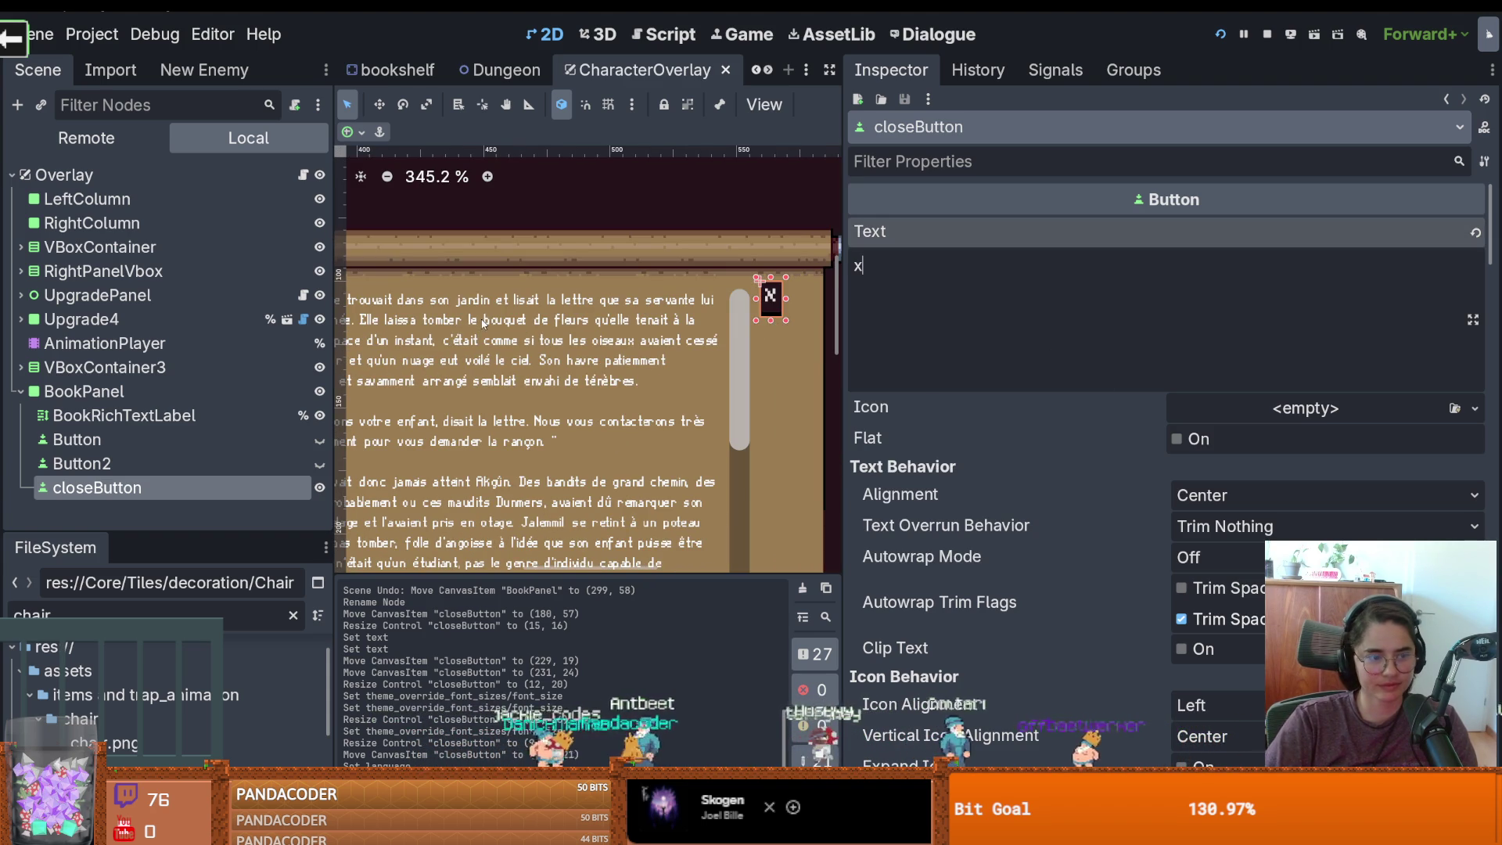
pyautogui.click(303, 175)
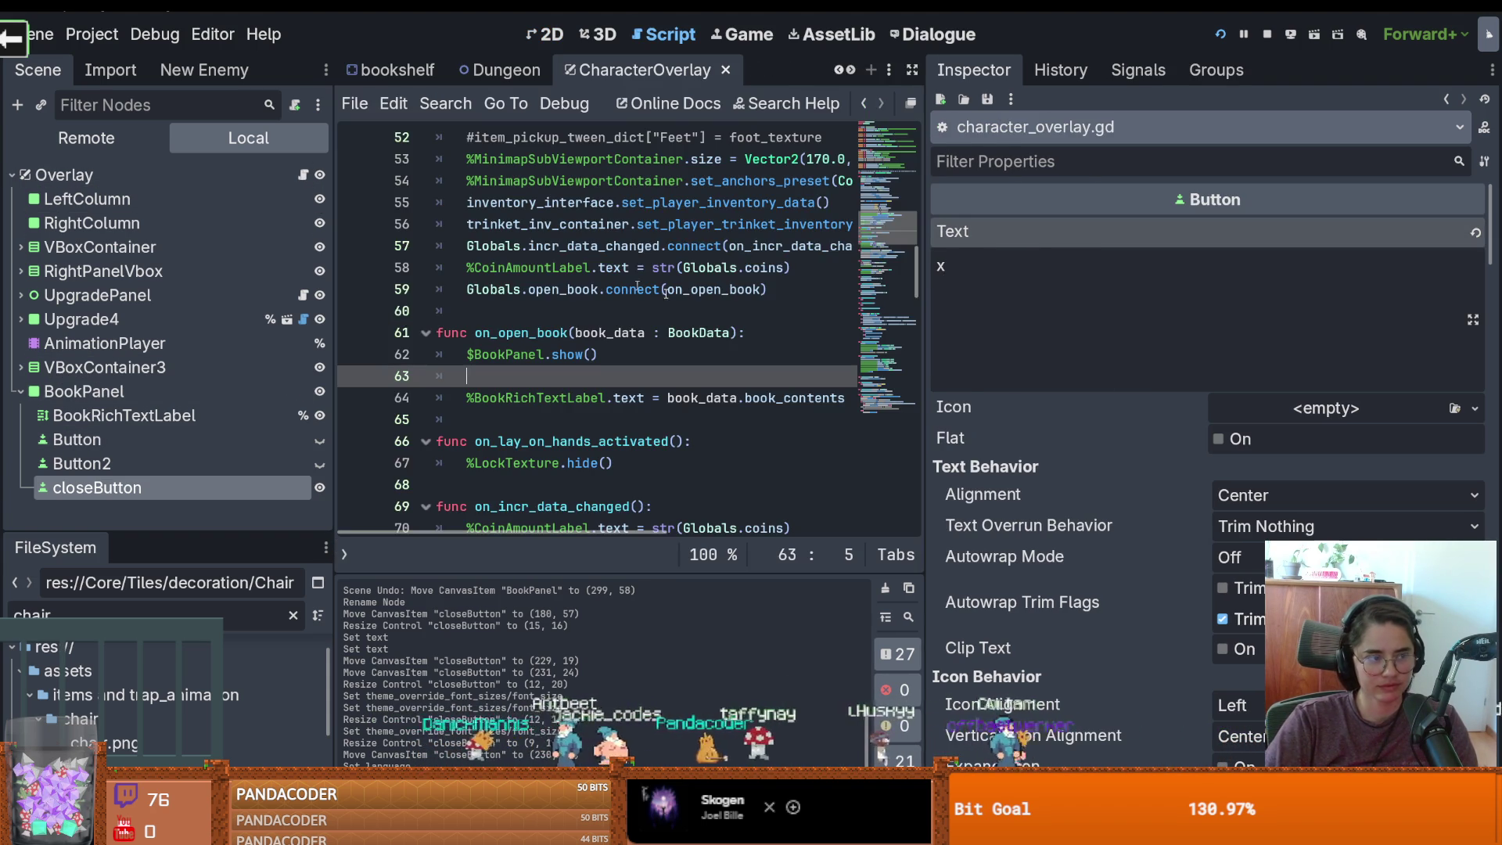
# Below on_open_book, declare func close_book(): with a placeholder pass and save
pyautogui.scroll(3, 572, 384)
pyautogui.scroll(-4, 532, 352)
pyautogui.press('BackSpace')
pyautogui.press('BackSpace')
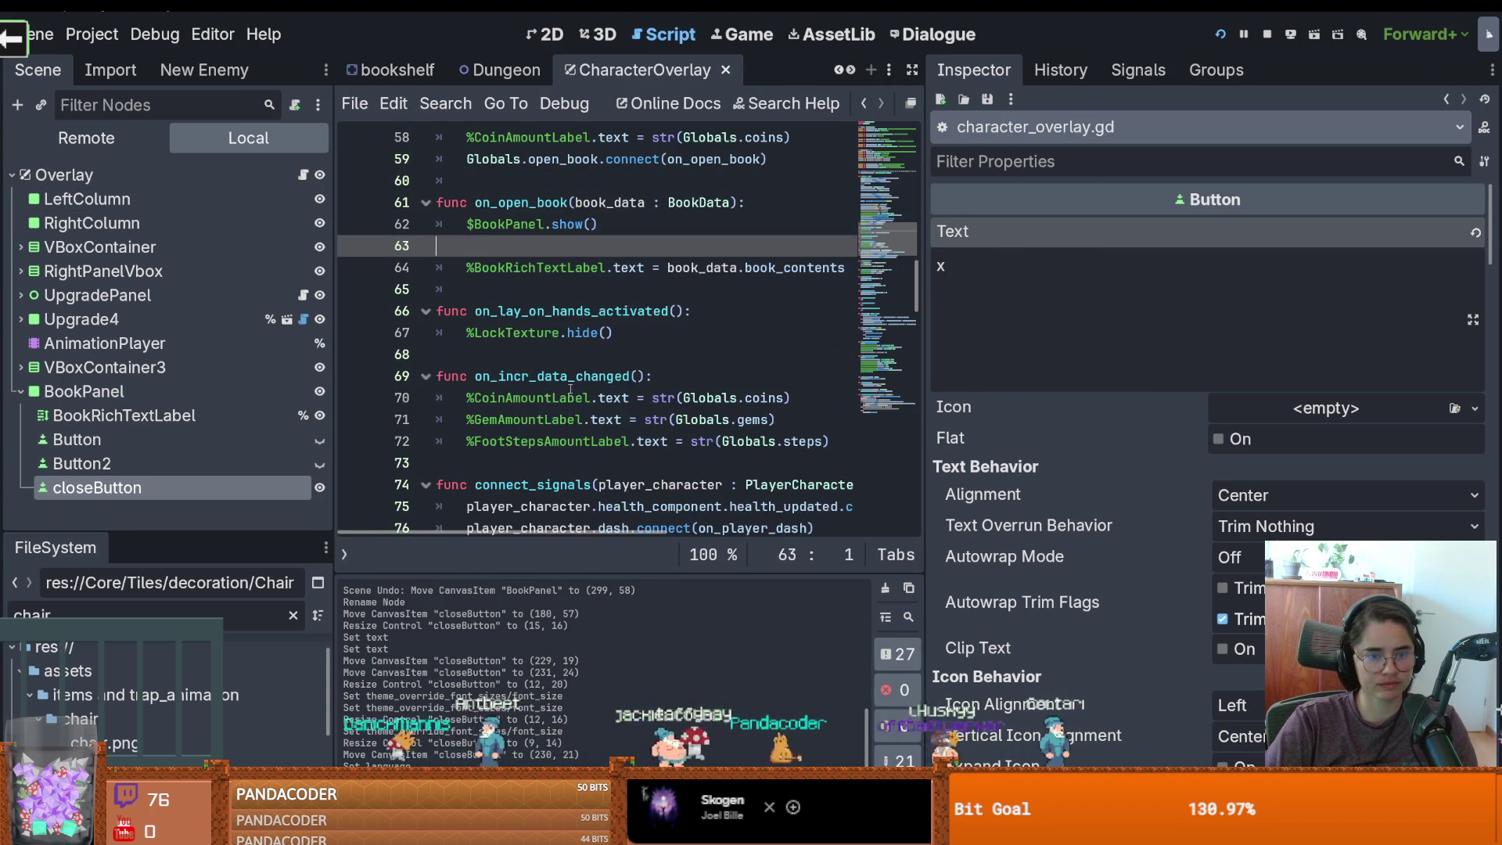
pyautogui.click(475, 267)
pyautogui.press('Return')
pyautogui.press('Return')
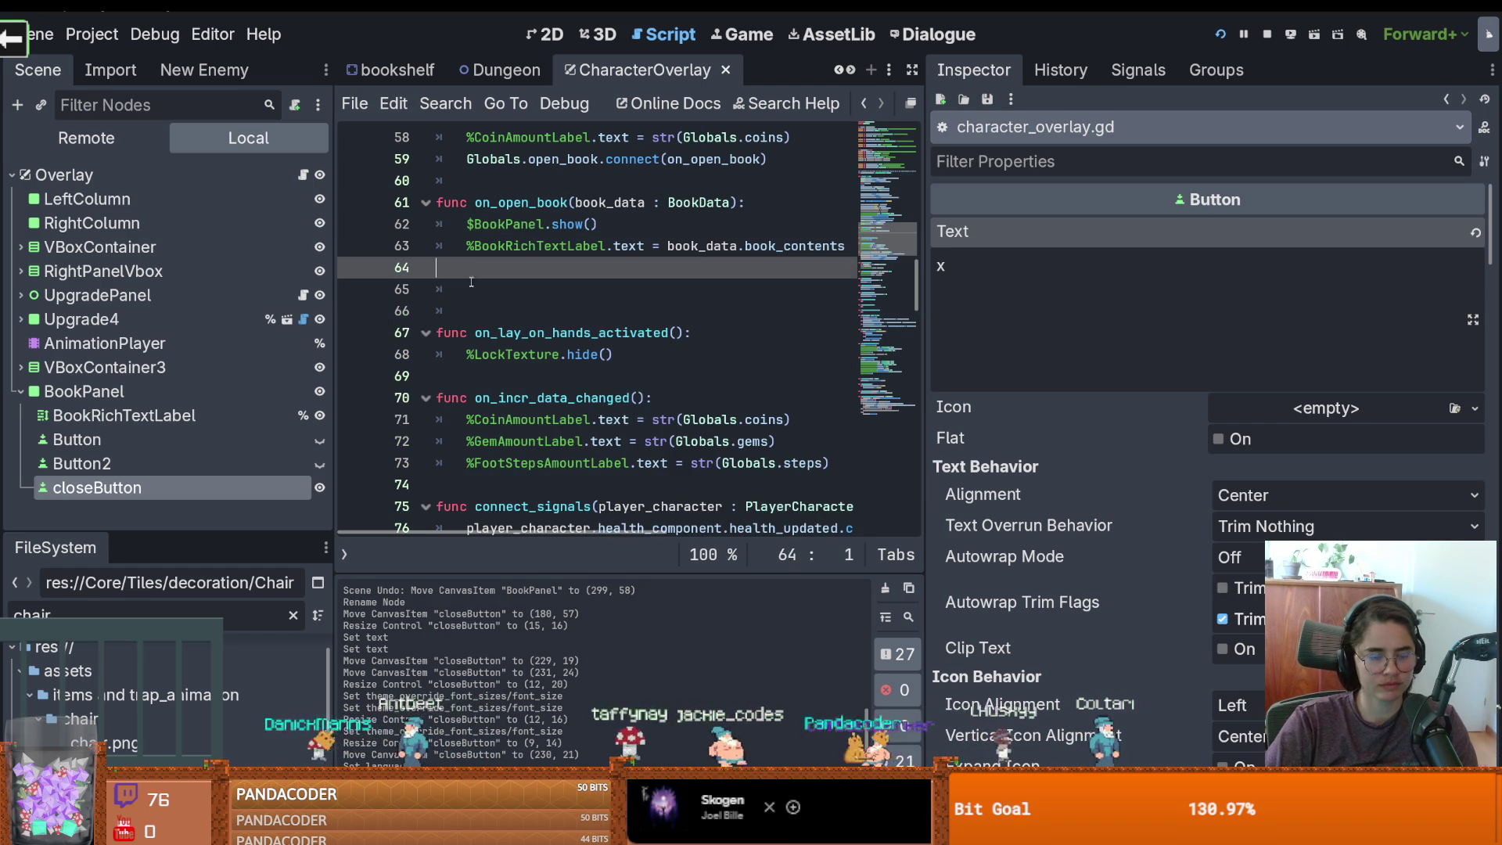
pyautogui.click(470, 283)
pyautogui.write('close_book(')
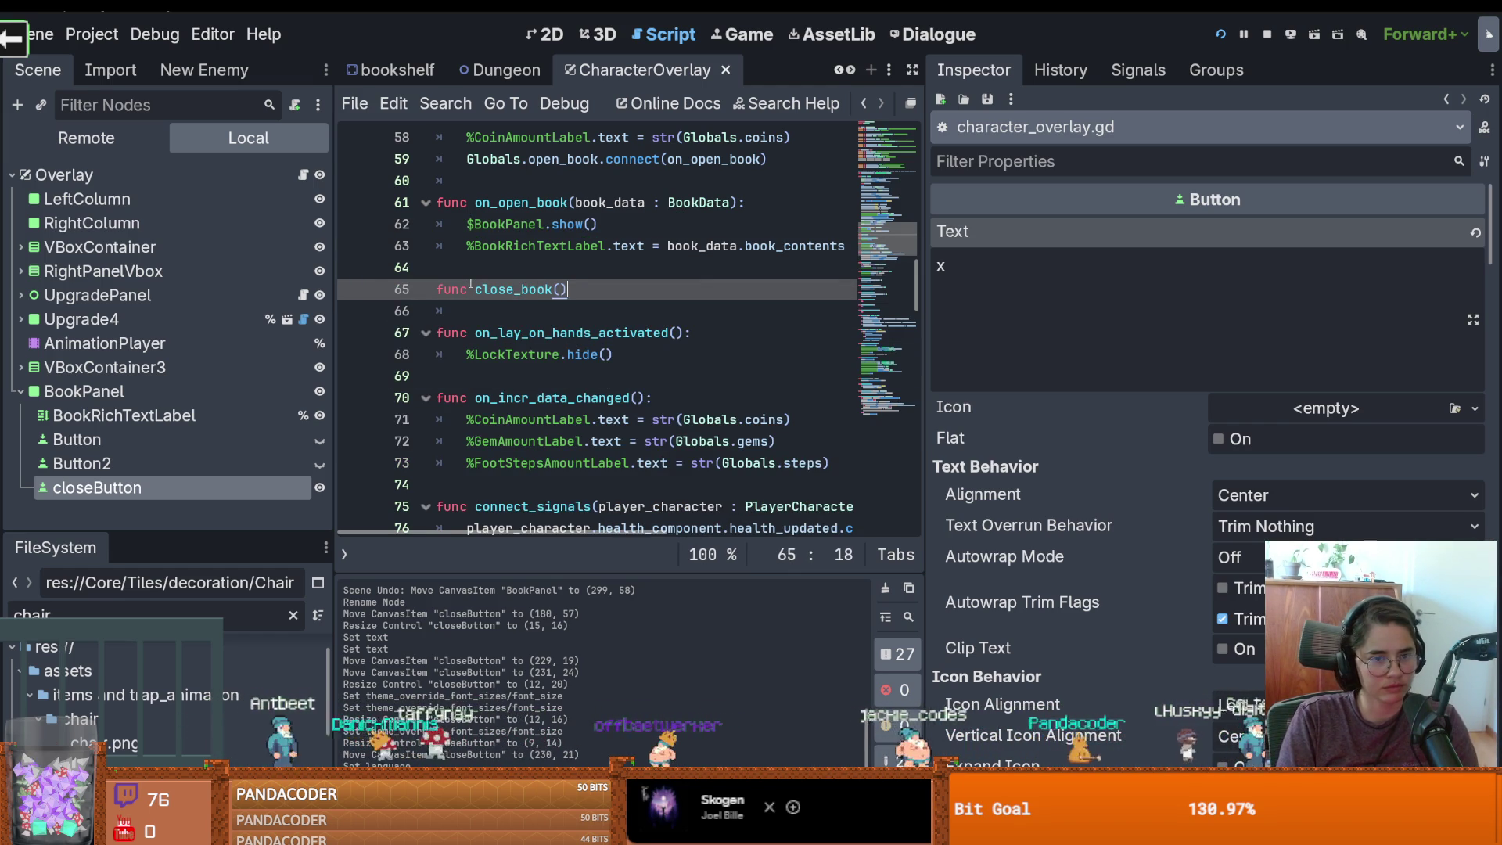
pyautogui.write(':')
pyautogui.press('Return')
pyautogui.write('p')
pyautogui.hotkey('ctrl', 's')
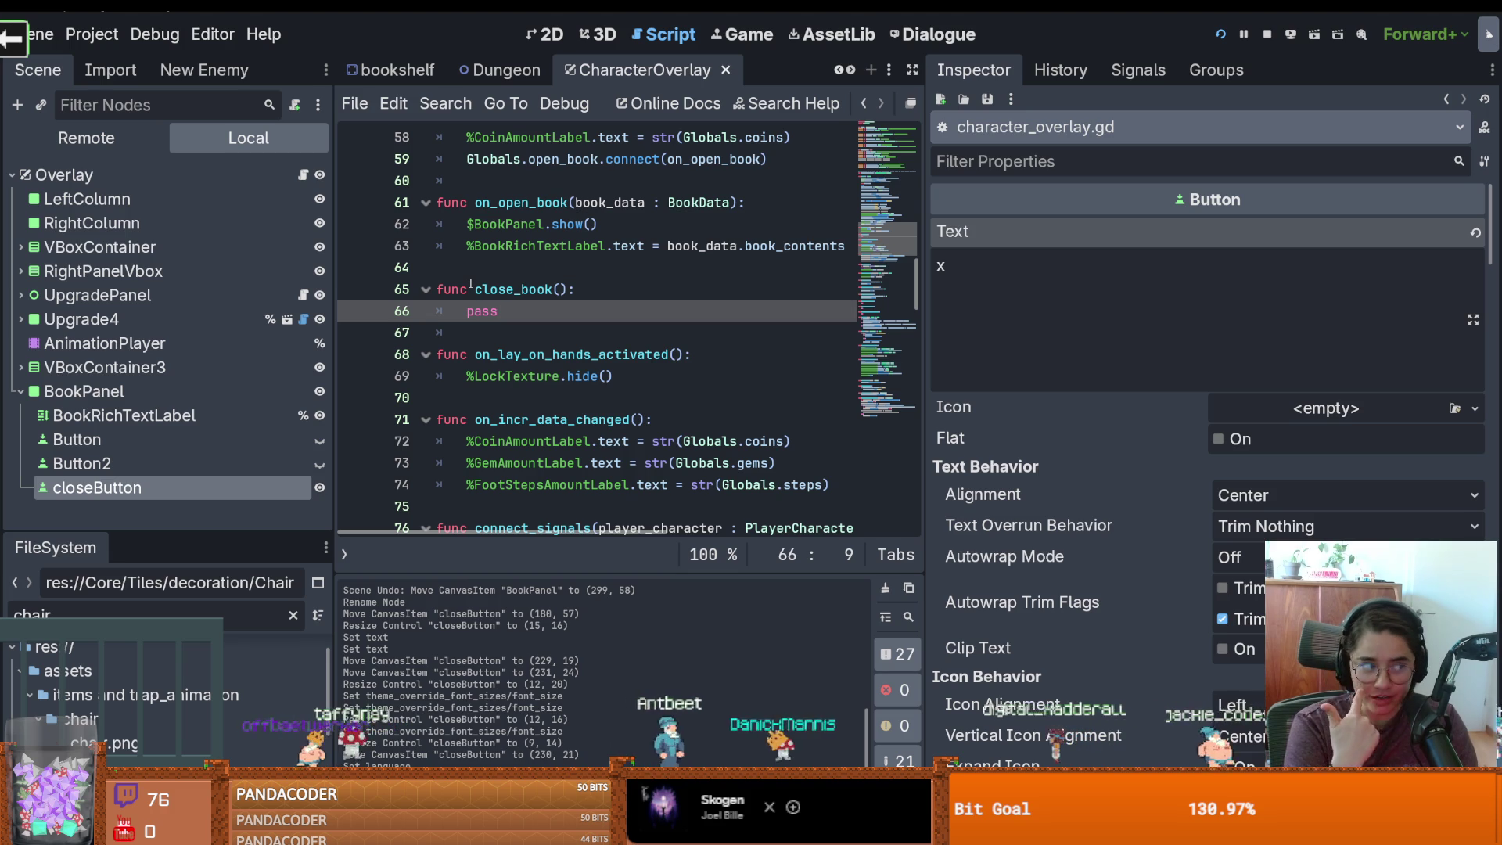
# Replace the pass with $BookPanel.hide(), then move up to the variable declarations near line 28
pyautogui.doubleClick(616, 205)
pyautogui.doubleClick(481, 312)
pyautogui.write('$BookPanel.show()')
pyautogui.doubleClick(572, 314)
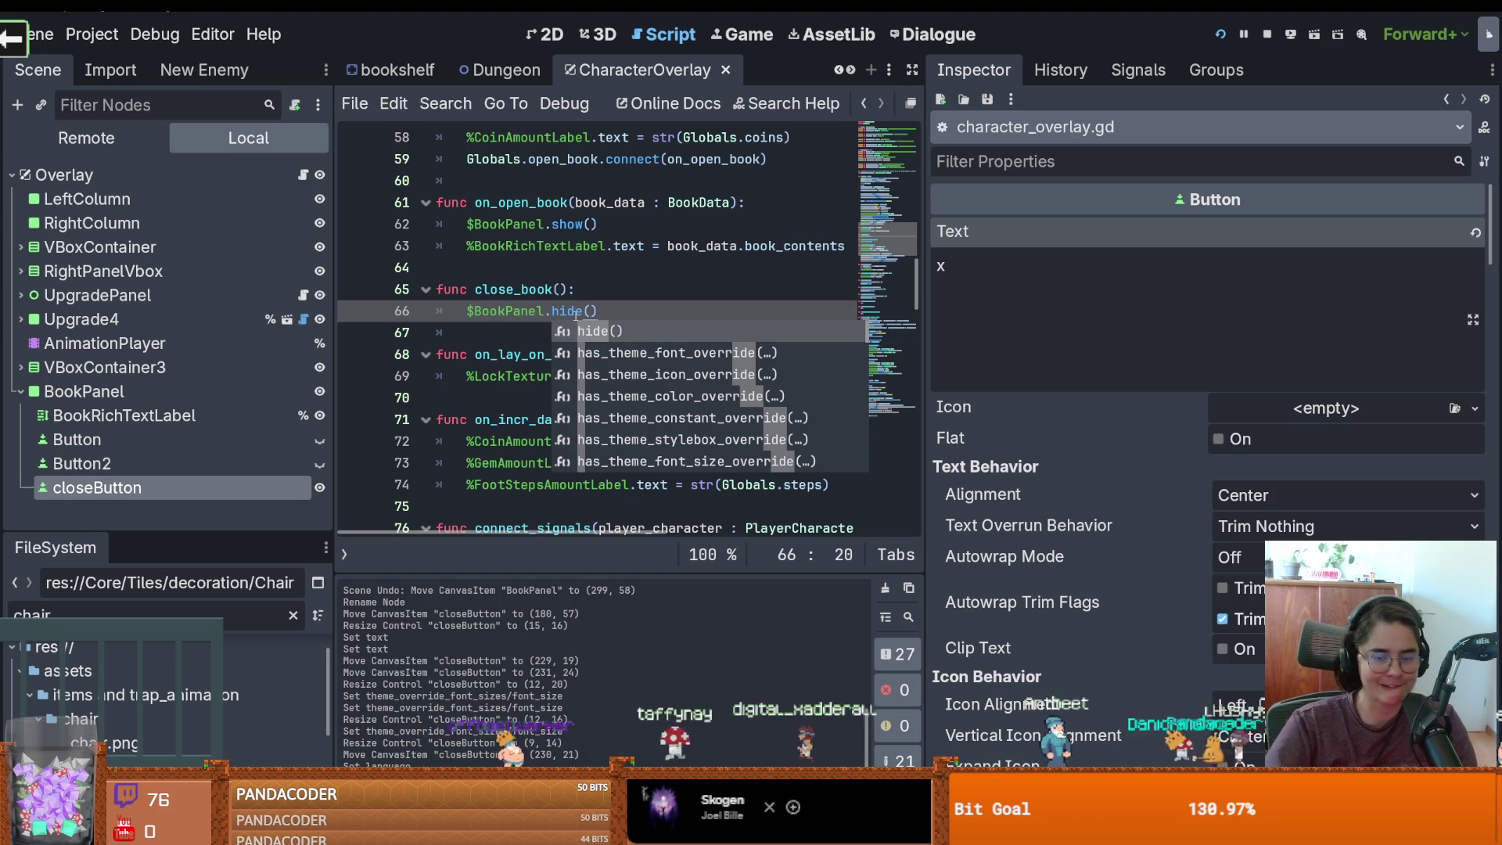
pyautogui.click(586, 289)
pyautogui.scroll(9, 586, 281)
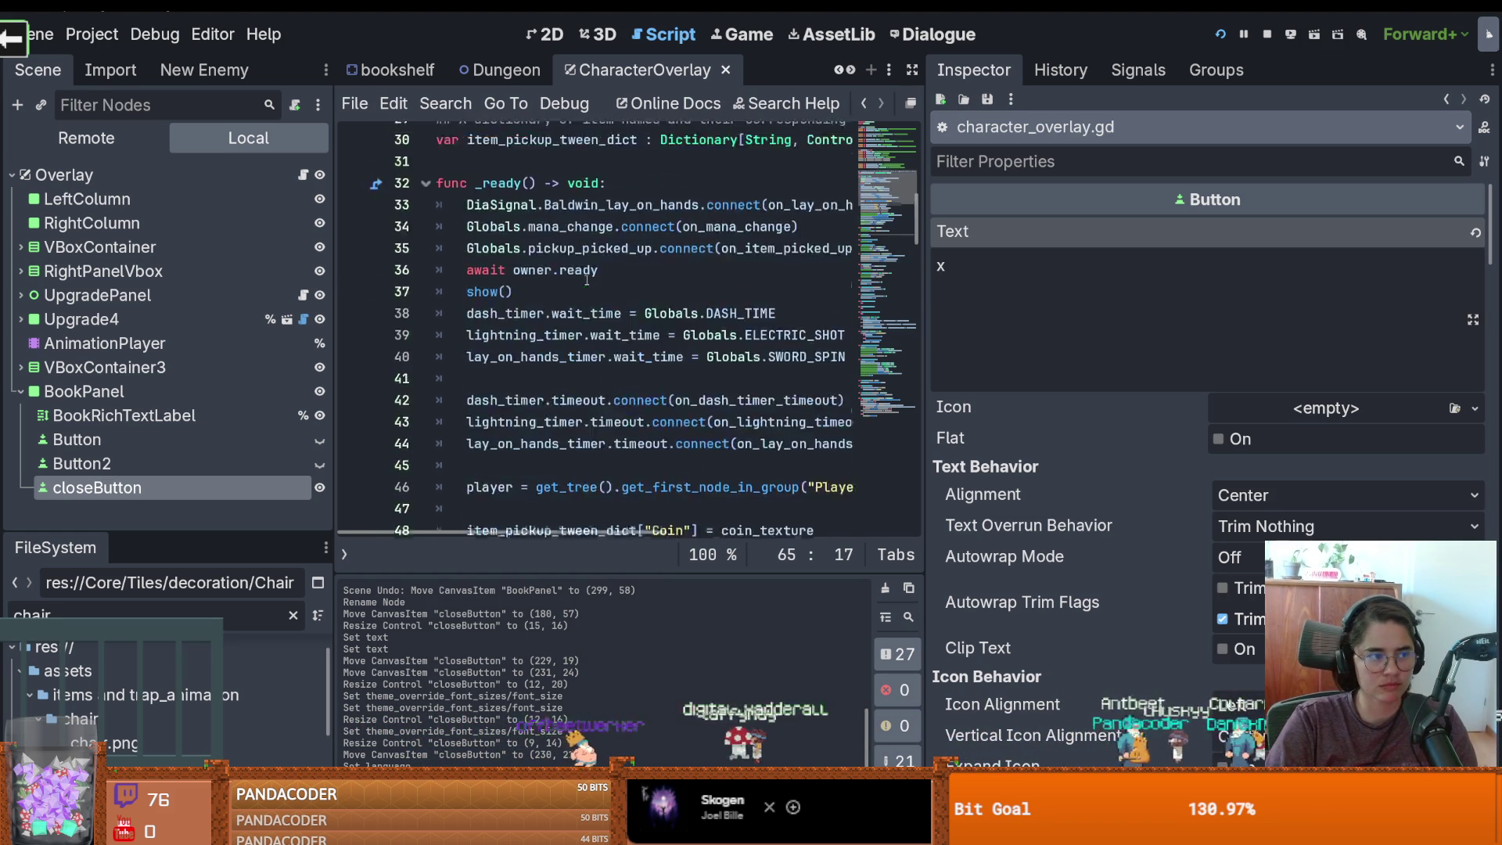
pyautogui.scroll(5, 587, 280)
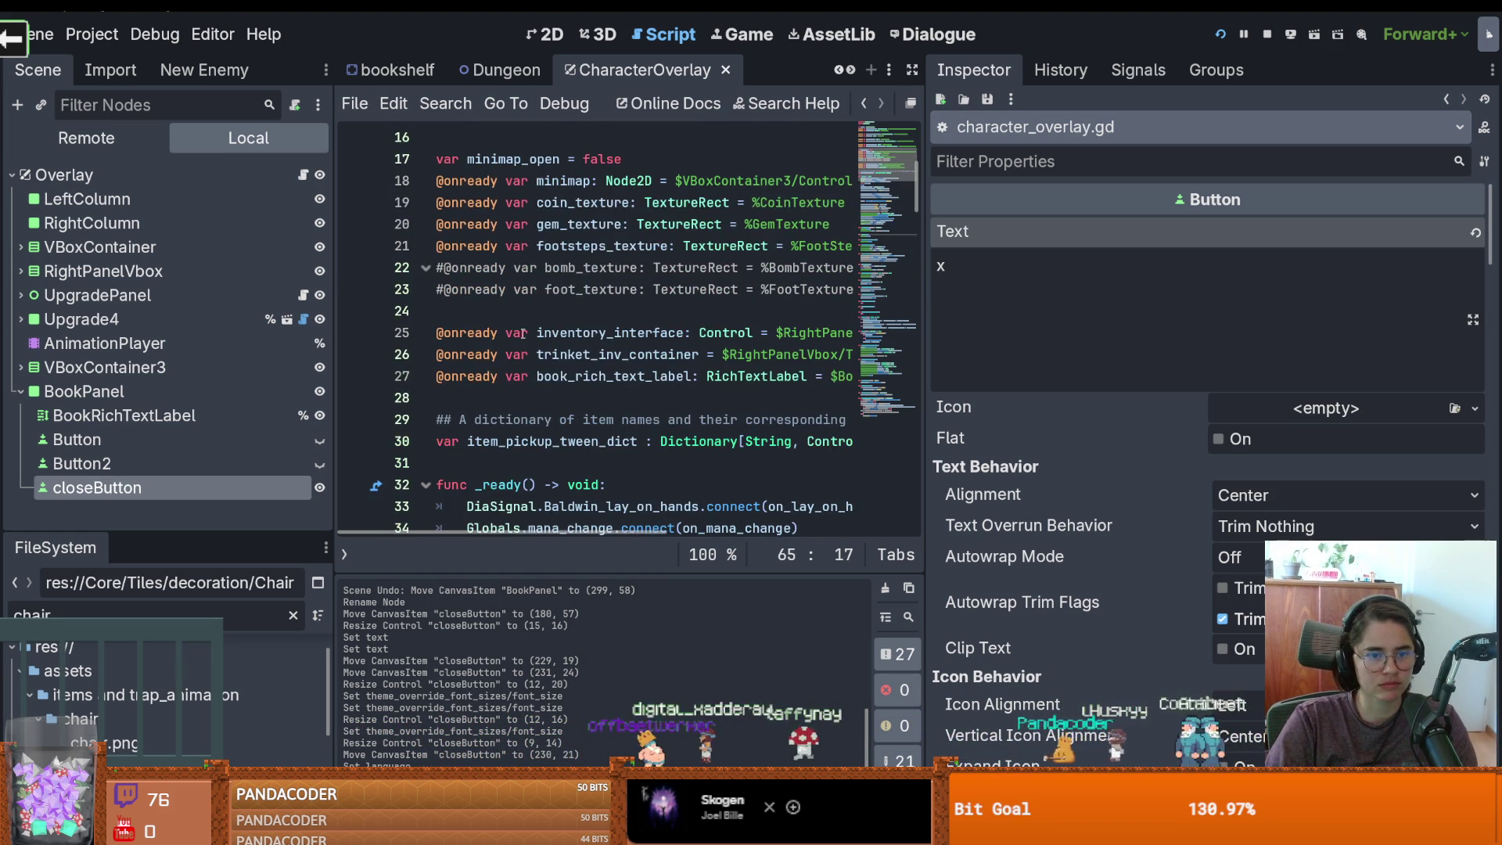
pyautogui.click(477, 392)
pyautogui.hotkey('ctrl', 'shift', 'Return')
pyautogui.moveTo(157, 488)
pyautogui.mouseDown()
pyautogui.moveTo(470, 422)
pyautogui.moveTo(646, 438)
pyautogui.mouseUp()
pyautogui.scroll(-1, 646, 438)
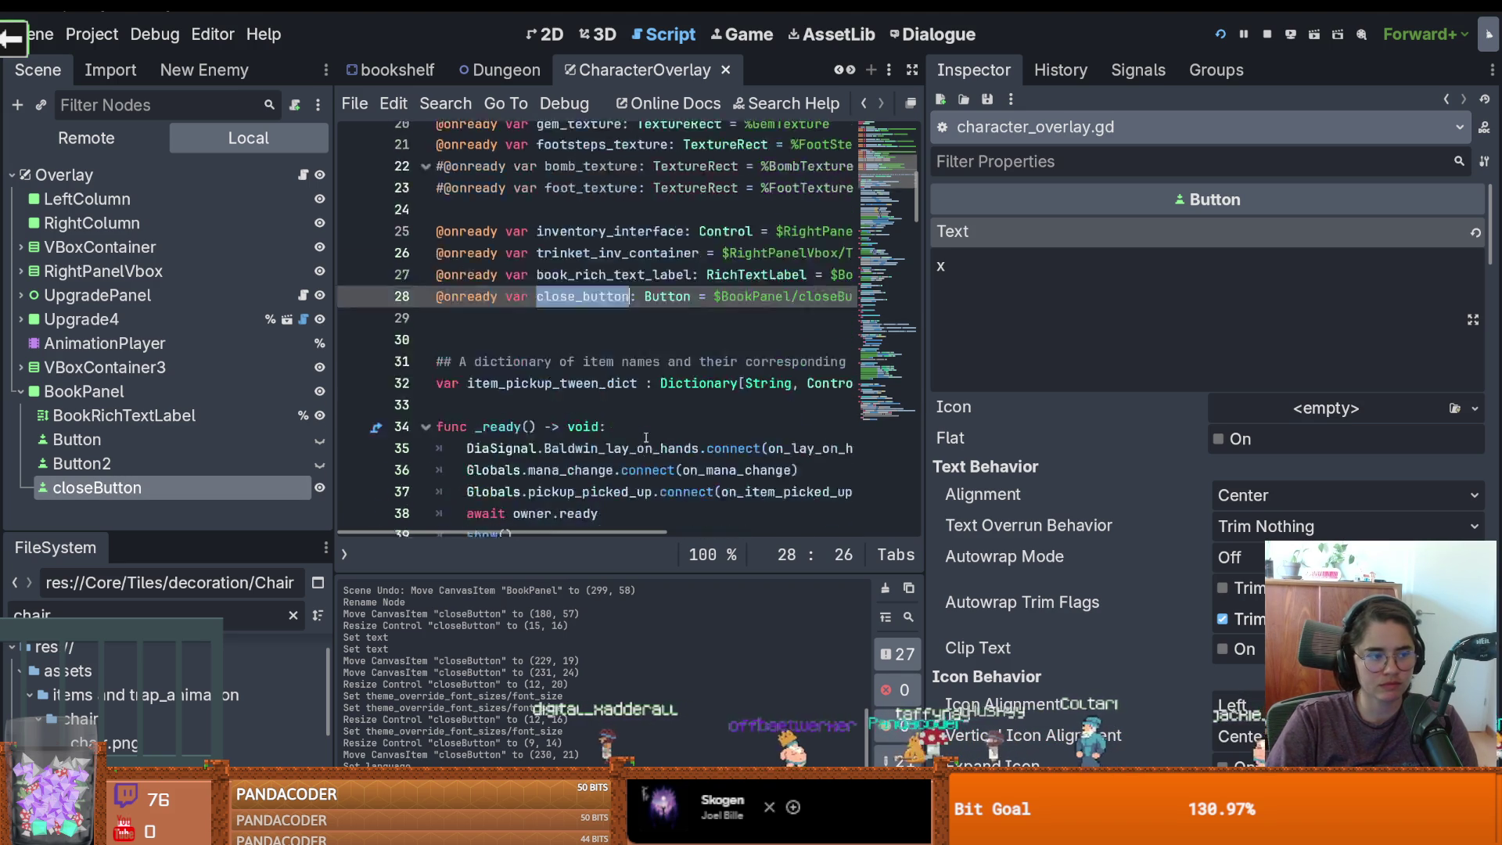
pyautogui.scroll(-4, 646, 438)
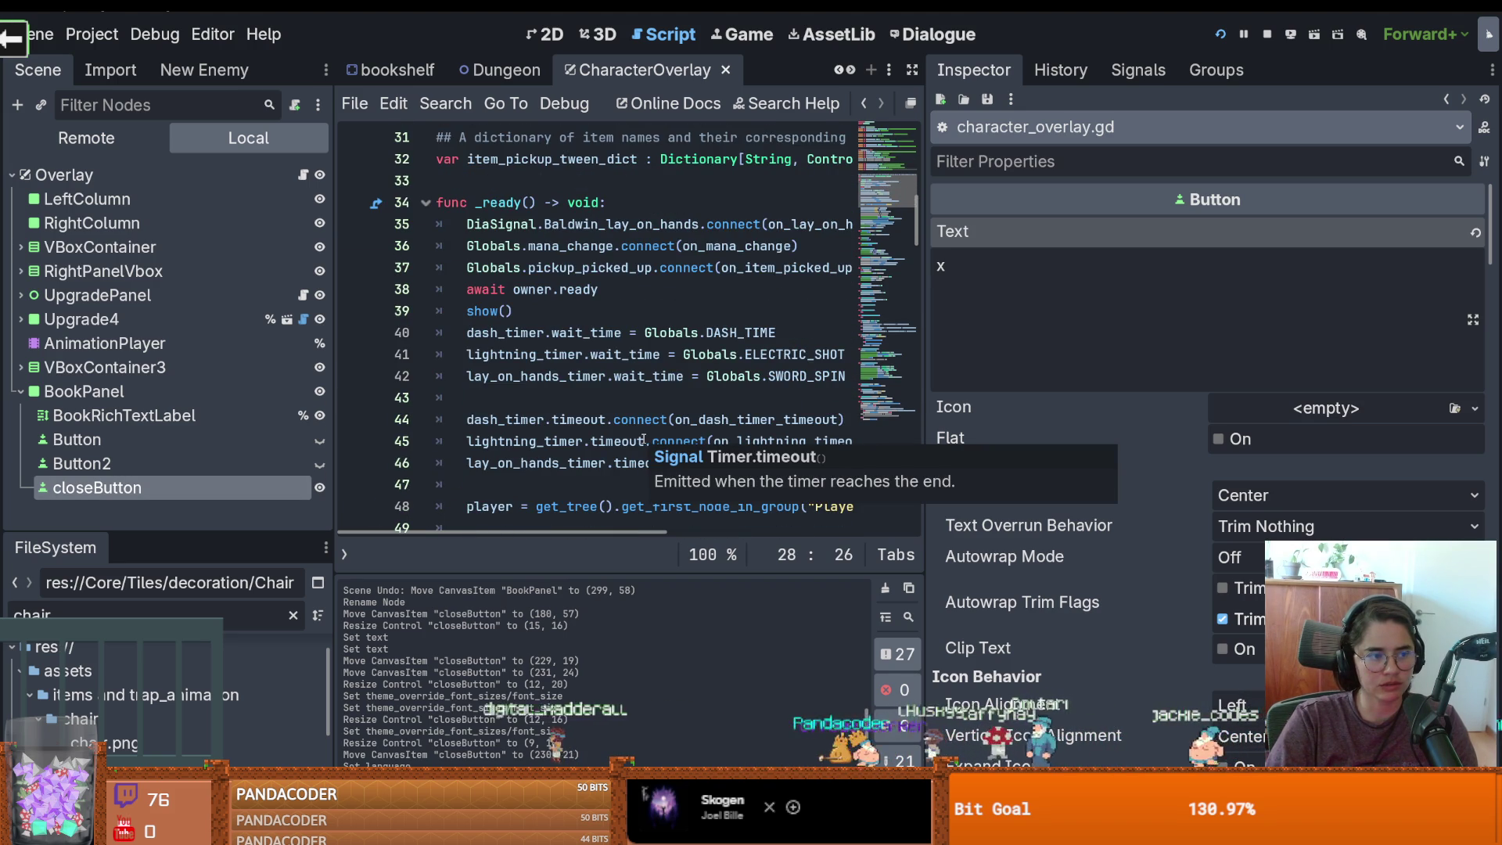
pyautogui.moveTo(654, 438)
pyautogui.scroll(-1, 683, 415)
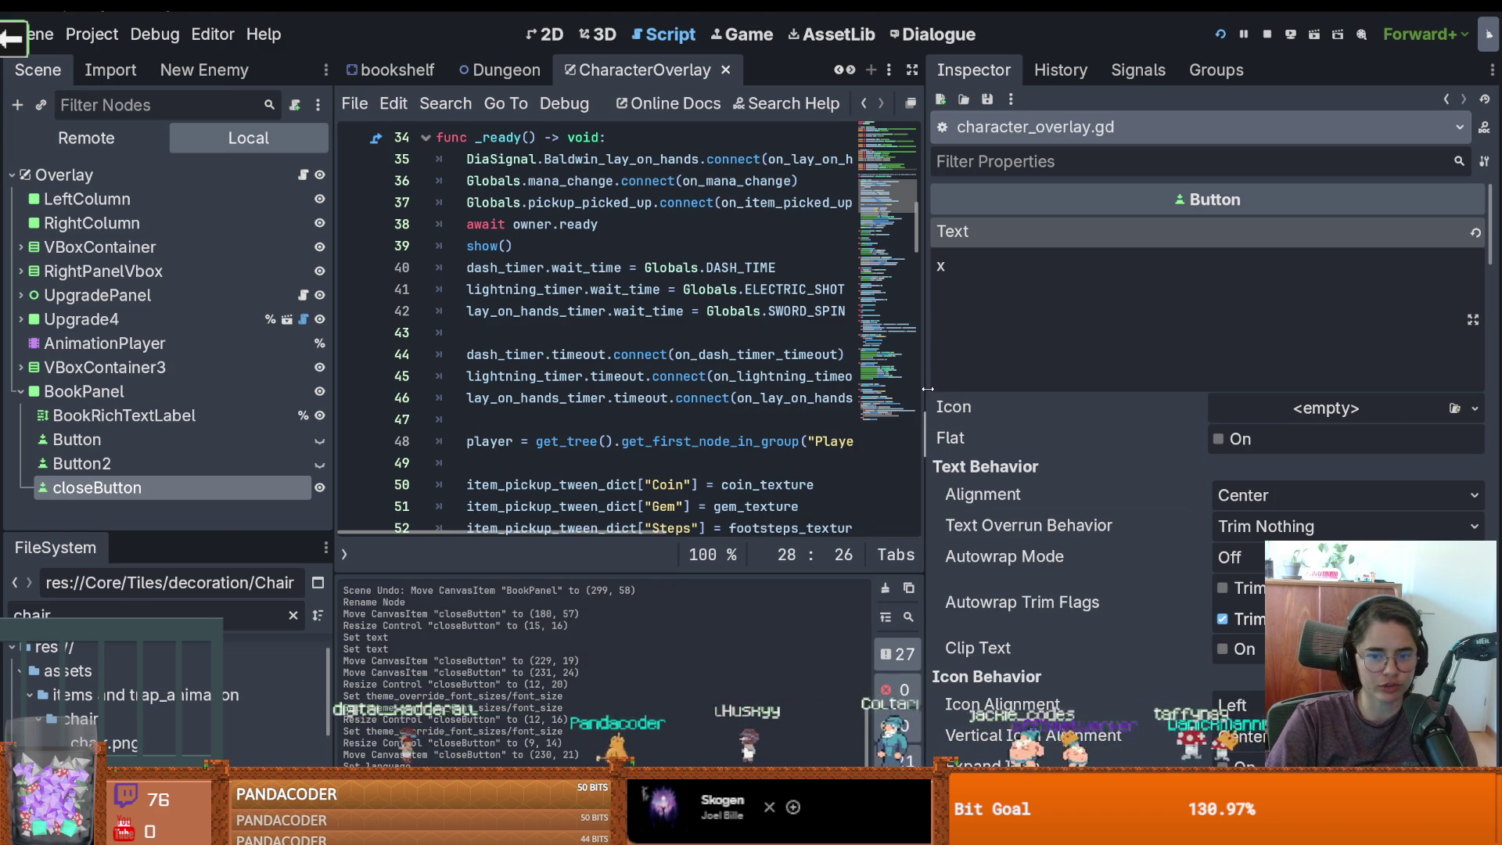
pyautogui.moveTo(928, 392); pyautogui.dragTo(1151, 391)
pyautogui.scroll(-7, 621, 386)
pyautogui.scroll(11, 543, 375)
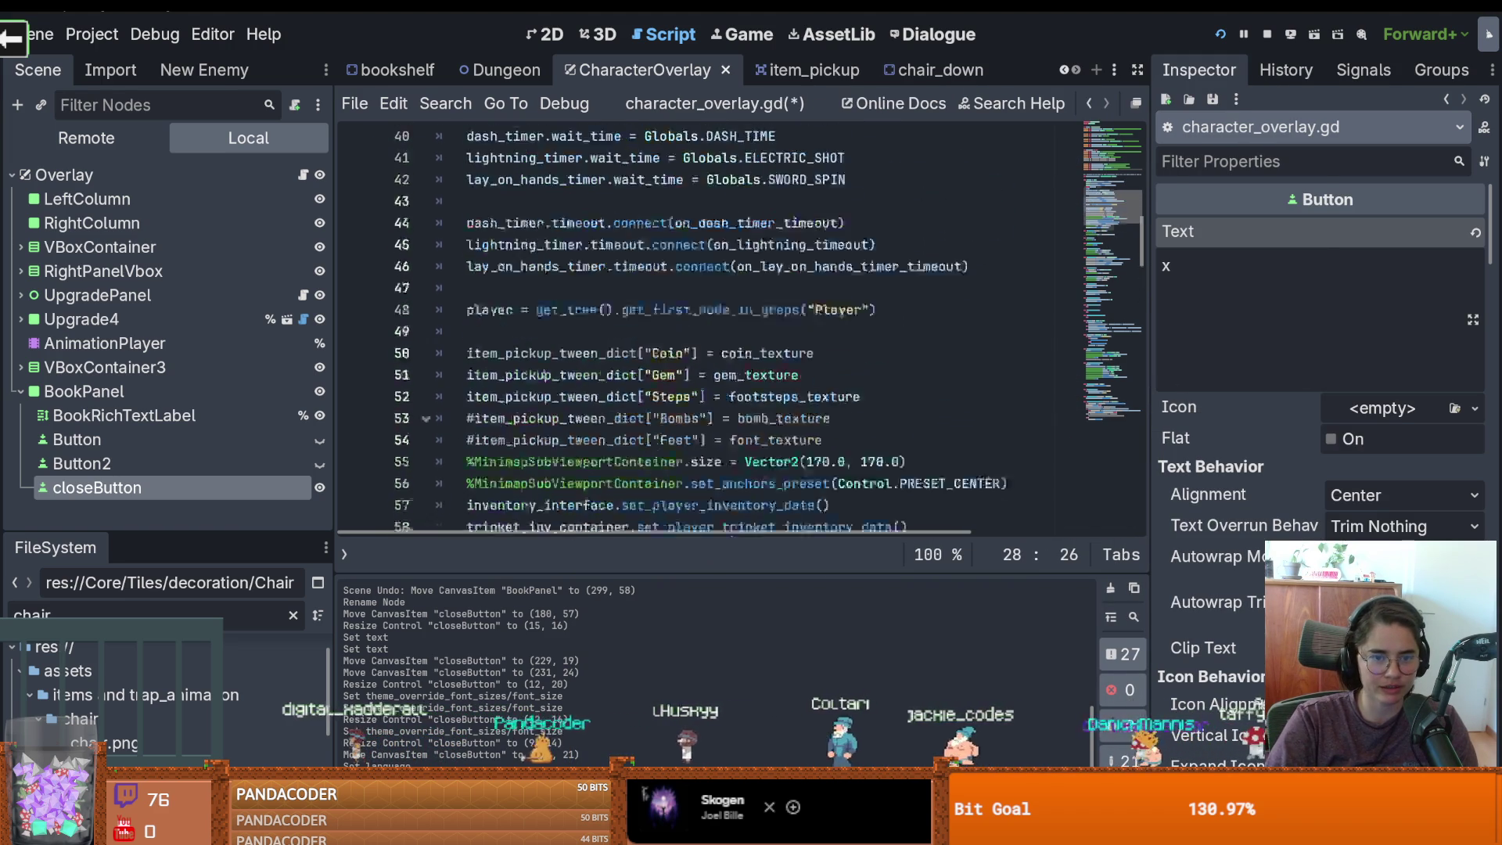
pyautogui.scroll(-7, 600, 274)
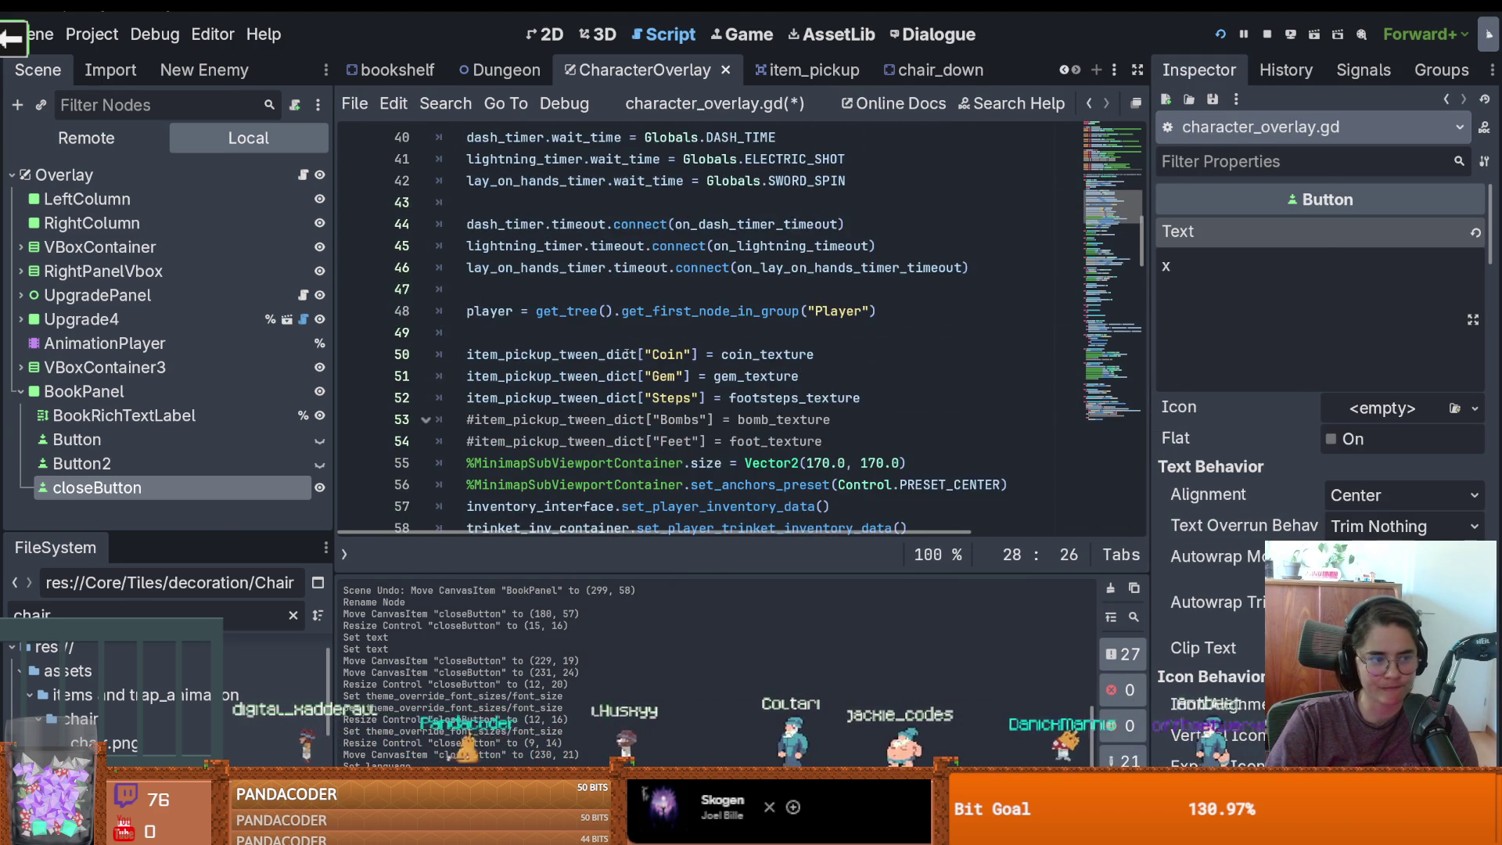
pyautogui.scroll(-4, 751, 370)
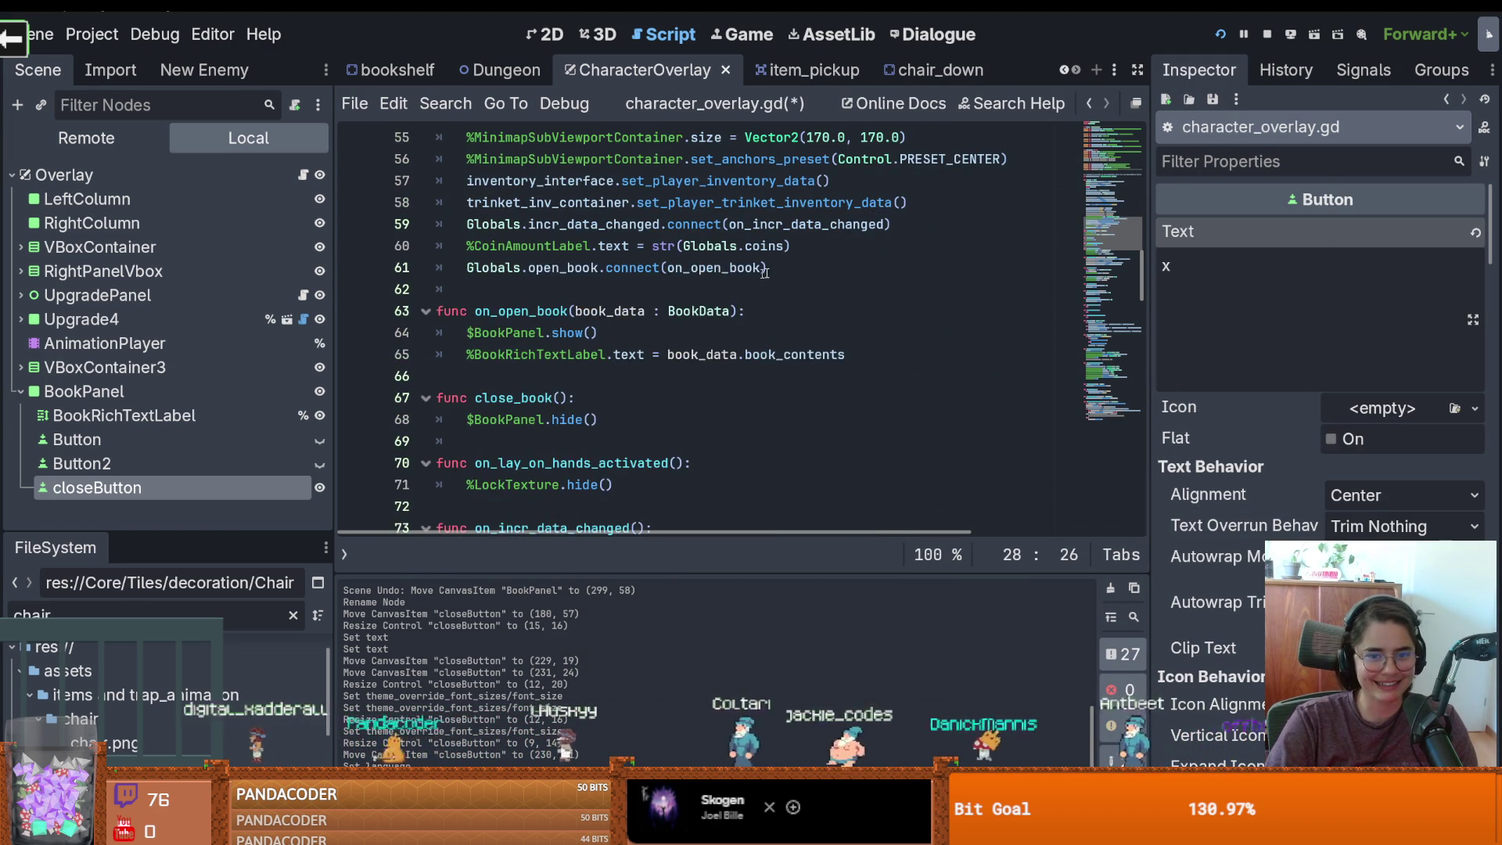
# In _ready, add close_button.pressed.connect(close_book), save the script, and run the game
pyautogui.click(797, 270)
pyautogui.press('Return')
pyautogui.write('close_button')
pyautogui.write('pr')
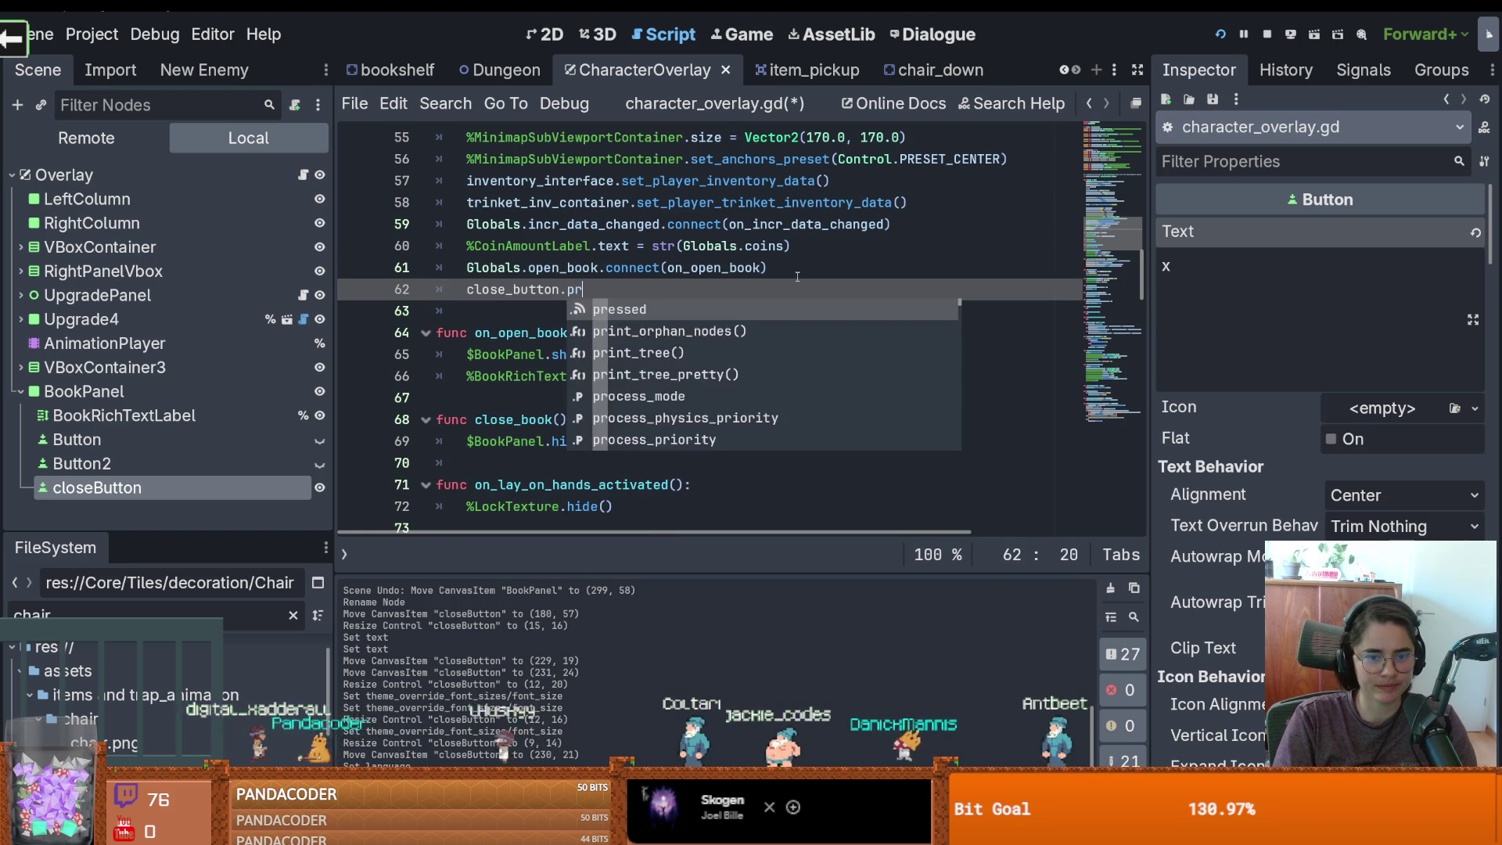
pyautogui.write('essed.connect(vl')
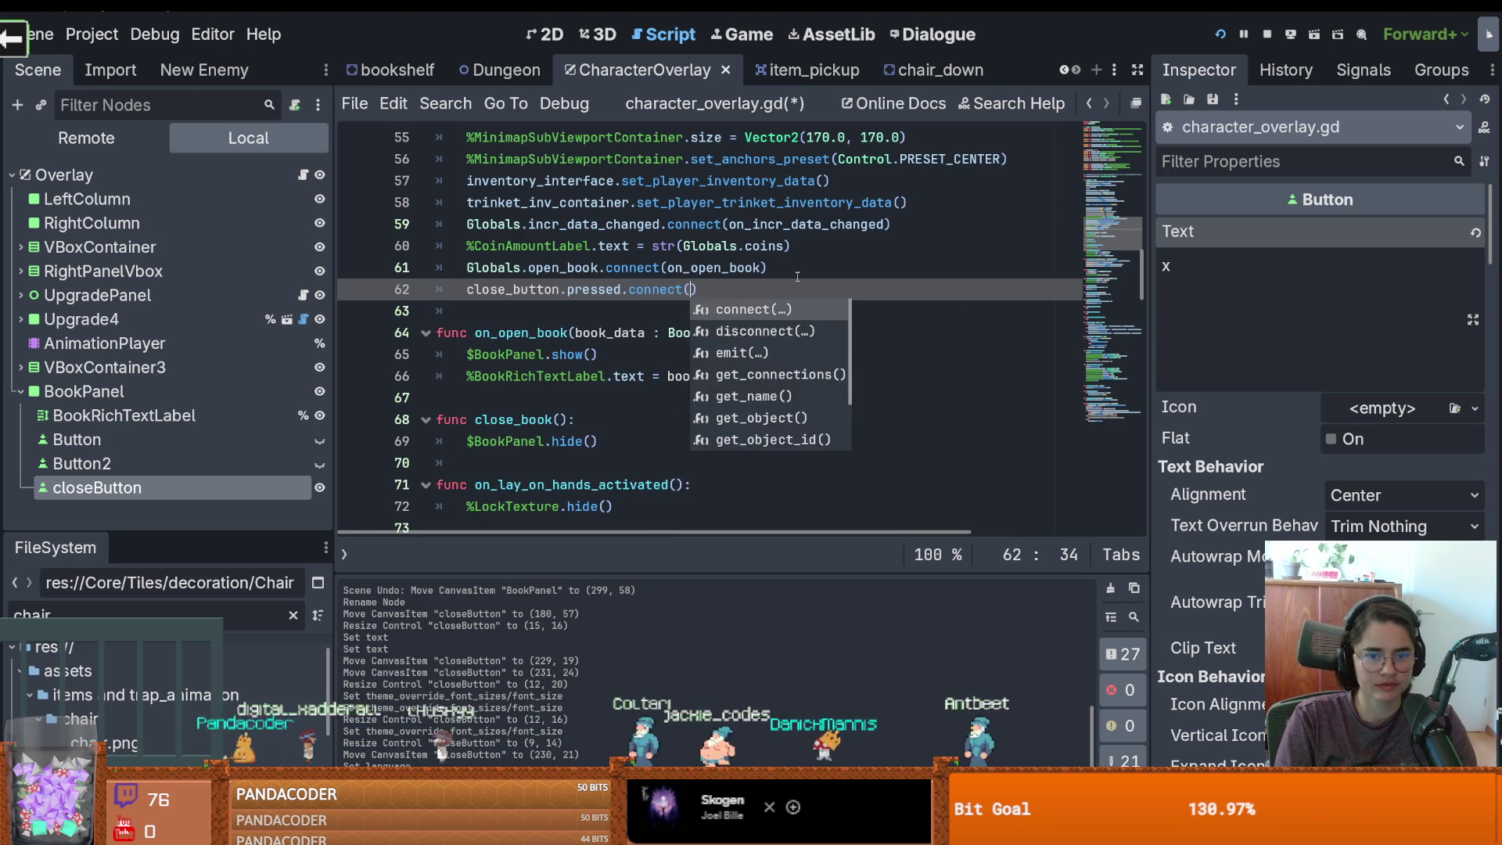
pyautogui.press('BackSpace')
pyautogui.press('BackSpace')
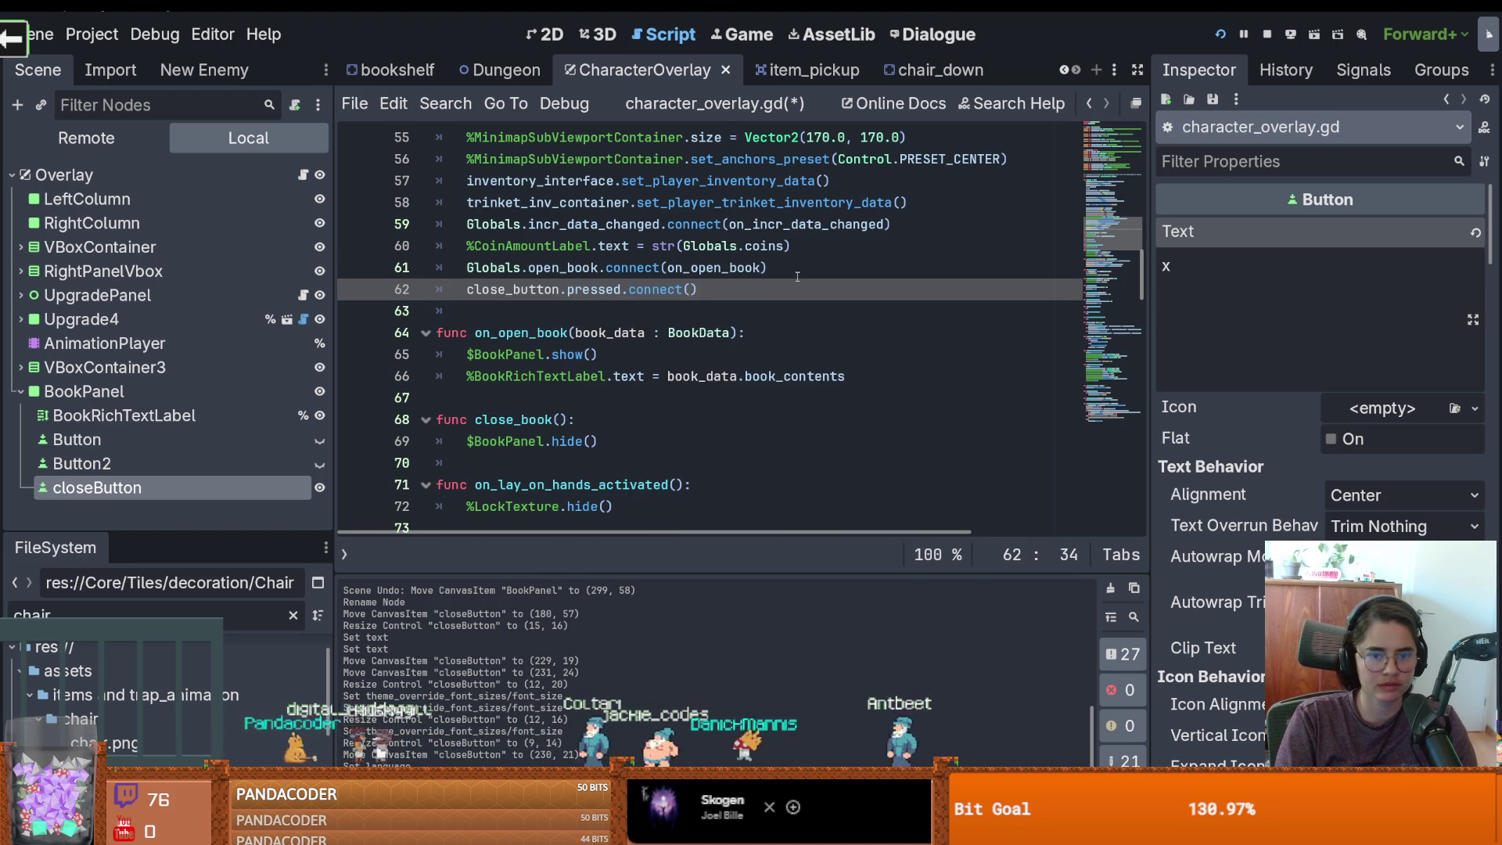
pyautogui.write('clos')
pyautogui.press('Return')
pyautogui.hotkey('ctrl', 's')
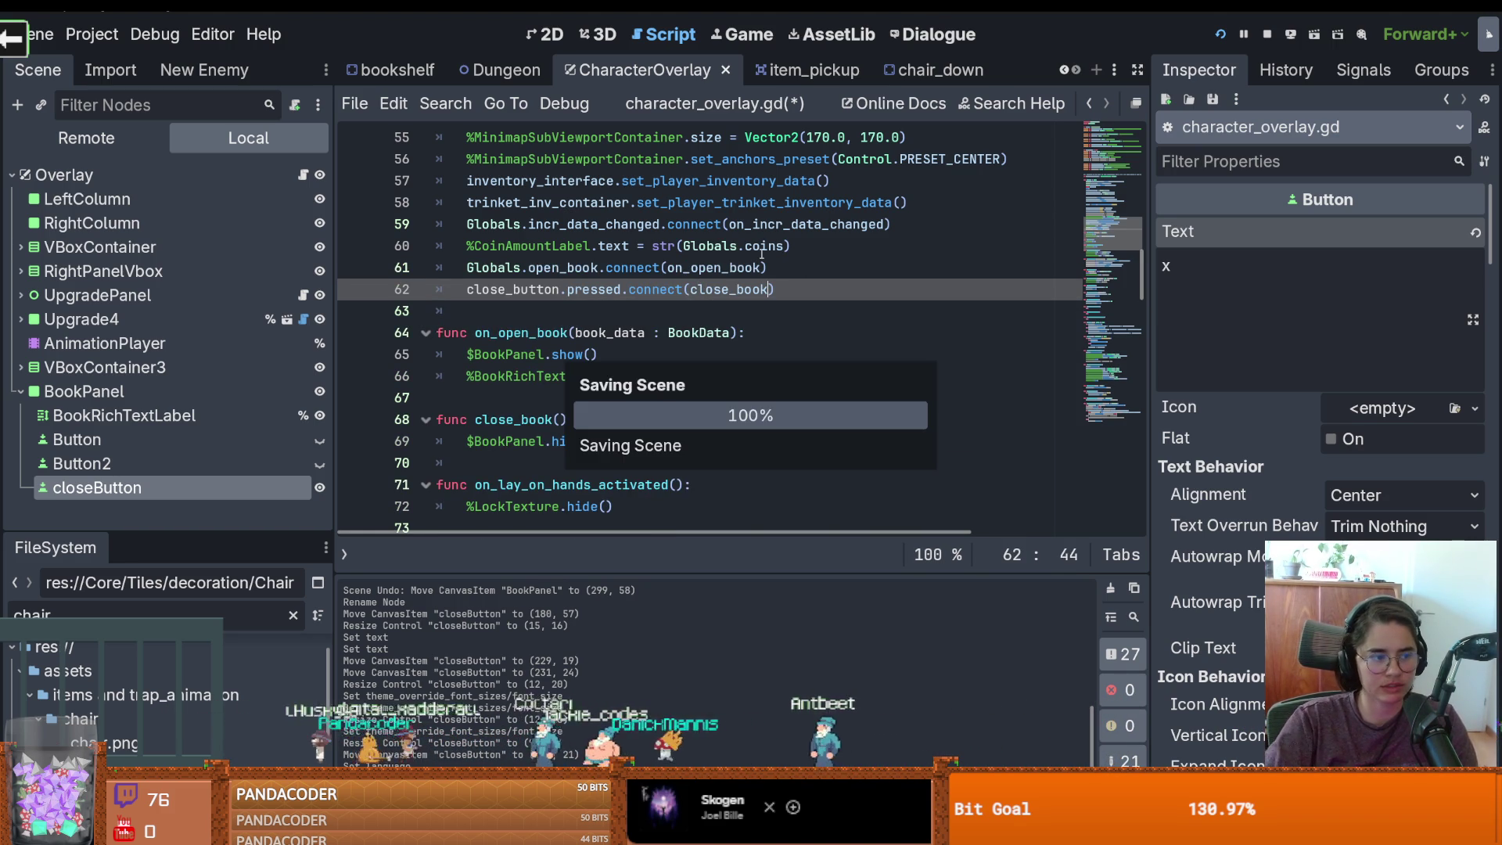
pyautogui.click(1226, 33)
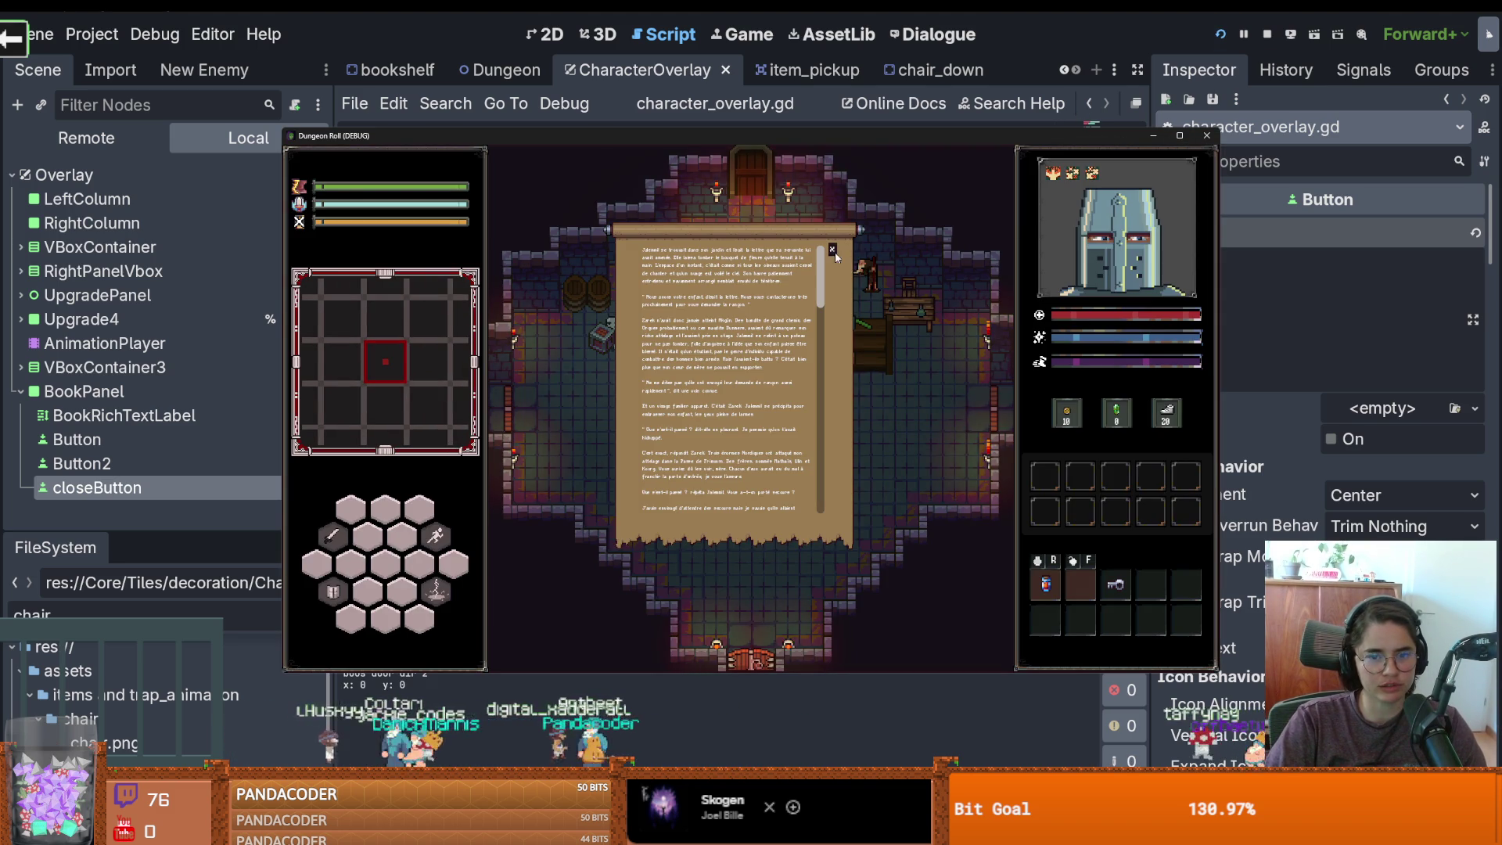
# Stop the game, hide BookPanel by default in the Scene dock, and save the scene
pyautogui.click(1207, 136)
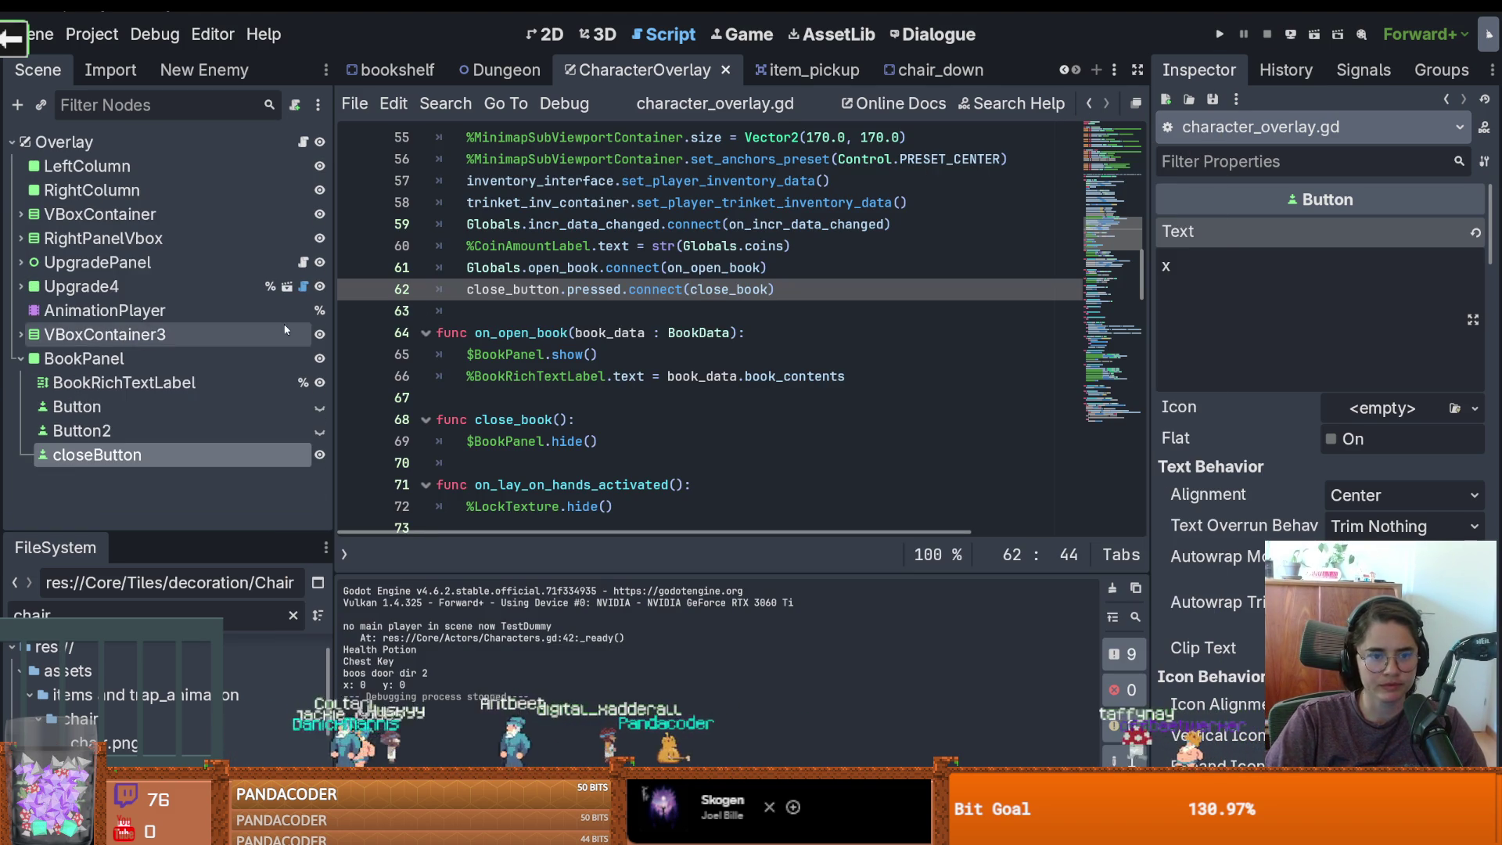
pyautogui.click(320, 359)
pyautogui.hotkey('ctrl', 's')
# Add a close_book() call in _ready after the close_button connection line
pyautogui.scroll(3, 709, 378)
pyautogui.scroll(1, 709, 378)
pyautogui.scroll(-4, 600, 358)
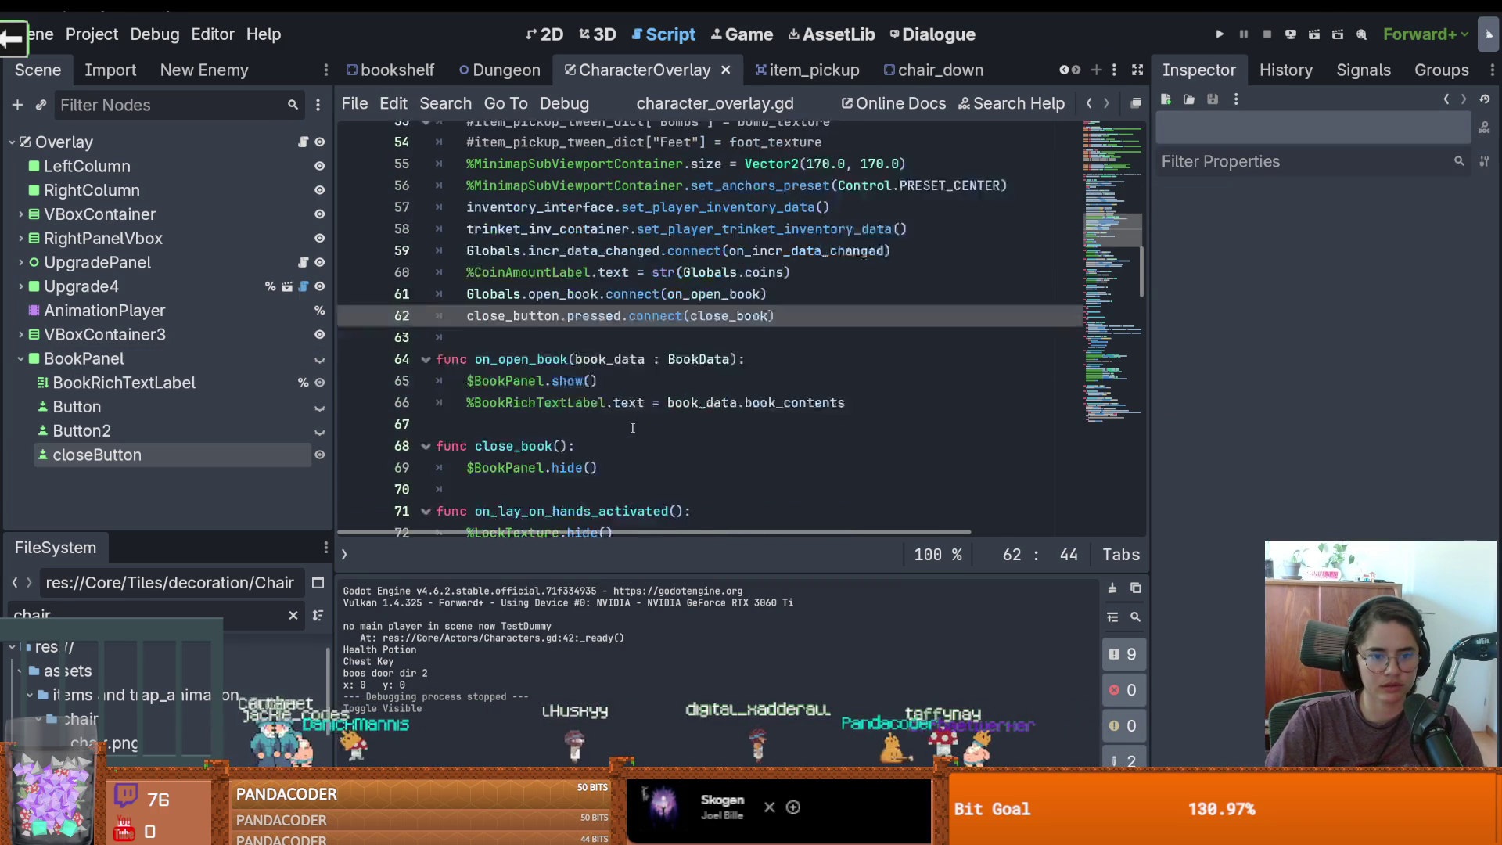
pyautogui.moveTo(600, 357); pyautogui.dragTo(484, 356)
pyautogui.click(659, 432)
pyautogui.moveTo(569, 420); pyautogui.dragTo(470, 420)
pyautogui.click(810, 287)
pyautogui.press('Return')
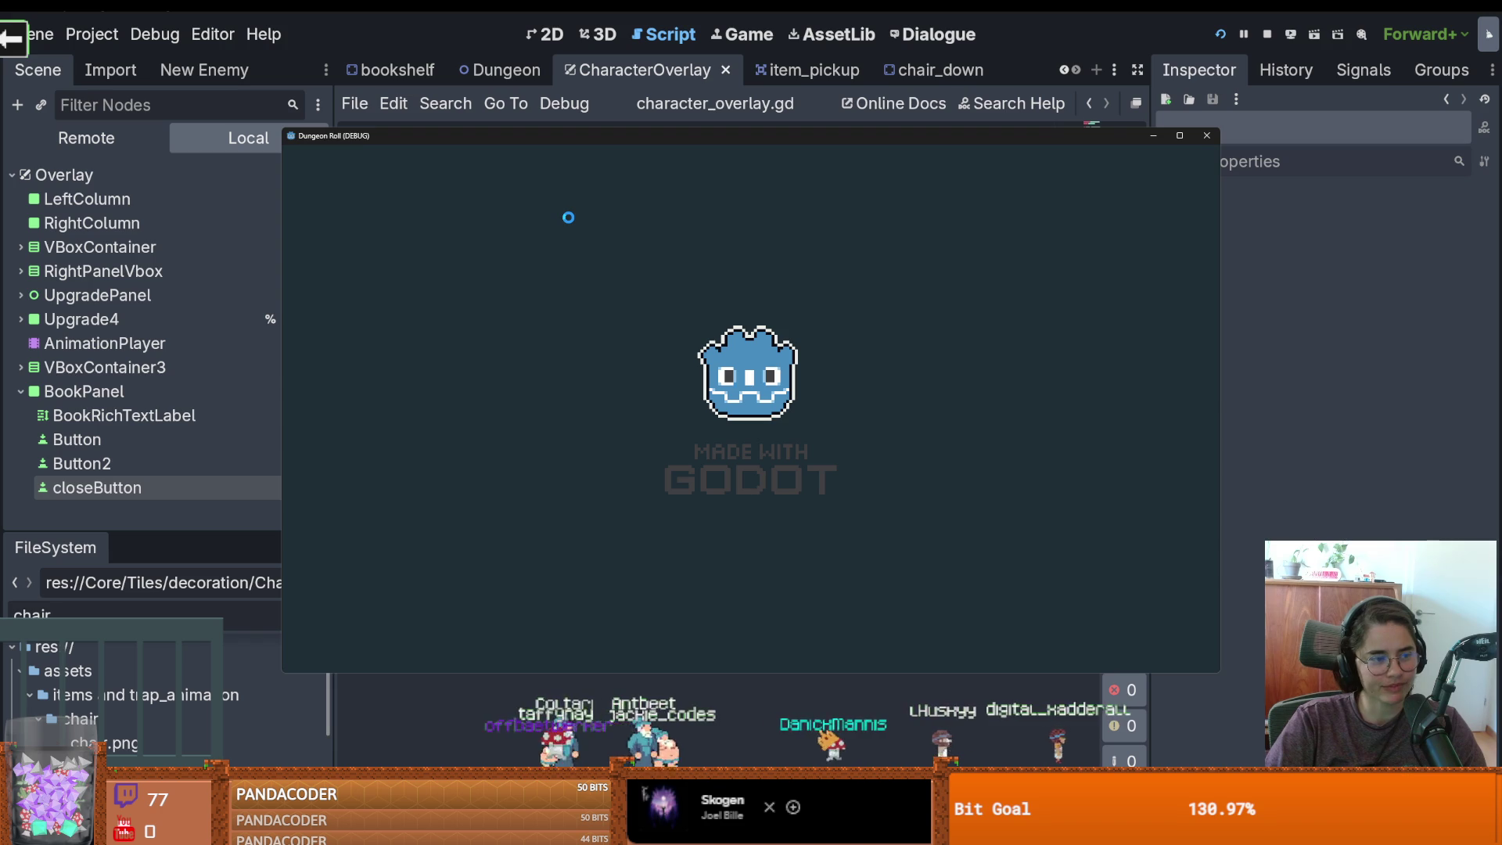
# Maximize the game, smash the bookshelf, pick up the scroll, and close the book panel with Escape
pyautogui.click(1181, 136)
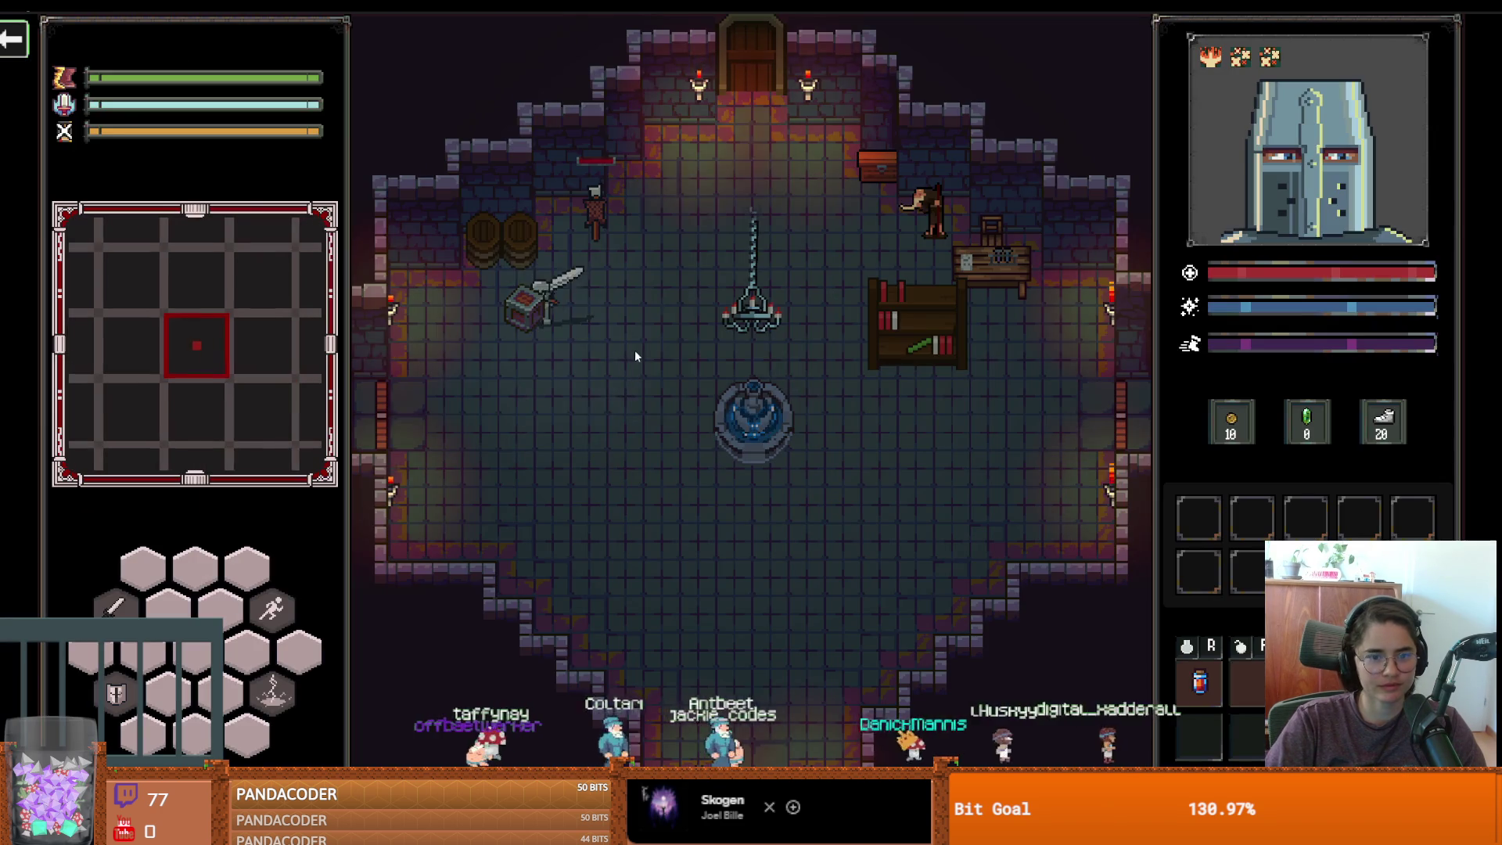
pyautogui.click(944, 354)
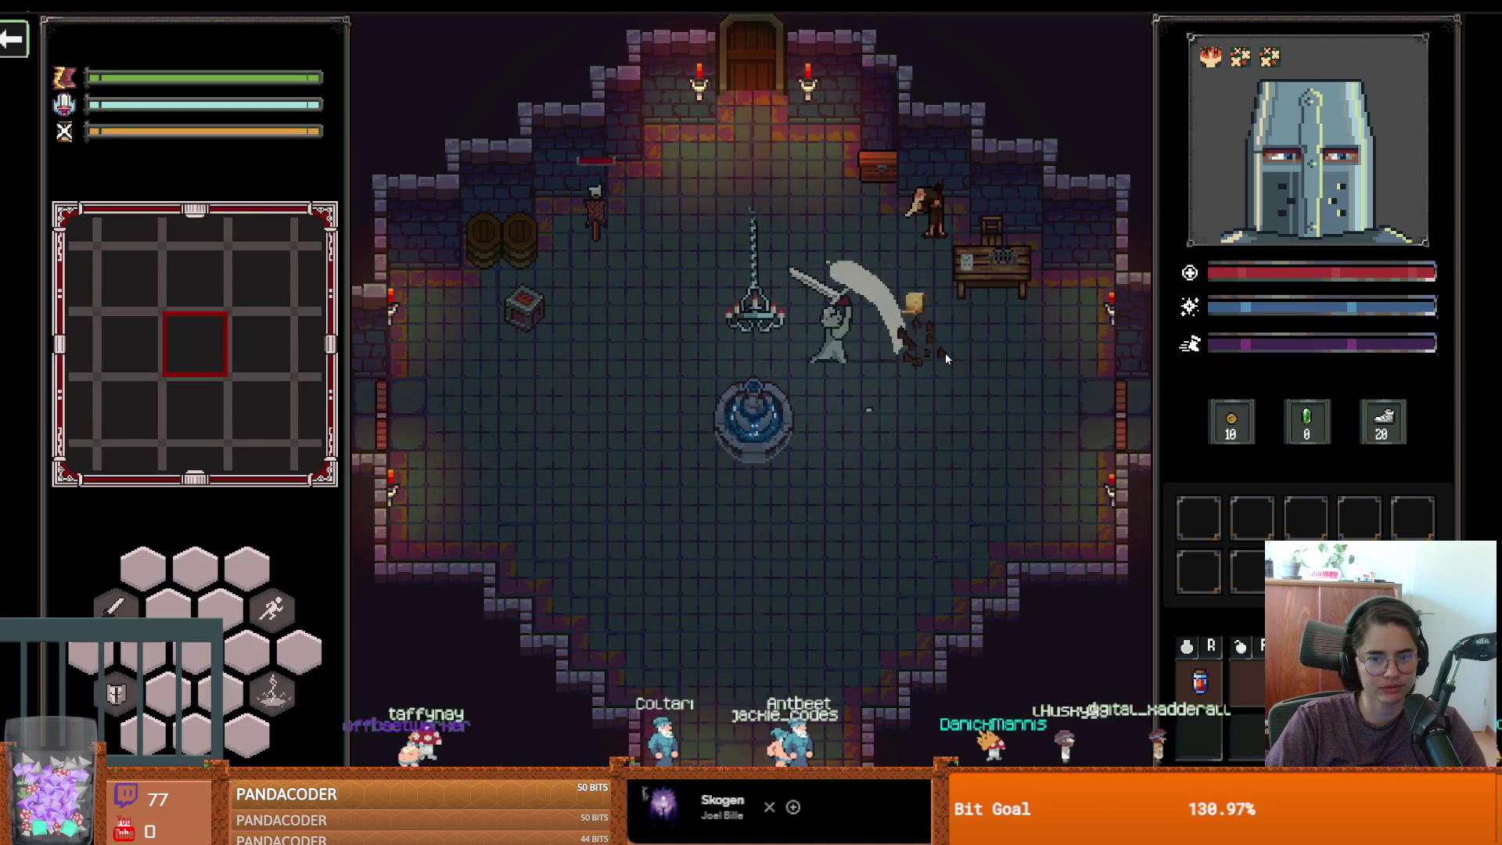
pyautogui.press('d')
pyautogui.press('e')
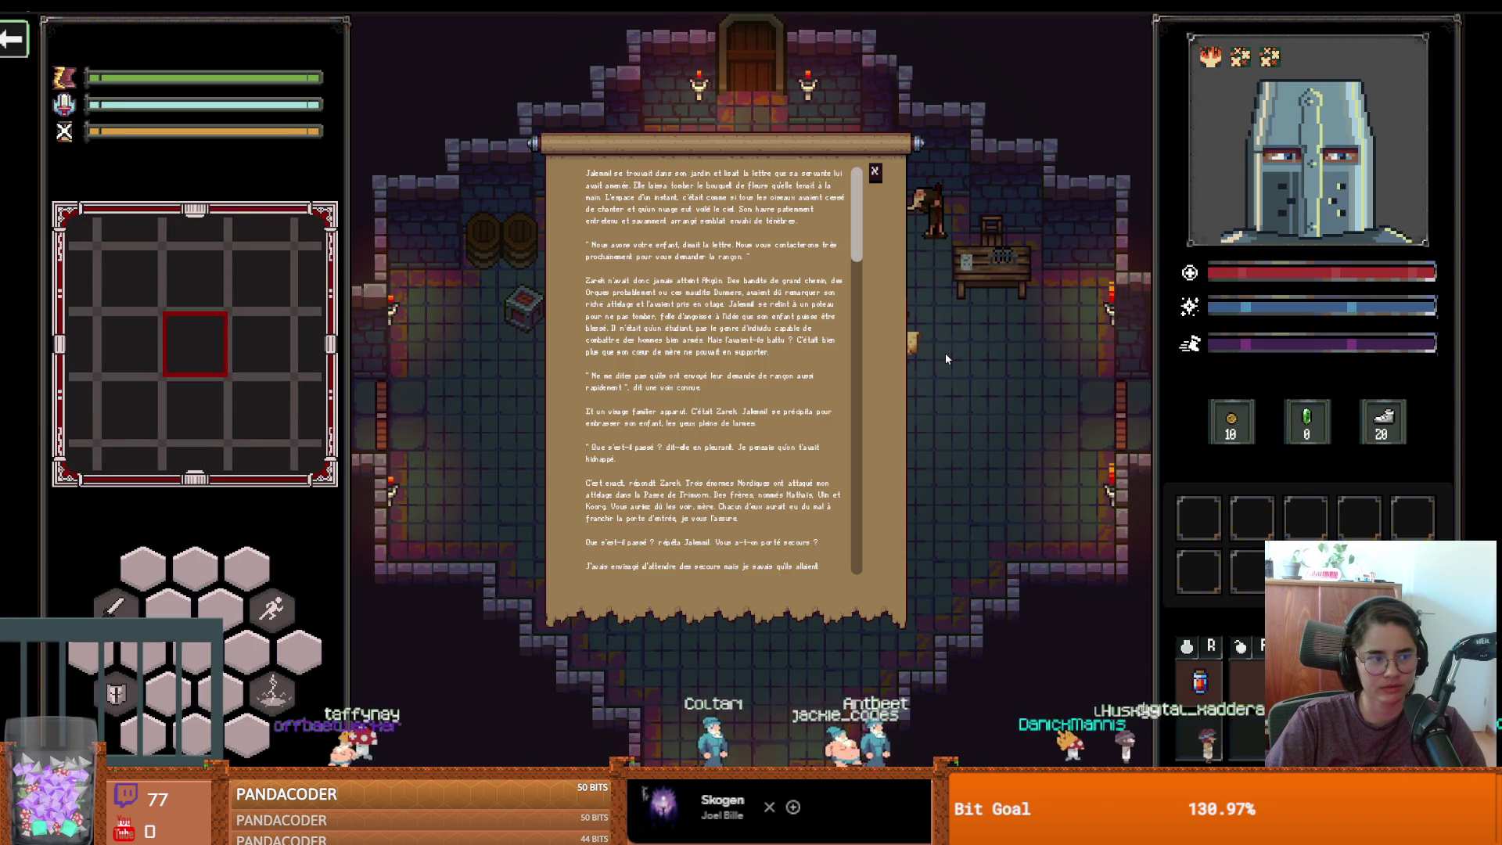
pyautogui.scroll(-5, 831, 600)
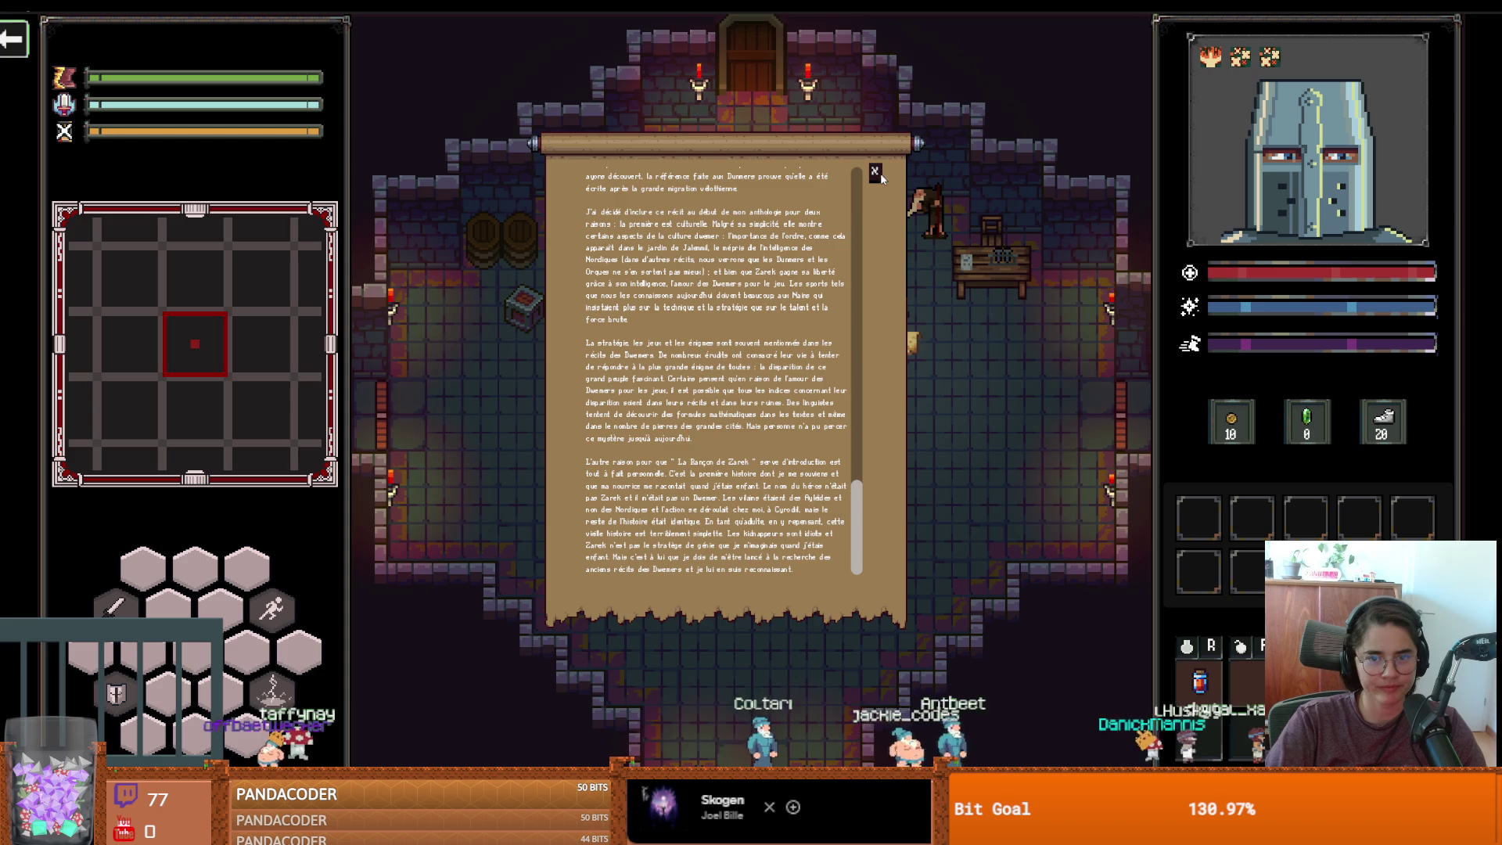
pyautogui.press('Escape')
# Walk the knight around and back onto the scroll, then stop the game with F8
pyautogui.press('a')
pyautogui.press('d')
pyautogui.press('a')
pyautogui.press('d')
pyautogui.press('s')
pyautogui.press('a')
pyautogui.press('d')
pyautogui.press('s')
pyautogui.press('F8')
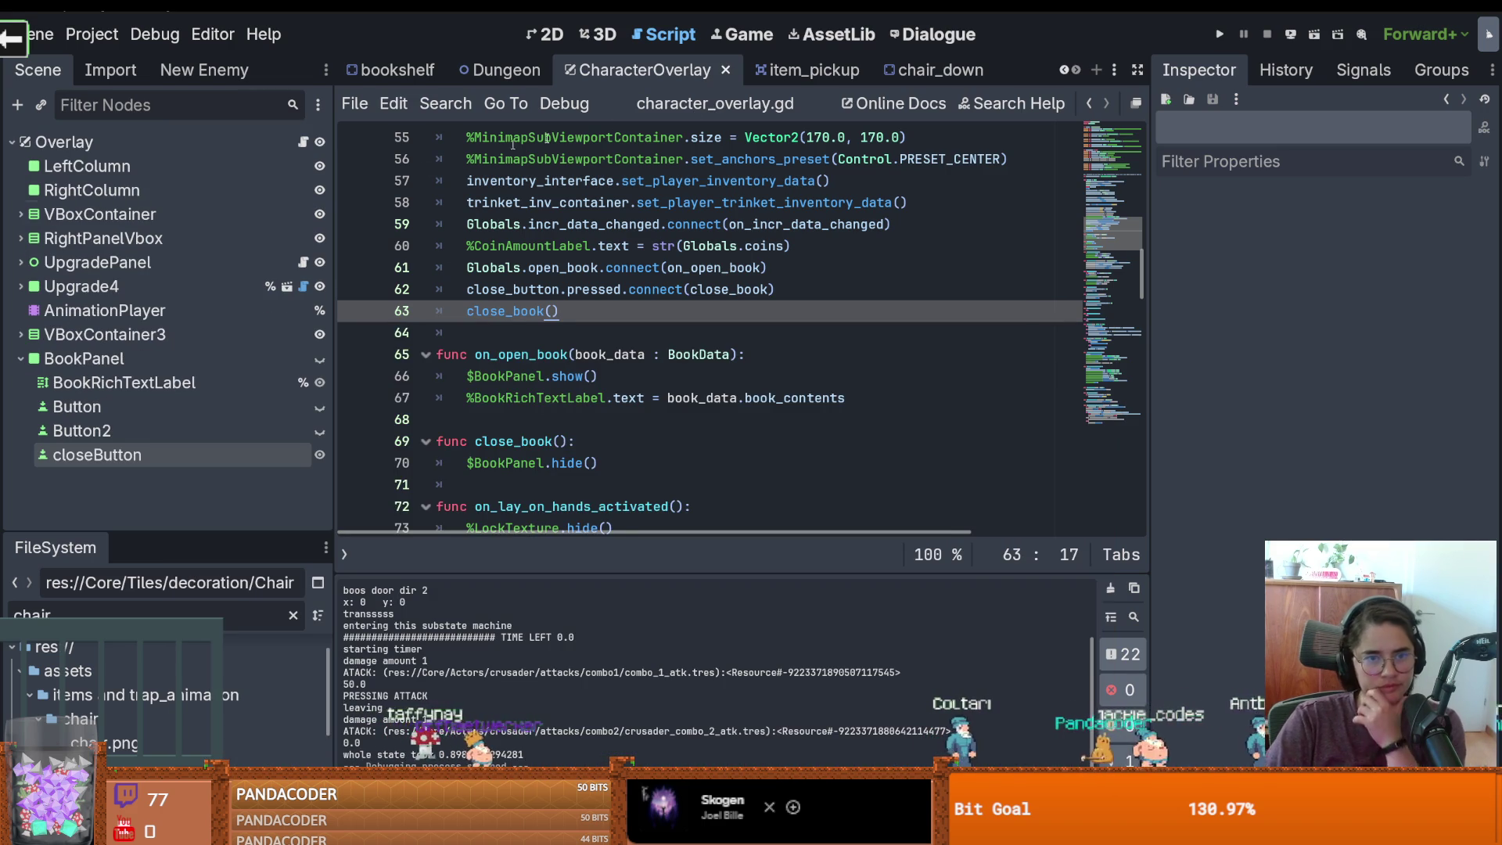
pyautogui.click(790, 70)
# View the item_pickup scene in 2D and hide its PointLight2D
pyautogui.click(79, 142)
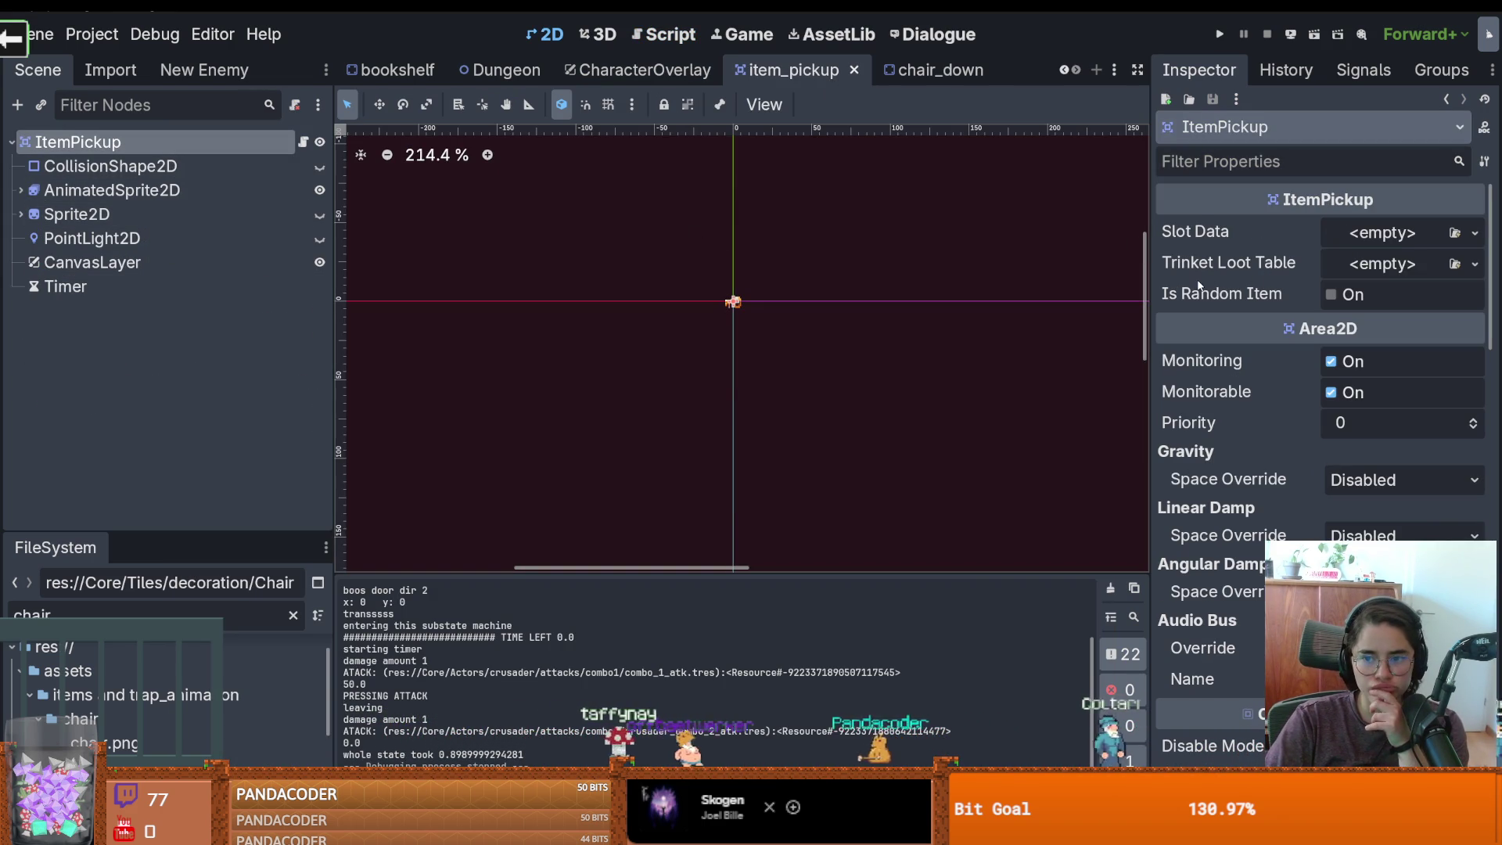
pyautogui.click(320, 238)
pyautogui.click(319, 239)
pyautogui.click(319, 239)
pyautogui.click(319, 239)
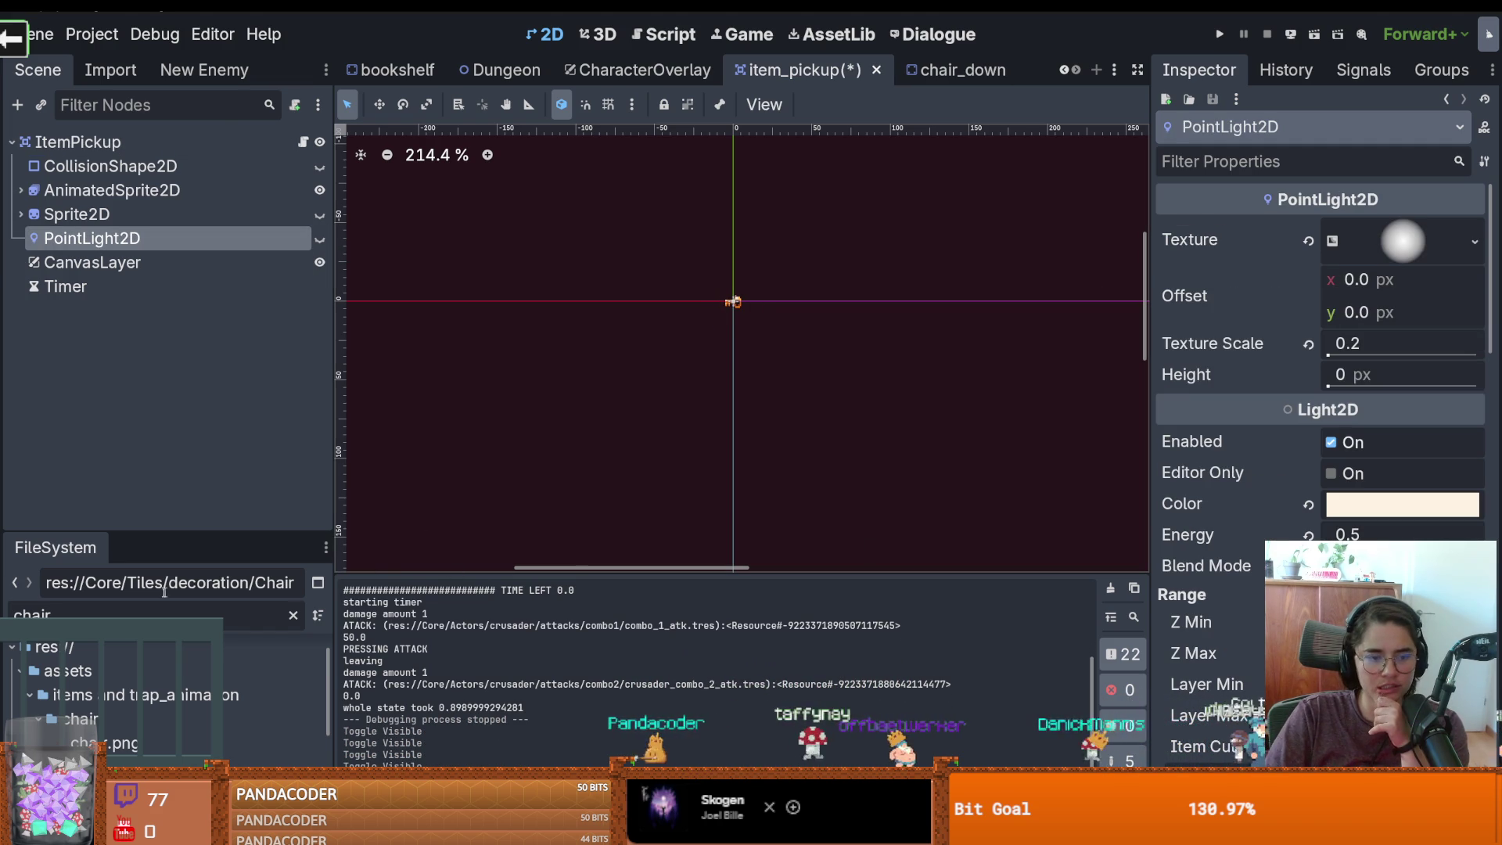
# Enlarge the FileSystem dock, clear the chair filter, and collapse the Items, Rooms and Tiles folders
pyautogui.moveTo(141, 532); pyautogui.dragTo(145, 157)
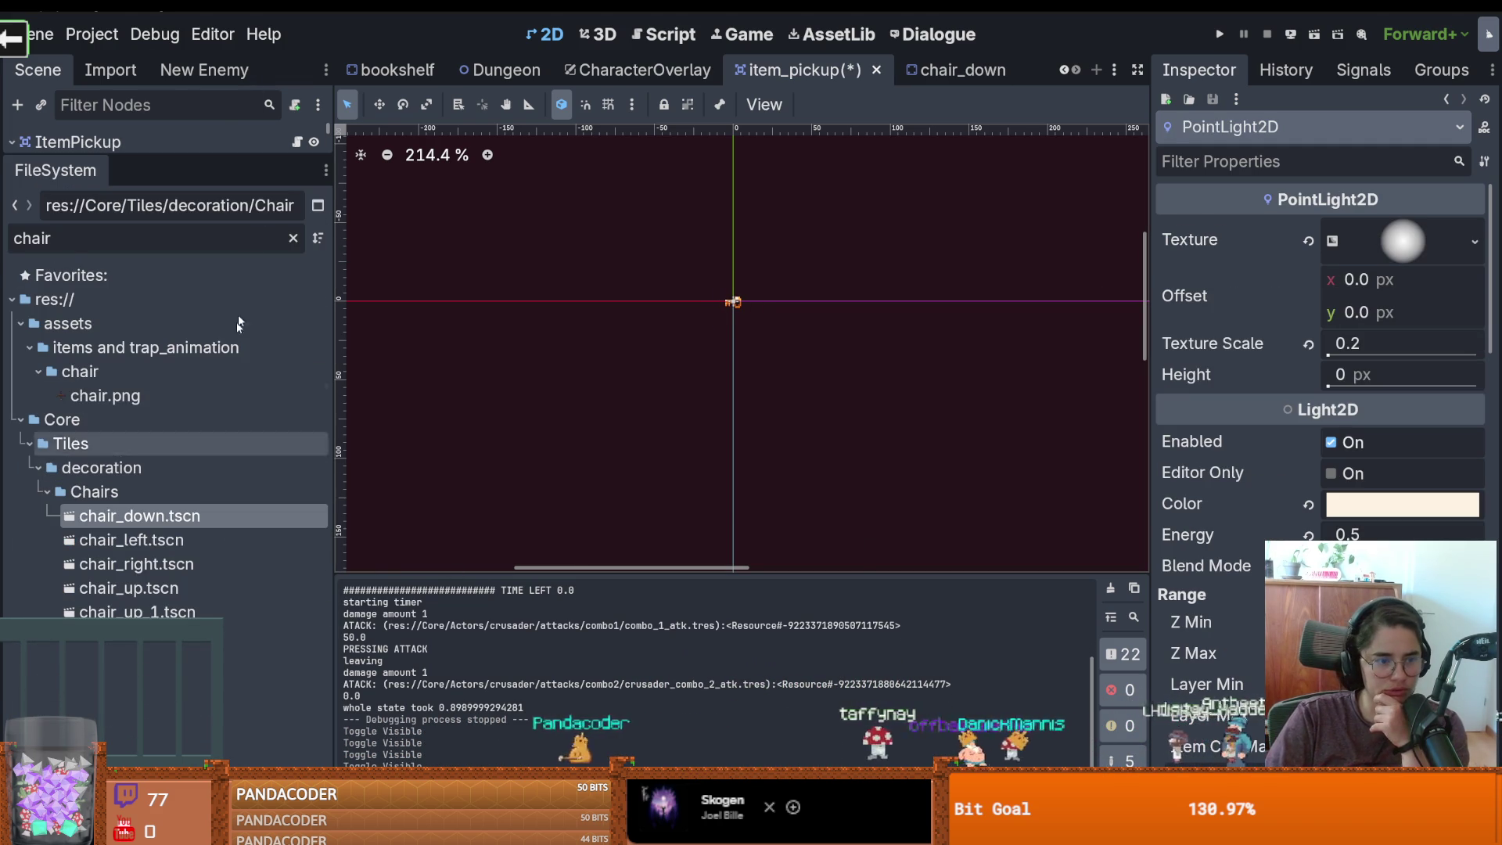
pyautogui.click(237, 232)
pyautogui.press('BackSpace')
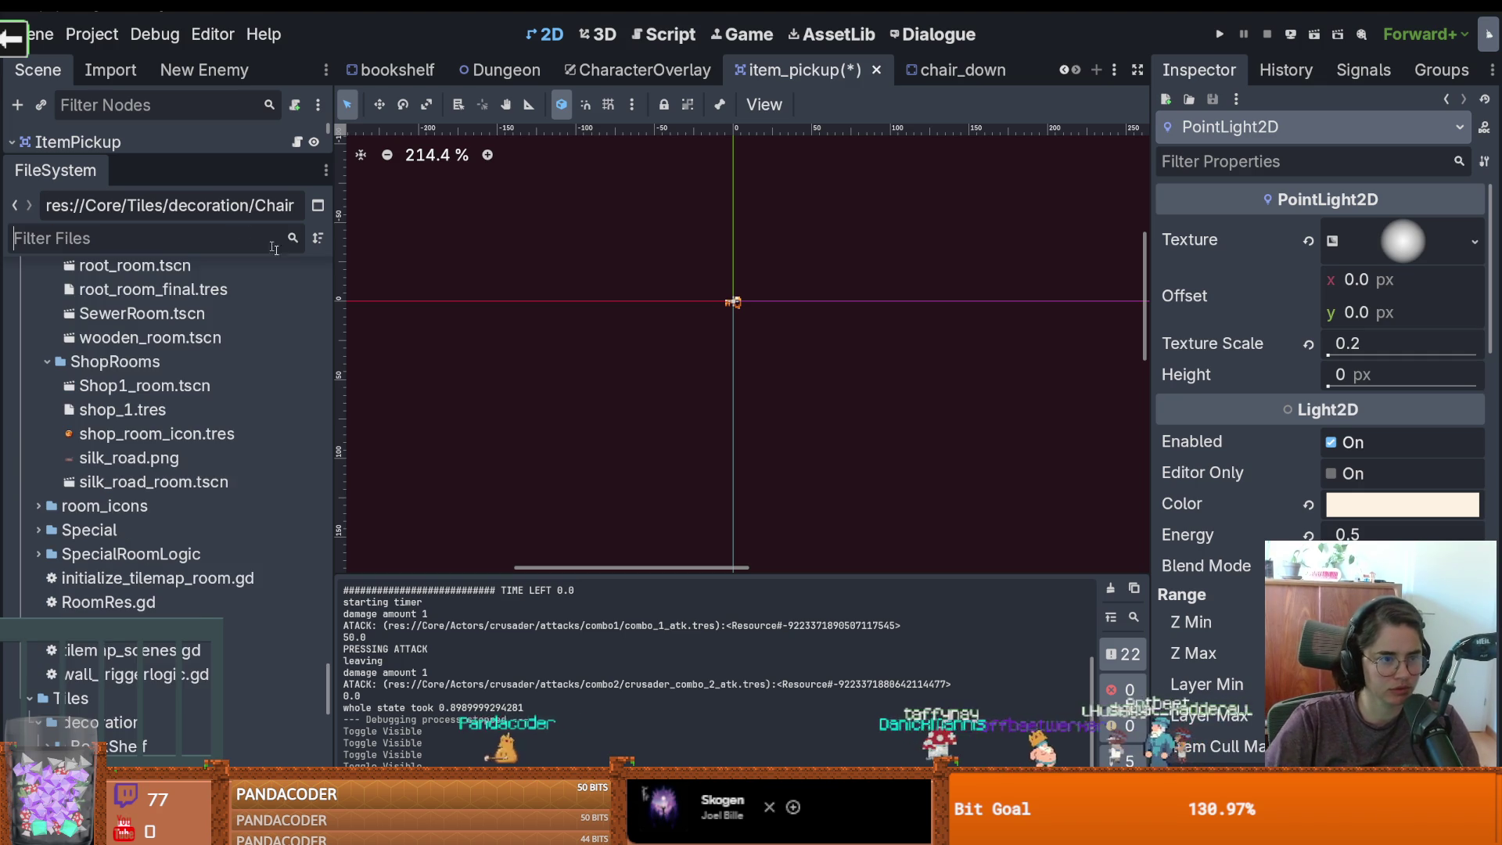
pyautogui.moveTo(328, 683); pyautogui.dragTo(355, 273)
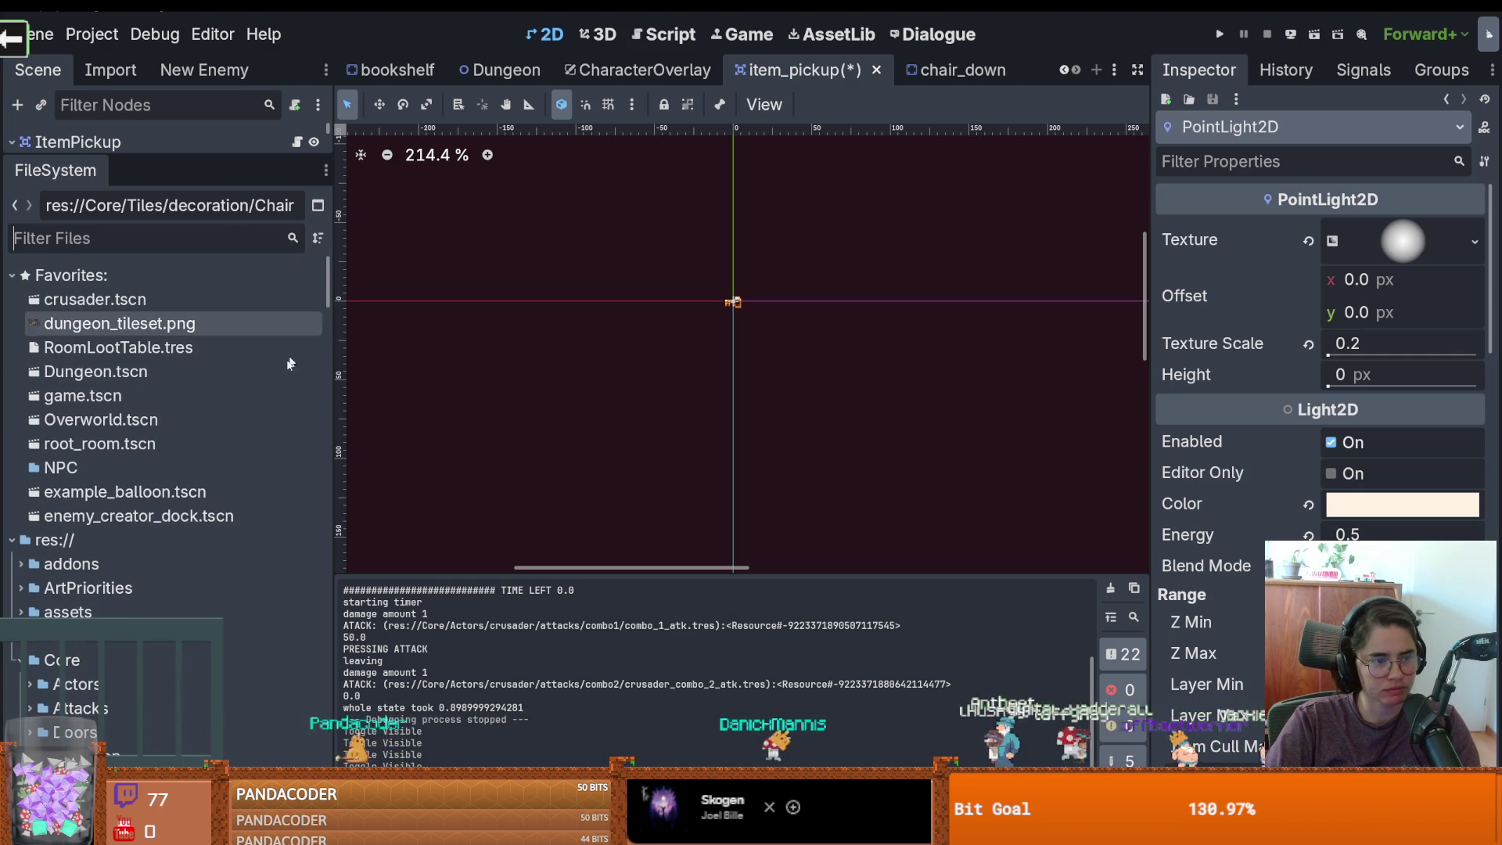
pyautogui.scroll(-3, 82, 469)
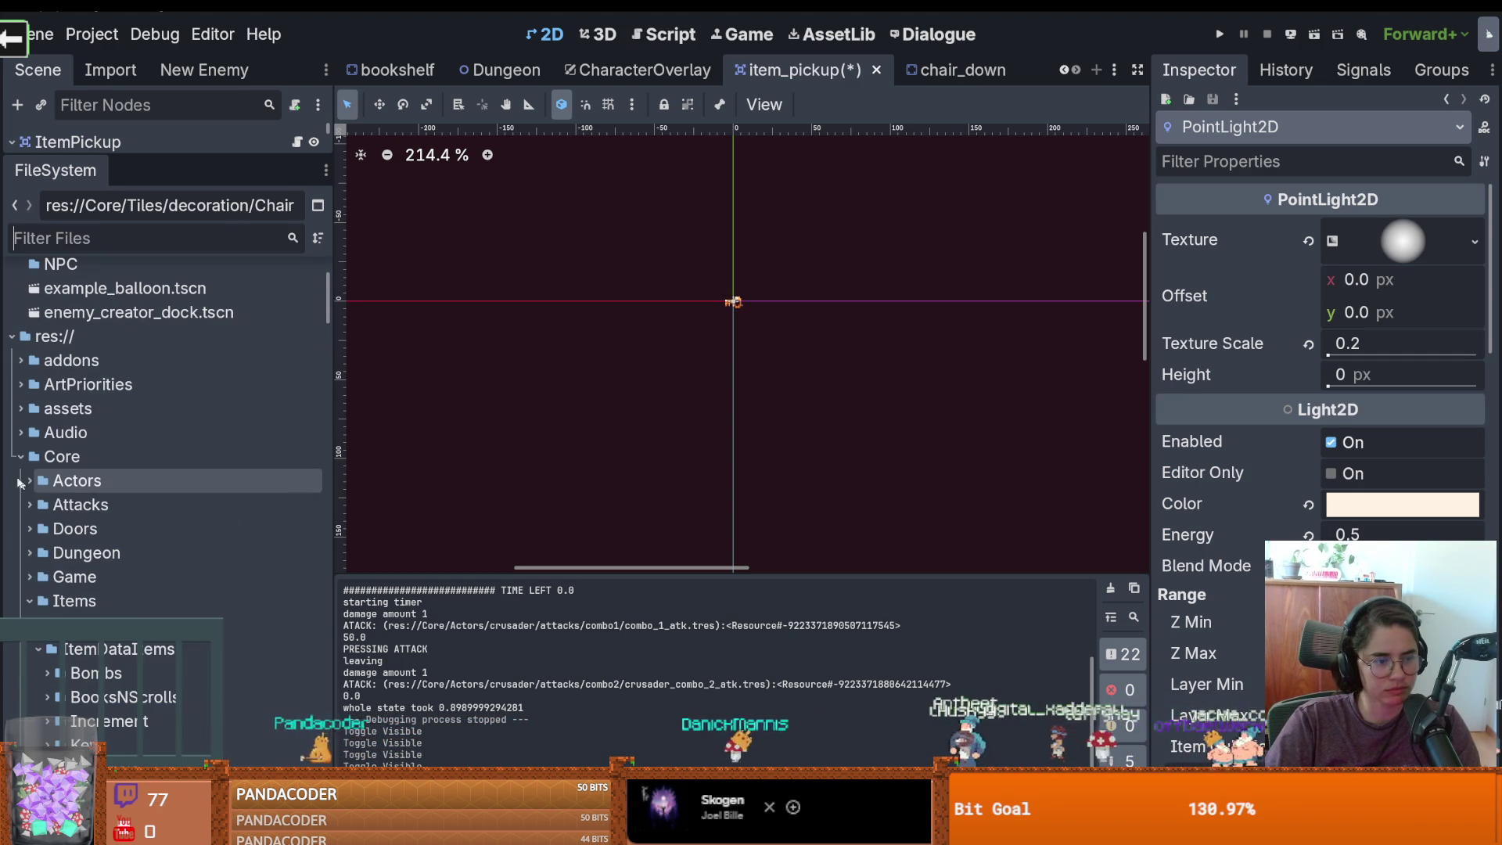
pyautogui.click(30, 600)
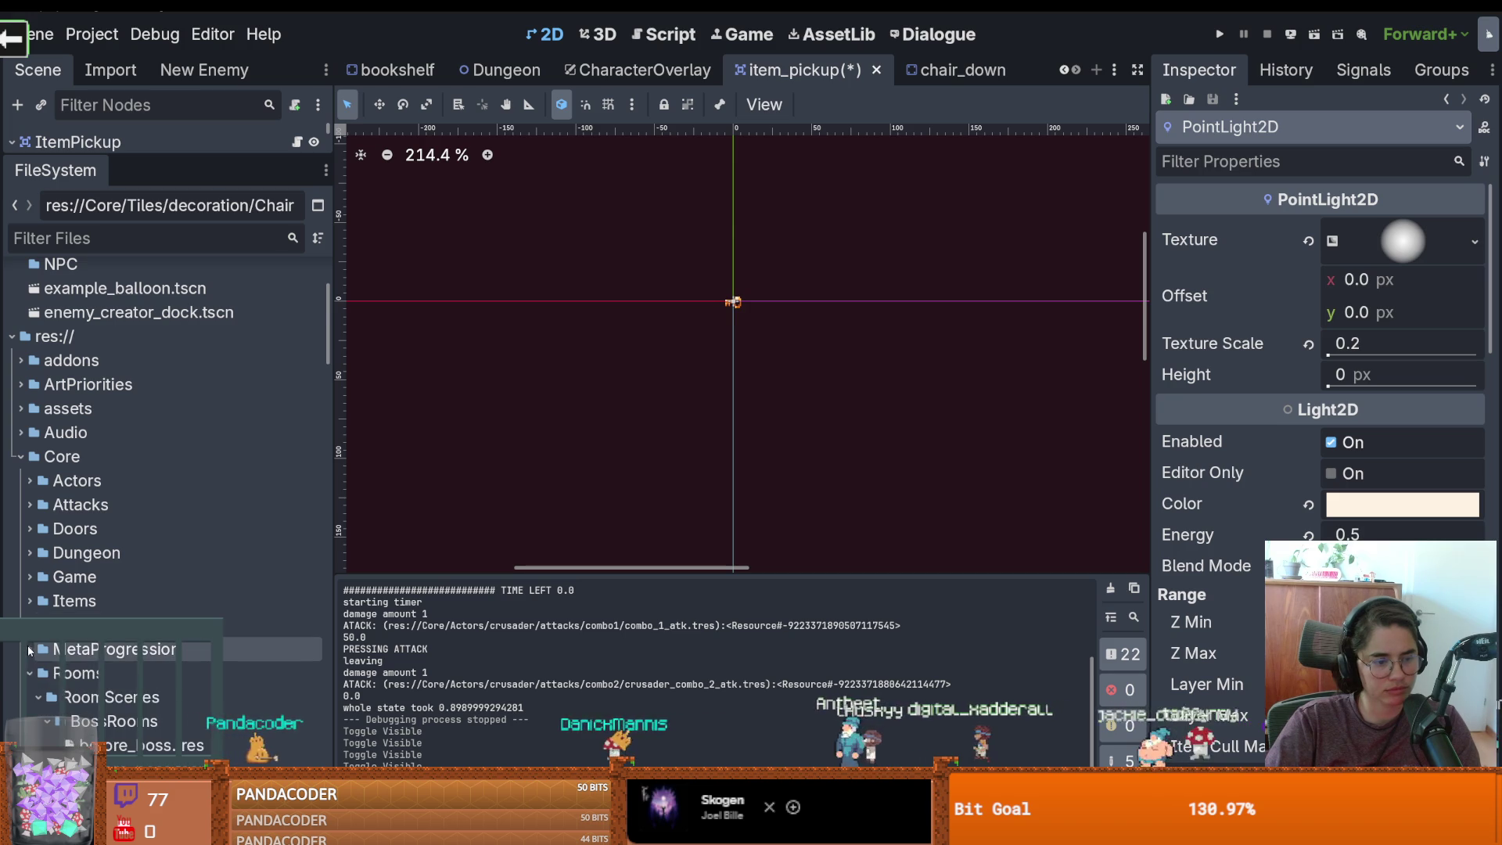
pyautogui.scroll(-1, 30, 649)
pyautogui.click(30, 604)
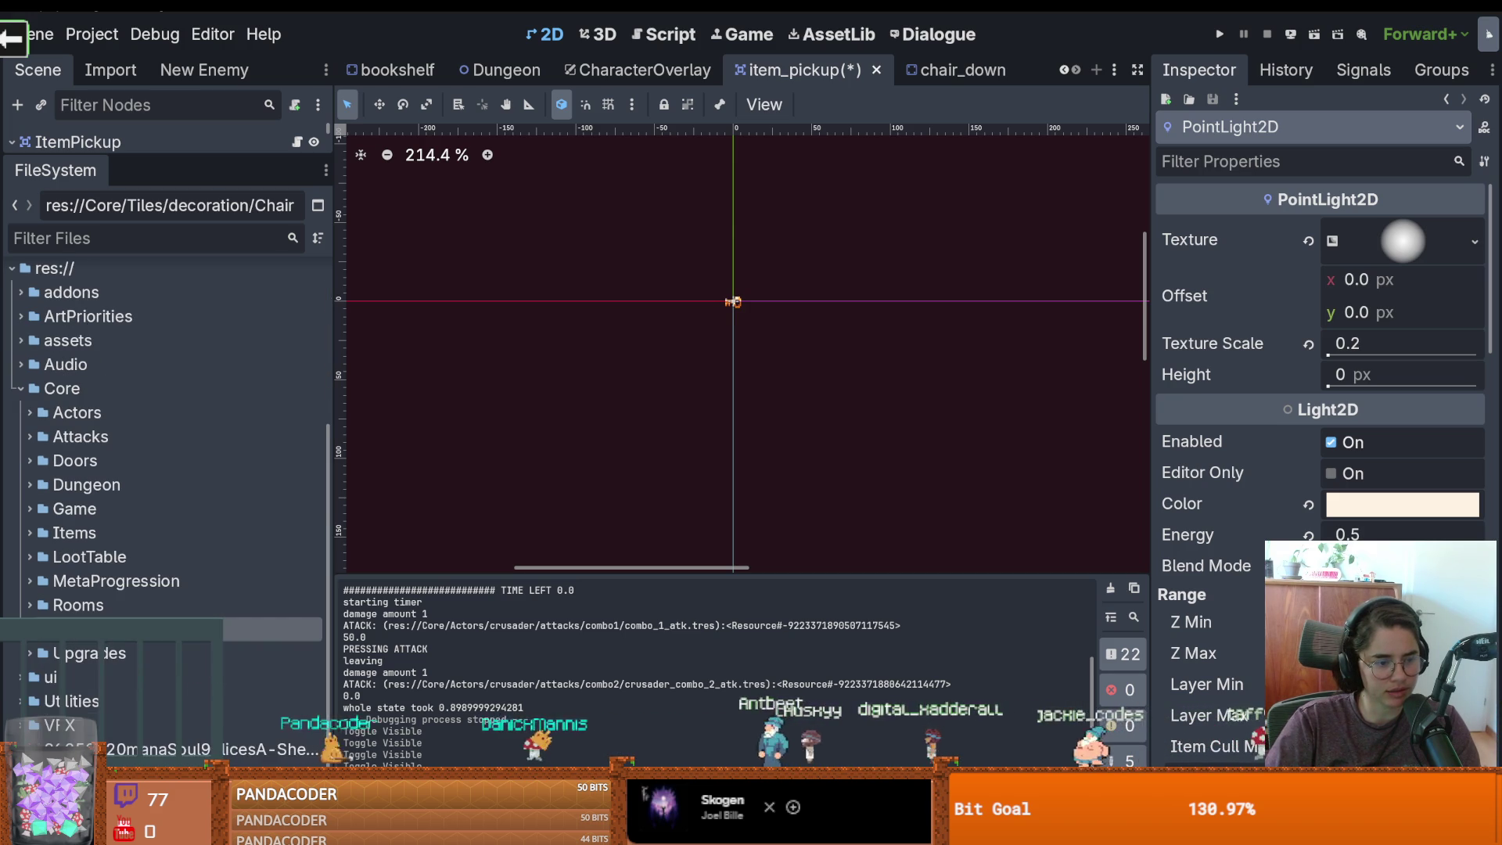
pyautogui.click(30, 629)
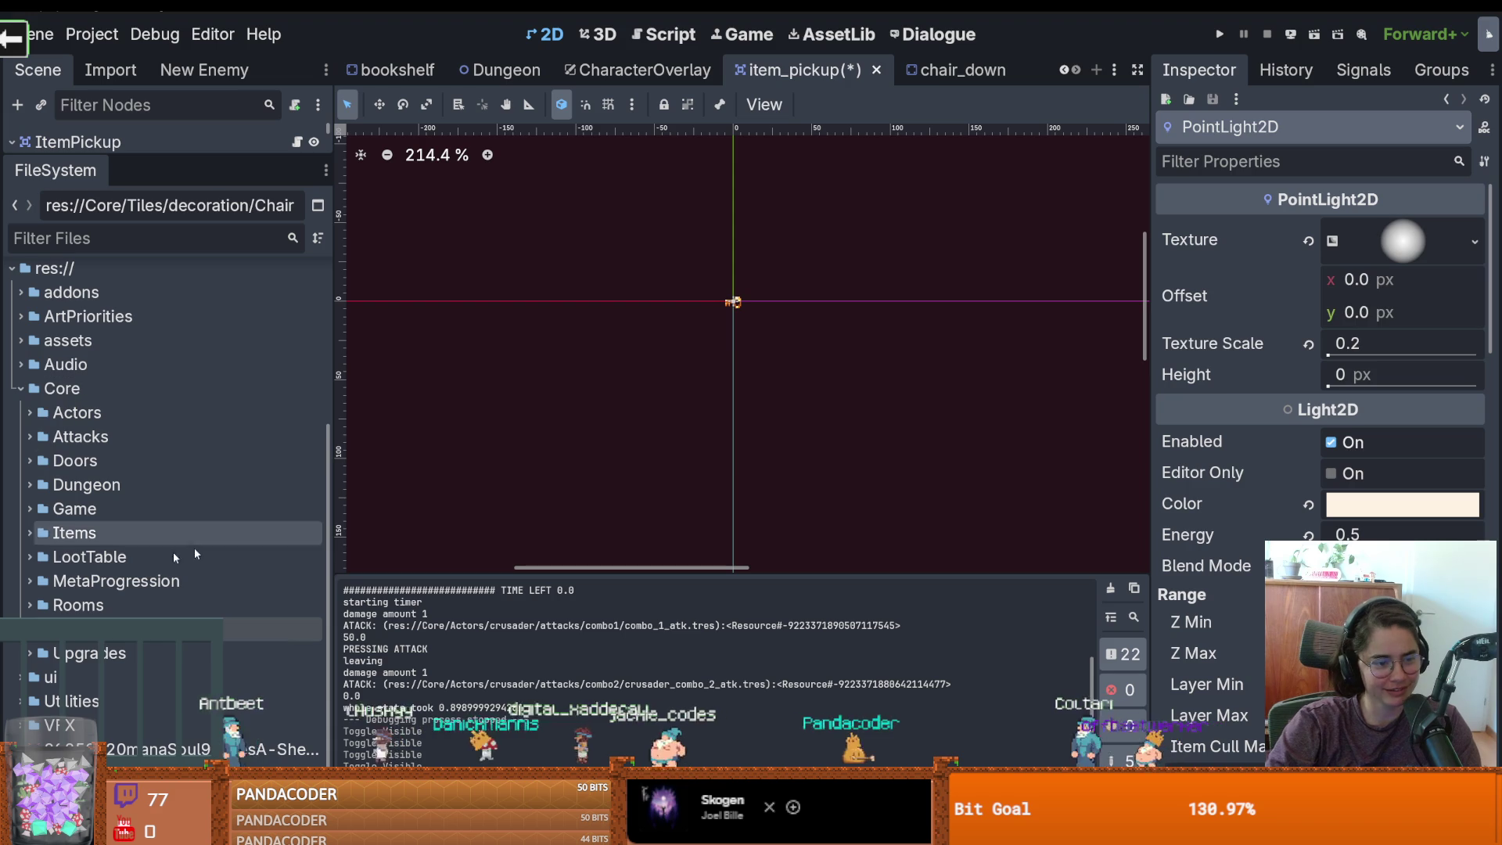
# Expand Core > Items down to the ItemDataItems folder
pyautogui.click(25, 531)
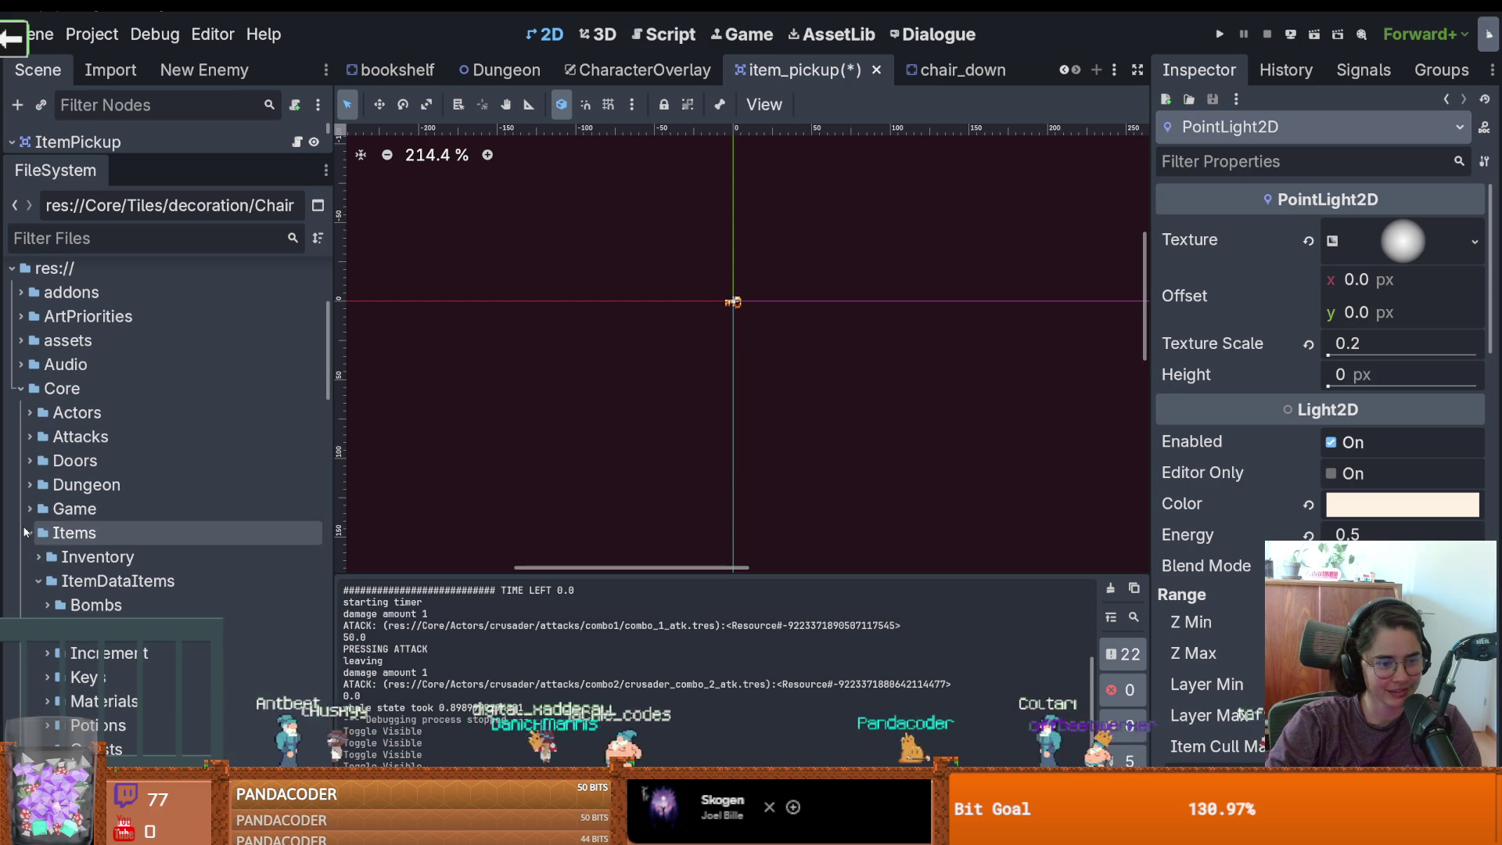
pyautogui.click(35, 580)
pyautogui.click(39, 604)
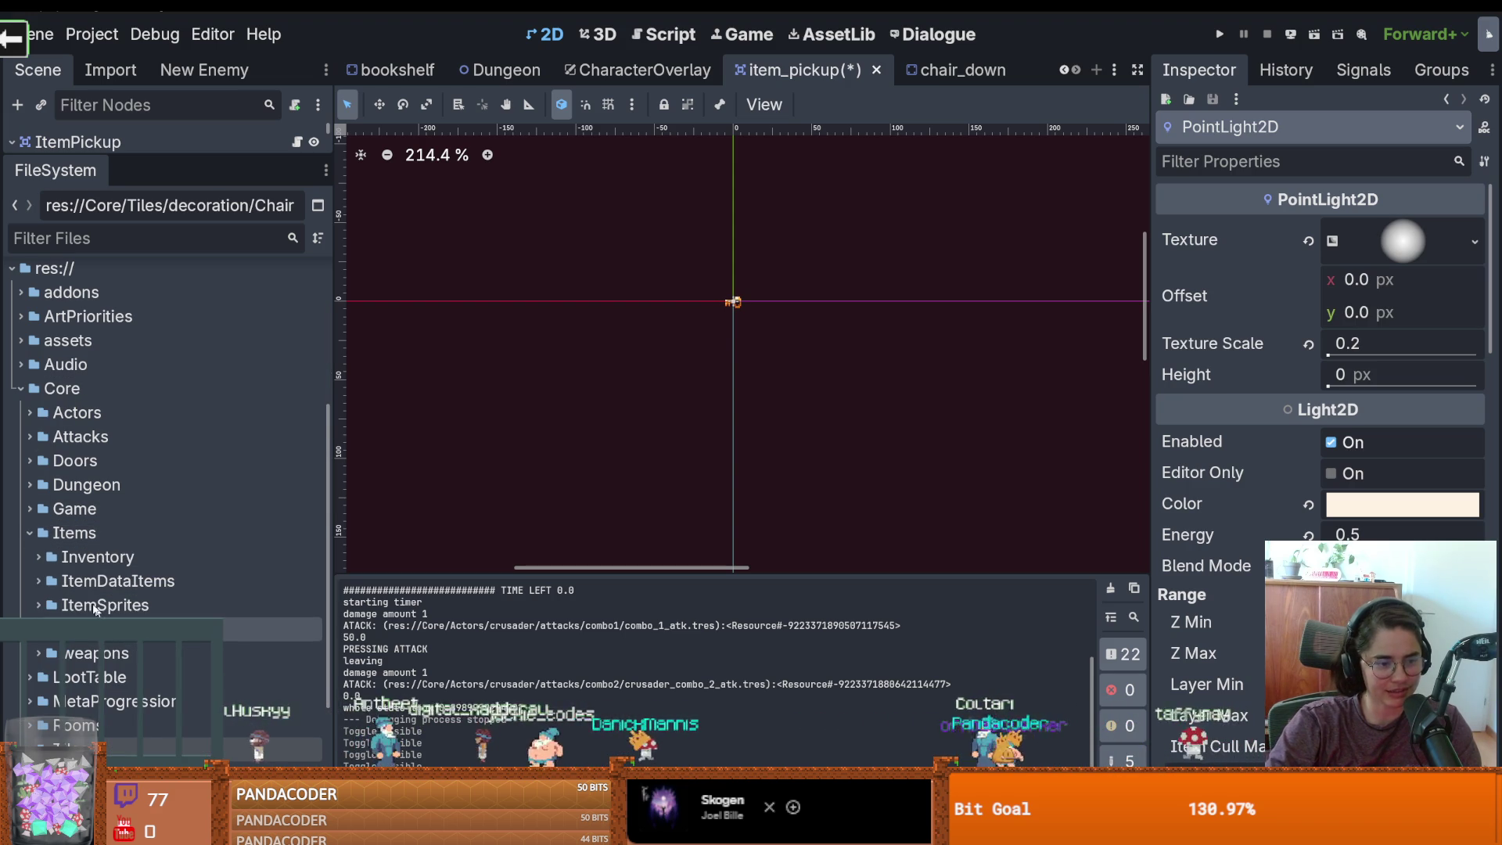
pyautogui.click(30, 532)
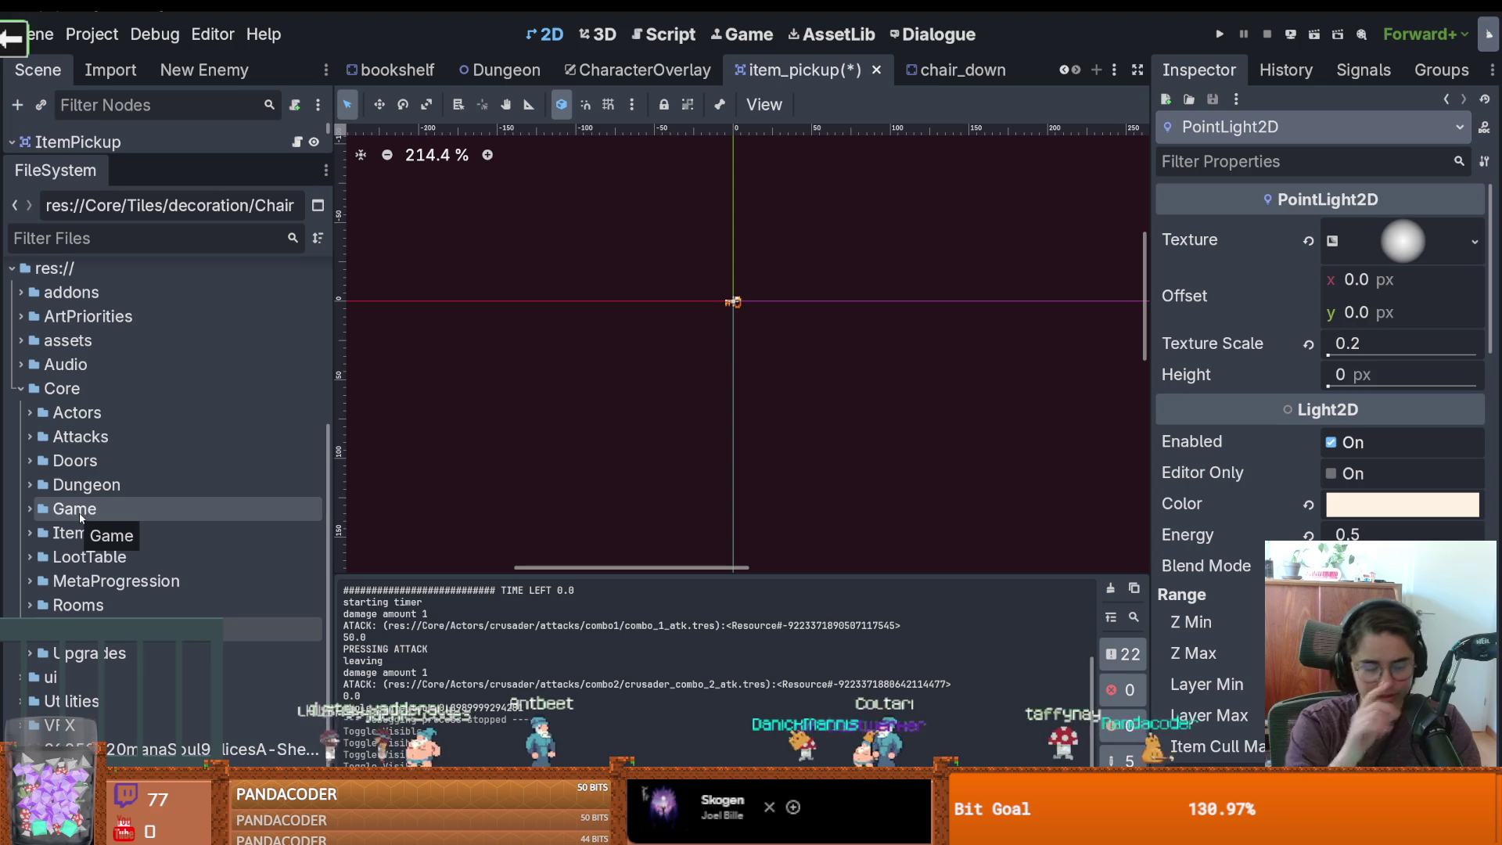
pyautogui.click(30, 533)
pyautogui.scroll(-3, 65, 532)
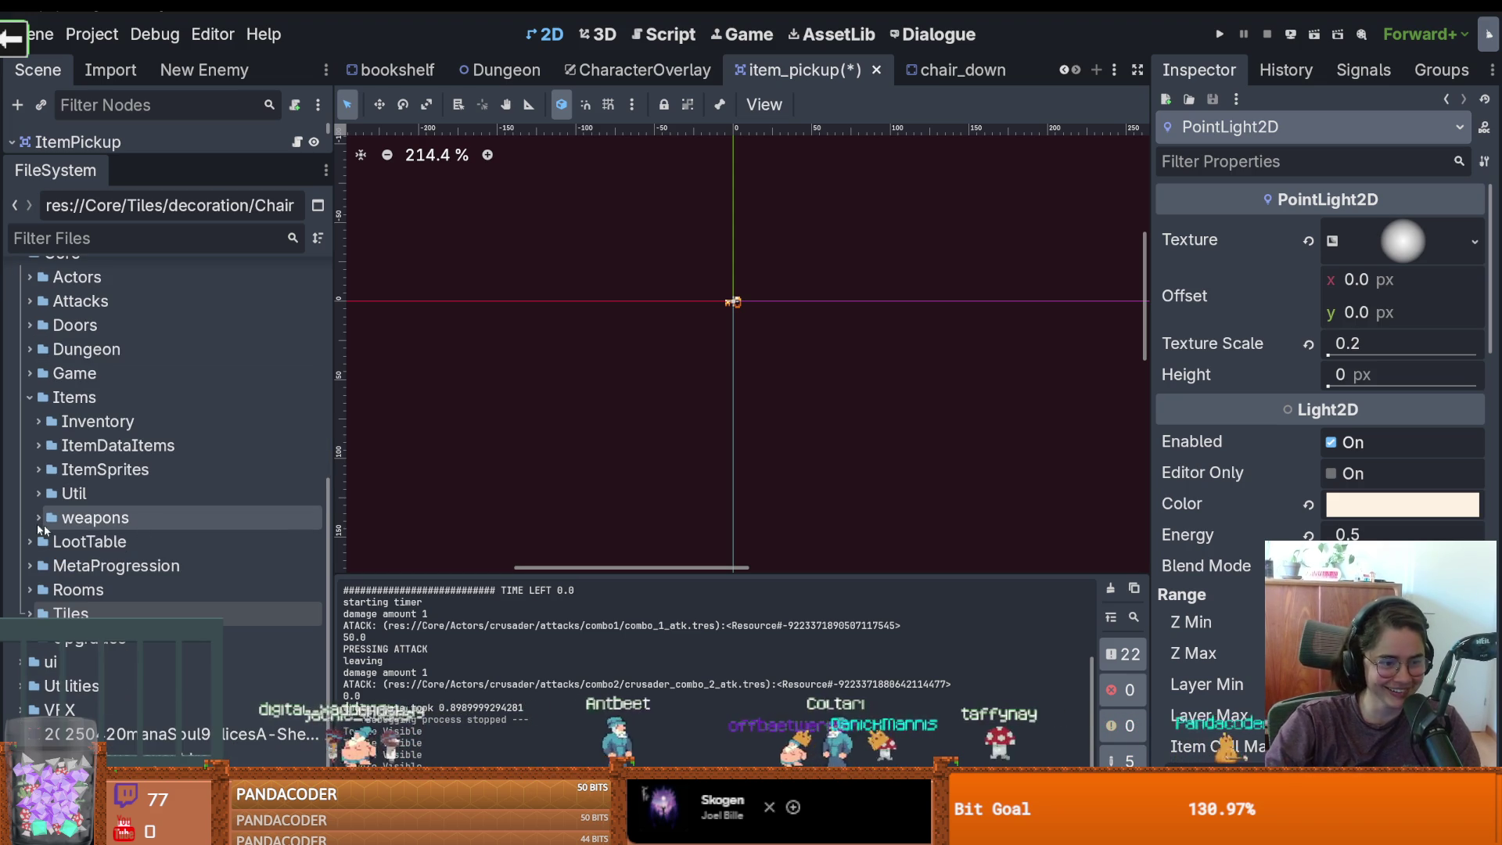
pyautogui.click(38, 471)
pyautogui.click(38, 471)
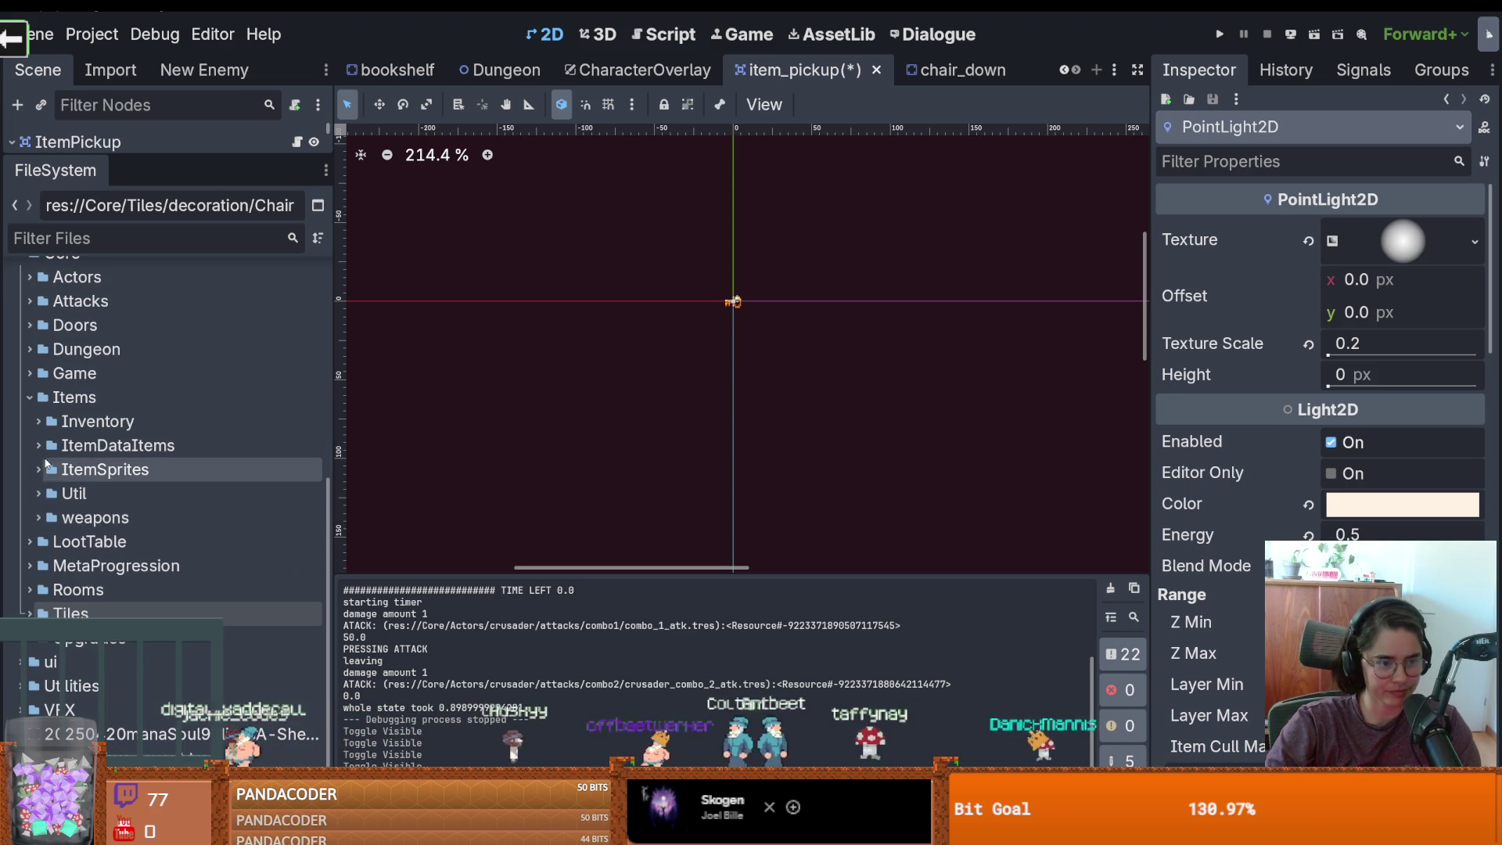
pyautogui.click(39, 445)
# Expand BooksNScrolls and inspect LustyArgonionMaidv1.tres, checking its texture and Particle Settings
pyautogui.click(148, 493)
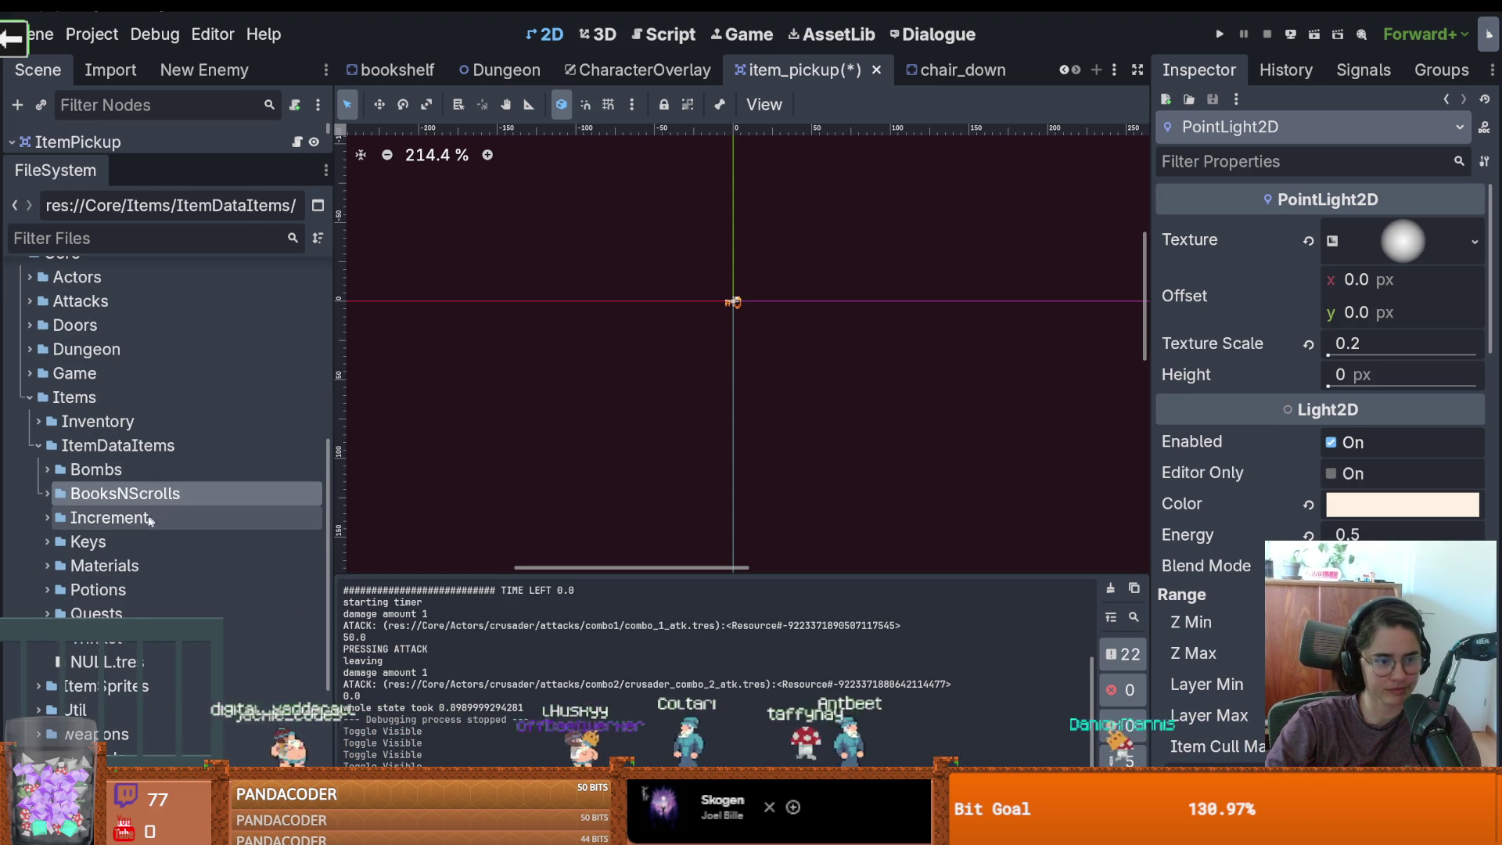
pyautogui.click(47, 493)
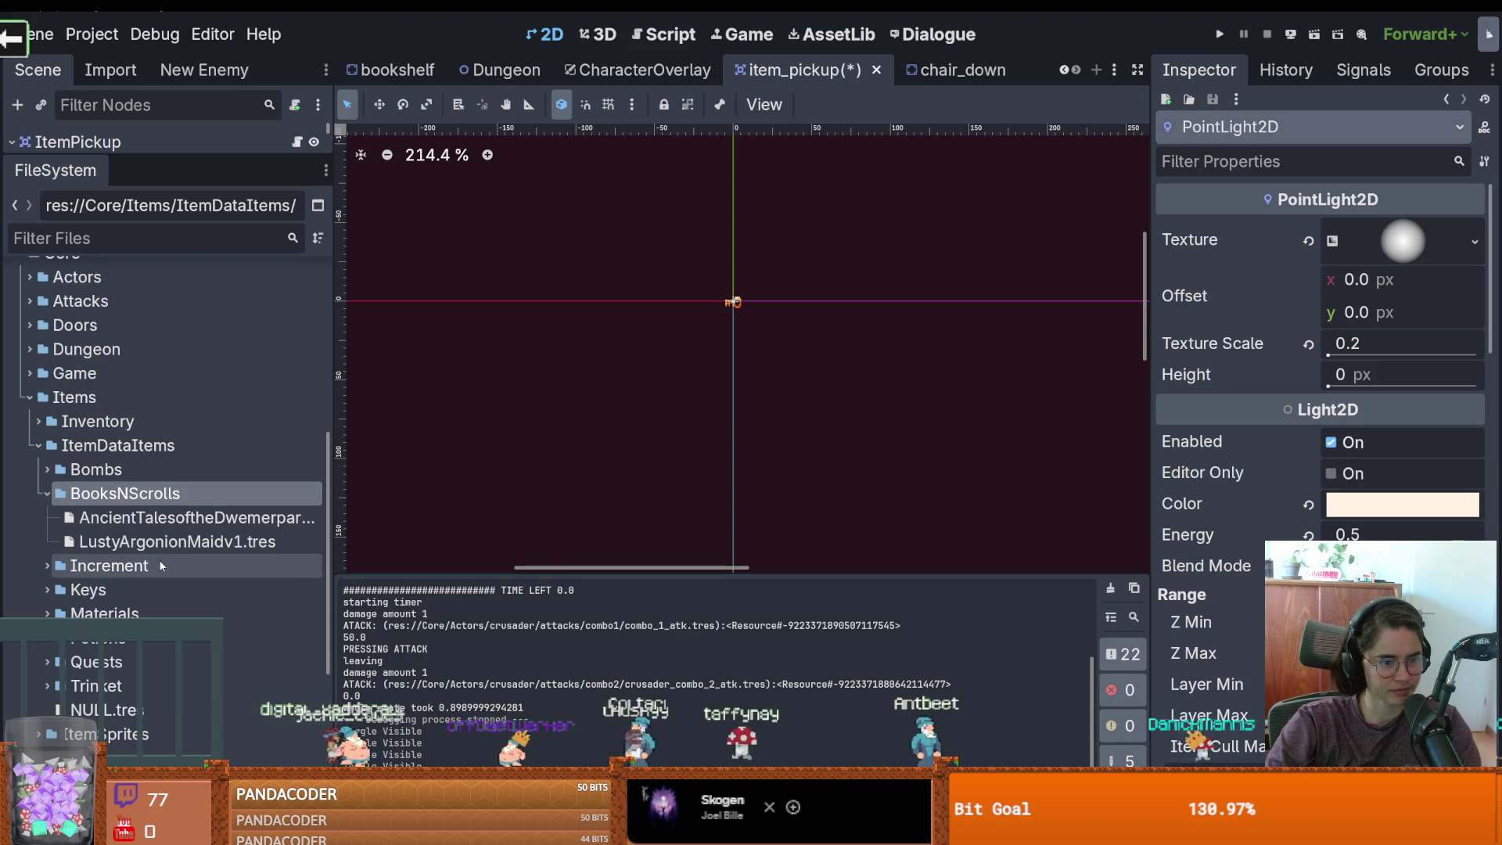
pyautogui.click(181, 526)
pyautogui.click(181, 541)
pyautogui.click(1400, 438)
pyautogui.scroll(-3, 1431, 438)
pyautogui.scroll(3, 1432, 438)
pyautogui.click(1429, 300)
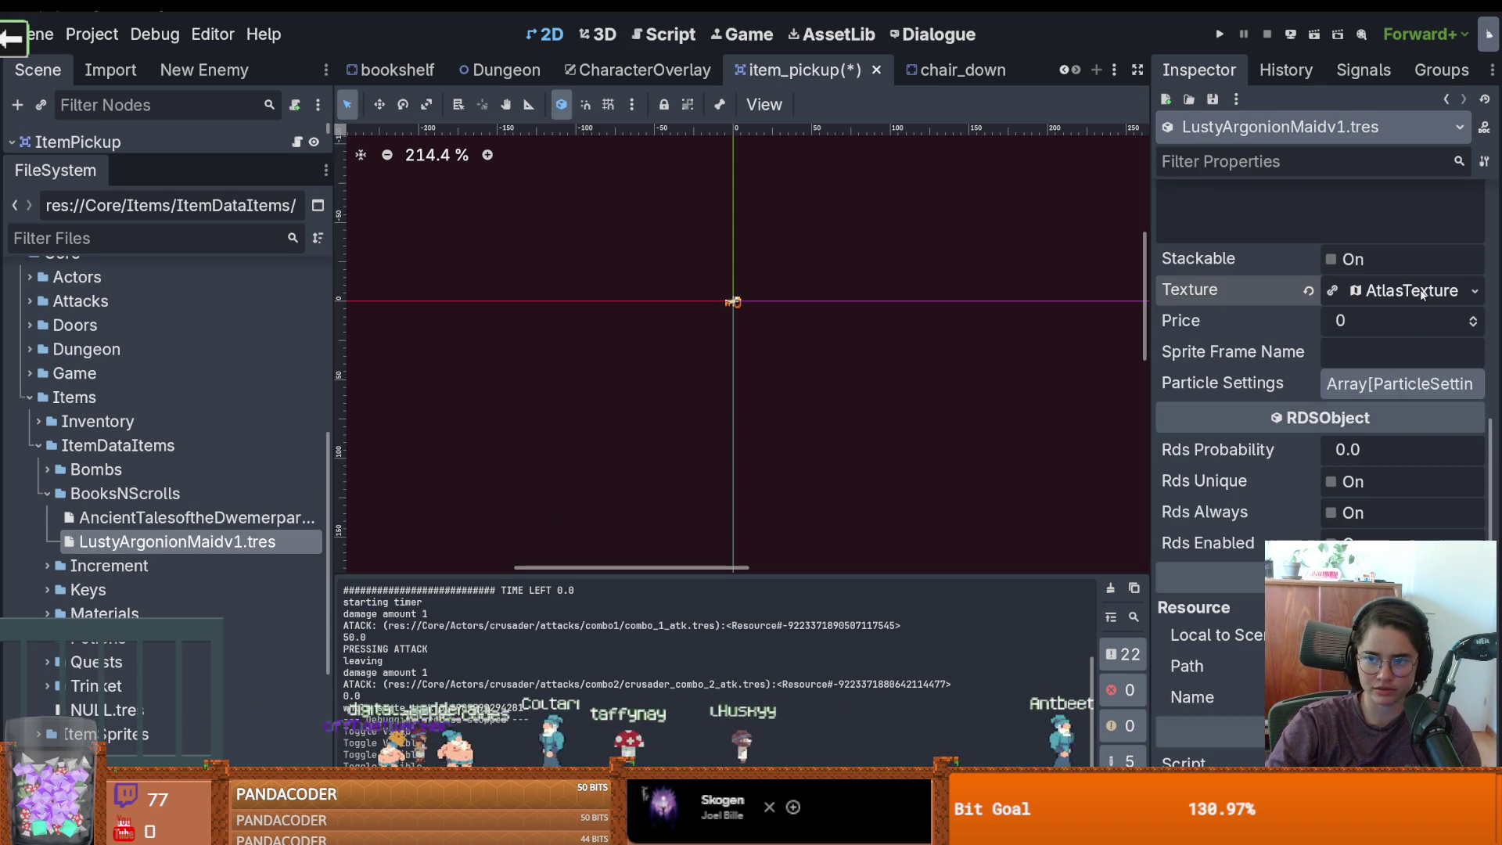
pyautogui.click(1384, 383)
pyautogui.click(1400, 383)
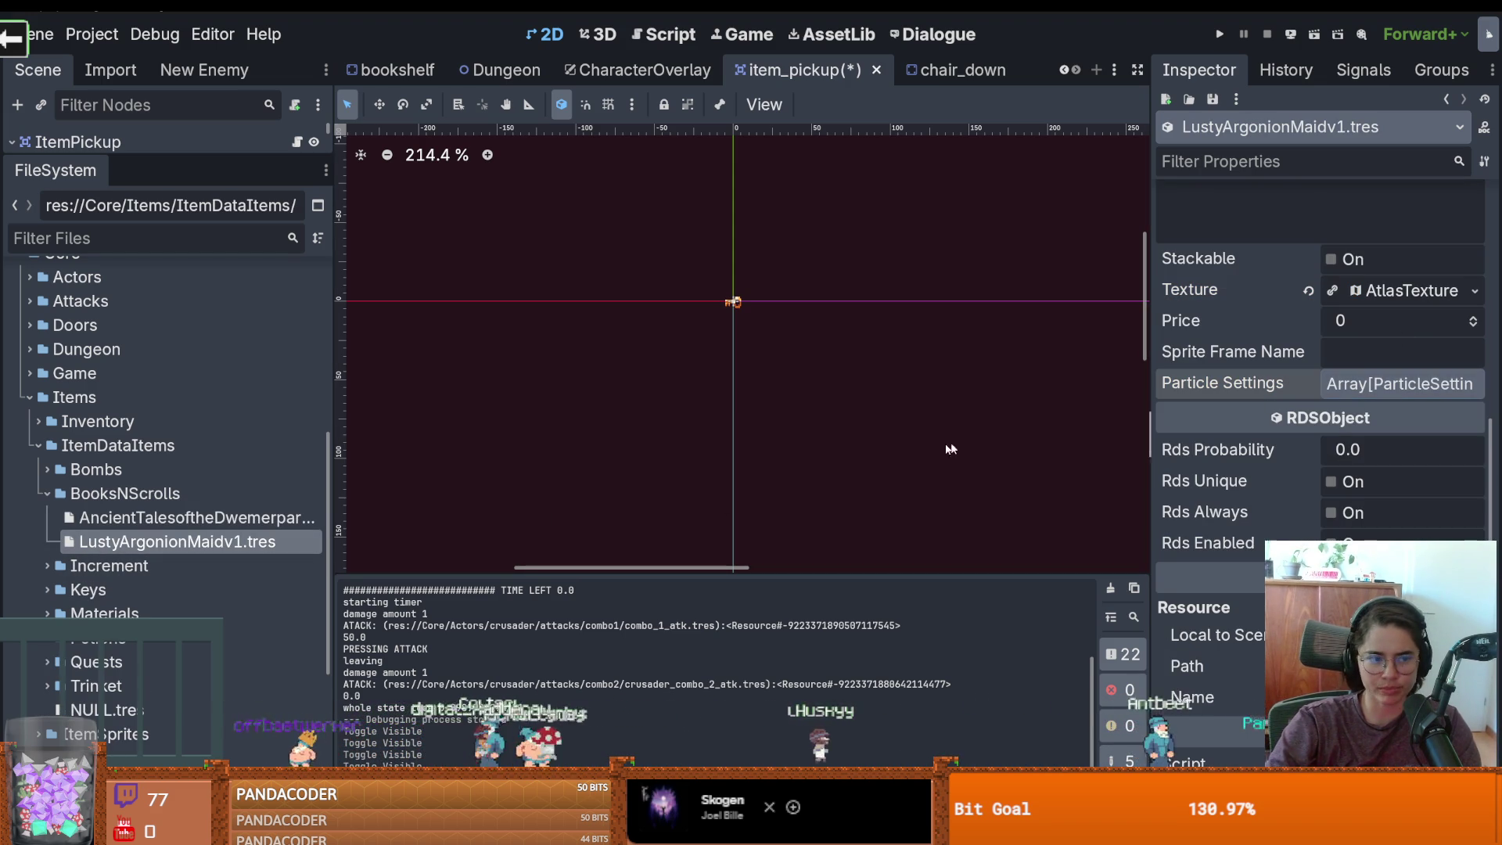
# Save the item pickup scene and look over the Dwemer tales book resource
pyautogui.hotkey('ctrl', 's')
pyautogui.click(261, 515)
pyautogui.scroll(-5, 1292, 533)
pyautogui.hotkey('ctrl', 's')
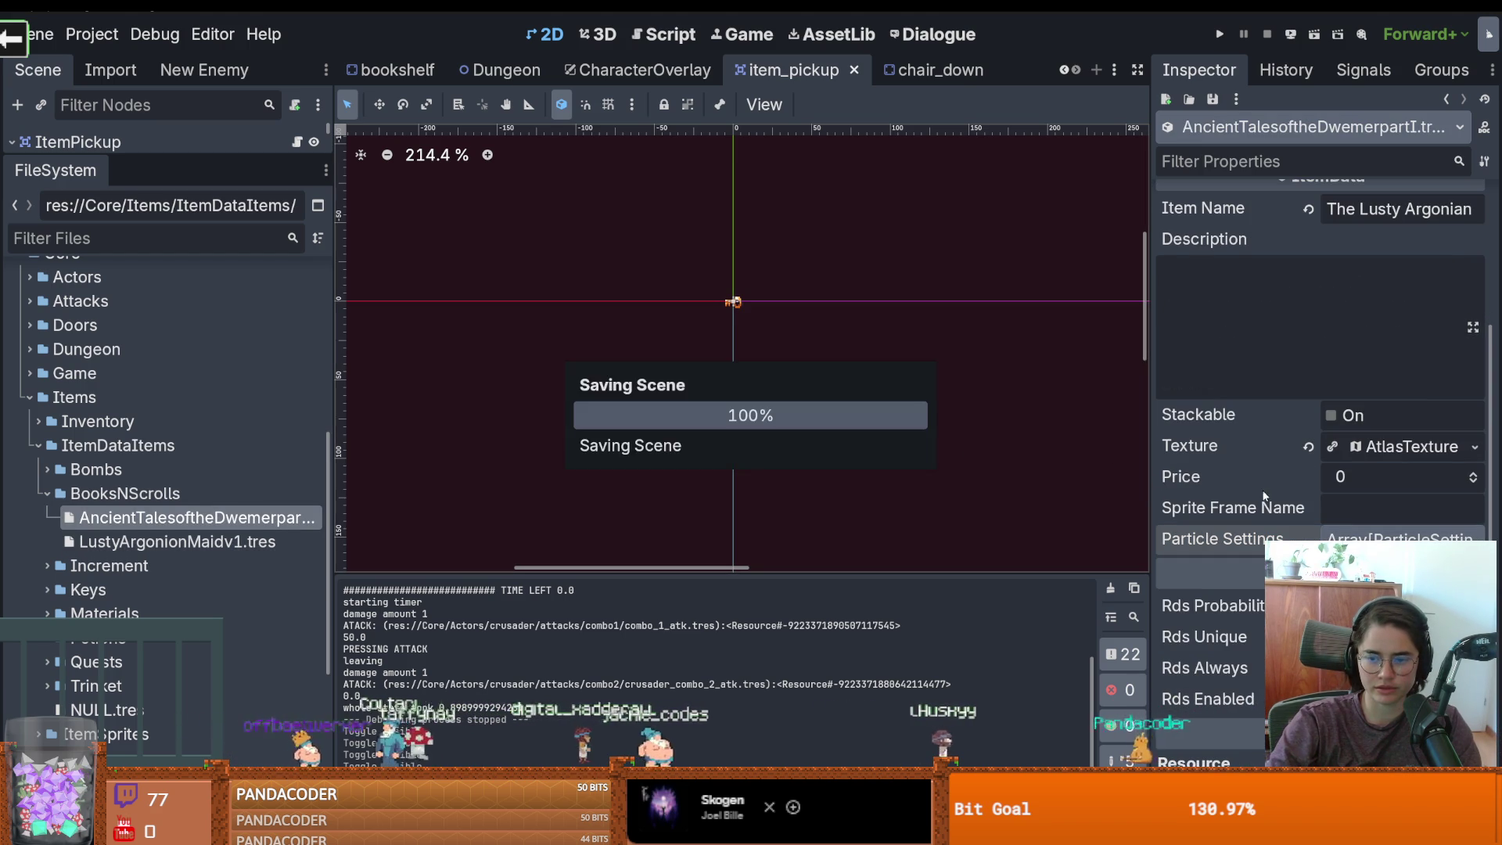
pyautogui.scroll(5, 1381, 487)
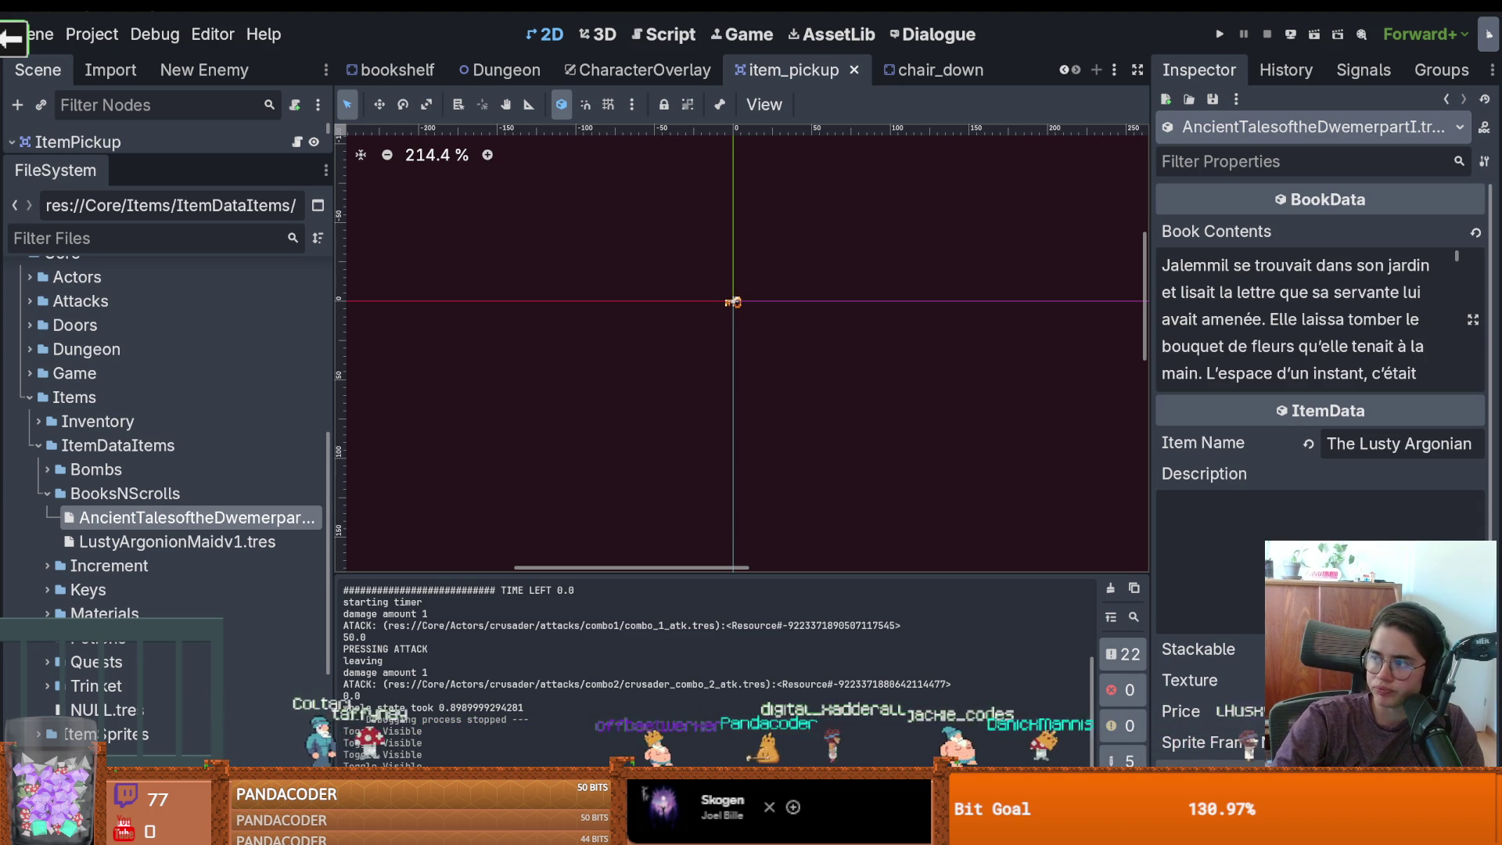
pyautogui.moveTo(788, 331); pyautogui.dragTo(657, 357)
pyautogui.hotkey('ctrl', 's')
pyautogui.scroll(-1, 646, 353)
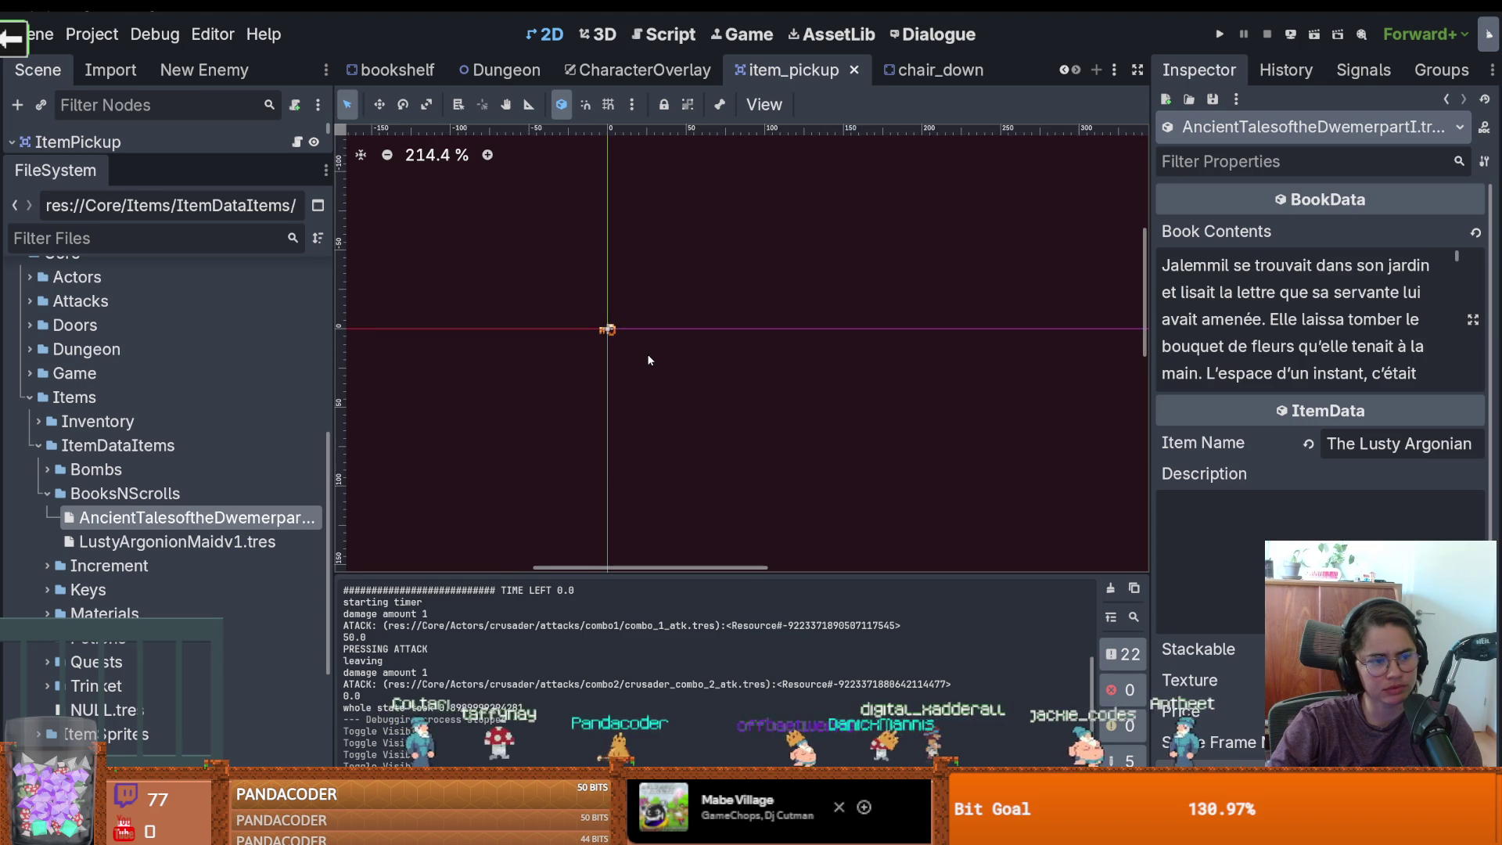
pyautogui.scroll(-4, 647, 359)
pyautogui.scroll(3, 648, 358)
pyautogui.moveTo(648, 360); pyautogui.dragTo(782, 362)
pyautogui.hotkey('ctrl', 's')
# Resize the scene tree and left docks, then bring up the item_pickup script
pyautogui.scroll(-5, 754, 405)
pyautogui.moveTo(937, 404); pyautogui.dragTo(697, 395)
pyautogui.moveTo(239, 158); pyautogui.dragTo(238, 514)
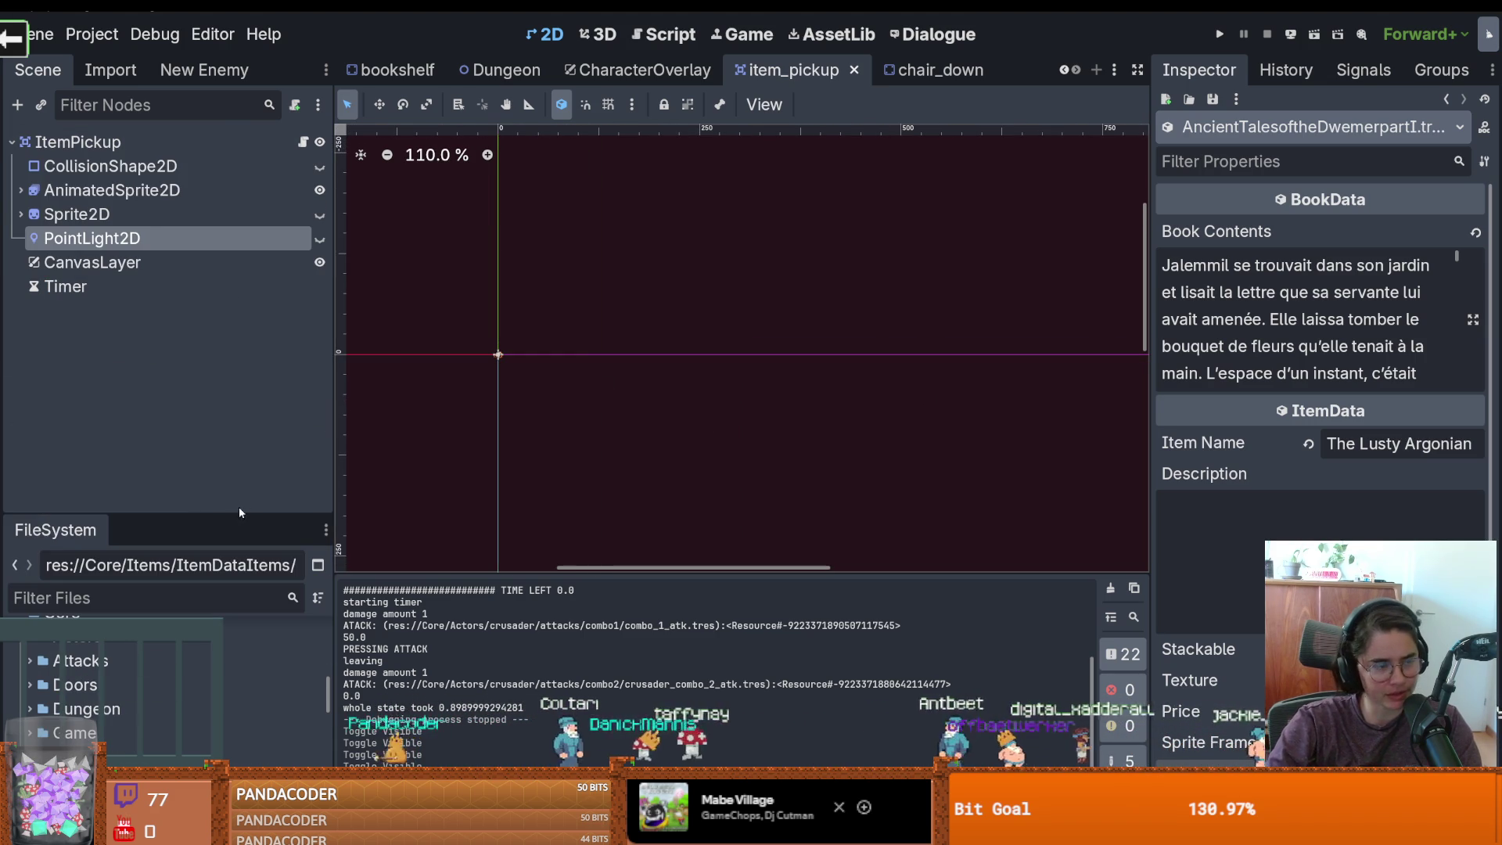
pyautogui.moveTo(323, 379); pyautogui.dragTo(258, 376)
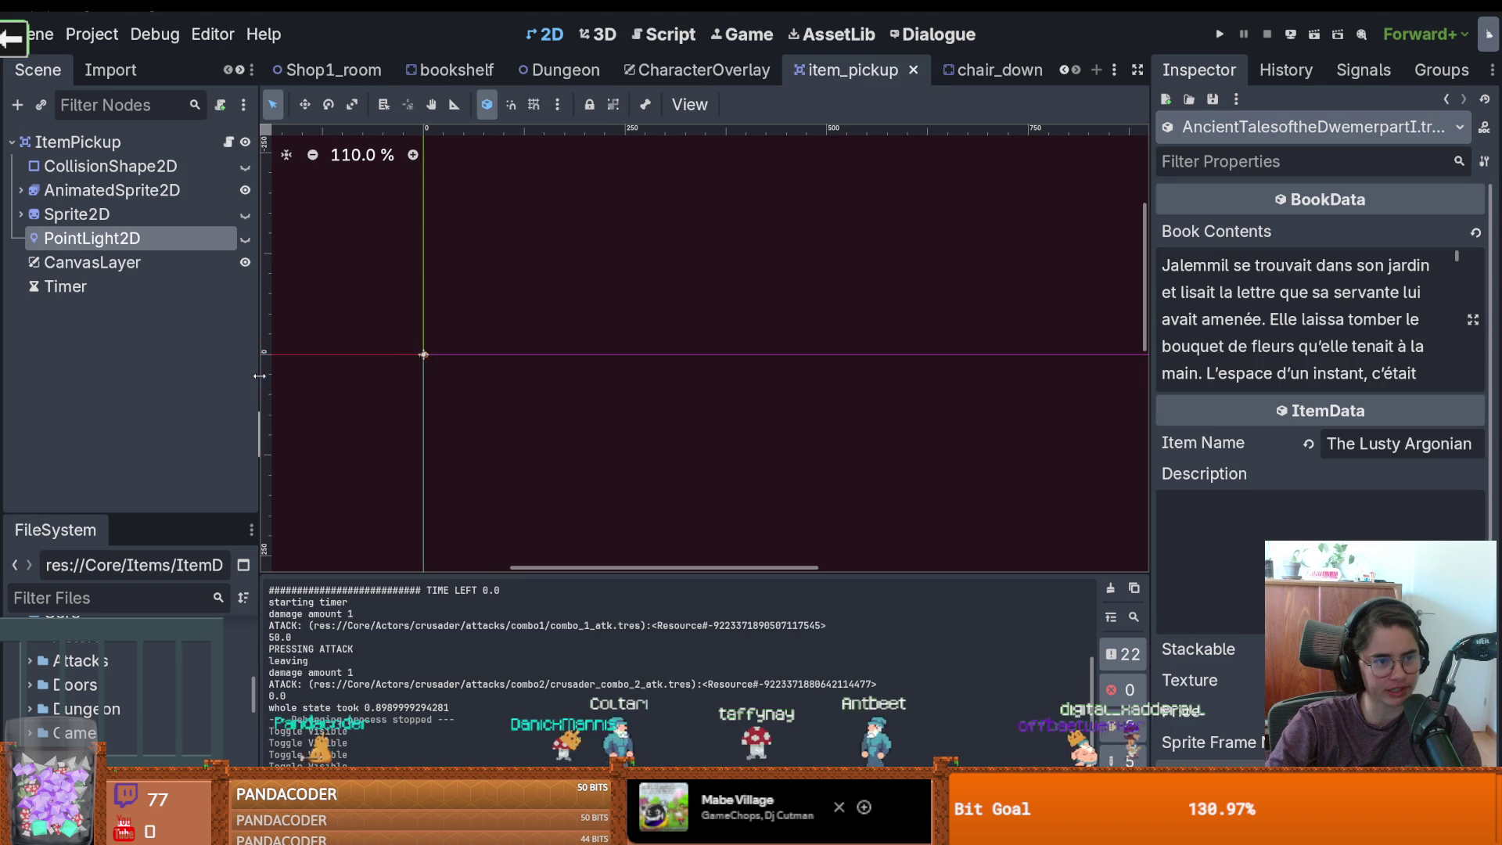
pyautogui.scroll(1, 697, 379)
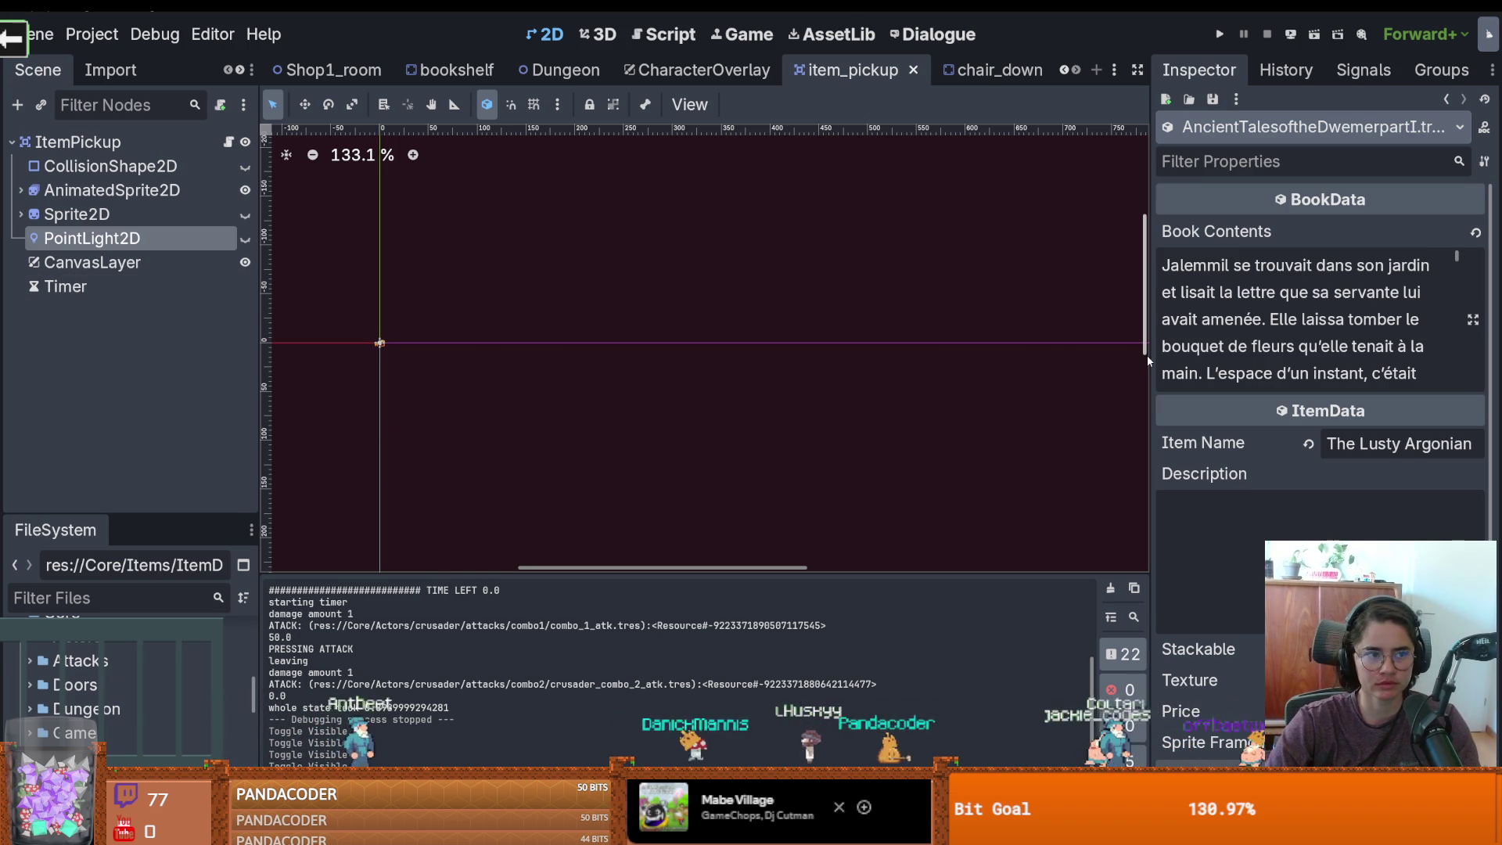
pyautogui.click(227, 142)
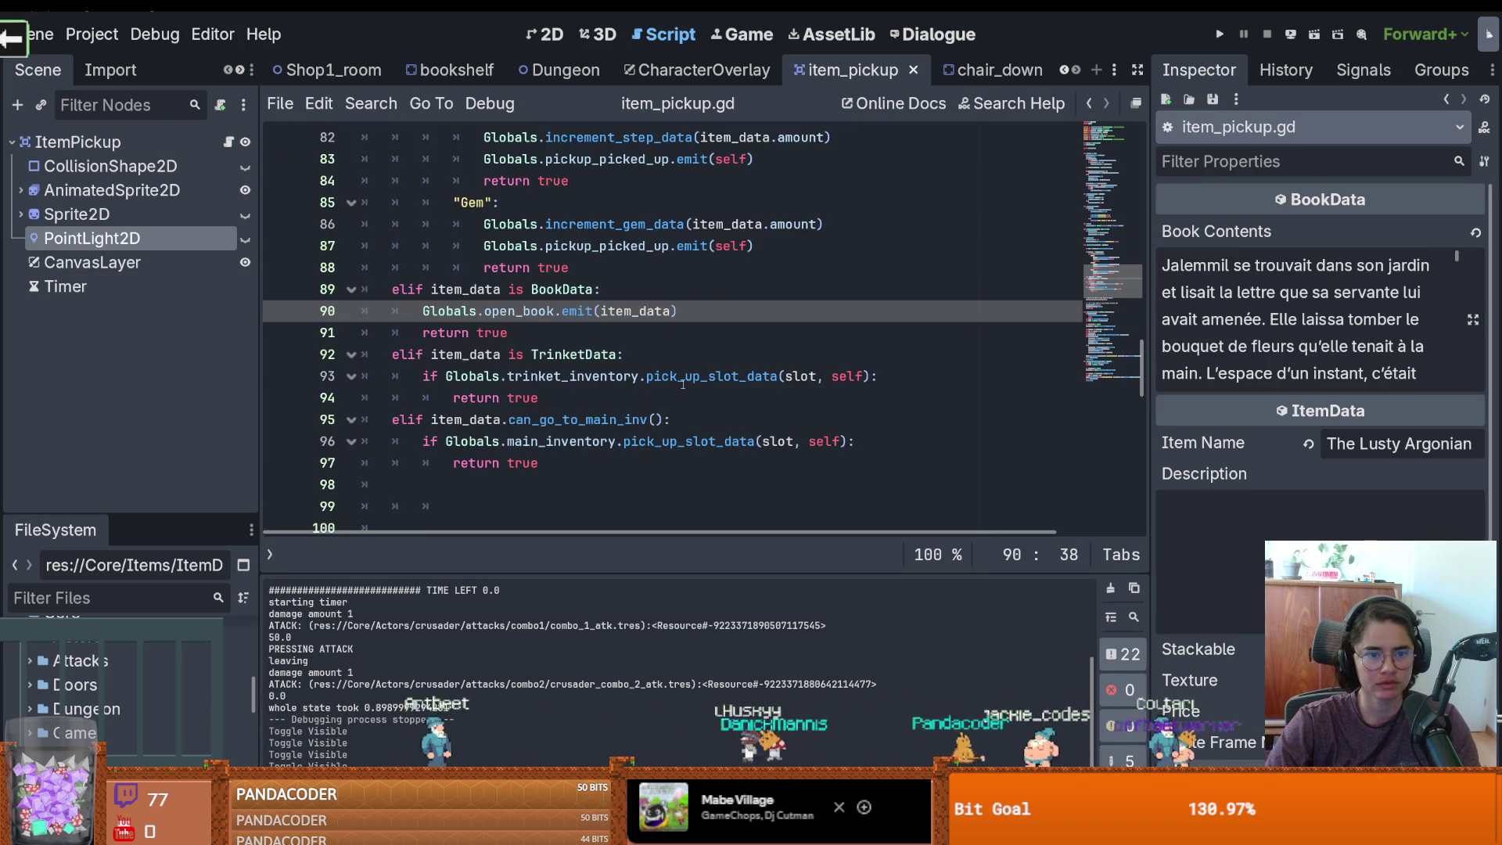
# Look up where place_into_inv is called and its false value on line 54
pyautogui.scroll(3, 682, 383)
pyautogui.click(718, 367)
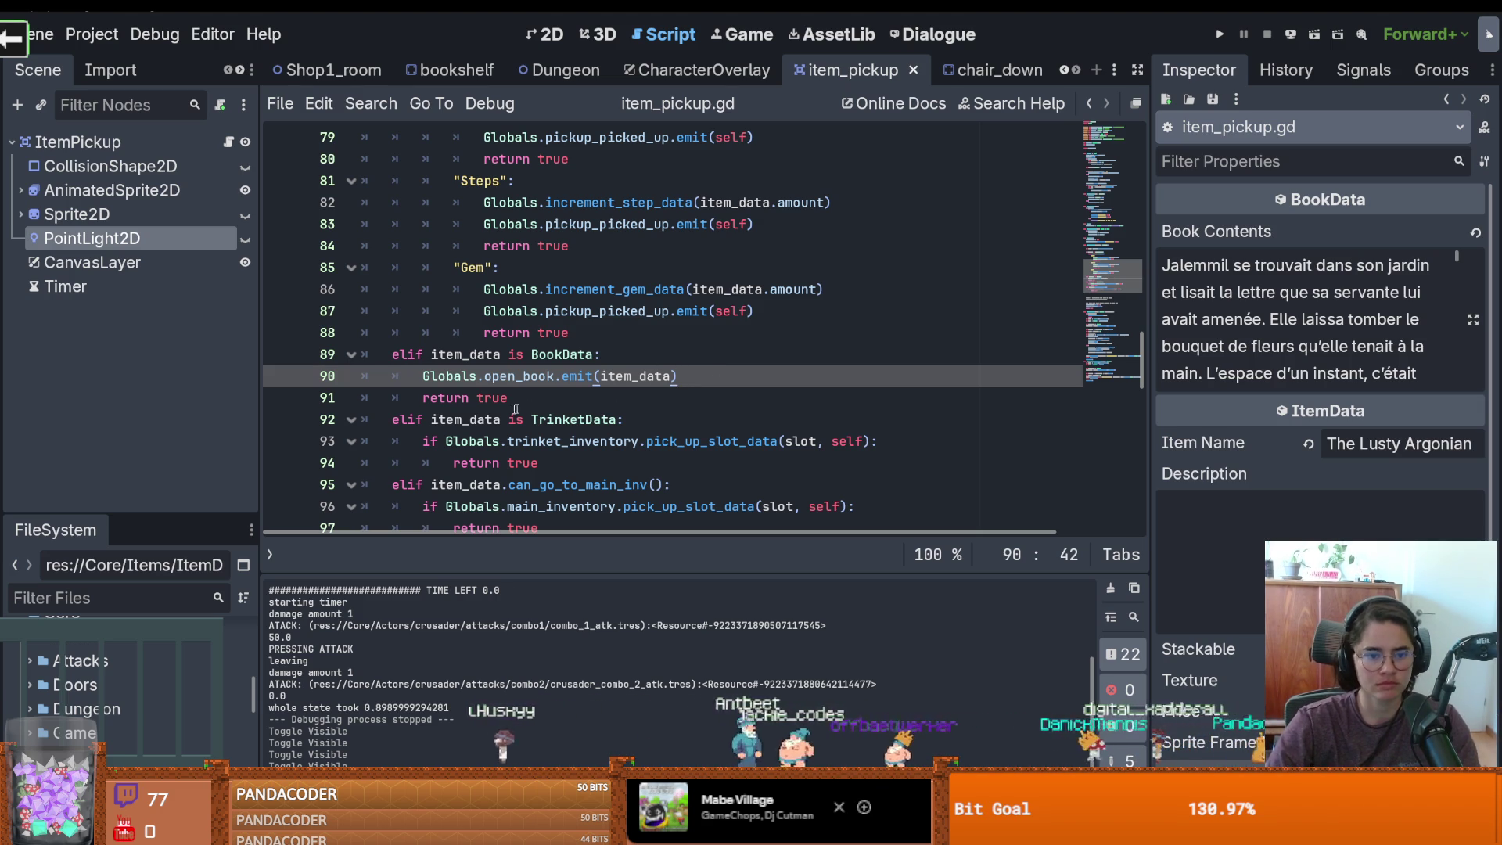
pyautogui.scroll(5, 523, 407)
pyautogui.click(554, 289)
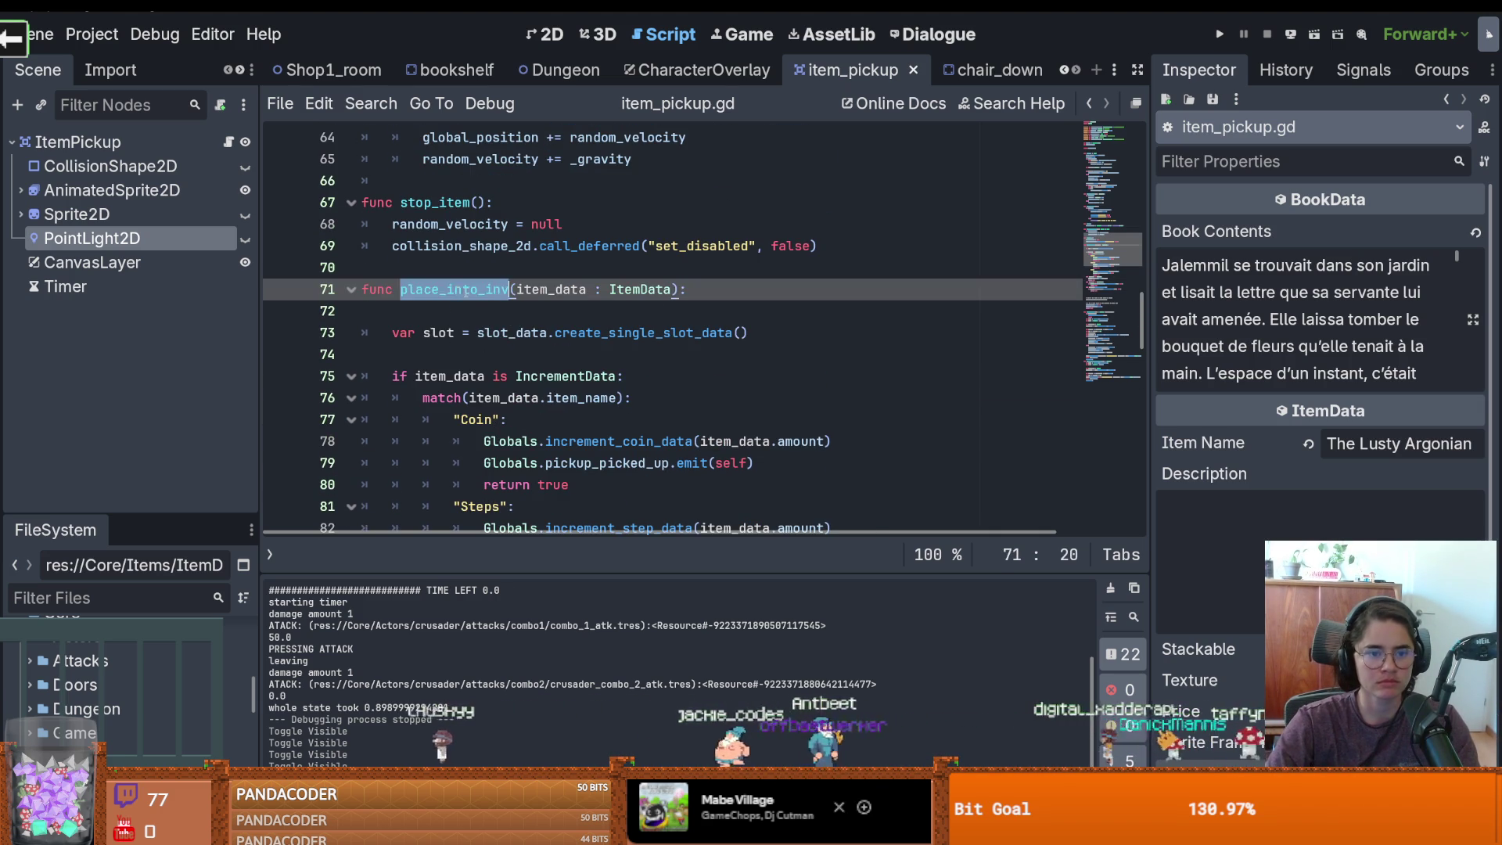
pyautogui.scroll(6, 660, 425)
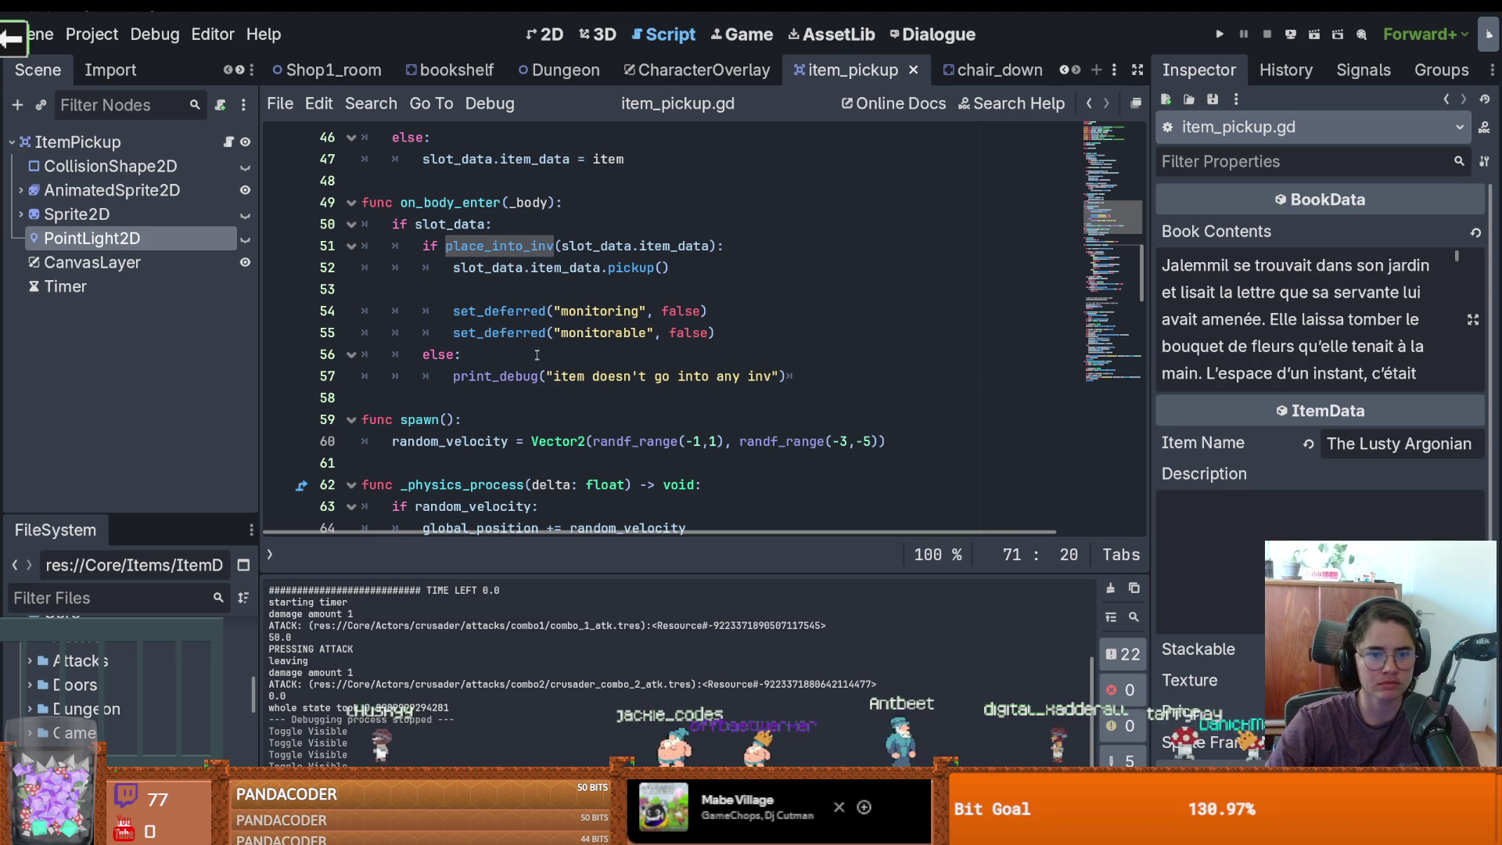
pyautogui.doubleClick(666, 312)
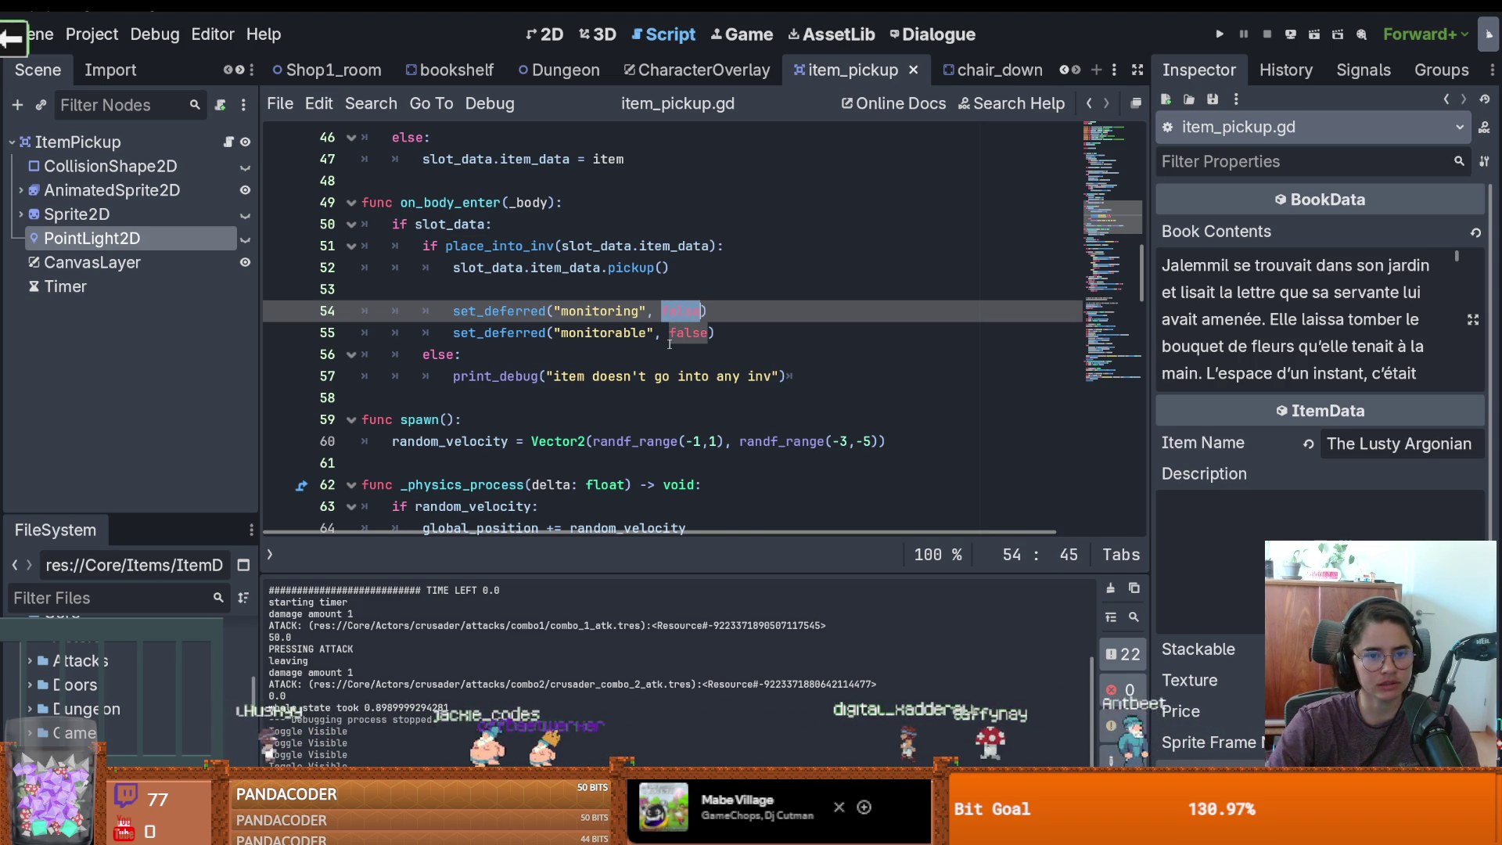
# Make line 91's BookData branch return false instead of true, save, and run the project
pyautogui.scroll(-13, 669, 344)
pyautogui.click(527, 335)
pyautogui.doubleClick(485, 267)
pyautogui.write('false')
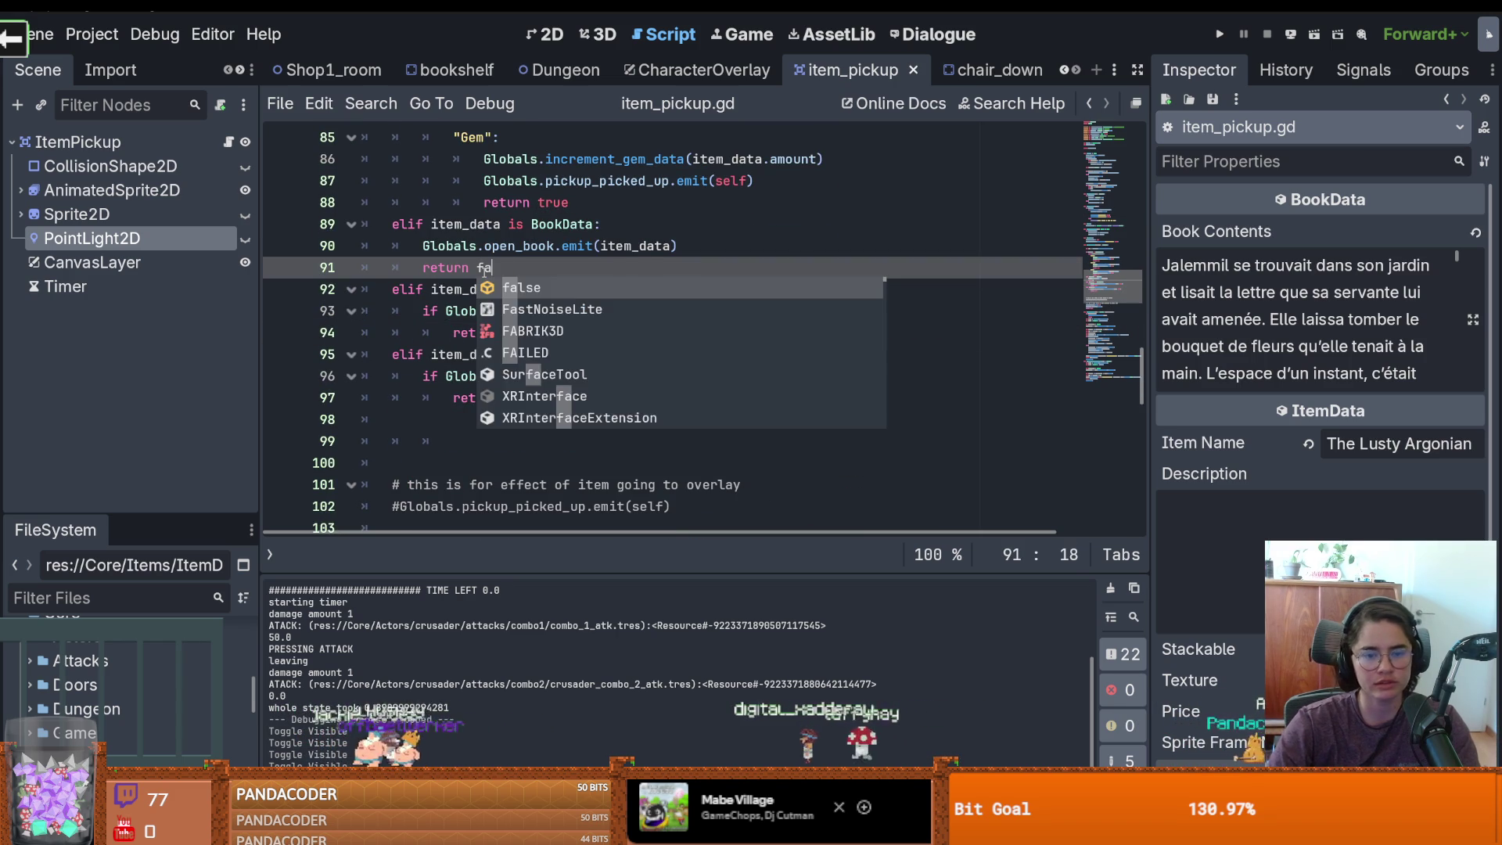
pyautogui.hotkey('ctrl', 's')
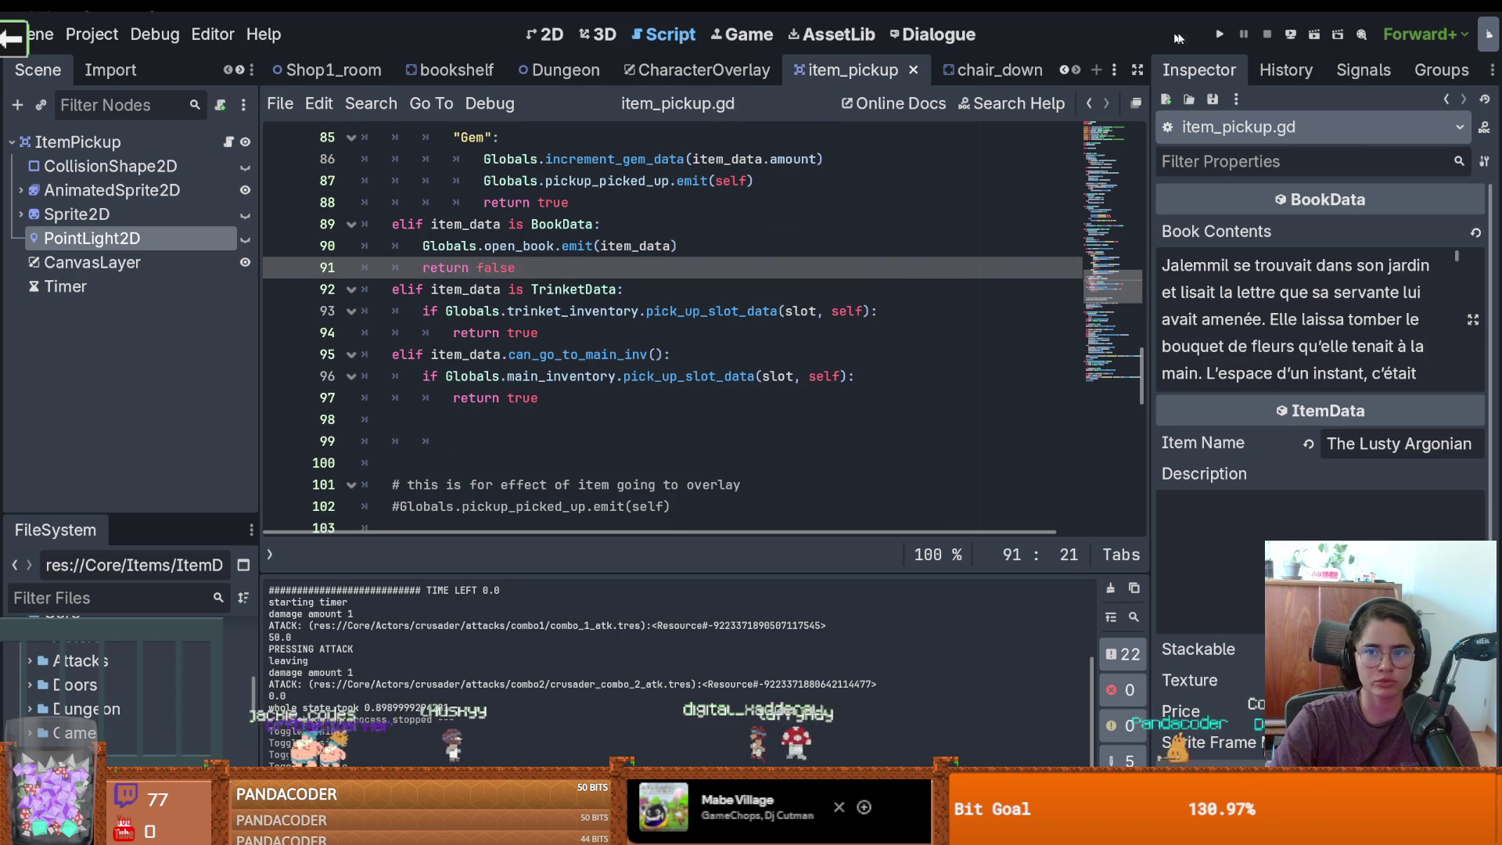
pyautogui.press('F5')
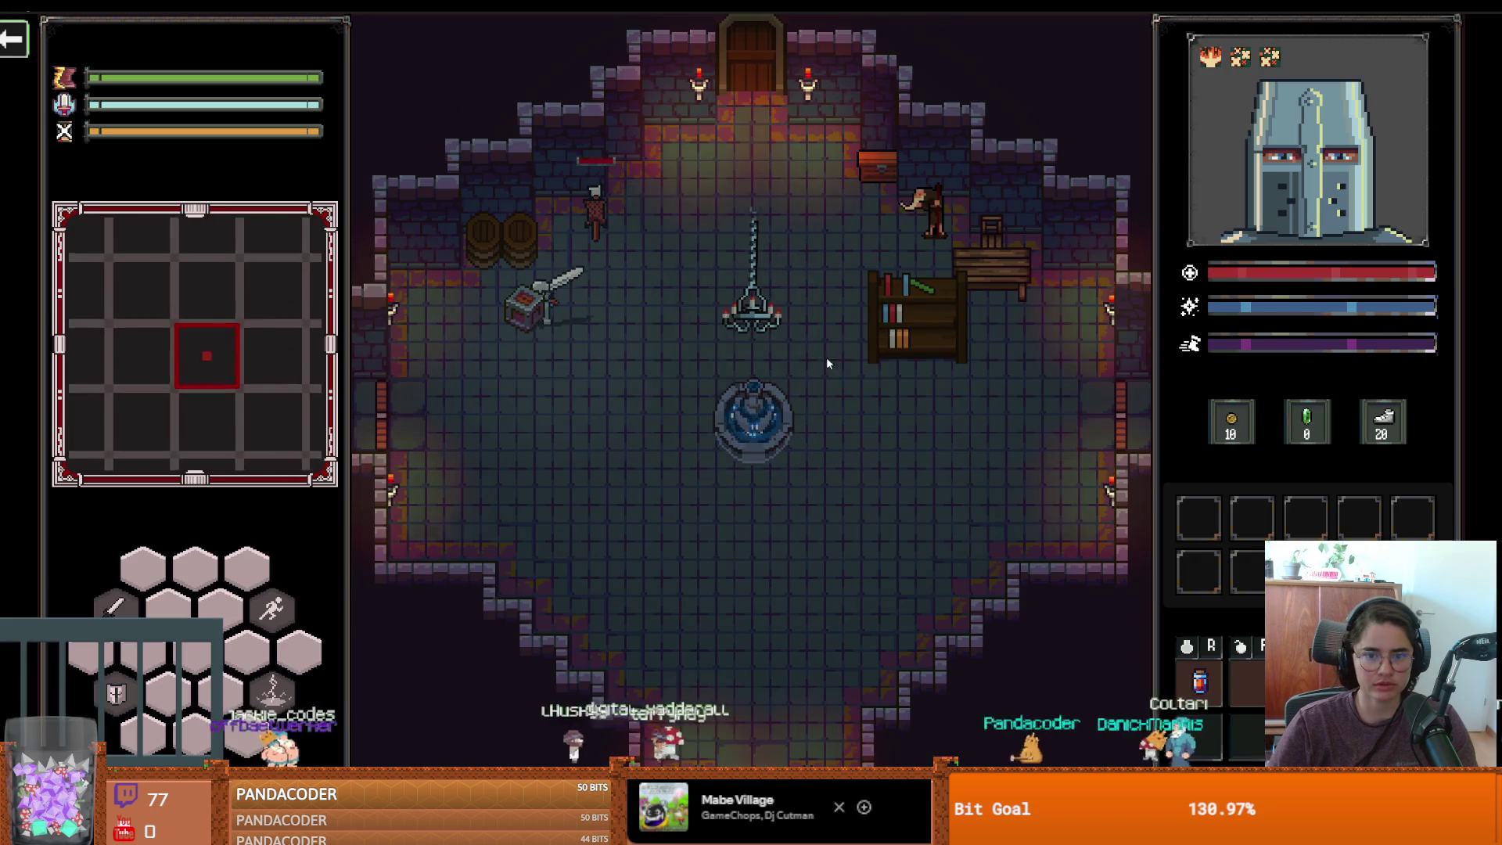
# Break the object to drop the scroll and walk the knight onto it
pyautogui.press('d')
pyautogui.click(909, 336)
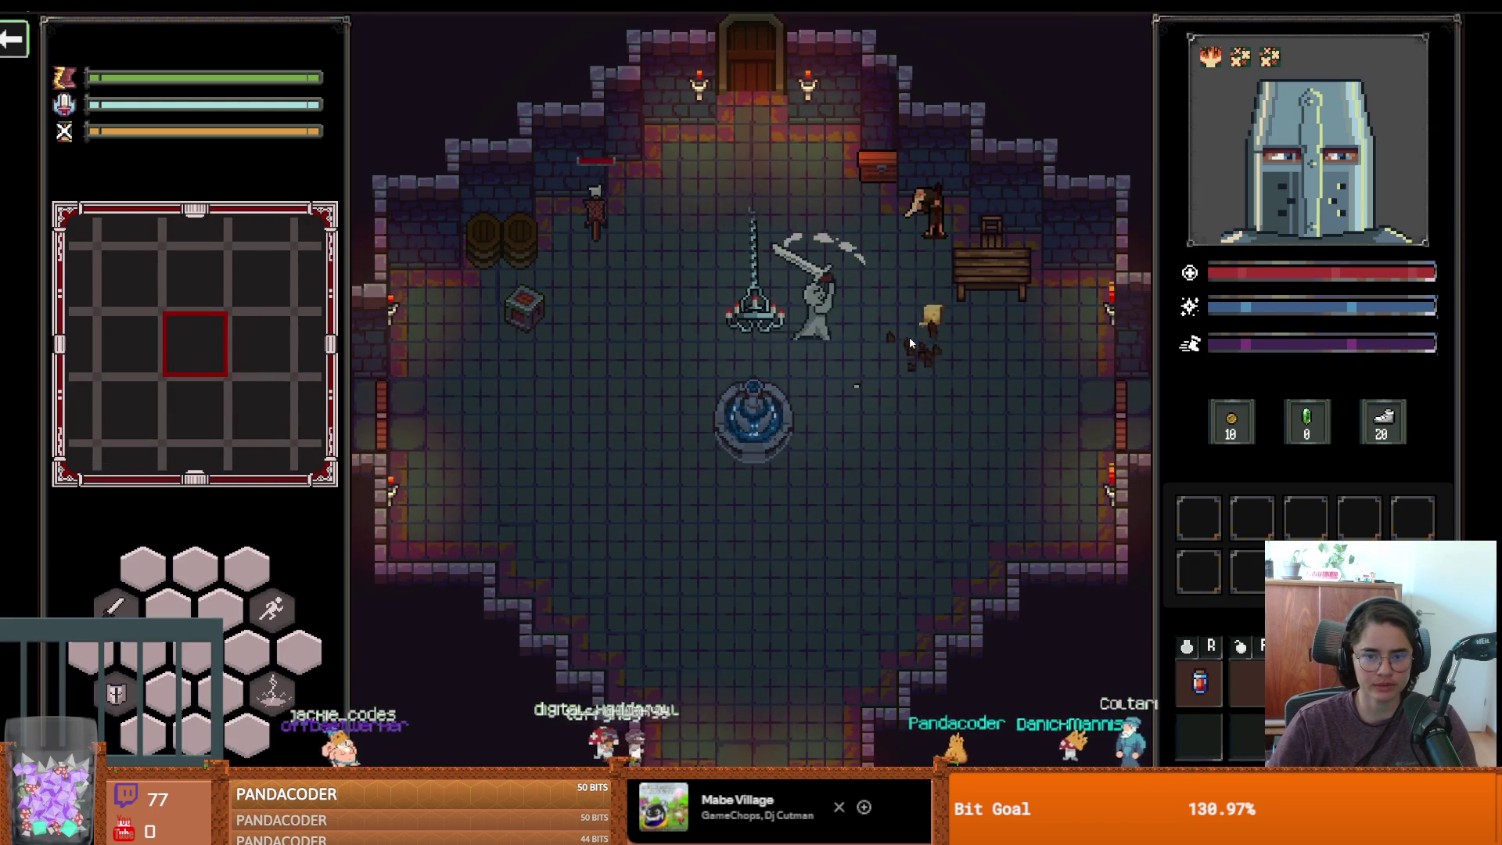
pyautogui.press('d')
pyautogui.press('s')
pyautogui.press('s')
pyautogui.press('a')
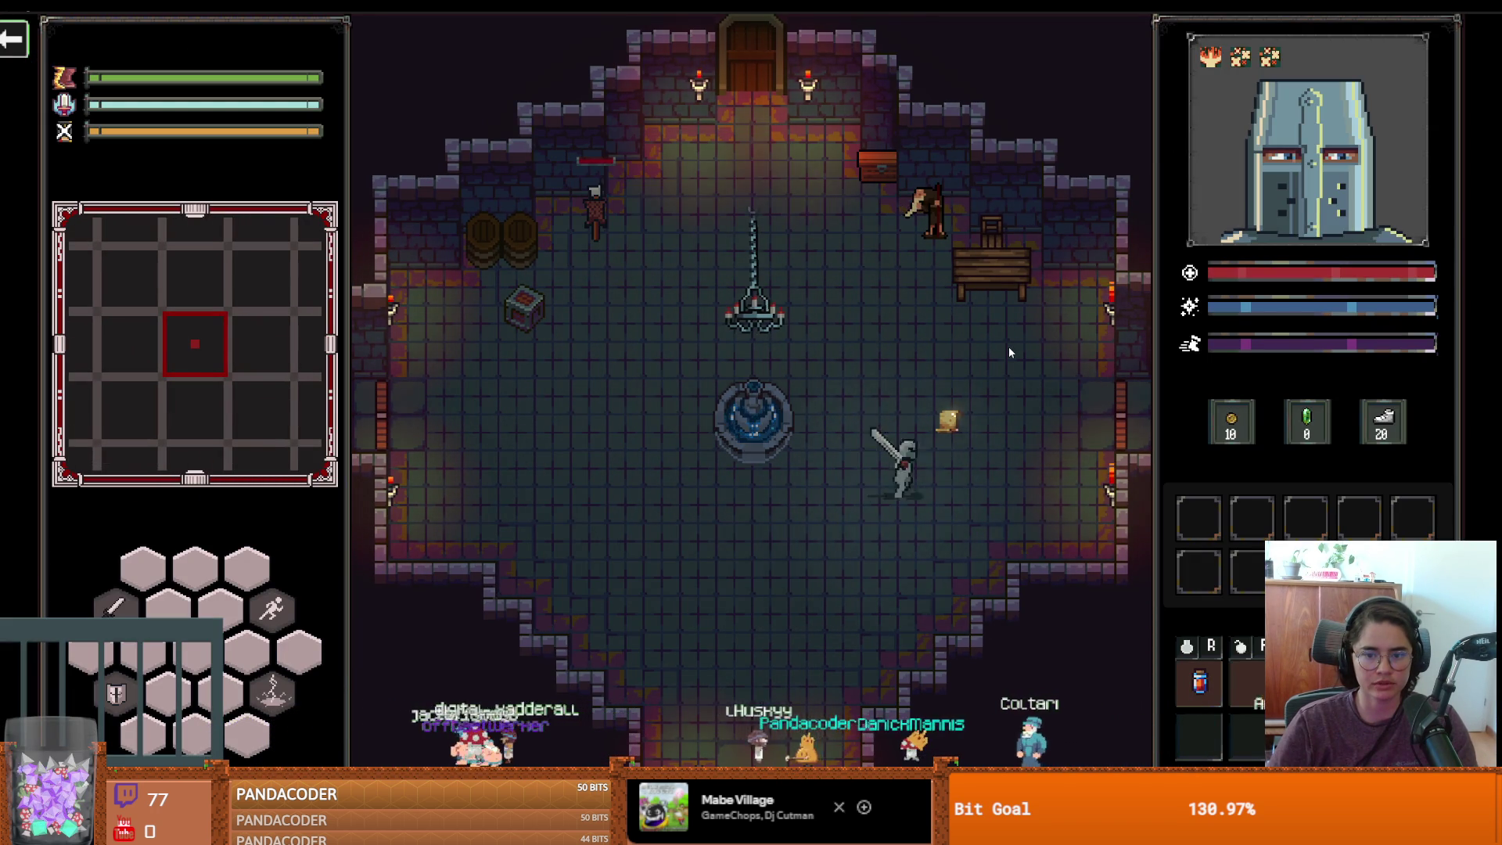
pyautogui.press('d')
pyautogui.press('s')
pyautogui.press('a')
pyautogui.press('d')
pyautogui.press('w')
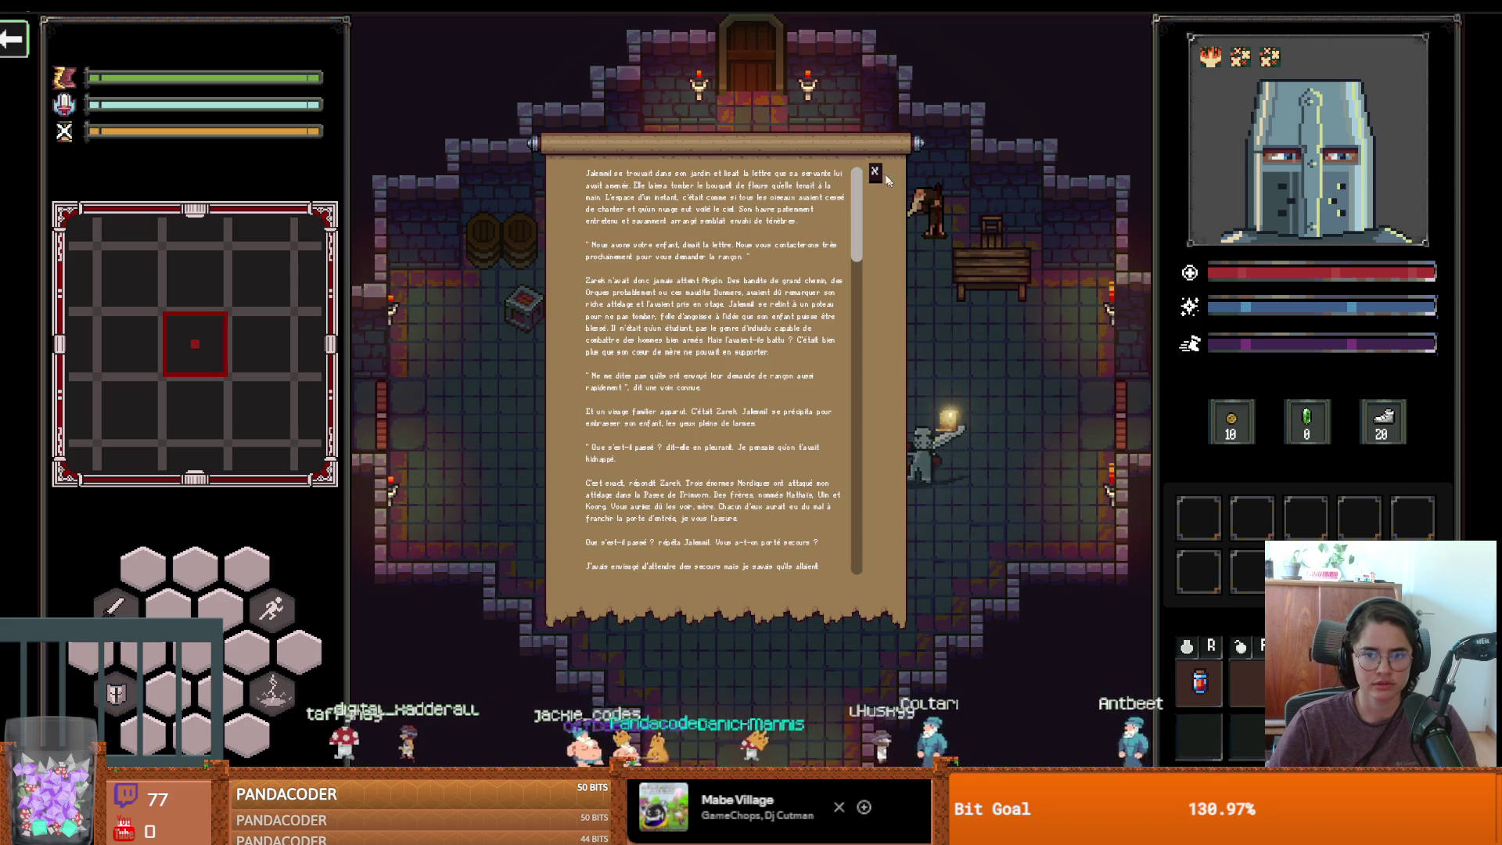
# Step off and back onto the scroll to reopen the letter, then close it
pyautogui.press('s')
pyautogui.press('d')
pyautogui.press('w')
pyautogui.press('a')
pyautogui.press('a')
pyautogui.press('d')
pyautogui.press('w')
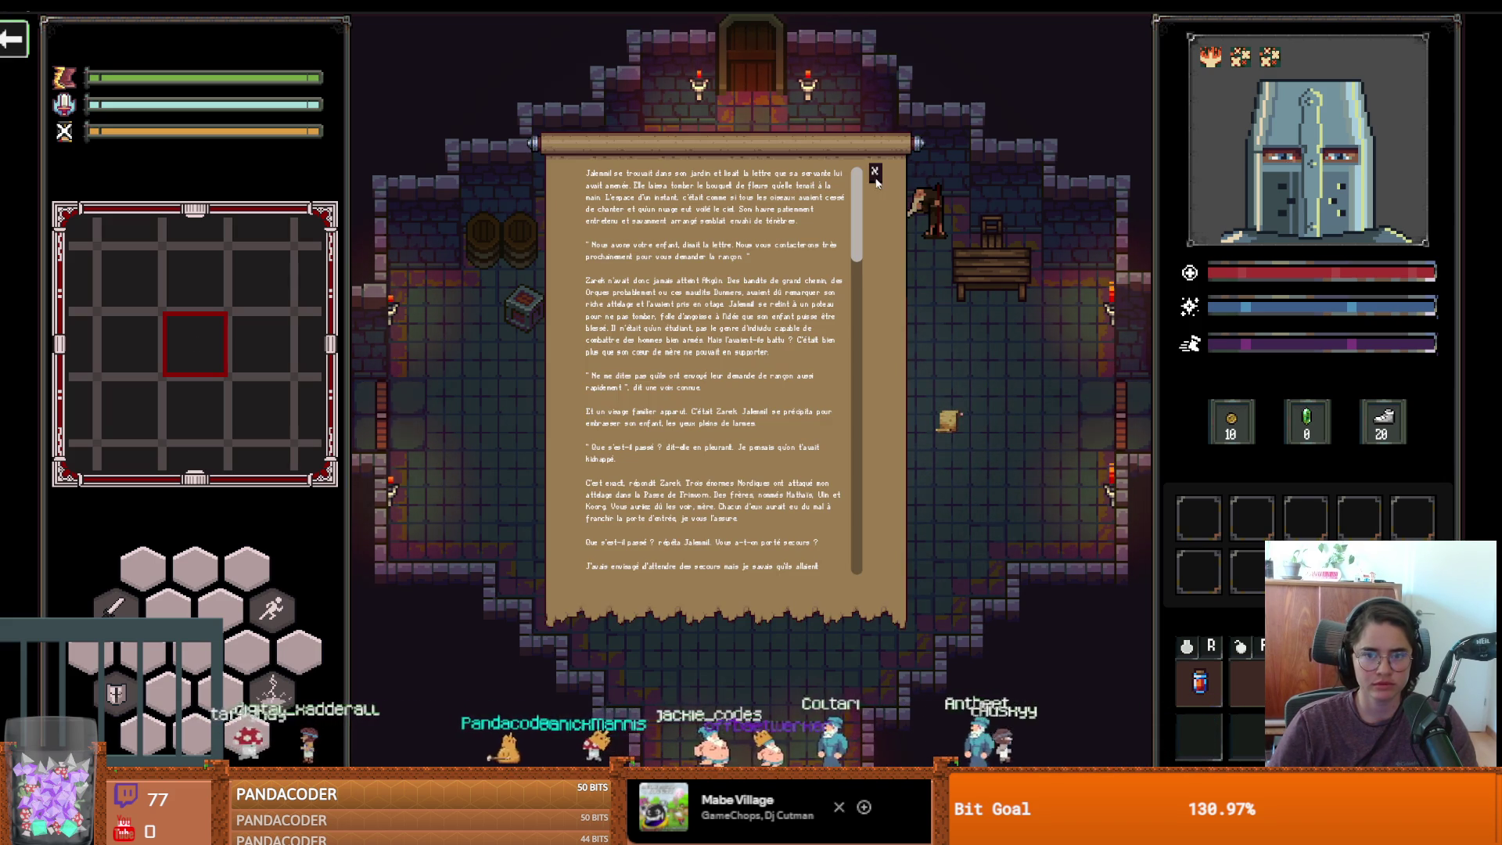
pyautogui.click(874, 172)
# Walk onto the scroll once more to reopen the letter and close it again
pyautogui.press('w')
pyautogui.press('d')
pyautogui.press('s')
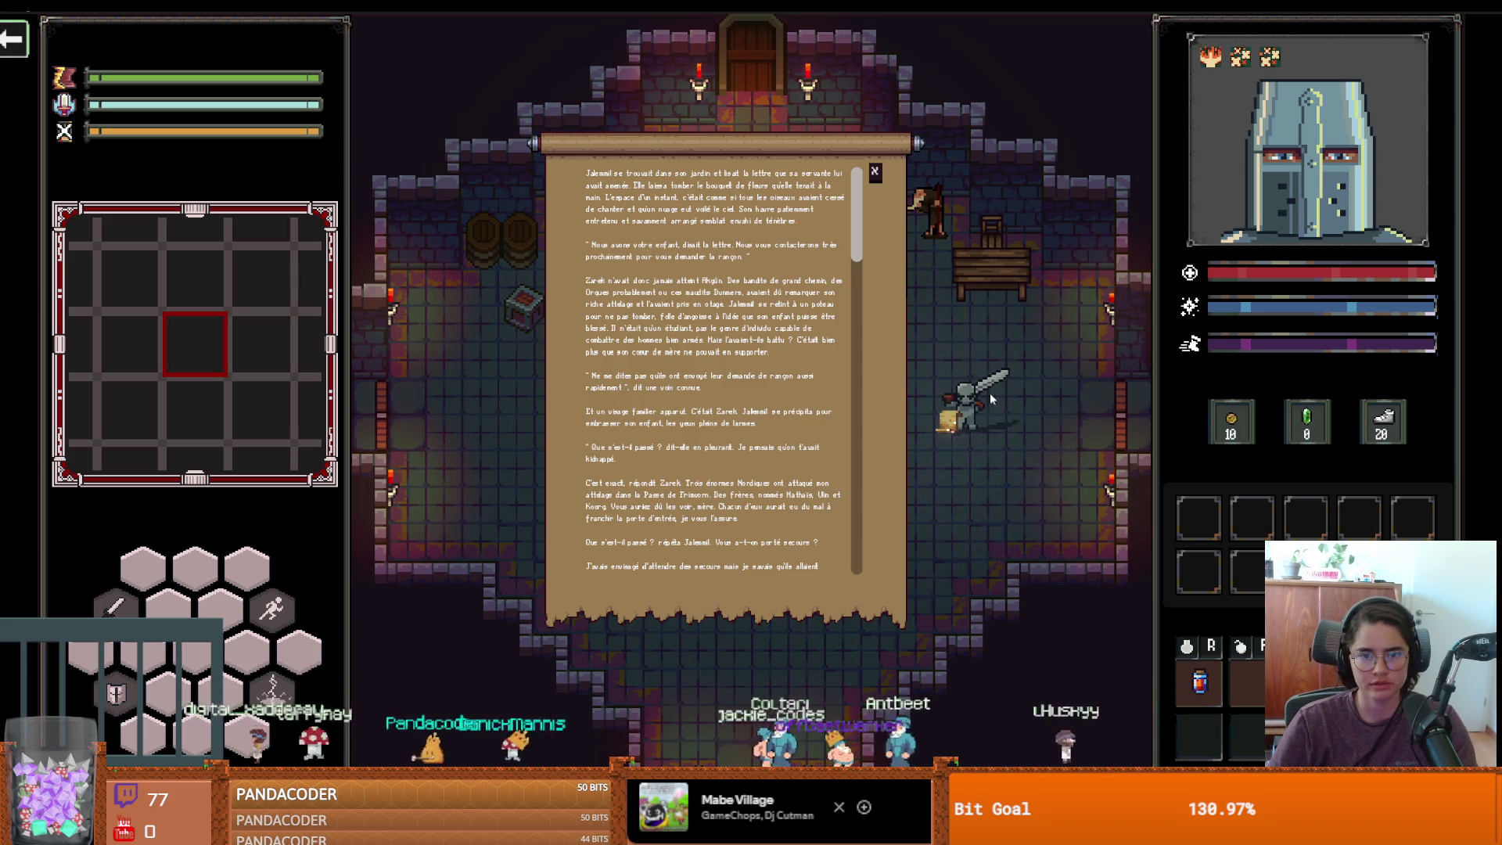
pyautogui.scroll(-5, 855, 293)
pyautogui.scroll(5, 856, 293)
pyautogui.click(875, 173)
# Walk the knight around the room, then exit fullscreen with F11
pyautogui.press('w')
pyautogui.press('a')
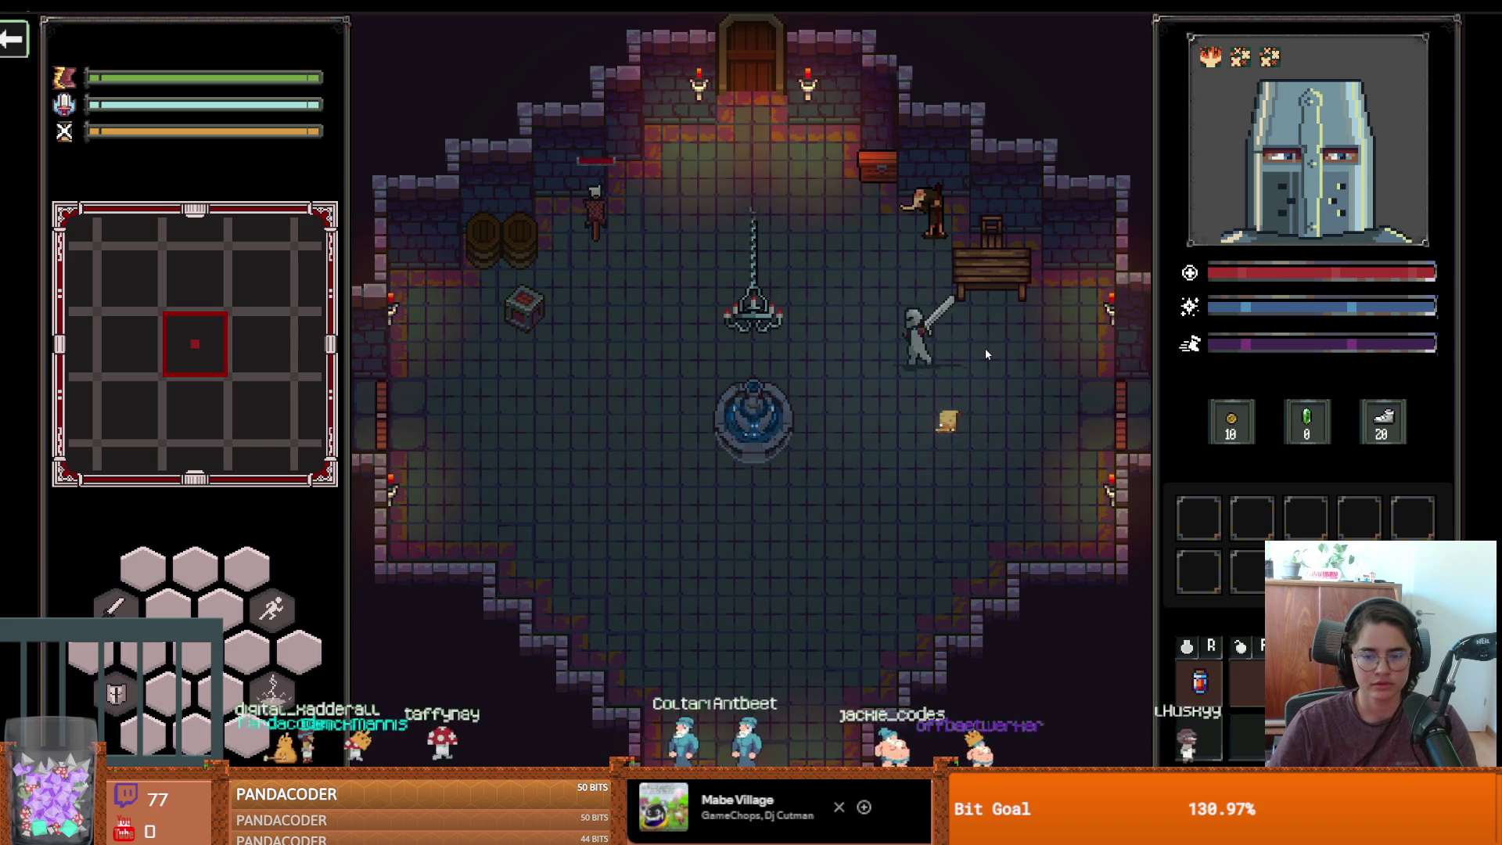
pyautogui.press('w')
pyautogui.press('d')
pyautogui.press('s')
pyautogui.press('F11')
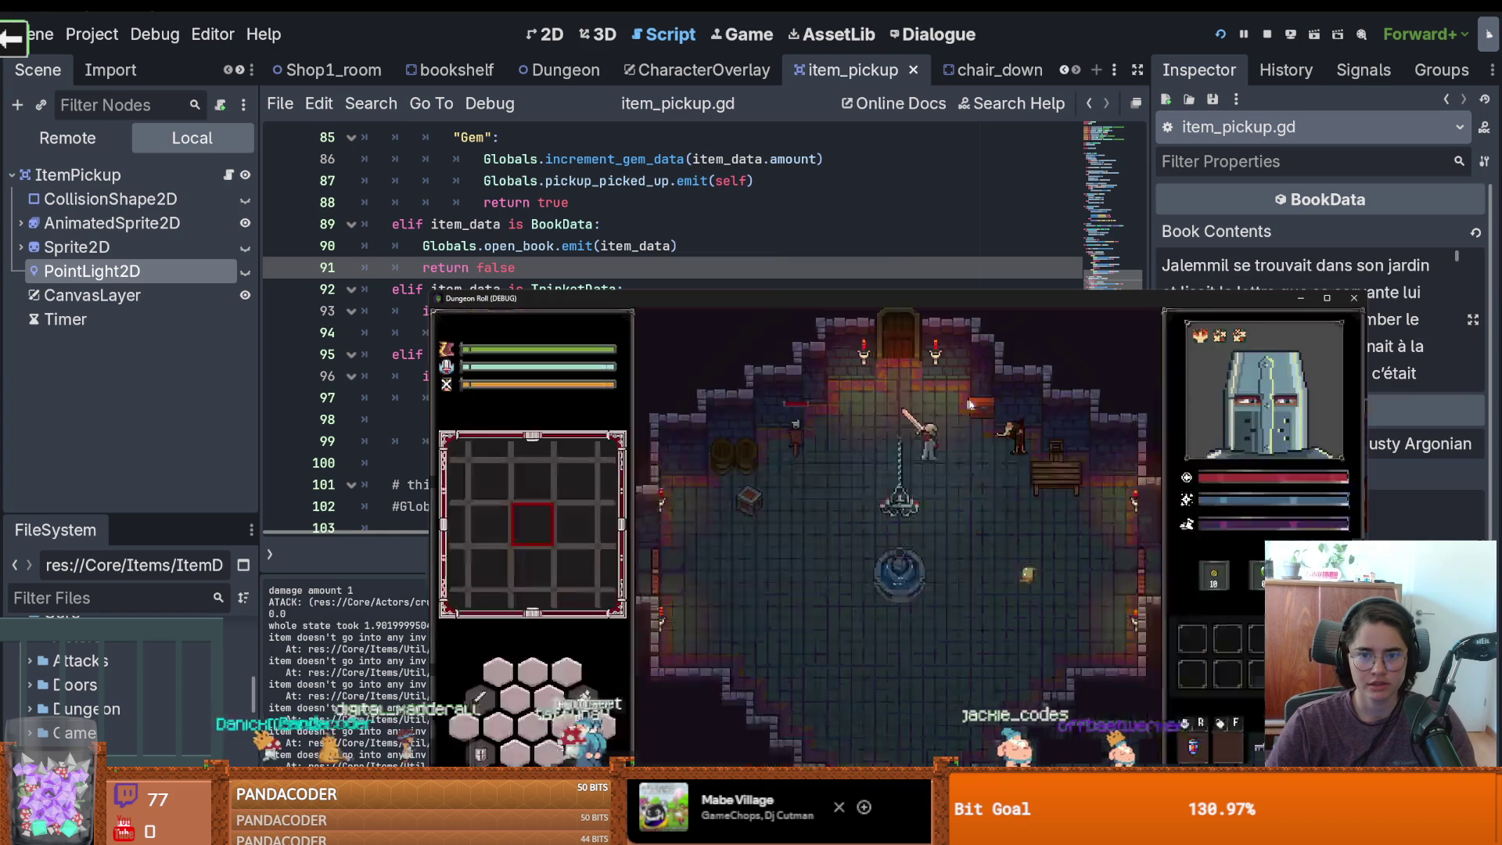
# Stop the running game, narrow the inspector, and check the bookshelf script and room scene
pyautogui.click(1355, 298)
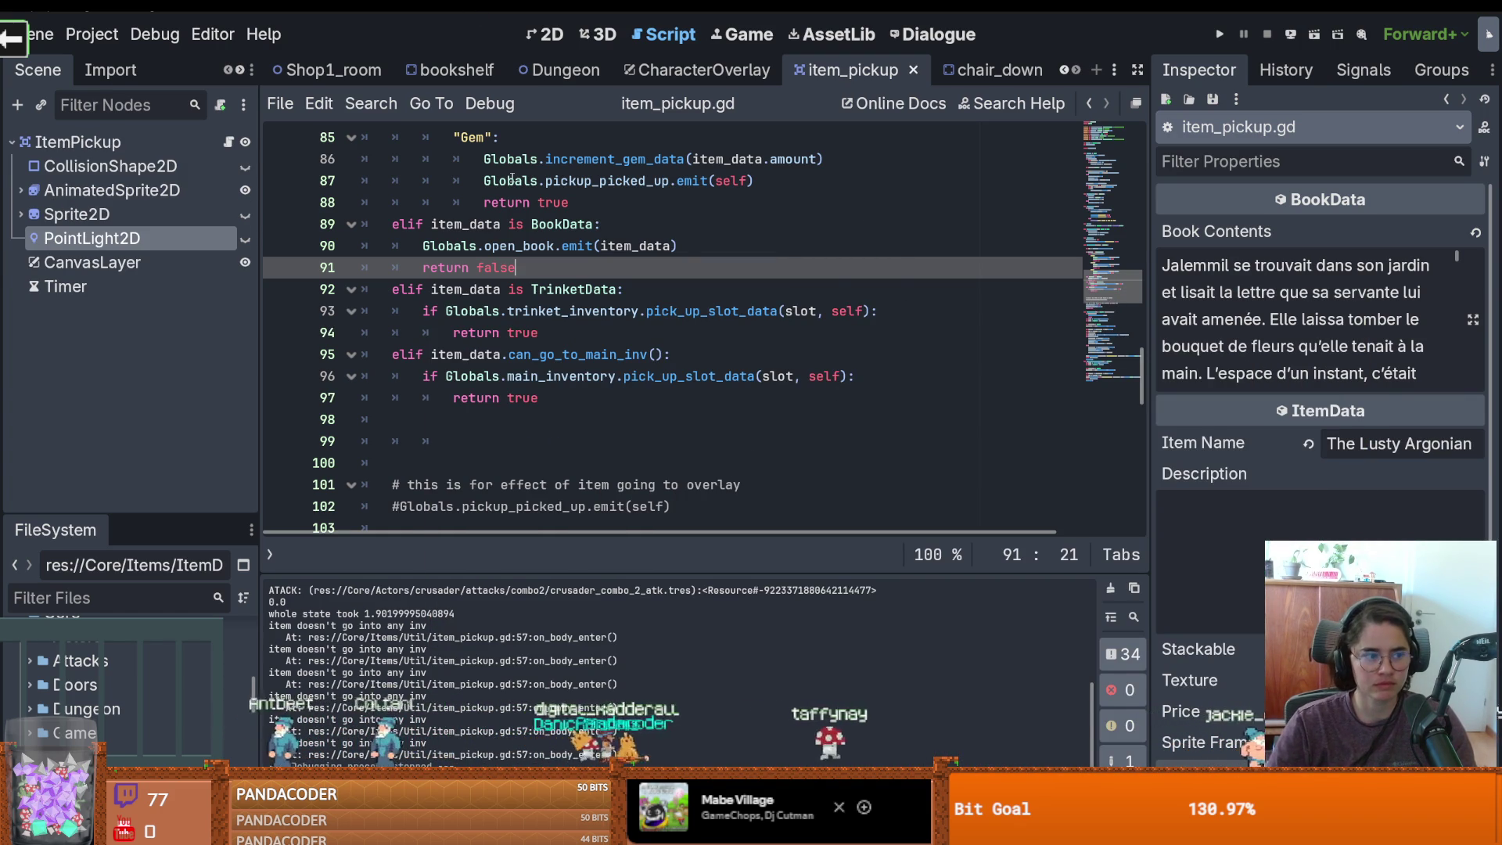
pyautogui.moveTo(1149, 120); pyautogui.dragTo(1338, 119)
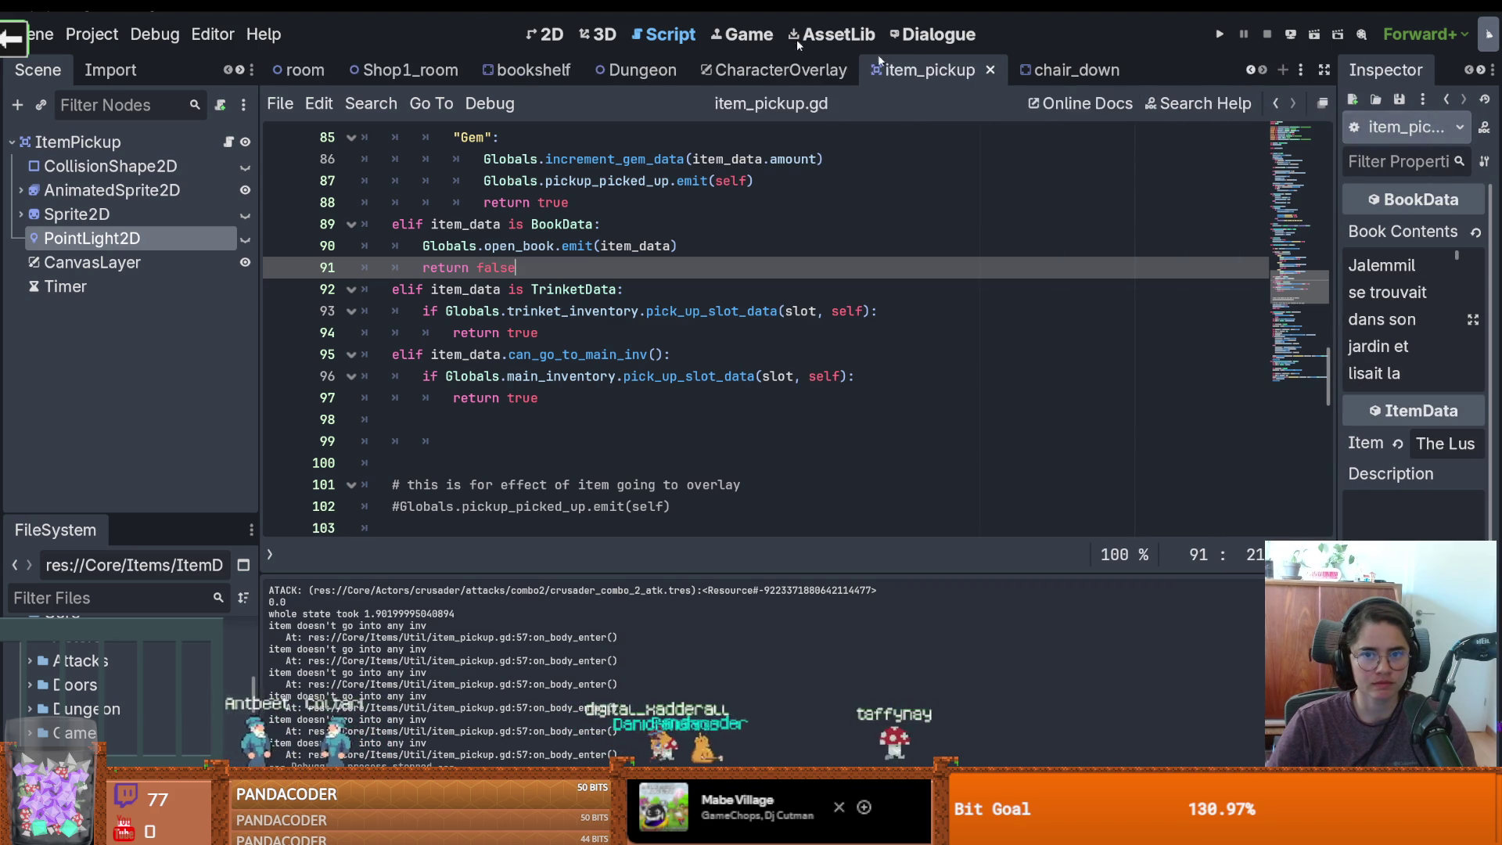
pyautogui.click(532, 70)
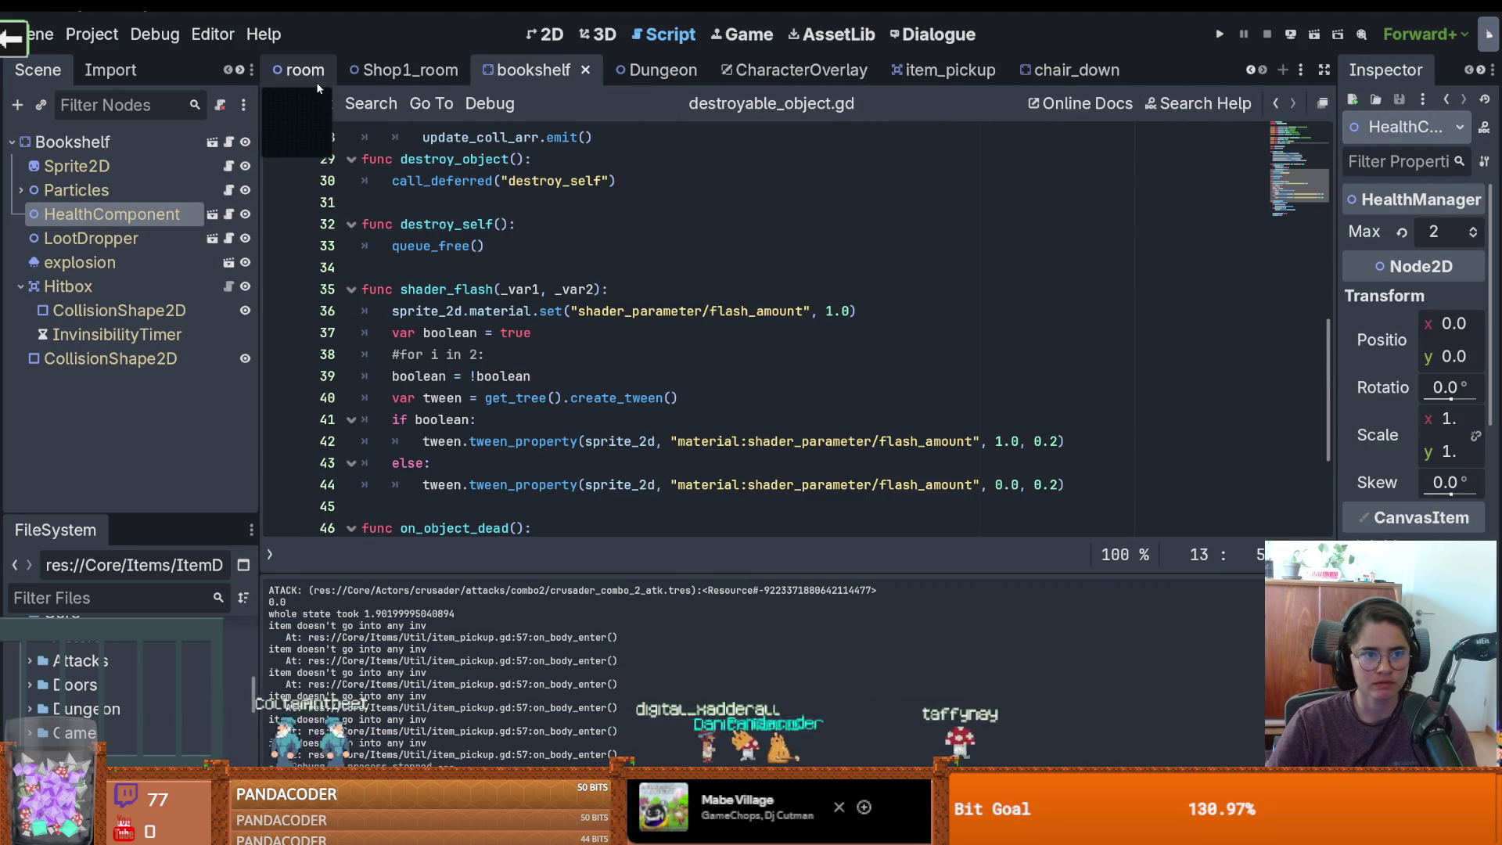
pyautogui.click(305, 69)
pyautogui.click(545, 34)
pyautogui.scroll(-2, 702, 277)
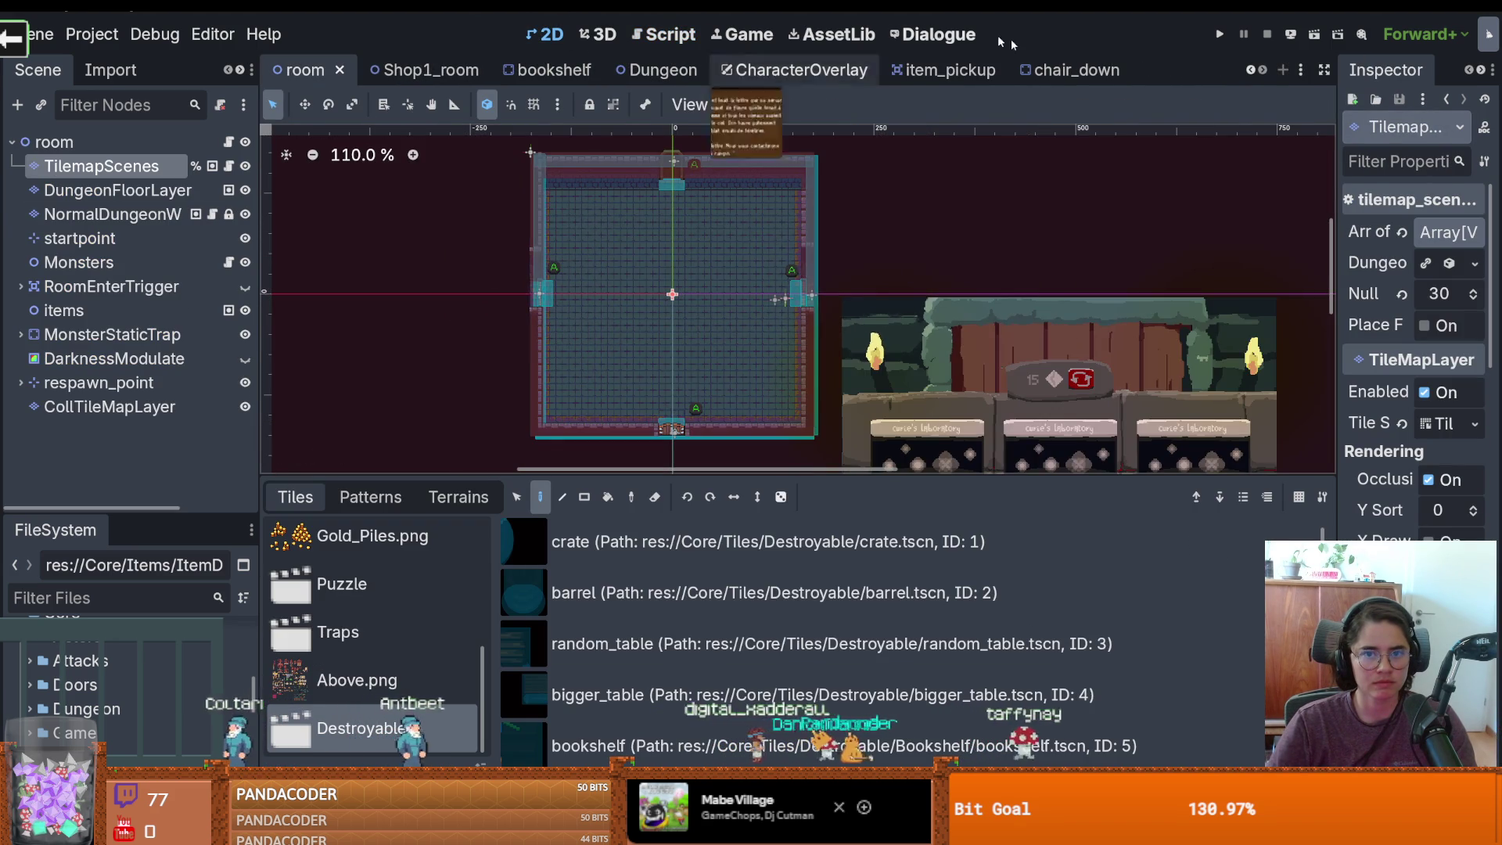
# Open root_room, erase the bookshelf tile from the TileMap, and save
pyautogui.click(1250, 71)
pyautogui.click(1251, 71)
pyautogui.click(1252, 72)
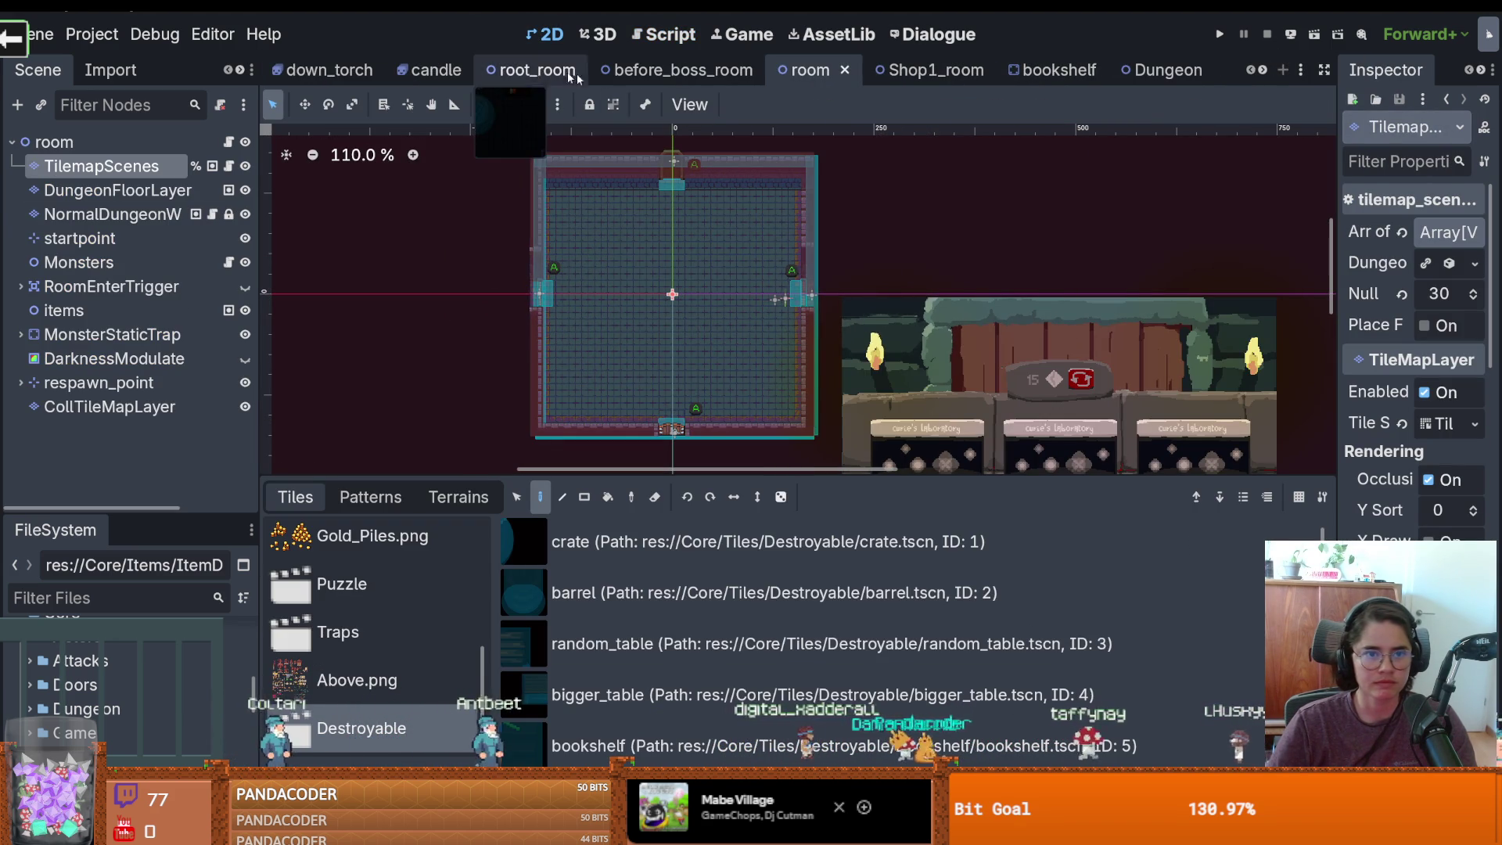
pyautogui.click(536, 69)
pyautogui.scroll(-1, 808, 354)
pyautogui.scroll(1, 787, 346)
pyautogui.scroll(1, 788, 346)
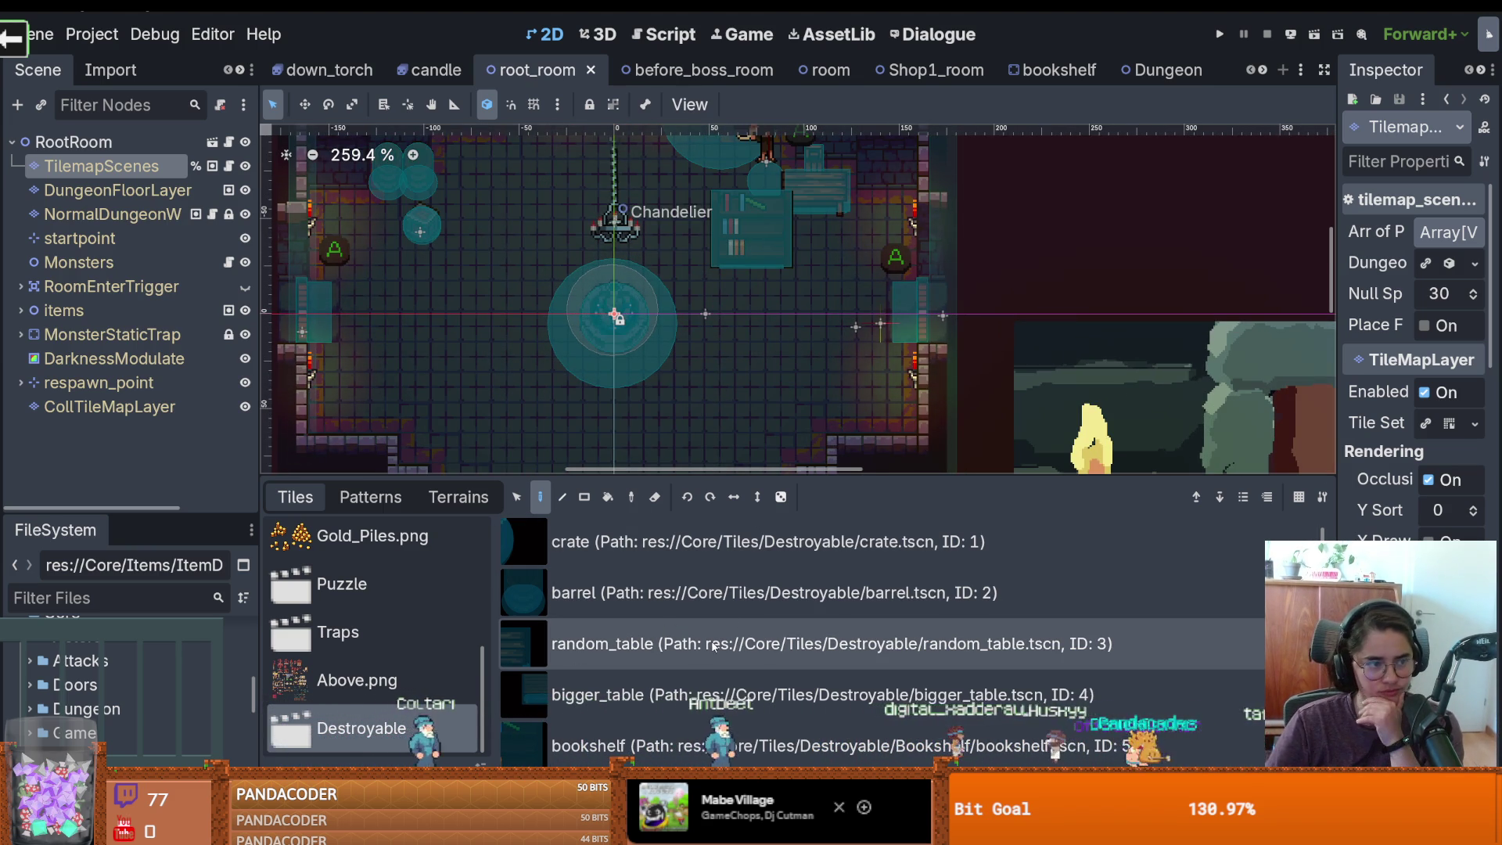
pyautogui.rightClick(820, 278)
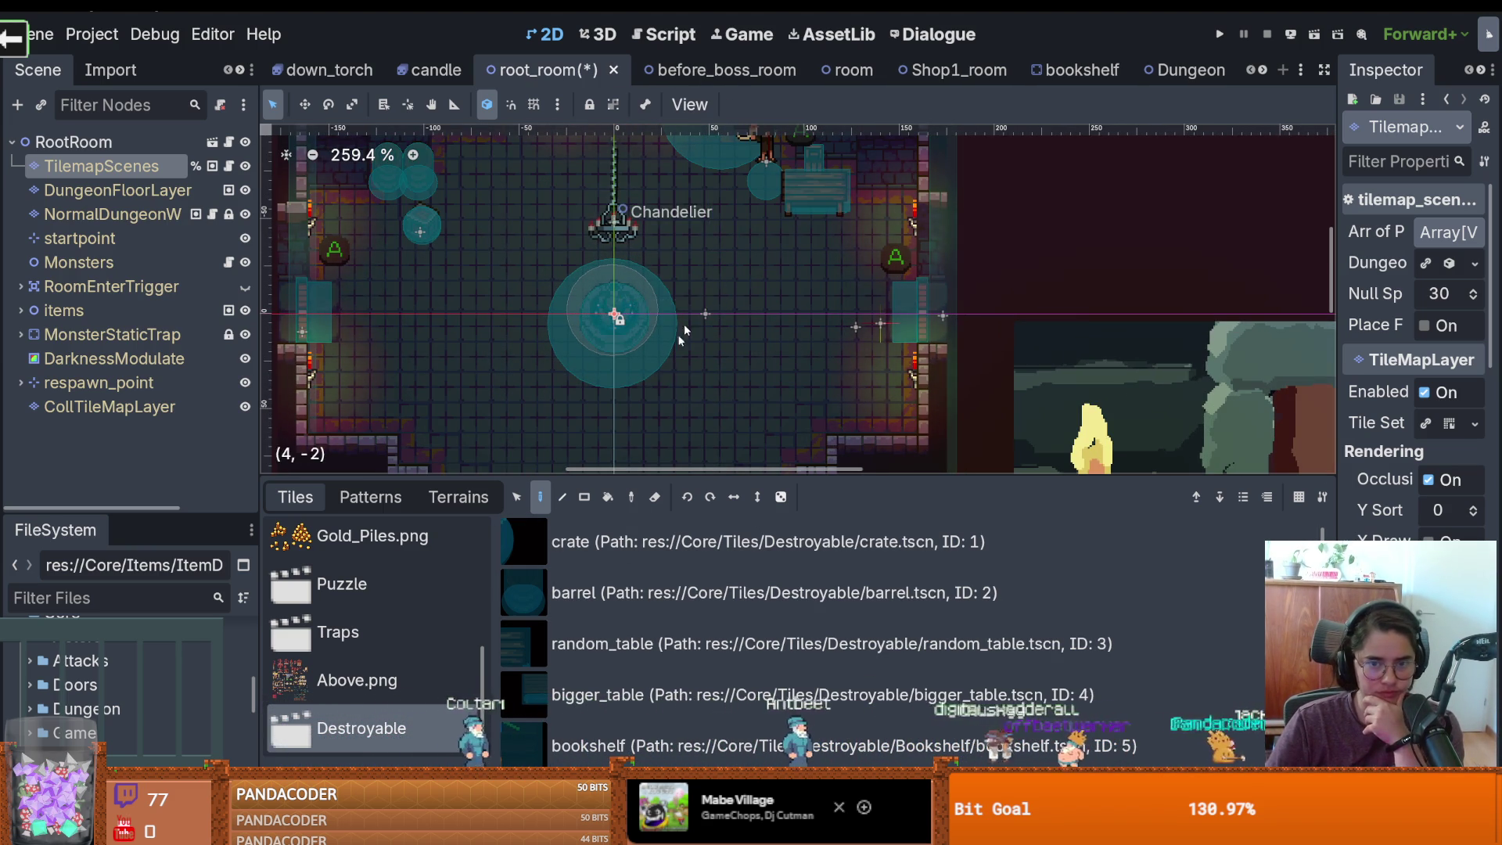
pyautogui.hotkey('ctrl', 's')
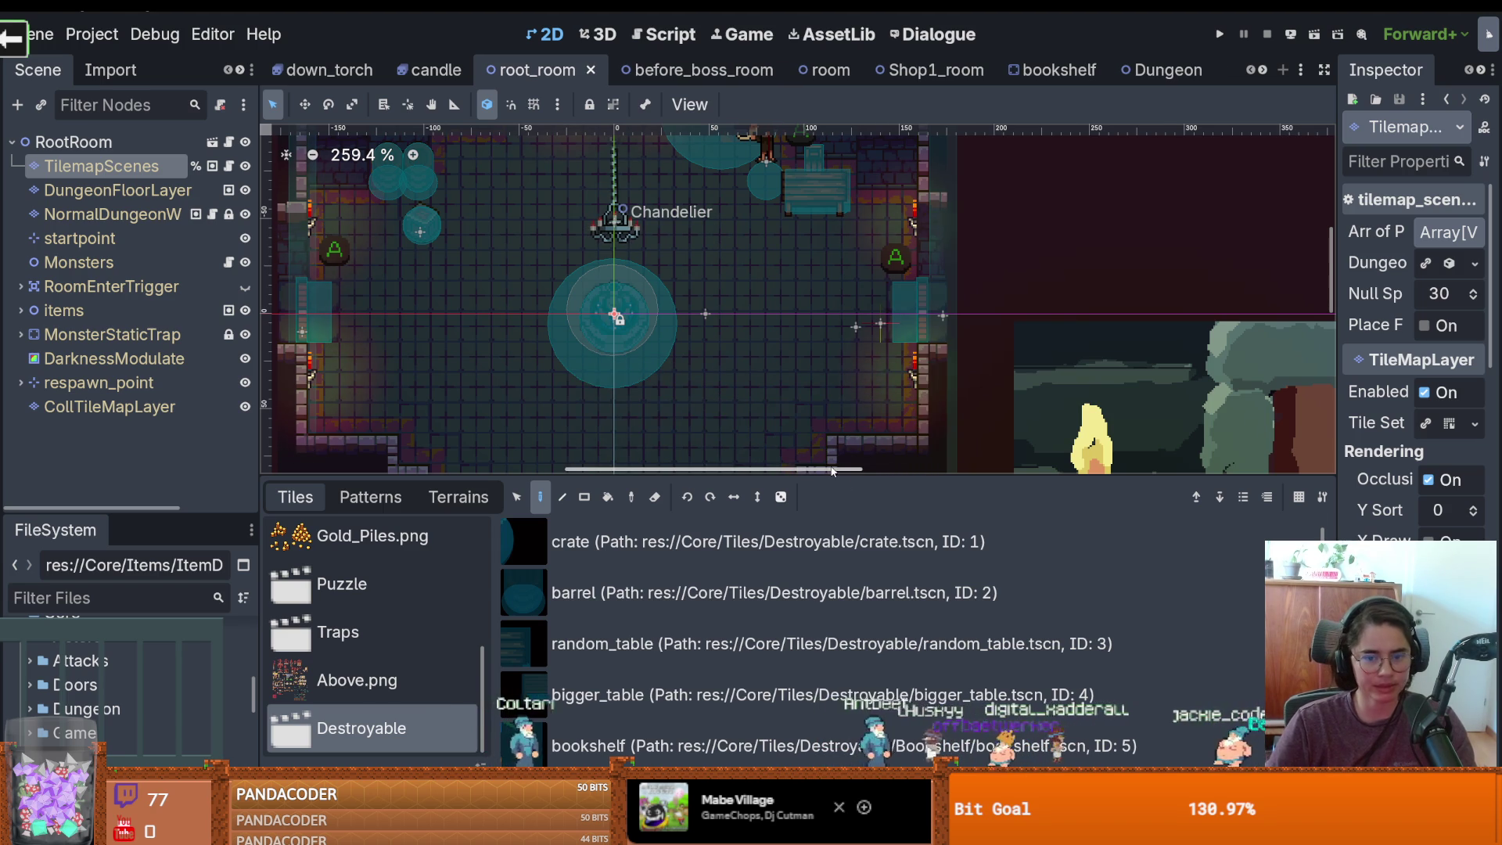
# Resize the tiles panel to show more tile sources and save again
pyautogui.moveTo(828, 470); pyautogui.dragTo(860, 624)
pyautogui.scroll(-1, 987, 493)
pyautogui.hotkey('ctrl', 's')
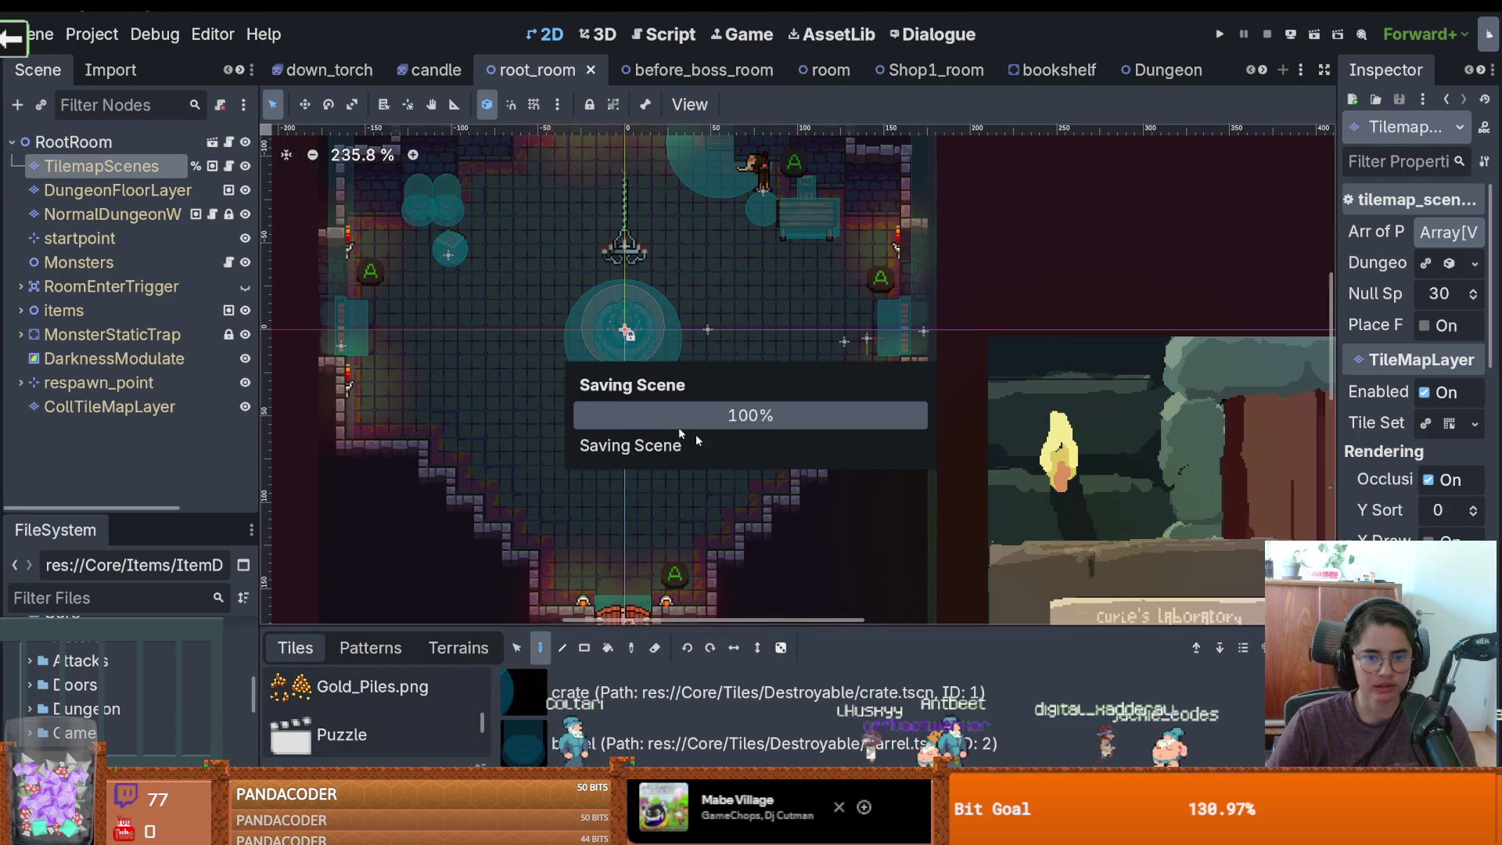
pyautogui.scroll(-2, 847, 454)
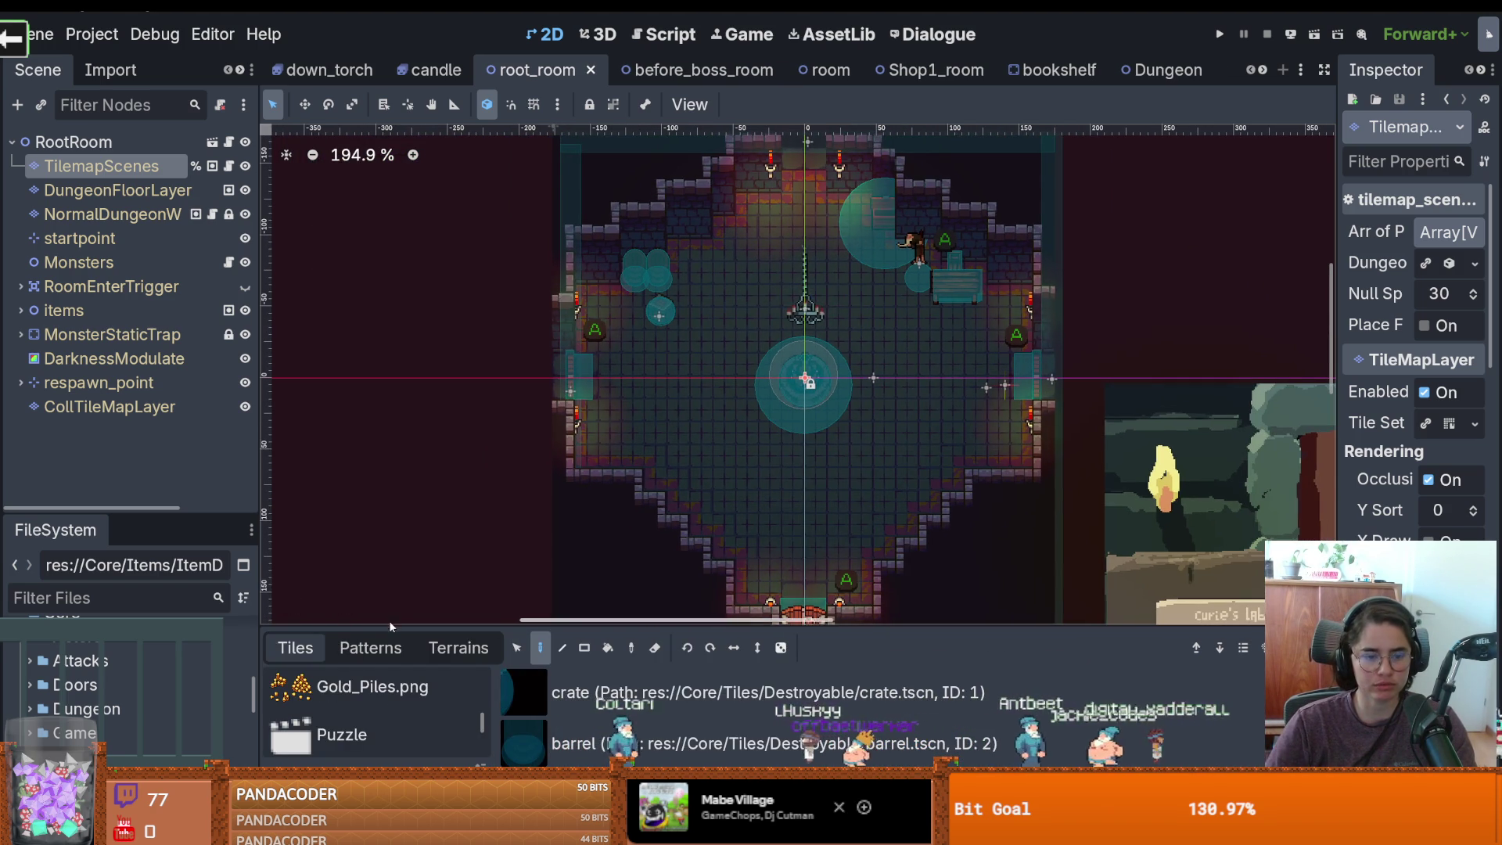
pyautogui.moveTo(782, 626); pyautogui.dragTo(743, 408)
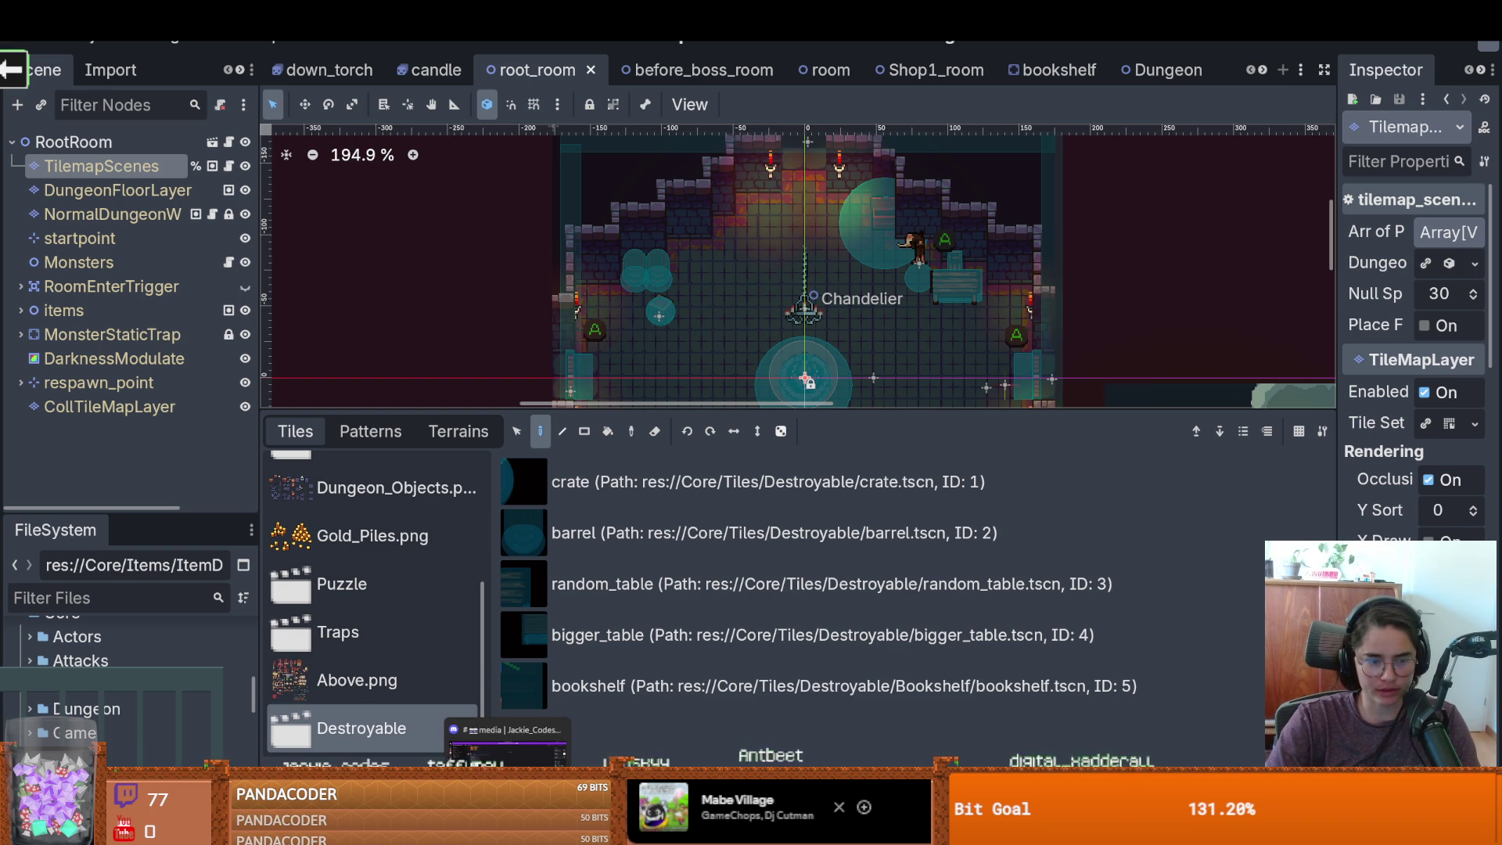
# Scroll the tile source list and switch over to the Aseprite window
pyautogui.scroll(3, 378, 675)
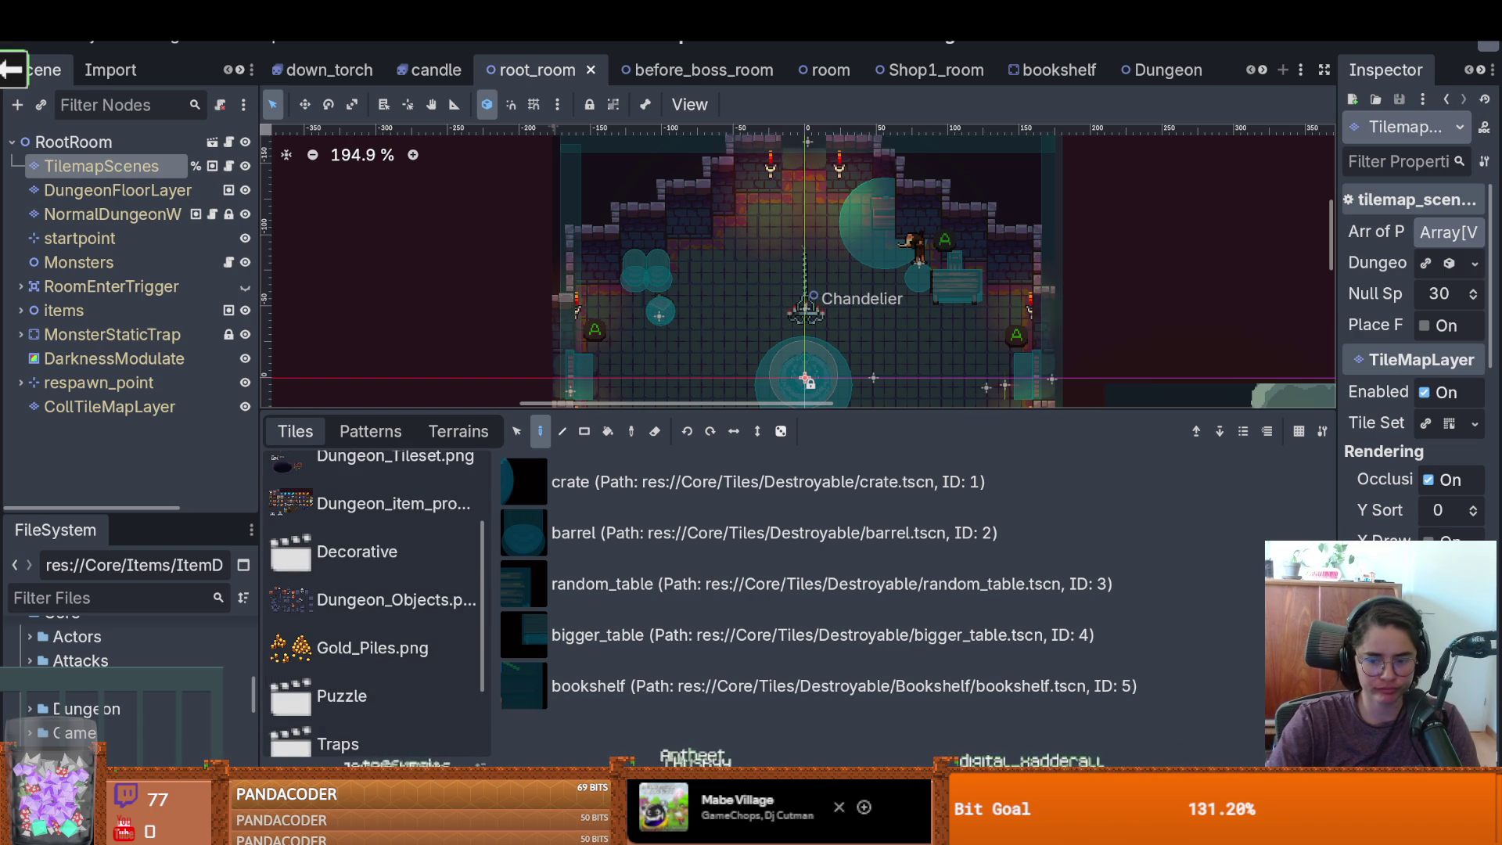
pyautogui.hotkey('alt', 'Tab')
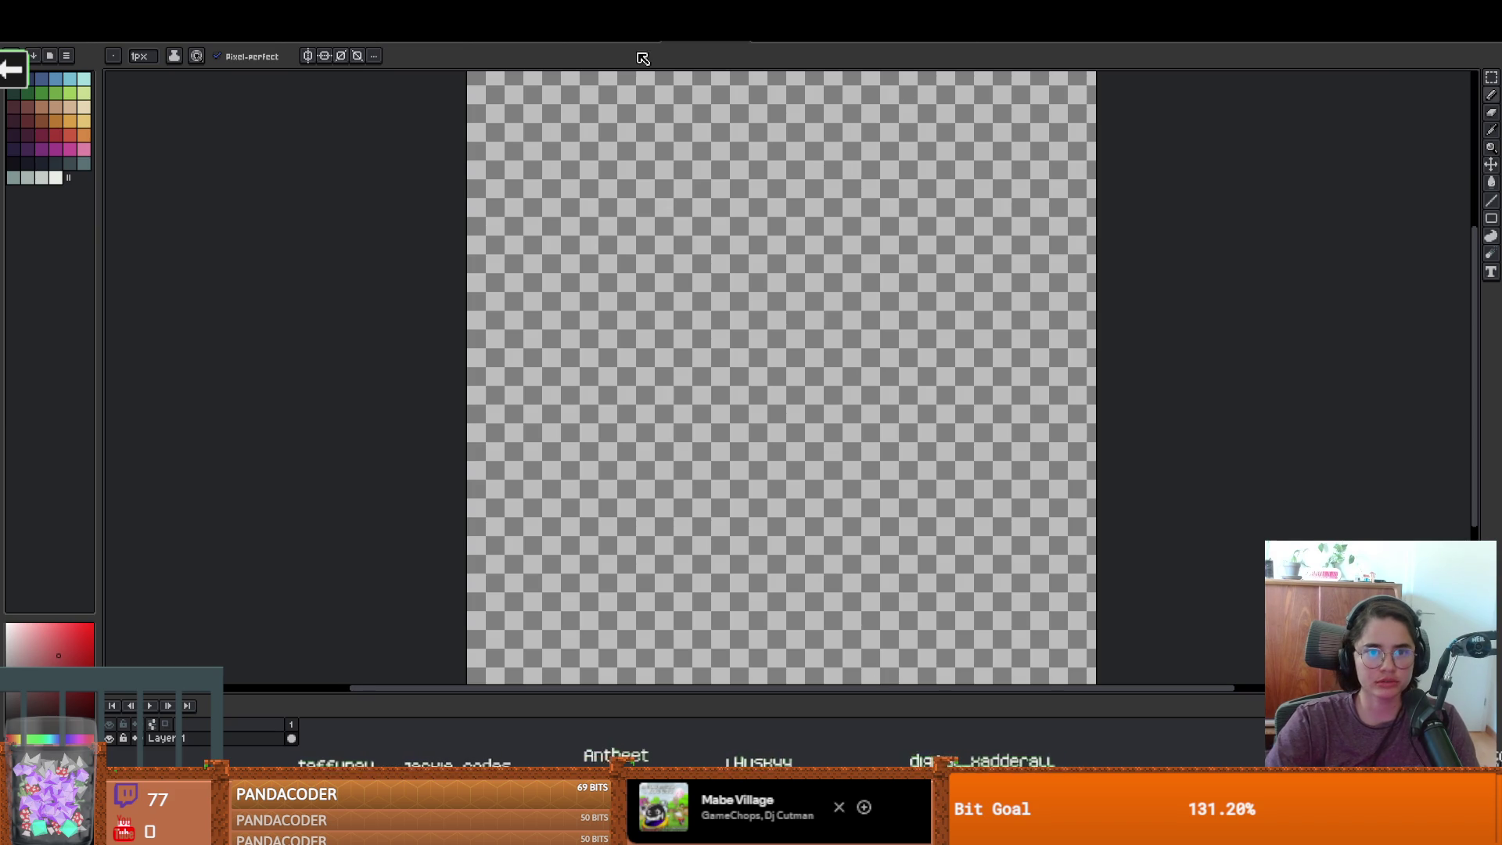
# Bring up the dungeon props tileset sheet and zoom in on it
pyautogui.click(599, 41)
pyautogui.hotkey('ctrl', 'Tab')
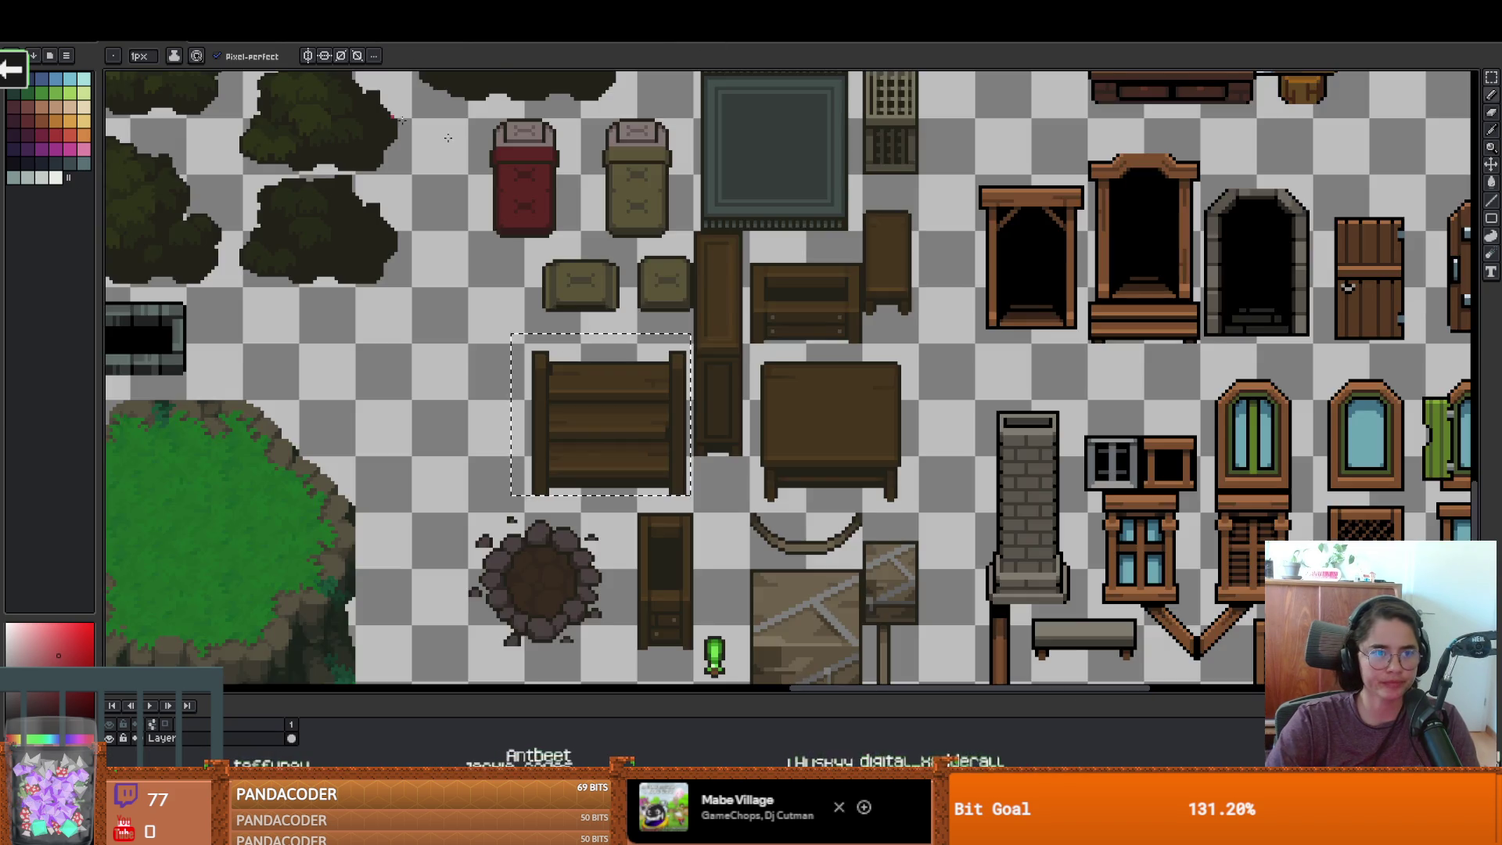
pyautogui.scroll(-2, 701, 299)
pyautogui.scroll(2, 701, 298)
pyautogui.scroll(-3, 701, 299)
pyautogui.scroll(3, 569, 344)
pyautogui.scroll(2, 569, 344)
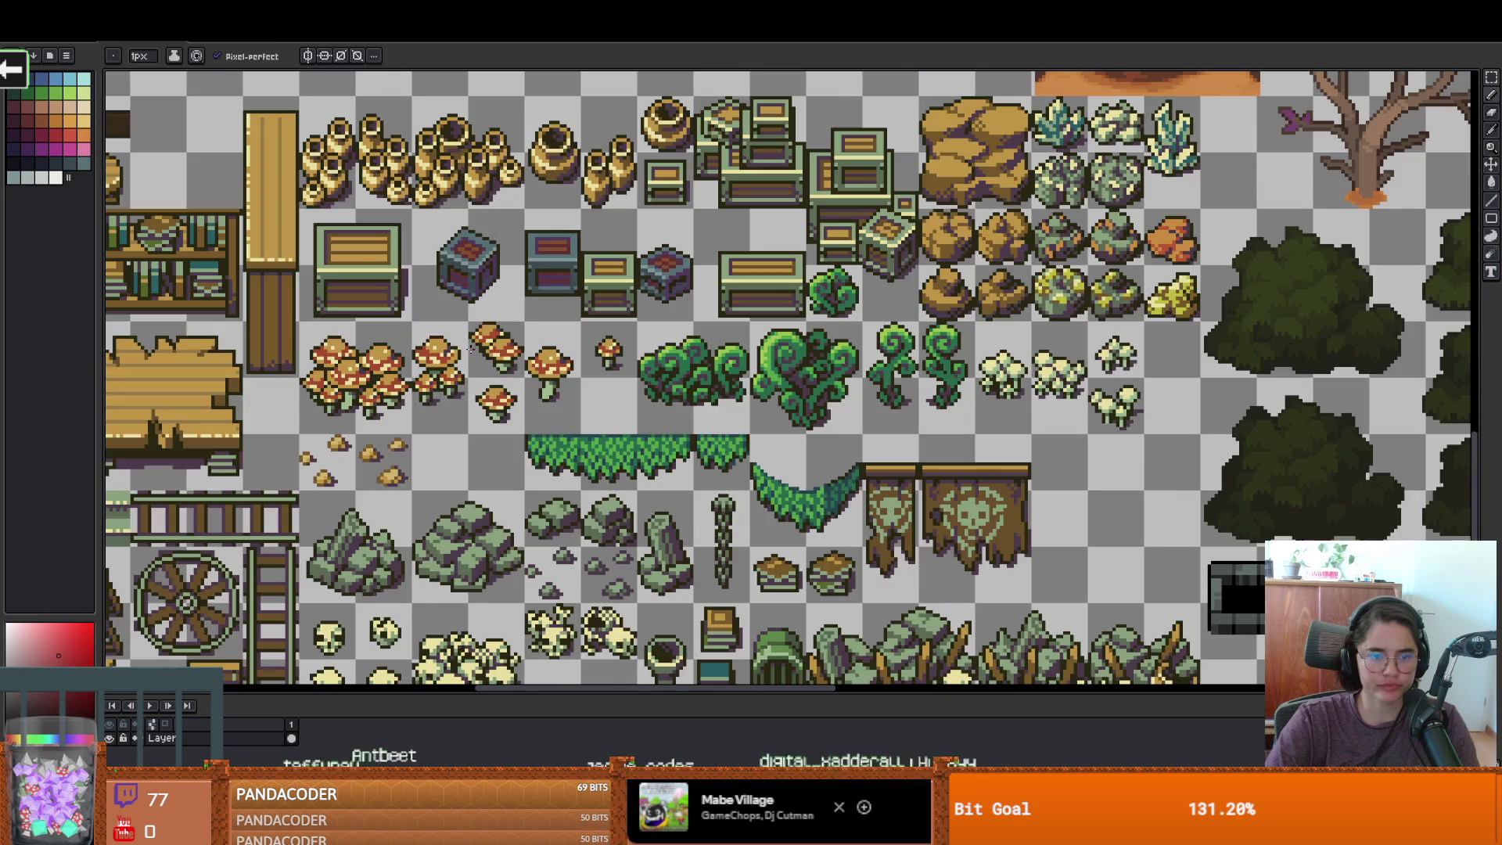
pyautogui.scroll(-1, 465, 248)
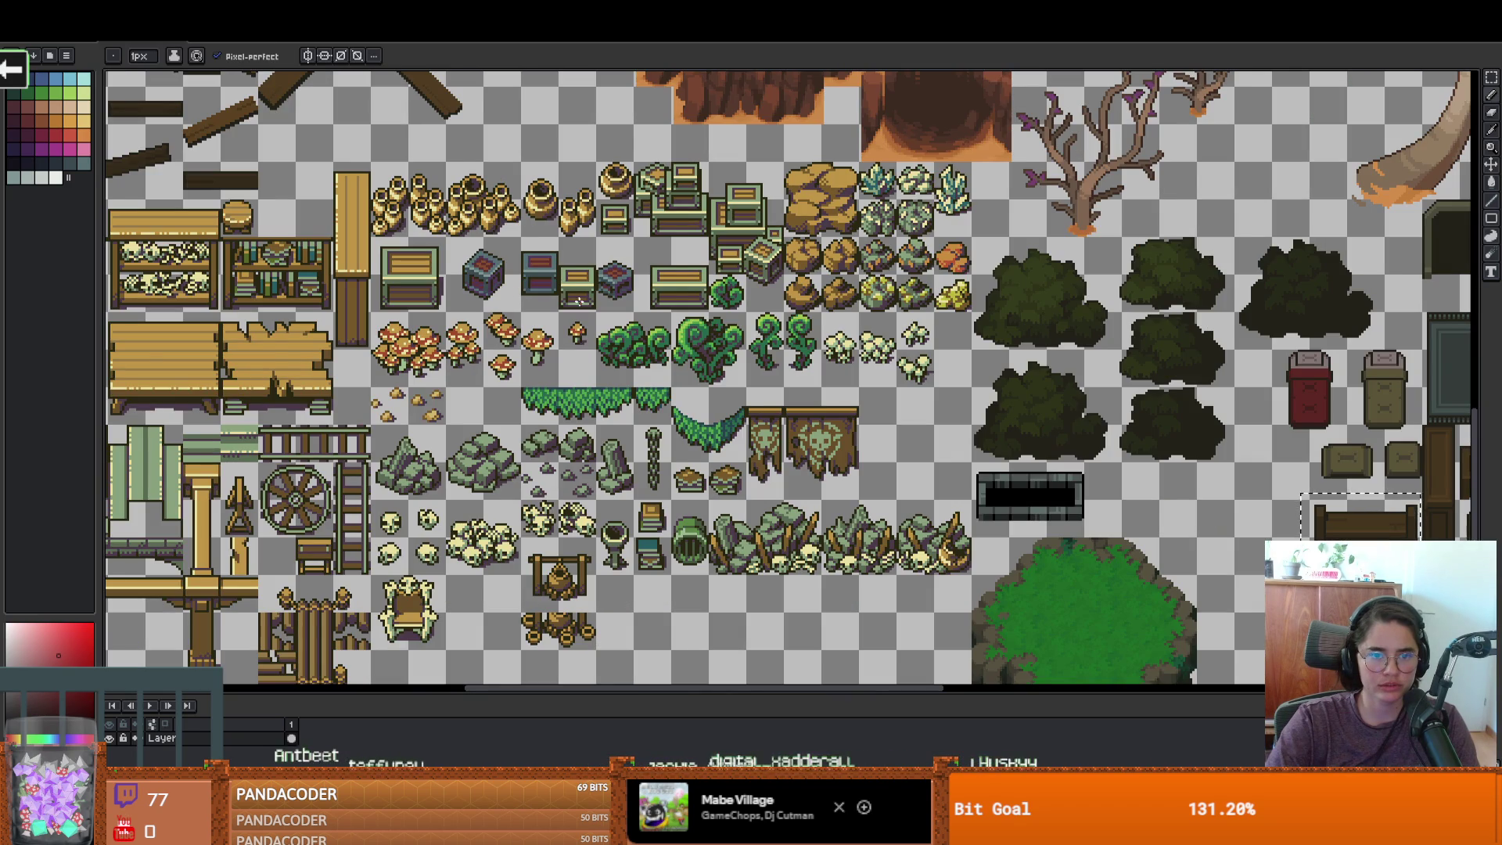
pyautogui.scroll(4, 579, 301)
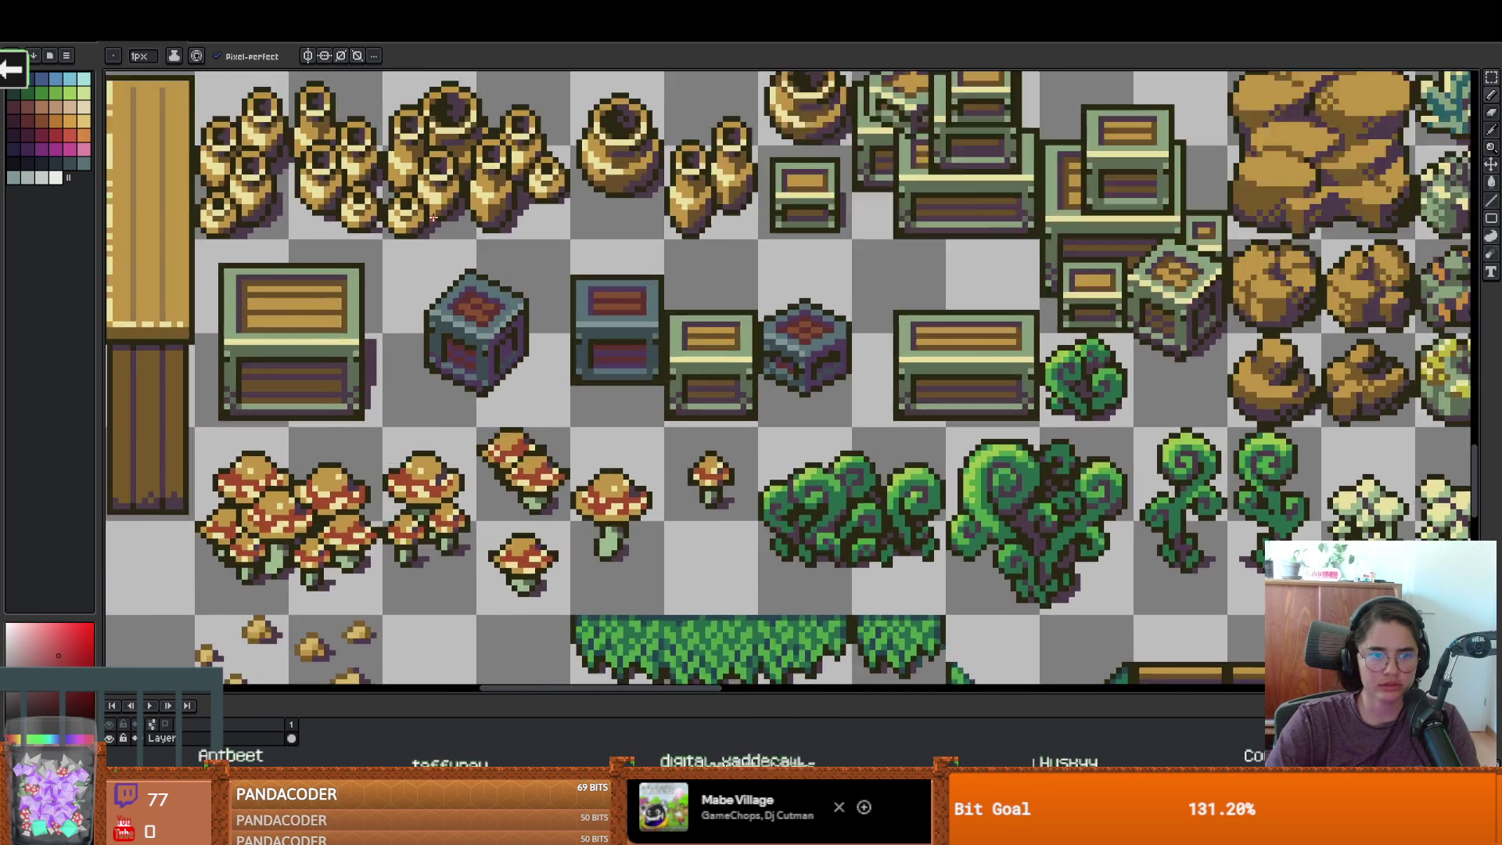
# Pan and zoom across the sheet's bookshelves, crates and lower prop rows
pyautogui.moveTo(433, 217); pyautogui.dragTo(551, 291)
pyautogui.scroll(-1, 475, 412)
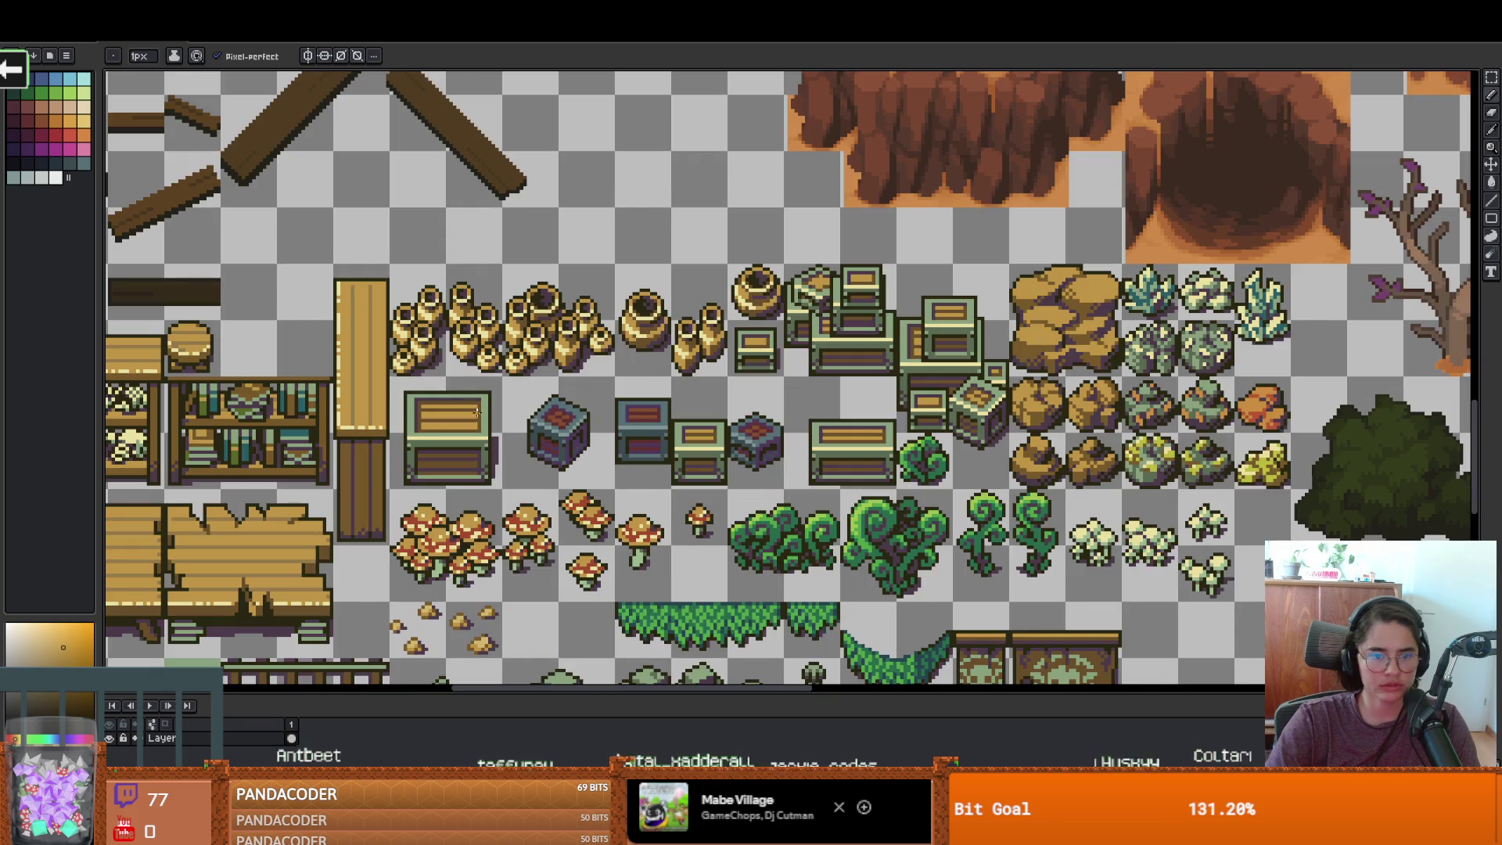
pyautogui.scroll(-1, 600, 338)
pyautogui.moveTo(600, 337)
pyautogui.mouseDown()
pyautogui.moveTo(766, 344)
pyautogui.moveTo(853, 285)
pyautogui.mouseUp()
pyautogui.scroll(1, 582, 344)
pyautogui.moveTo(582, 345); pyautogui.dragTo(688, 301)
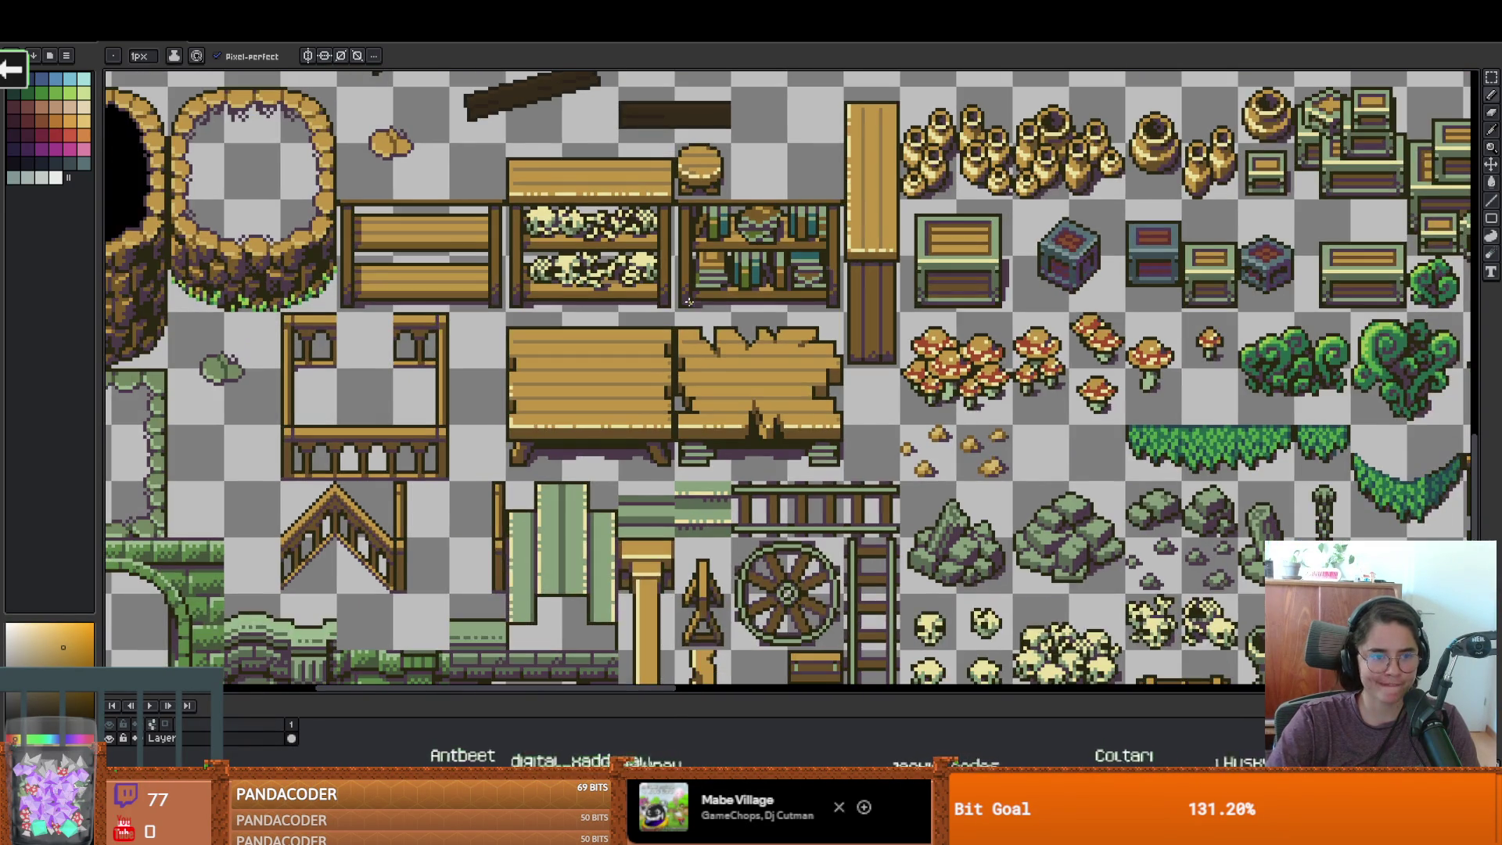
pyautogui.moveTo(516, 288); pyautogui.dragTo(609, 302)
pyautogui.scroll(-1, 609, 302)
pyautogui.moveTo(802, 458)
pyautogui.mouseDown()
pyautogui.moveTo(644, 395)
pyautogui.moveTo(455, 454)
pyautogui.mouseUp()
pyautogui.scroll(-2, 683, 427)
pyautogui.scroll(2, 684, 428)
pyautogui.moveTo(726, 386); pyautogui.dragTo(619, 445)
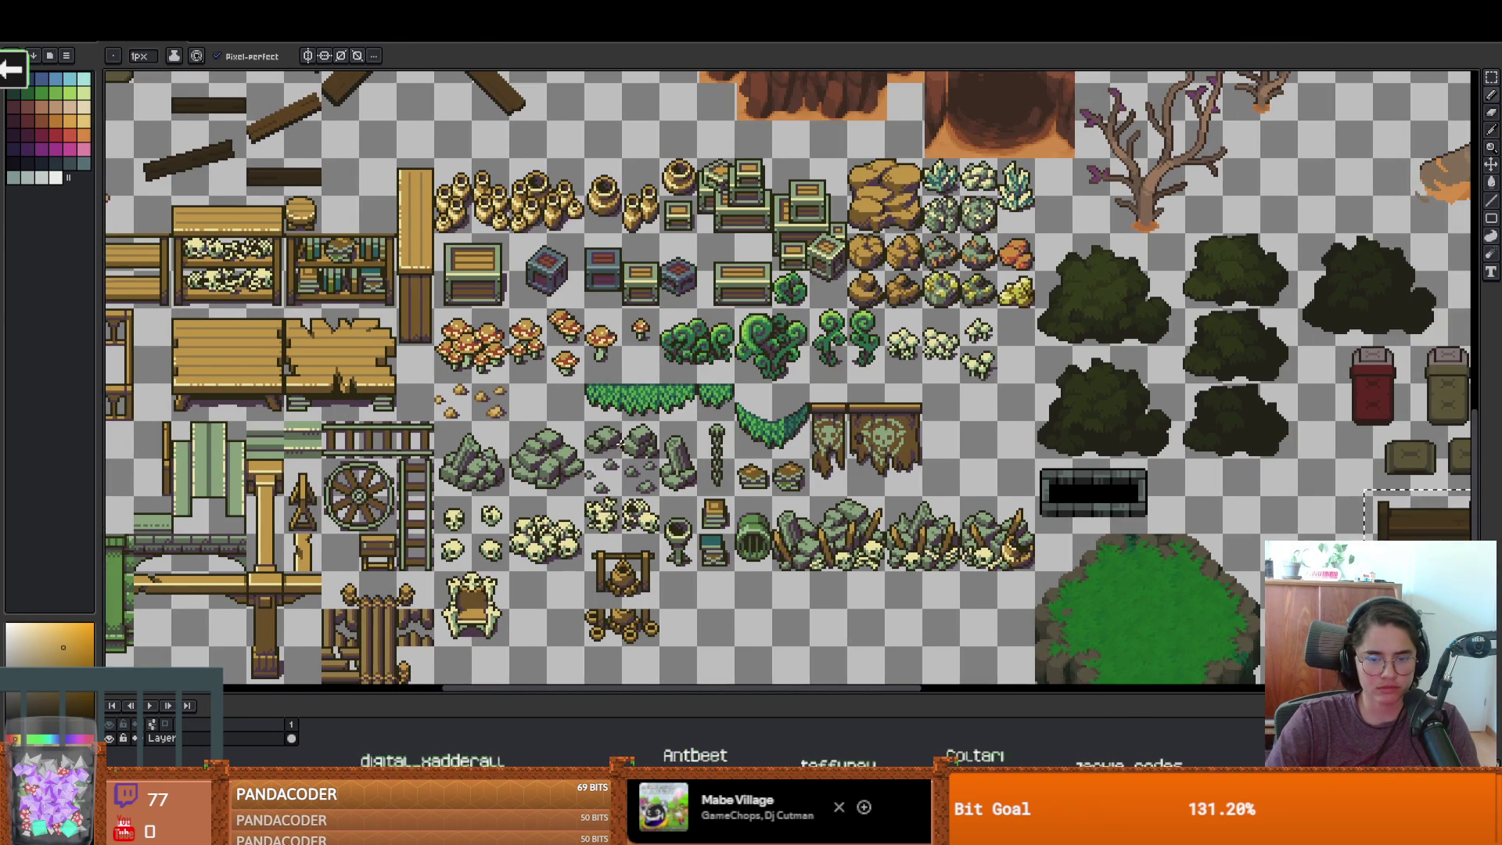
pyautogui.scroll(1, 852, 568)
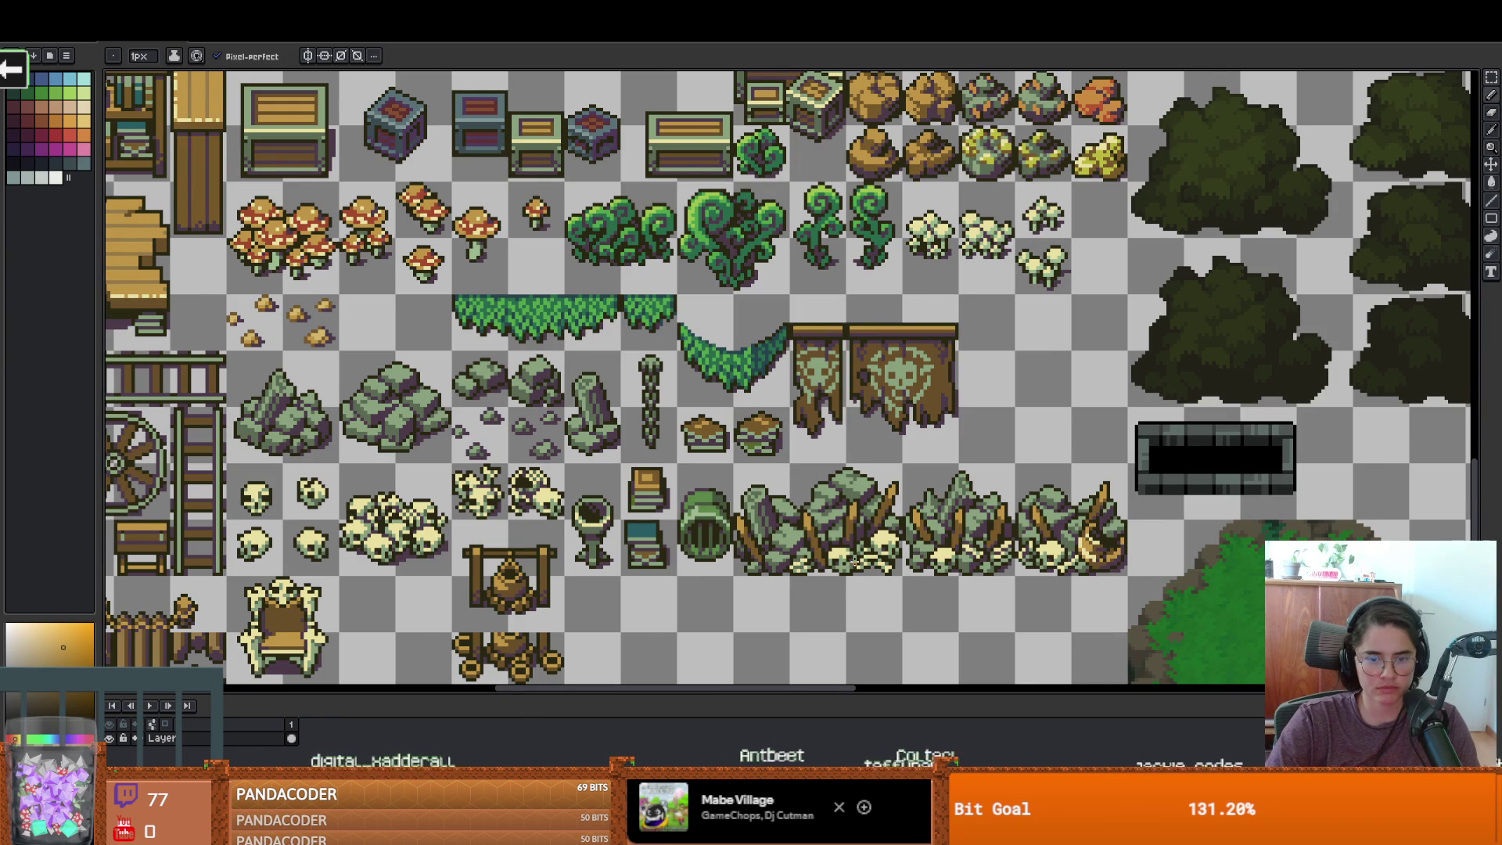
pyautogui.scroll(-2, 675, 522)
pyautogui.scroll(2, 674, 522)
pyautogui.scroll(-1, 675, 522)
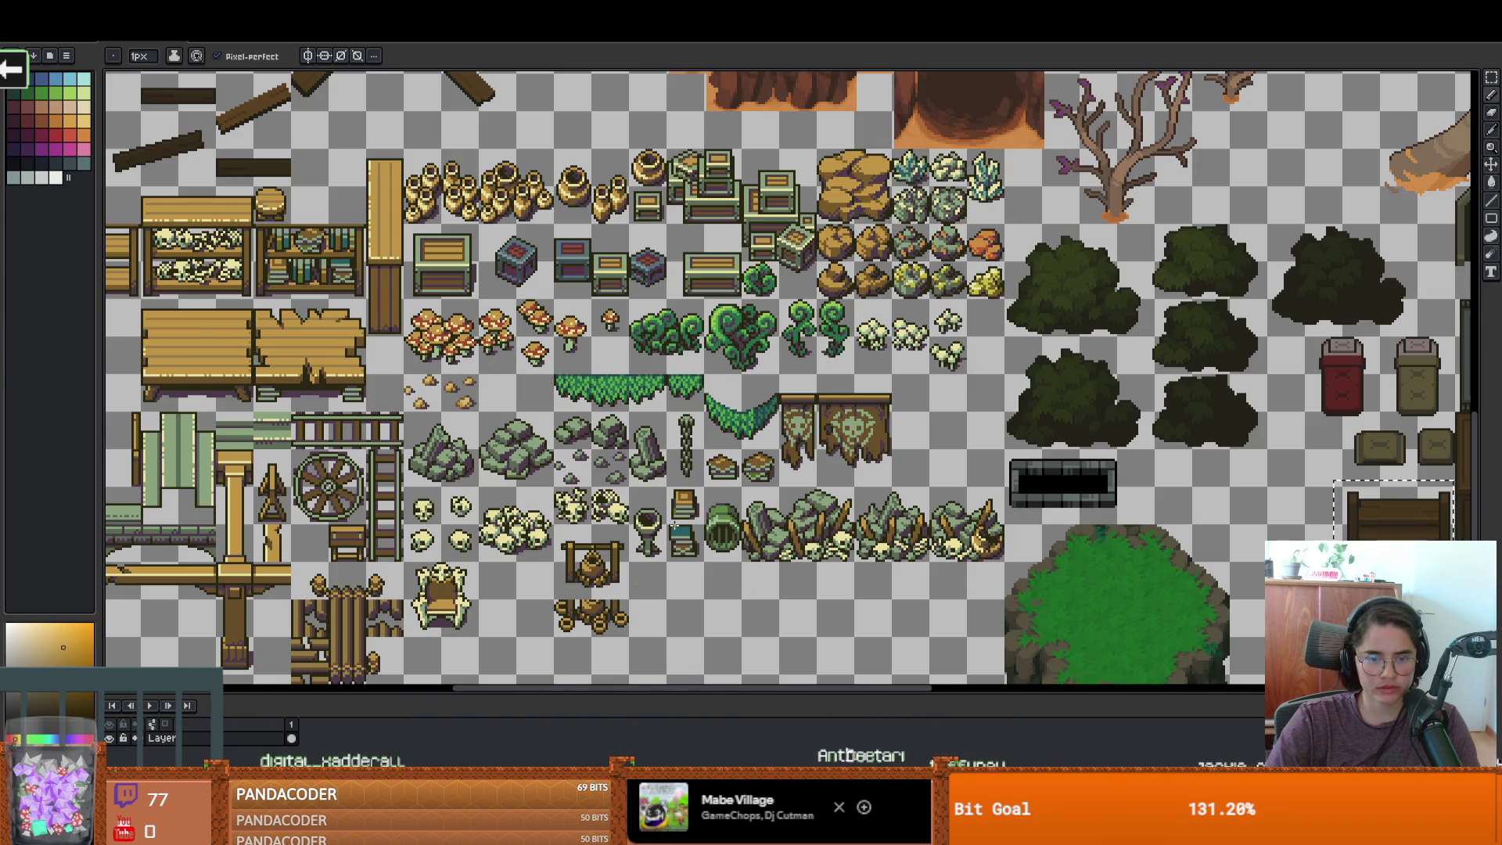
# Survey the shelves and foliage on the sheet's left side
pyautogui.moveTo(492, 381); pyautogui.dragTo(637, 416)
pyautogui.scroll(3, 373, 262)
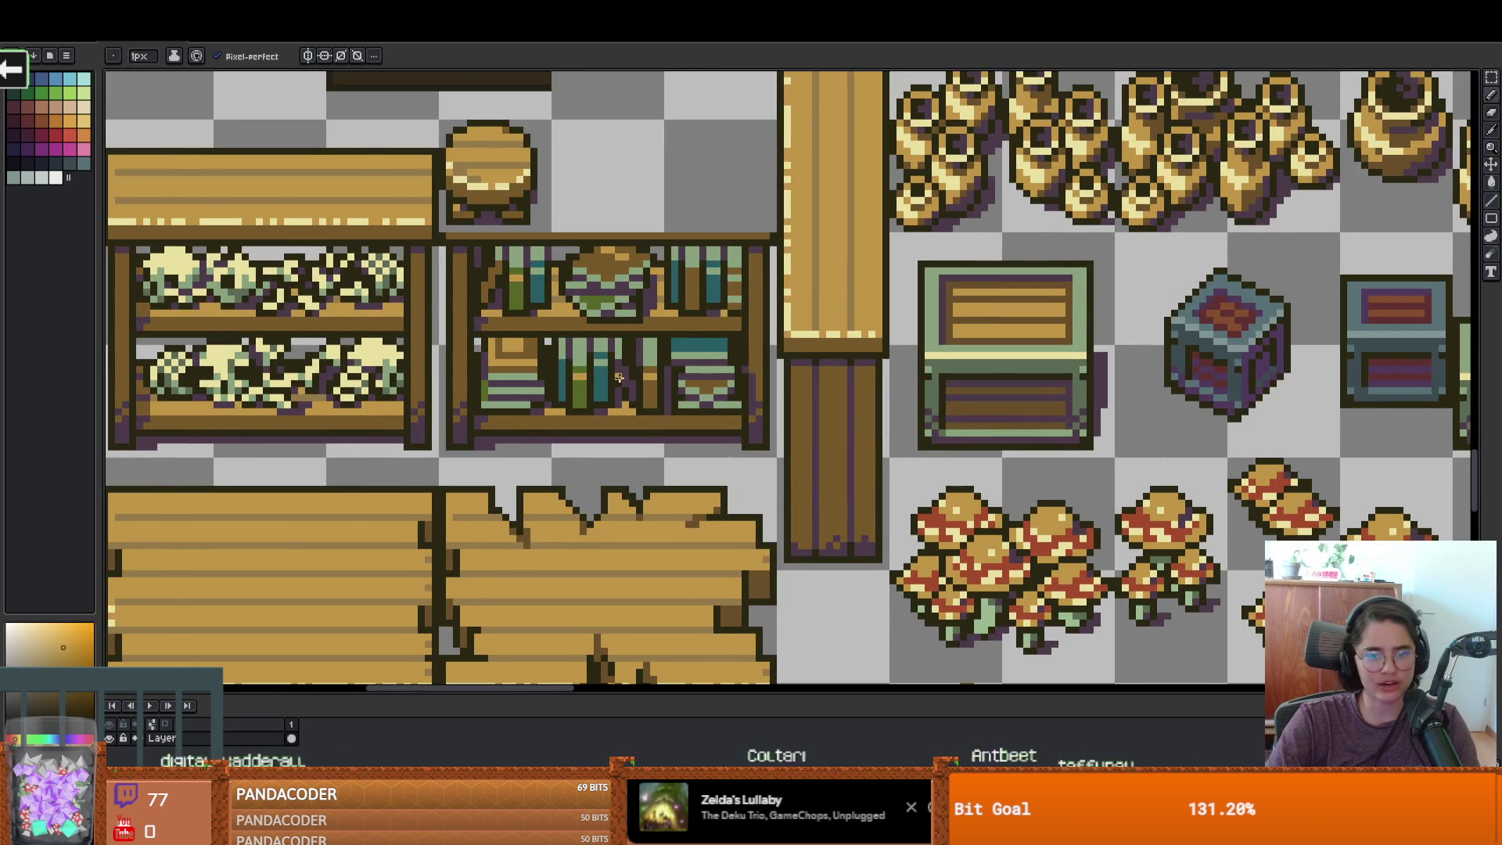
pyautogui.scroll(-1, 612, 377)
pyautogui.scroll(-1, 629, 368)
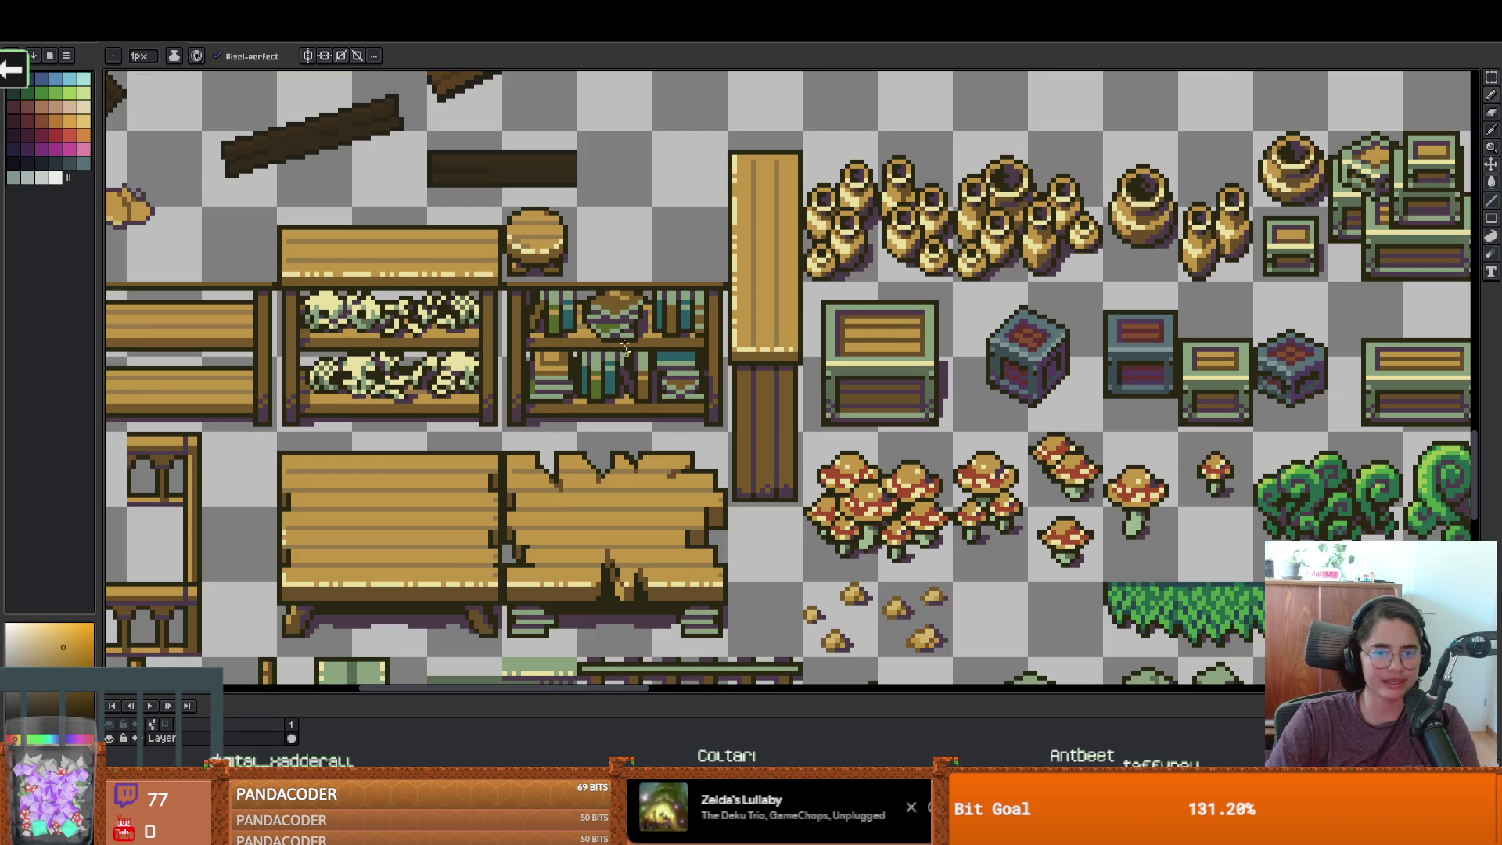
pyautogui.hscroll(-2, 663, 272)
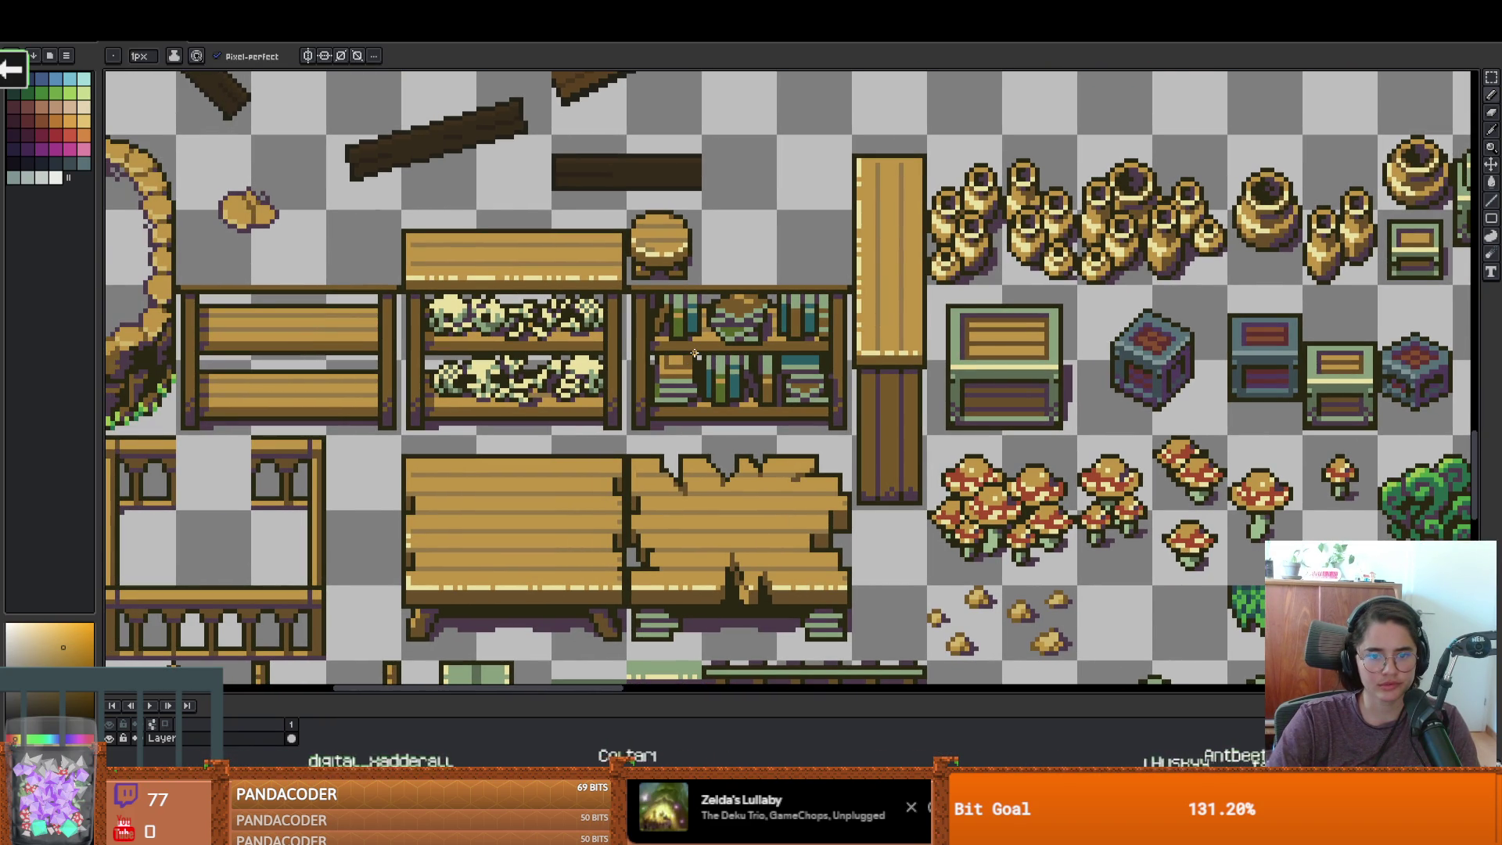
pyautogui.scroll(-2, 695, 353)
pyautogui.hscroll(4, 695, 354)
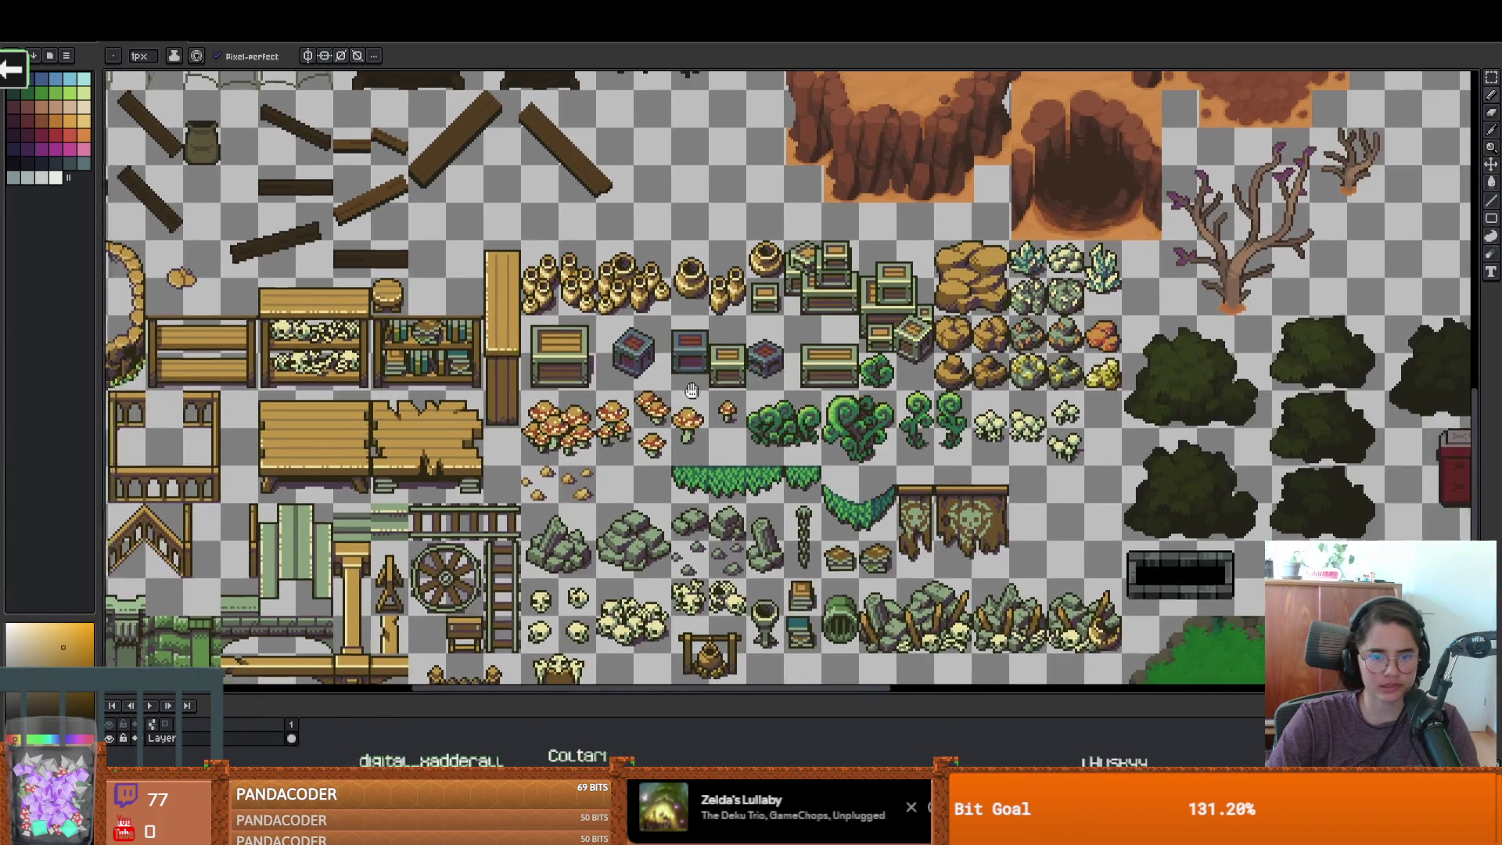
pyautogui.scroll(-1, 637, 359)
pyautogui.scroll(2, 637, 360)
pyautogui.scroll(-2, 638, 359)
pyautogui.scroll(1, 637, 360)
pyautogui.hscroll(-2, 638, 360)
pyautogui.scroll(2, 637, 360)
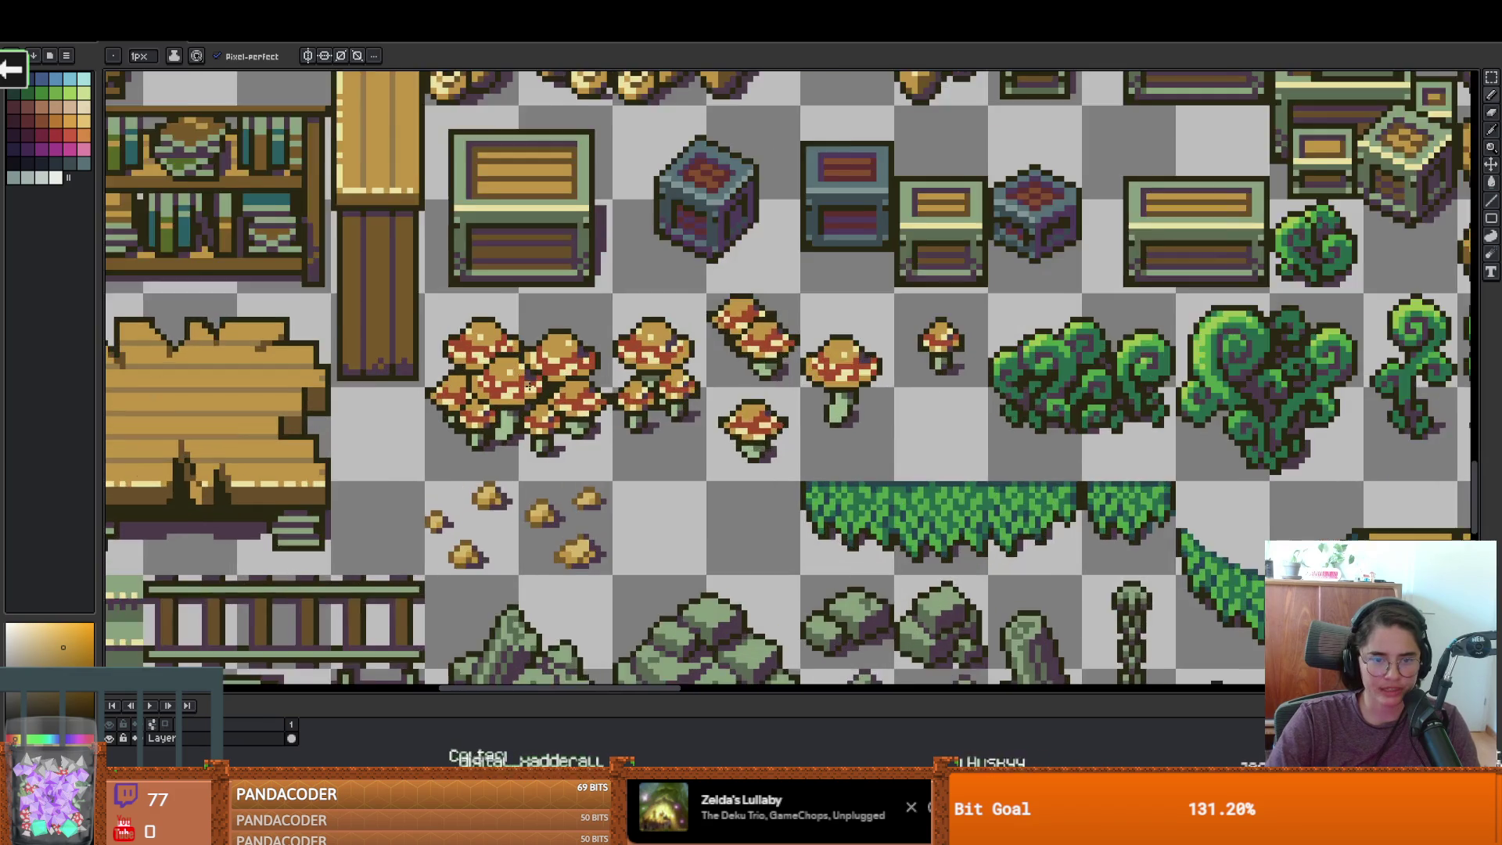
pyautogui.scroll(-2, 638, 360)
pyautogui.hscroll(-2, 637, 360)
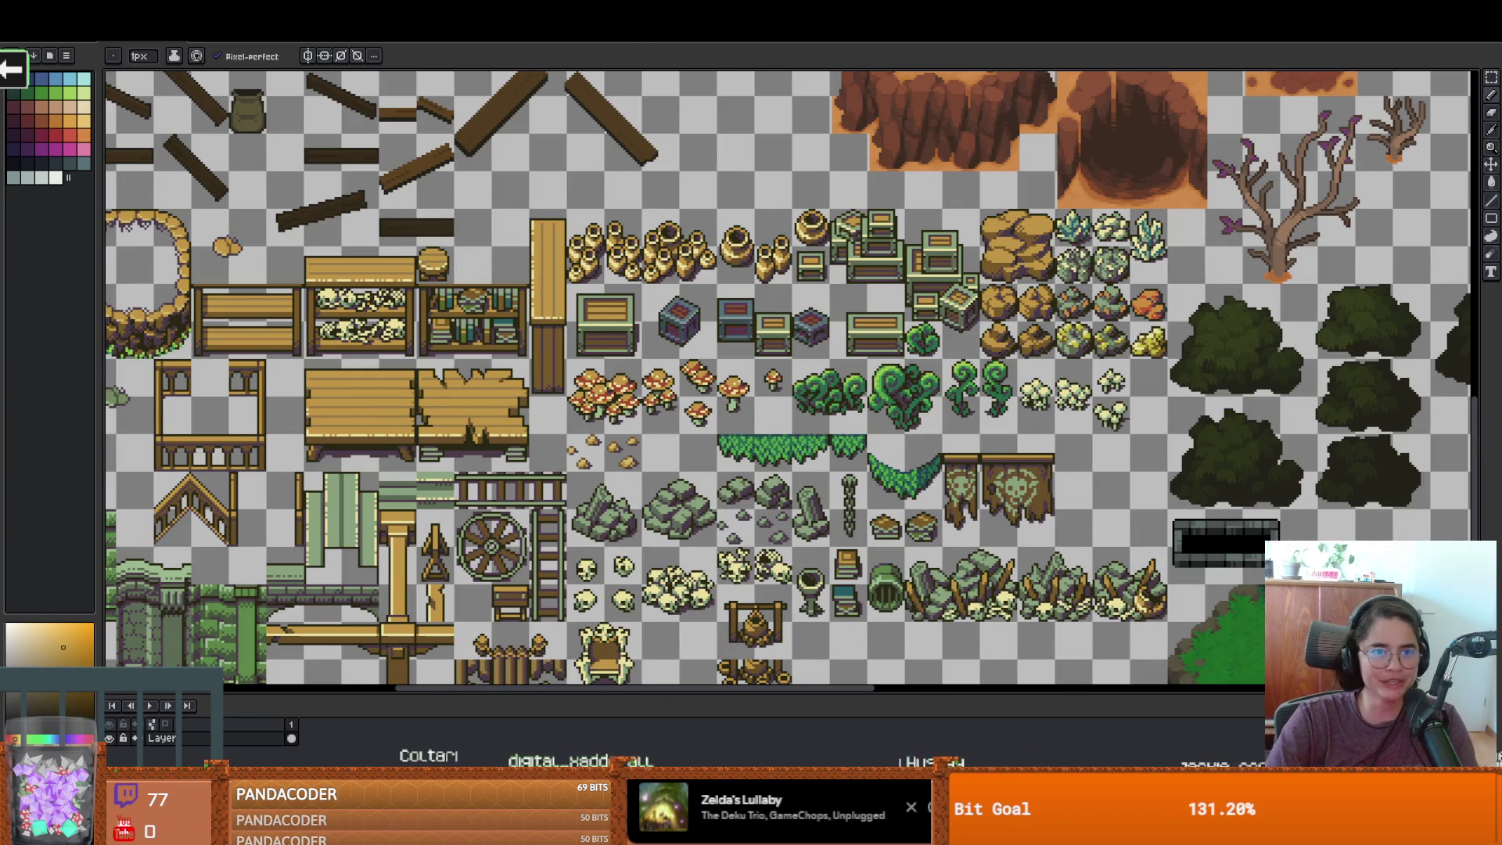
# Cycle through the open sprites back to the props sheet, then return to Godot
pyautogui.press('v')
pyautogui.press('b')
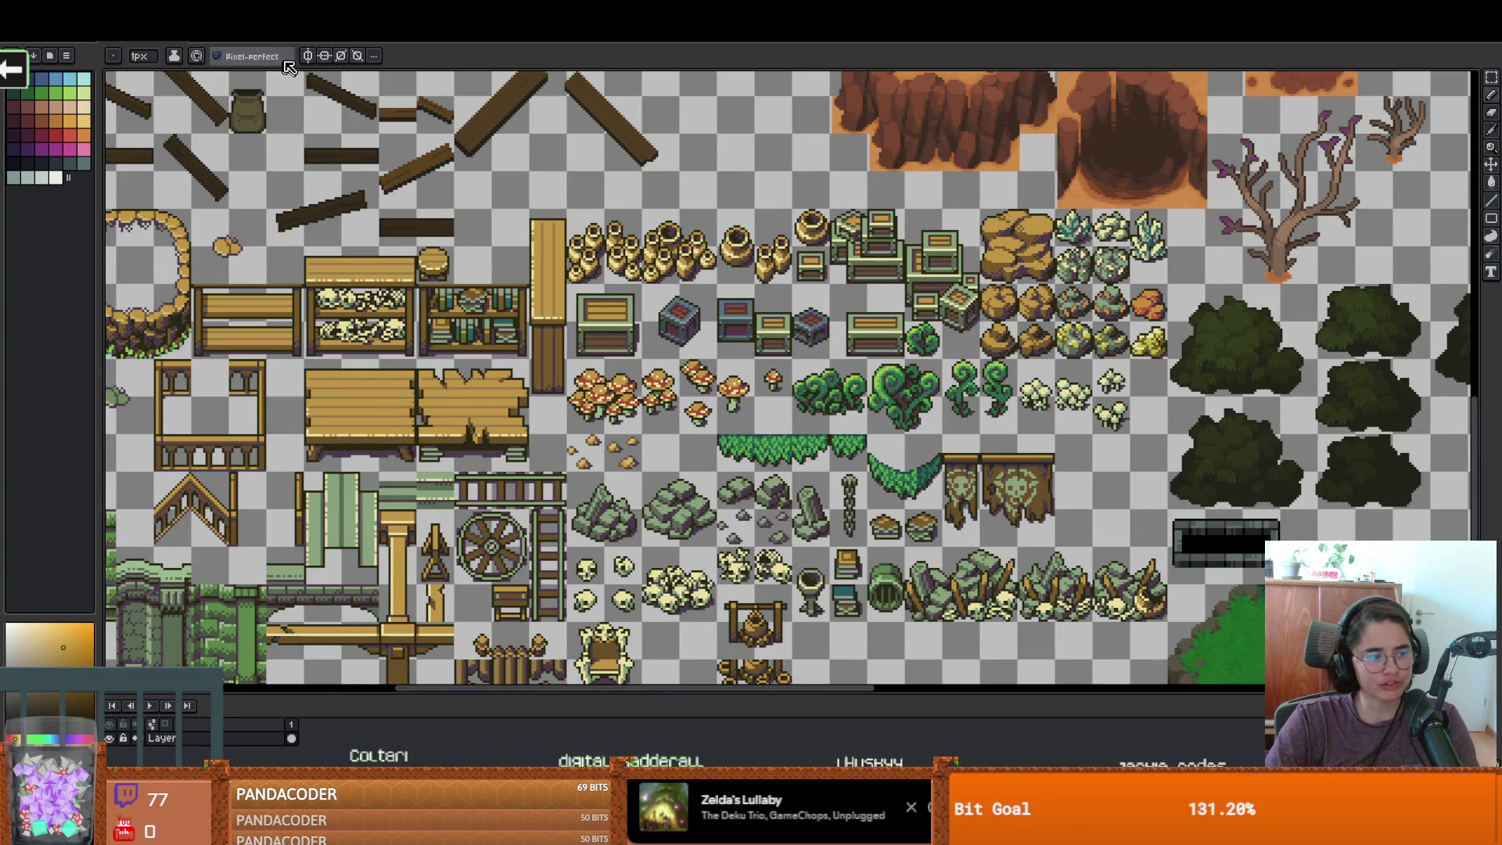
pyautogui.hotkey('ctrl', 'Tab')
pyautogui.hotkey('ctrl', 'Tab')
pyautogui.hotkey('ctrl', 'Tab')
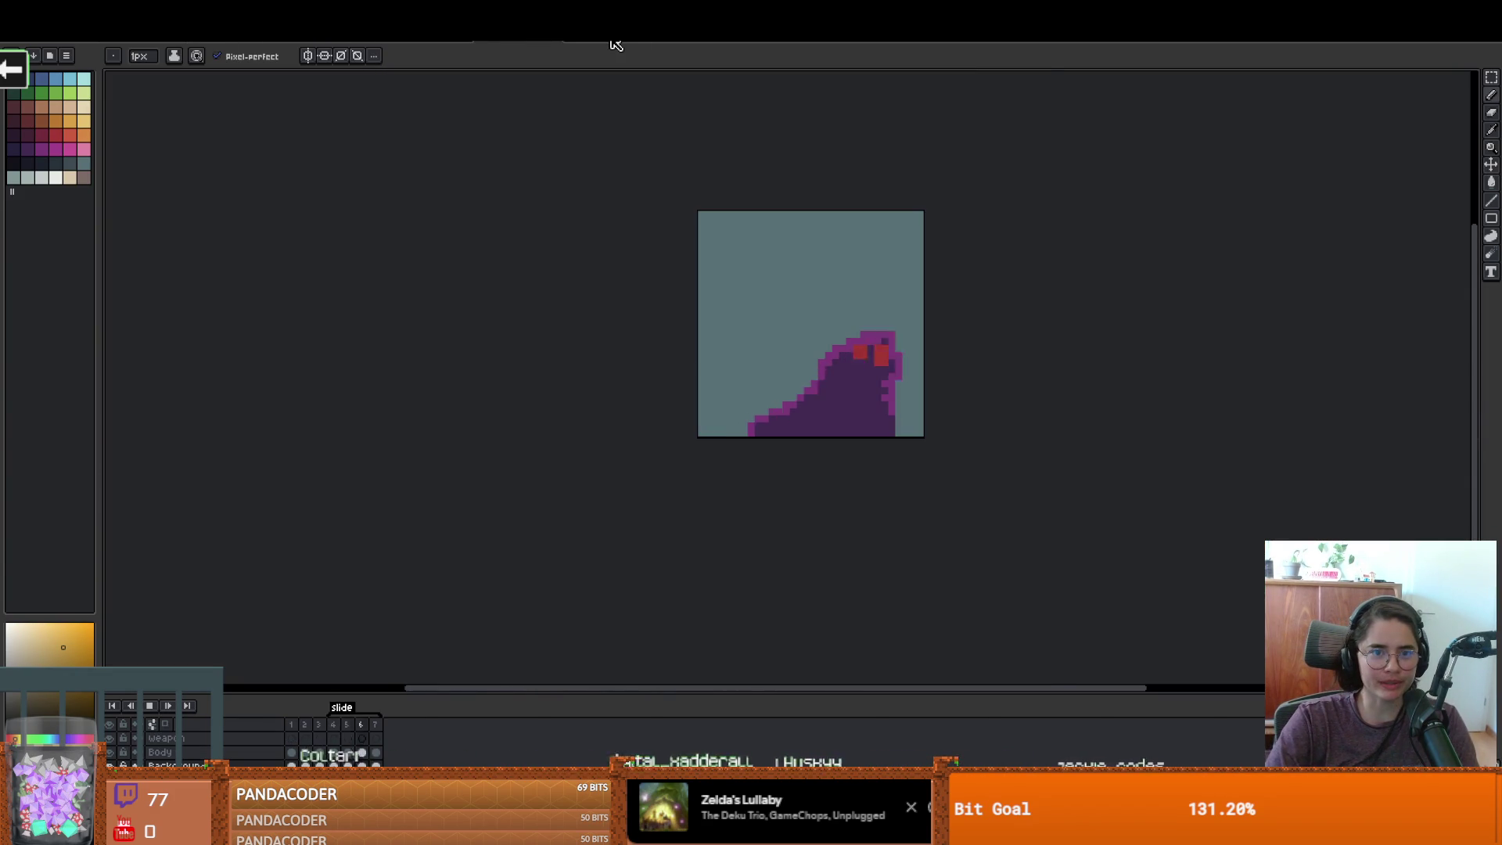
pyautogui.hotkey('ctrl', 'Tab')
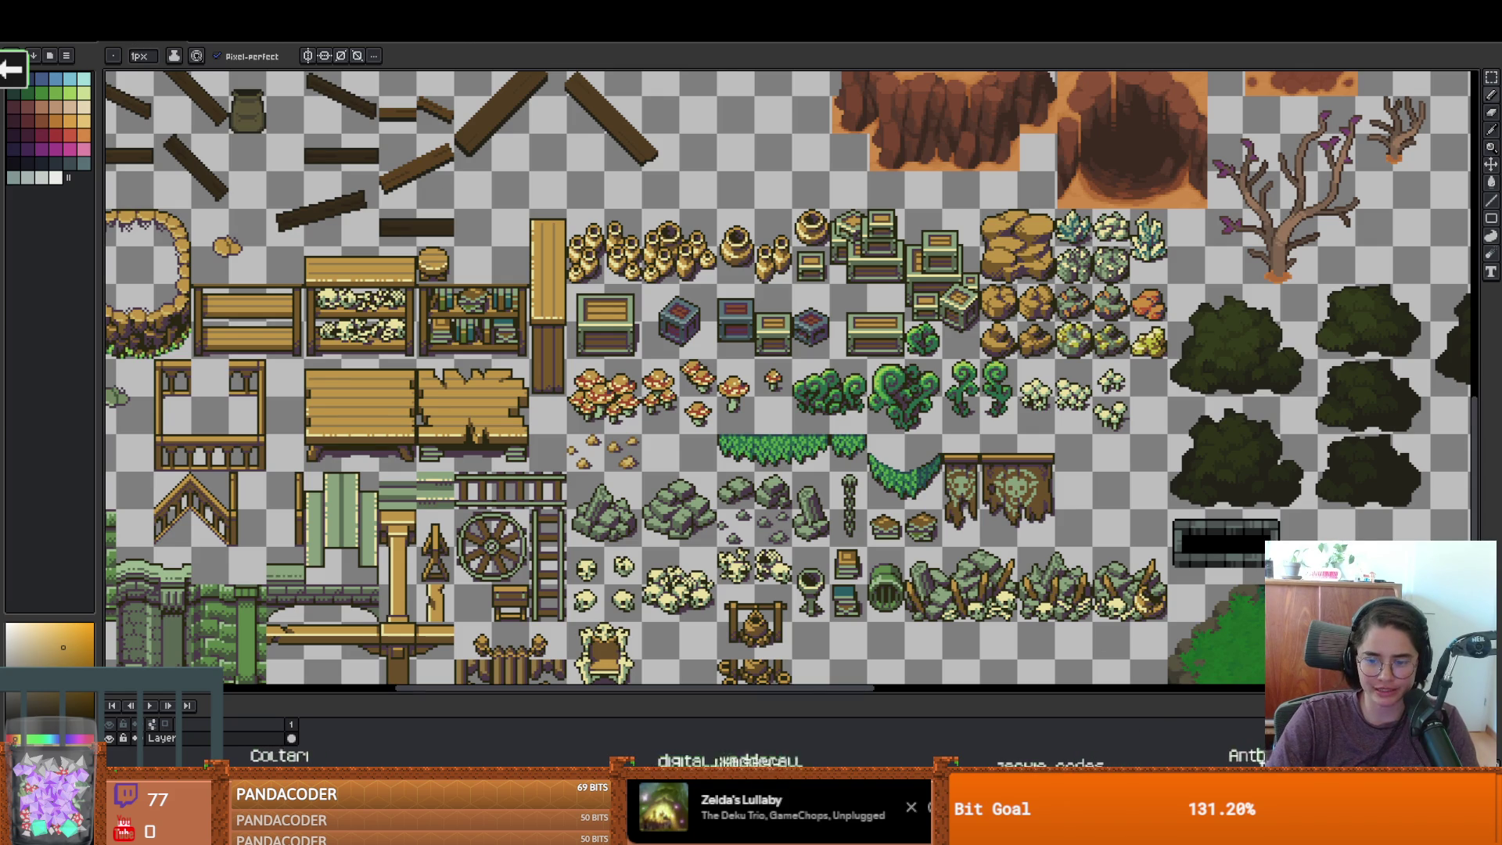
pyautogui.hotkey('alt', 'Tab')
# Shrink the tile panel, preview the Dungeon_Tileset.png atlas, and select the DungeonFloorLayer tilemap layer
pyautogui.moveTo(604, 411); pyautogui.dragTo(604, 547)
pyautogui.scroll(-3, 782, 313)
pyautogui.scroll(1, 670, 241)
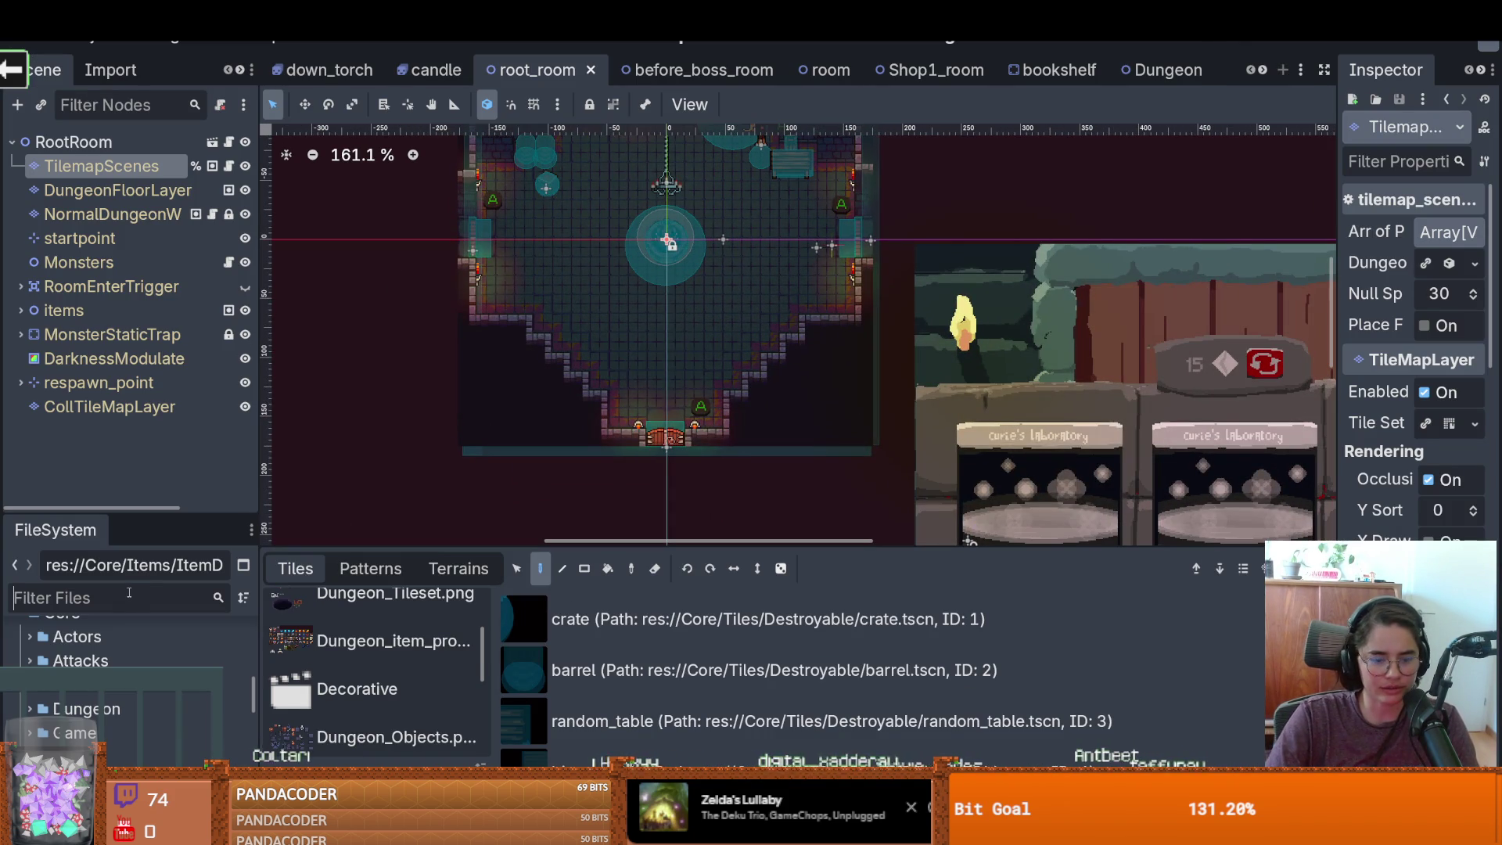
pyautogui.scroll(1, 349, 660)
pyautogui.click(349, 660)
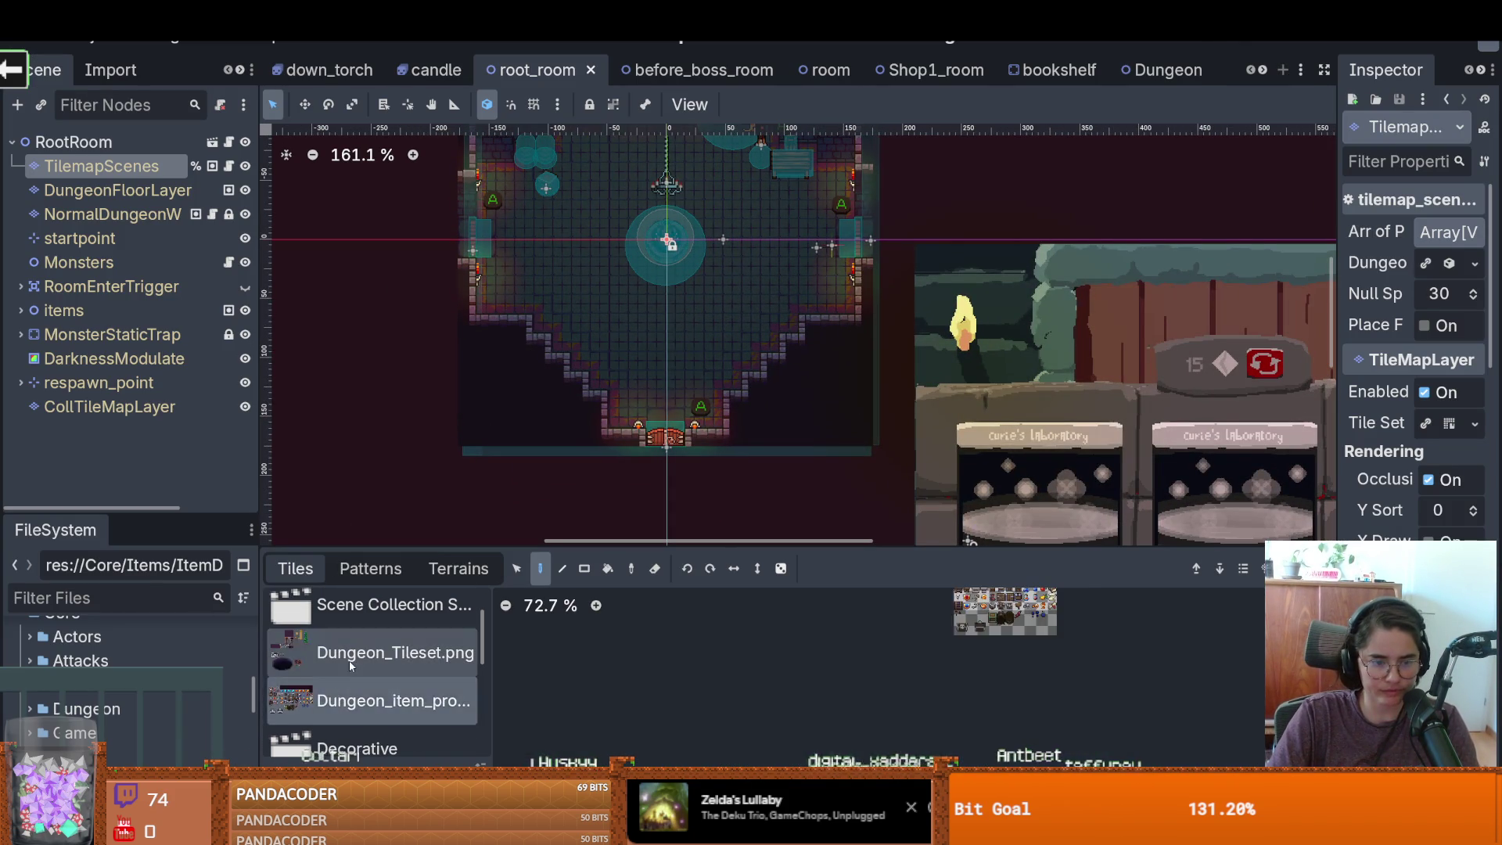
pyautogui.scroll(3, 987, 654)
pyautogui.scroll(2, 987, 654)
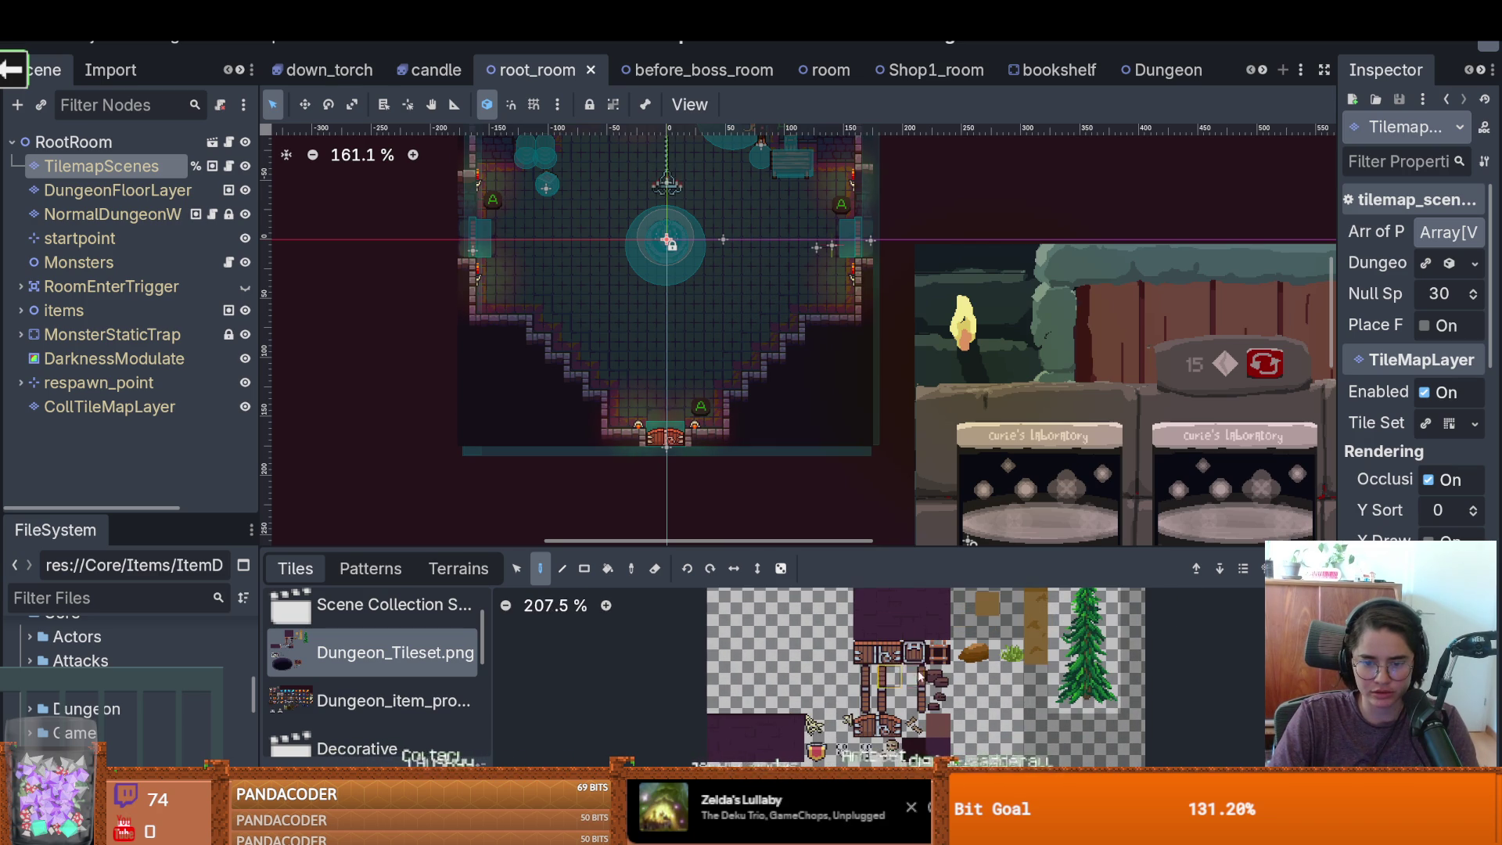
pyautogui.scroll(-5, 386, 686)
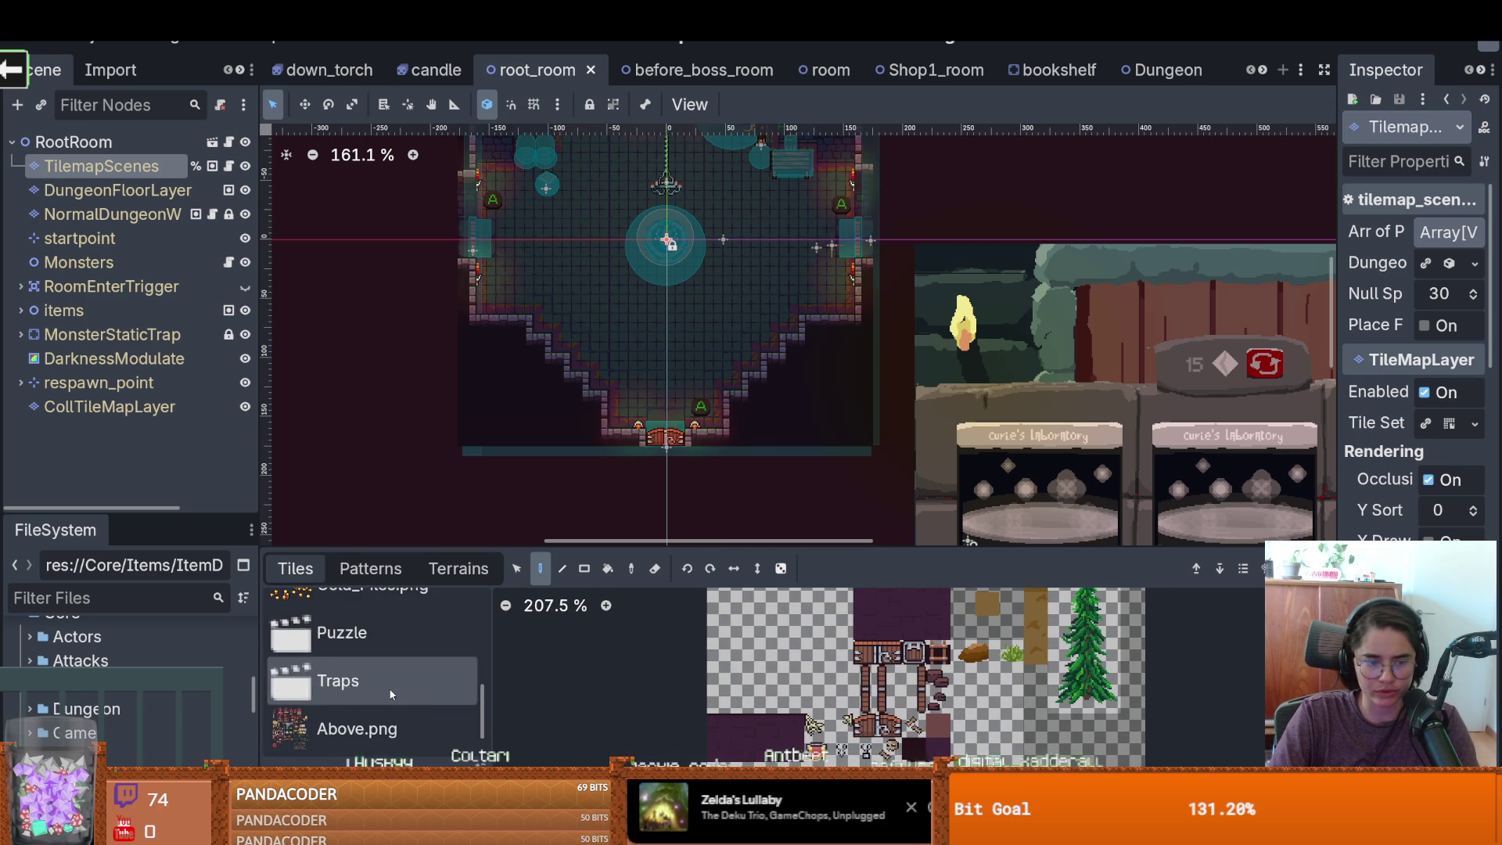
pyautogui.click(109, 190)
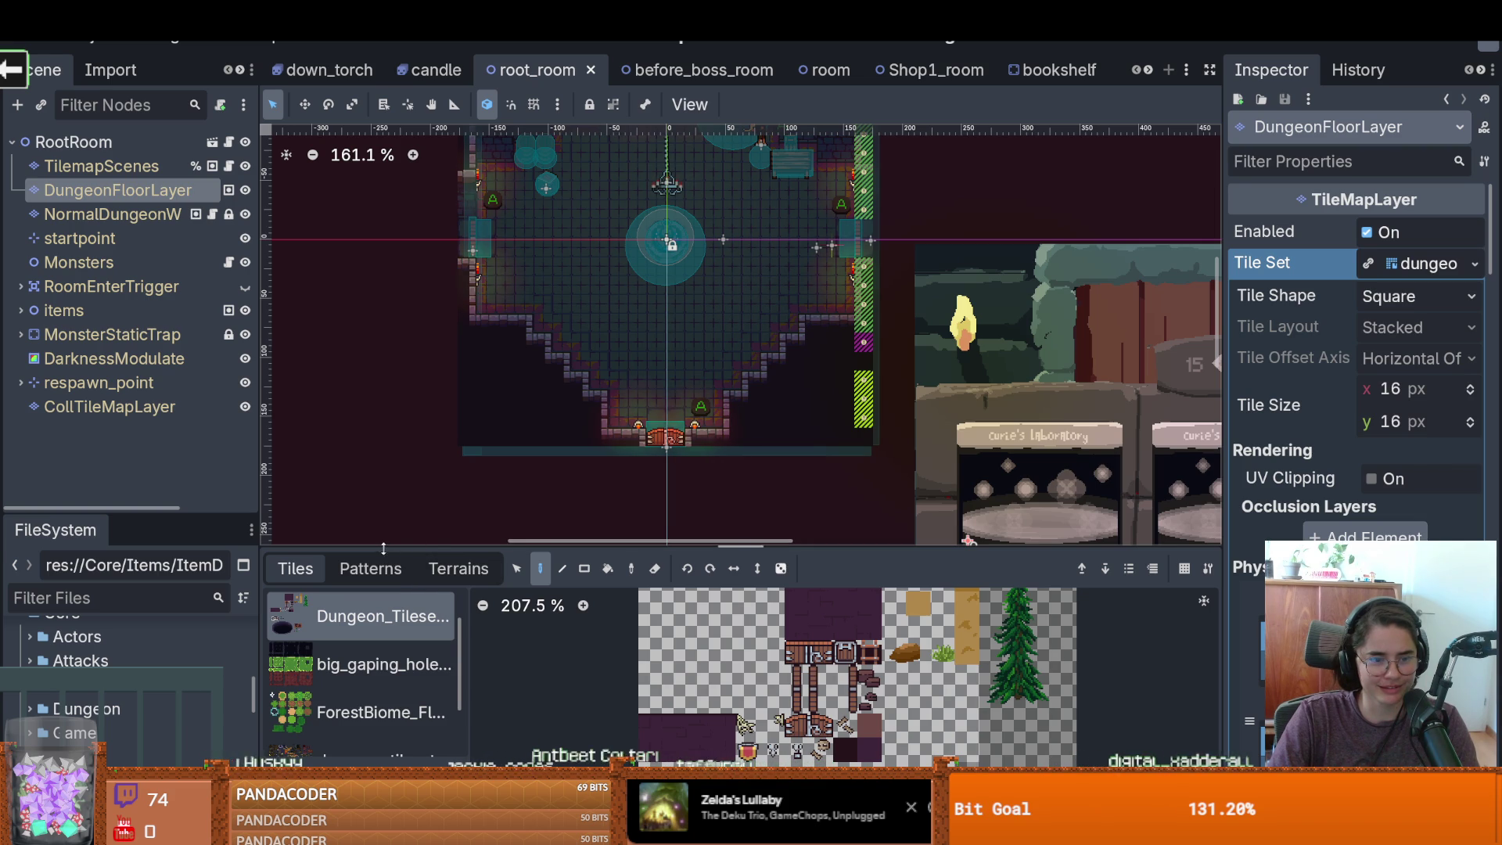
# Open the Dungeon_Tileset atlas in the TileSet editor and bring up its texture options
pyautogui.moveTo(419, 548); pyautogui.dragTo(415, 366)
pyautogui.click(389, 625)
pyautogui.click(352, 675)
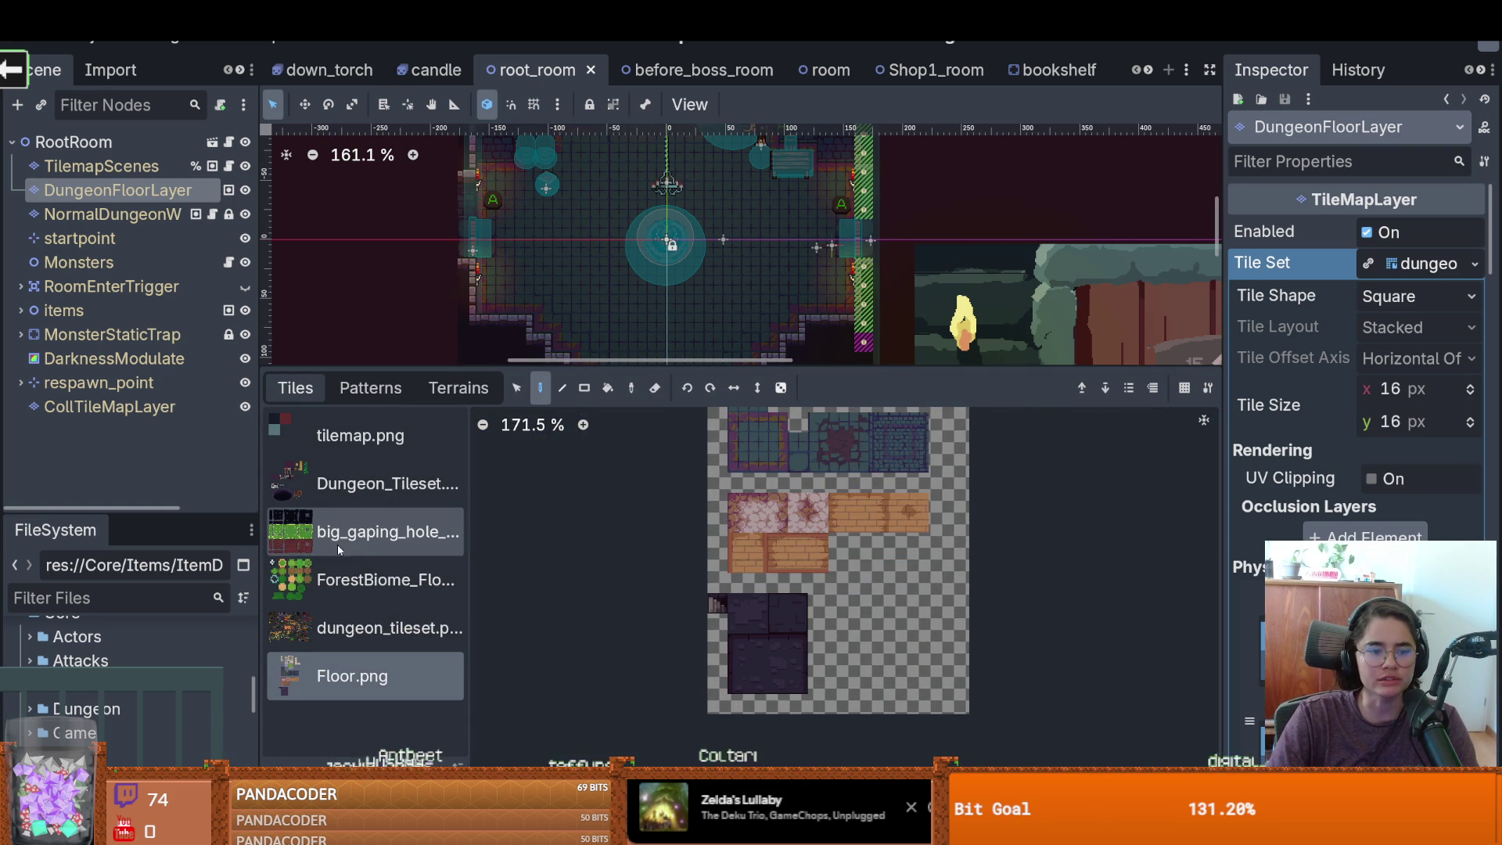
pyautogui.click(387, 483)
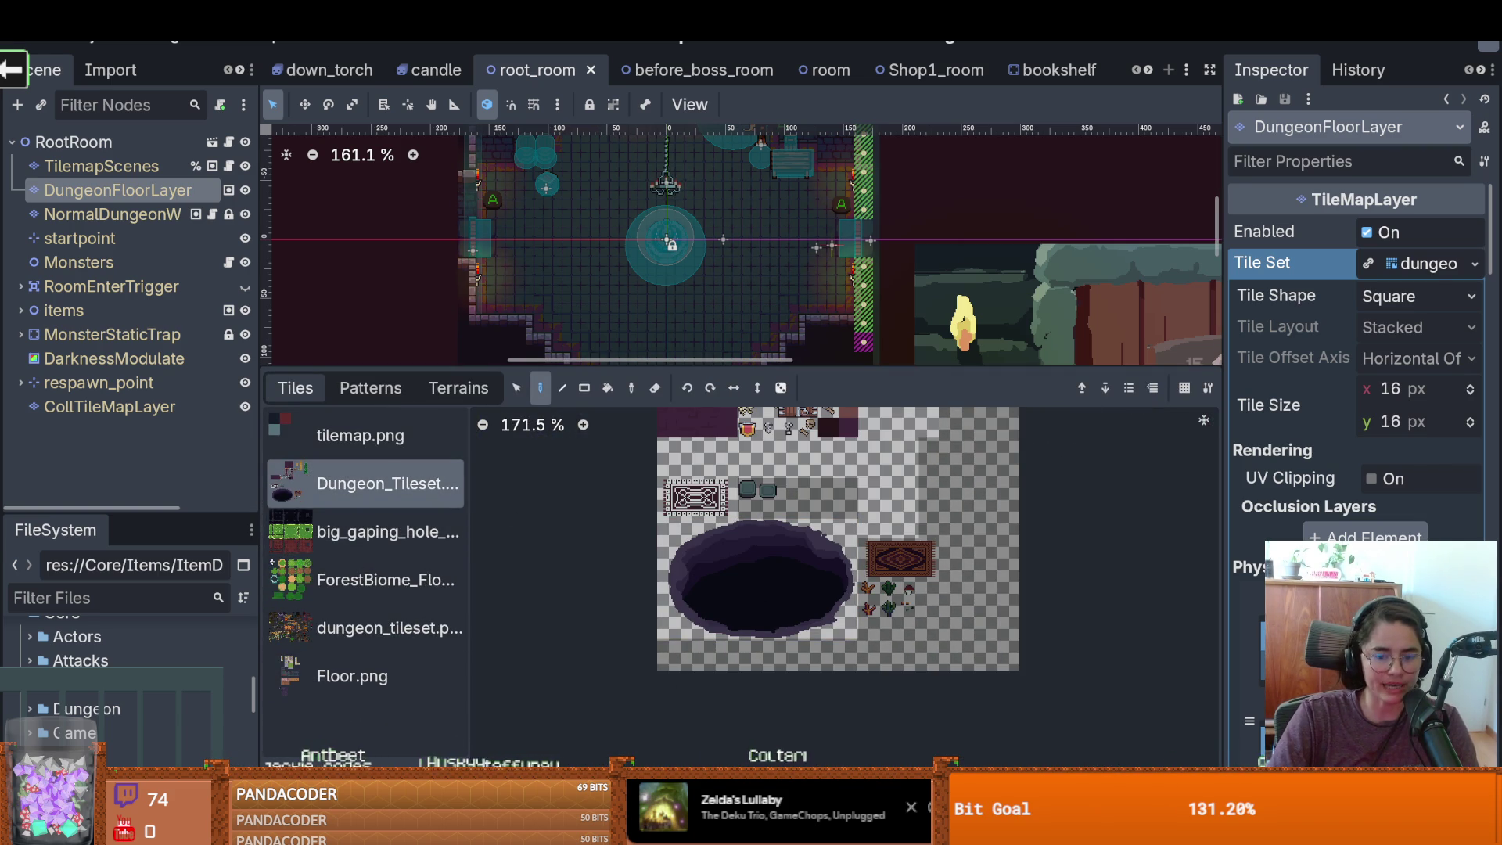
pyautogui.doubleClick(387, 483)
pyautogui.click(717, 568)
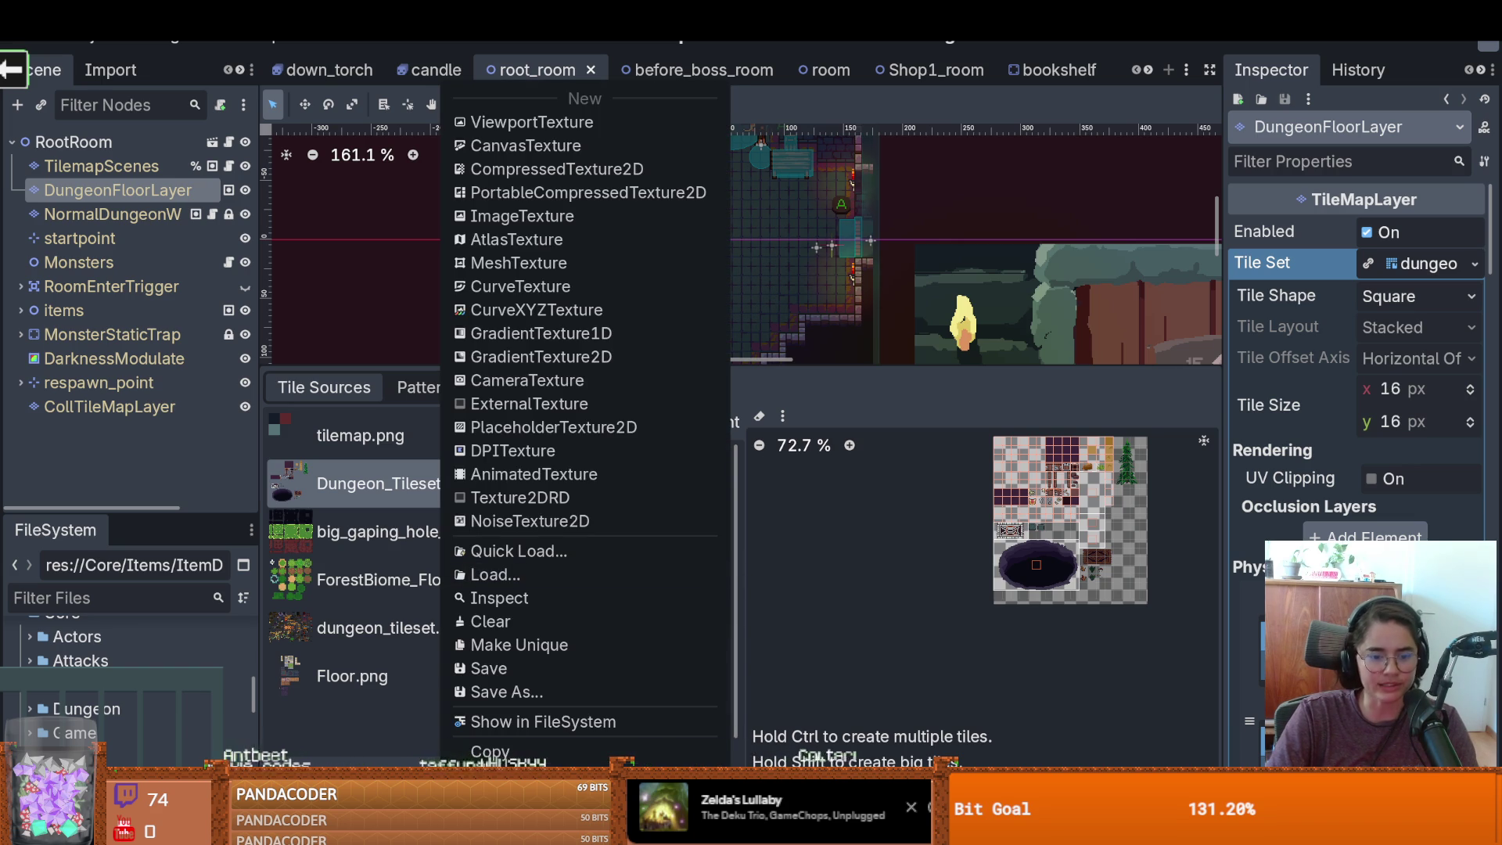
# Reveal Dungeon_Tileset.png in FileSystem, open its folder in File Explorer, then close Explorer
pyautogui.click(543, 721)
pyautogui.rightClick(141, 746)
pyautogui.click(204, 743)
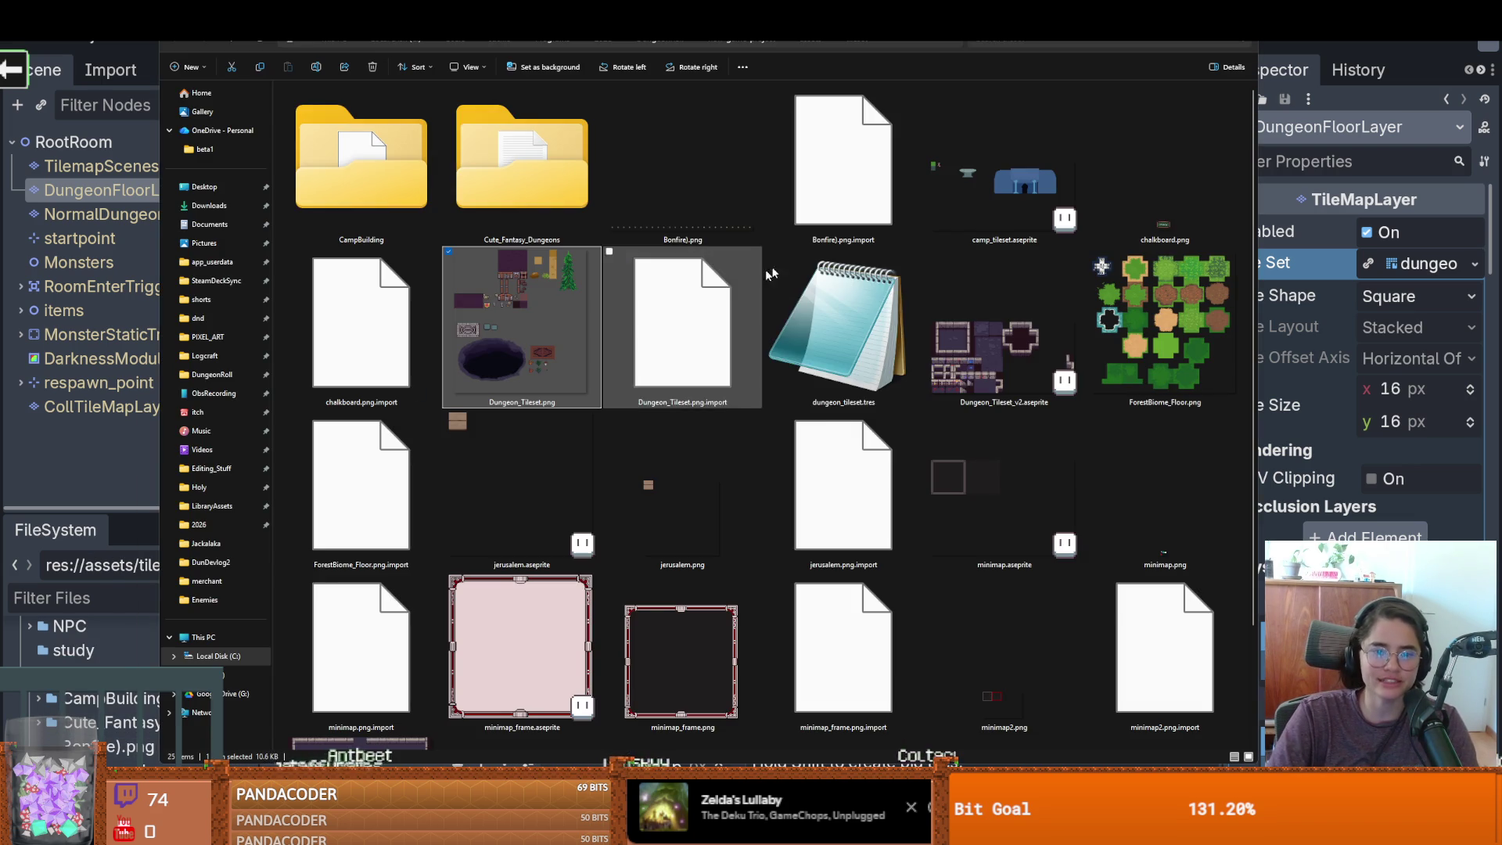
pyautogui.hotkey('alt', 'F4')
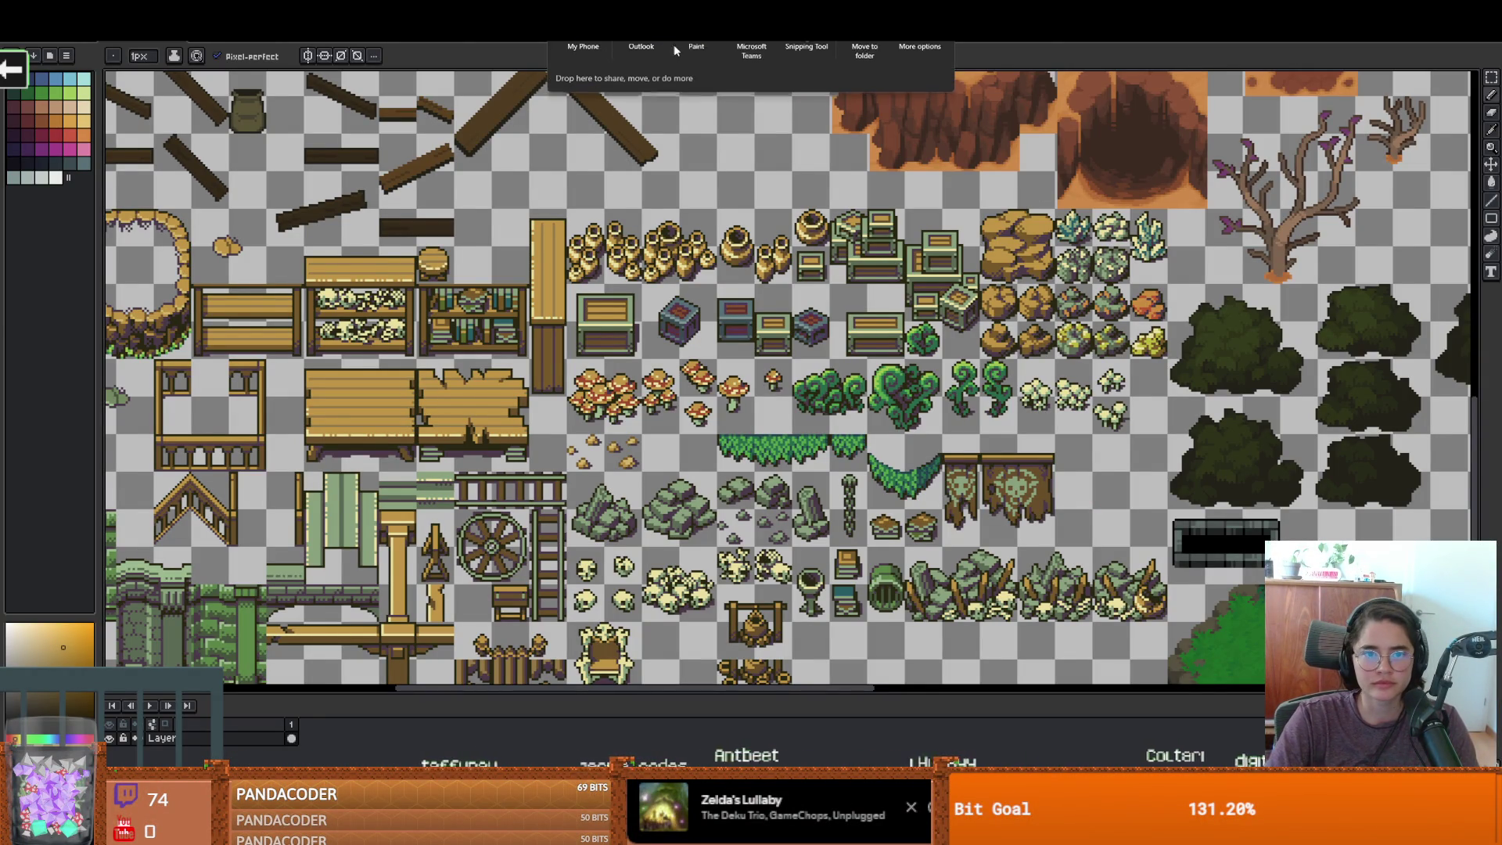
# Inspect the dungeon tileset sheet with the dark pit, then switch to the house sprite
pyautogui.click(704, 45)
pyautogui.scroll(-1, 797, 388)
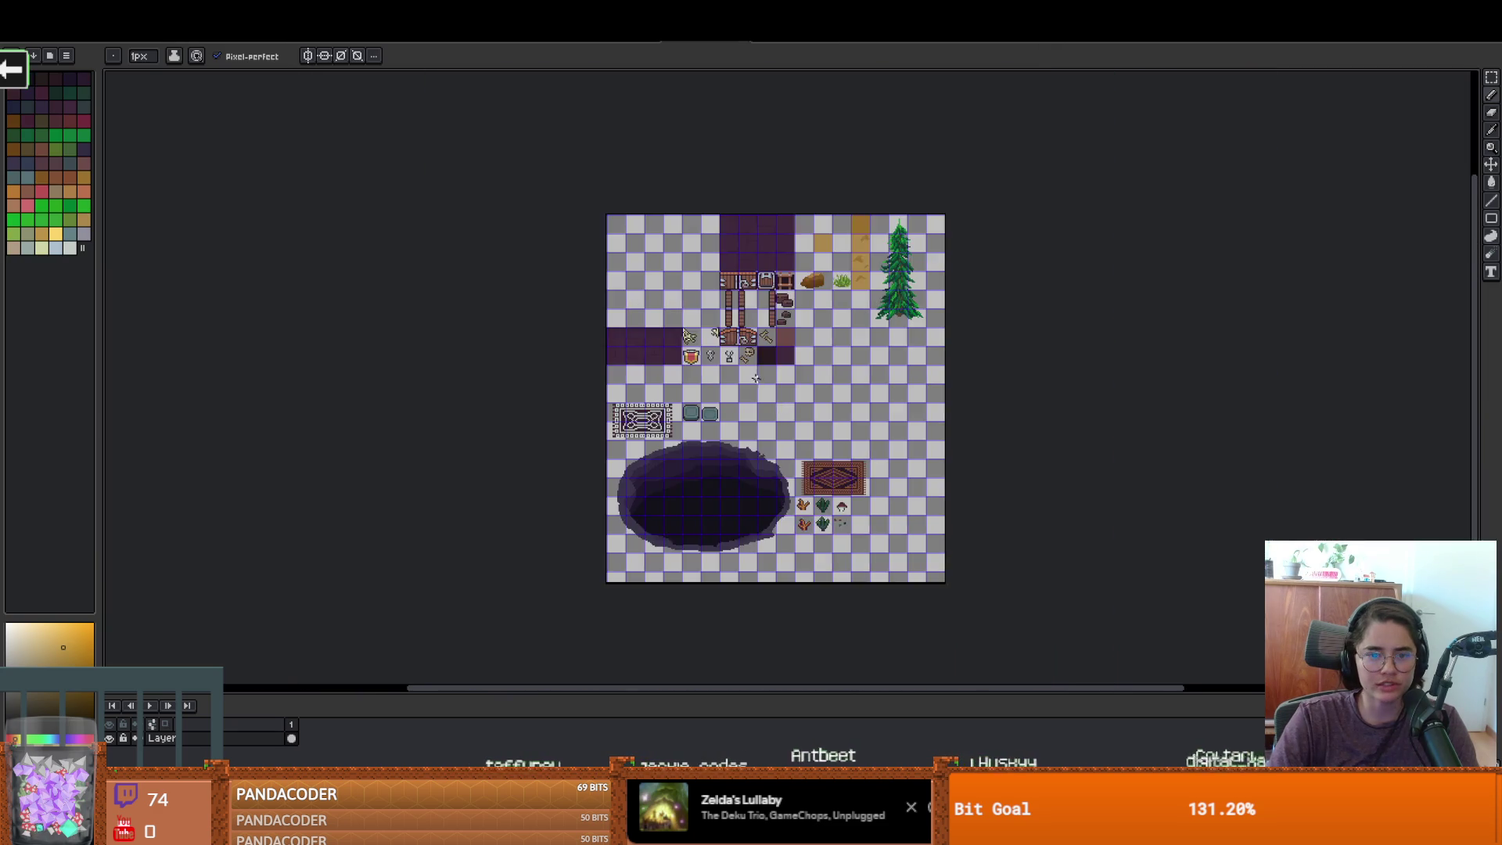
pyautogui.scroll(1, 762, 311)
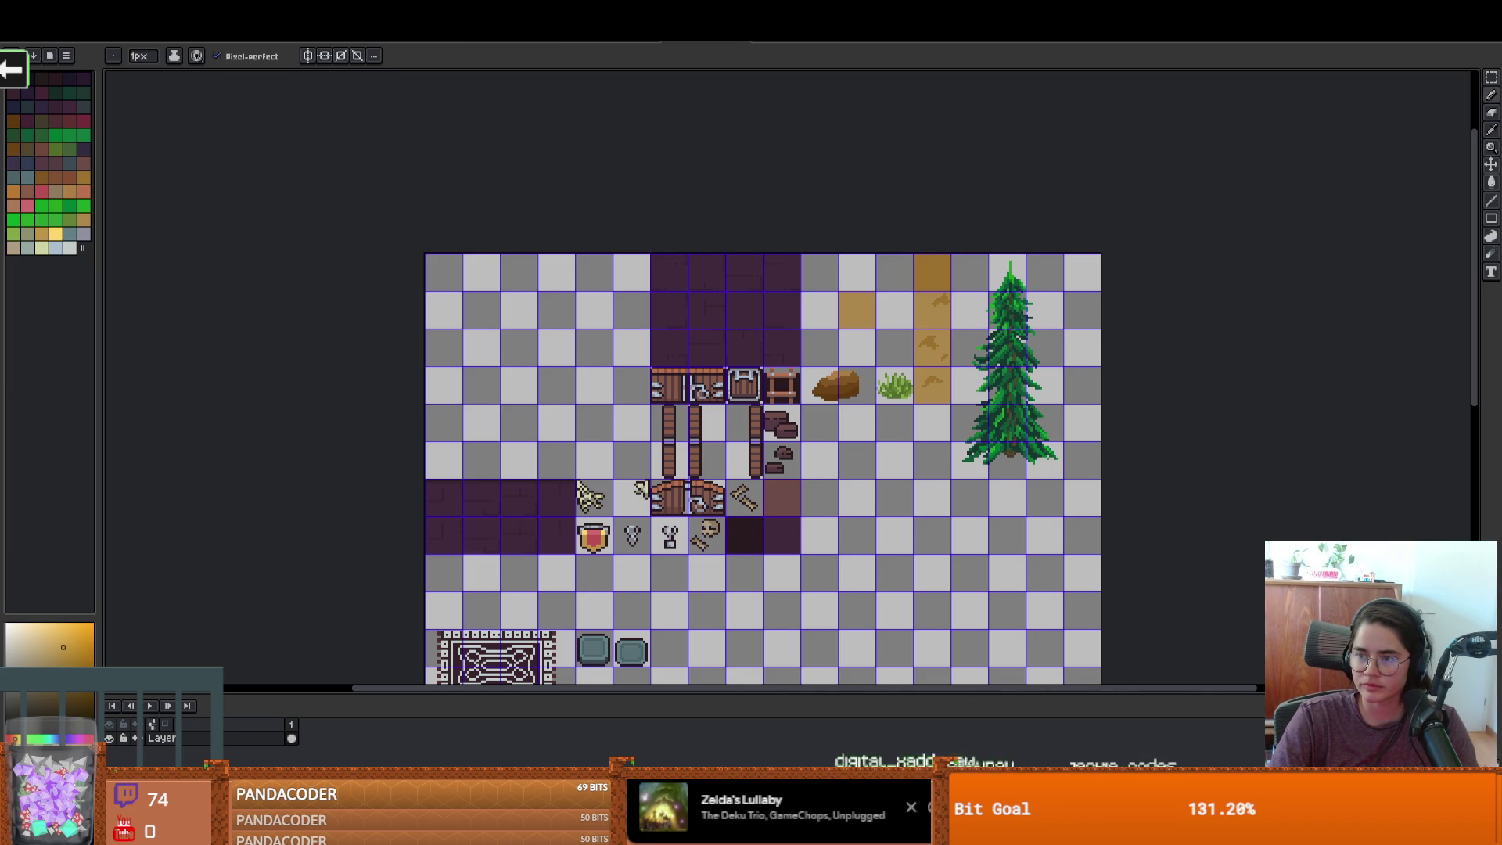
pyautogui.hotkey('ctrl', 'Tab')
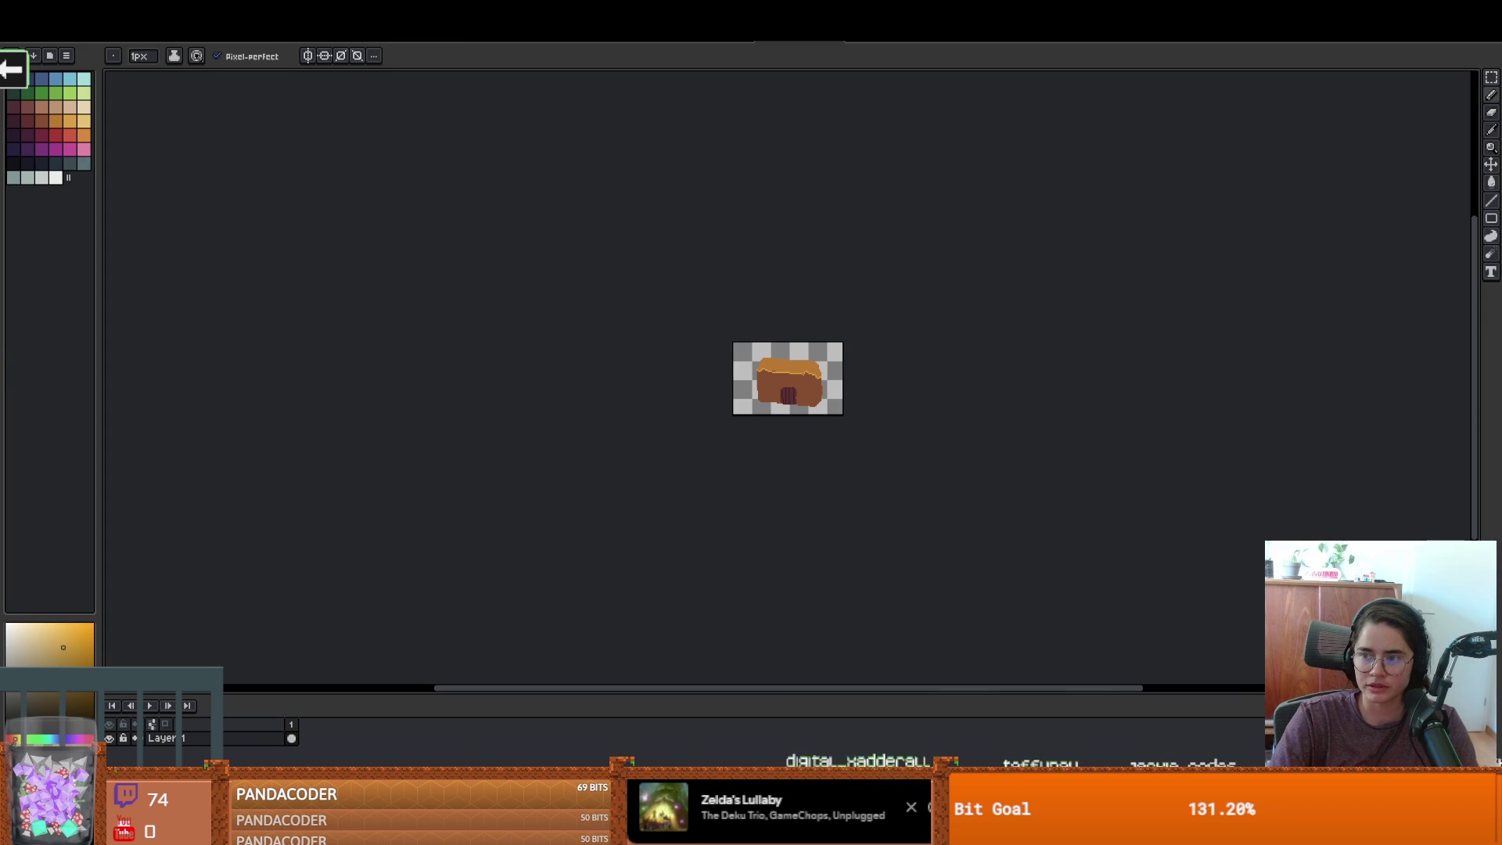
# Go to the sprite files' parent folder in Explorer and delete the CampBuilding folder
pyautogui.hotkey('ctrl', 'Tab')
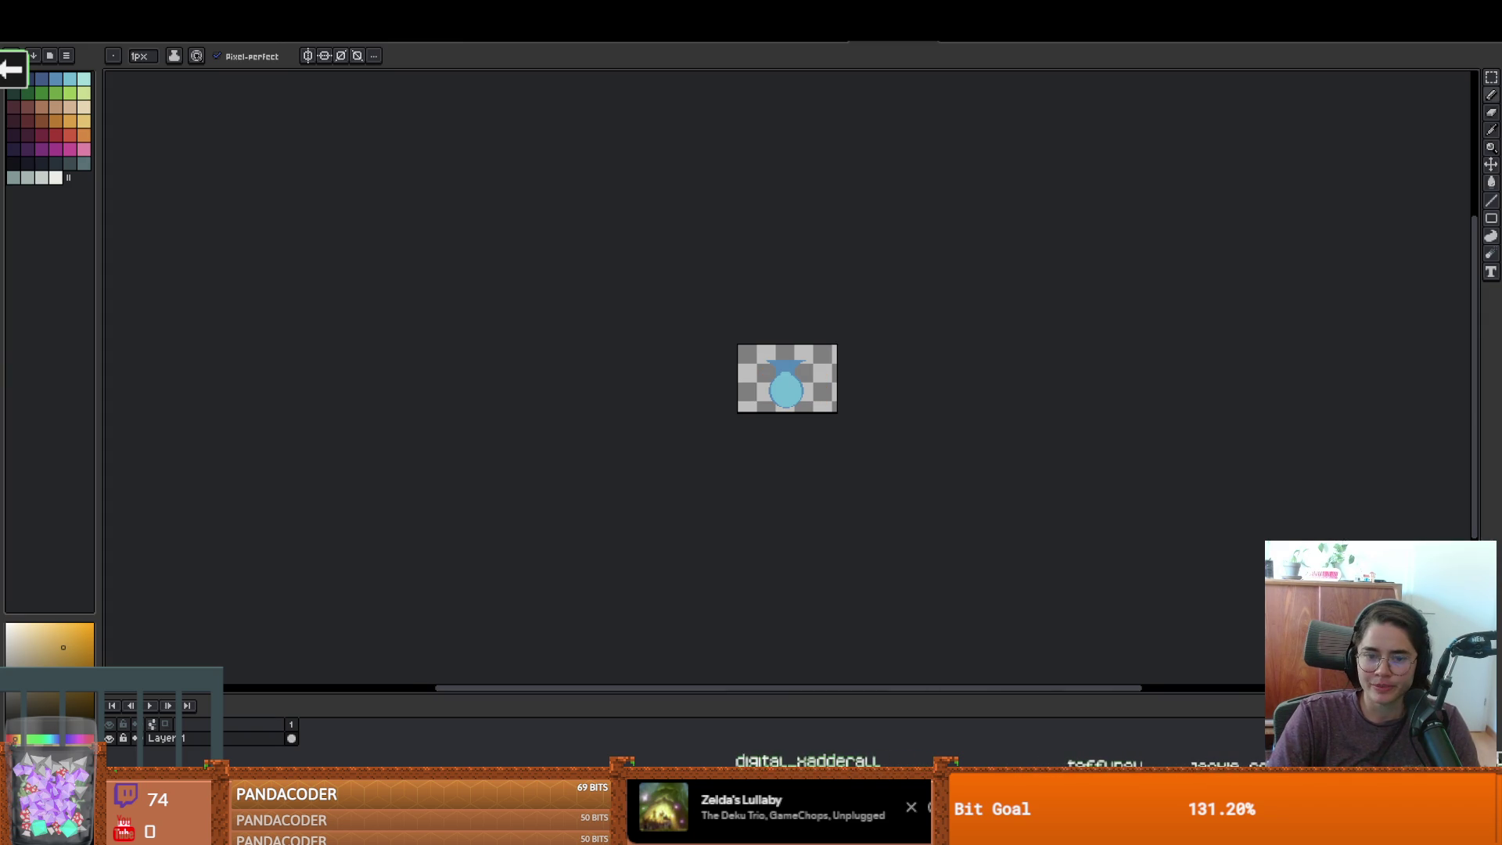
pyautogui.click(819, 44)
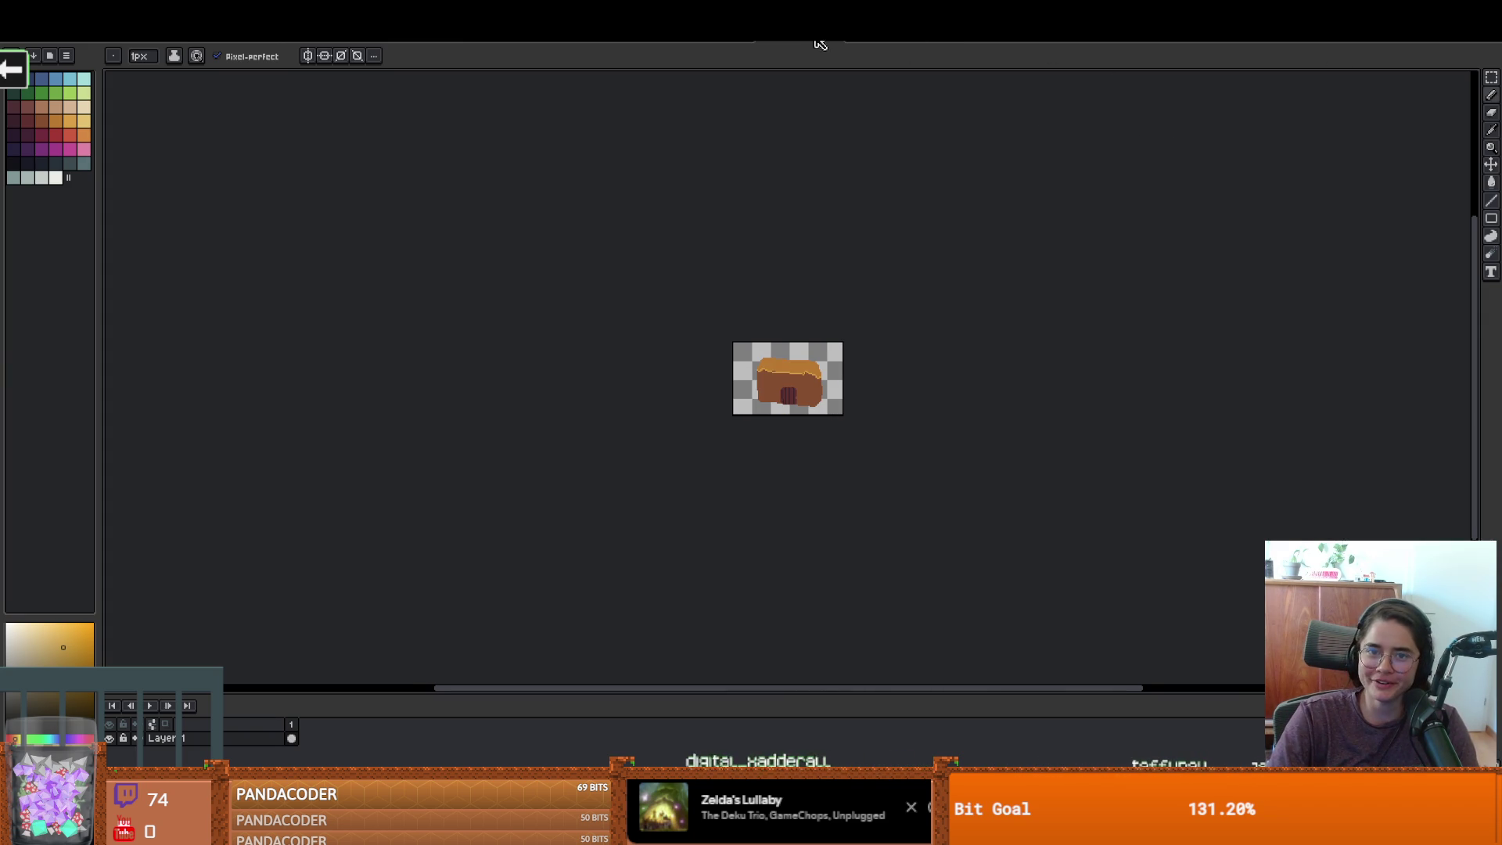
pyautogui.hotkey('alt', 'Tab')
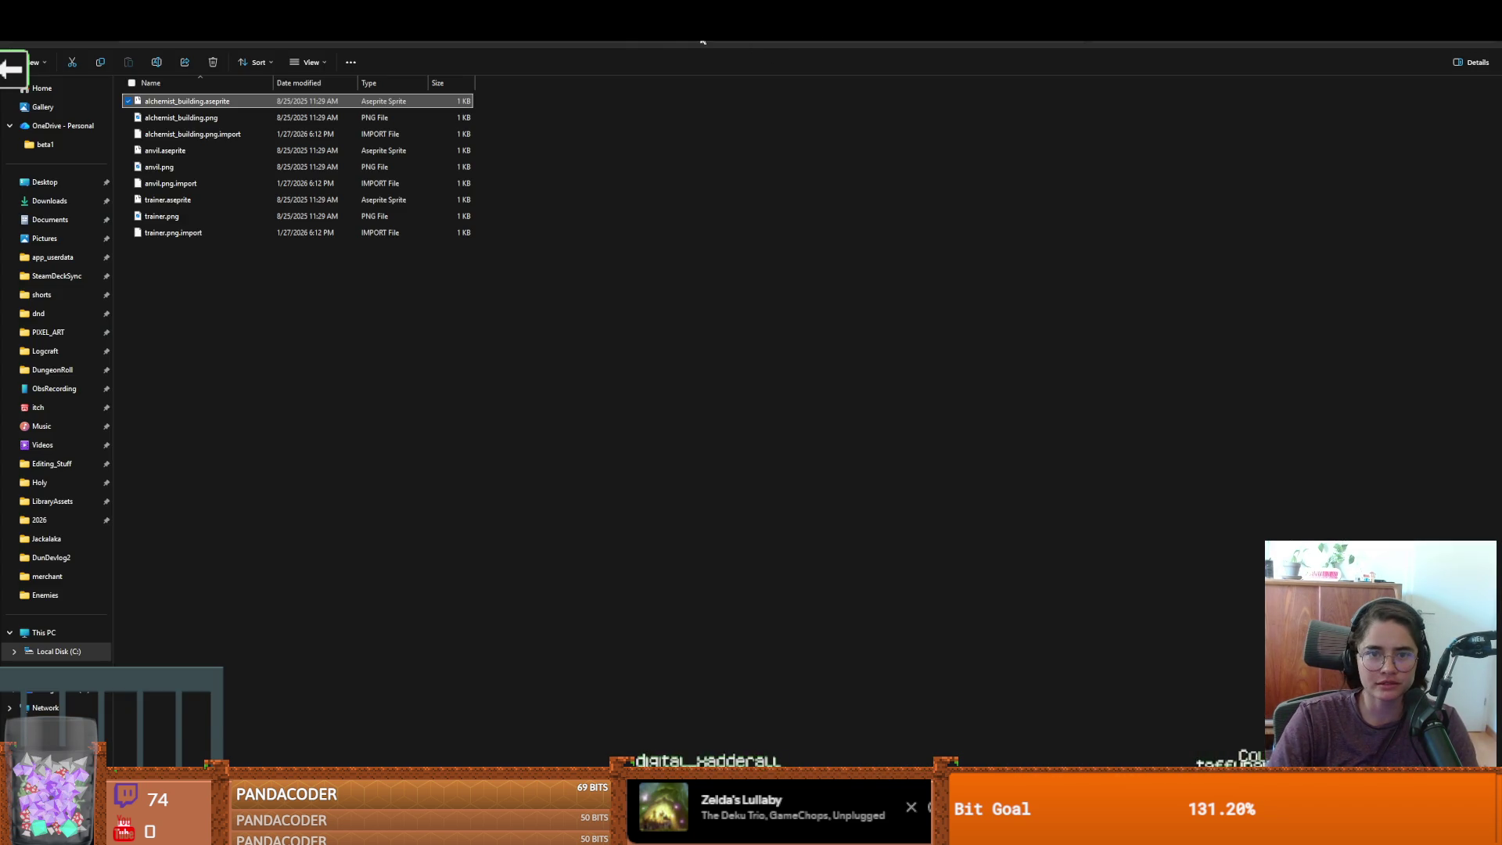
pyautogui.hotkey('alt', 'Up')
pyautogui.rightClick(197, 171)
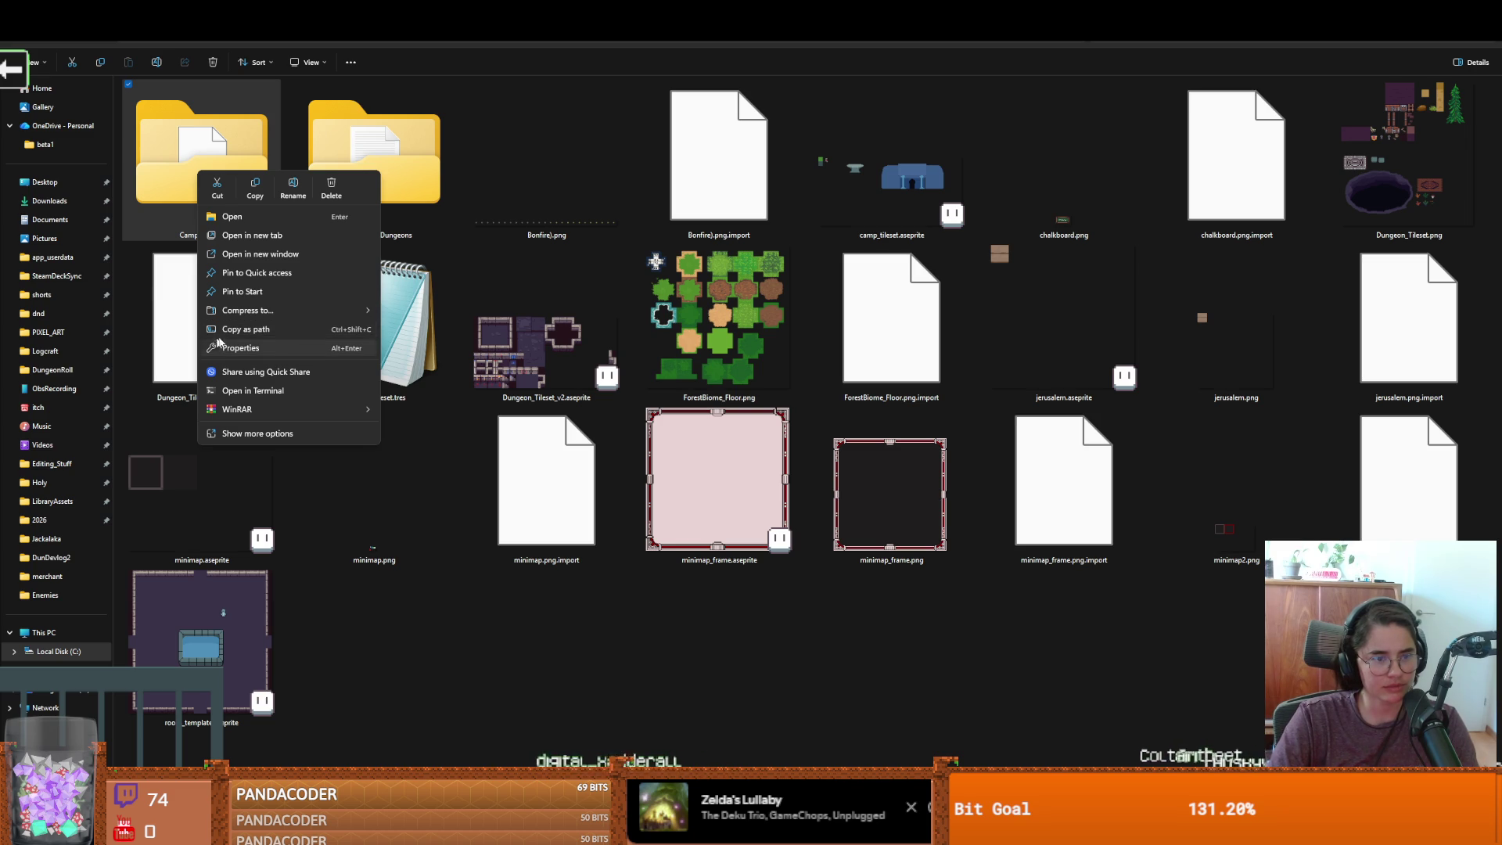
pyautogui.press('Escape')
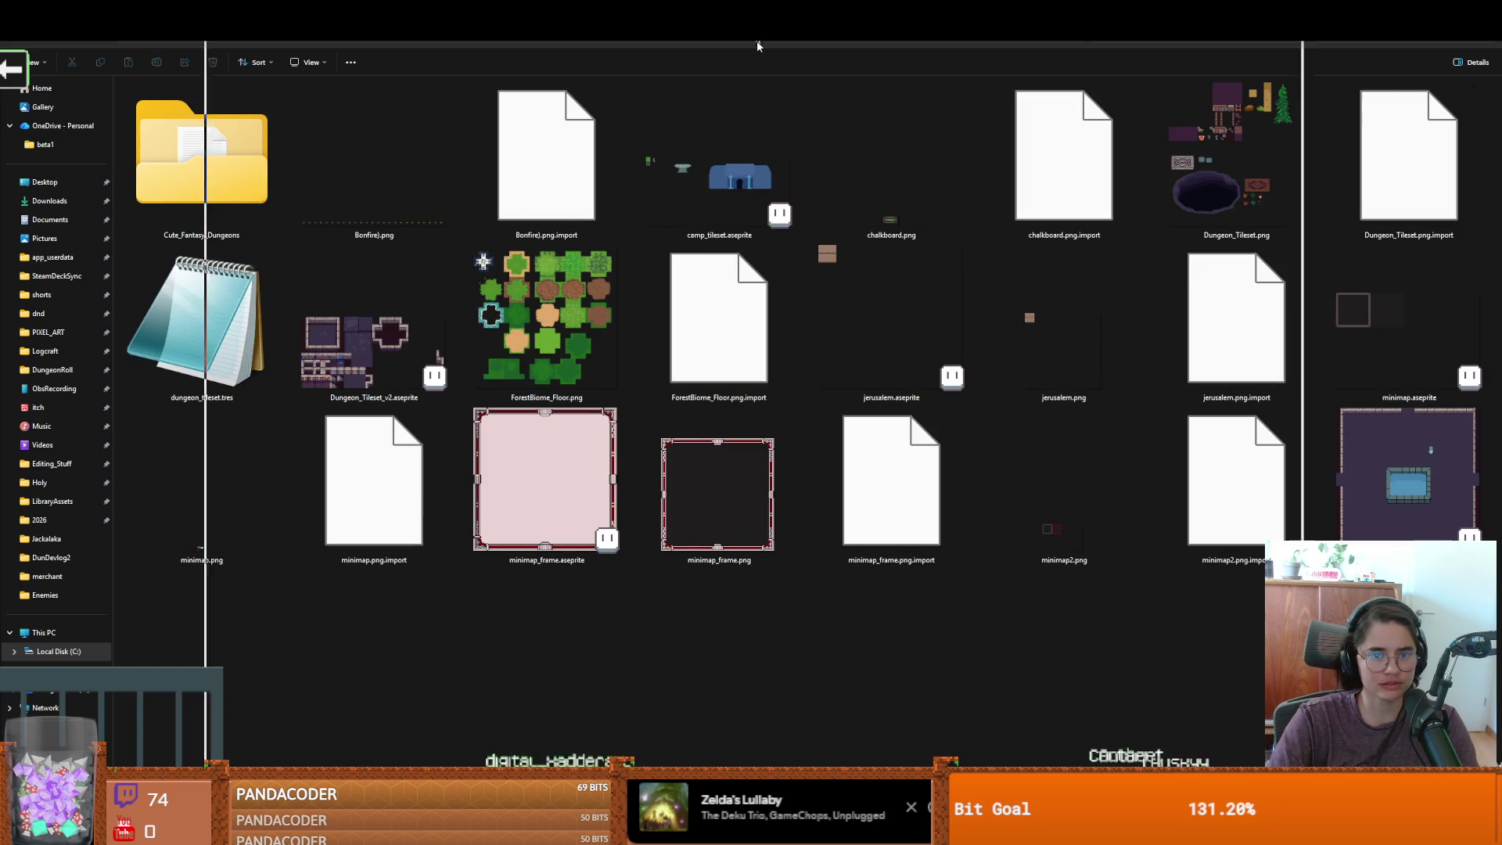
pyautogui.hotkey('alt', 'Tab')
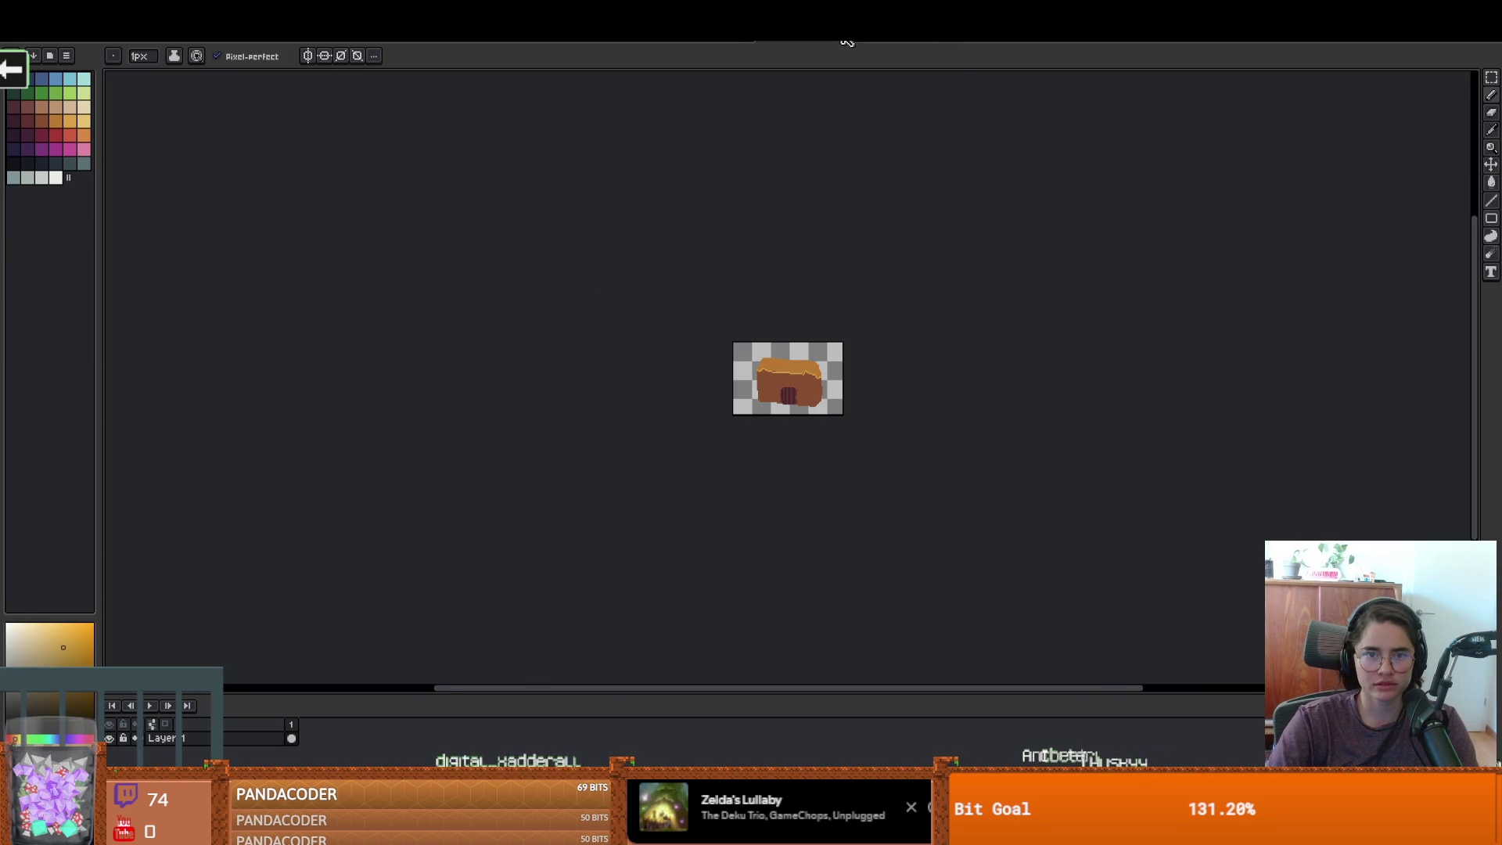
# Look over the dungeon tileset sprite in Aseprite, then return to Godot's tileset editor
pyautogui.click(708, 40)
pyautogui.scroll(-3, 680, 368)
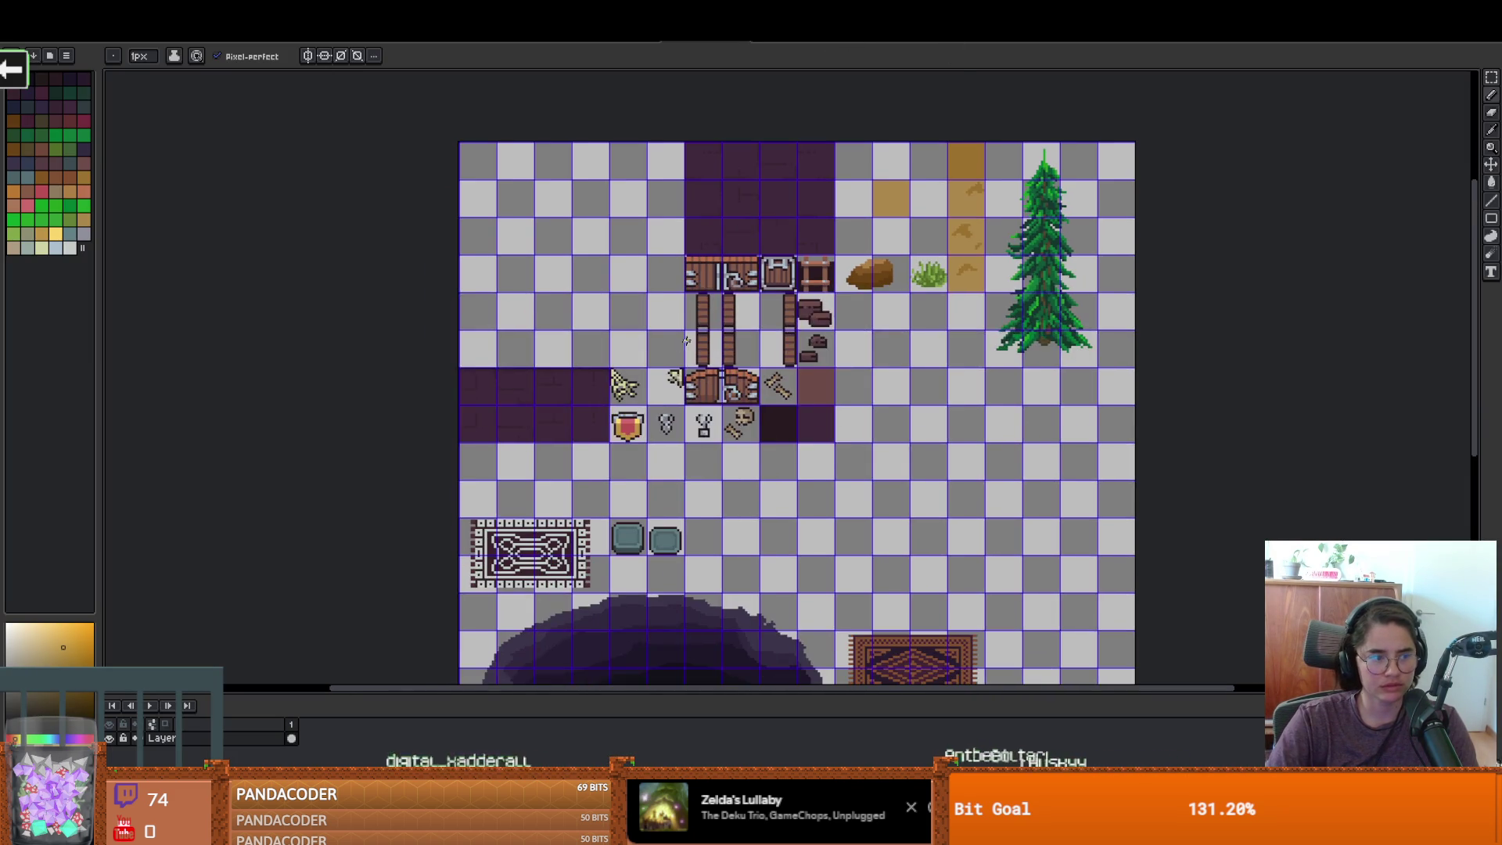
pyautogui.scroll(3, 809, 530)
pyautogui.scroll(-4, 806, 530)
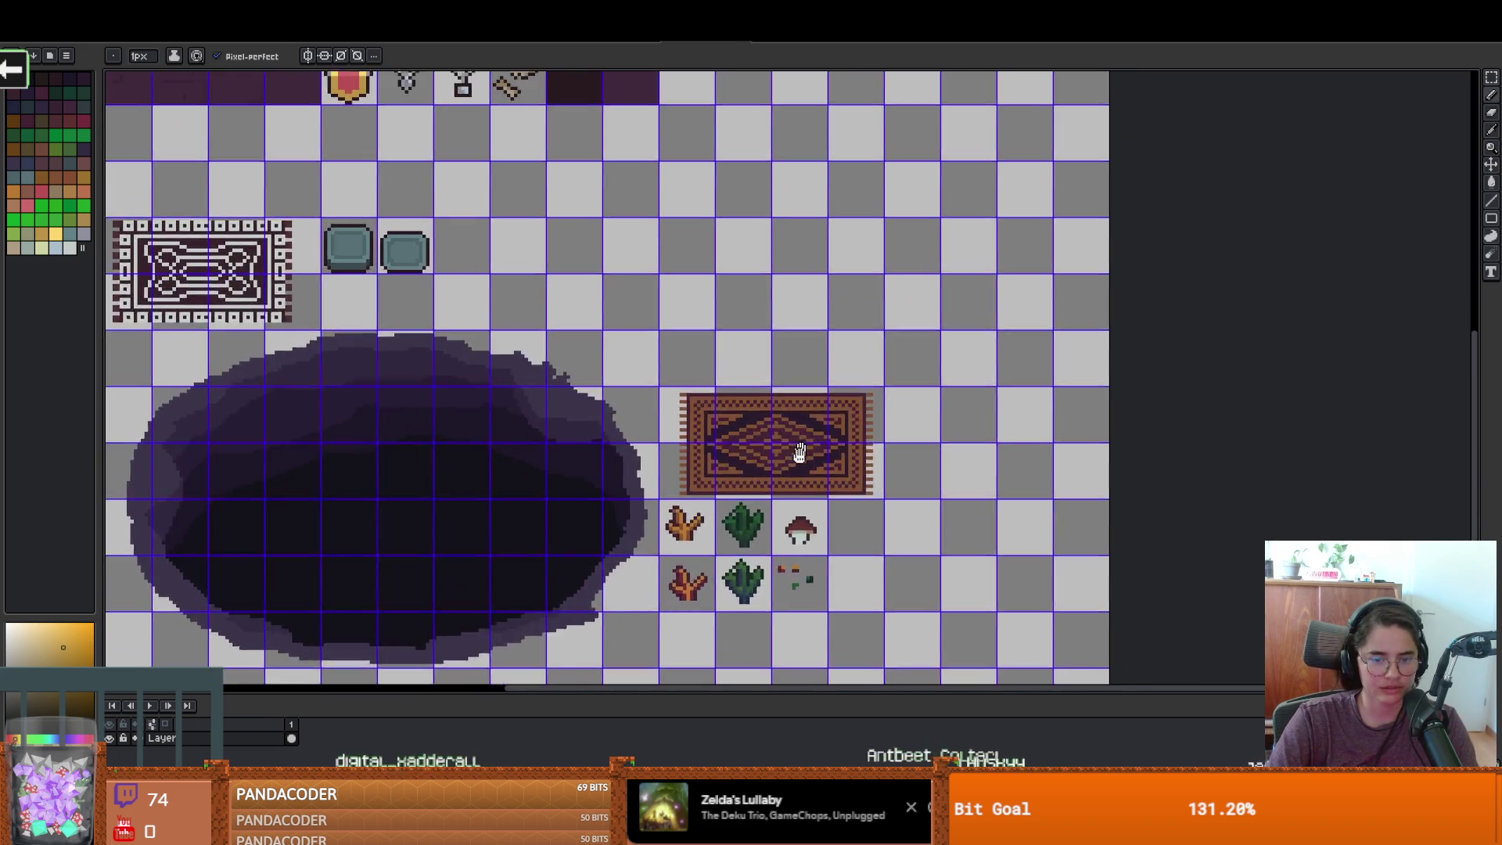
pyautogui.scroll(2, 778, 450)
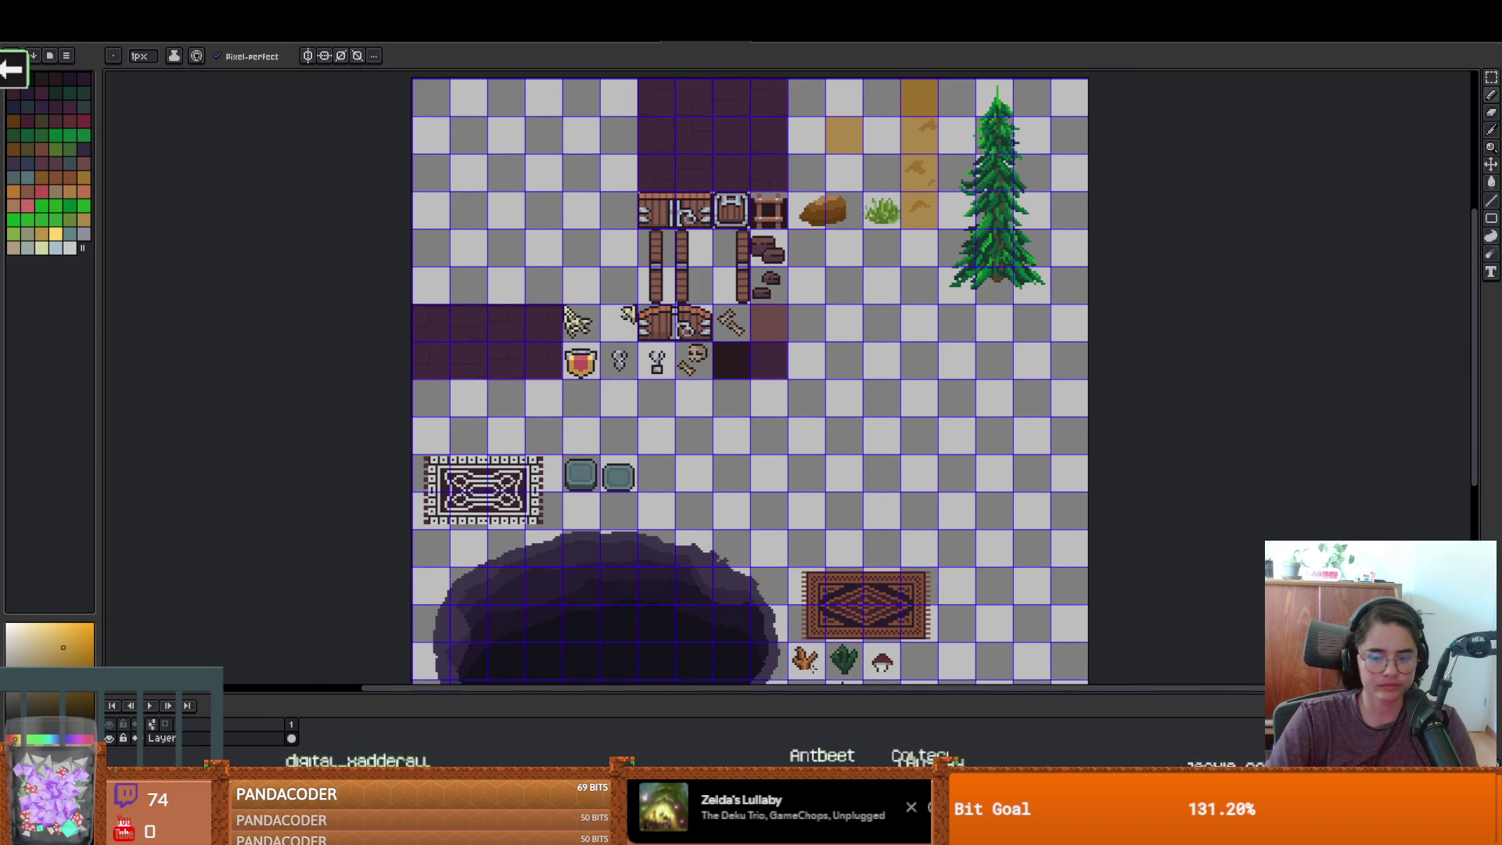
pyautogui.hotkey('alt', 'Tab')
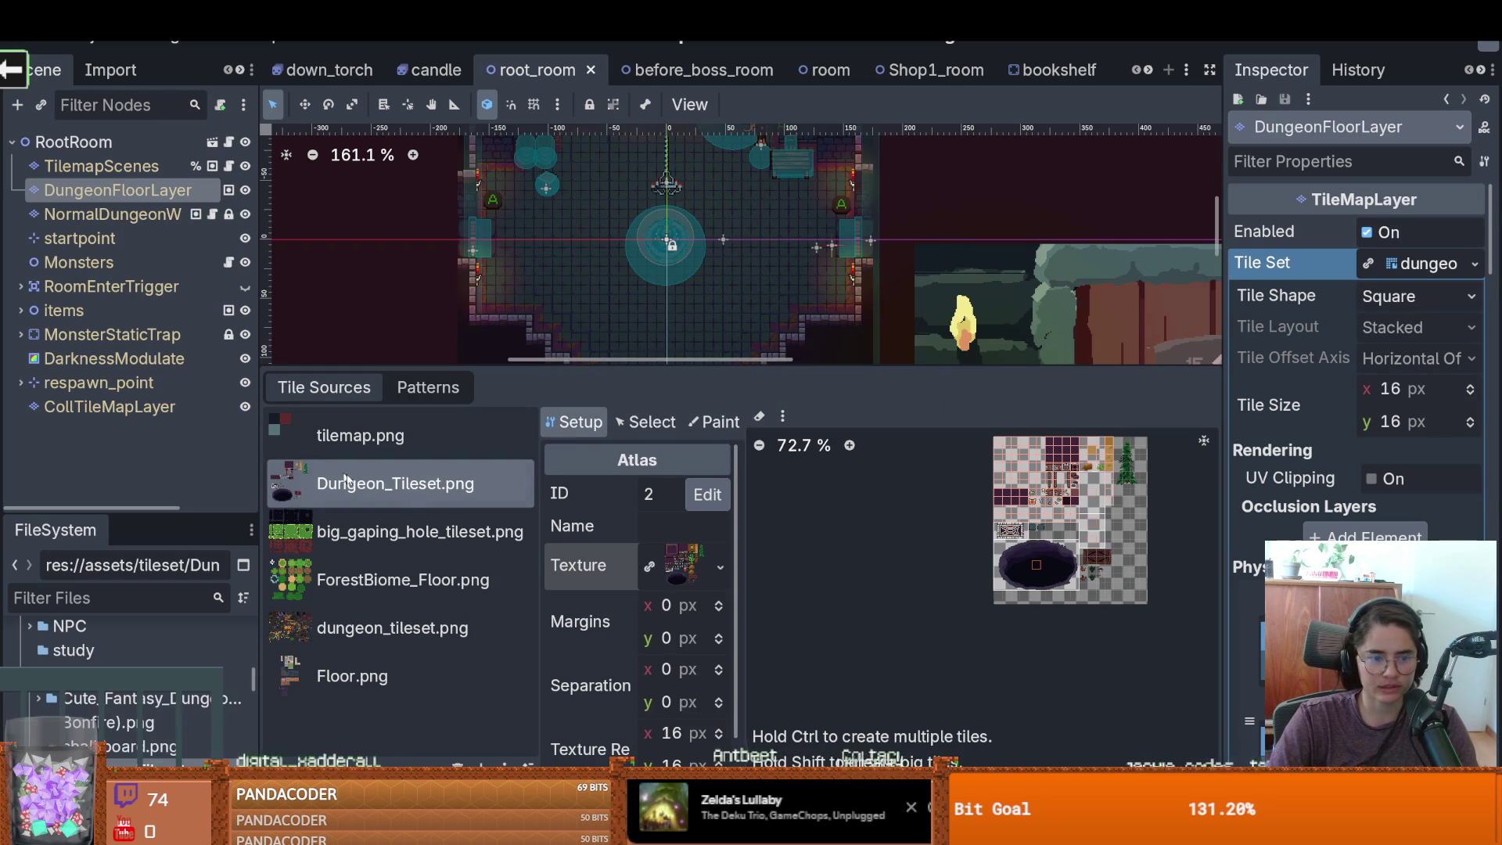
# Select the Floor.png source (ID 8) and open its tilesetImages folder in File Explorer
pyautogui.click(352, 676)
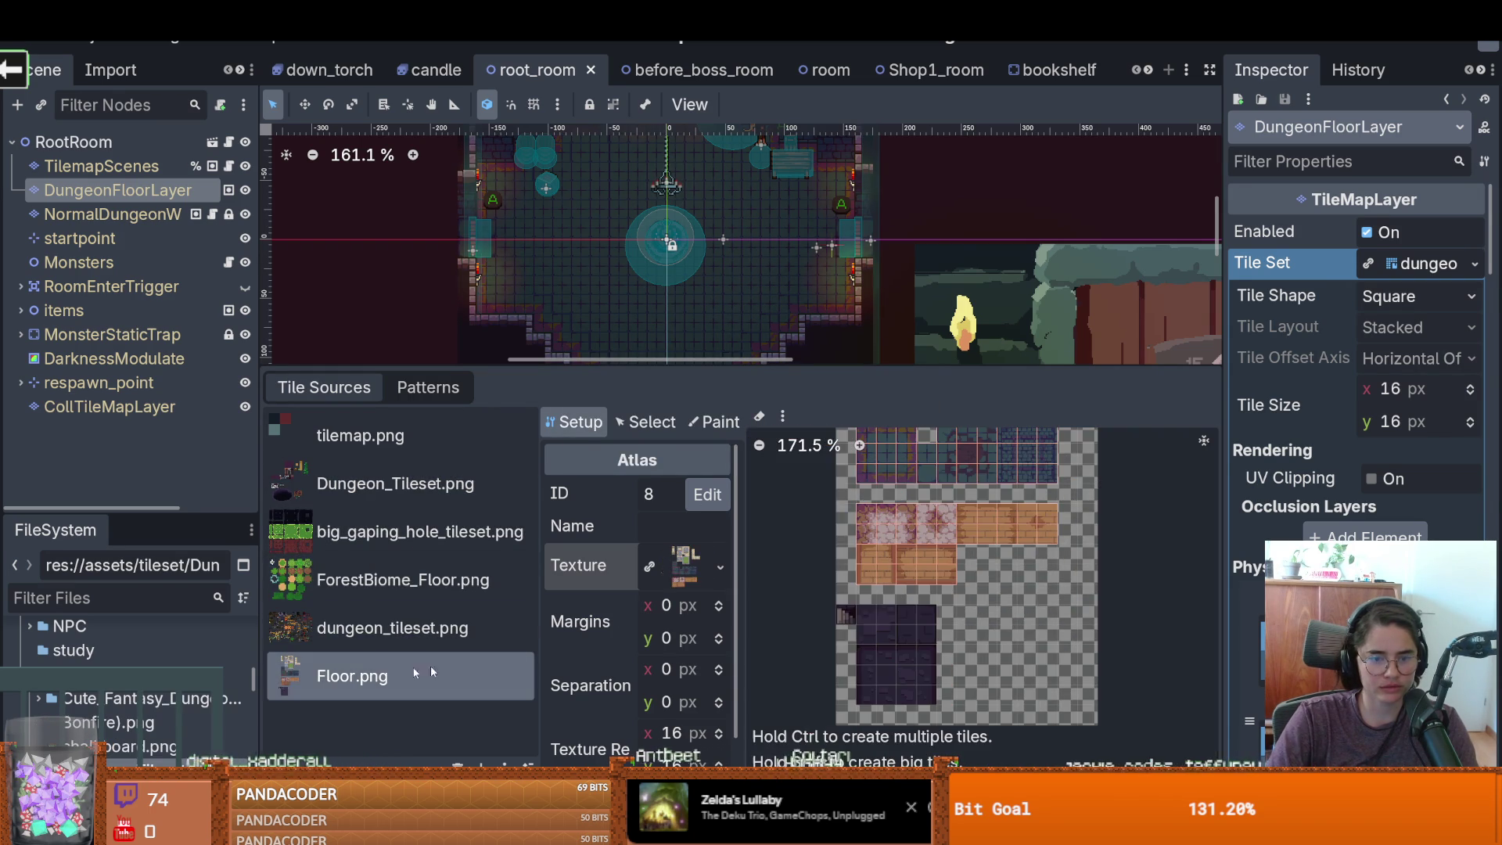
pyautogui.click(721, 566)
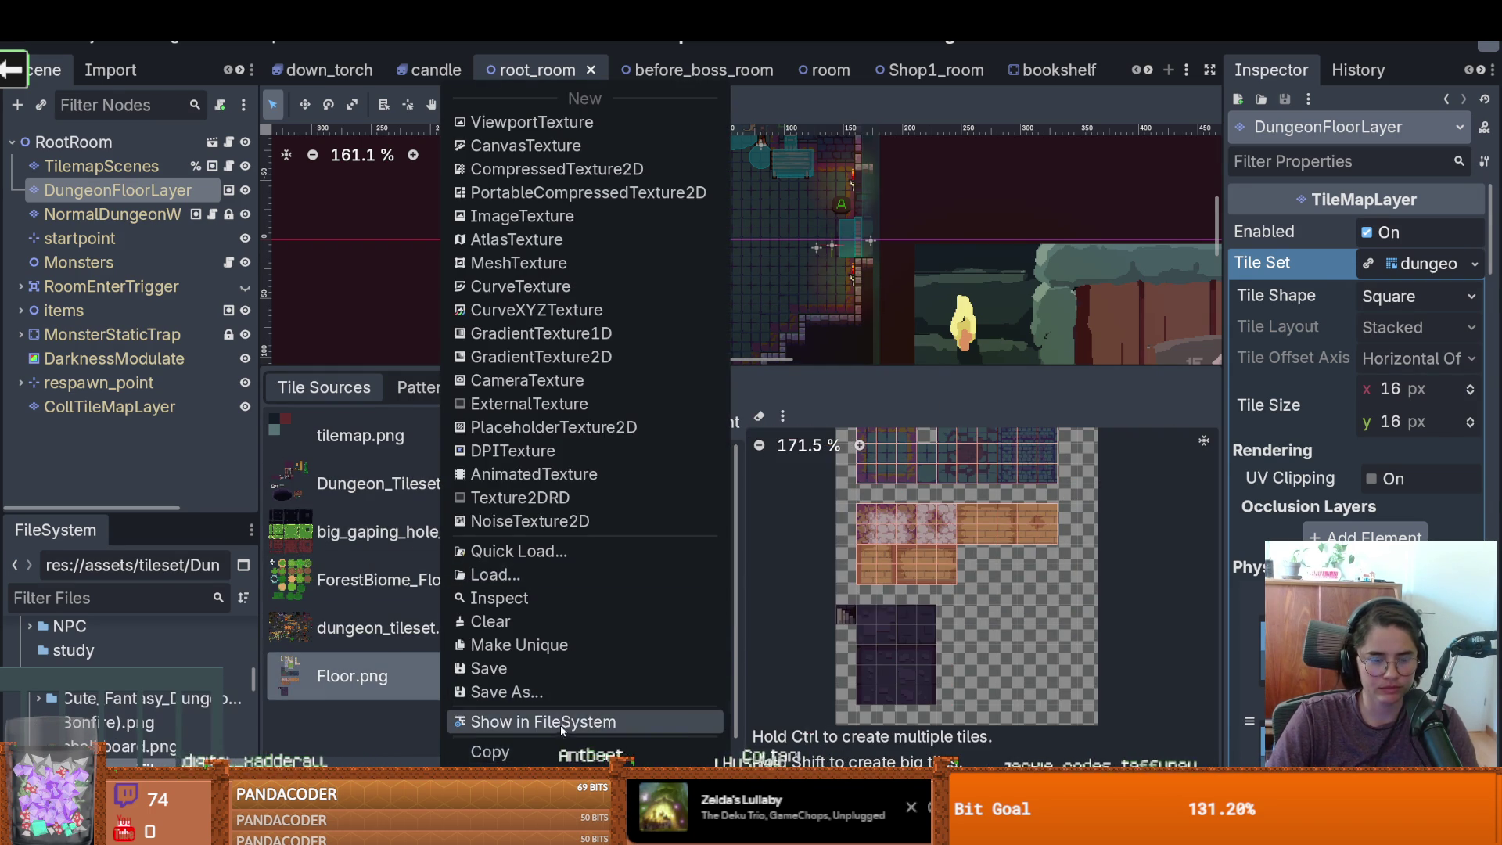
pyautogui.click(673, 721)
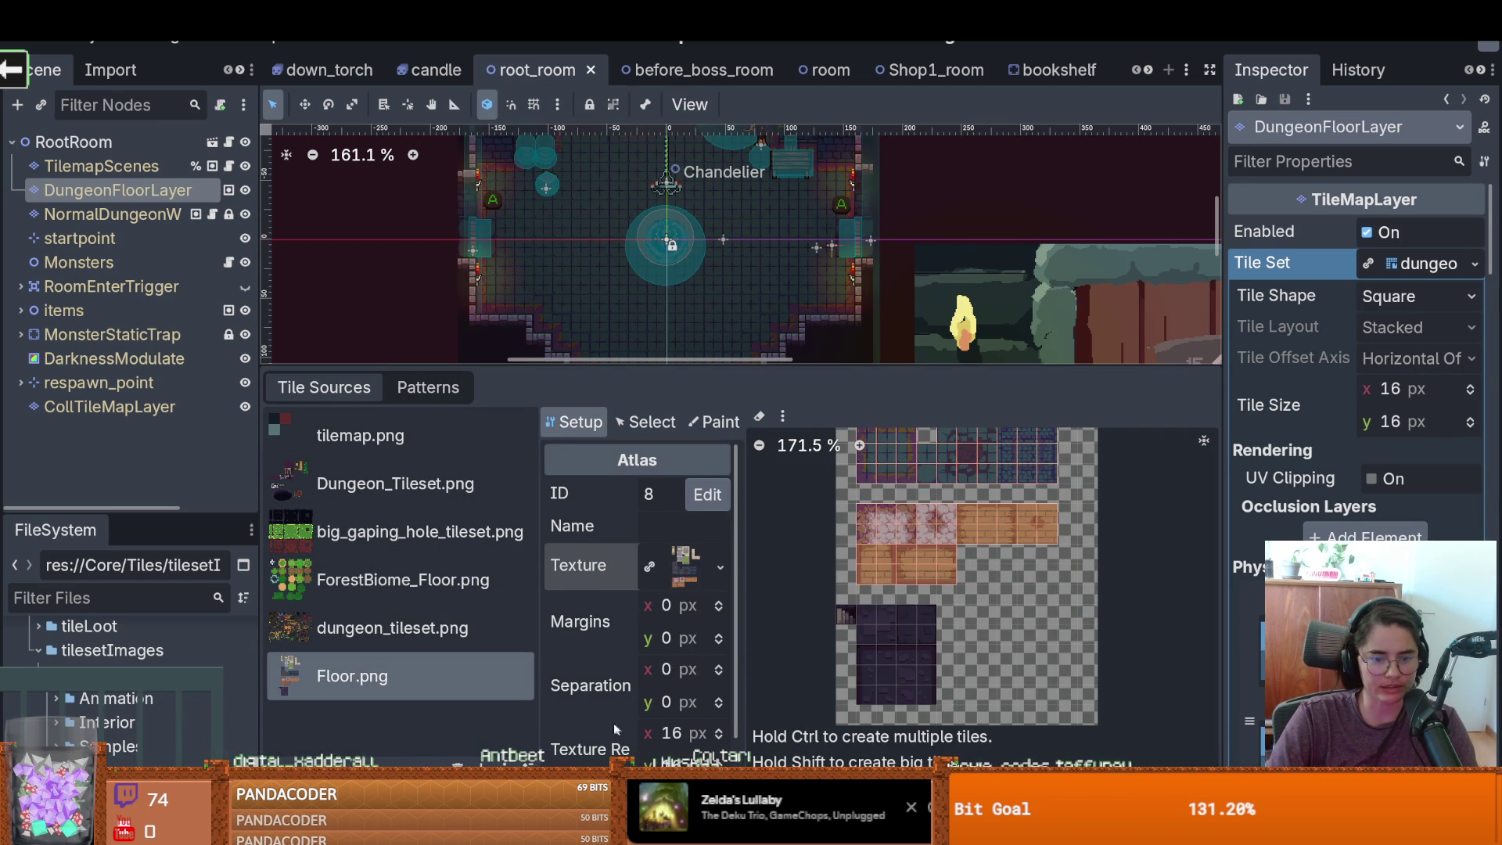
pyautogui.scroll(-1, 724, 540)
pyautogui.rightClick(95, 698)
pyautogui.click(702, 469)
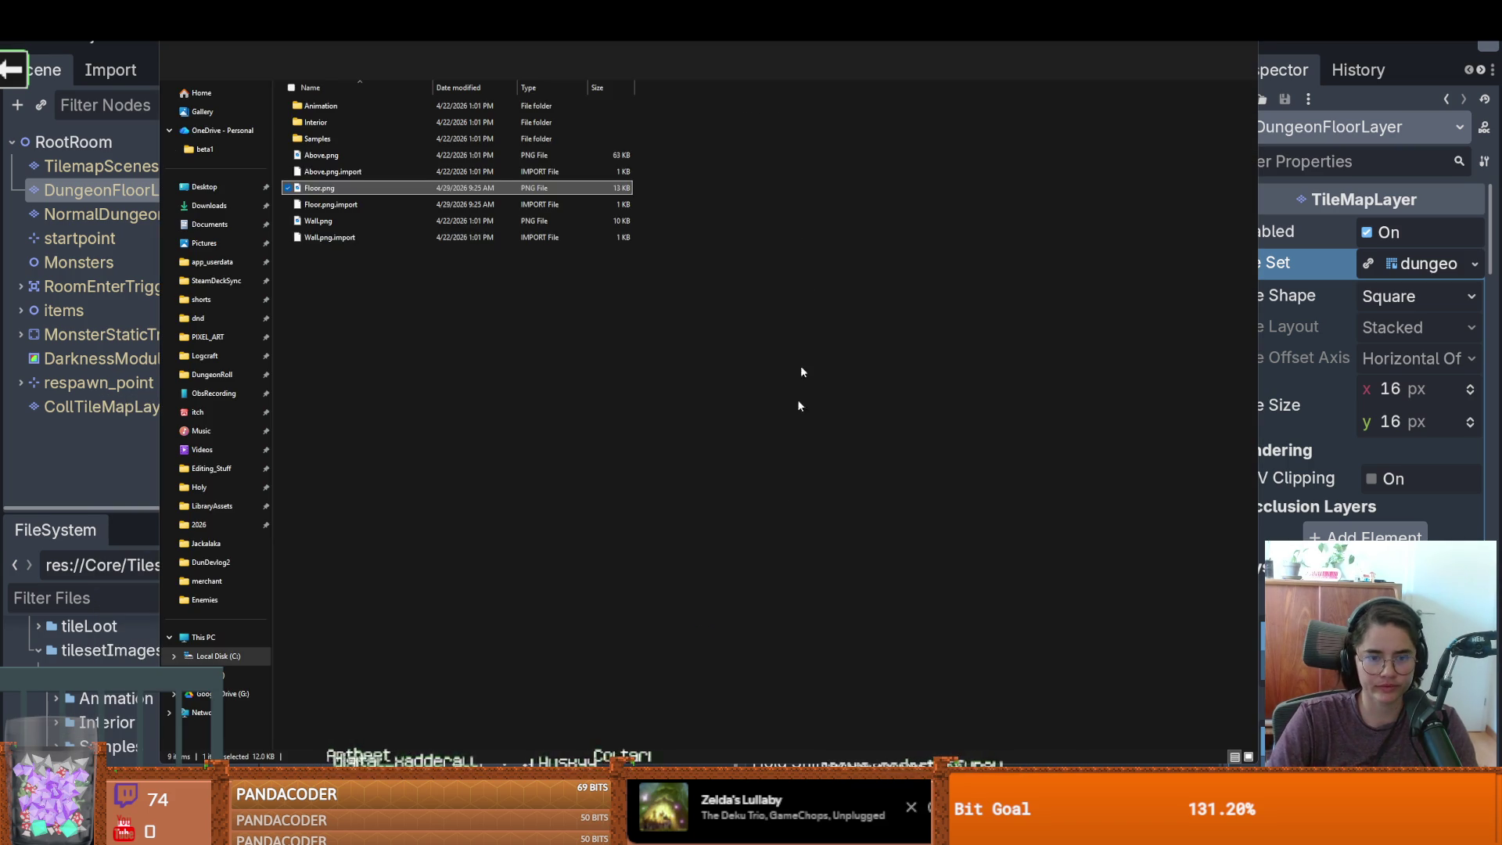
pyautogui.hotkey('alt', 'Tab')
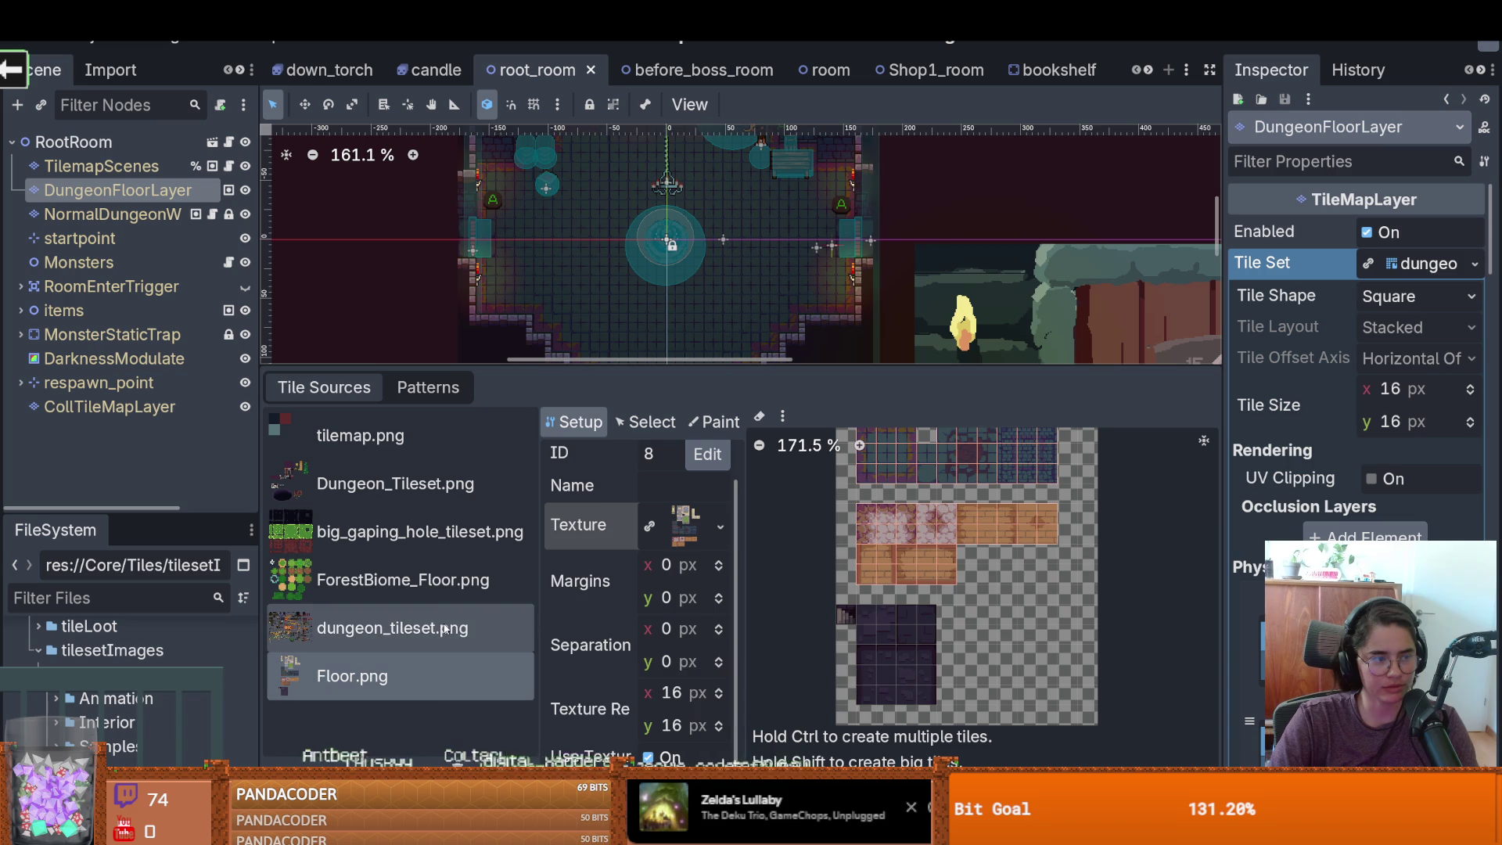
# Cut the upper dark purple tile block from the dungeon tileset and paste it beside Floor's purple tiles
pyautogui.hotkey('alt', 'Tab')
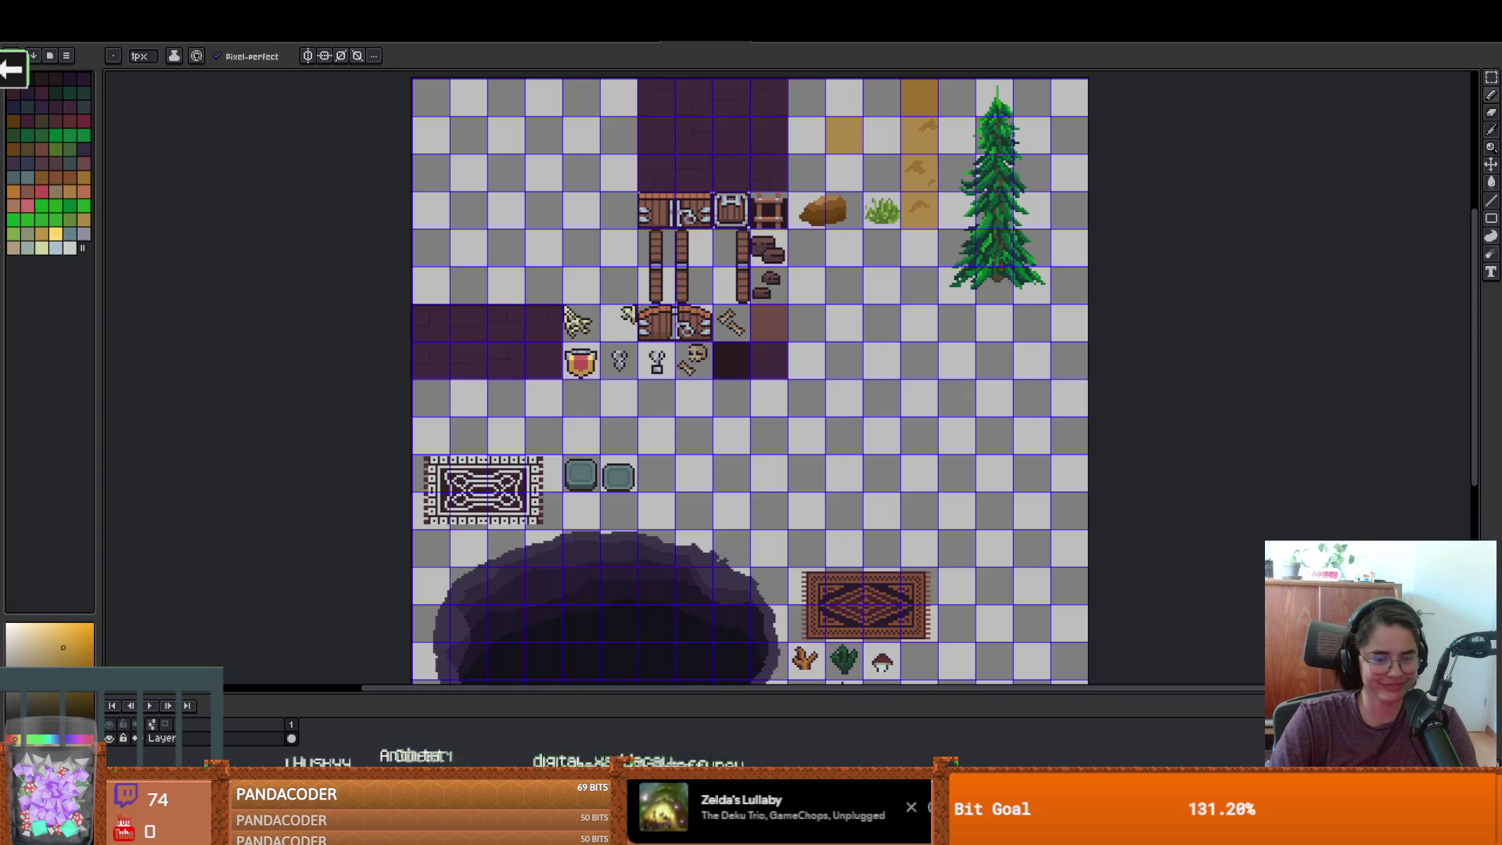
pyautogui.scroll(2, 1283, 151)
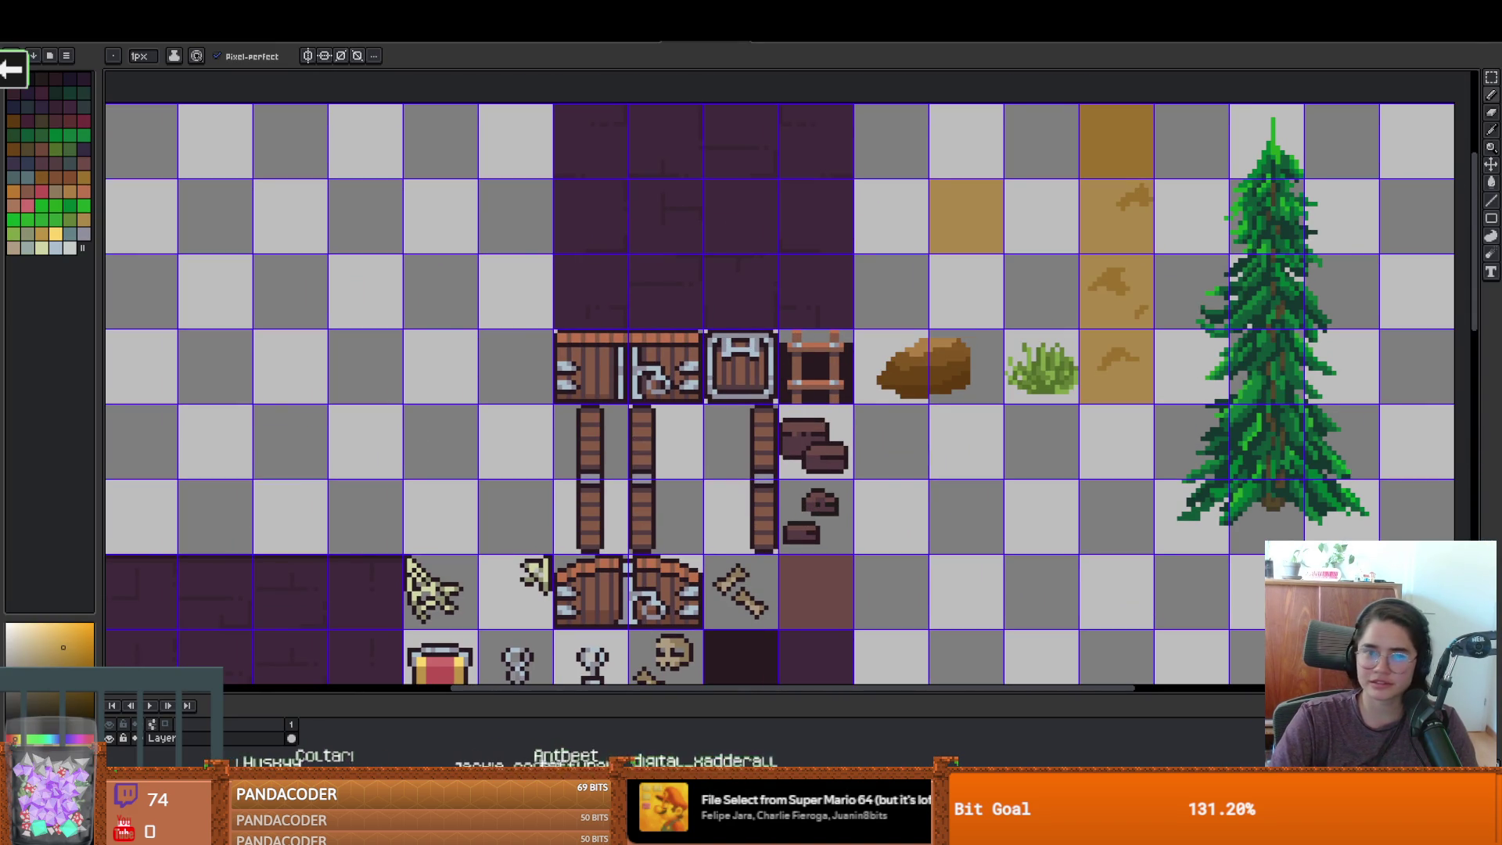
pyautogui.hotkey('ctrl', 'Tab')
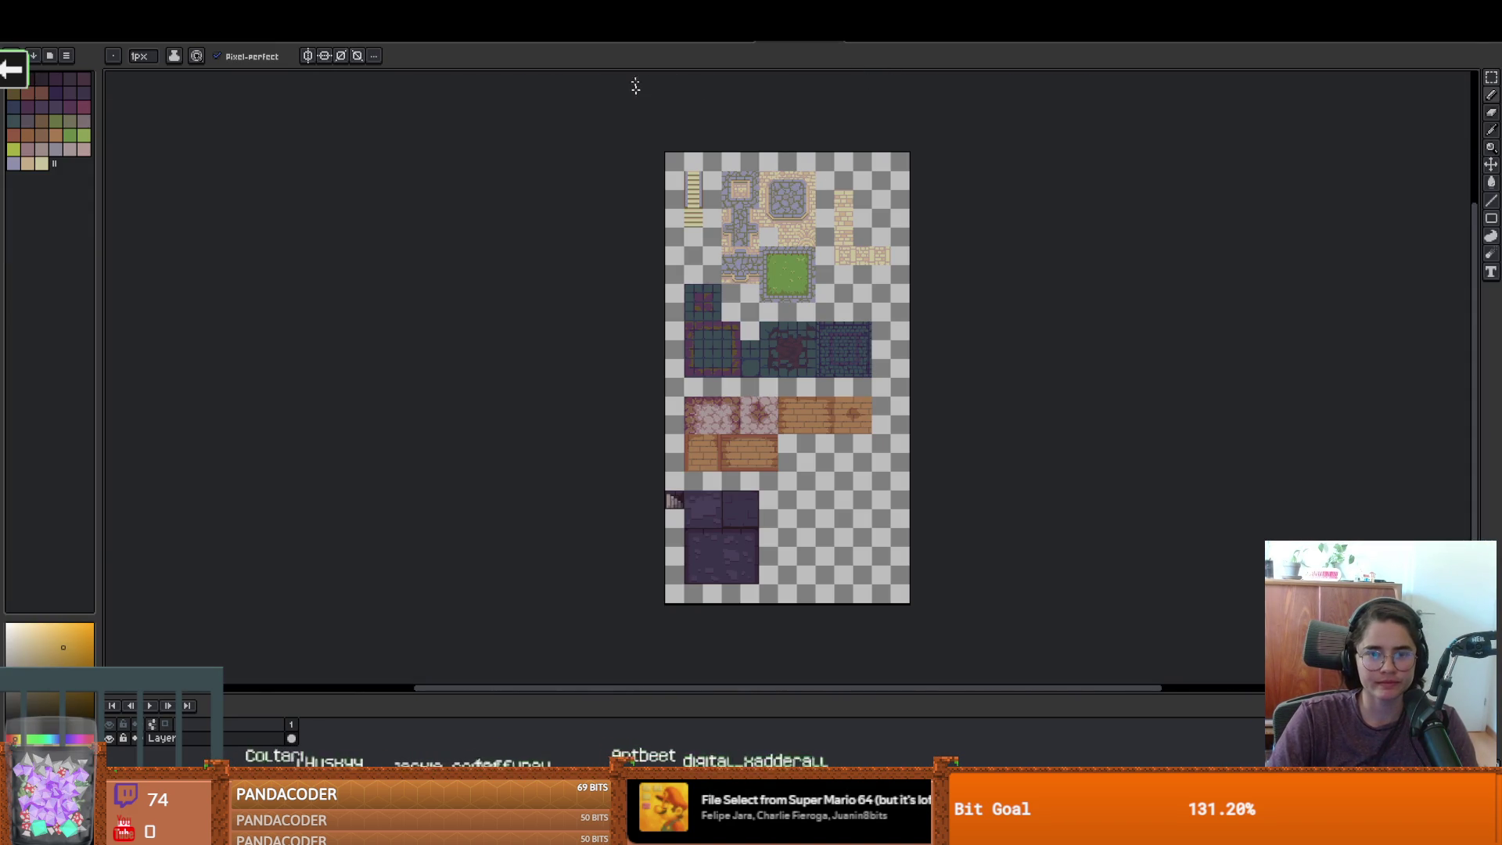
pyautogui.hotkey('ctrl', 'Tab')
pyautogui.press('m')
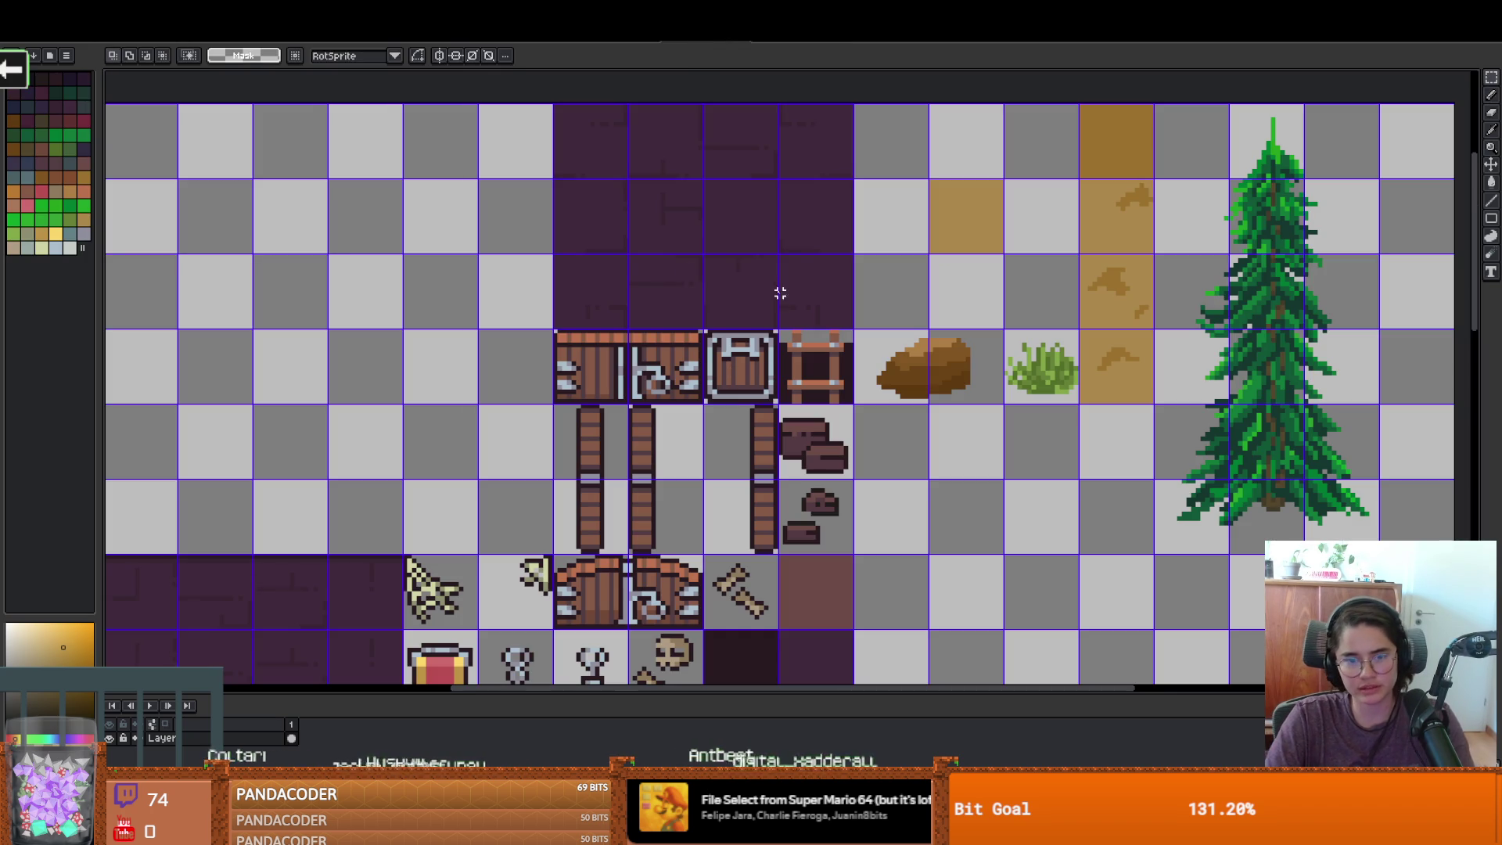
pyautogui.moveTo(850, 324)
pyautogui.mouseDown()
pyautogui.moveTo(630, 107)
pyautogui.moveTo(554, 104)
pyautogui.mouseUp()
pyautogui.hotkey('ctrl', 'Tab')
pyautogui.hotkey('ctrl', 'v')
pyautogui.moveTo(831, 177)
pyautogui.mouseDown()
pyautogui.moveTo(871, 587)
pyautogui.moveTo(821, 505)
pyautogui.moveTo(842, 546)
pyautogui.mouseUp()
pyautogui.scroll(3, 821, 505)
pyautogui.moveTo(700, 520); pyautogui.dragTo(626, 519)
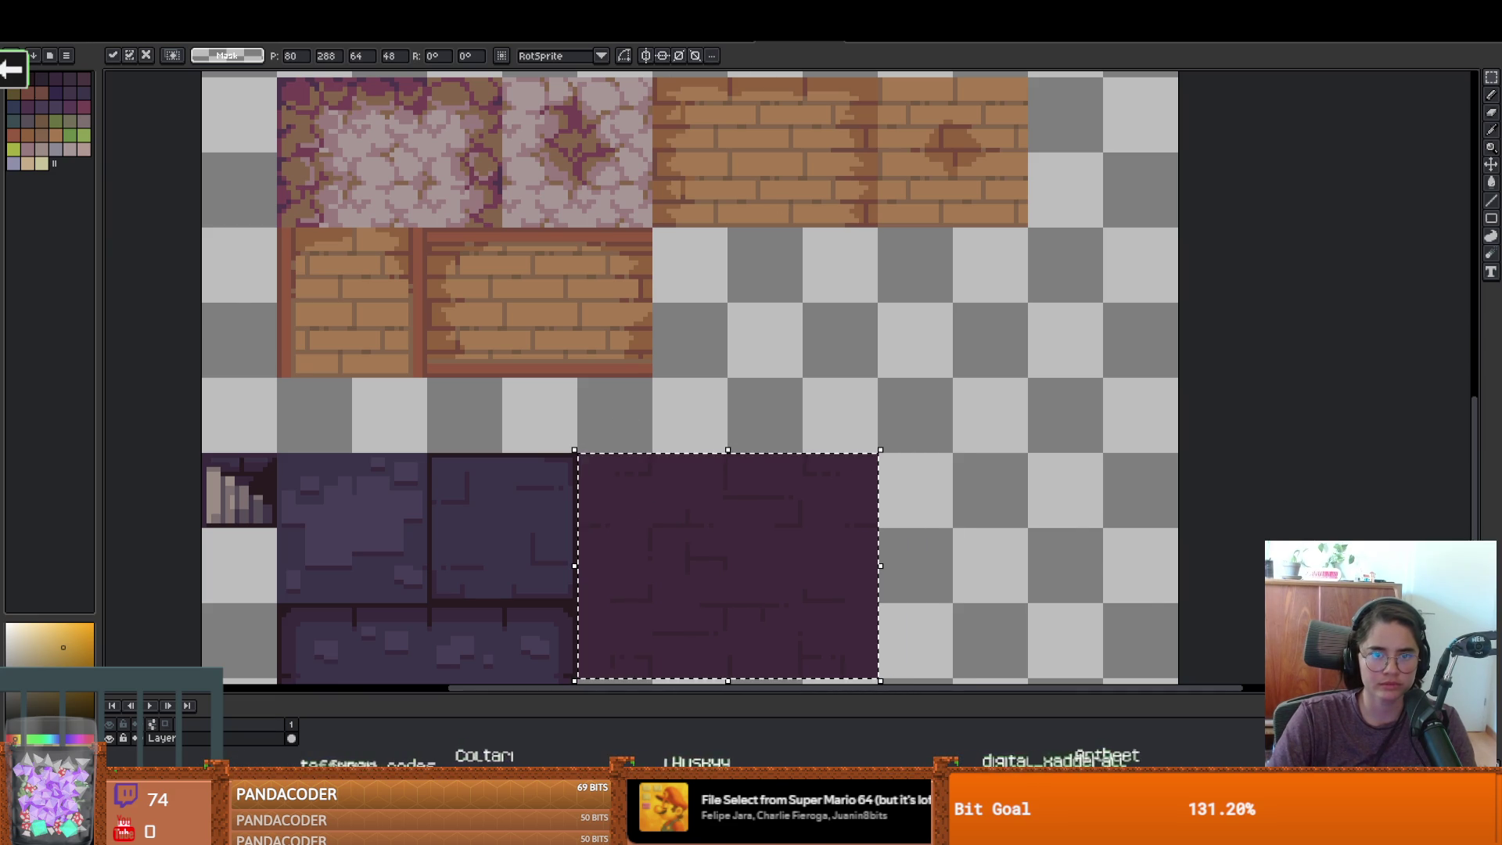
# Move the remaining dark purple 4x2 block into the Floor sheet's lower right and commit it
pyautogui.hotkey('ctrl', 'Tab')
pyautogui.scroll(-2, 547, 438)
pyautogui.hscroll(-3, 480, 377)
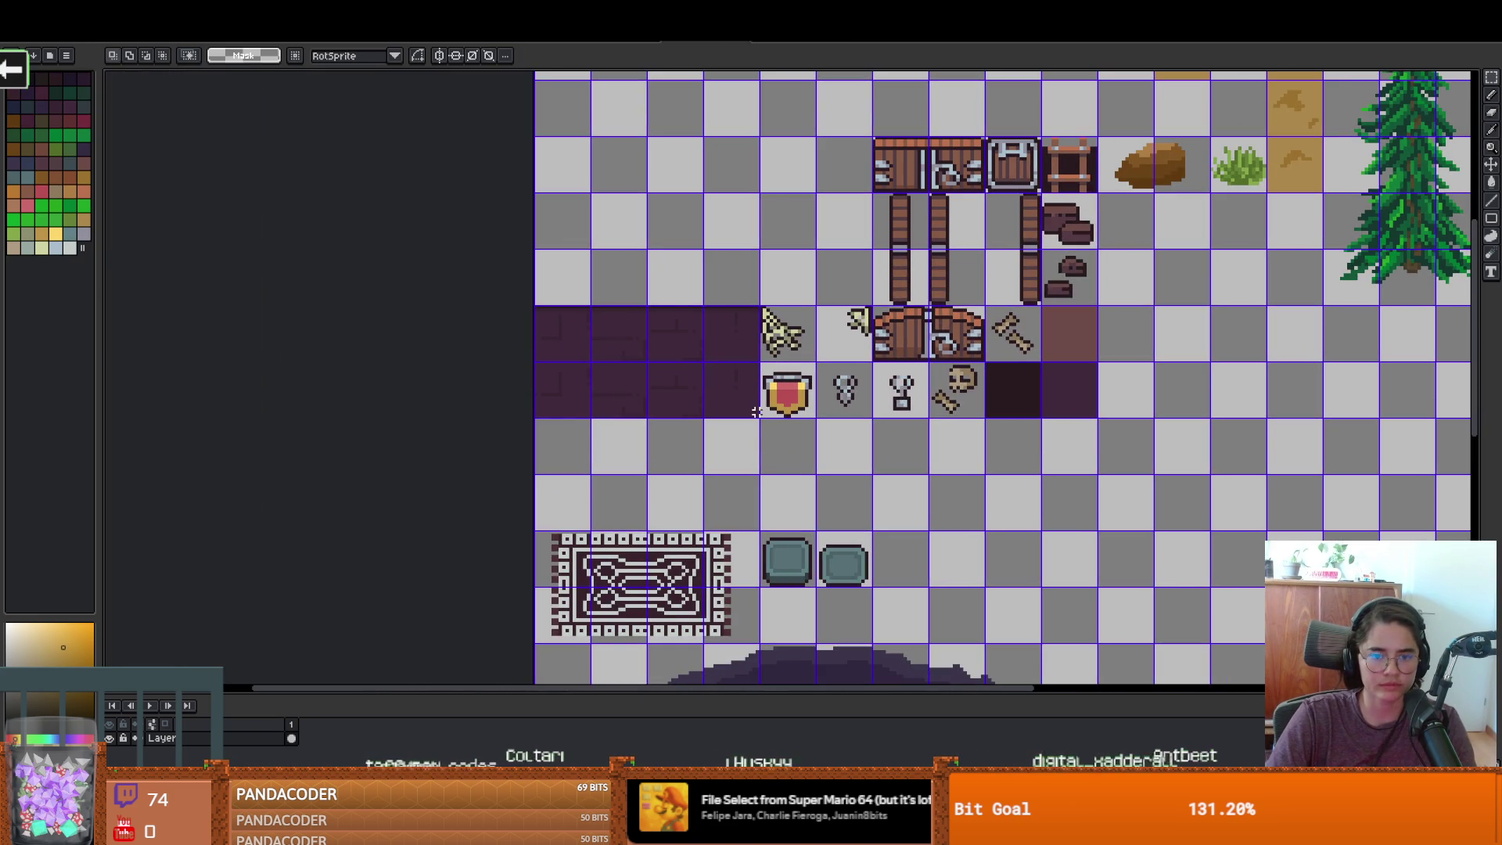
pyautogui.hotkey('ctrl', 'v')
pyautogui.press('Escape')
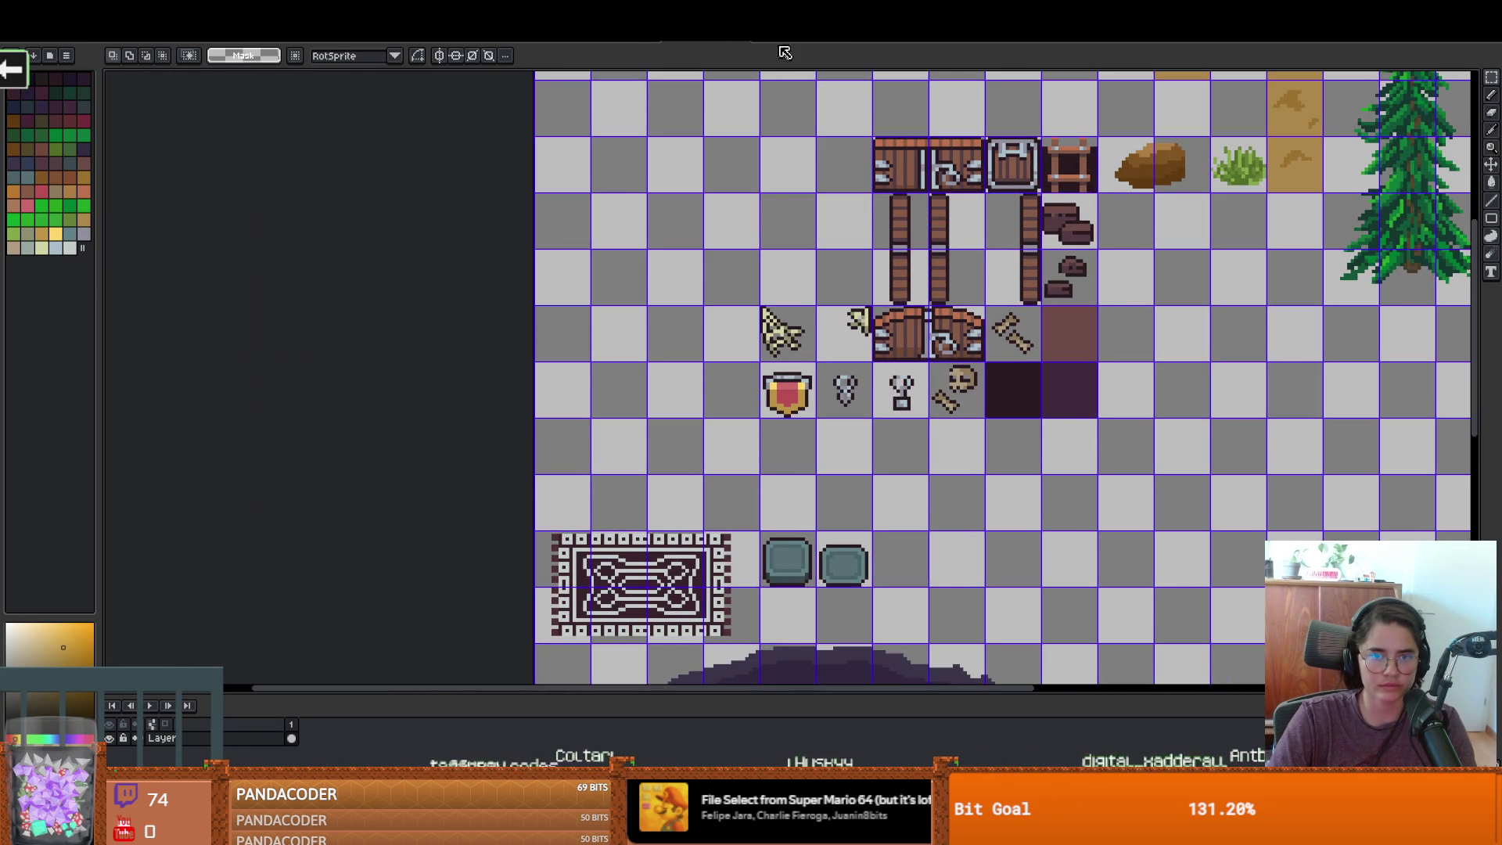
pyautogui.hotkey('ctrl', 'Tab')
pyautogui.hotkey('ctrl', 'v')
pyautogui.scroll(-3, 391, 263)
pyautogui.moveTo(391, 263)
pyautogui.mouseDown()
pyautogui.moveTo(761, 614)
pyautogui.moveTo(747, 606)
pyautogui.moveTo(794, 585)
pyautogui.mouseUp()
pyautogui.click(569, 261)
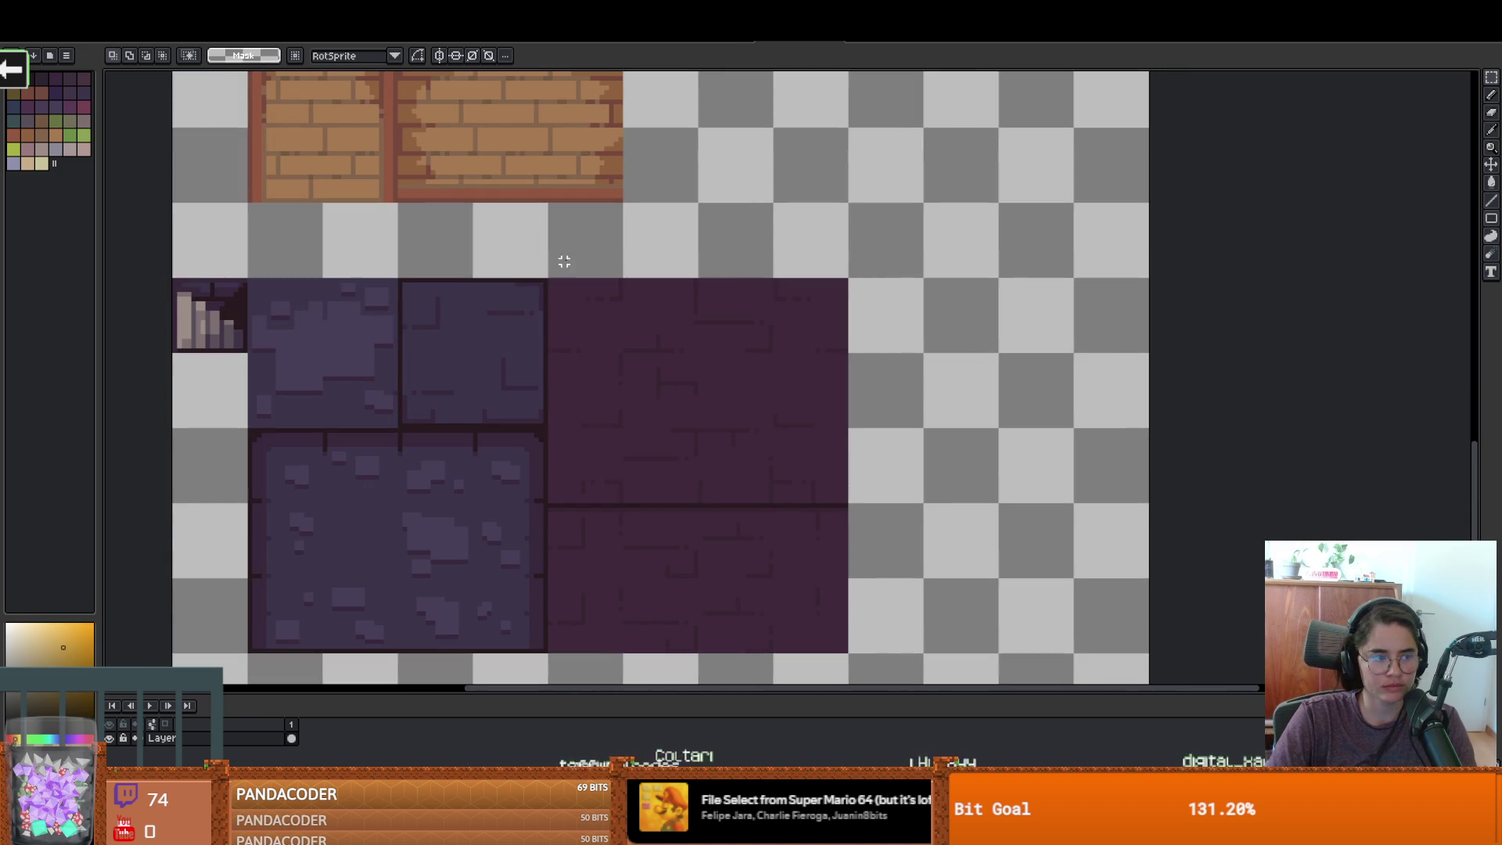
pyautogui.click(736, 45)
pyautogui.scroll(-3, 1016, 259)
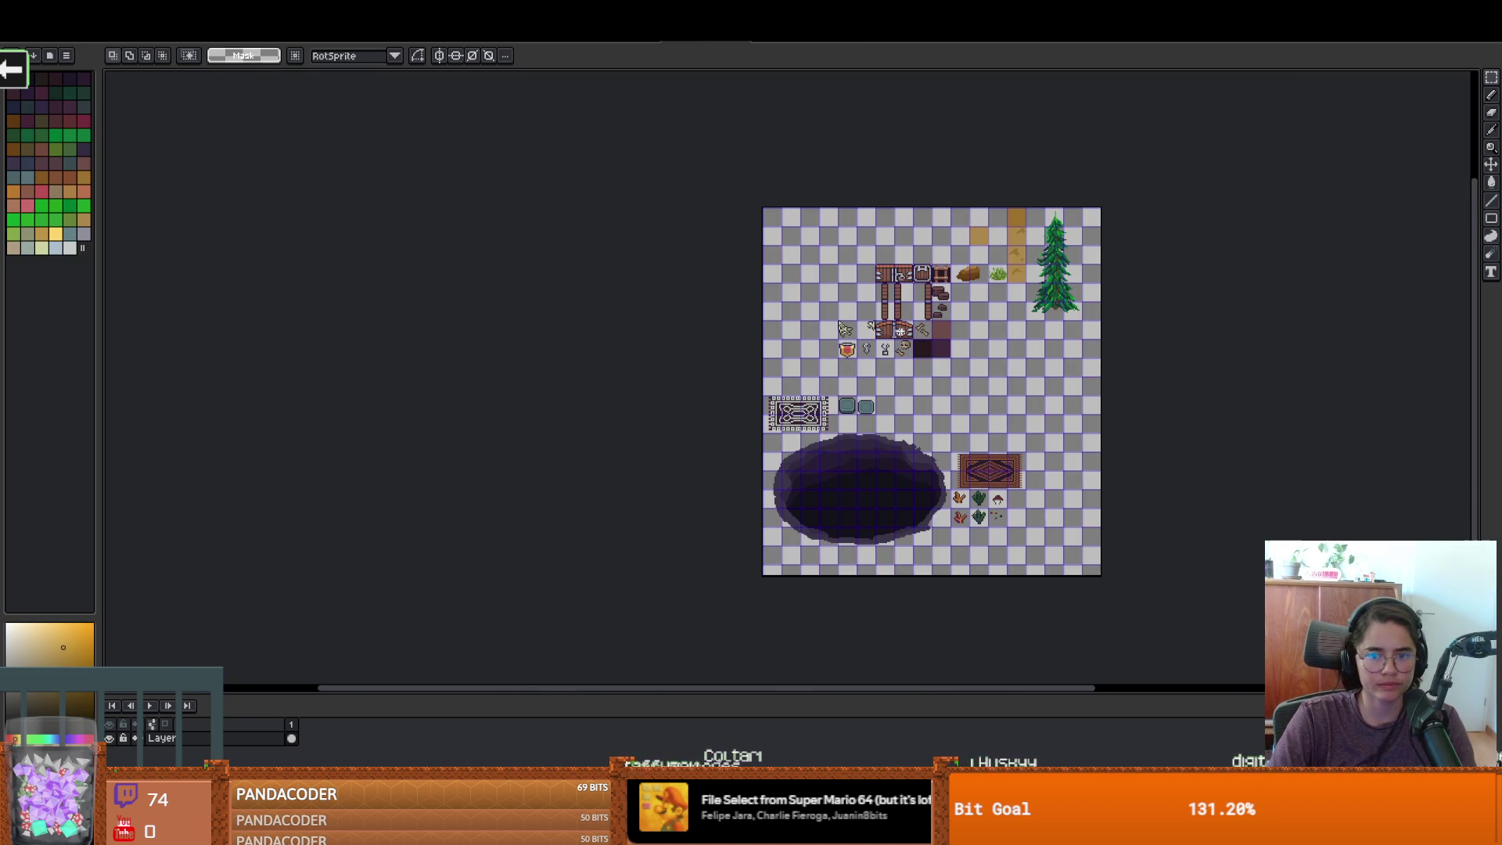
pyautogui.scroll(2, 1016, 259)
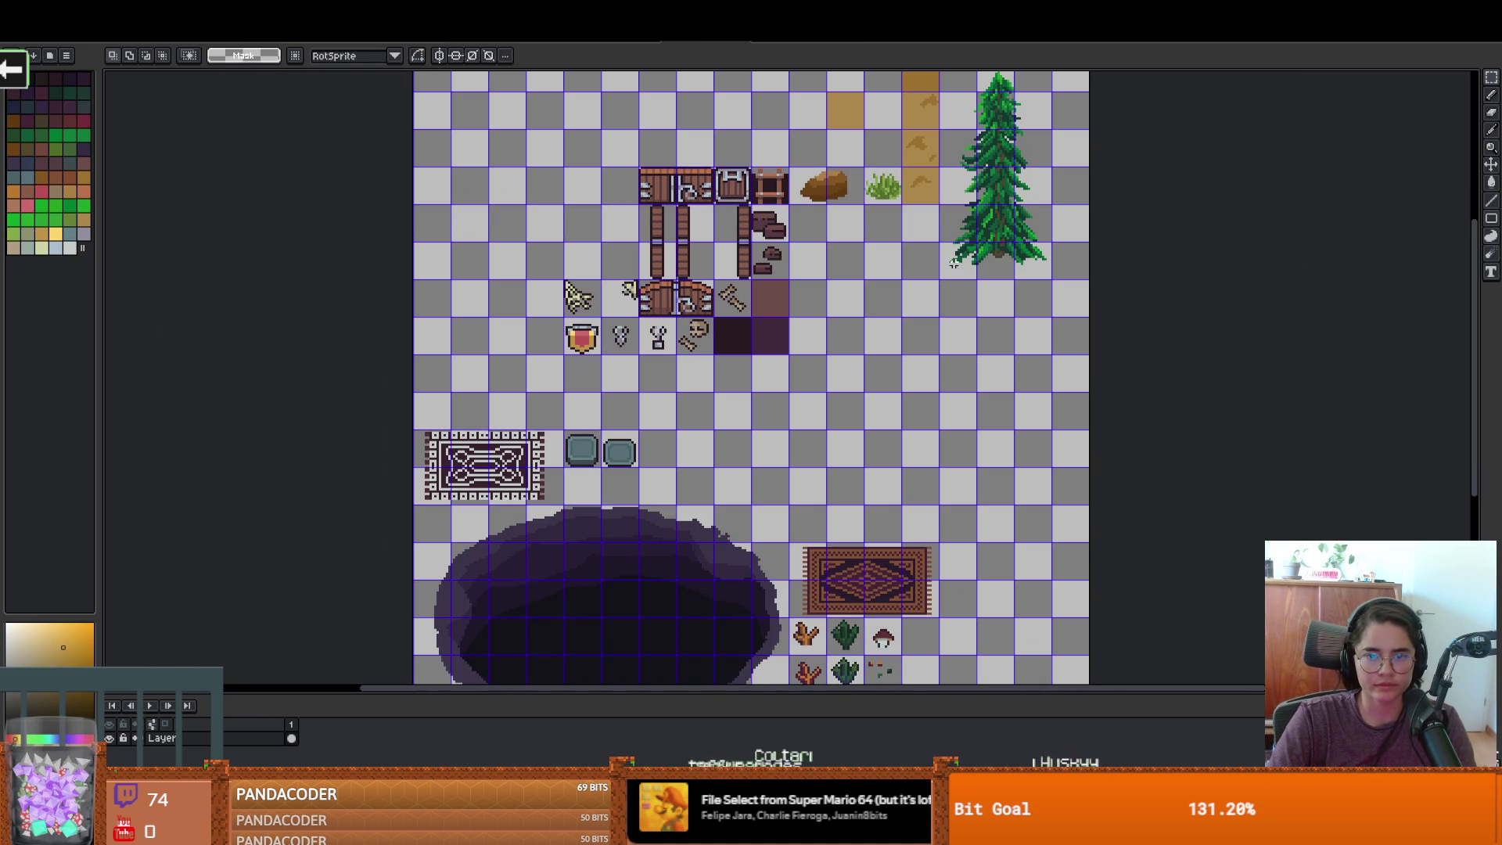